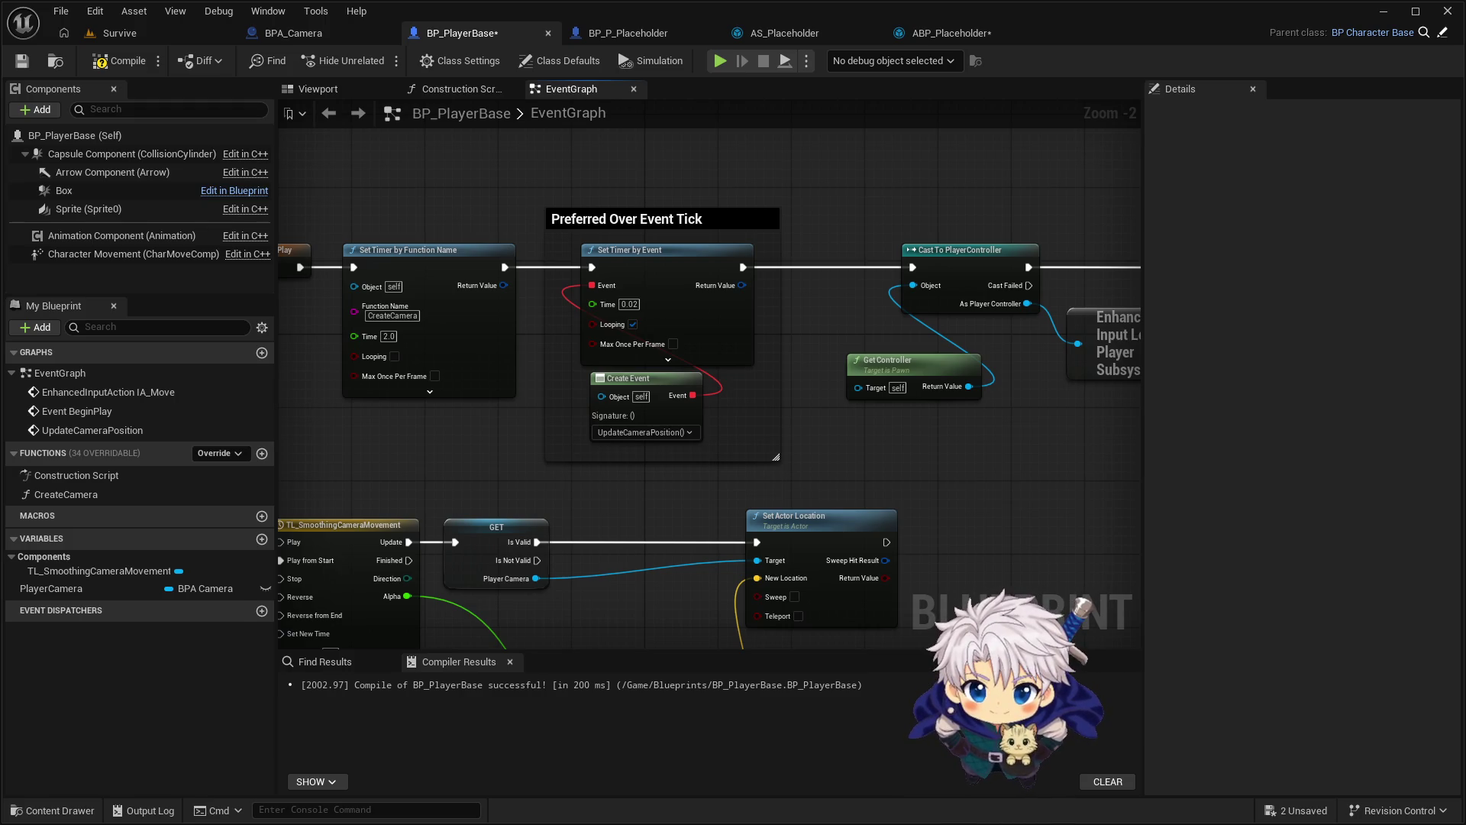
# In BP_PlayerBase's event graph, select the BeginPlay Set Timer by Event and Create Event nodes
pyautogui.moveTo(653, 487); pyautogui.dragTo(755, 145)
pyautogui.moveTo(527, 554)
pyautogui.mouseDown()
pyautogui.moveTo(578, 422)
pyautogui.moveTo(578, 328)
pyautogui.moveTo(550, 476)
pyautogui.moveTo(645, 599)
pyautogui.mouseUp()
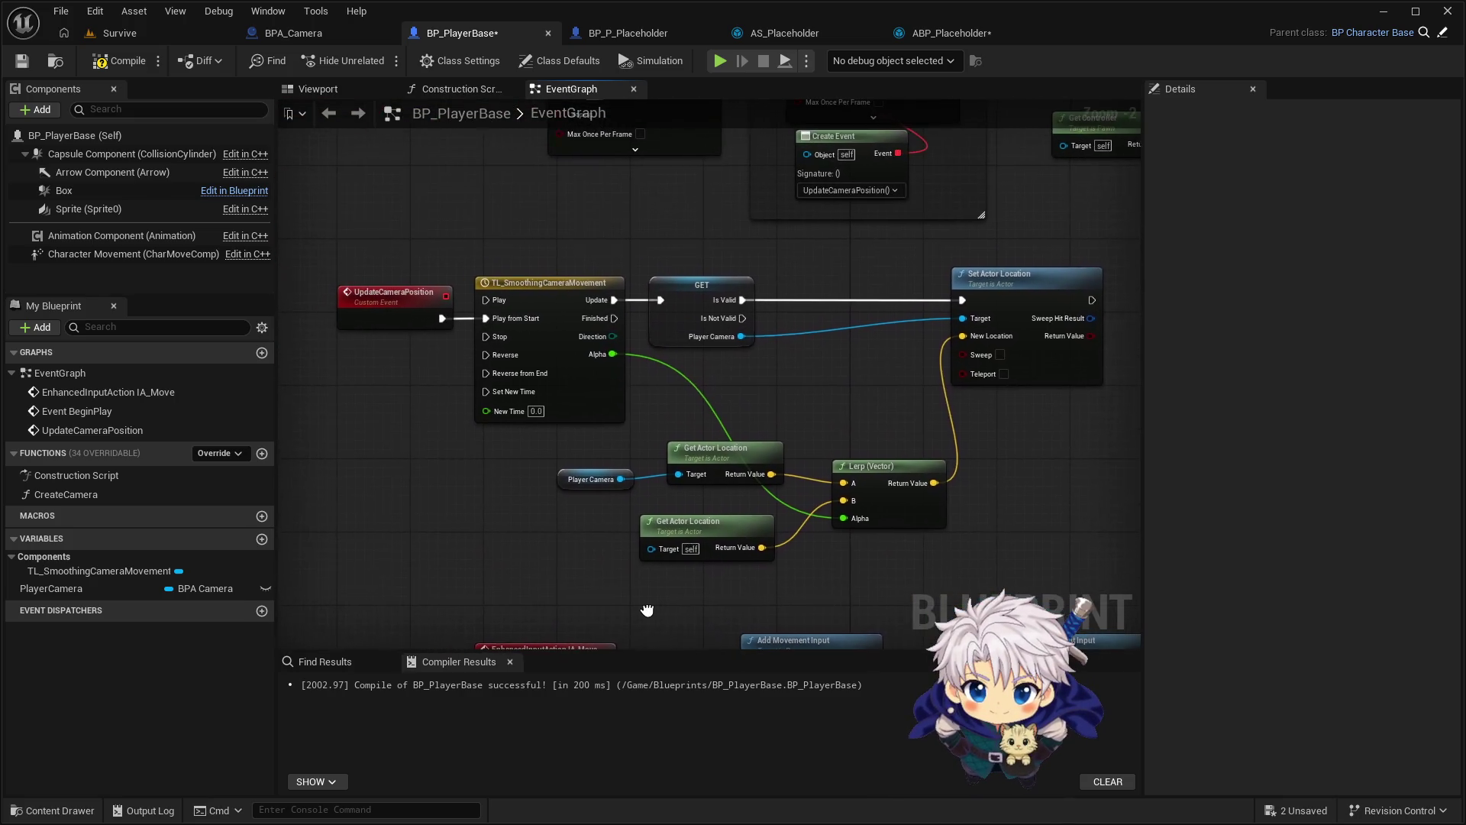
pyautogui.moveTo(847, 392)
pyautogui.mouseDown()
pyautogui.moveTo(829, 452)
pyautogui.moveTo(836, 396)
pyautogui.mouseUp()
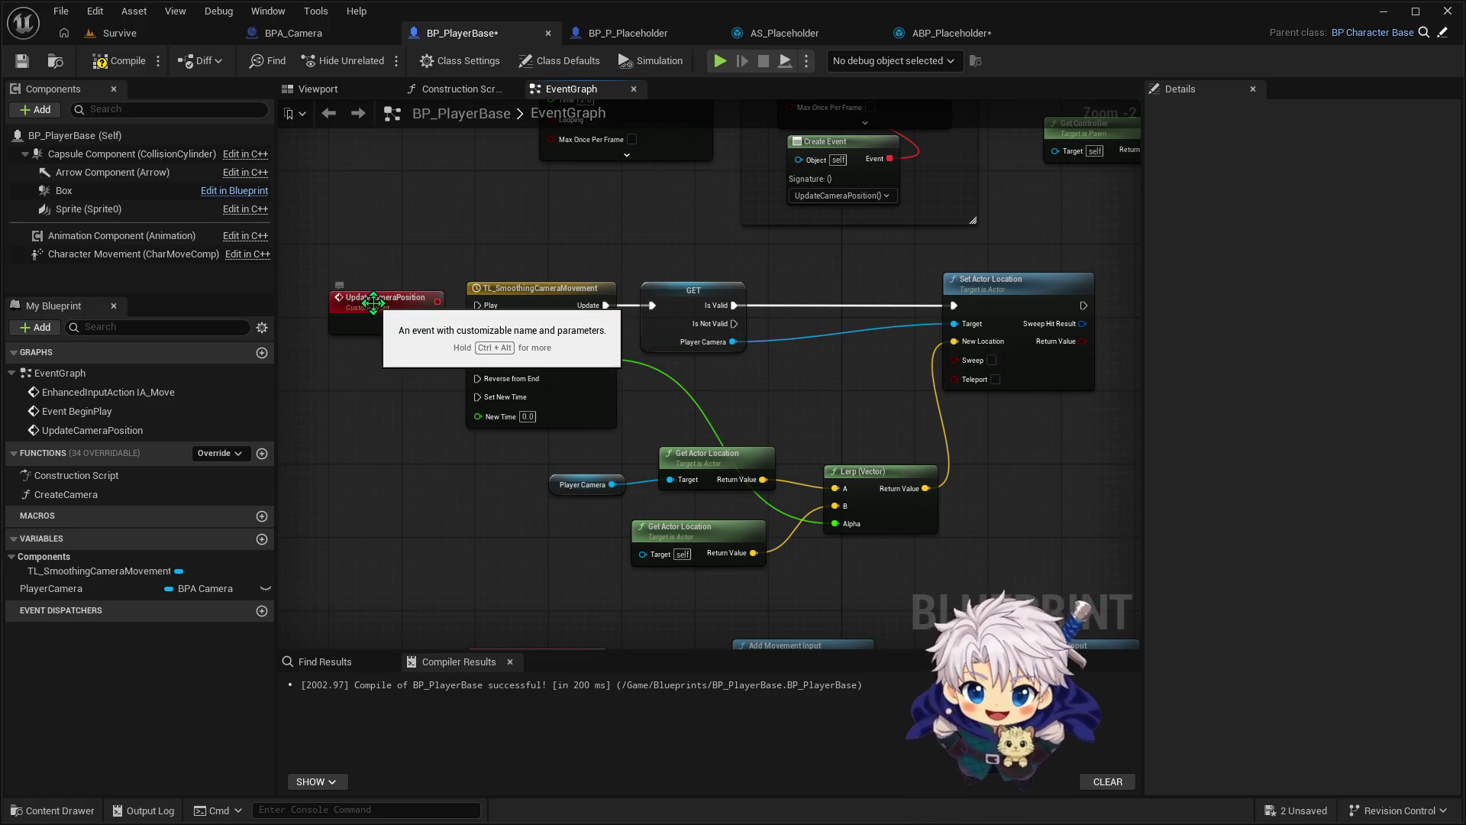
pyautogui.moveTo(390, 252); pyautogui.dragTo(425, 298)
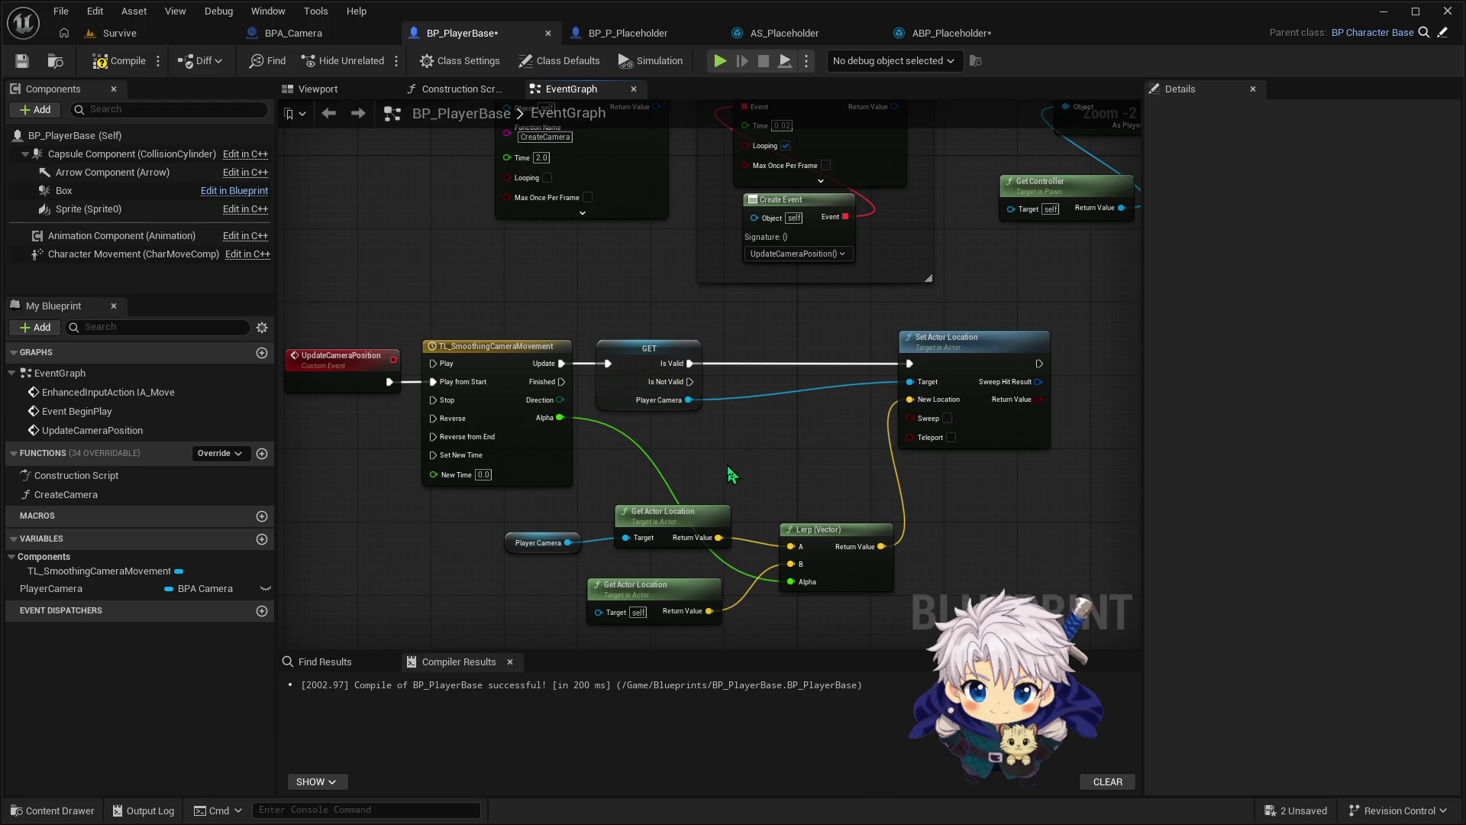
pyautogui.moveTo(778, 311)
pyautogui.mouseDown()
pyautogui.moveTo(764, 380)
pyautogui.moveTo(722, 439)
pyautogui.moveTo(726, 415)
pyautogui.moveTo(719, 449)
pyautogui.mouseUp()
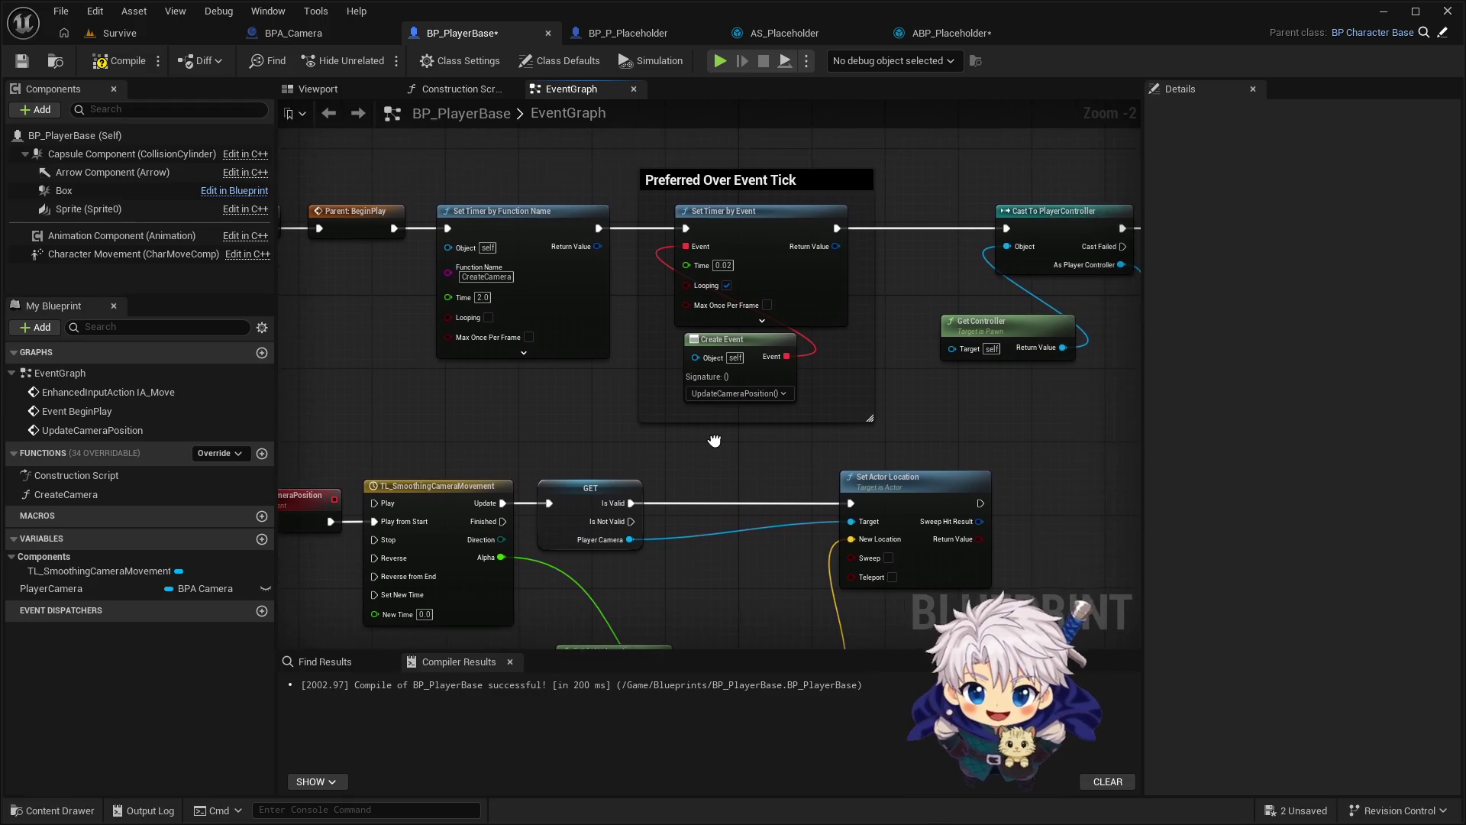
pyautogui.click(699, 210)
pyautogui.keyDown('ctrl'); pyautogui.click(757, 342); pyautogui.keyUp('ctrl')
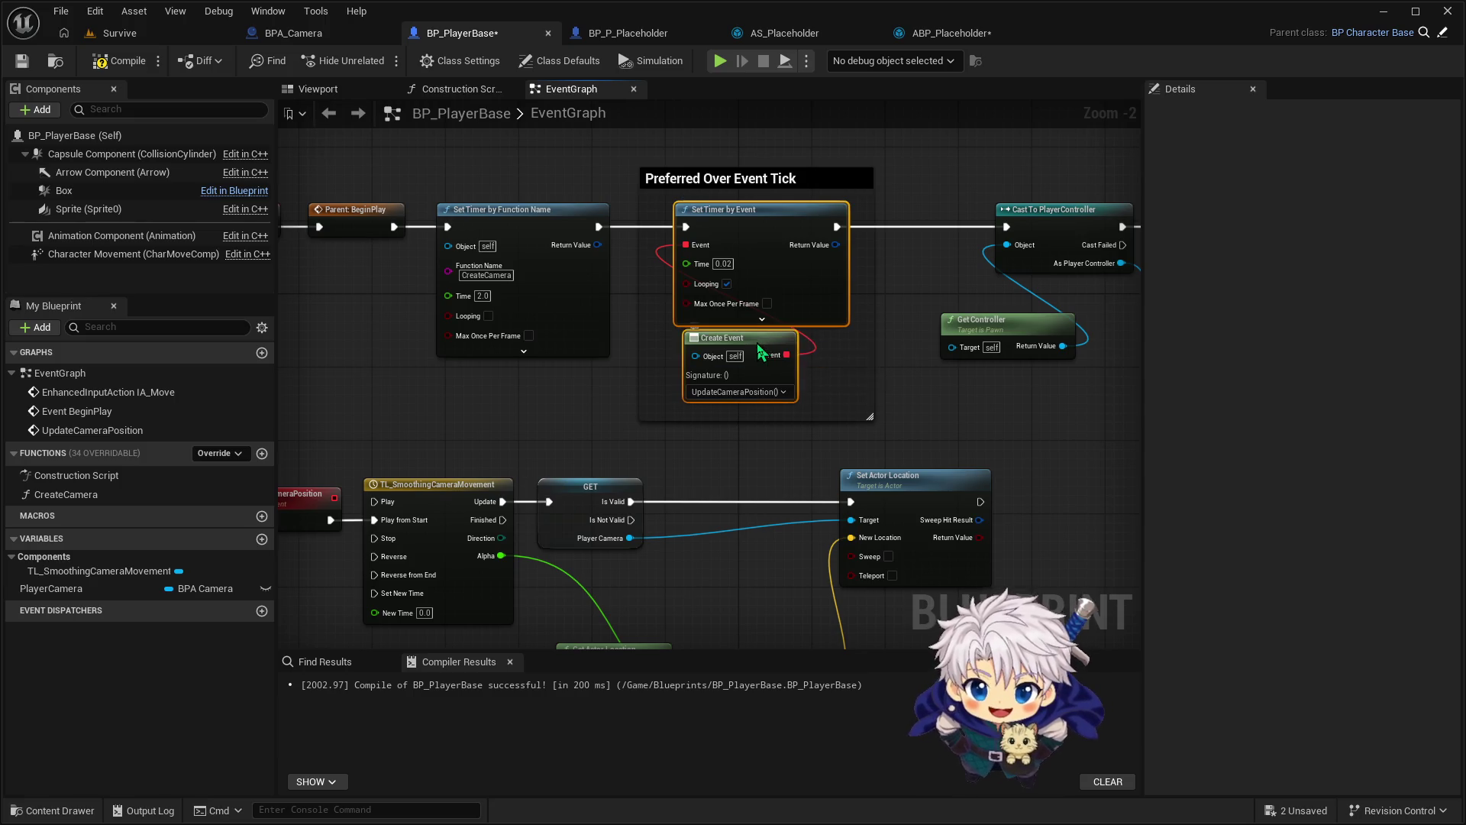
# Paste the copied timer and Create Event nodes into ABP_Placeholder's event graph
pyautogui.click(951, 33)
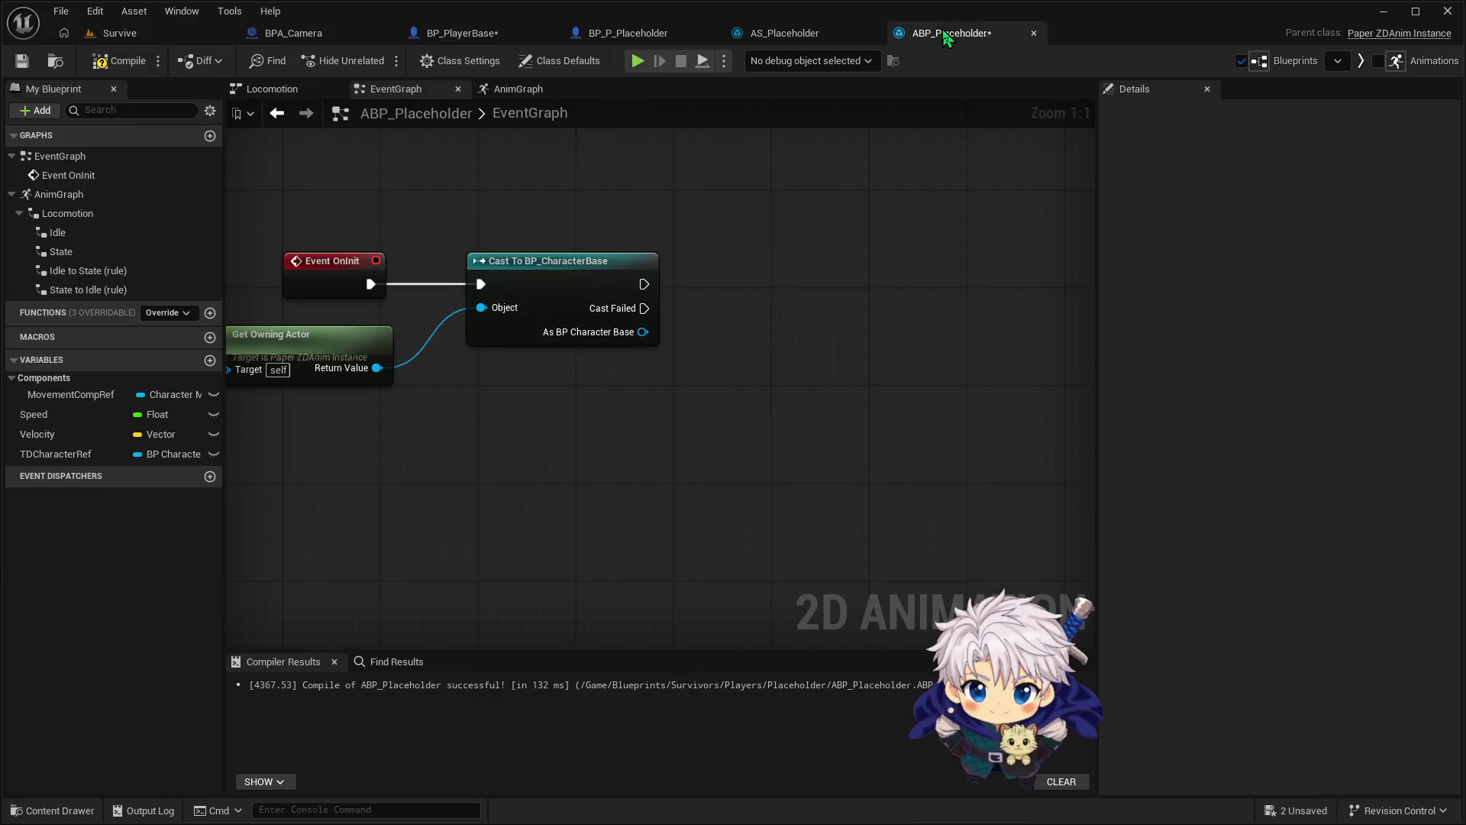
pyautogui.moveTo(531, 407)
pyautogui.mouseDown()
pyautogui.moveTo(647, 380)
pyautogui.moveTo(562, 419)
pyautogui.mouseUp()
pyautogui.hotkey('ctrl', 'v')
pyautogui.moveTo(660, 573)
pyautogui.mouseDown()
pyautogui.moveTo(687, 486)
pyautogui.moveTo(644, 543)
pyautogui.moveTo(657, 550)
pyautogui.moveTo(667, 512)
pyautogui.mouseUp()
# Set Create Event's function to None and move the timer nodes under the cast
pyautogui.click(620, 534)
pyautogui.click(591, 556)
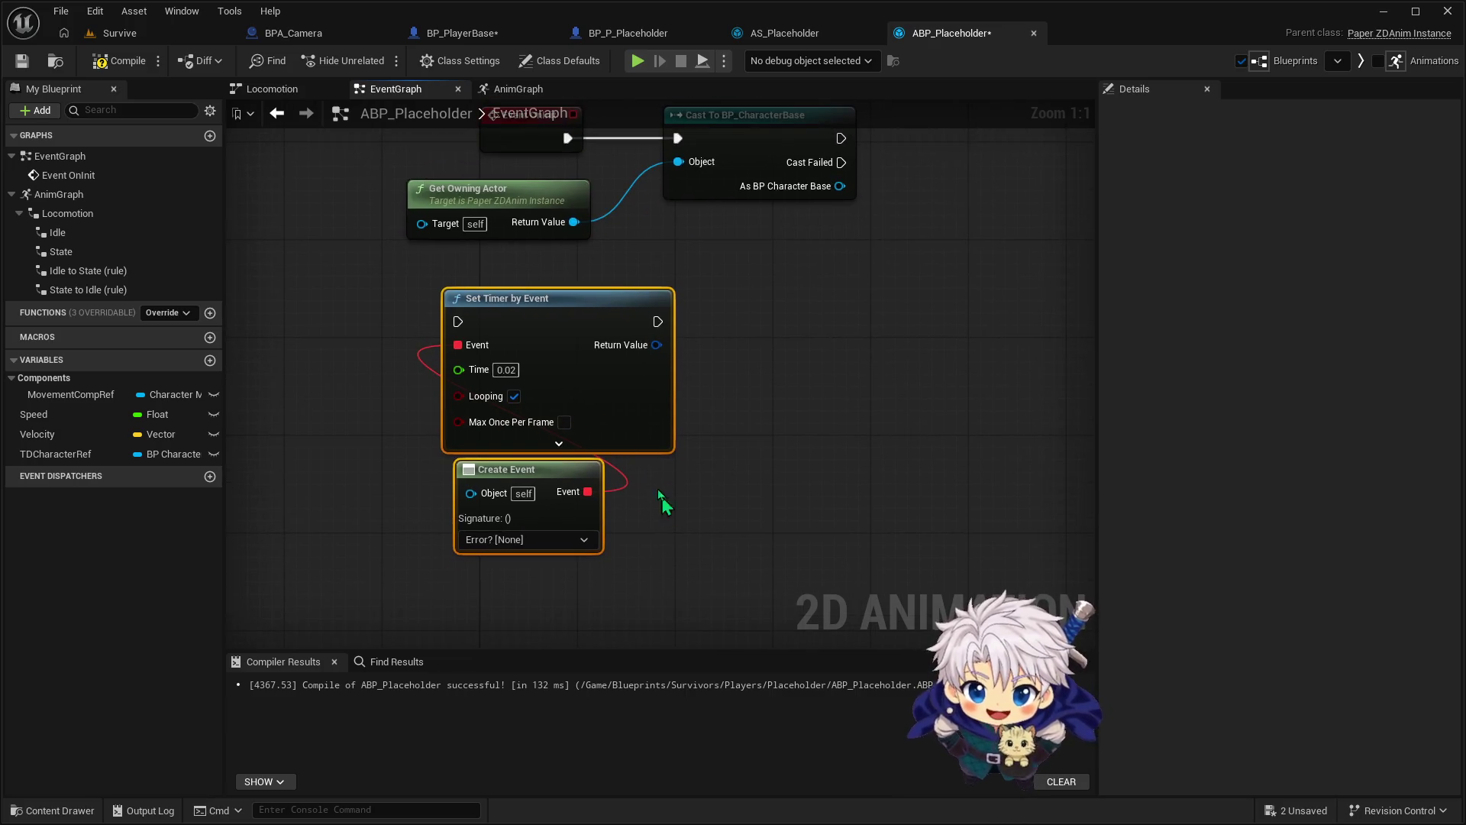
pyautogui.moveTo(735, 369); pyautogui.dragTo(710, 428)
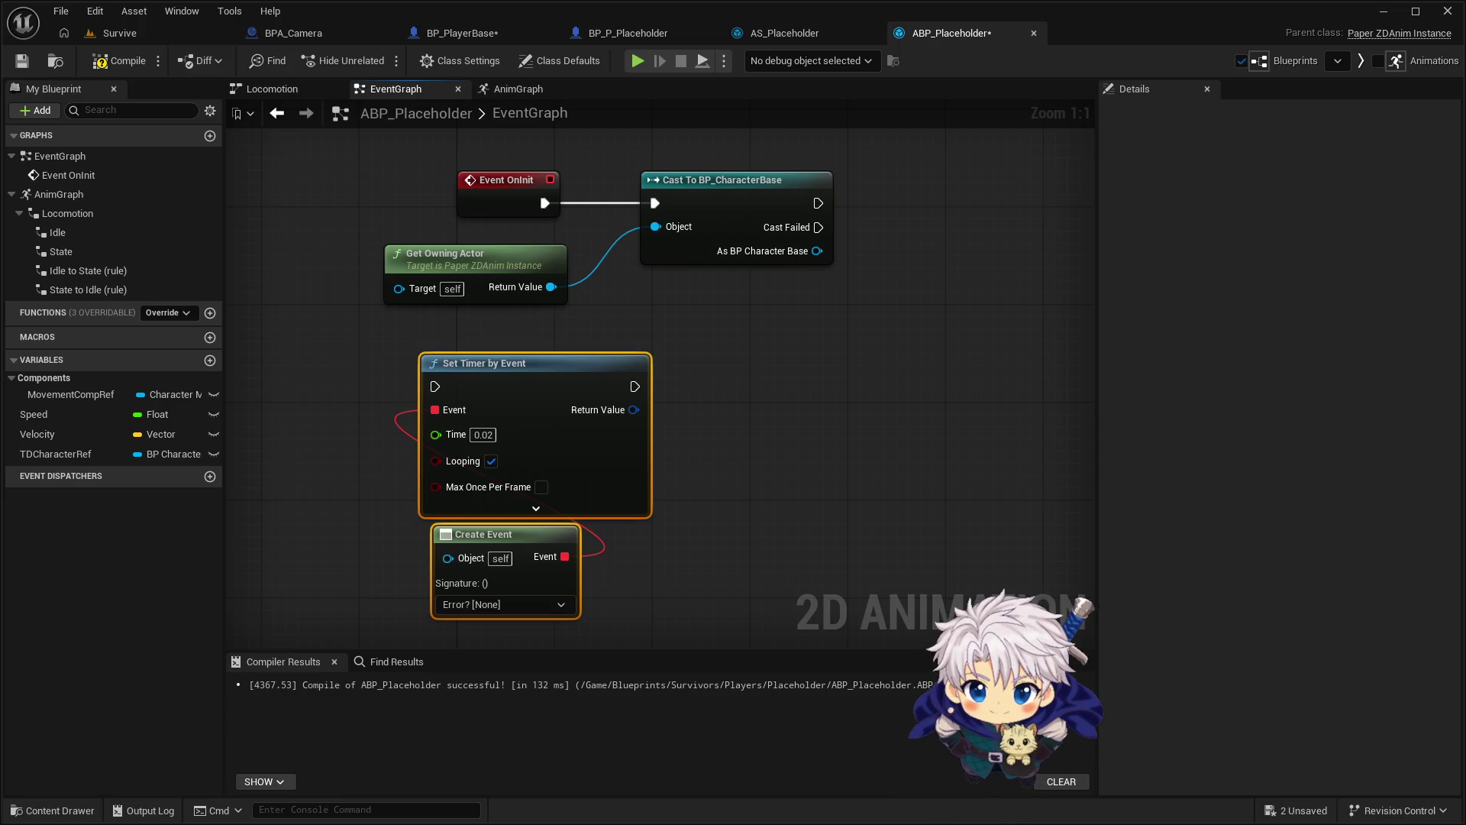
pyautogui.moveTo(521, 380)
pyautogui.mouseDown()
pyautogui.moveTo(576, 367)
pyautogui.moveTo(552, 388)
pyautogui.moveTo(628, 384)
pyautogui.moveTo(951, 200)
pyautogui.moveTo(992, 202)
pyautogui.moveTo(878, 288)
pyautogui.moveTo(410, 481)
pyautogui.mouseUp()
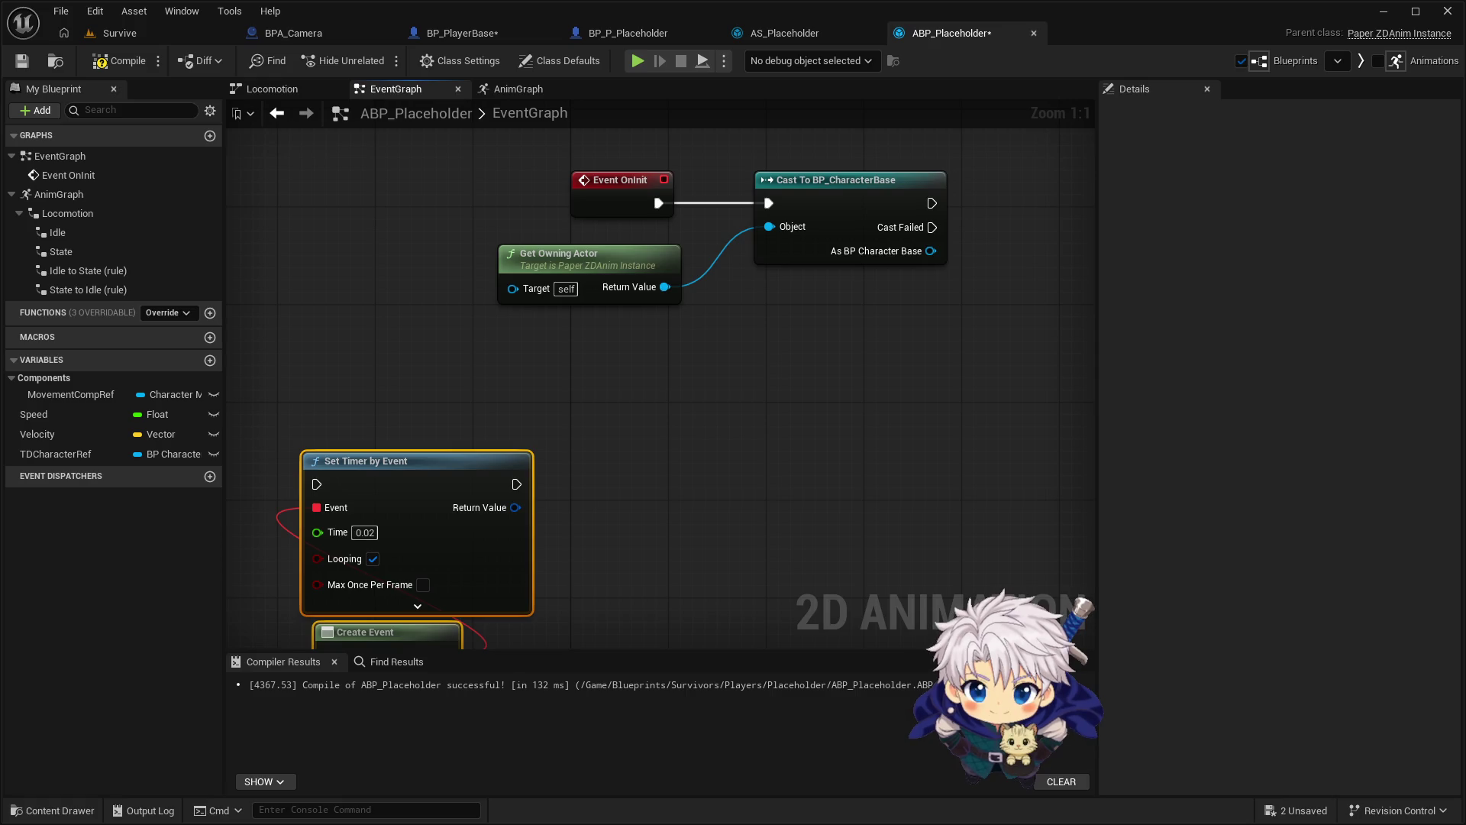
# Wire the cast's As BP Character Base output into a new SET TDCharacterRef node
pyautogui.moveTo(795, 336); pyautogui.dragTo(597, 407)
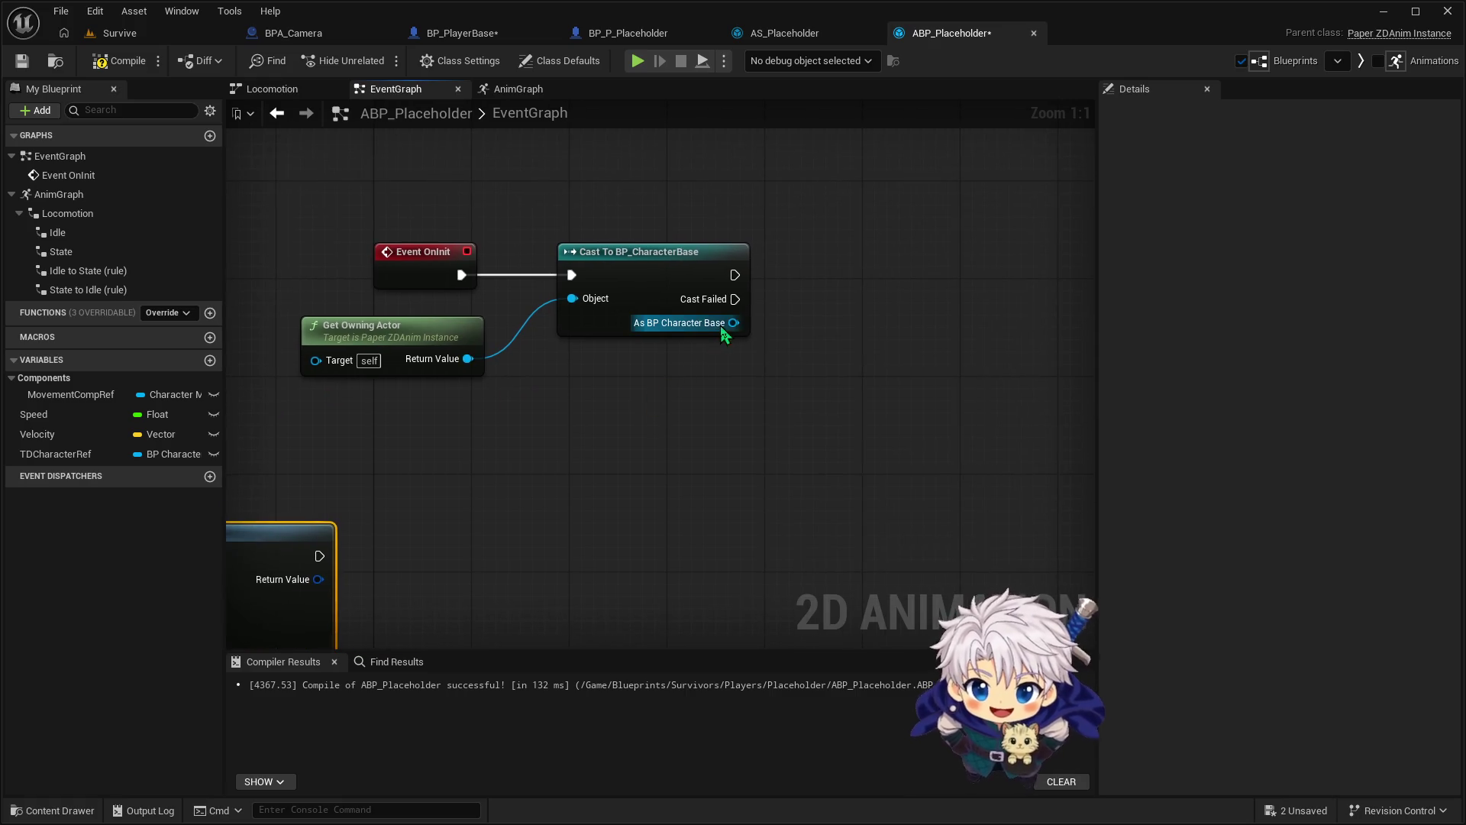
pyautogui.moveTo(734, 323)
pyautogui.mouseDown()
pyautogui.moveTo(821, 313)
pyautogui.moveTo(848, 290)
pyautogui.moveTo(753, 265)
pyautogui.mouseUp()
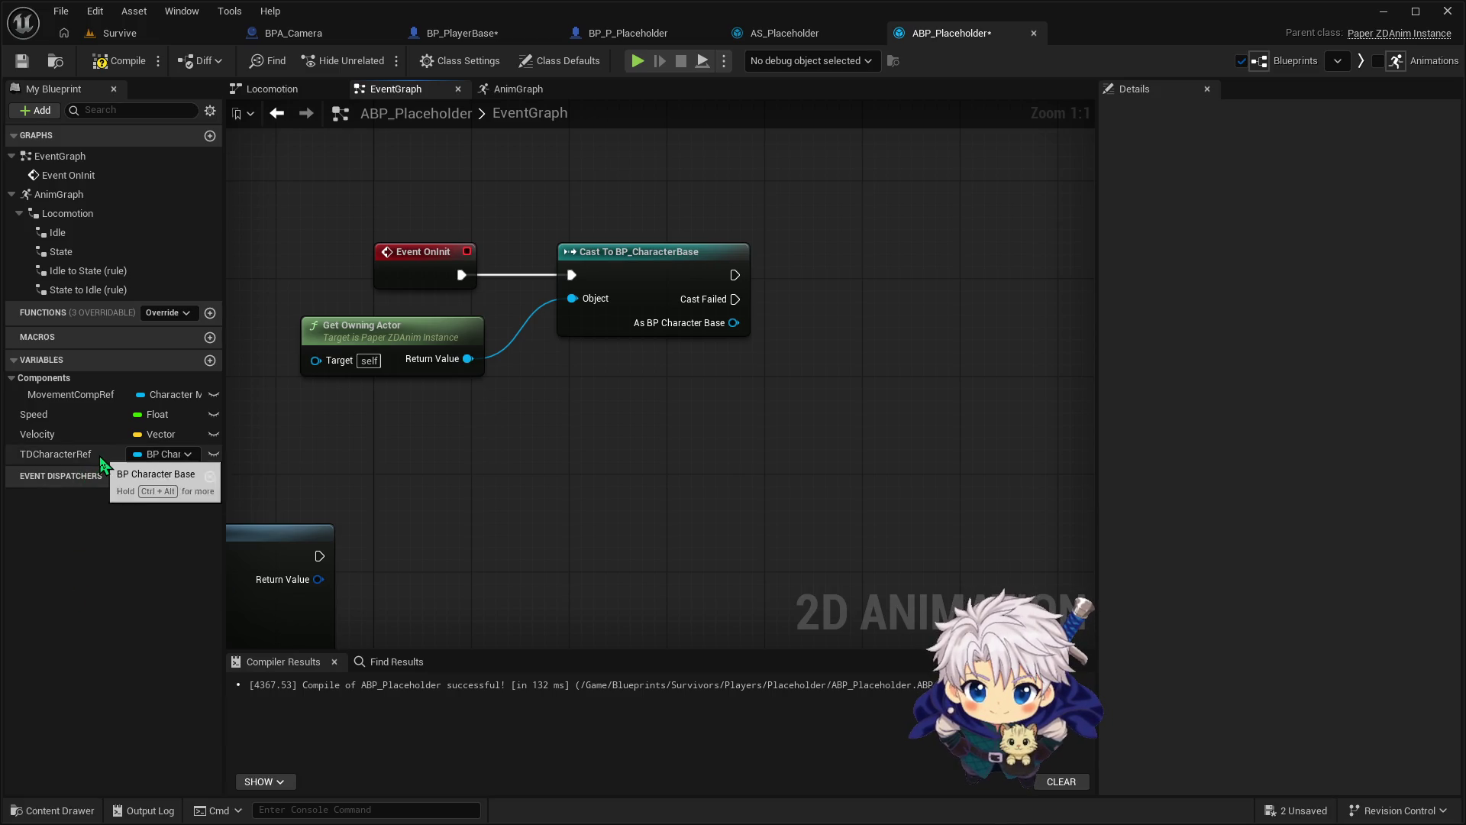
pyautogui.moveTo(99, 464)
pyautogui.mouseDown()
pyautogui.moveTo(664, 405)
pyautogui.moveTo(841, 275)
pyautogui.moveTo(855, 292)
pyautogui.moveTo(856, 280)
pyautogui.mouseUp()
pyautogui.moveTo(731, 334); pyautogui.dragTo(806, 298)
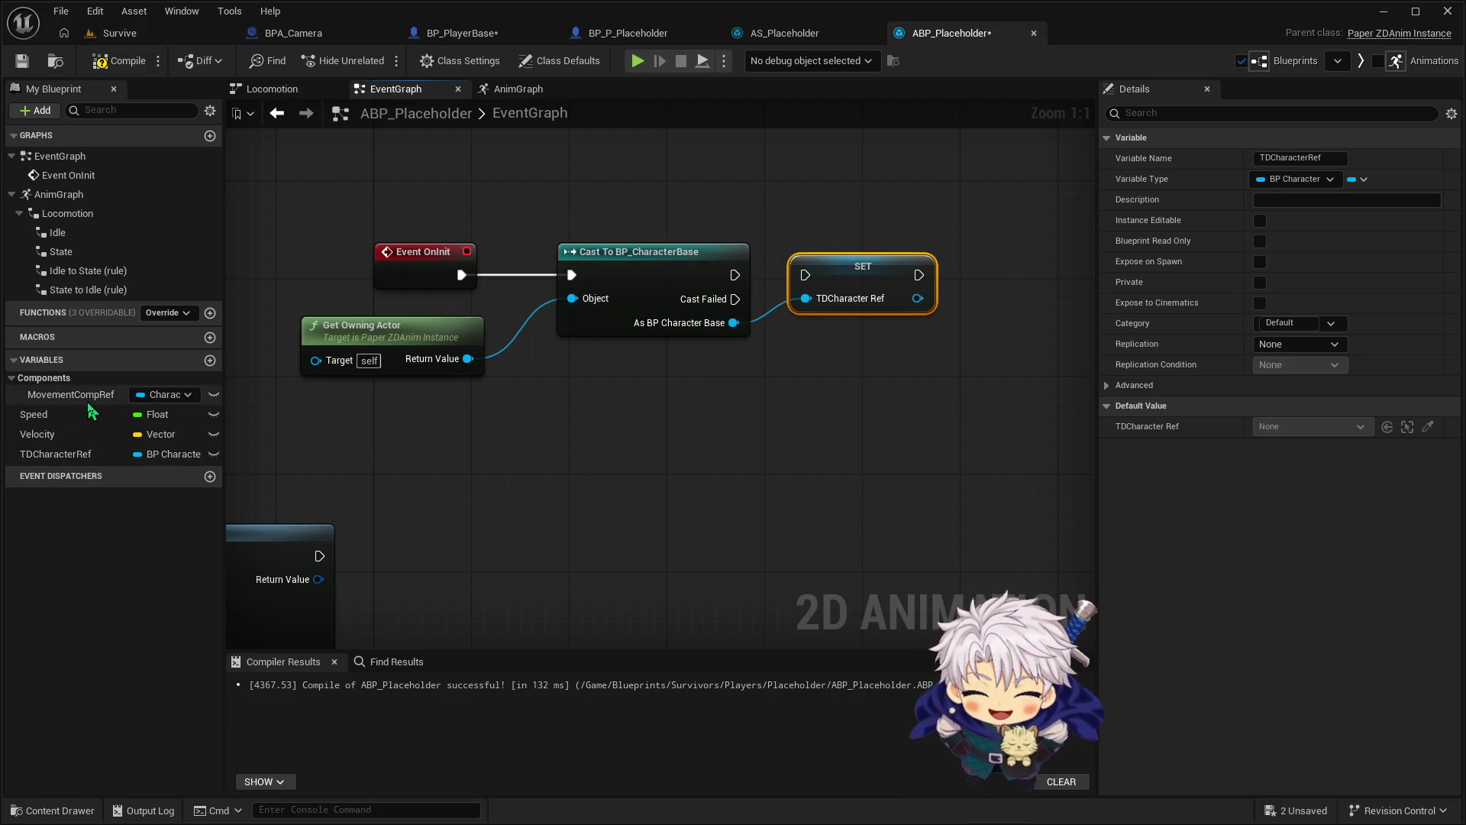
# Make room on the right and drag a wire from TDCharacter Ref to add a node
pyautogui.moveTo(878, 366); pyautogui.dragTo(822, 380)
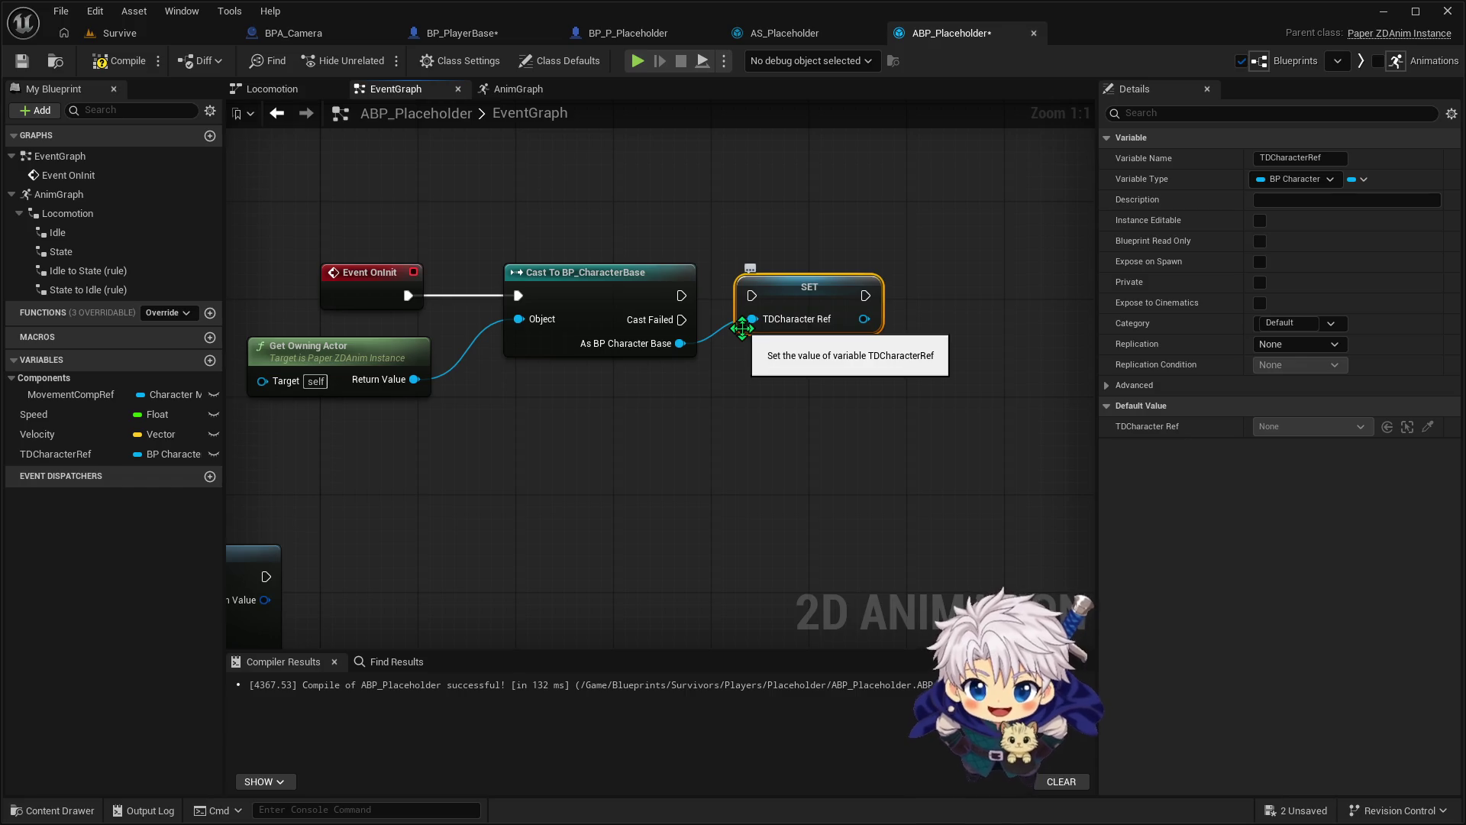
pyautogui.moveTo(708, 418); pyautogui.dragTo(607, 425)
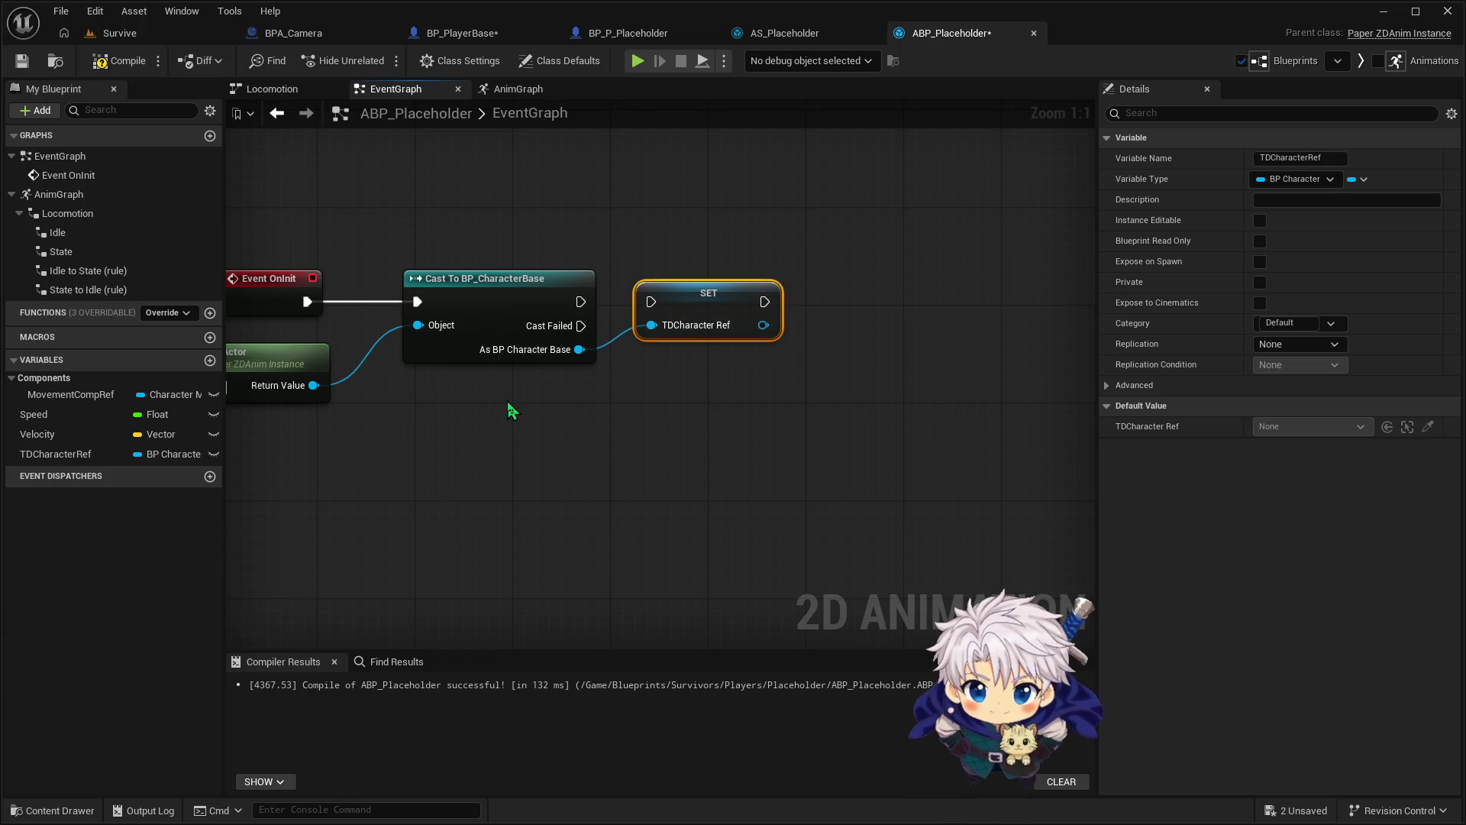
pyautogui.moveTo(731, 382); pyautogui.dragTo(578, 369)
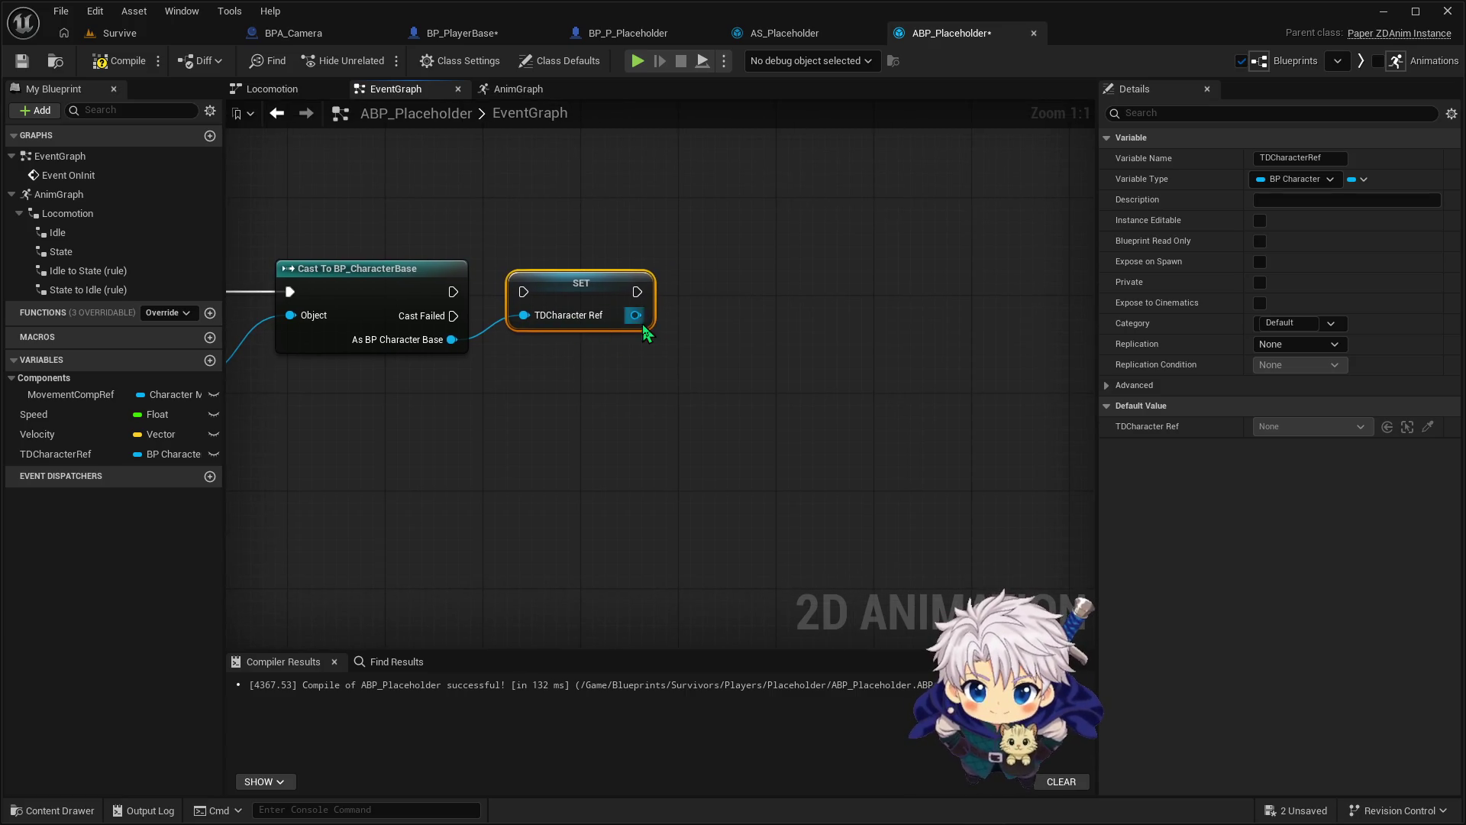
pyautogui.moveTo(636, 315); pyautogui.dragTo(689, 318)
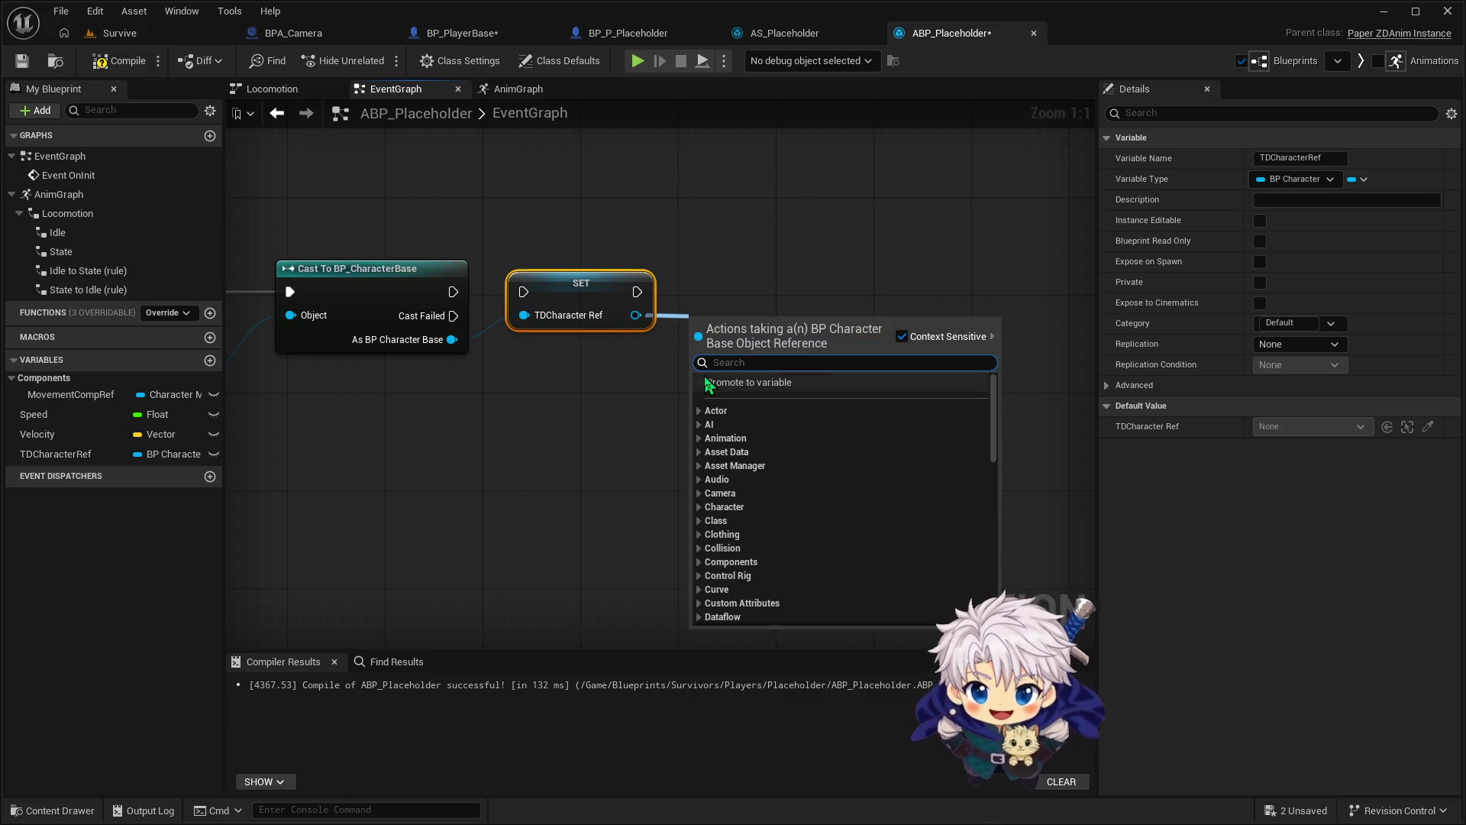
# Search the node list for 'character' and dismiss it without adding anything
pyautogui.write('character')
pyautogui.press('BackSpace')
pyautogui.press('BackSpace')
pyautogui.press('BackSpace')
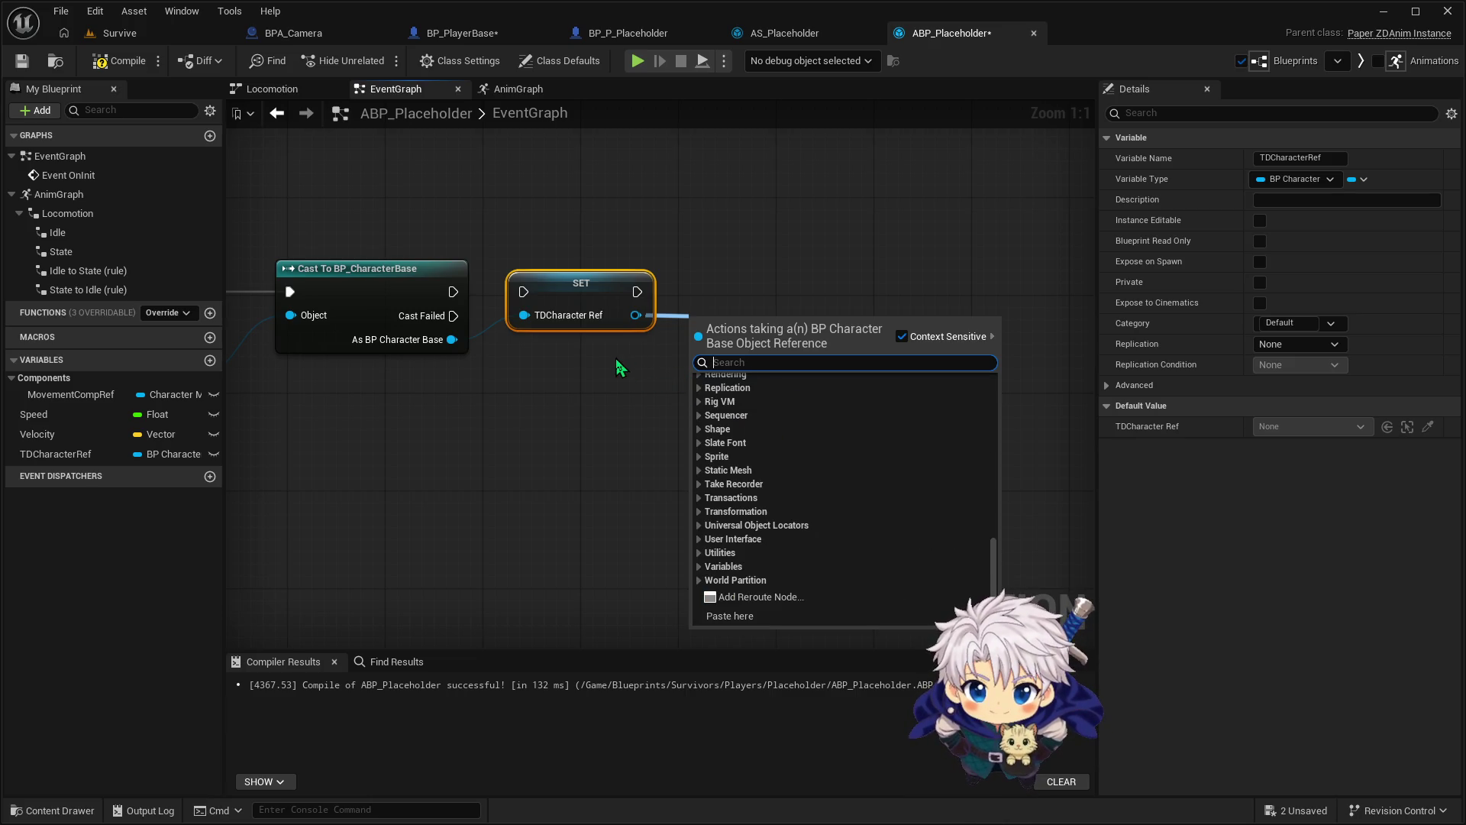
pyautogui.write('character')
pyautogui.scroll(-2, 787, 432)
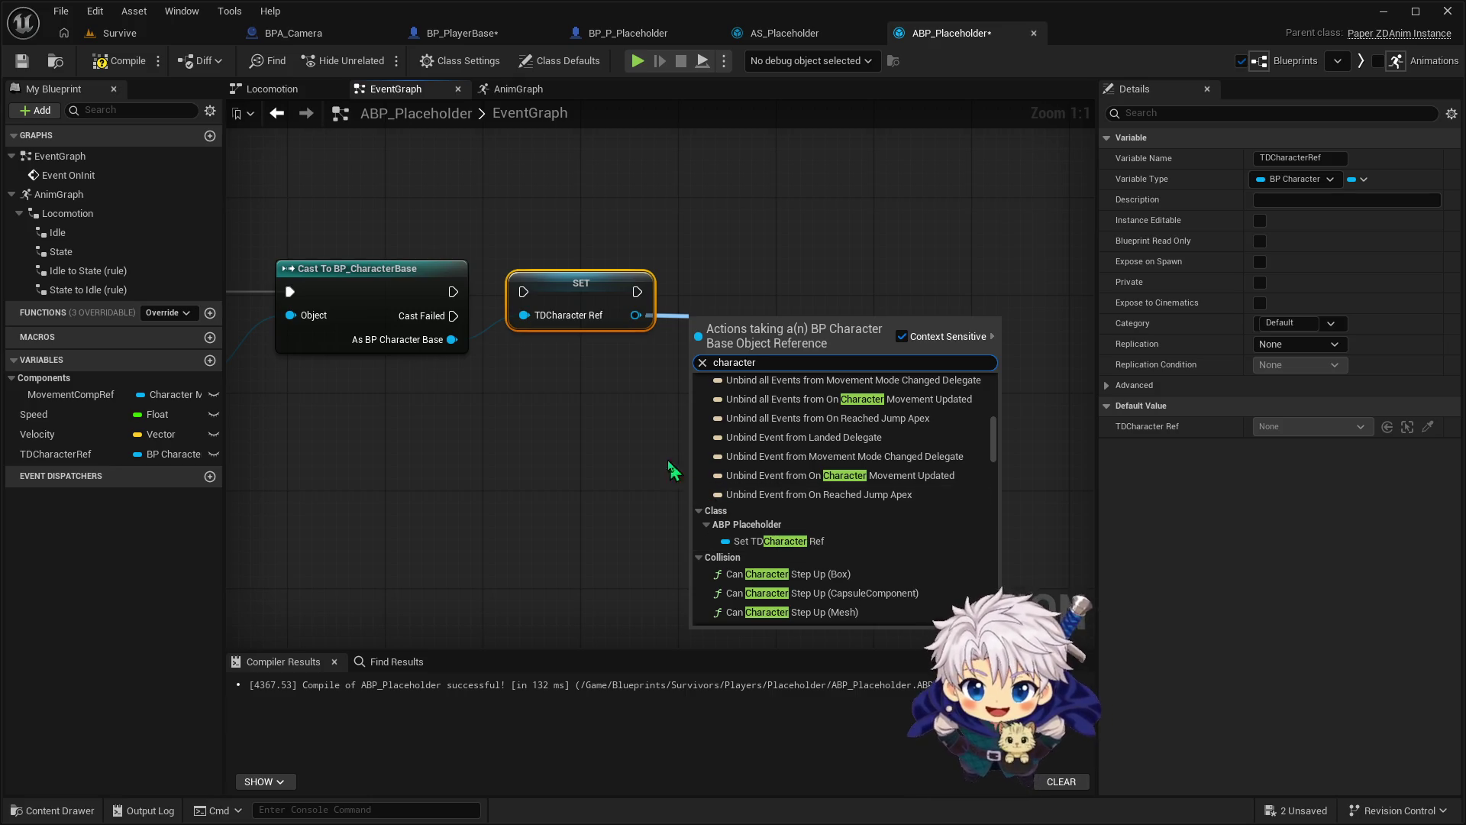
pyautogui.click(628, 423)
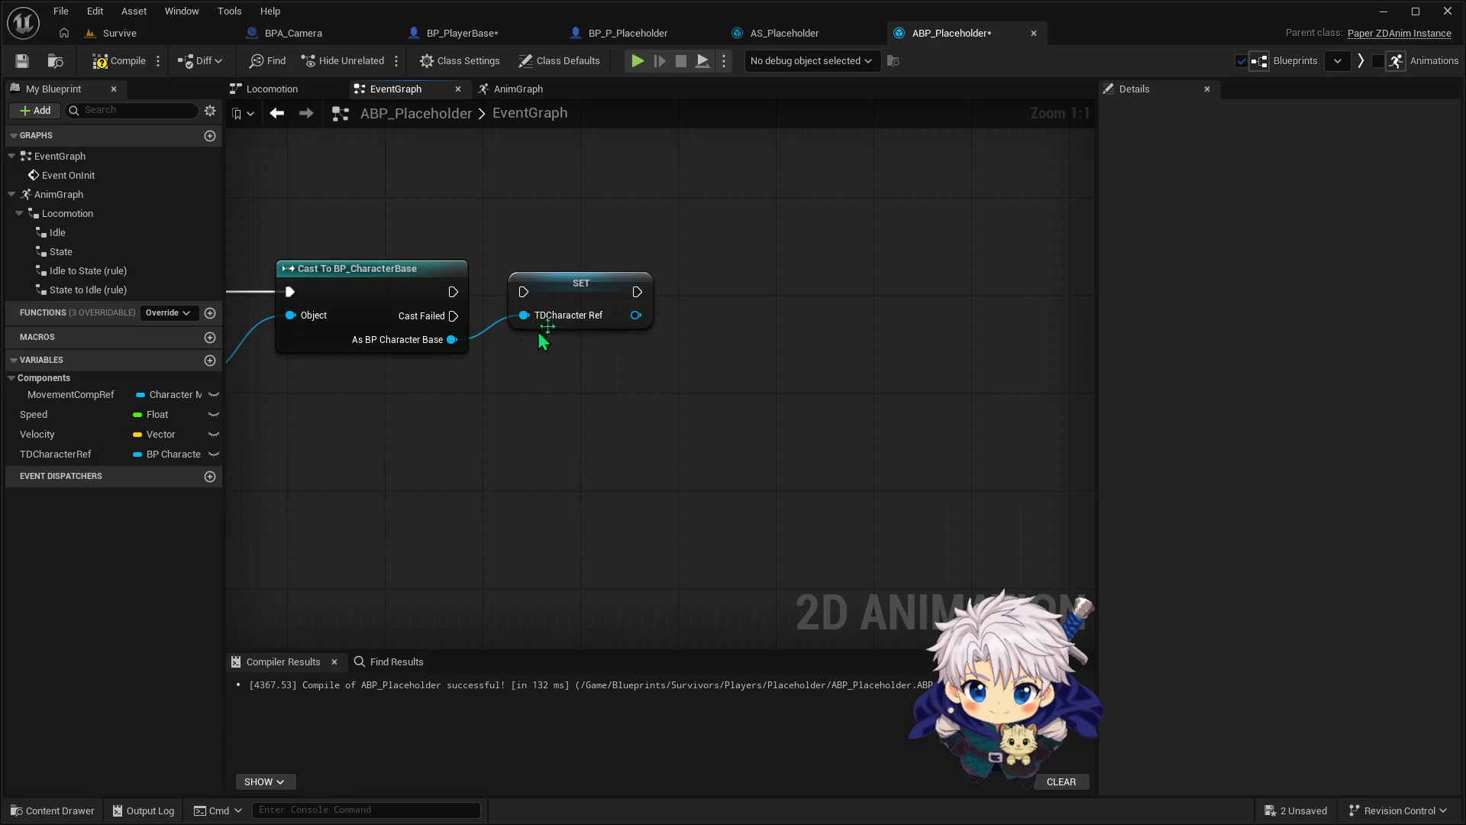
# Search 'get character movement' from TDCharacter Ref, then drag MovementCompRef into the graph
pyautogui.moveTo(635, 315)
pyautogui.mouseDown()
pyautogui.moveTo(749, 325)
pyautogui.moveTo(751, 306)
pyautogui.mouseUp()
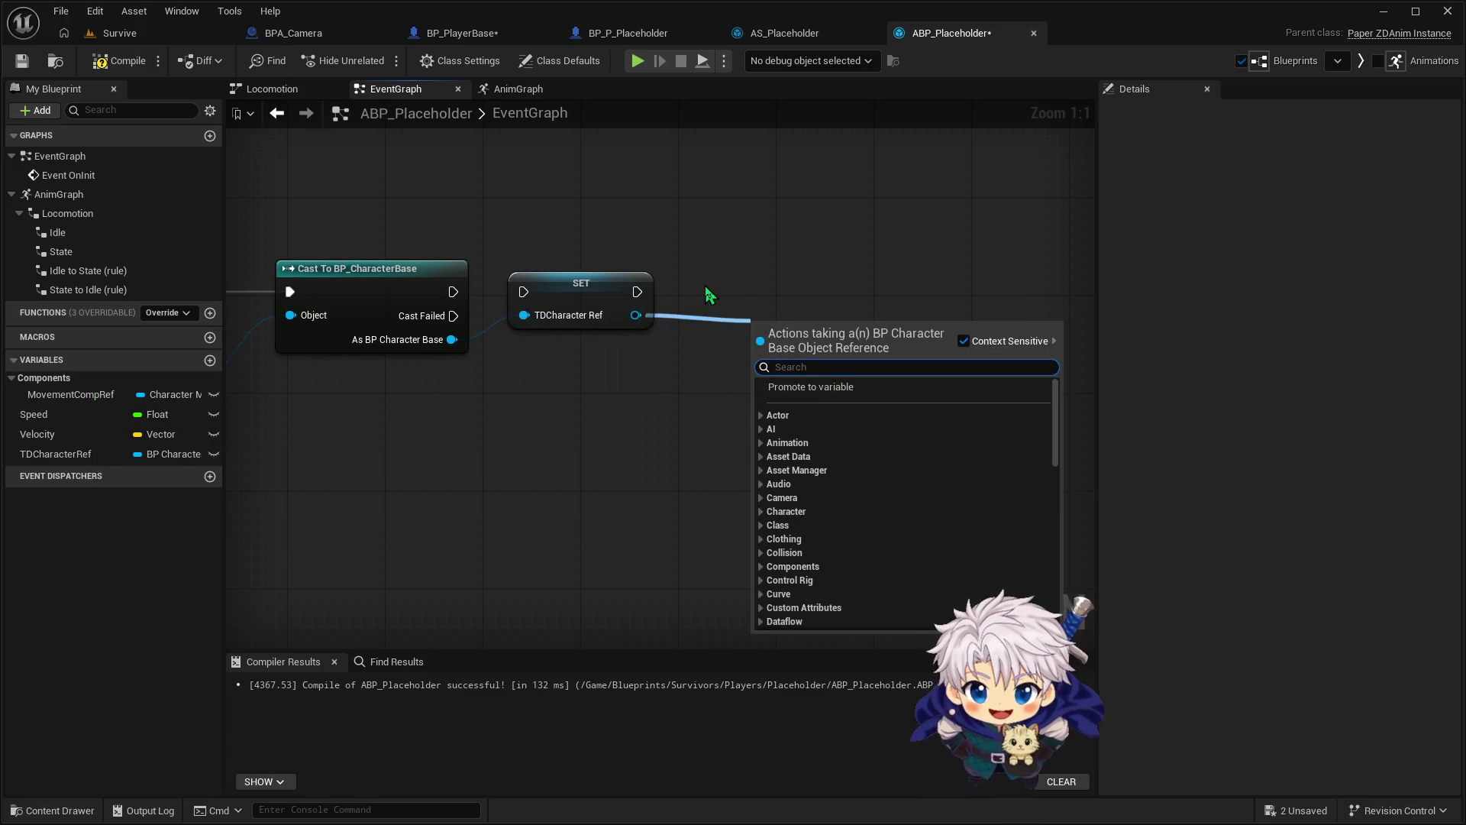
pyautogui.write('movement')
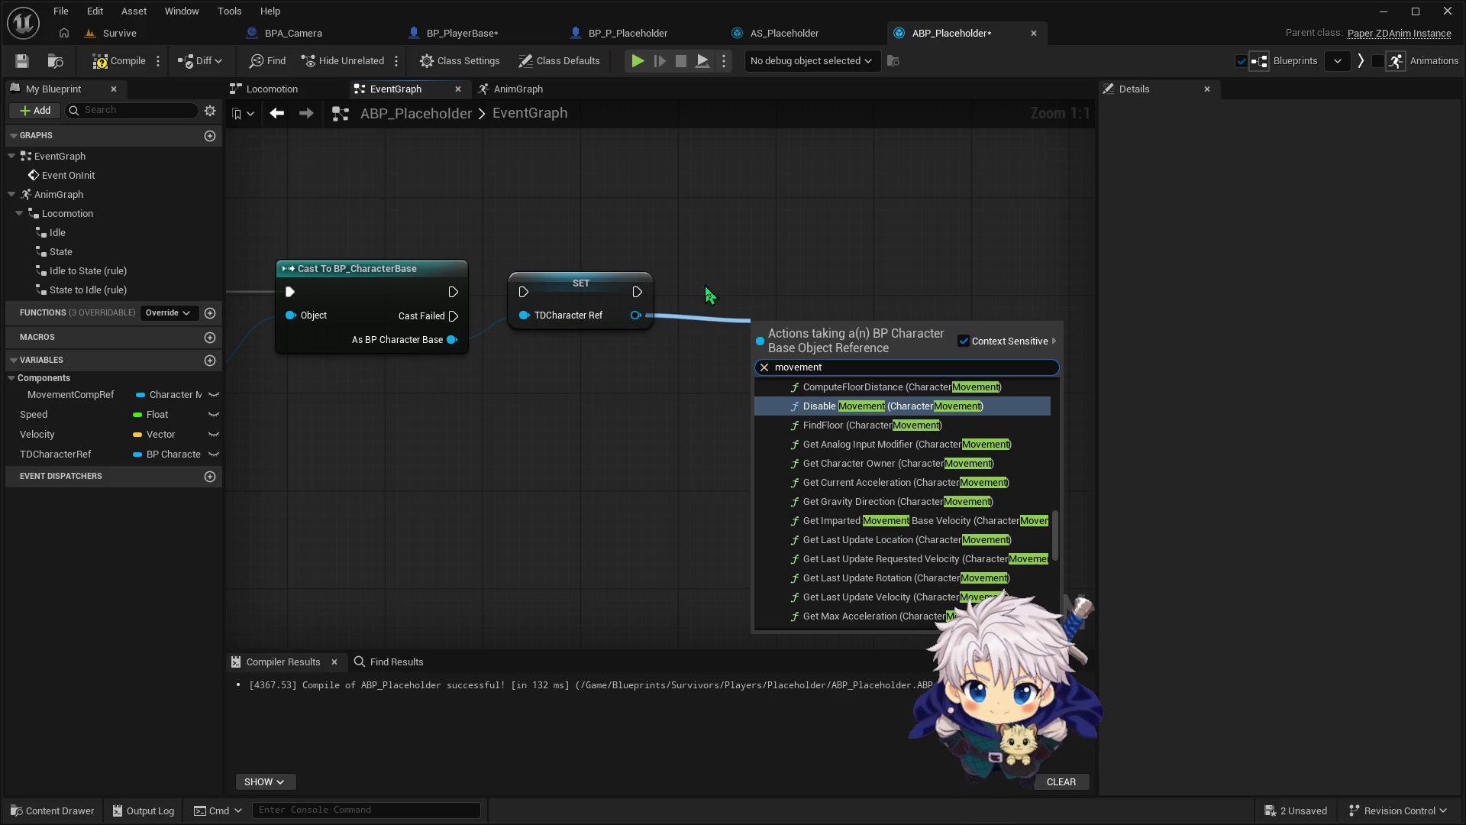
pyautogui.press('BackSpace')
pyautogui.press('BackSpace')
pyautogui.press('BackSpace')
pyautogui.write('get')
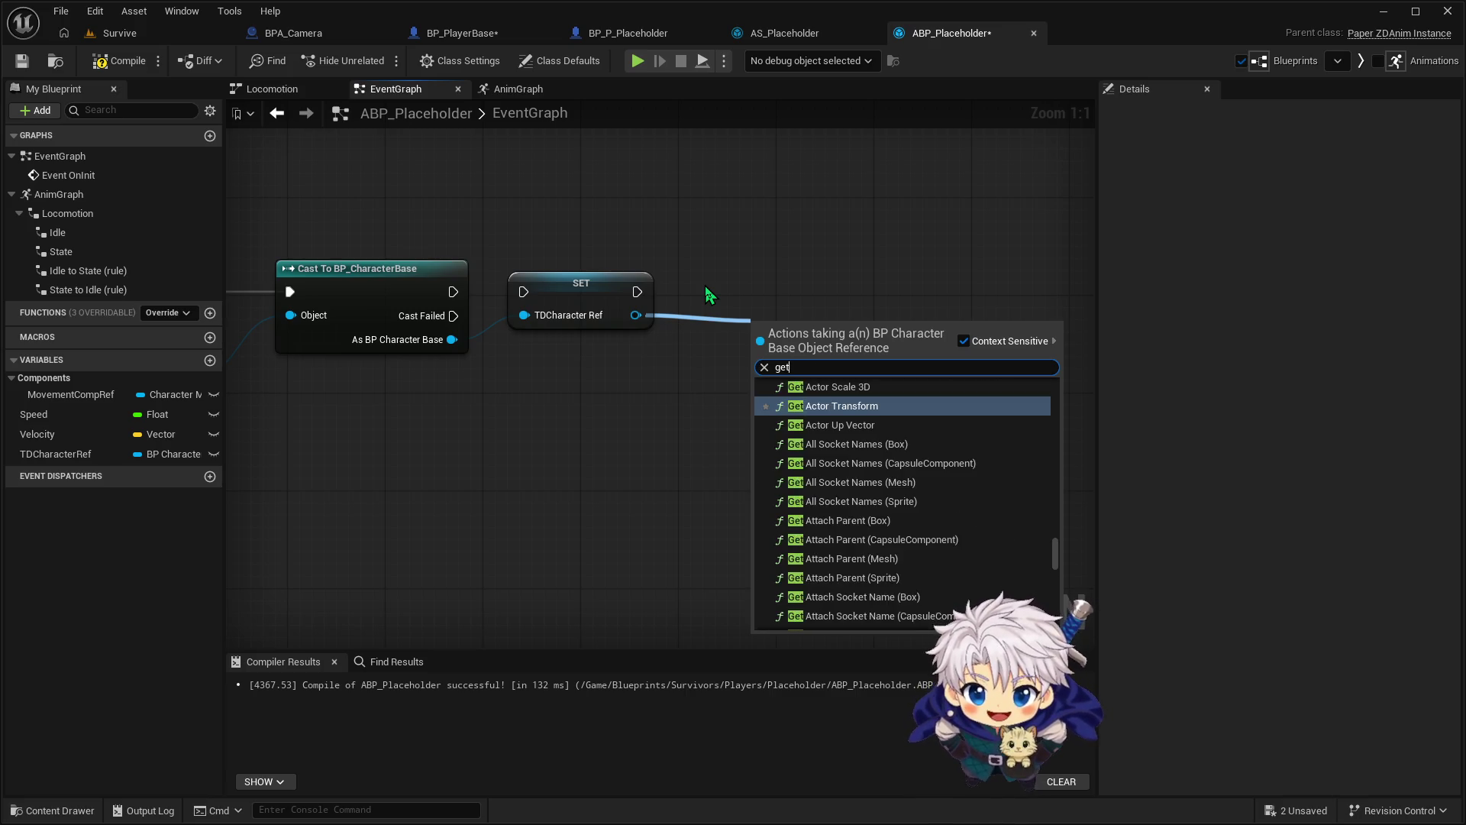
pyautogui.write(' character movement')
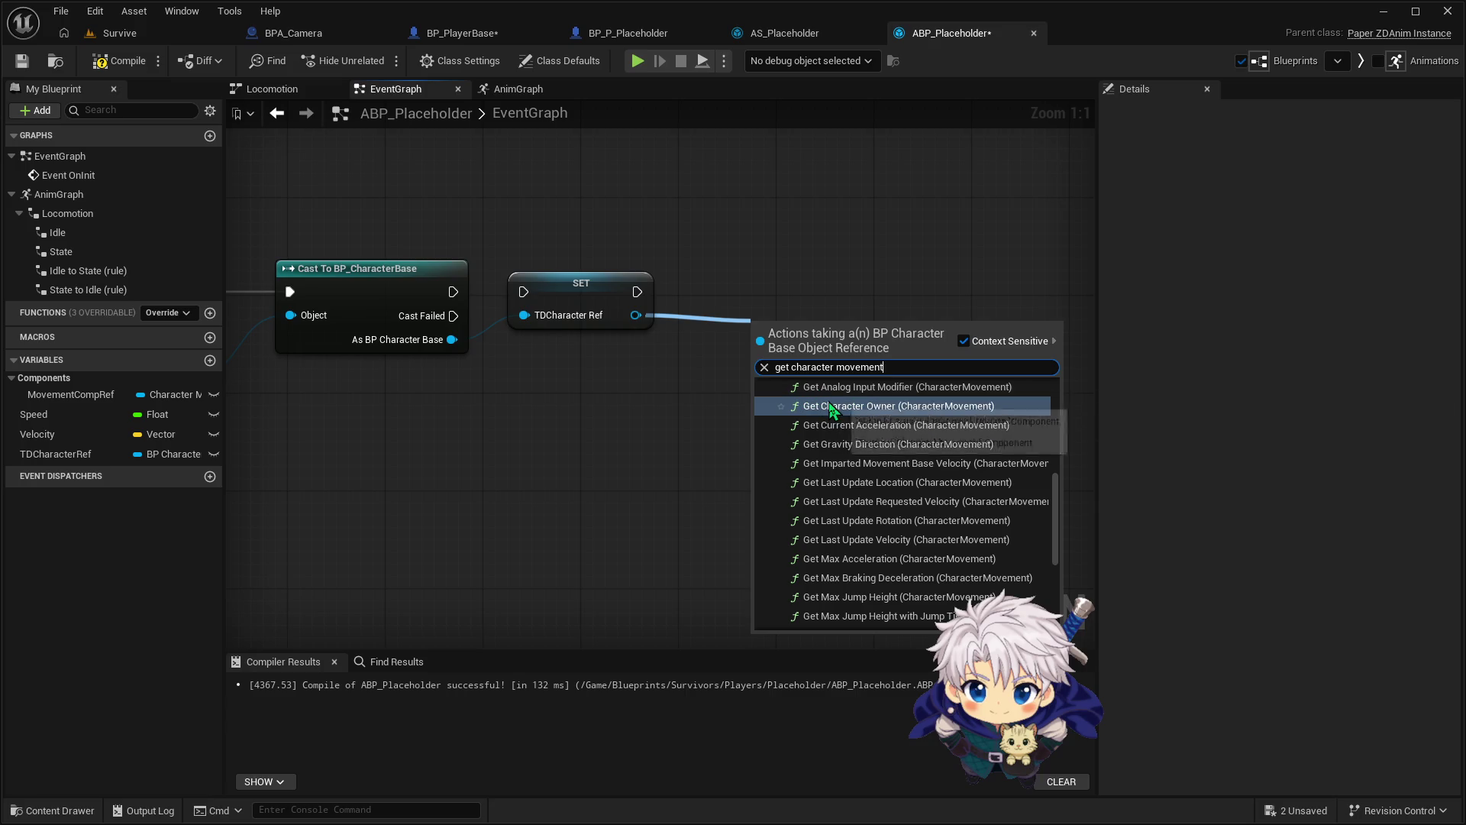
pyautogui.click(628, 400)
pyautogui.click(84, 397)
pyautogui.moveTo(86, 406)
pyautogui.mouseDown()
pyautogui.moveTo(909, 304)
pyautogui.moveTo(878, 302)
pyautogui.mouseUp()
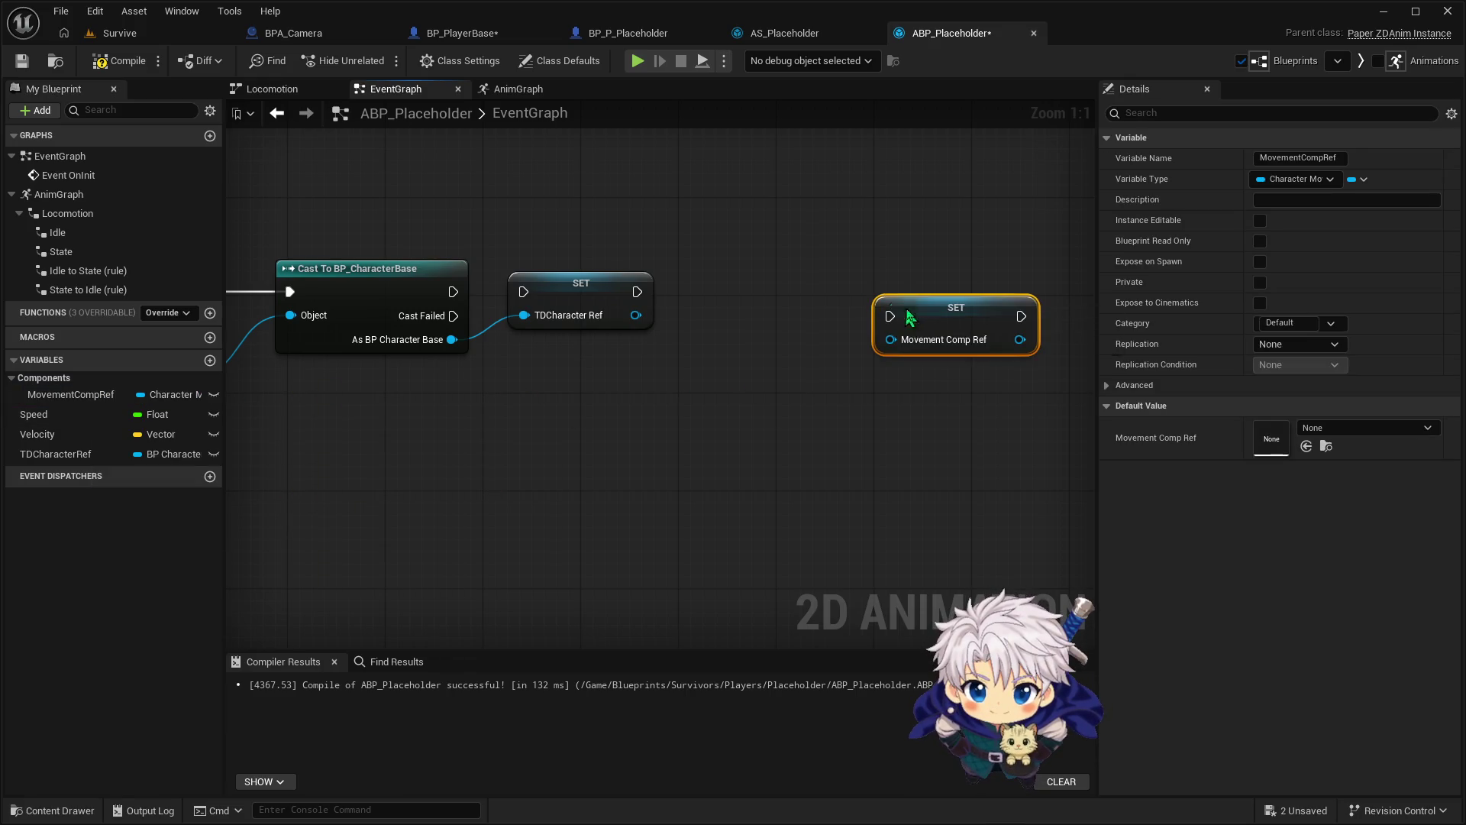
# Create a SET MovementCompRef node and chain both setters after the cast's exec
pyautogui.click(917, 340)
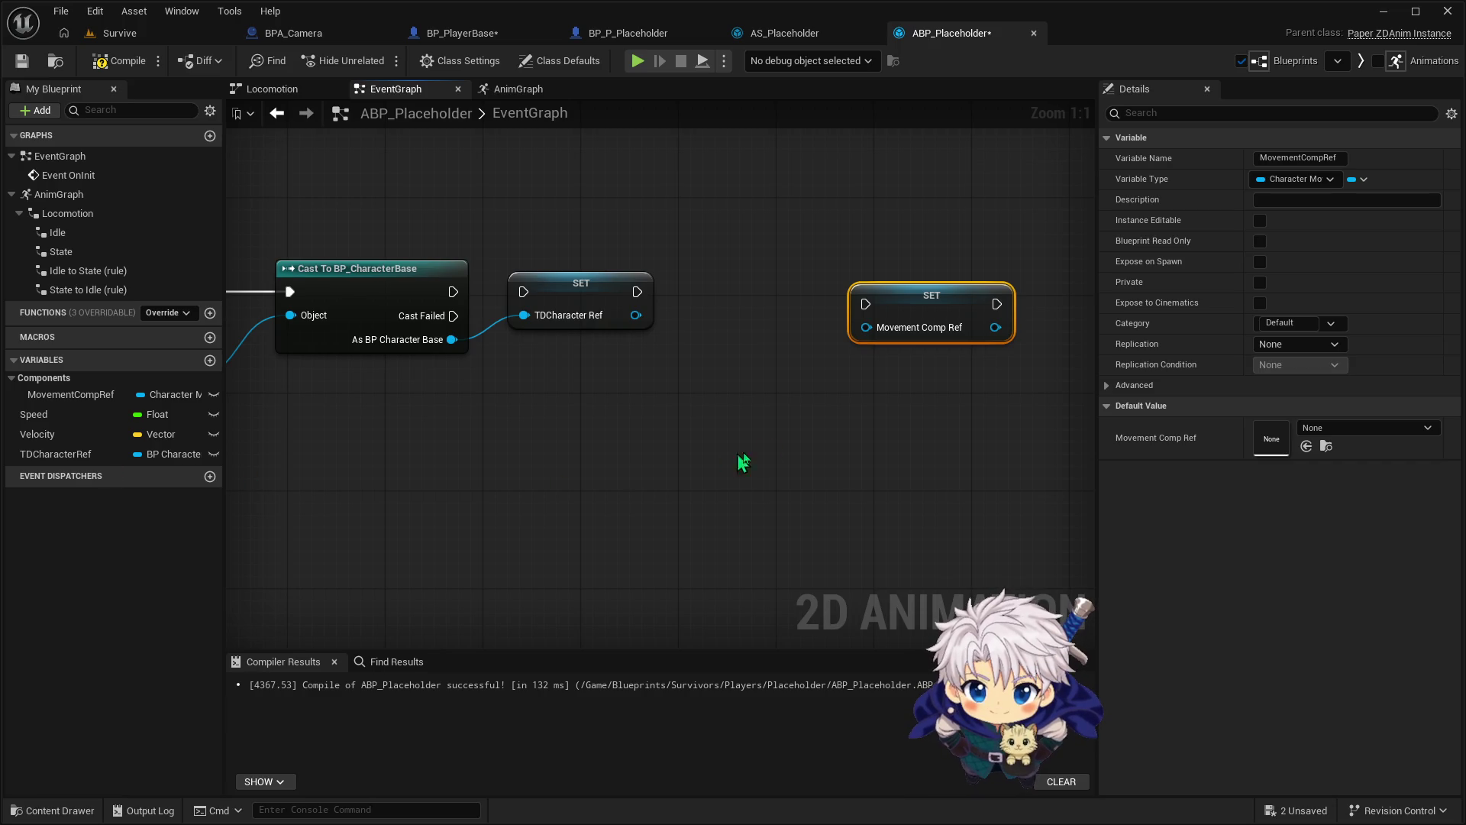
pyautogui.moveTo(638, 292); pyautogui.dragTo(866, 303)
pyautogui.moveTo(453, 291); pyautogui.dragTo(524, 292)
# Feed MovementCompRef from TDCharacter Ref's Get Character Movement node
pyautogui.moveTo(637, 315)
pyautogui.mouseDown()
pyautogui.moveTo(886, 319)
pyautogui.moveTo(790, 352)
pyautogui.moveTo(770, 346)
pyautogui.mouseUp()
pyautogui.click(935, 441)
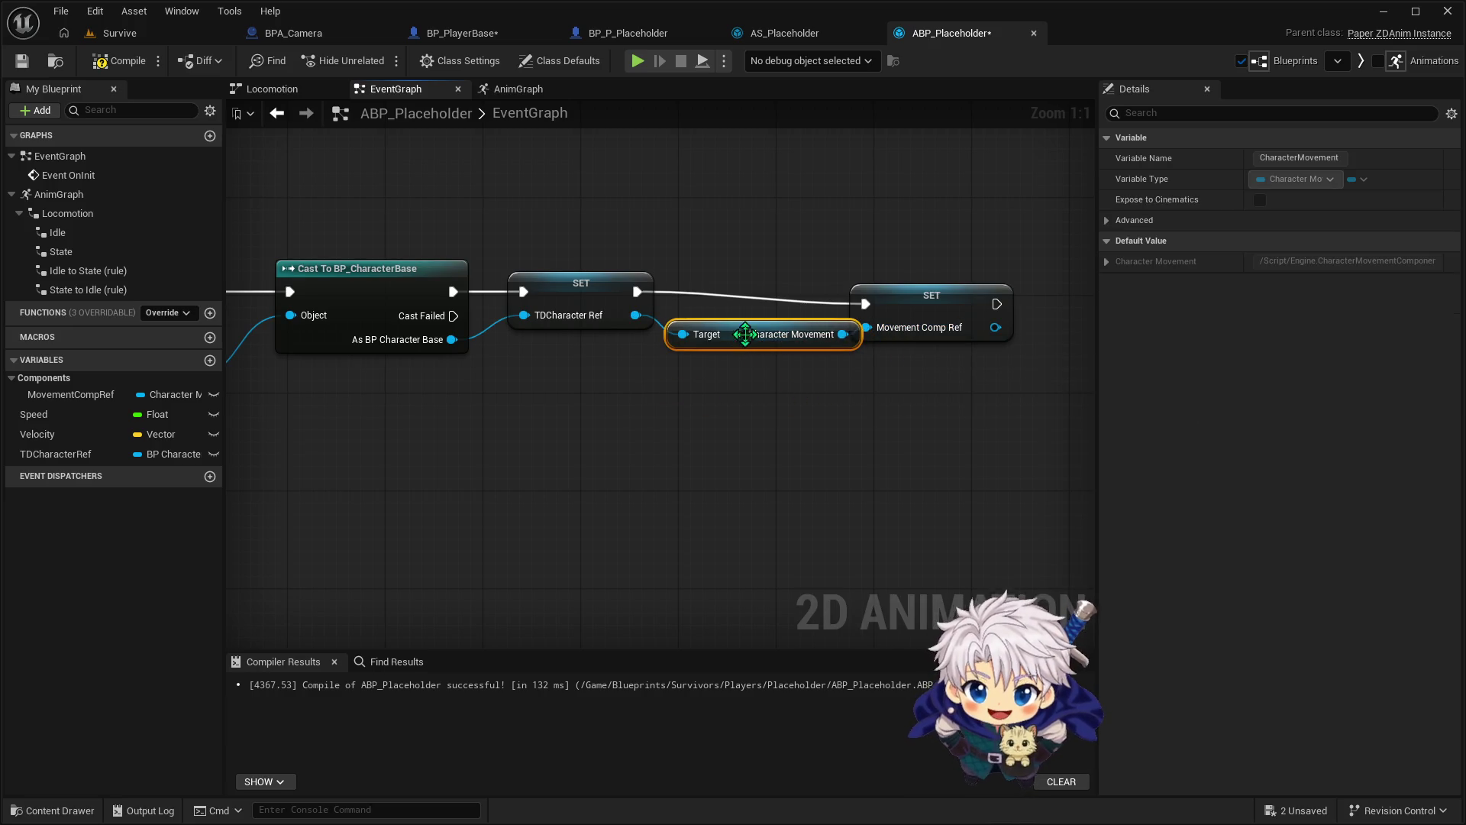
pyautogui.moveTo(934, 304); pyautogui.dragTo(958, 289)
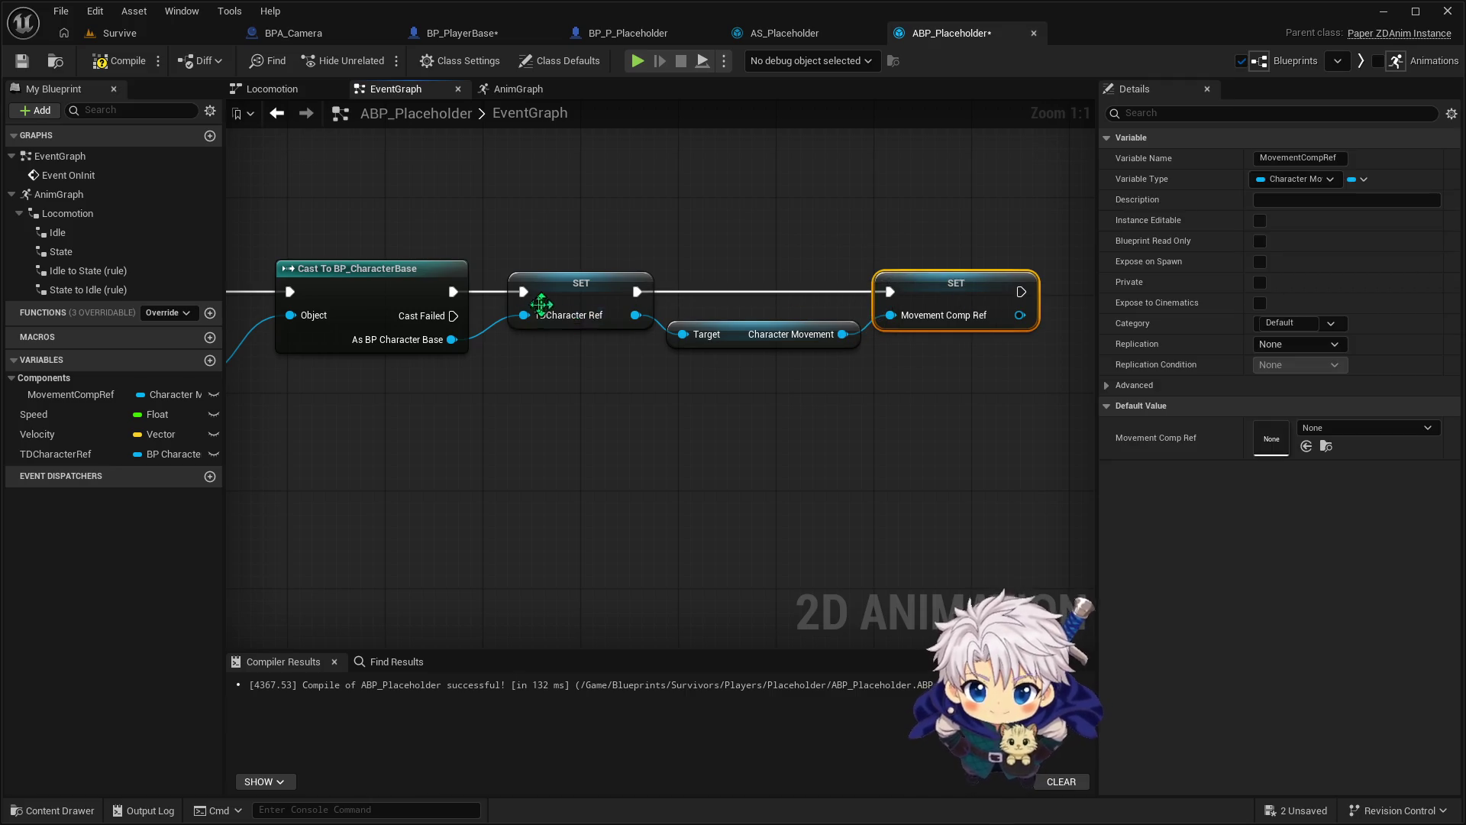
pyautogui.moveTo(393, 428); pyautogui.dragTo(527, 422)
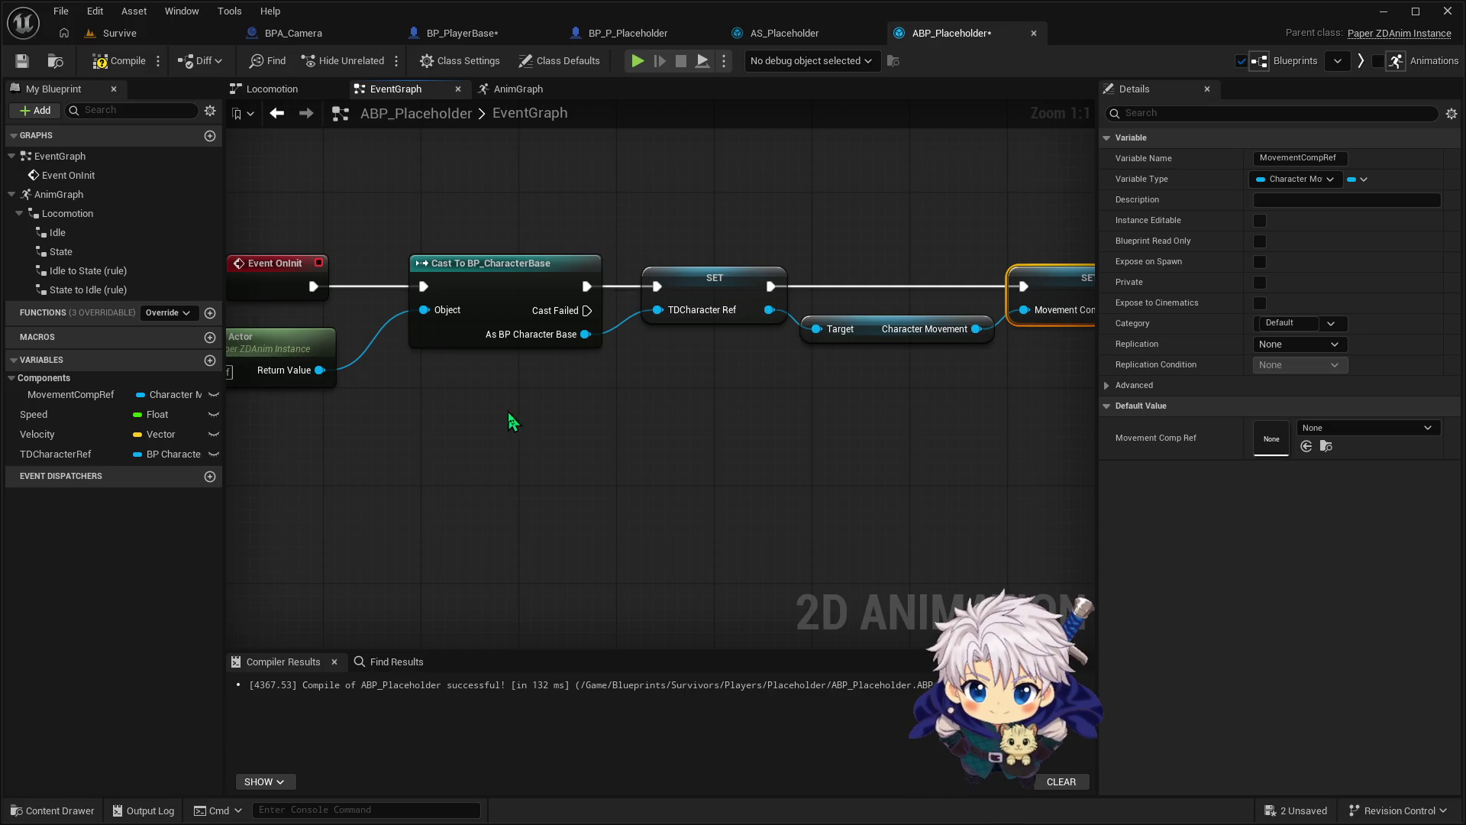
pyautogui.moveTo(440, 412); pyautogui.dragTo(598, 384)
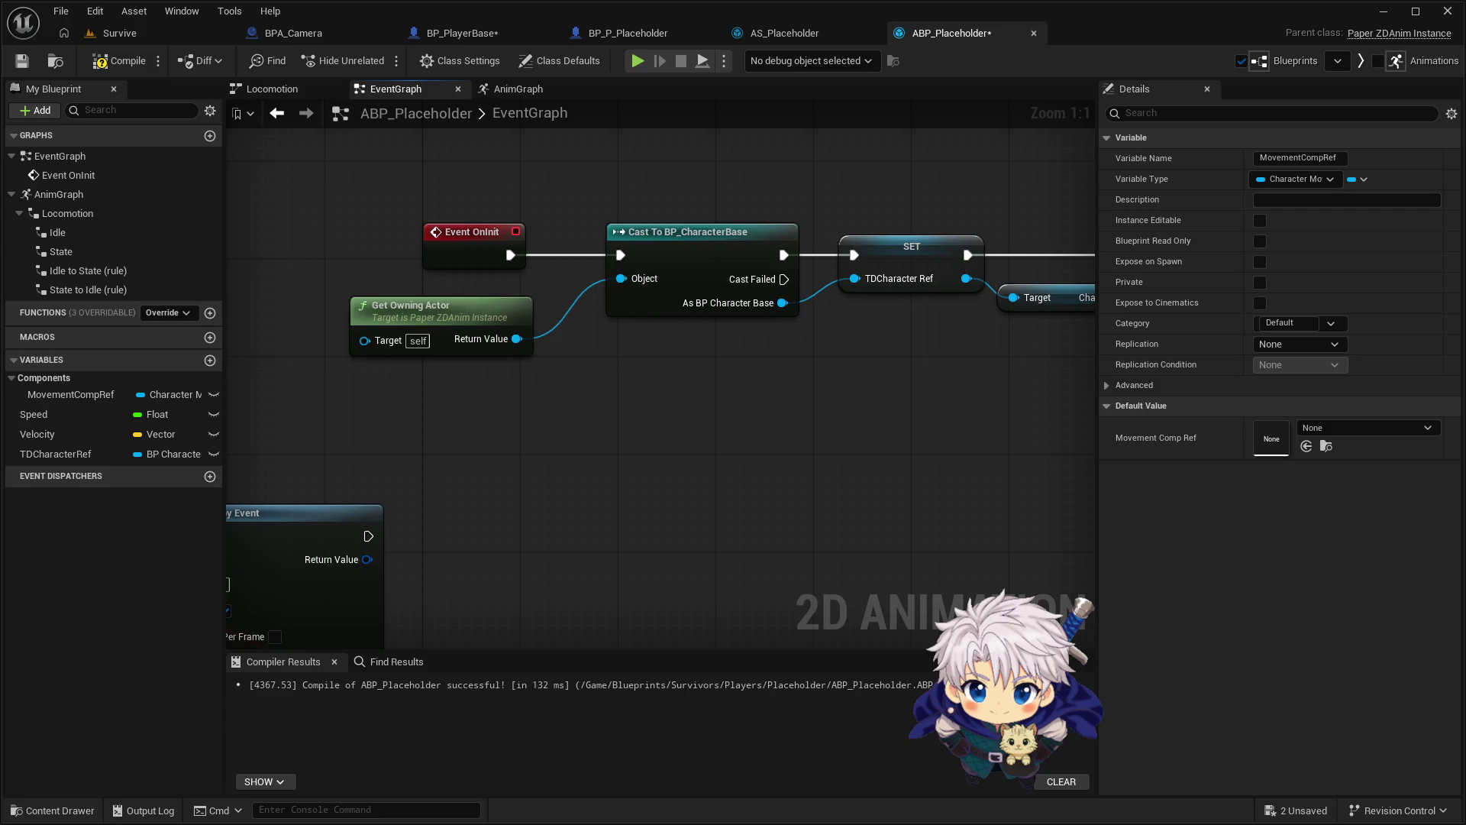
pyautogui.moveTo(485, 484)
pyautogui.mouseDown()
pyautogui.moveTo(583, 383)
pyautogui.moveTo(557, 363)
pyautogui.moveTo(511, 402)
pyautogui.mouseUp()
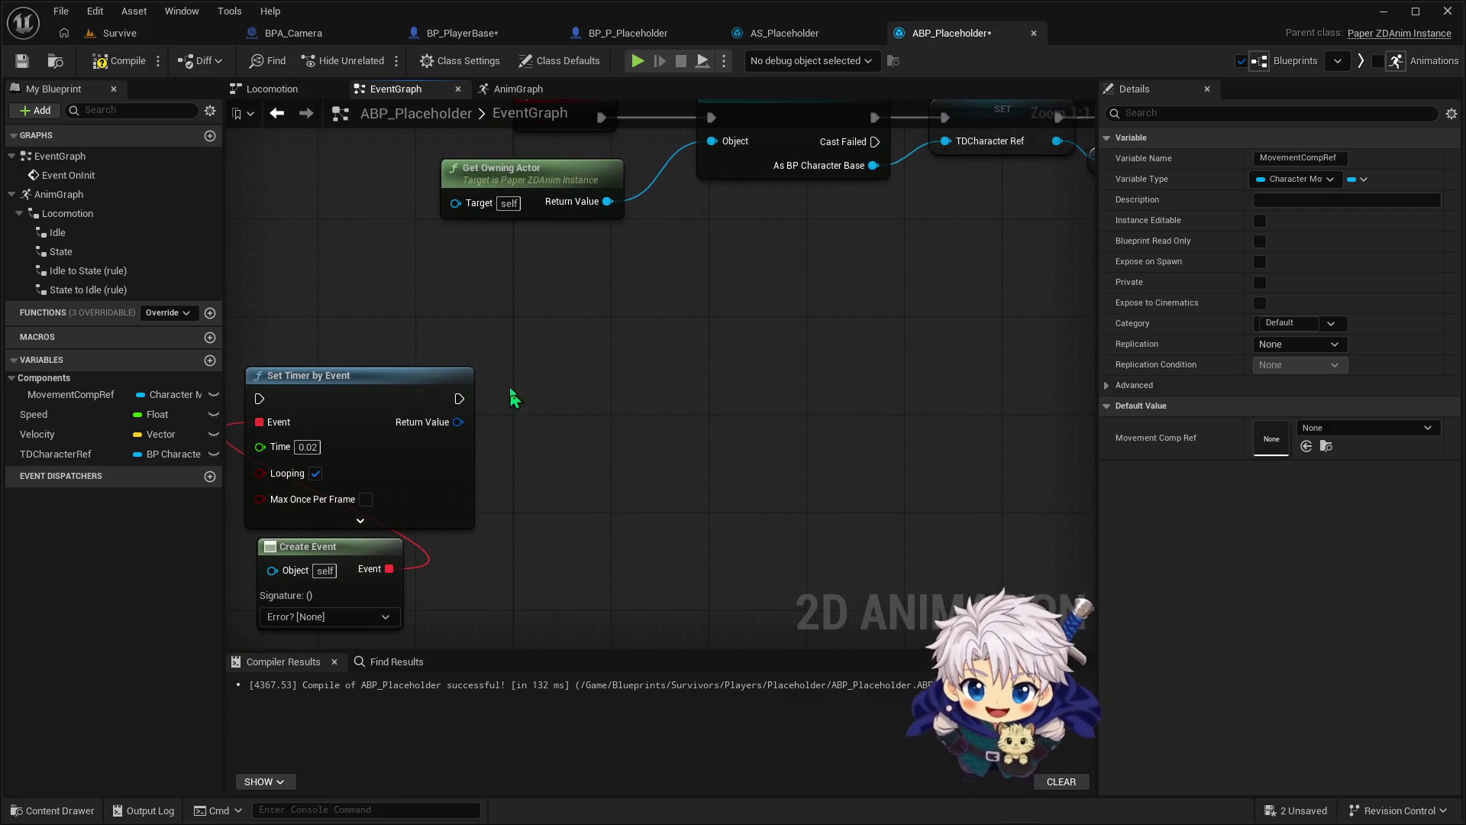
# Add a custom event named UpdateDirectionality and drag a TDCharacterRef getter into the graph
pyautogui.rightClick(524, 356)
pyautogui.write('.')
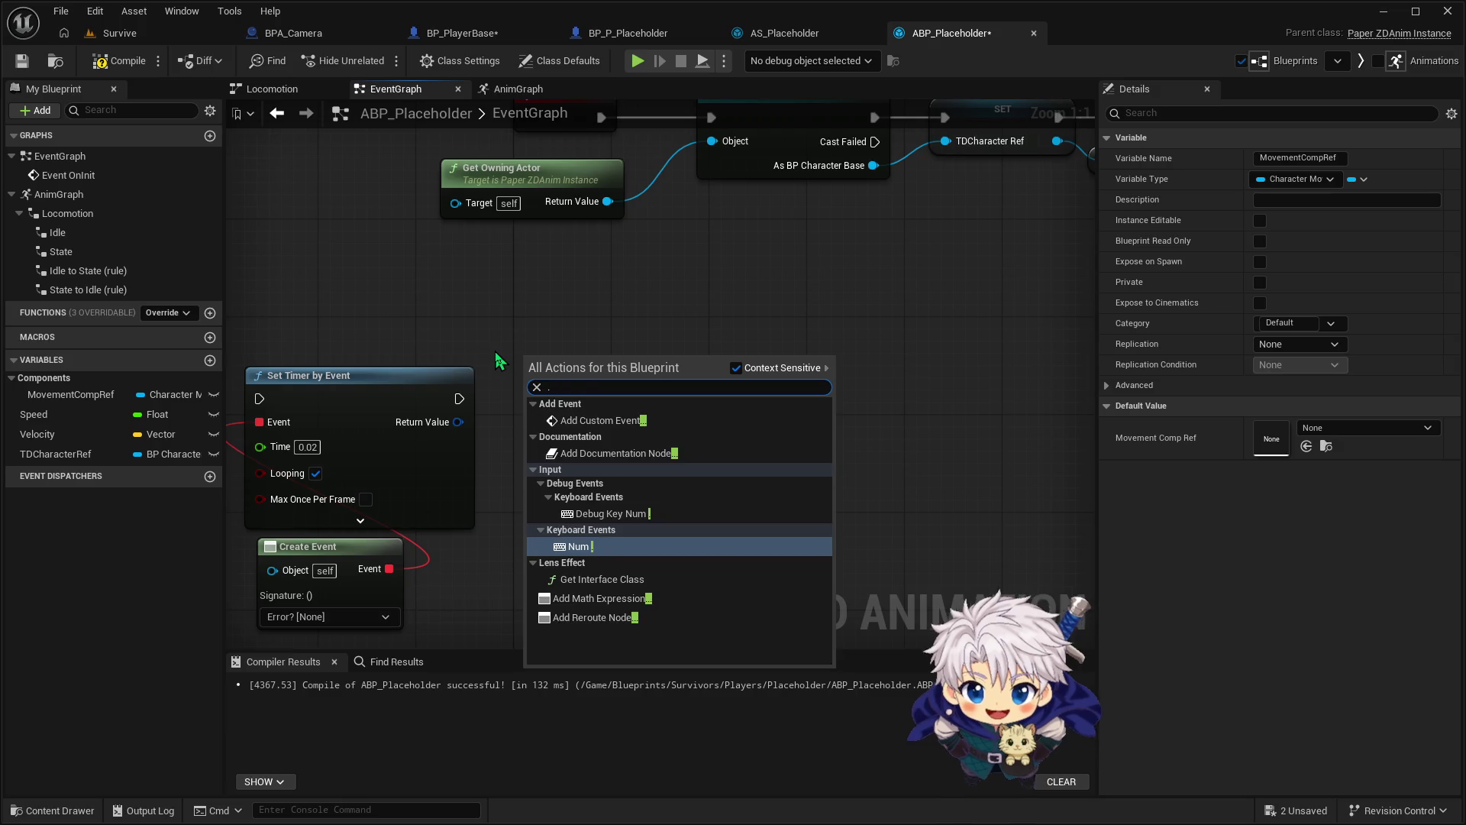
pyautogui.click(601, 420)
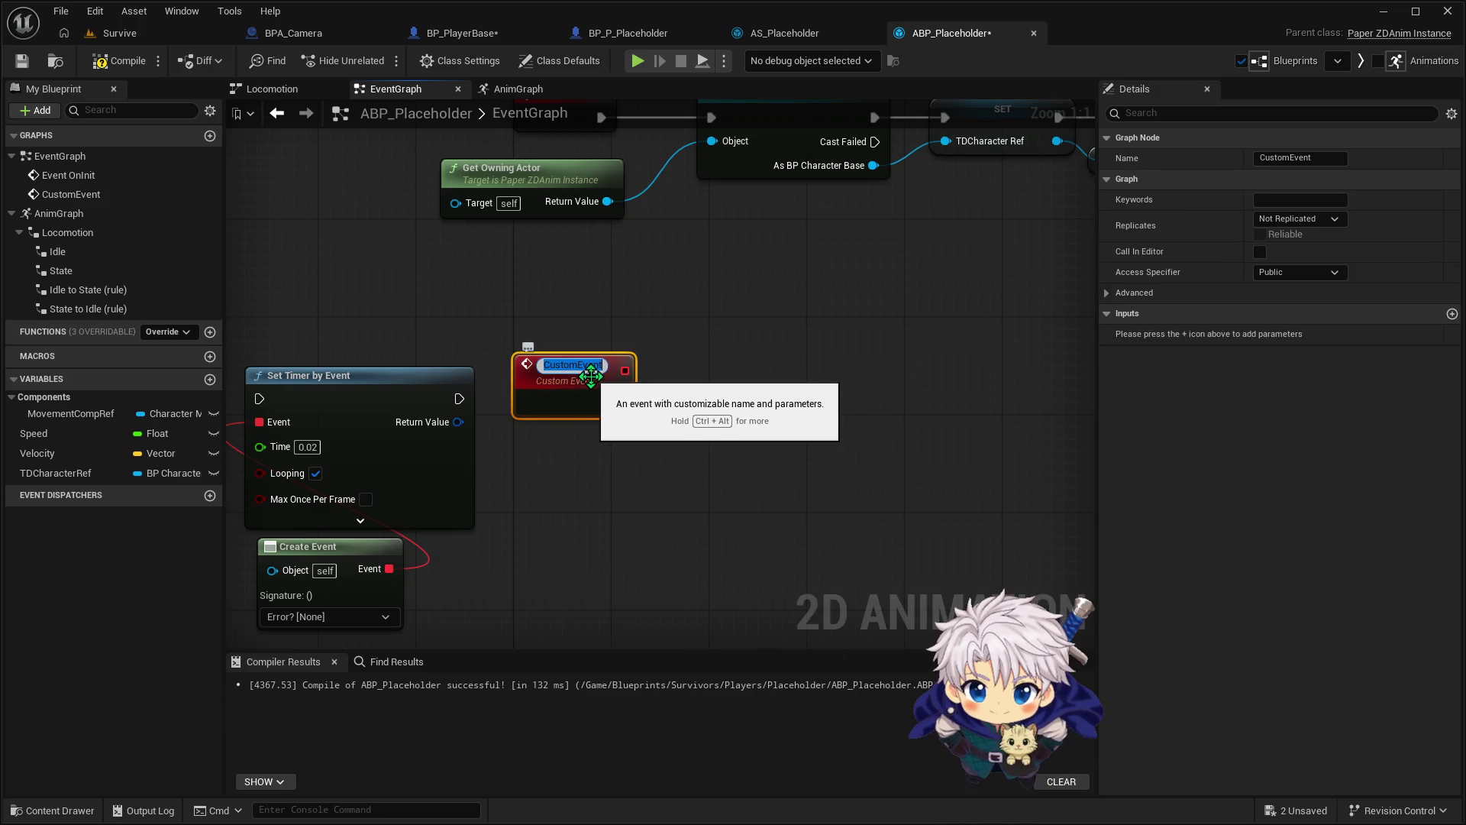
pyautogui.press('BackSpace')
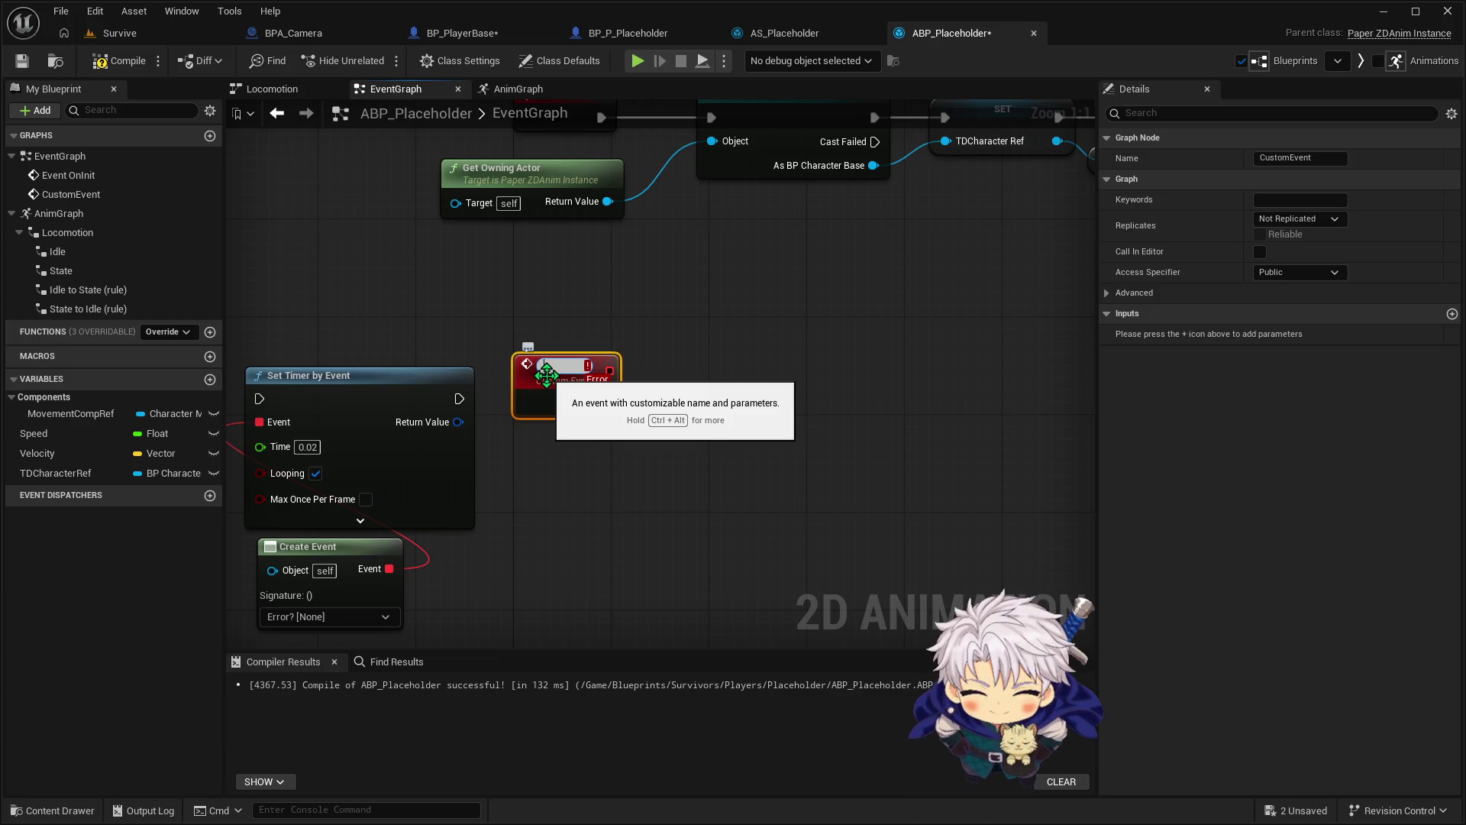
pyautogui.write('Update')
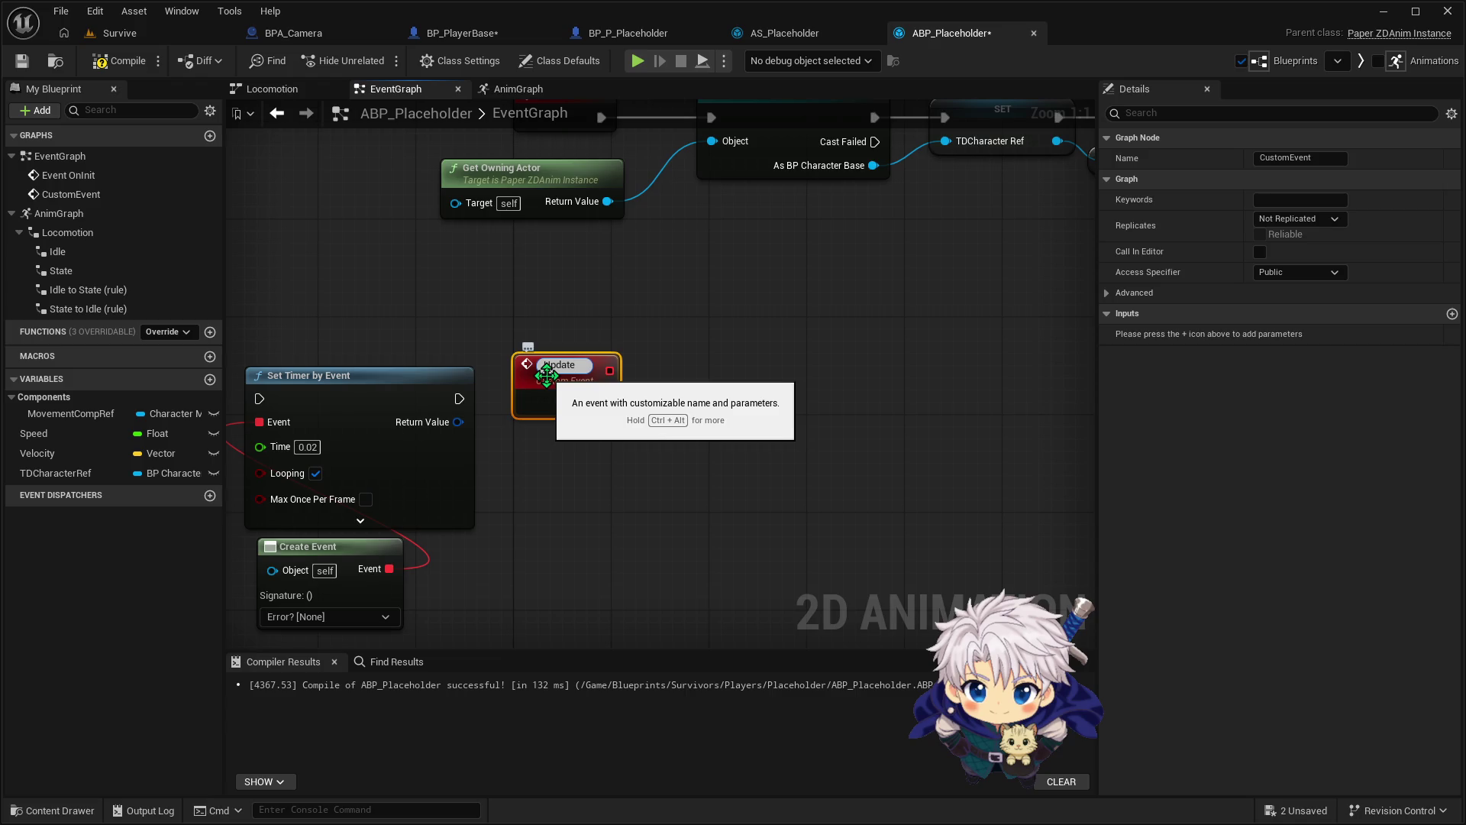
pyautogui.write('Directio')
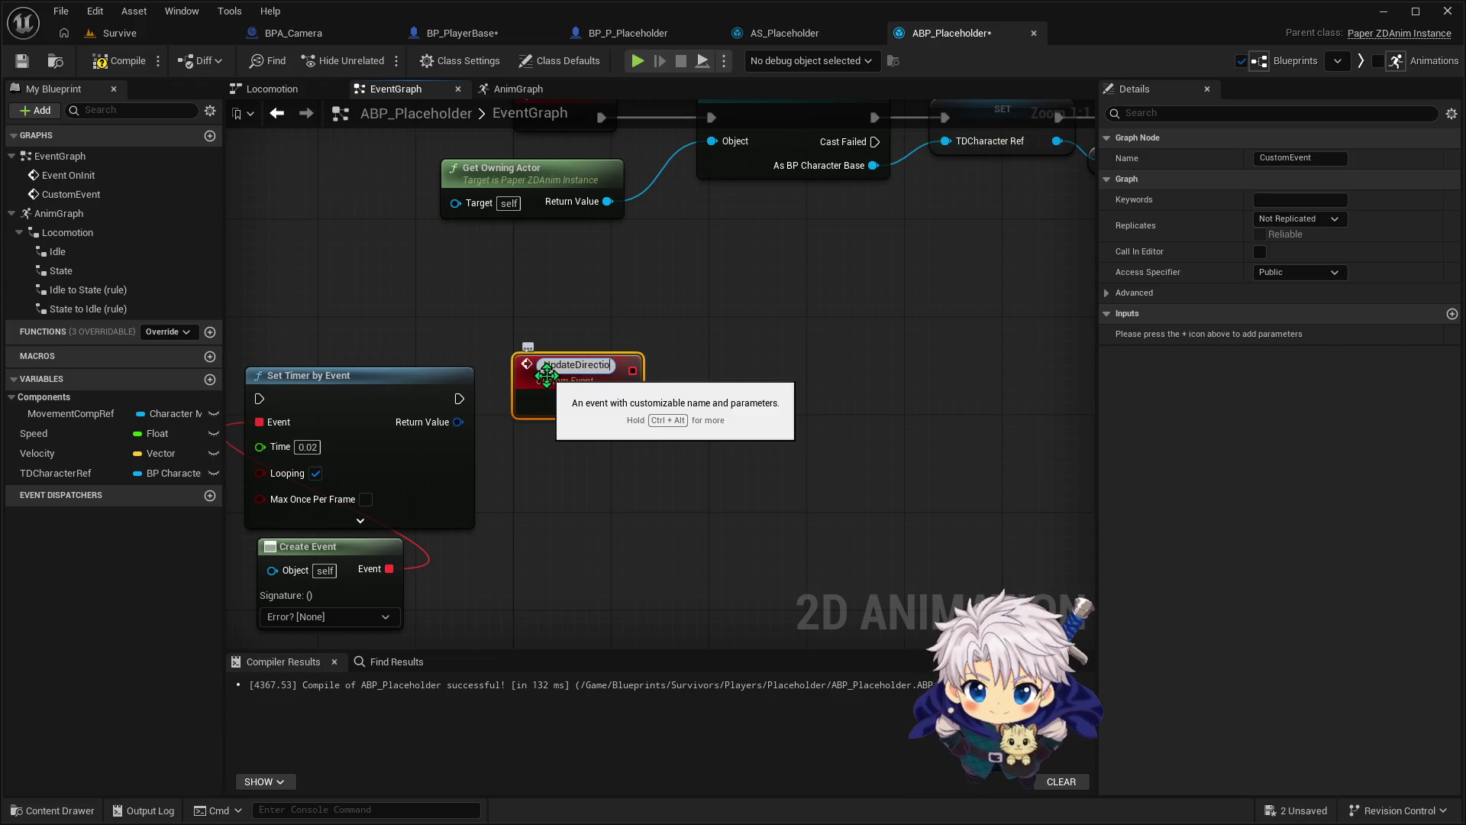
pyautogui.write('nality')
pyautogui.press('Return')
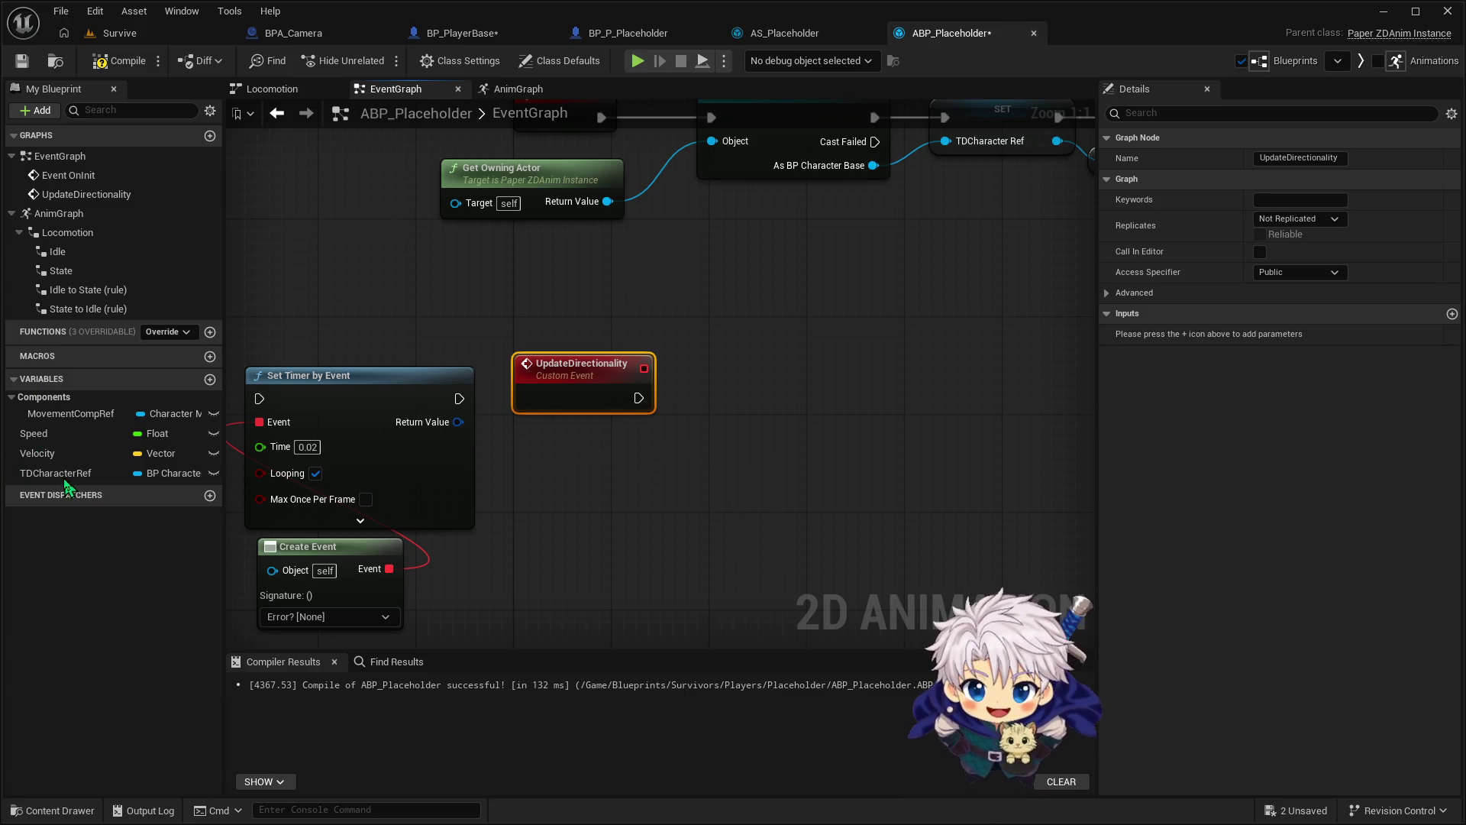
pyautogui.moveTo(63, 477)
pyautogui.mouseDown()
pyautogui.moveTo(634, 477)
pyautogui.moveTo(747, 397)
pyautogui.mouseUp()
# Convert the TDCharacterRef getter to a validated get triggered by UpdateDirectionality
pyautogui.rightClick(724, 466)
pyautogui.click(794, 611)
pyautogui.moveTo(638, 398); pyautogui.dragTo(700, 398)
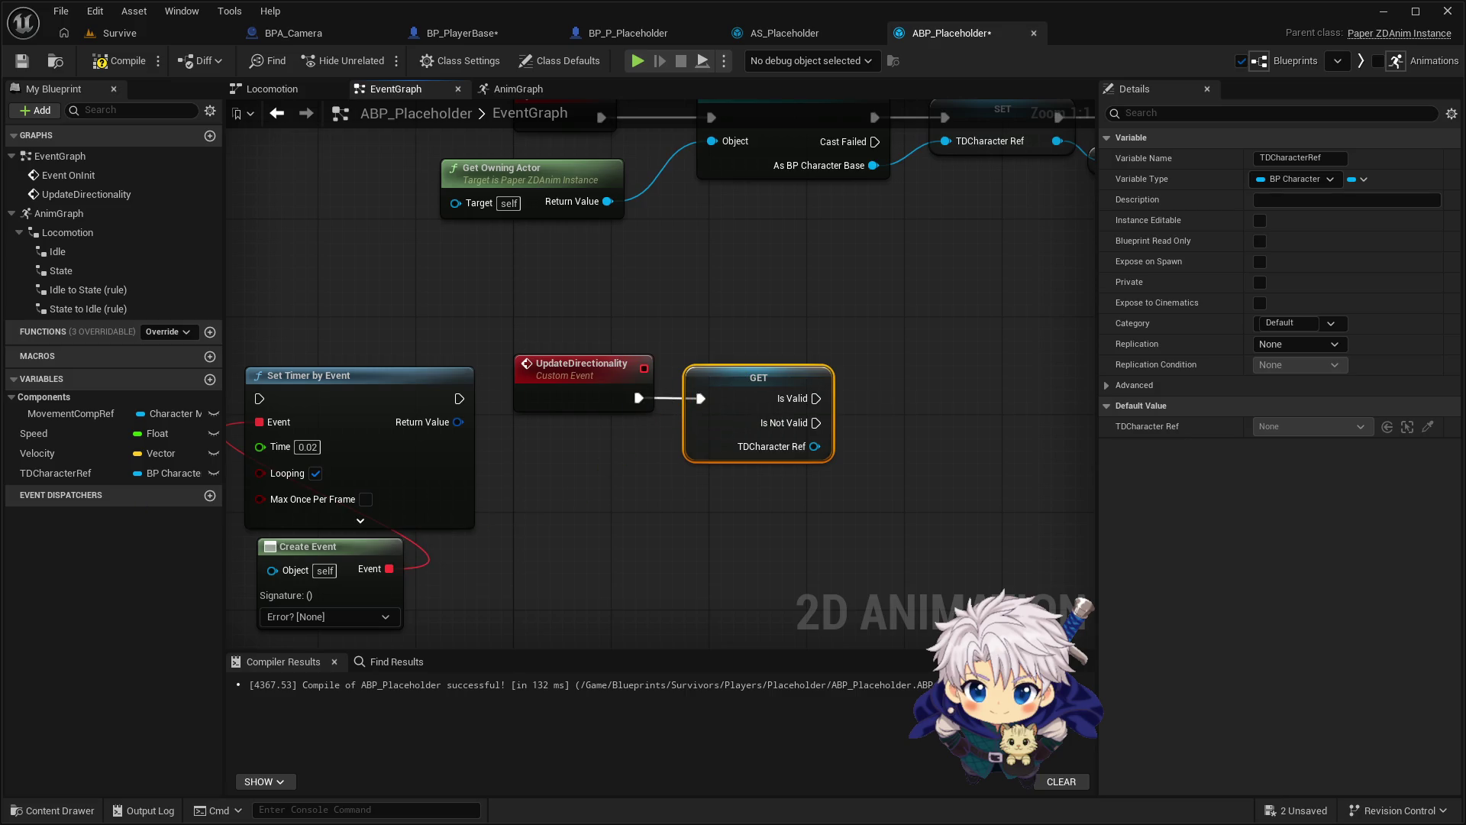
# Move the Set Timer by Event and Create Event nodes aside and search graph actions for 'e'
pyautogui.moveTo(863, 298); pyautogui.dragTo(703, 318)
pyautogui.scroll(-1, 810, 307)
pyautogui.moveTo(811, 308)
pyautogui.mouseDown()
pyautogui.moveTo(828, 278)
pyautogui.moveTo(683, 265)
pyautogui.moveTo(903, 267)
pyautogui.mouseUp()
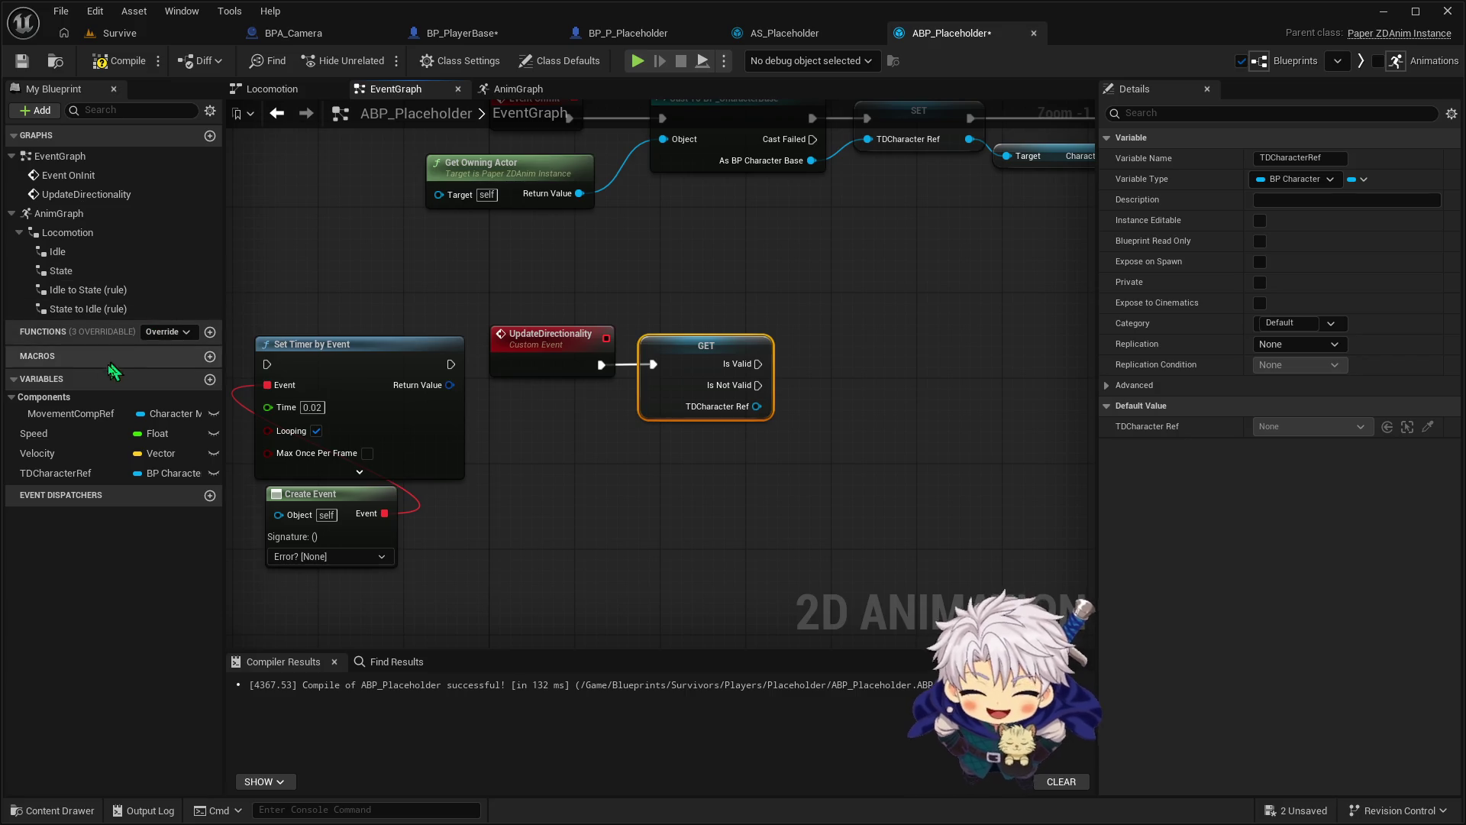
pyautogui.moveTo(340, 325); pyautogui.dragTo(329, 619)
pyautogui.moveTo(339, 365)
pyautogui.mouseDown()
pyautogui.moveTo(355, 402)
pyautogui.moveTo(375, 362)
pyautogui.moveTo(951, 263)
pyautogui.moveTo(1010, 285)
pyautogui.mouseUp()
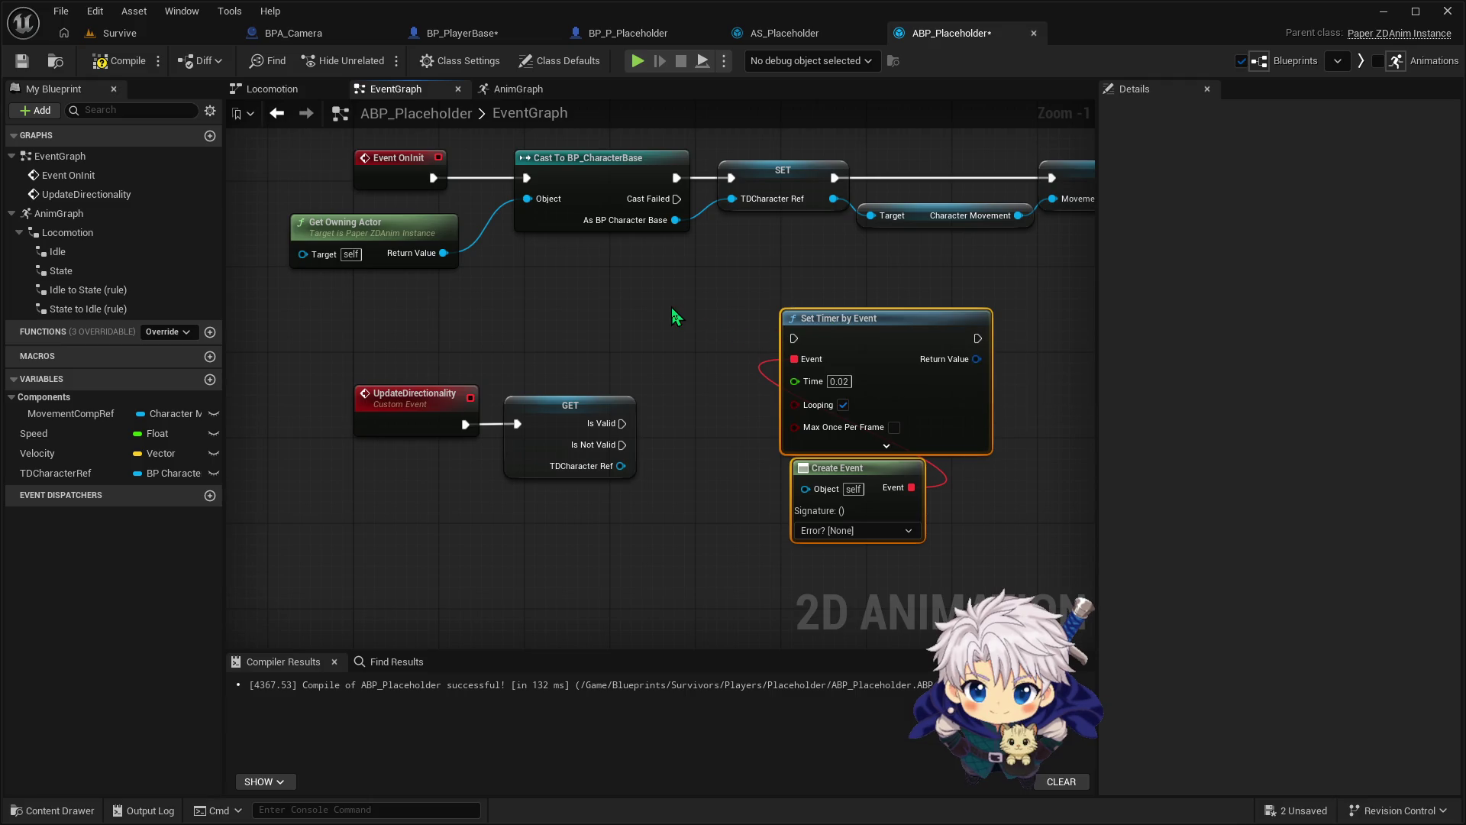
pyautogui.moveTo(534, 321)
pyautogui.mouseDown()
pyautogui.moveTo(491, 272)
pyautogui.moveTo(474, 433)
pyautogui.mouseUp()
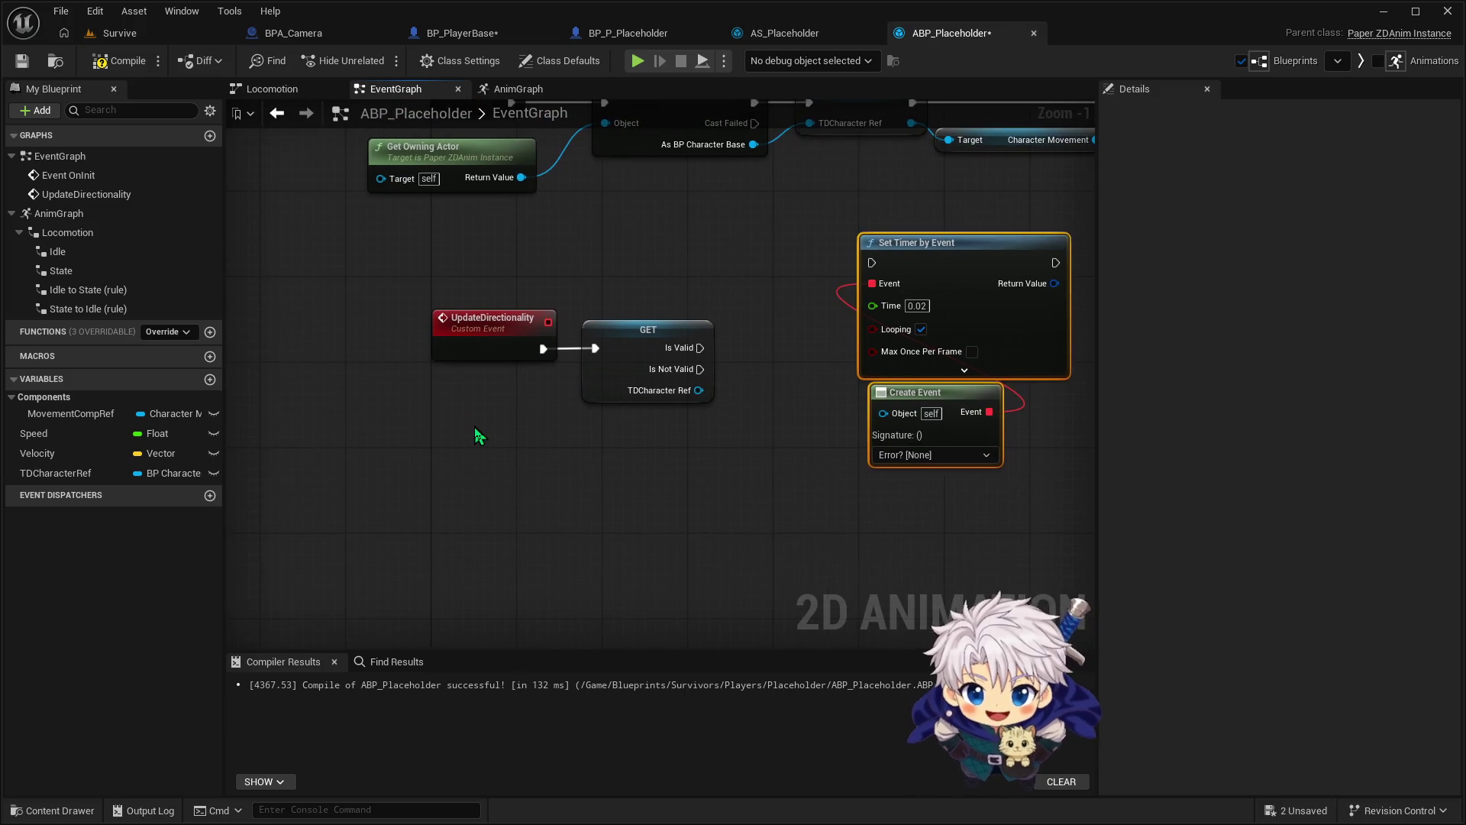
pyautogui.rightClick(474, 429)
pyautogui.write('e')
pyautogui.press('BackSpace')
pyautogui.write('begi')
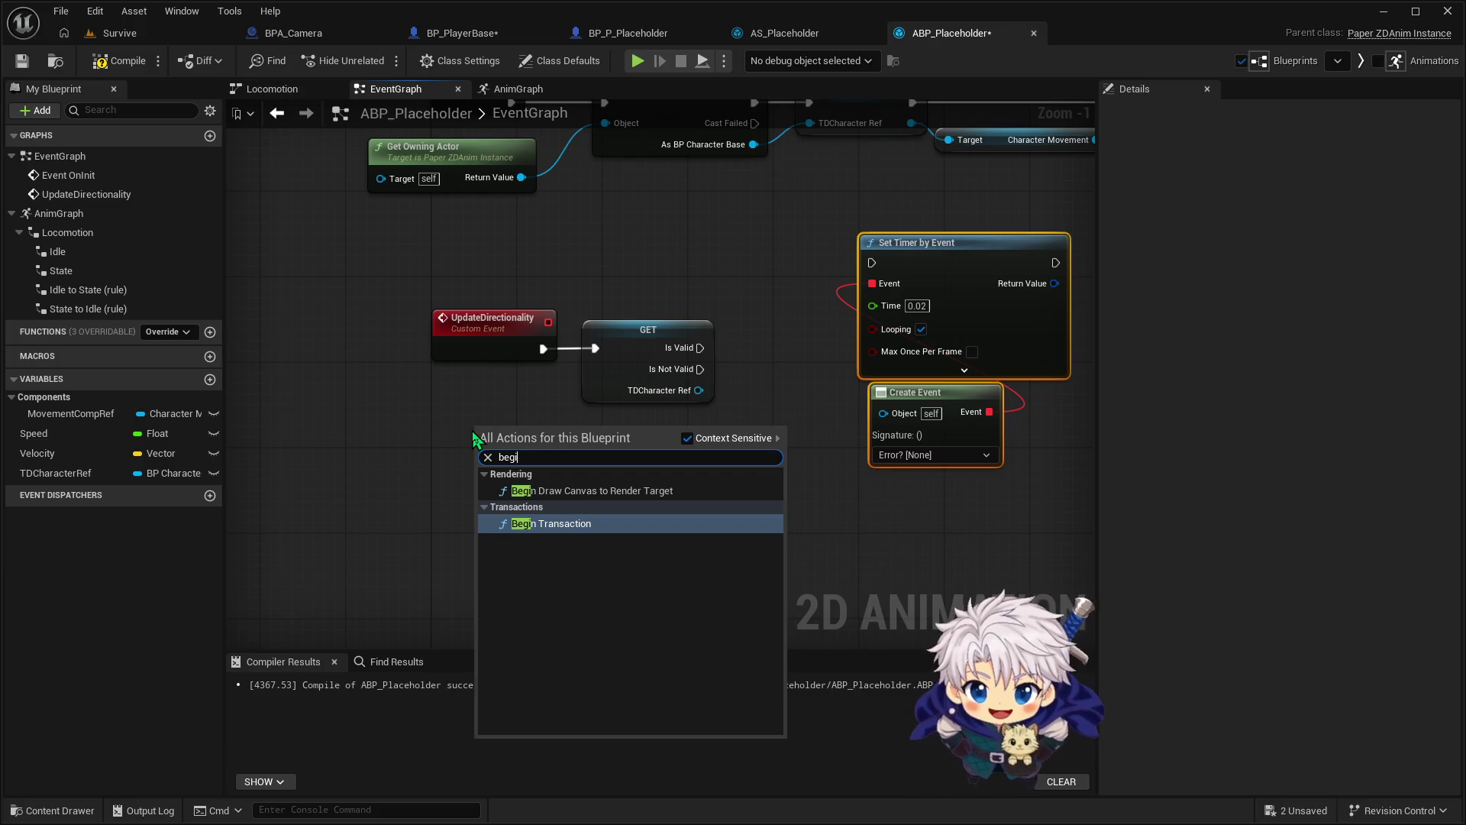
pyautogui.press('BackSpace')
pyautogui.press('BackSpace')
pyautogui.press('BackSpace')
pyautogui.write('event')
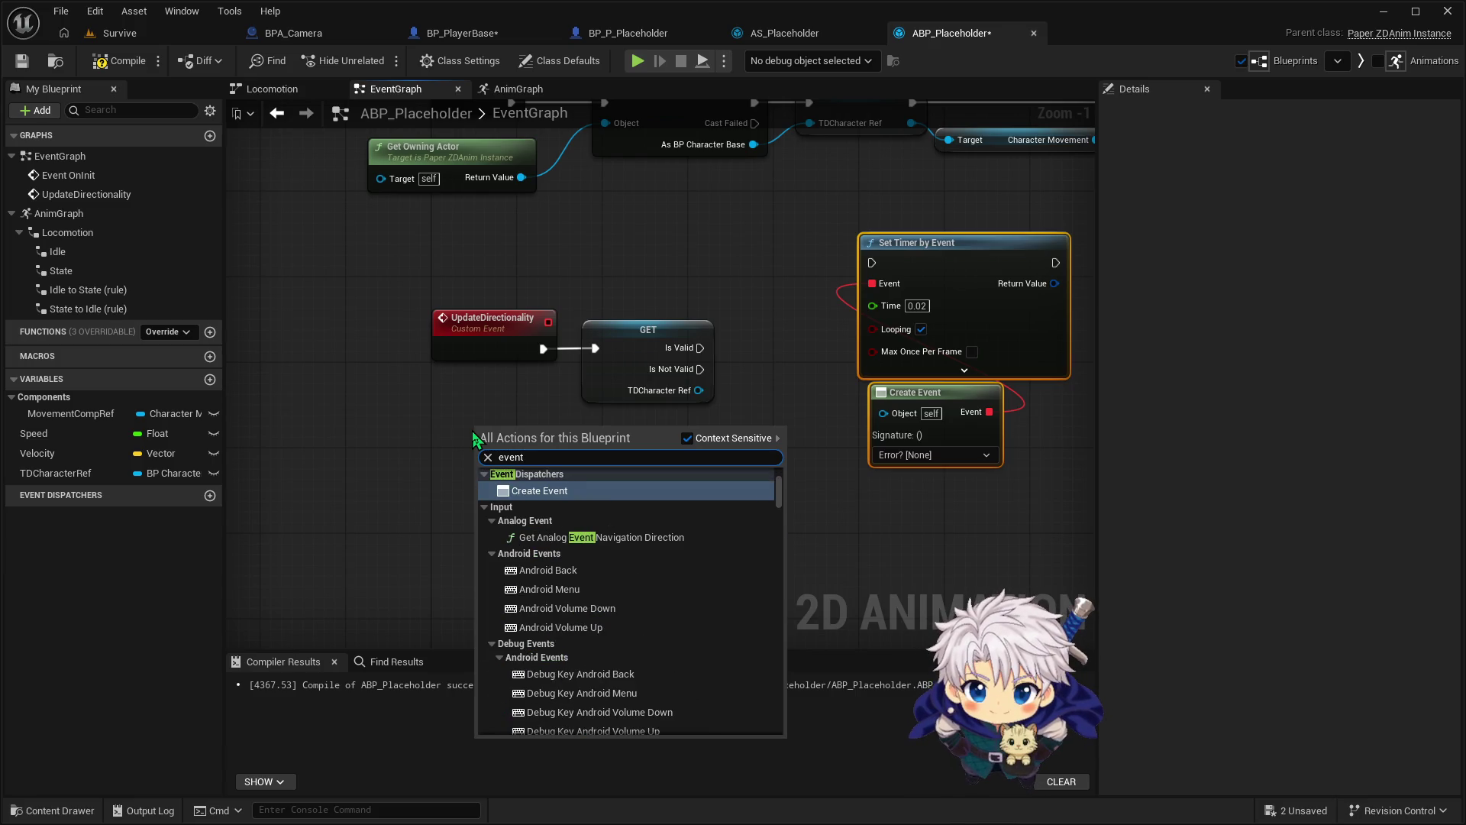
pyautogui.press('BackSpace')
pyautogui.press('BackSpace')
pyautogui.press('BackSpace')
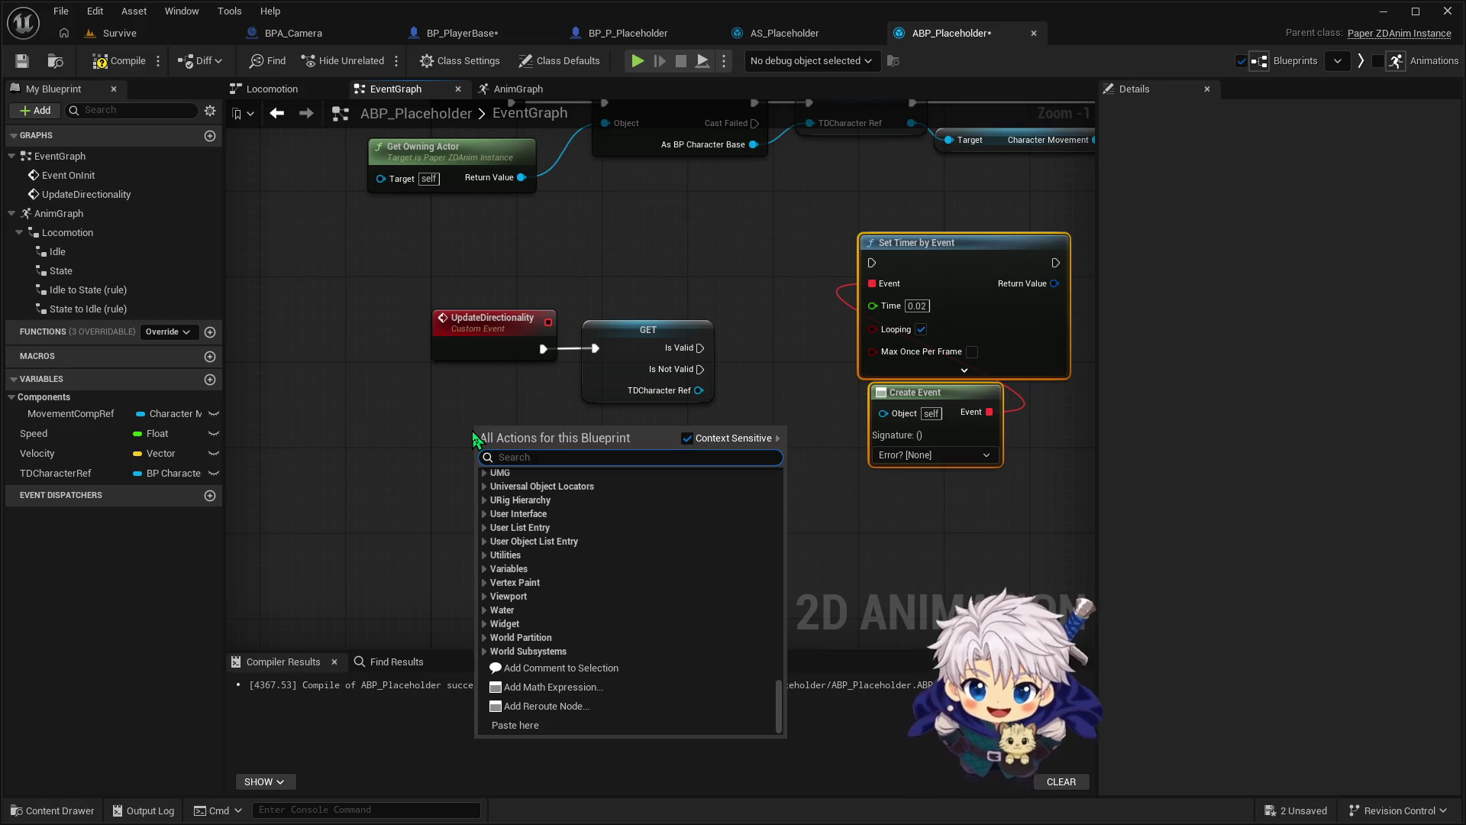
pyautogui.click(787, 210)
pyautogui.moveTo(779, 213)
pyautogui.mouseDown()
pyautogui.moveTo(657, 360)
pyautogui.moveTo(597, 389)
pyautogui.mouseUp()
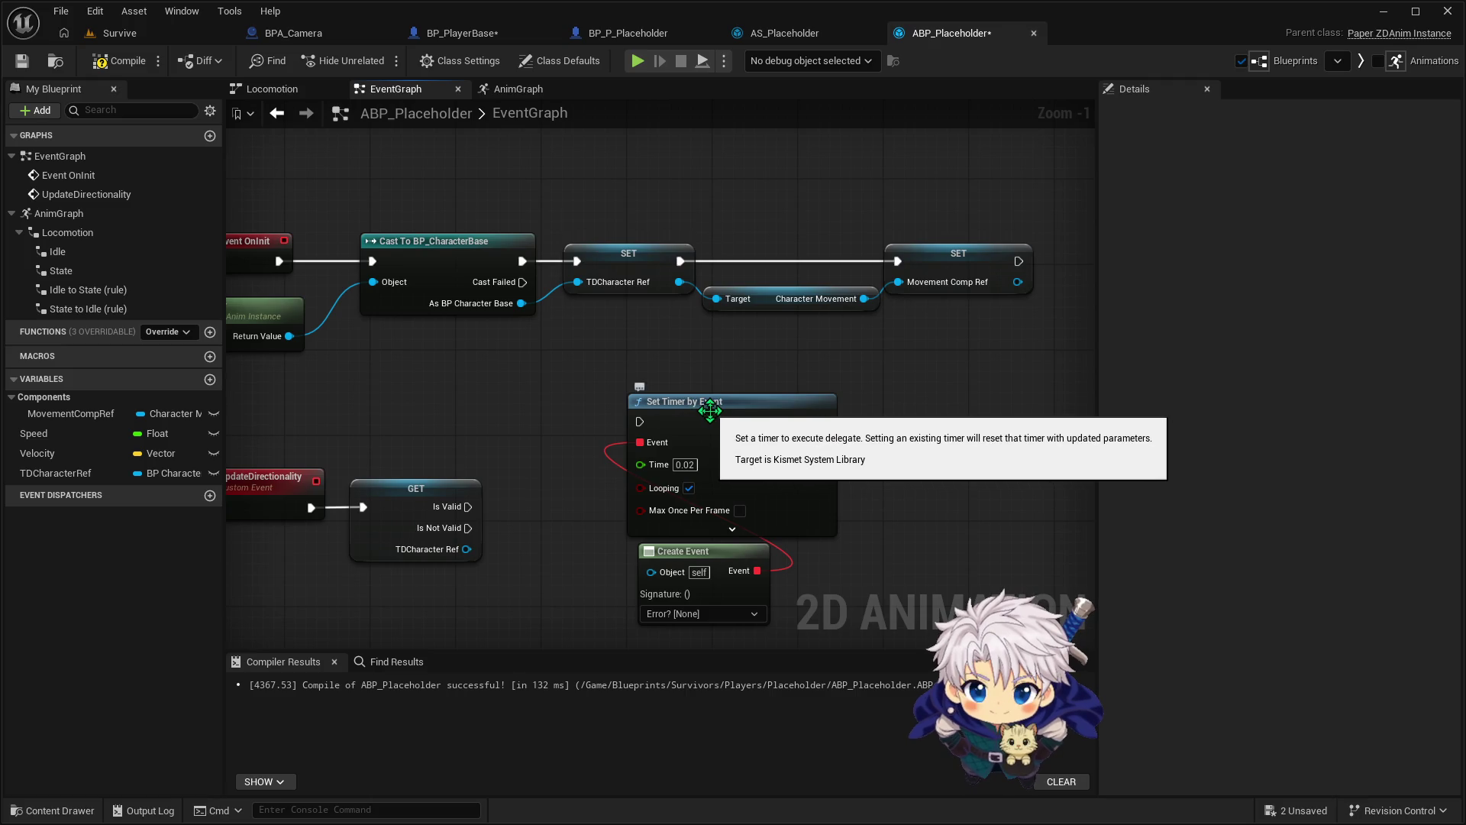
pyautogui.moveTo(710, 411)
pyautogui.mouseDown()
pyautogui.moveTo(1064, 291)
pyautogui.moveTo(881, 386)
pyautogui.moveTo(712, 401)
pyautogui.mouseUp()
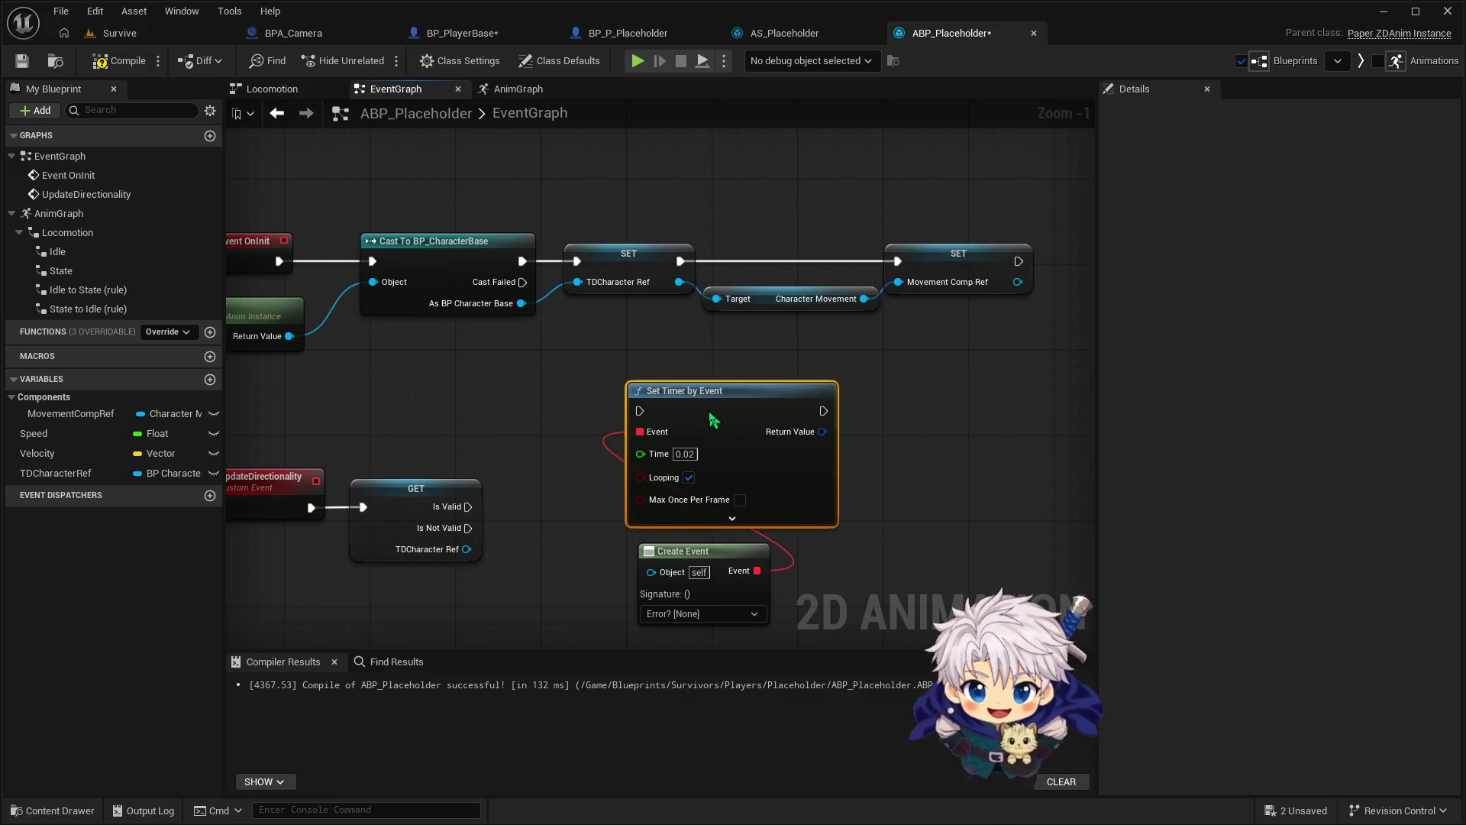
# Generate a new event matching Create Event's signature via Create a matching event
pyautogui.click(716, 613)
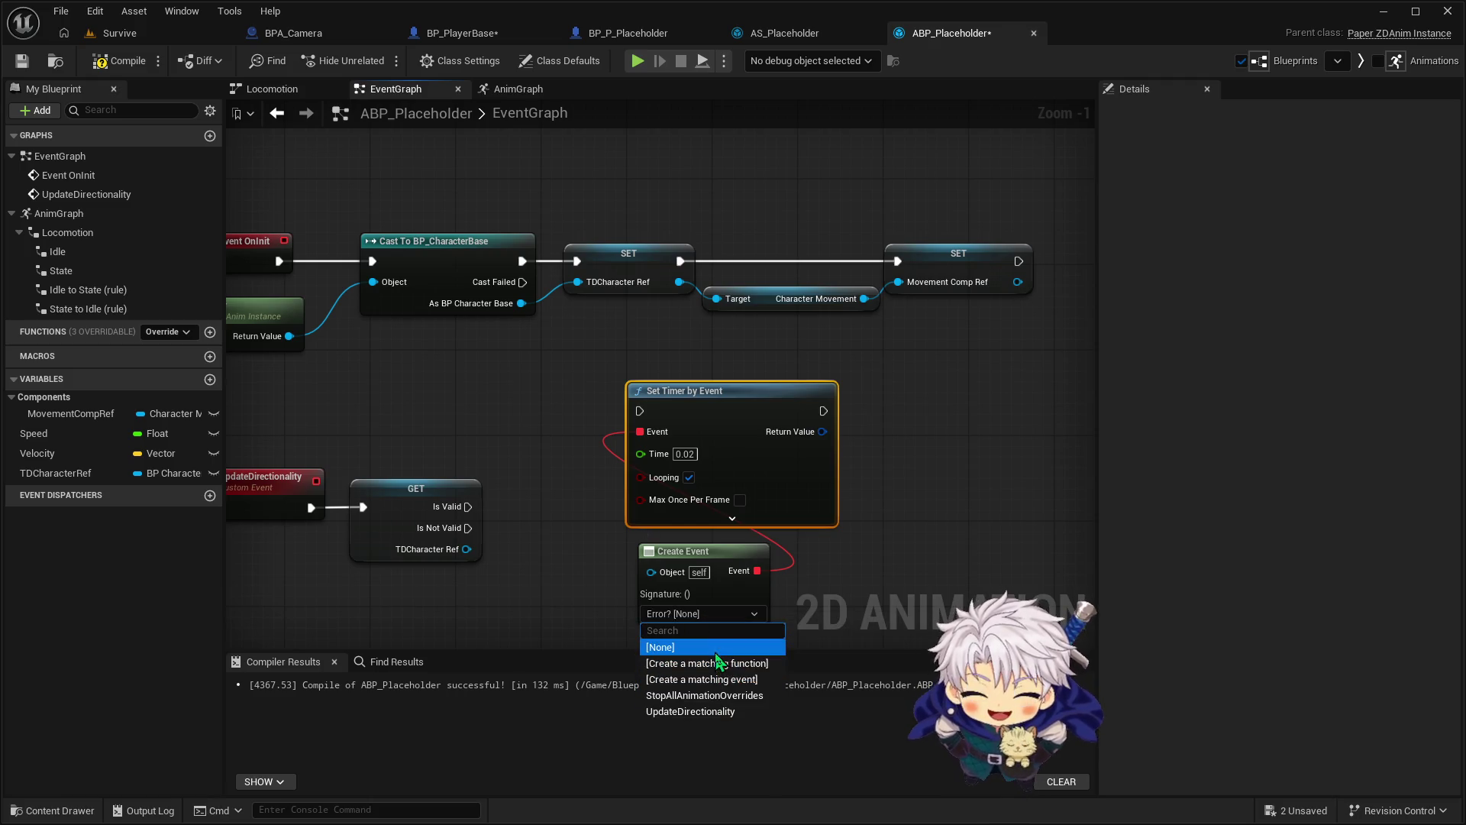
pyautogui.moveTo(579, 610); pyautogui.dragTo(635, 505)
pyautogui.click(269, 405)
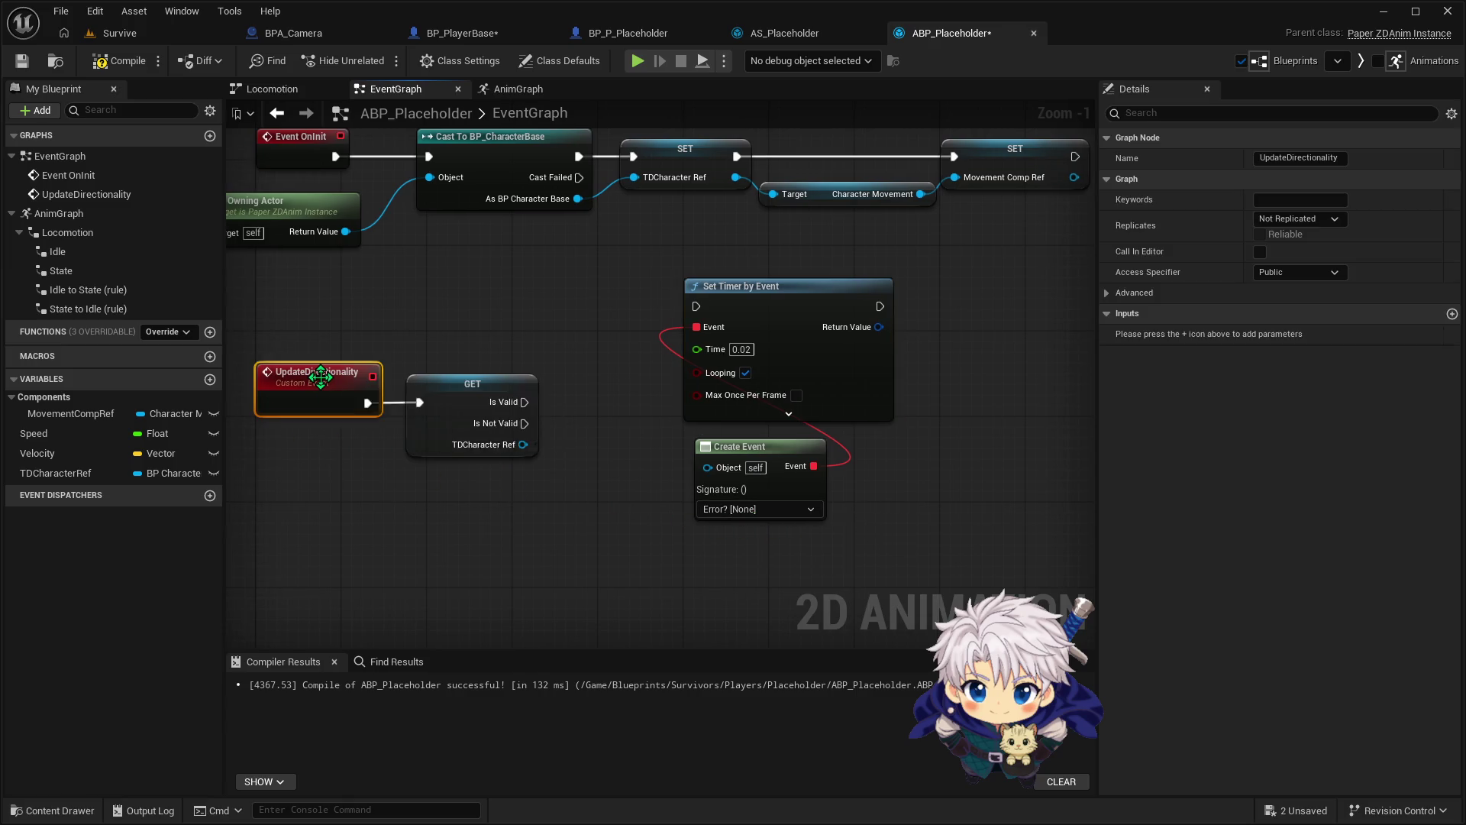
pyautogui.click(786, 509)
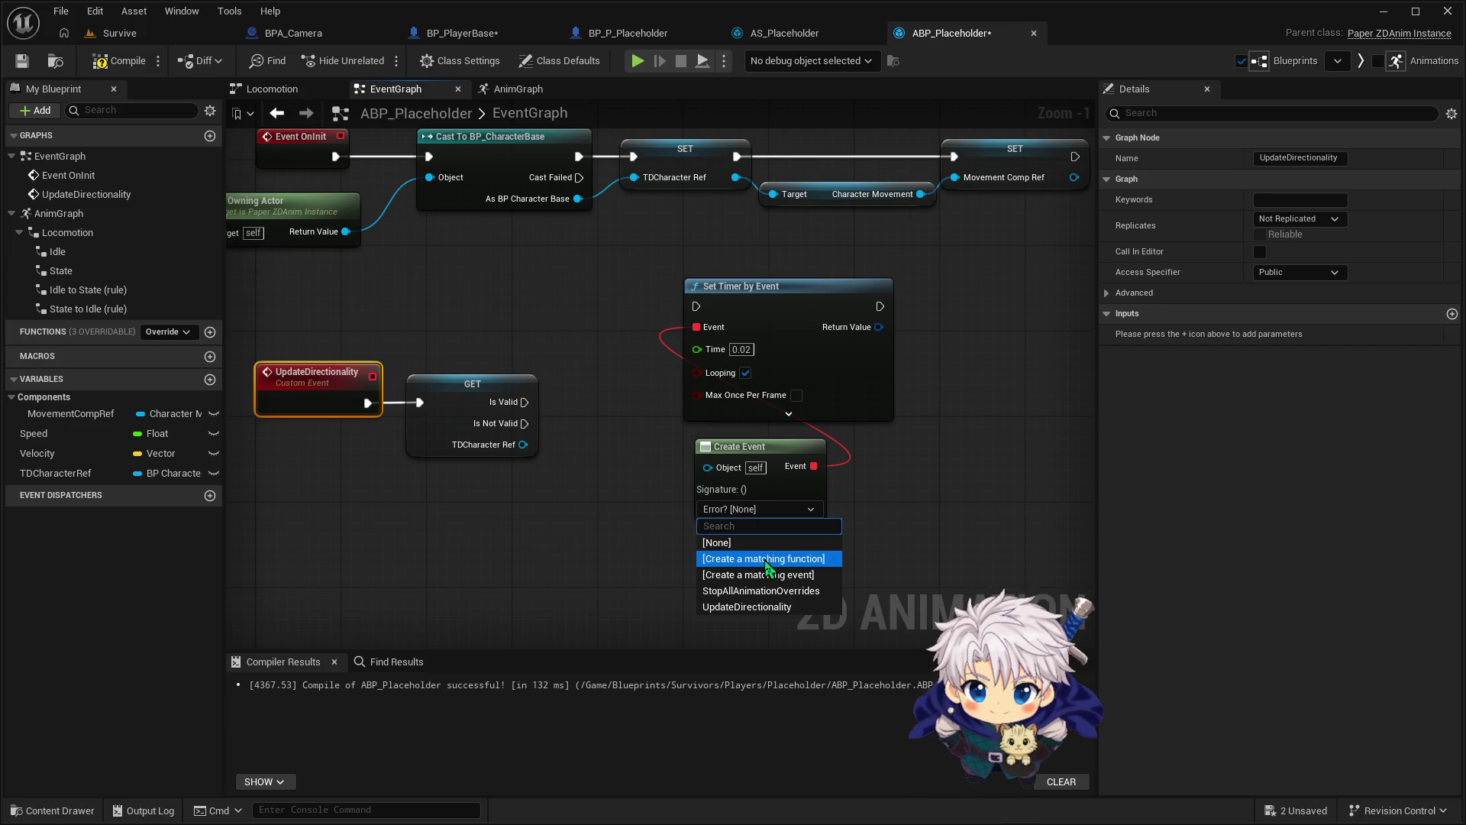
pyautogui.click(791, 575)
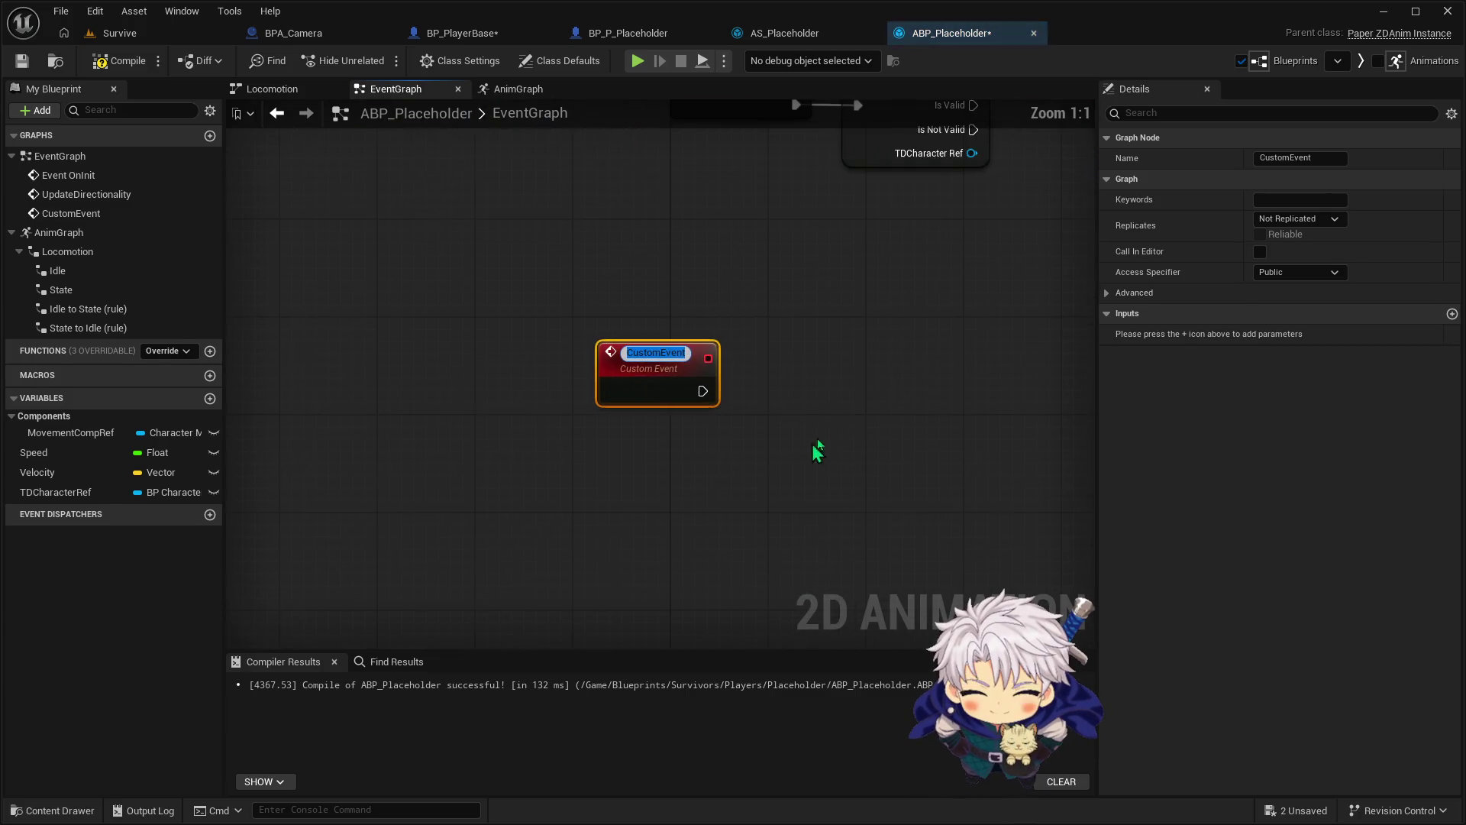
# Delete the old UpdateDirectionality event and rename the new custom event UpdateDirectionality
pyautogui.click(580, 203)
pyautogui.press('Delete')
pyautogui.click(458, 485)
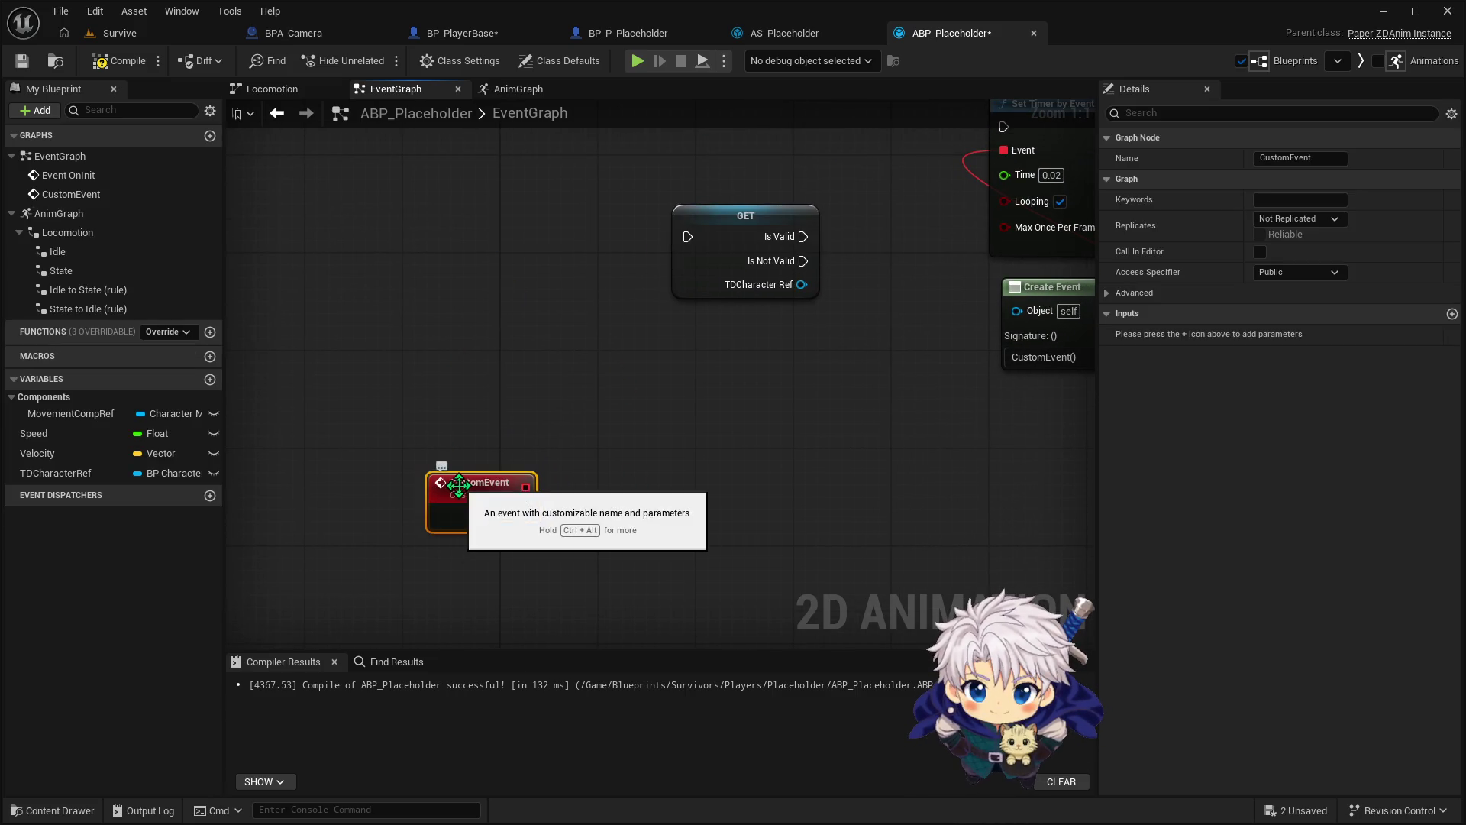
pyautogui.click(458, 485)
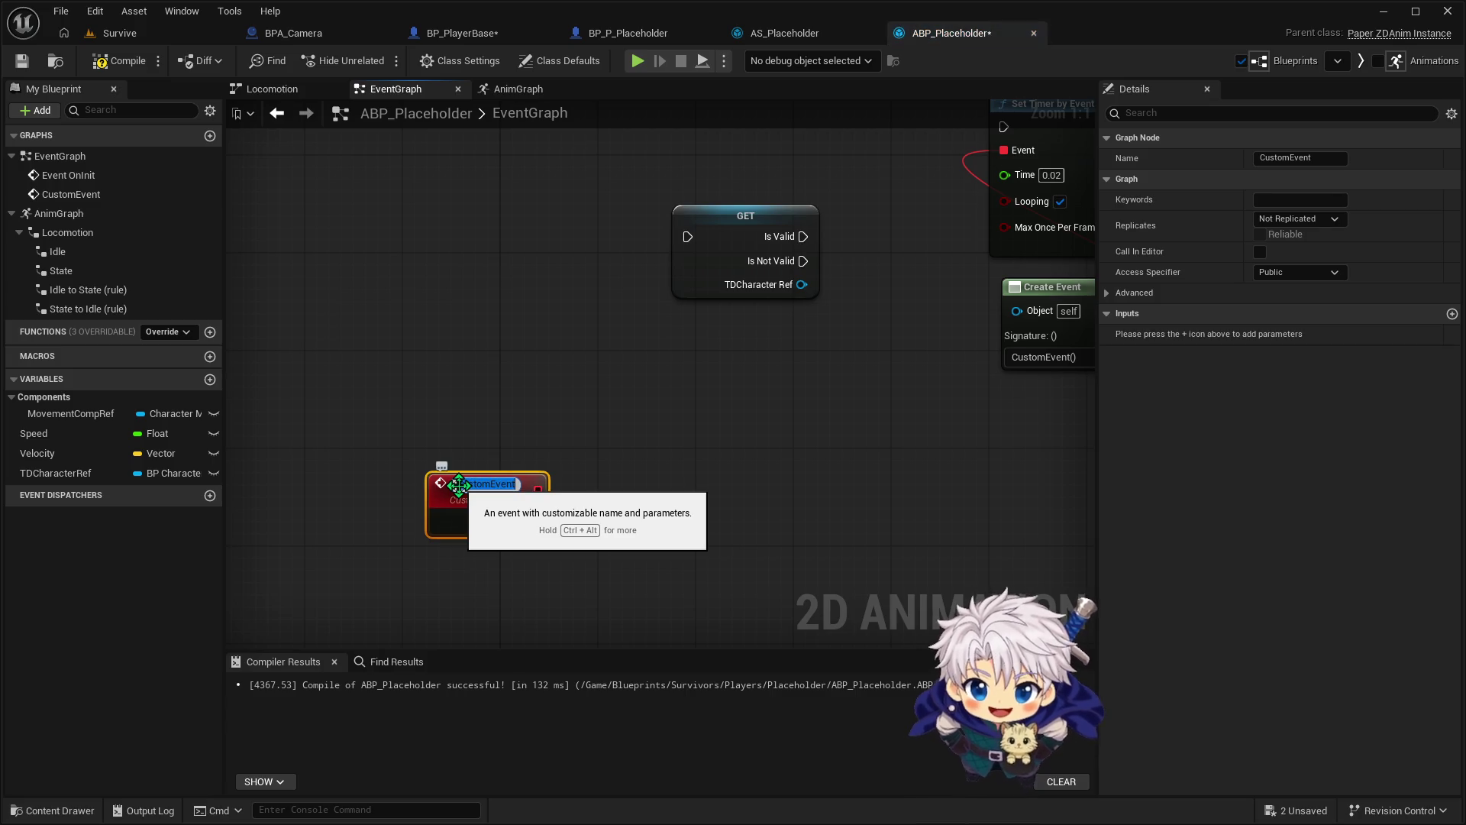
pyautogui.write('Update')
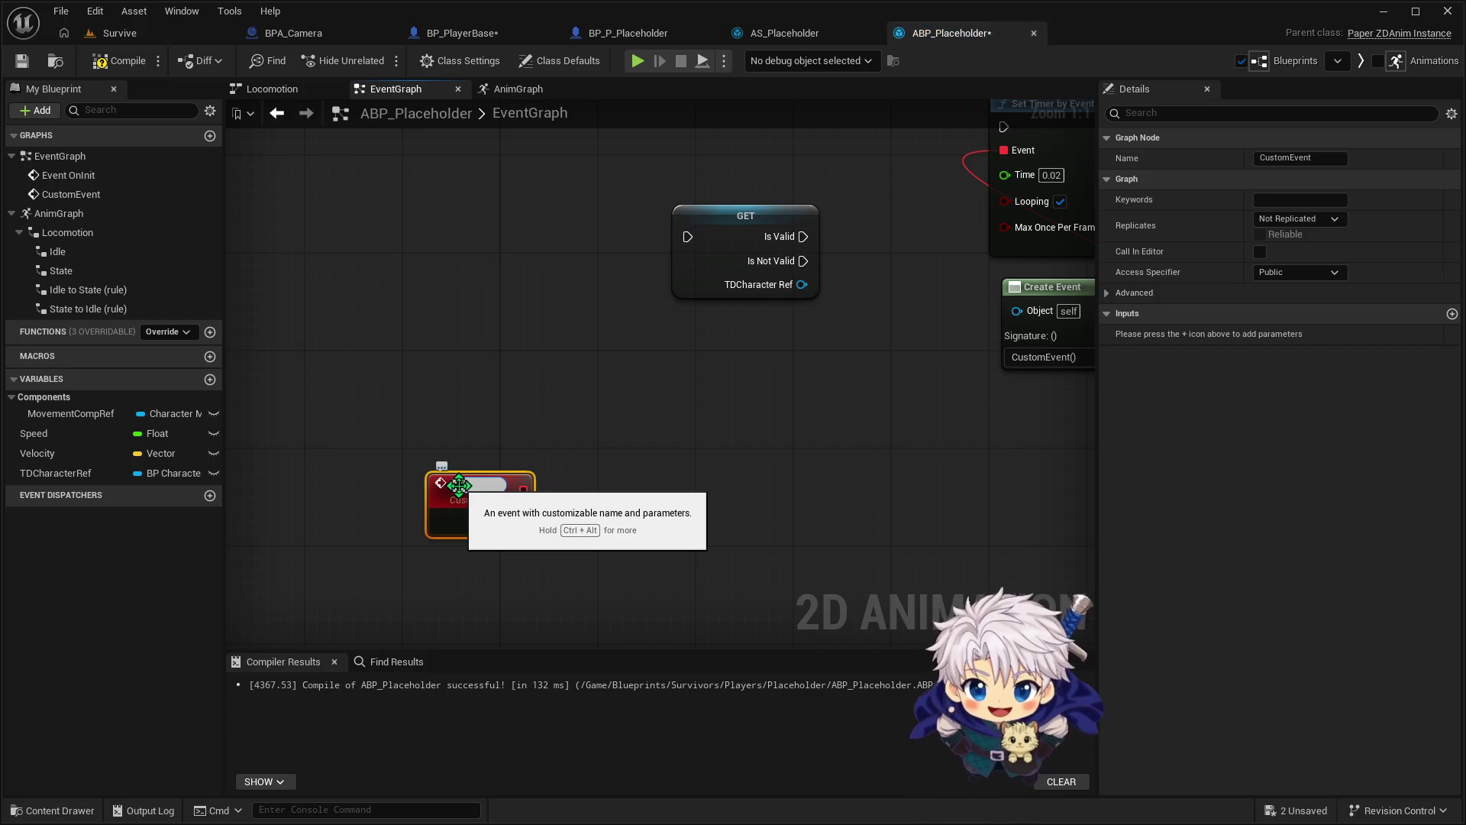
pyautogui.write('Directionality')
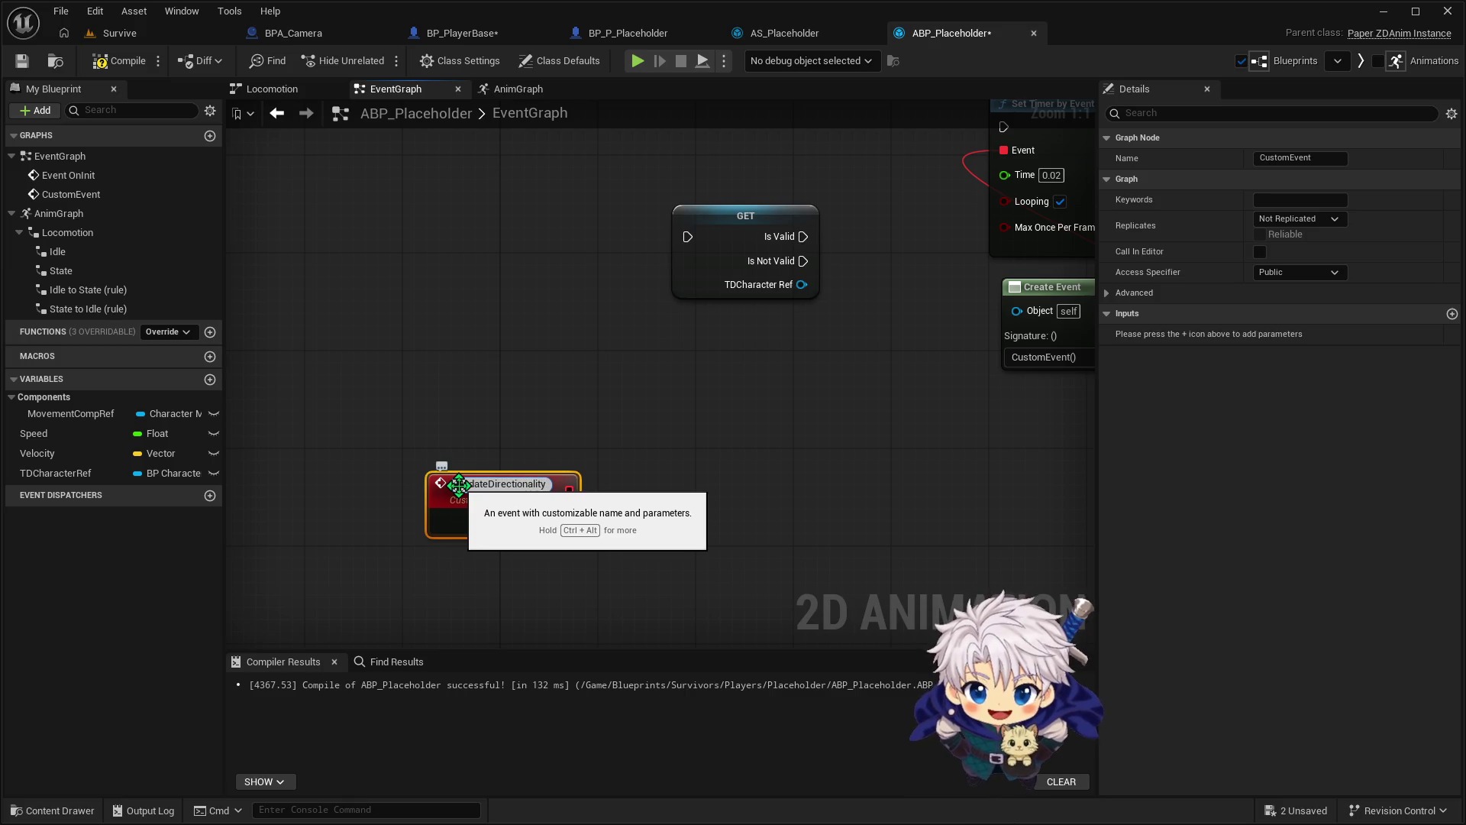
pyautogui.press('BackSpace')
pyautogui.press('BackSpace')
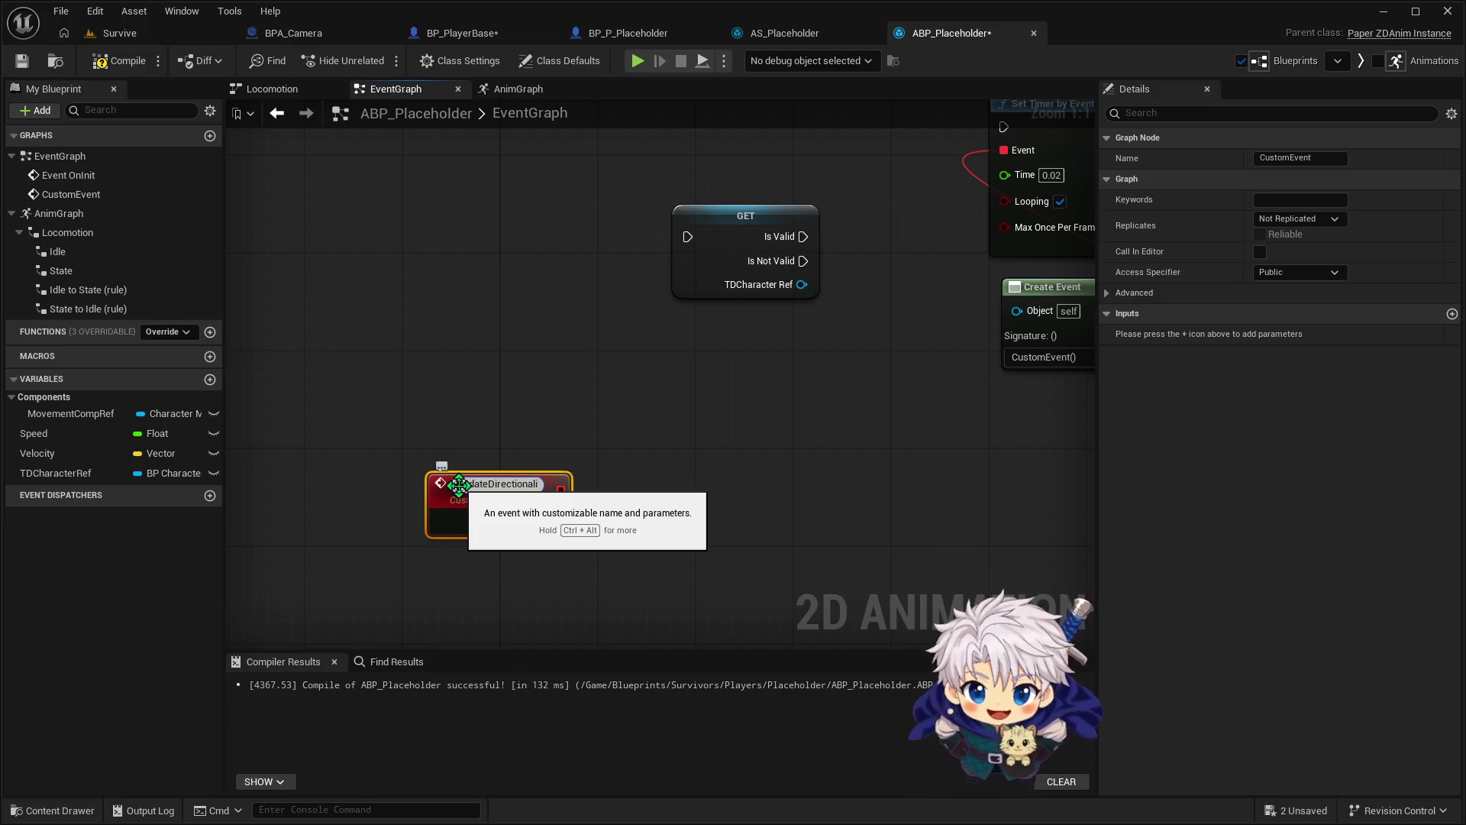
pyautogui.write('ty')
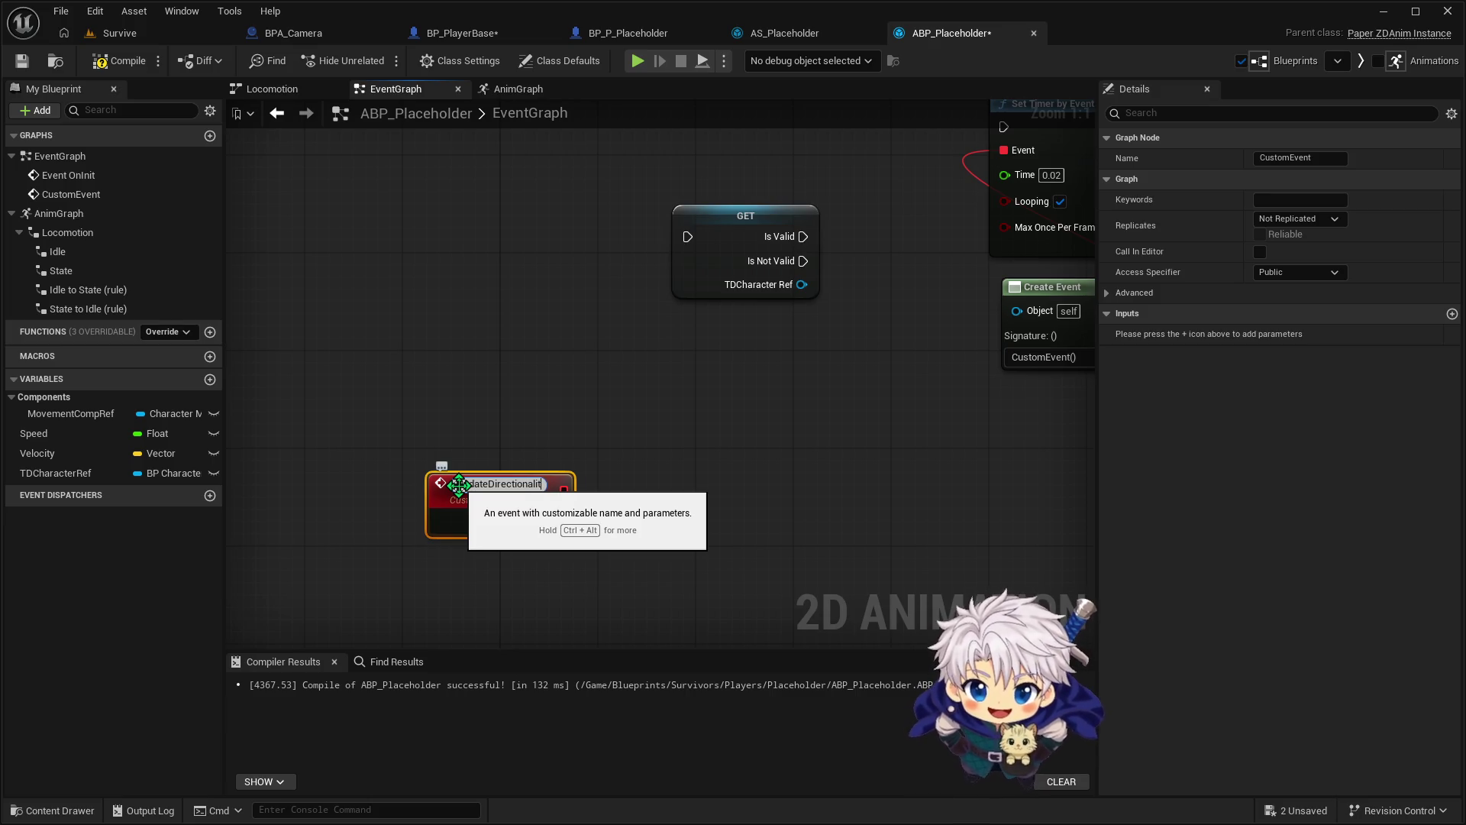
pyautogui.press('Return')
# Move UpdateDirectionality beside the GET node and wire its exec into it
pyautogui.moveTo(484, 494)
pyautogui.mouseDown()
pyautogui.moveTo(602, 177)
pyautogui.moveTo(566, 226)
pyautogui.mouseUp()
pyautogui.moveTo(469, 330); pyautogui.dragTo(531, 330)
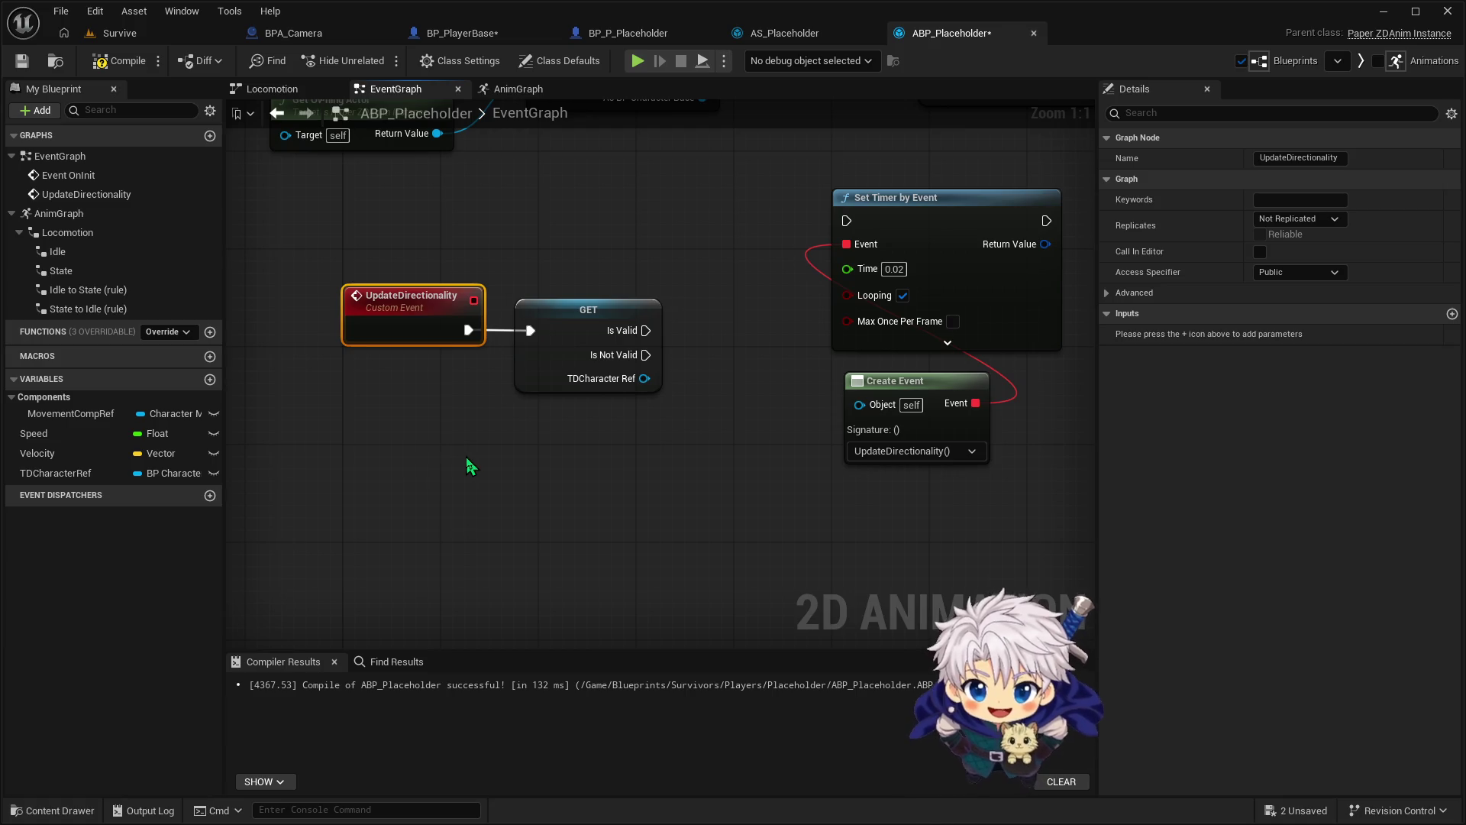
pyautogui.moveTo(469, 455)
pyautogui.mouseDown()
pyautogui.moveTo(421, 461)
pyautogui.moveTo(438, 468)
pyautogui.mouseUp()
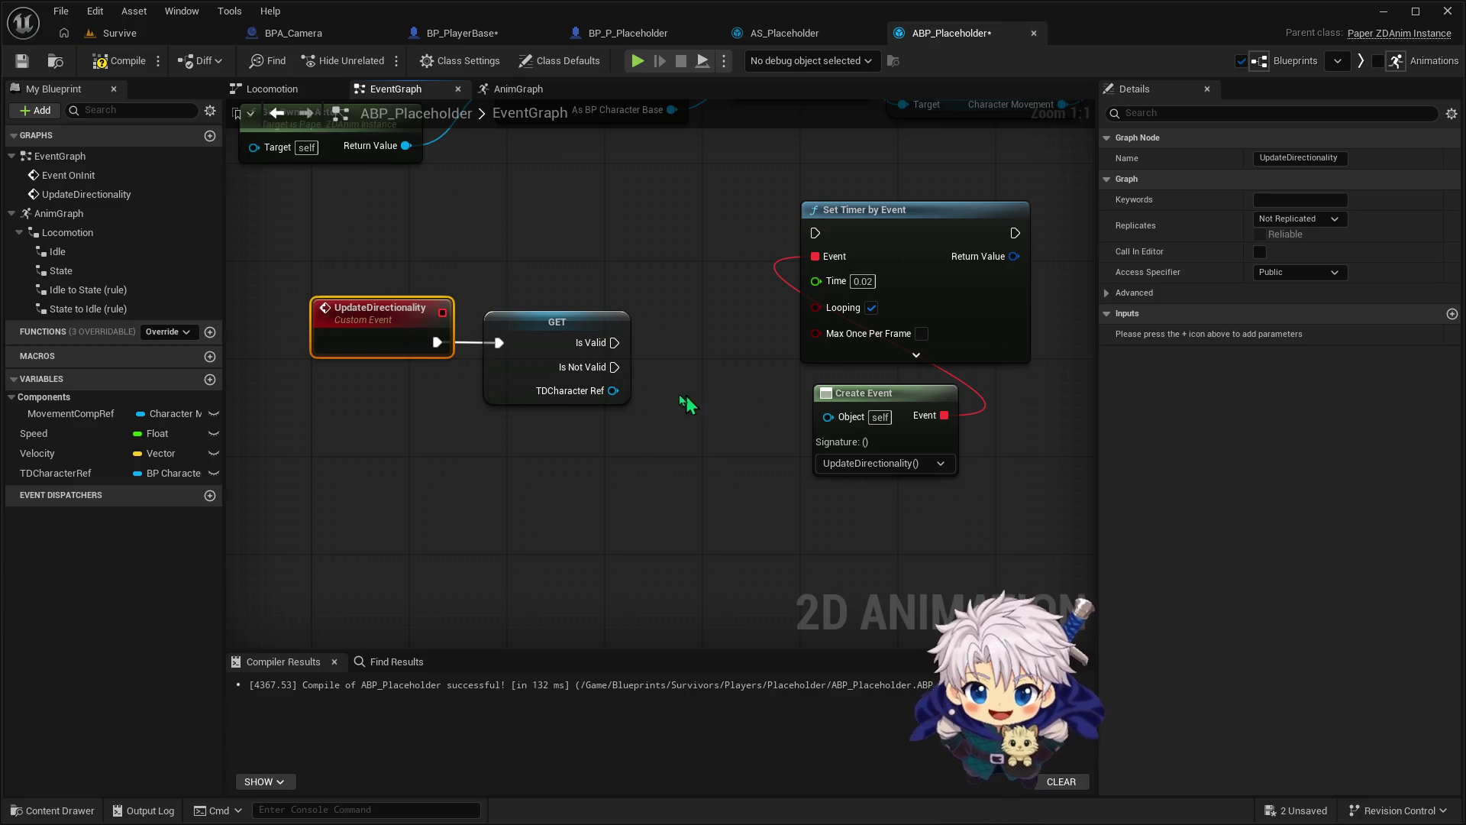
pyautogui.moveTo(613, 391); pyautogui.dragTo(665, 428)
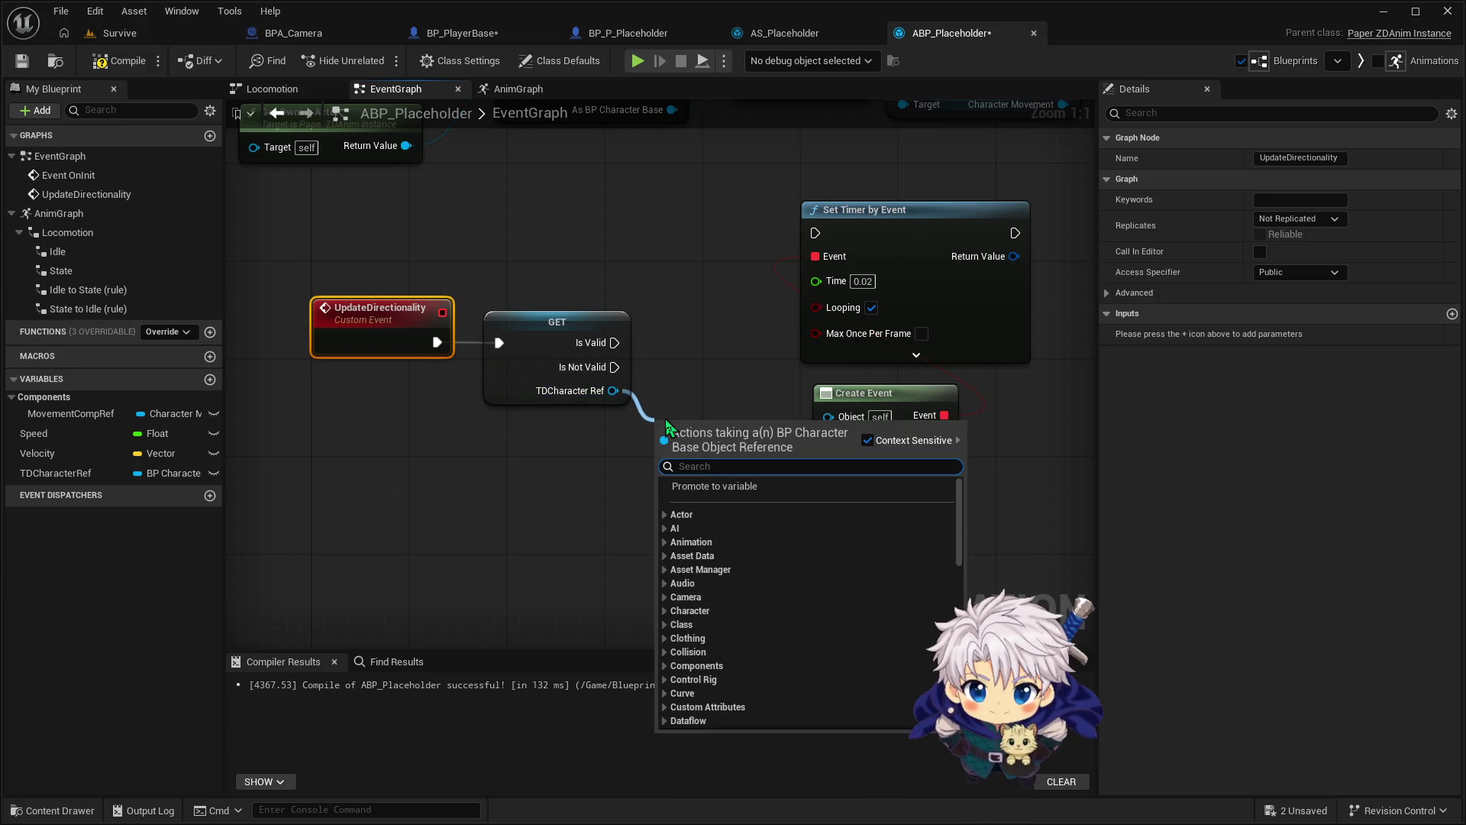
# Add a Get Velocity node for the character and shift the timer nodes right
pyautogui.write('get velocity')
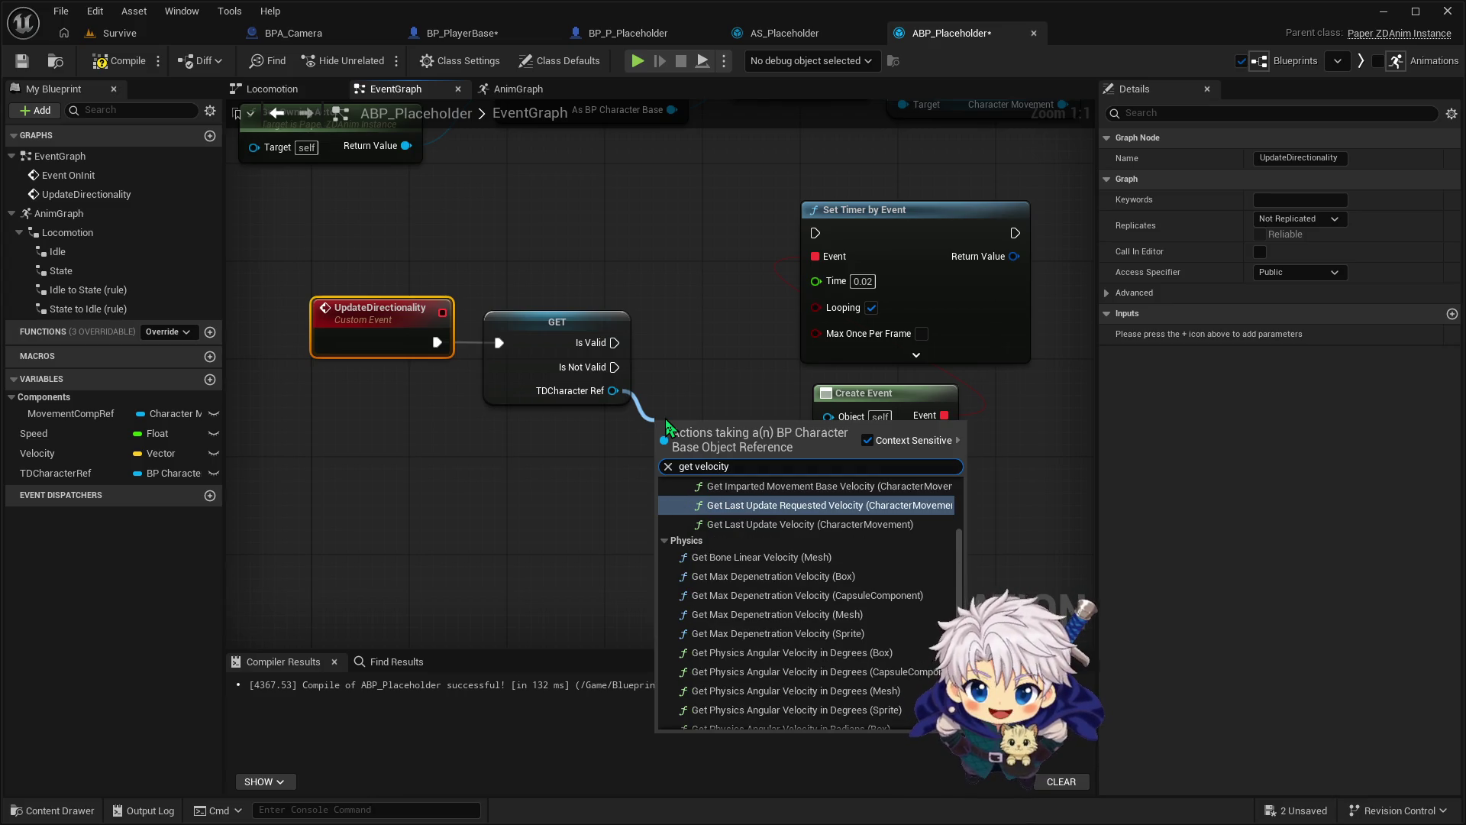
pyautogui.scroll(-6, 795, 550)
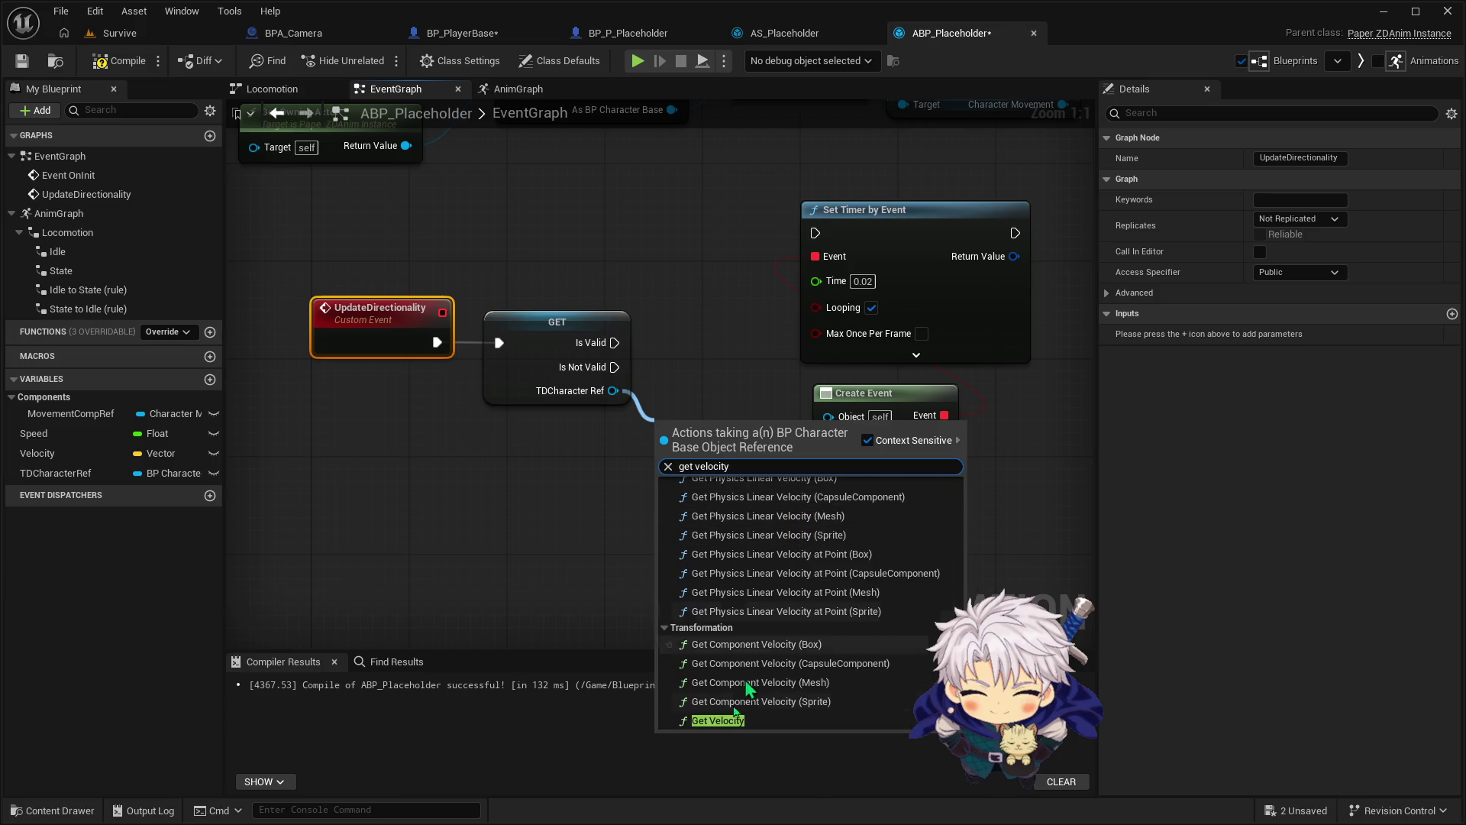
pyautogui.click(722, 720)
pyautogui.moveTo(717, 526); pyautogui.dragTo(502, 562)
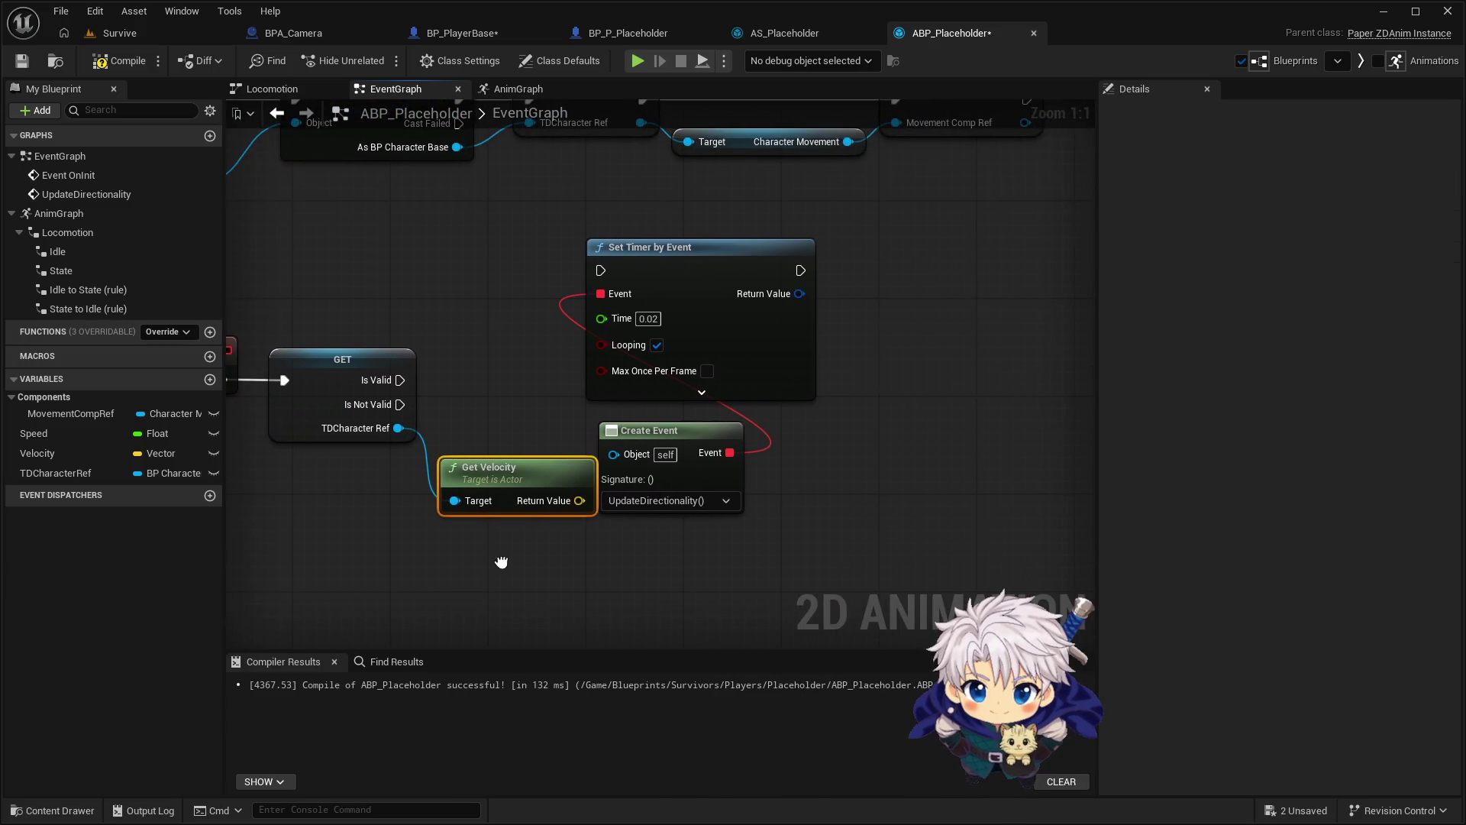
pyautogui.moveTo(825, 218); pyautogui.dragTo(588, 527)
pyautogui.moveTo(740, 341); pyautogui.dragTo(886, 353)
pyautogui.moveTo(909, 269); pyautogui.dragTo(1043, 269)
# Add a SET Velocity fed by Get Velocity, running on the Is Valid branch
pyautogui.moveTo(74, 452); pyautogui.dragTo(645, 372)
pyautogui.moveTo(579, 501); pyautogui.dragTo(652, 412)
pyautogui.moveTo(710, 372); pyautogui.dragTo(687, 385)
pyautogui.moveTo(398, 379)
pyautogui.mouseDown()
pyautogui.moveTo(628, 397)
pyautogui.moveTo(591, 376)
pyautogui.mouseUp()
pyautogui.moveTo(533, 483); pyautogui.dragTo(506, 471)
# Tidy the Get Velocity and SET Velocity nodes, then search 'vector length' from Get Velocity
pyautogui.moveTo(727, 498); pyautogui.dragTo(576, 501)
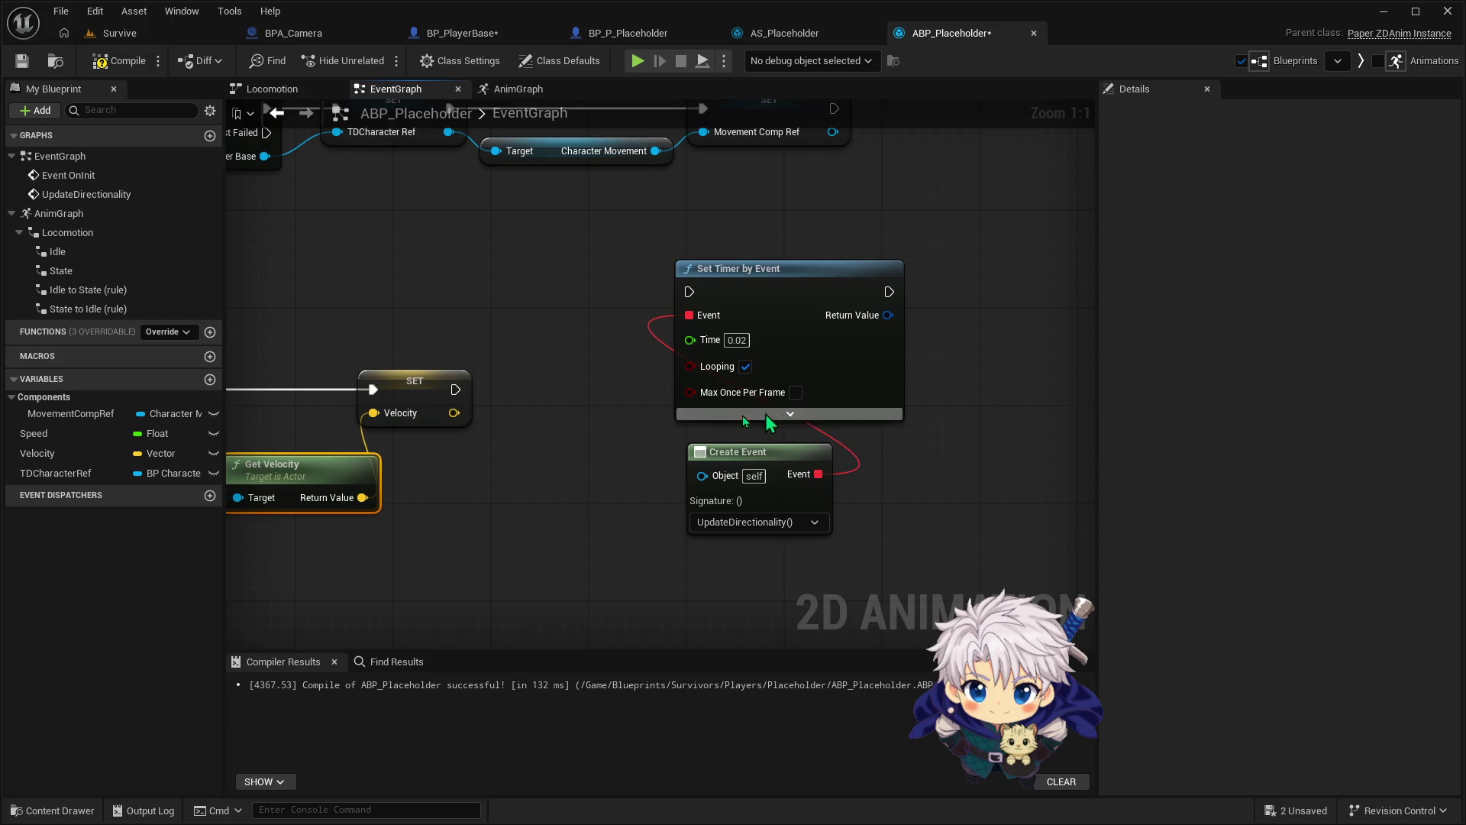
pyautogui.moveTo(405, 394); pyautogui.dragTo(463, 397)
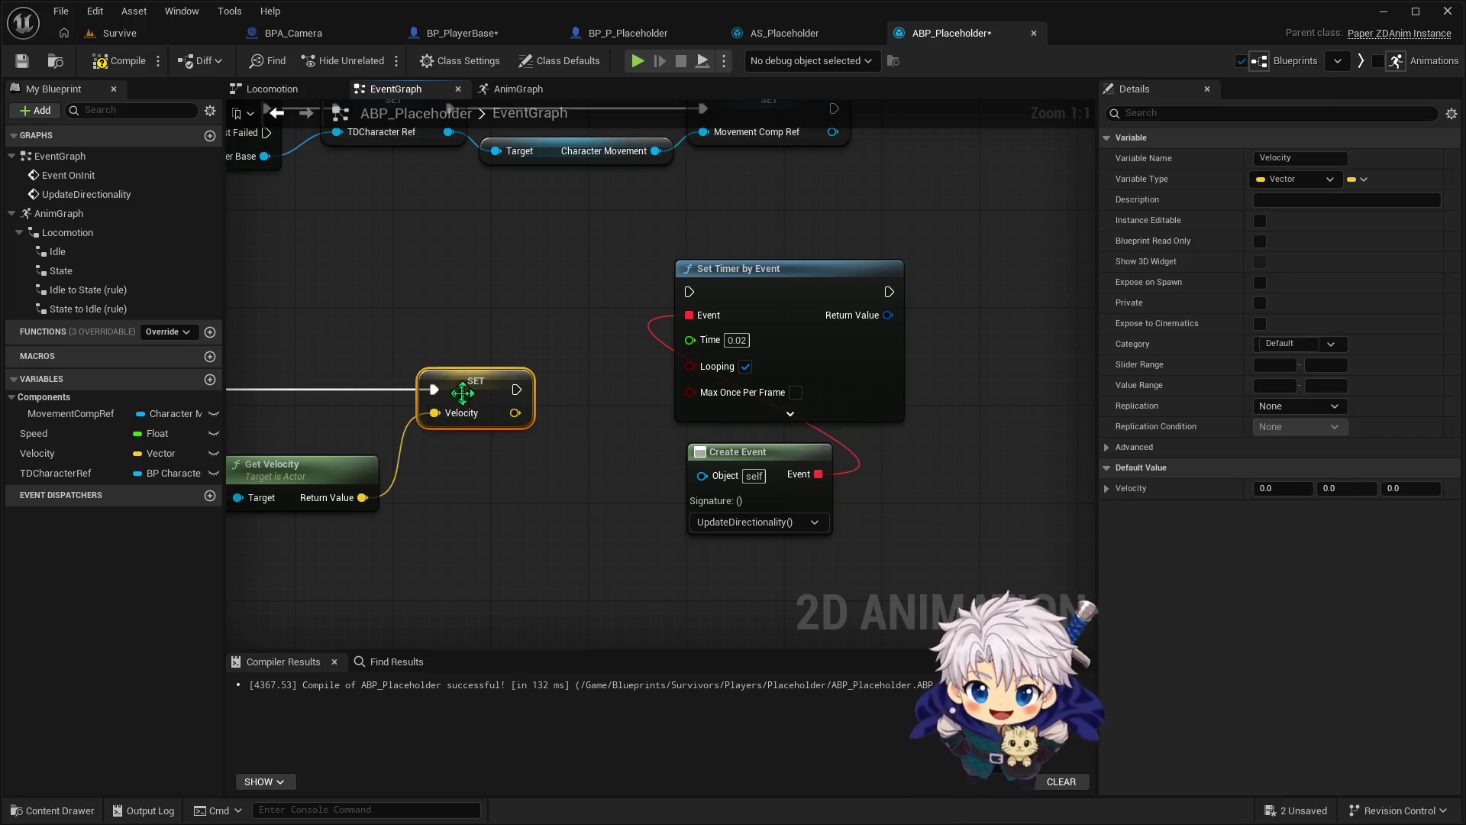
pyautogui.moveTo(345, 472); pyautogui.dragTo(382, 472)
pyautogui.moveTo(672, 330); pyautogui.dragTo(893, 489)
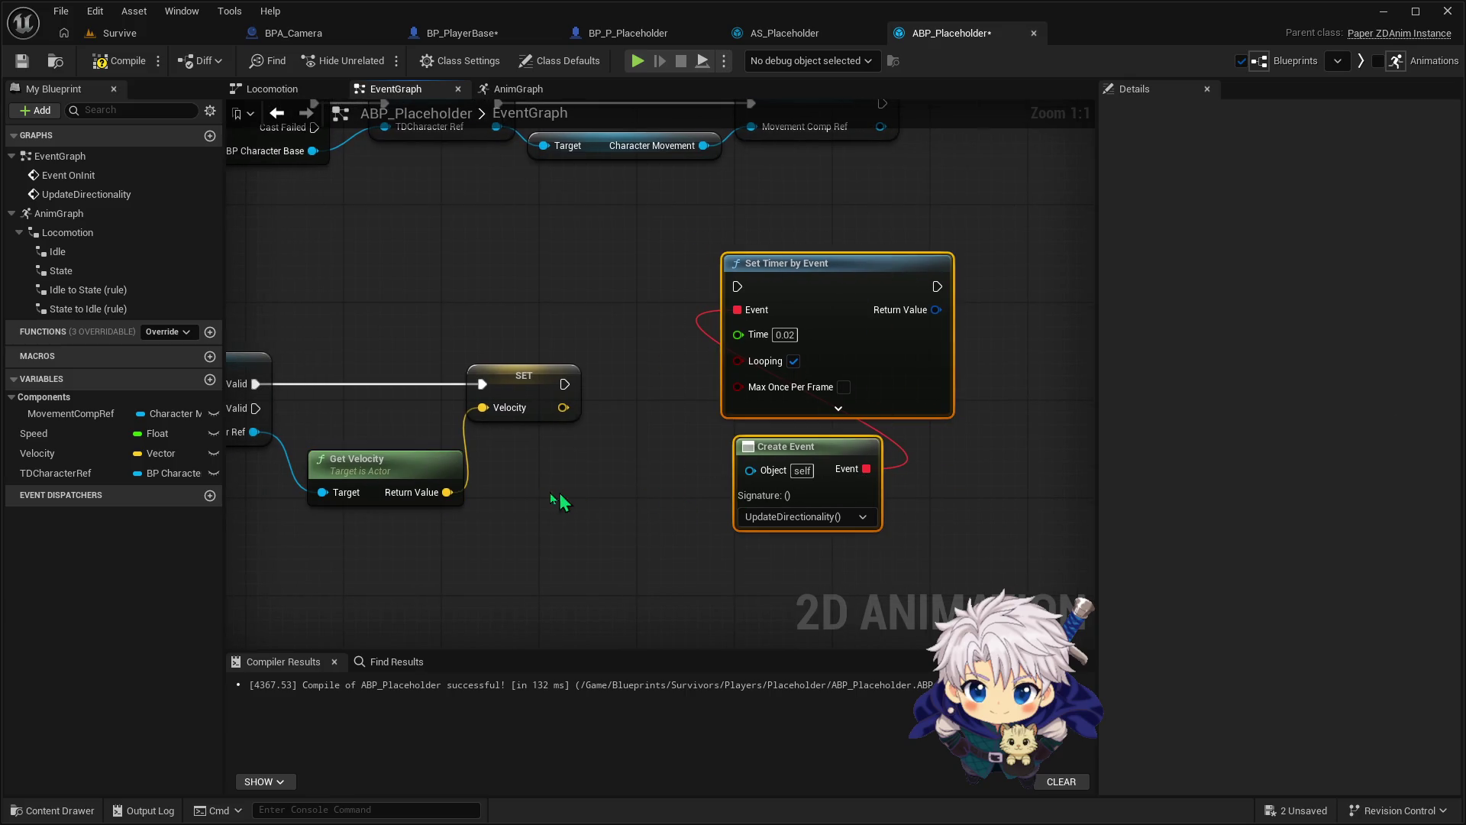
pyautogui.moveTo(448, 491); pyautogui.dragTo(501, 543)
pyautogui.write('vector lentgh')
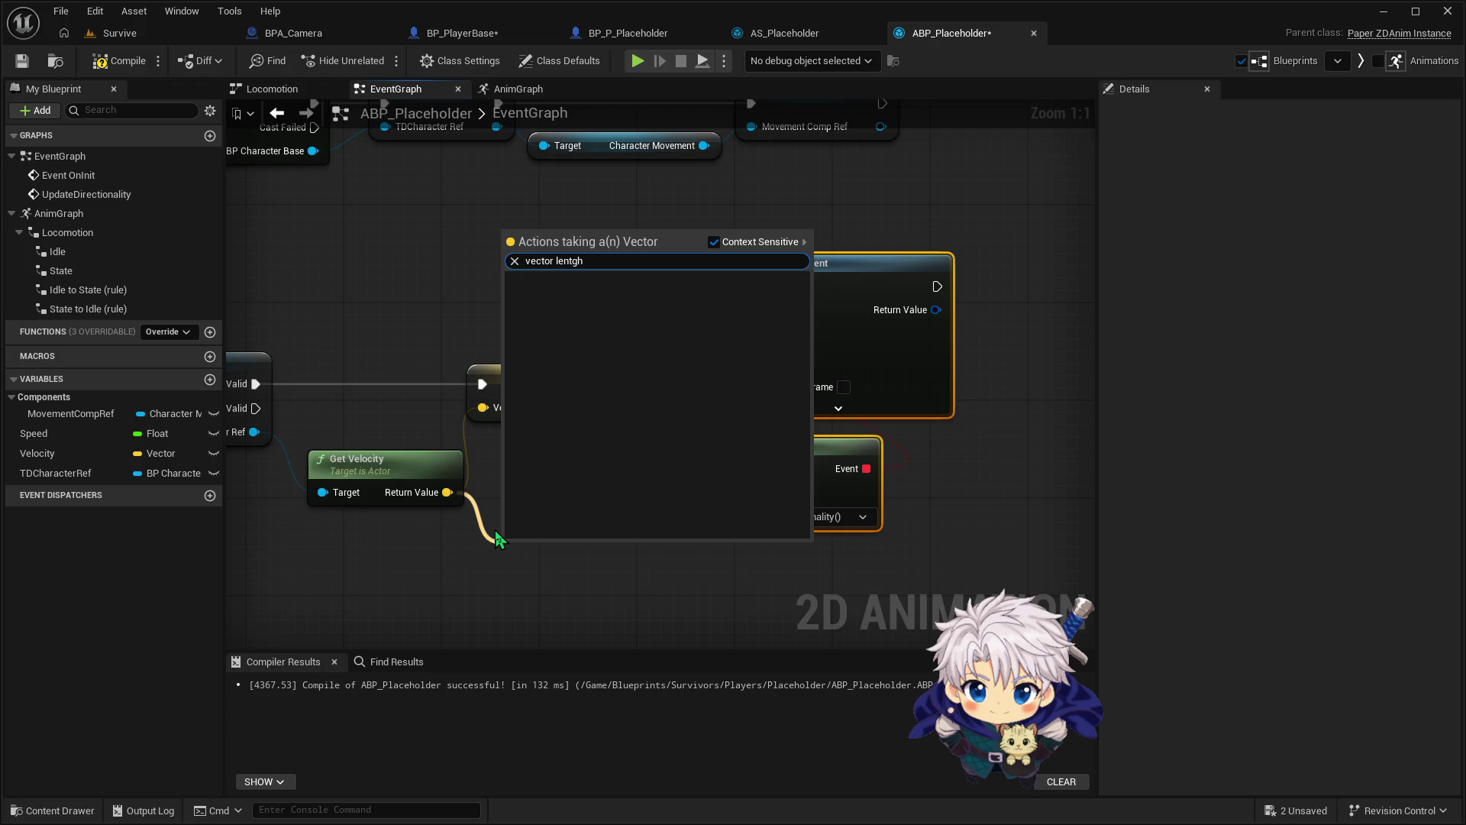
pyautogui.press('BackSpace')
pyautogui.press('BackSpace')
pyautogui.press('BackSpace')
pyautogui.write('gth')
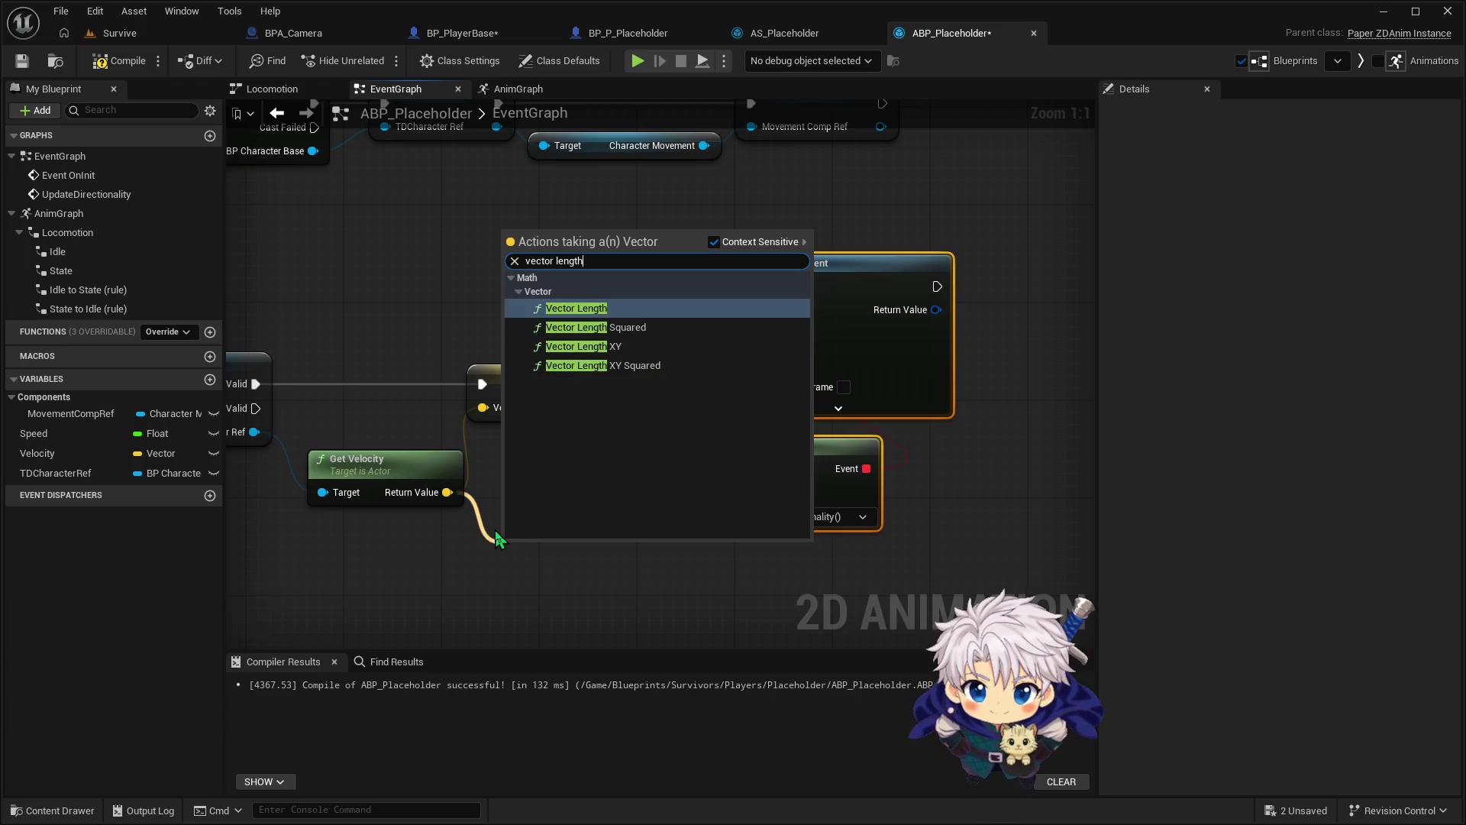
# Add Vector Length XY off the velocity and set Speed from it after SET Velocity
pyautogui.click(615, 346)
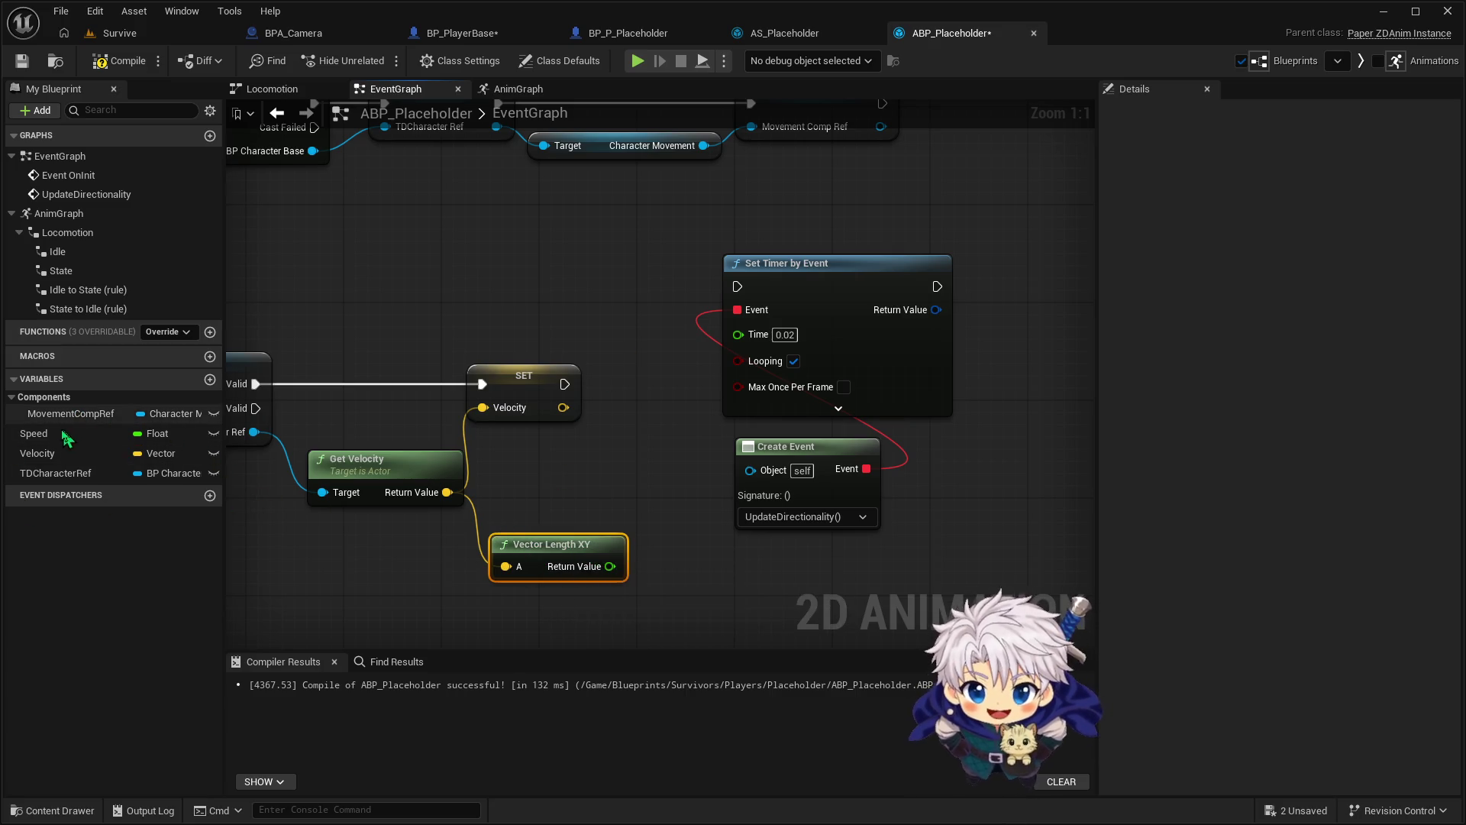
pyautogui.moveTo(67, 439); pyautogui.dragTo(653, 393)
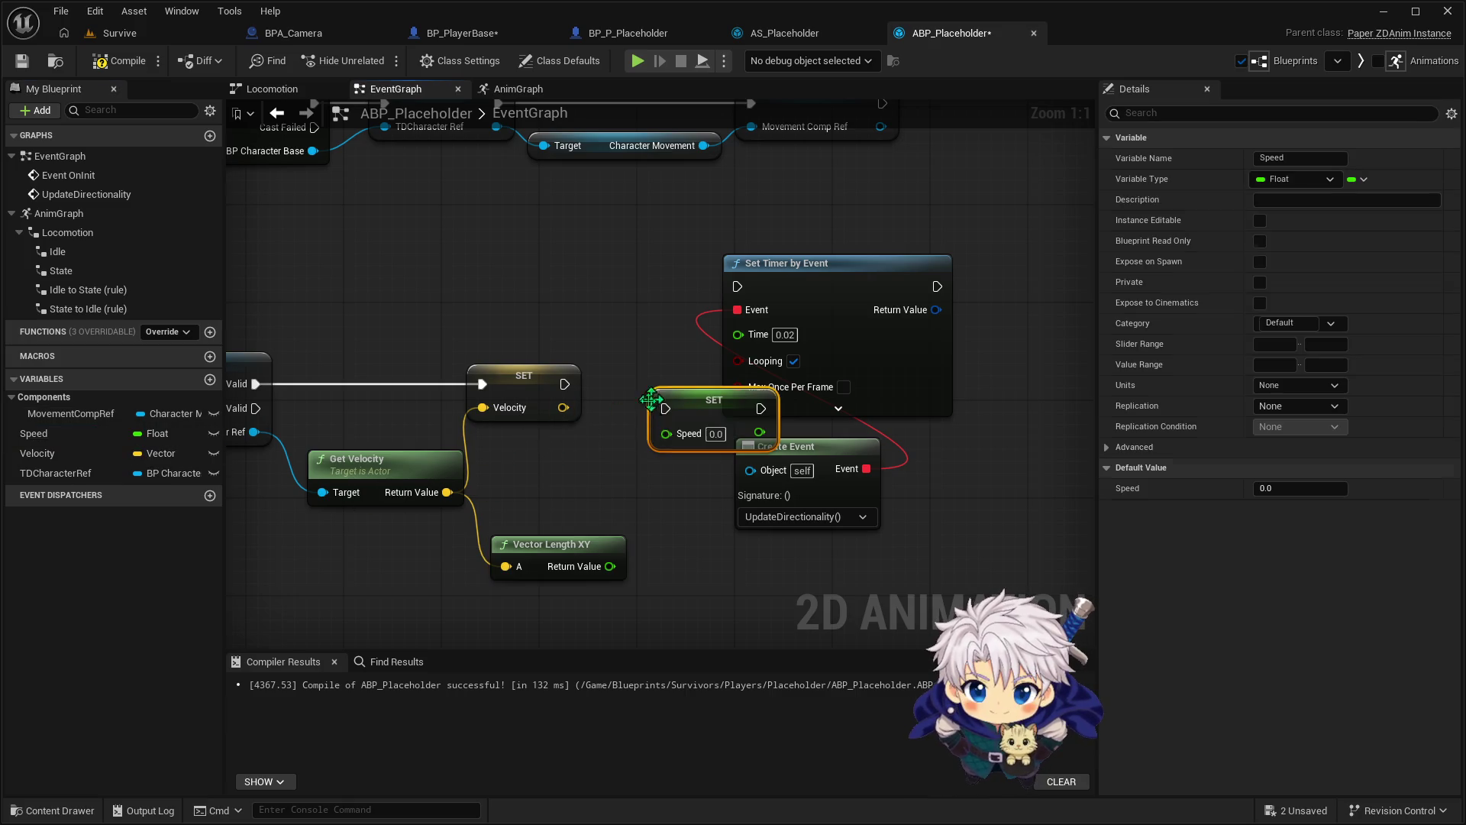
pyautogui.moveTo(611, 566)
pyautogui.mouseDown()
pyautogui.moveTo(673, 470)
pyautogui.moveTo(666, 433)
pyautogui.mouseUp()
pyautogui.moveTo(563, 384)
pyautogui.mouseDown()
pyautogui.moveTo(665, 409)
pyautogui.moveTo(643, 420)
pyautogui.moveTo(622, 405)
pyautogui.mouseUp()
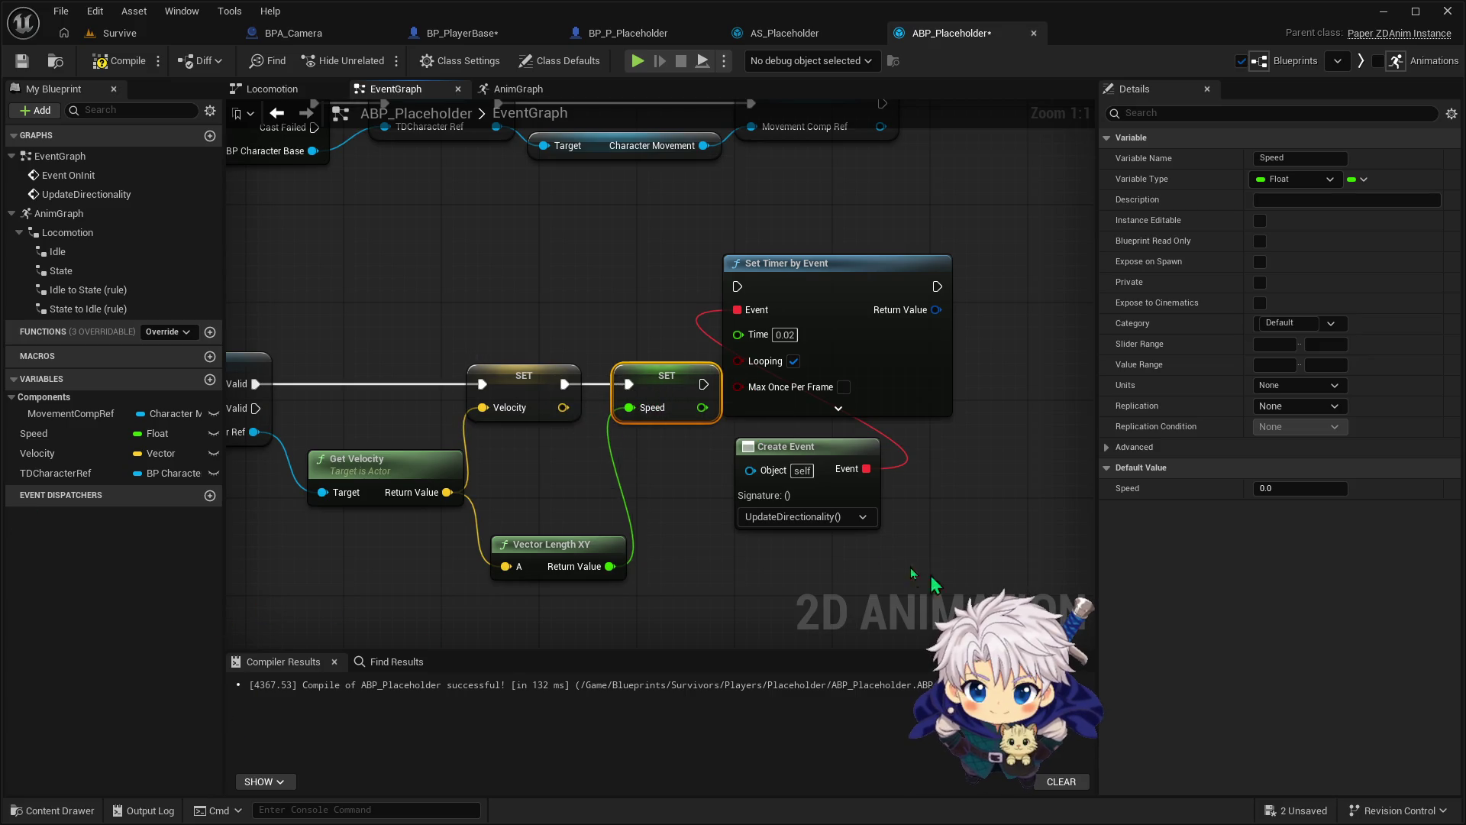
# Group Vector Length XY beside Get Velocity and compile ABP_Placeholder
pyautogui.moveTo(559, 544)
pyautogui.mouseDown()
pyautogui.moveTo(569, 496)
pyautogui.moveTo(547, 470)
pyautogui.mouseUp()
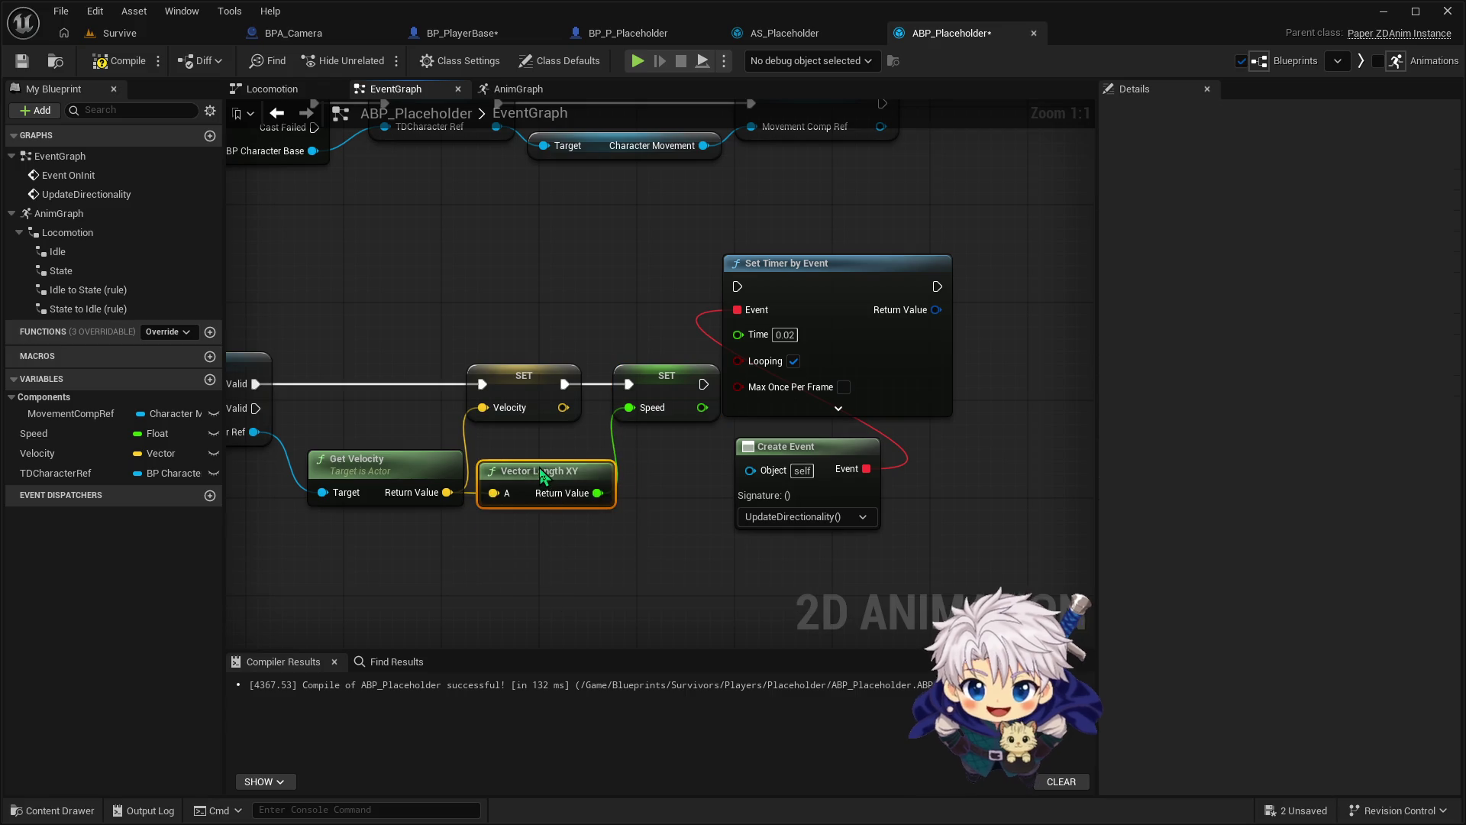
pyautogui.keyDown('ctrl'); pyautogui.click(527, 478); pyautogui.keyUp('ctrl')
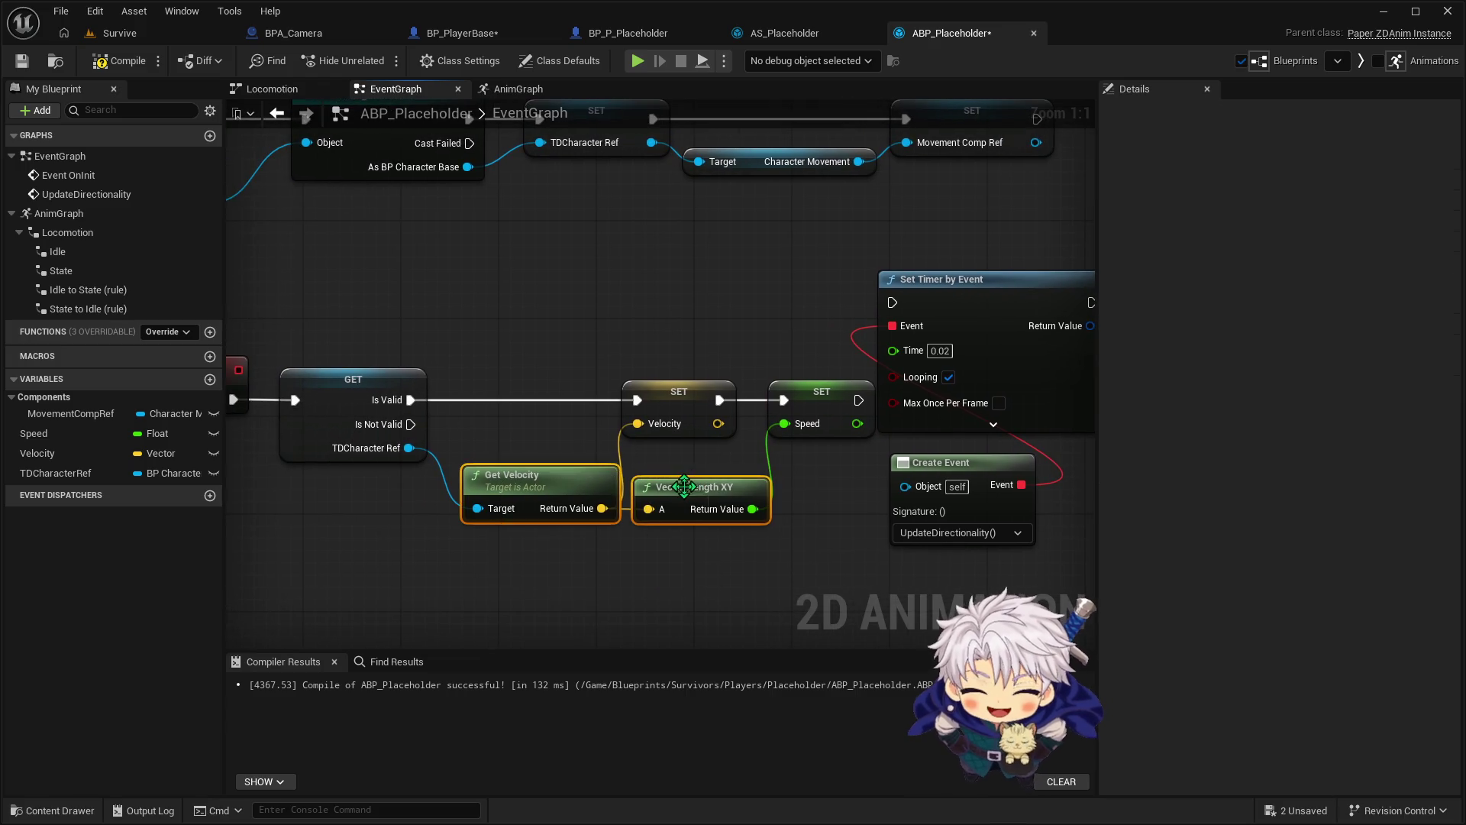
pyautogui.moveTo(687, 495); pyautogui.dragTo(663, 495)
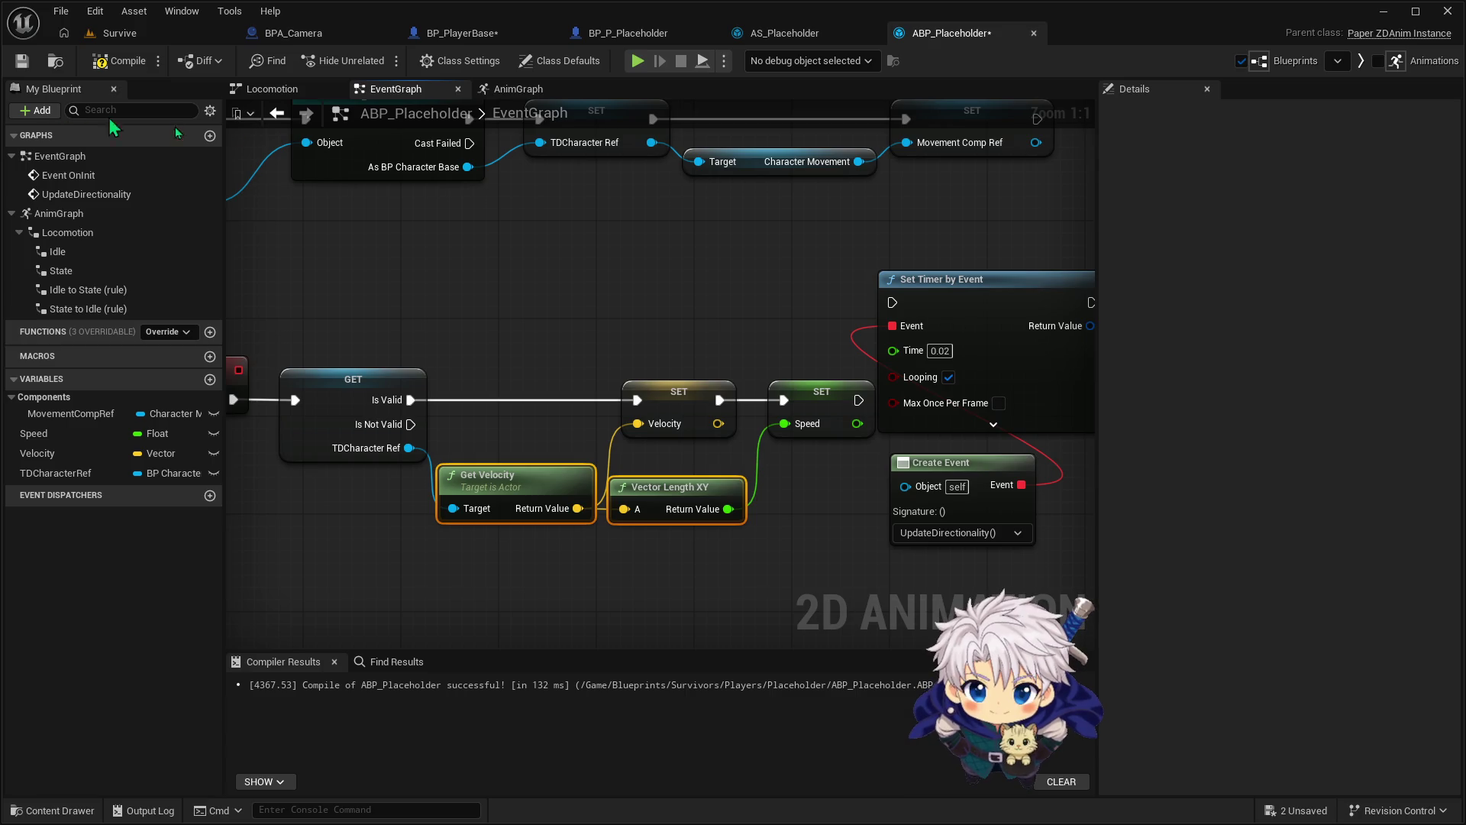
pyautogui.click(117, 64)
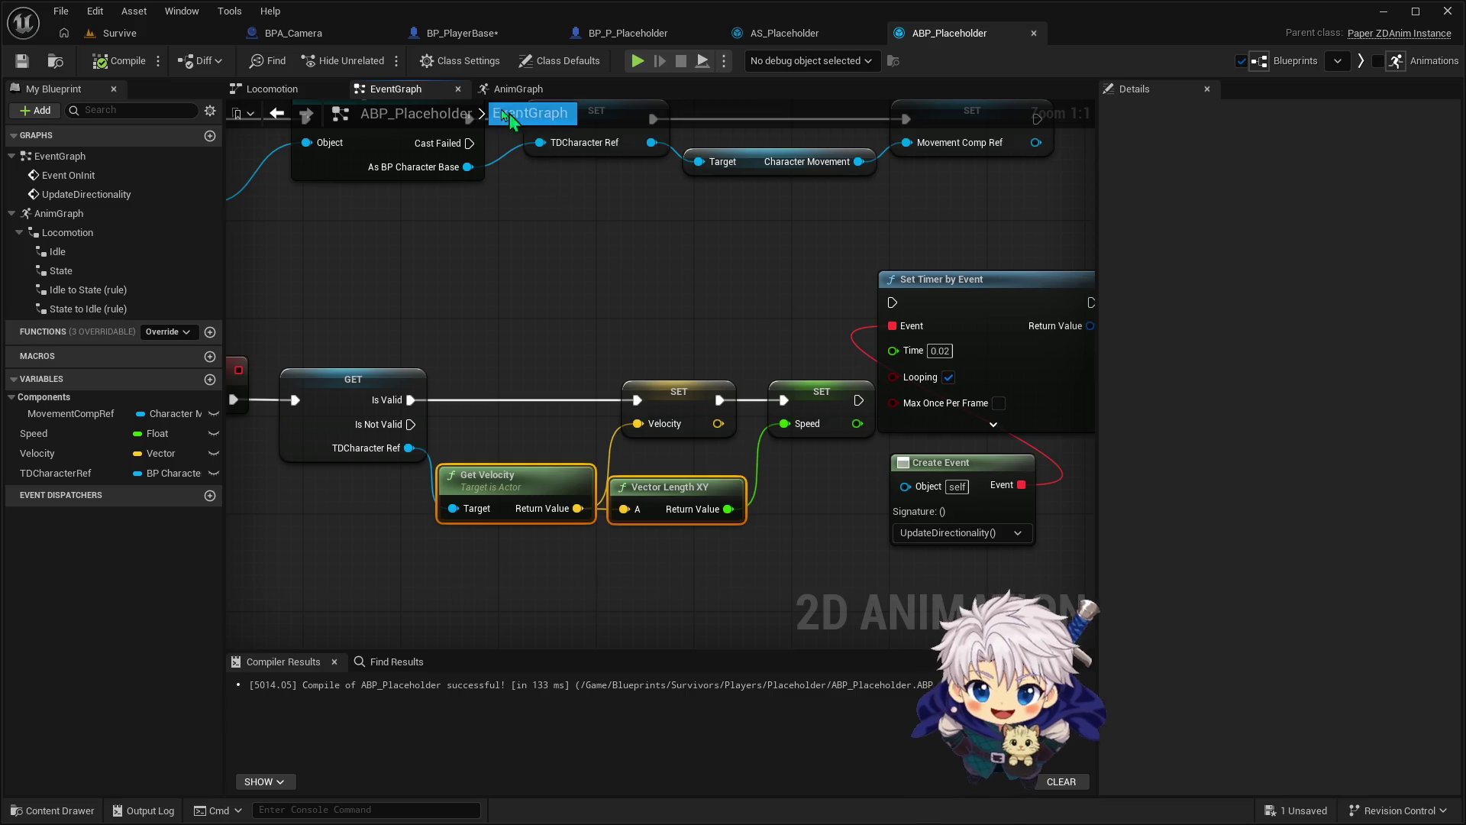
# Rename the second Locomotion state node to 'Run', compile ABP_Placeholder, and open the Idle state
pyautogui.click(272, 89)
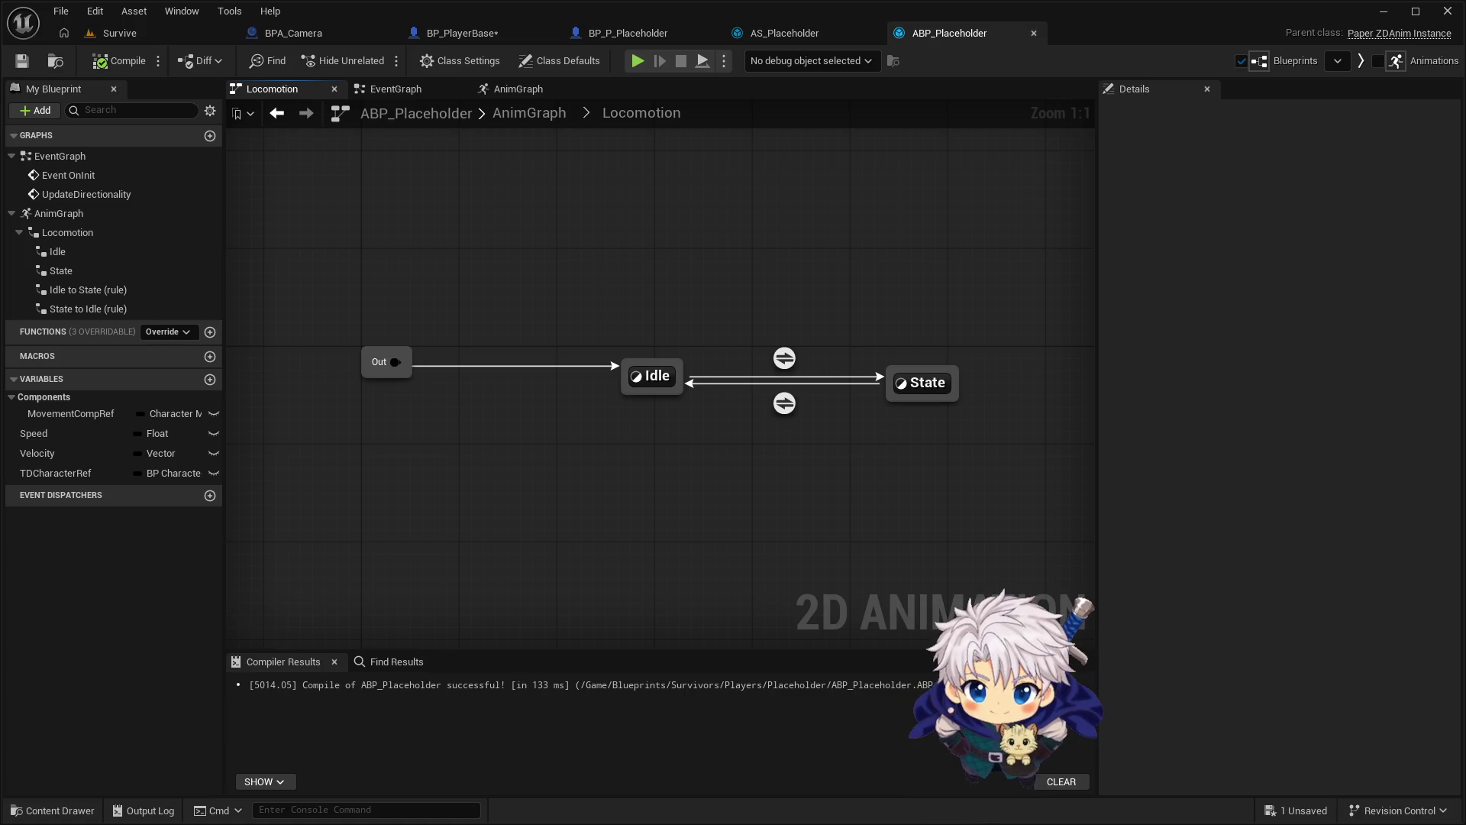
pyautogui.click(937, 382)
pyautogui.click(938, 383)
pyautogui.write('Run')
pyautogui.press('Return')
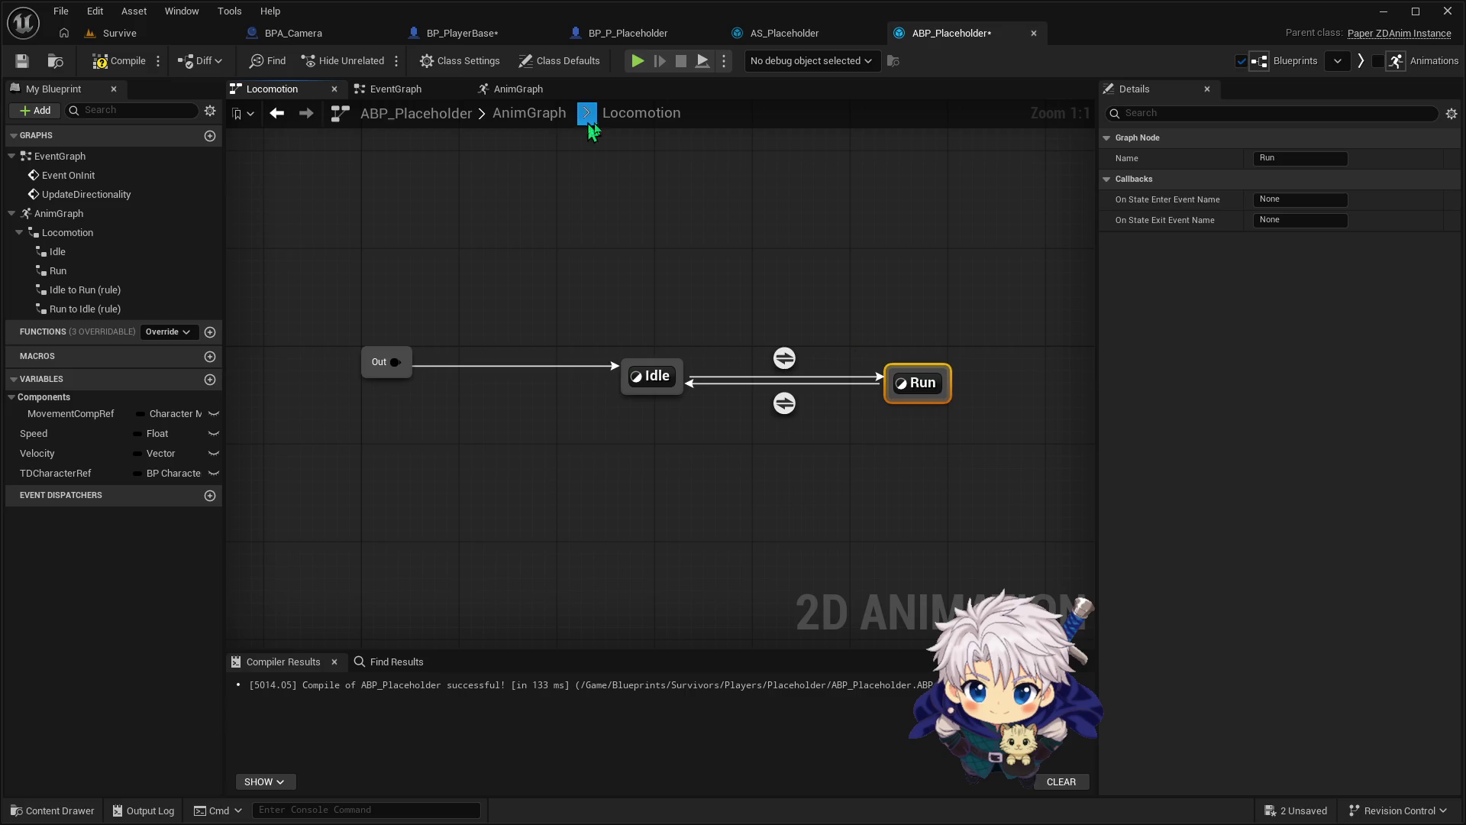
pyautogui.click(122, 61)
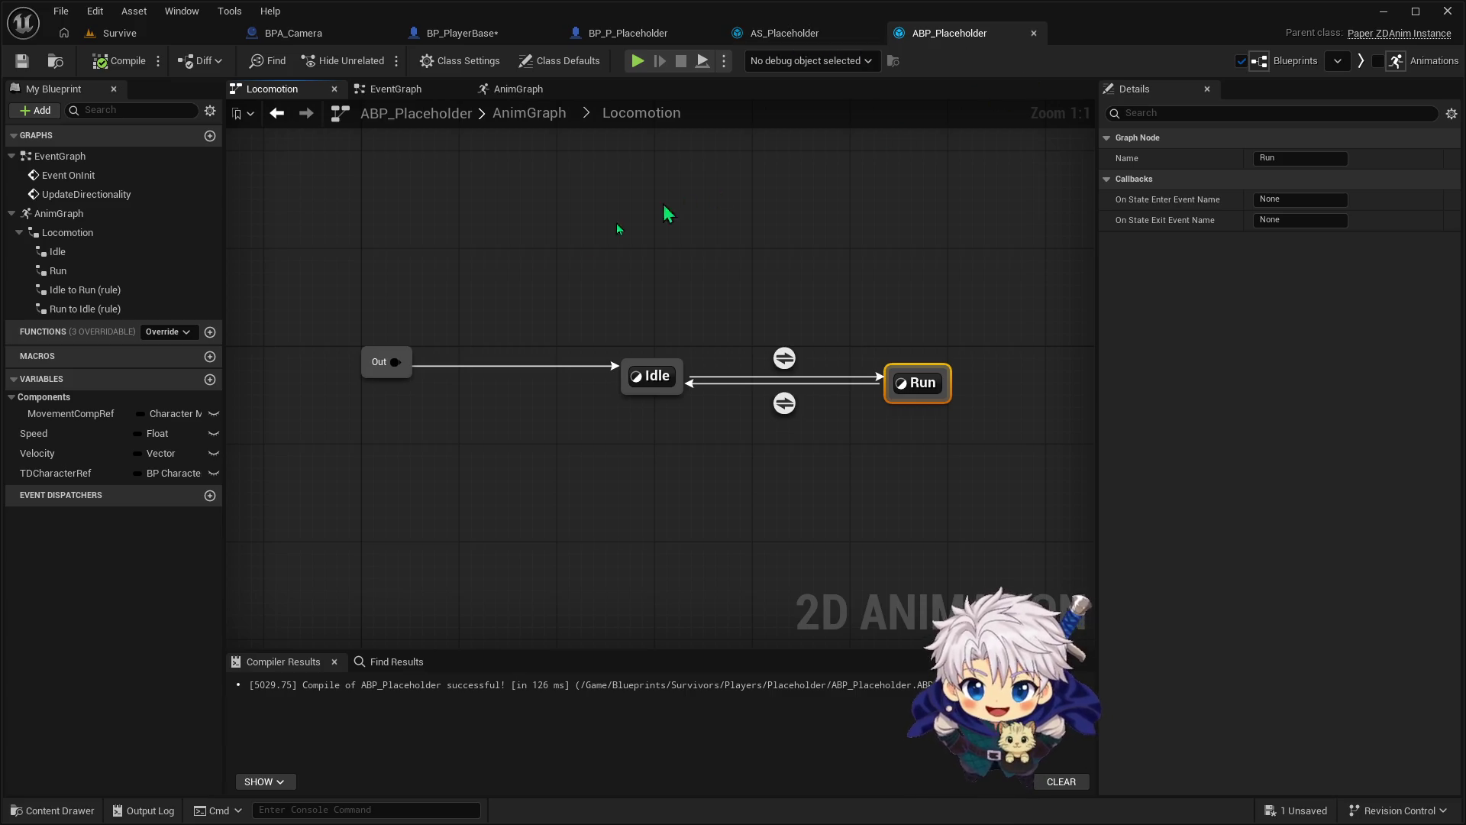
pyautogui.doubleClick(641, 375)
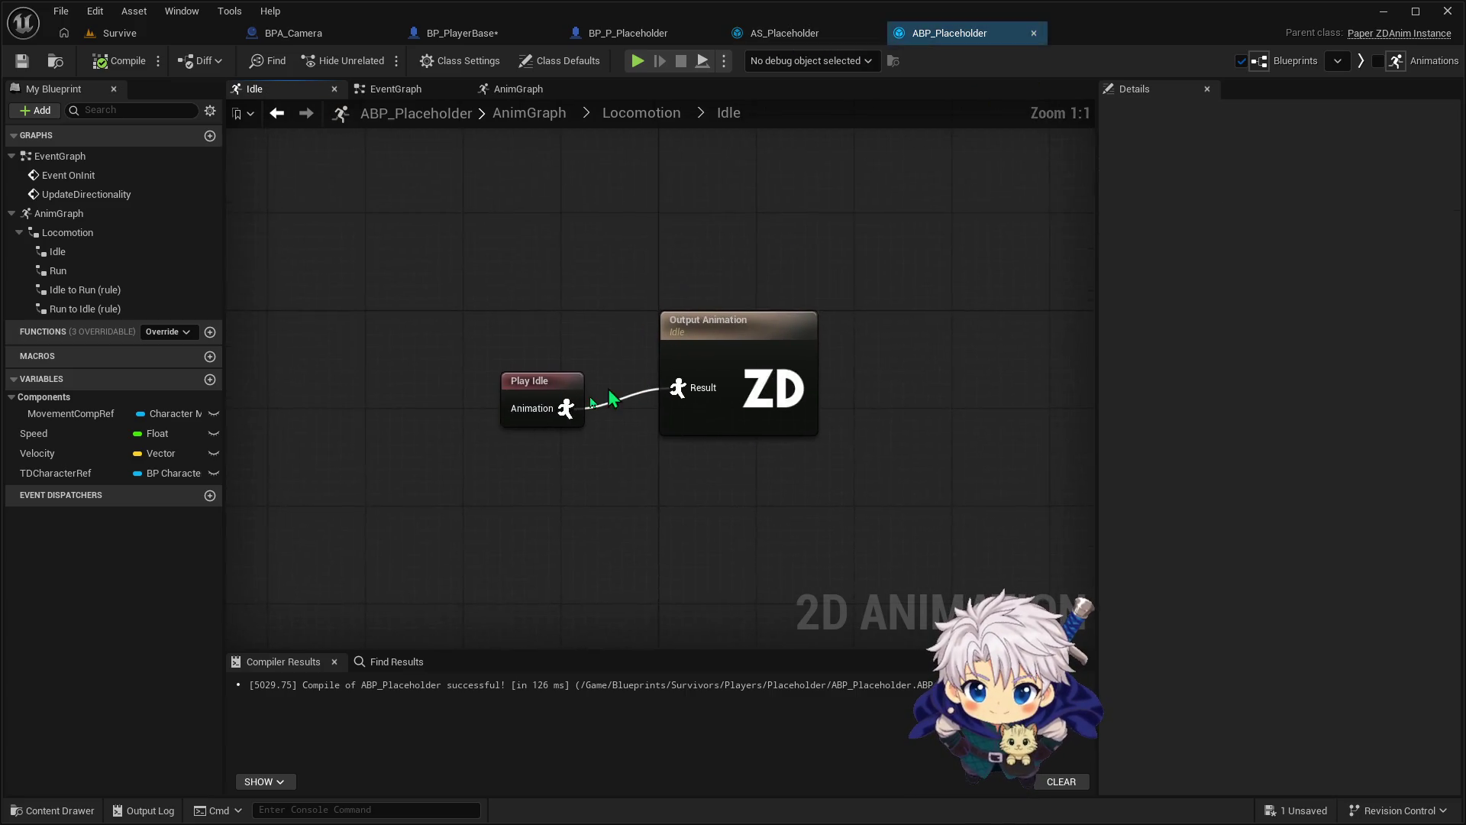
# Inspect the Run state's Play Run node, then return to the Locomotion state machine
pyautogui.click(637, 113)
pyautogui.doubleClick(915, 378)
pyautogui.click(540, 405)
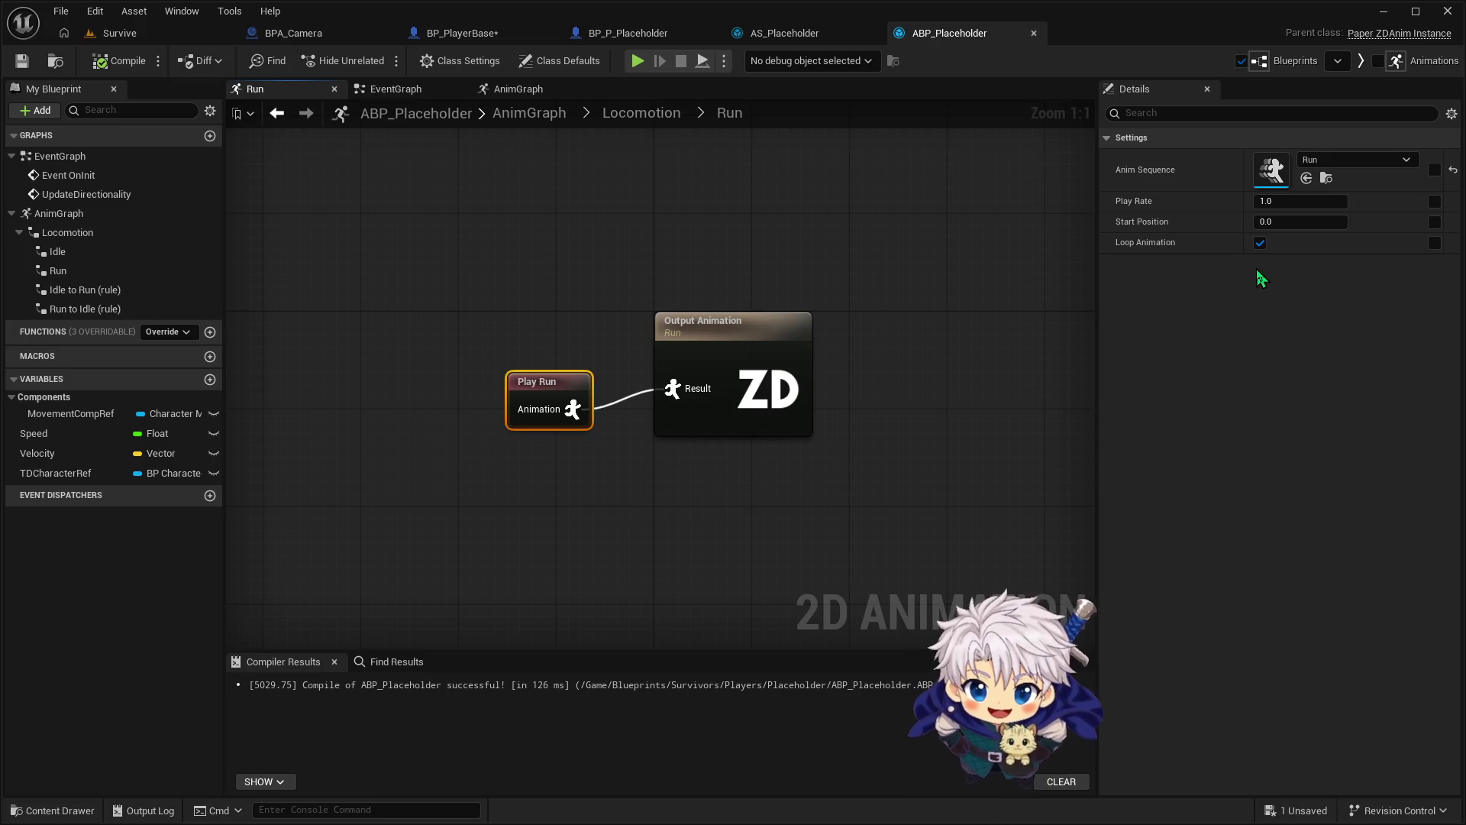
pyautogui.click(652, 115)
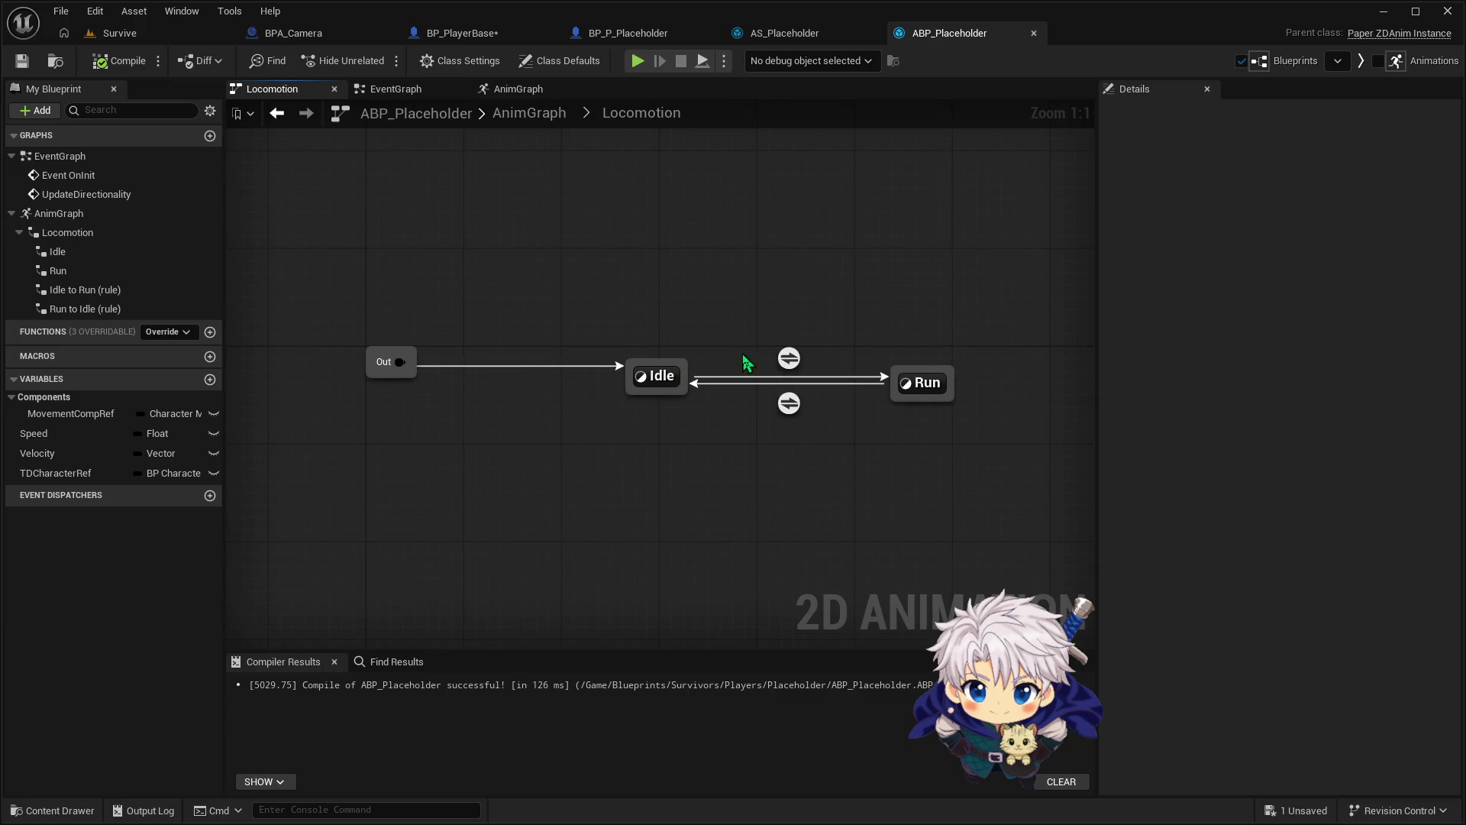
# Review the AnimGraph's Set Directionality node and the Event Graph
pyautogui.moveTo(786, 373)
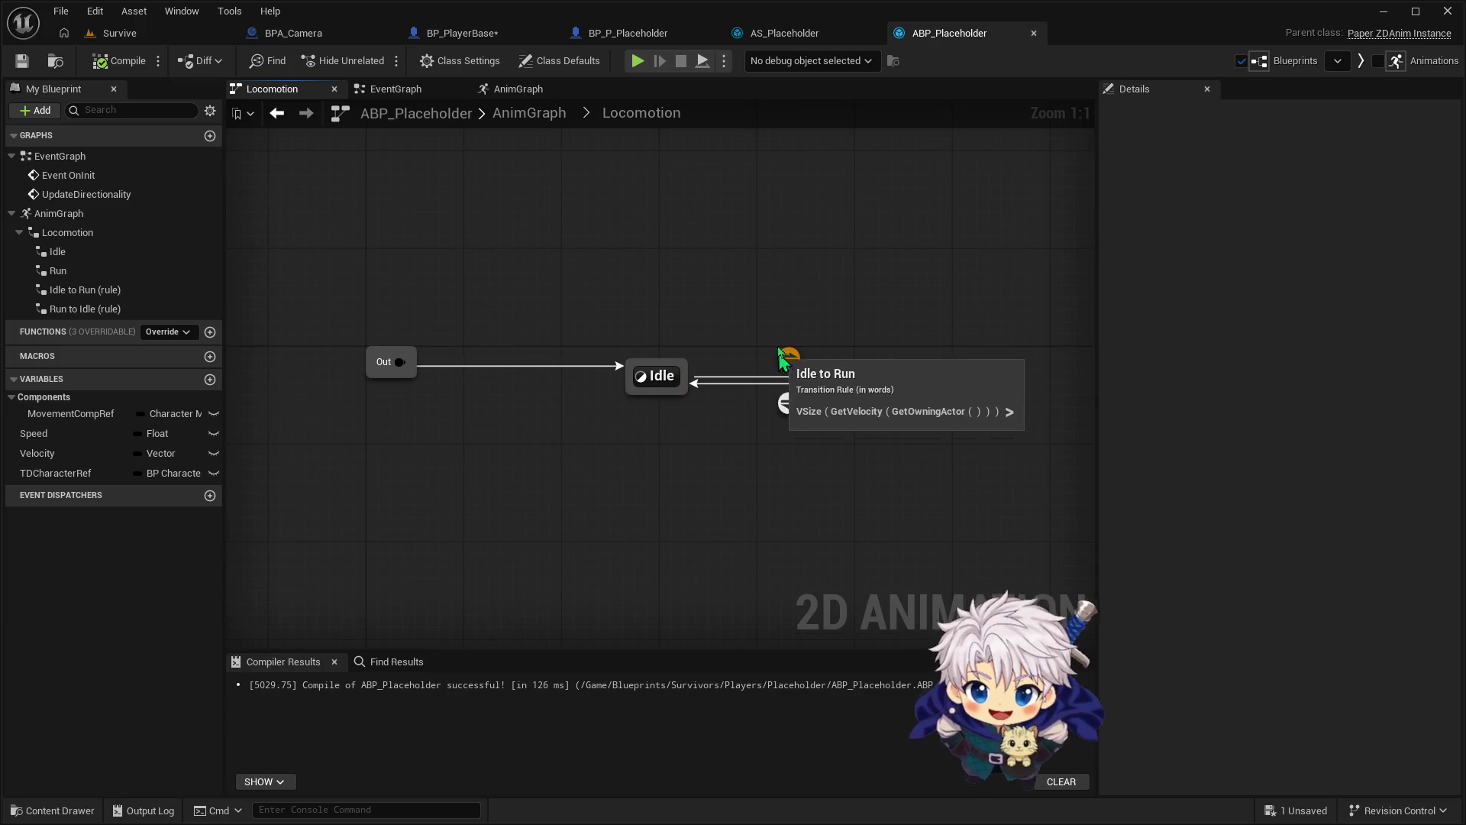
pyautogui.click(534, 116)
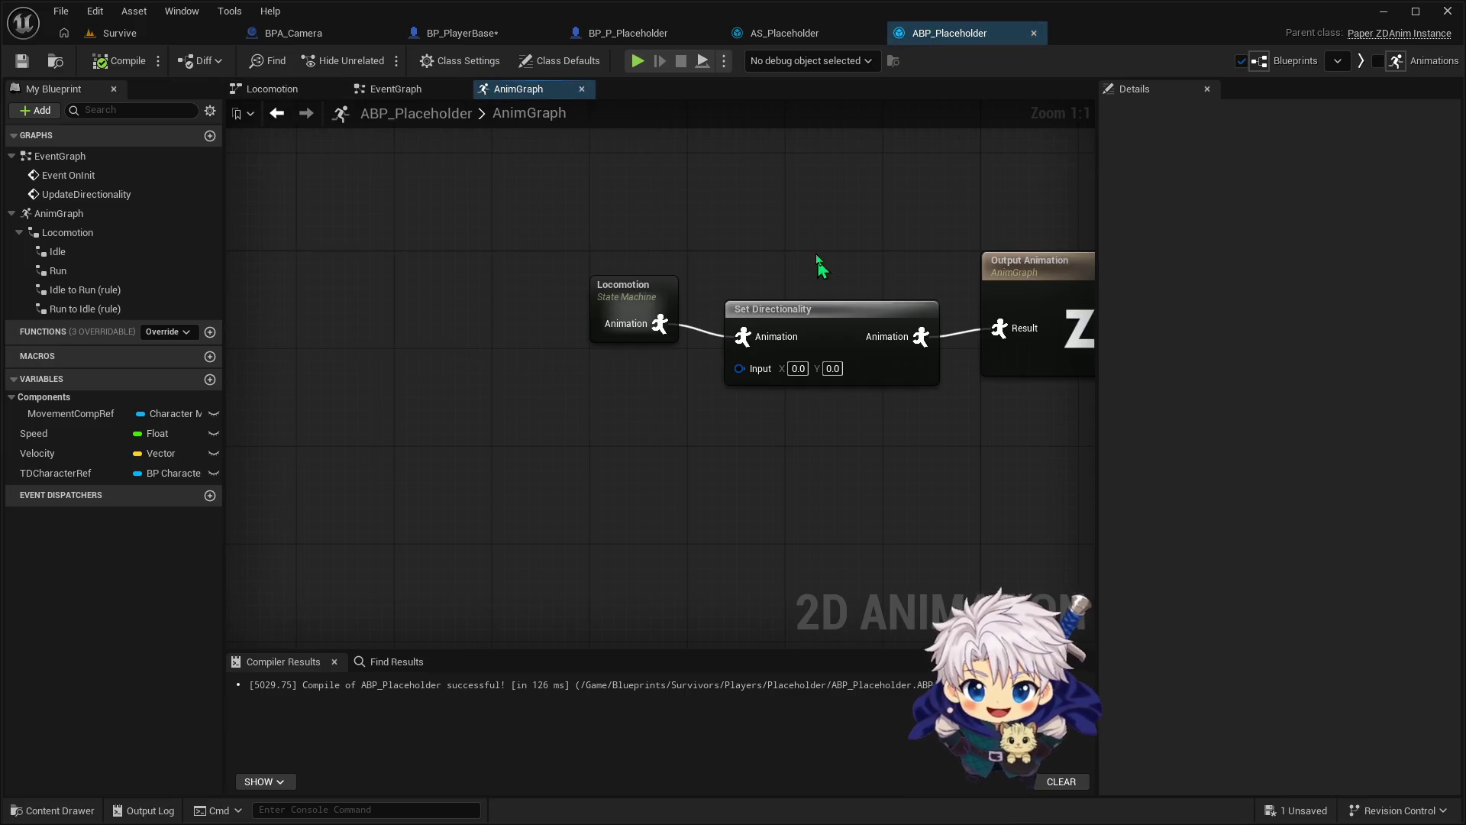
pyautogui.click(772, 334)
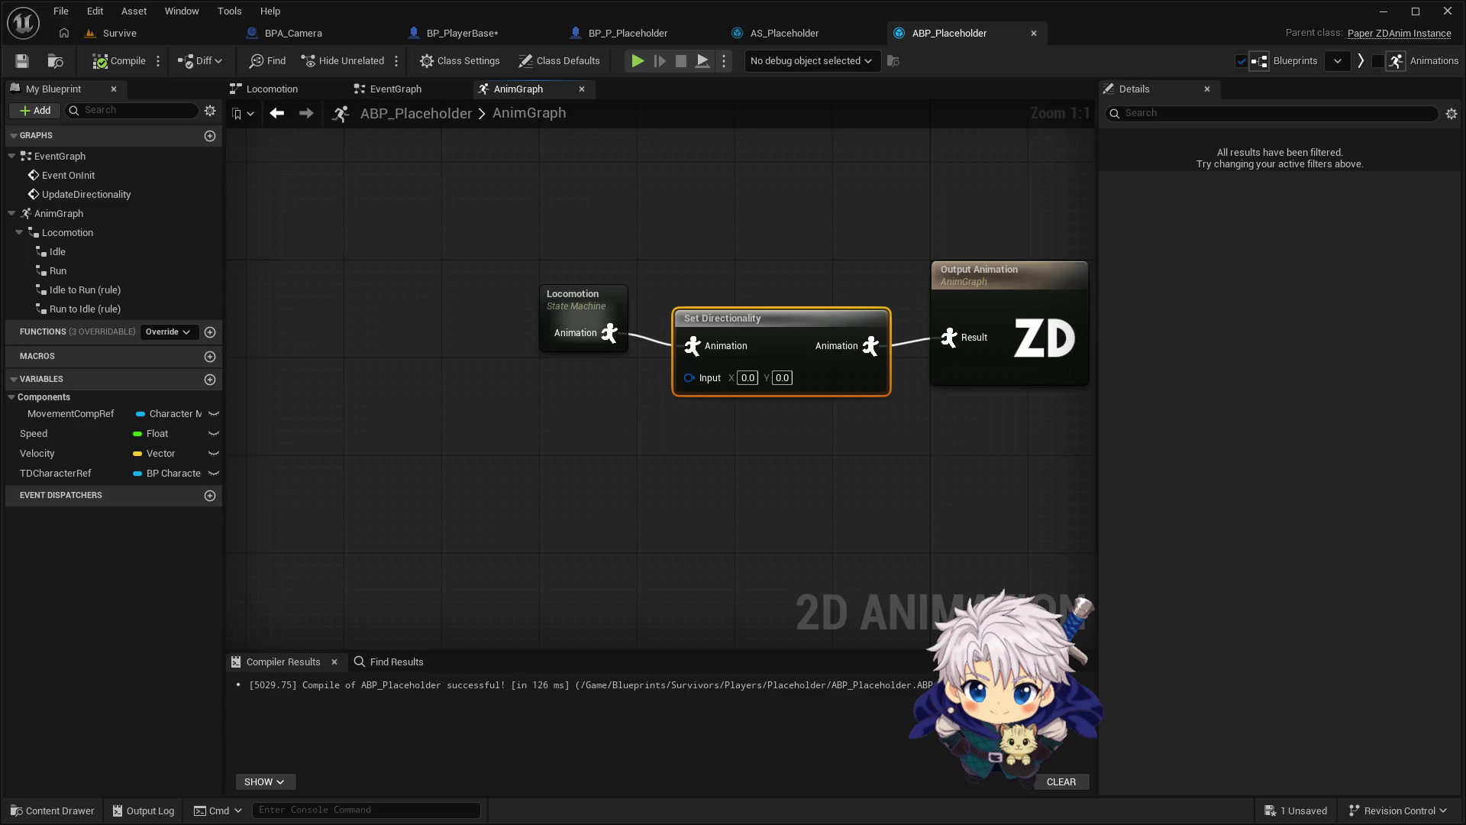
pyautogui.click(422, 97)
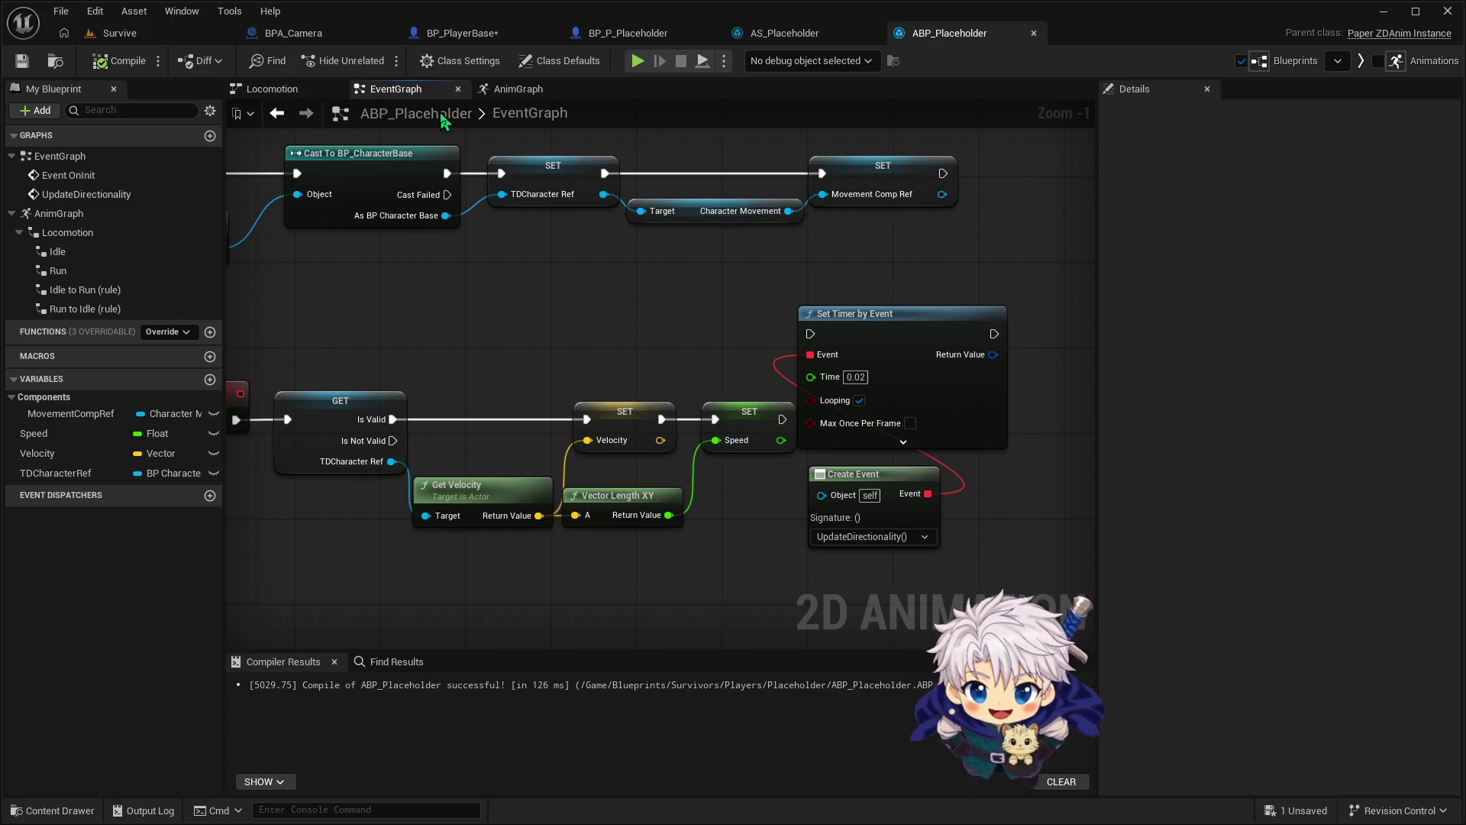
pyautogui.click(561, 89)
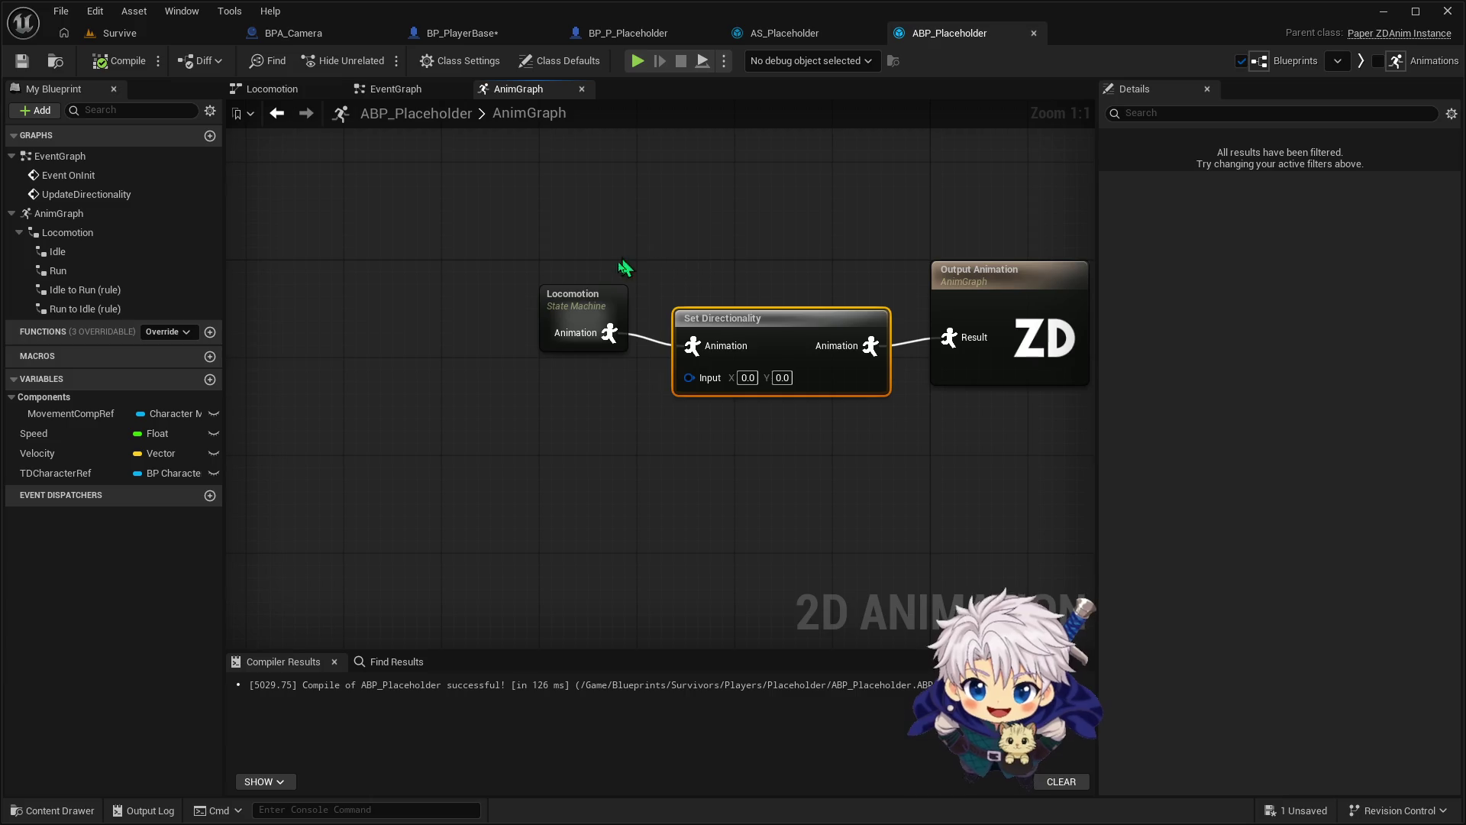
pyautogui.click(360, 85)
# Open the Run to Idle transition rule in the Locomotion state machine
pyautogui.click(272, 89)
pyautogui.click(789, 403)
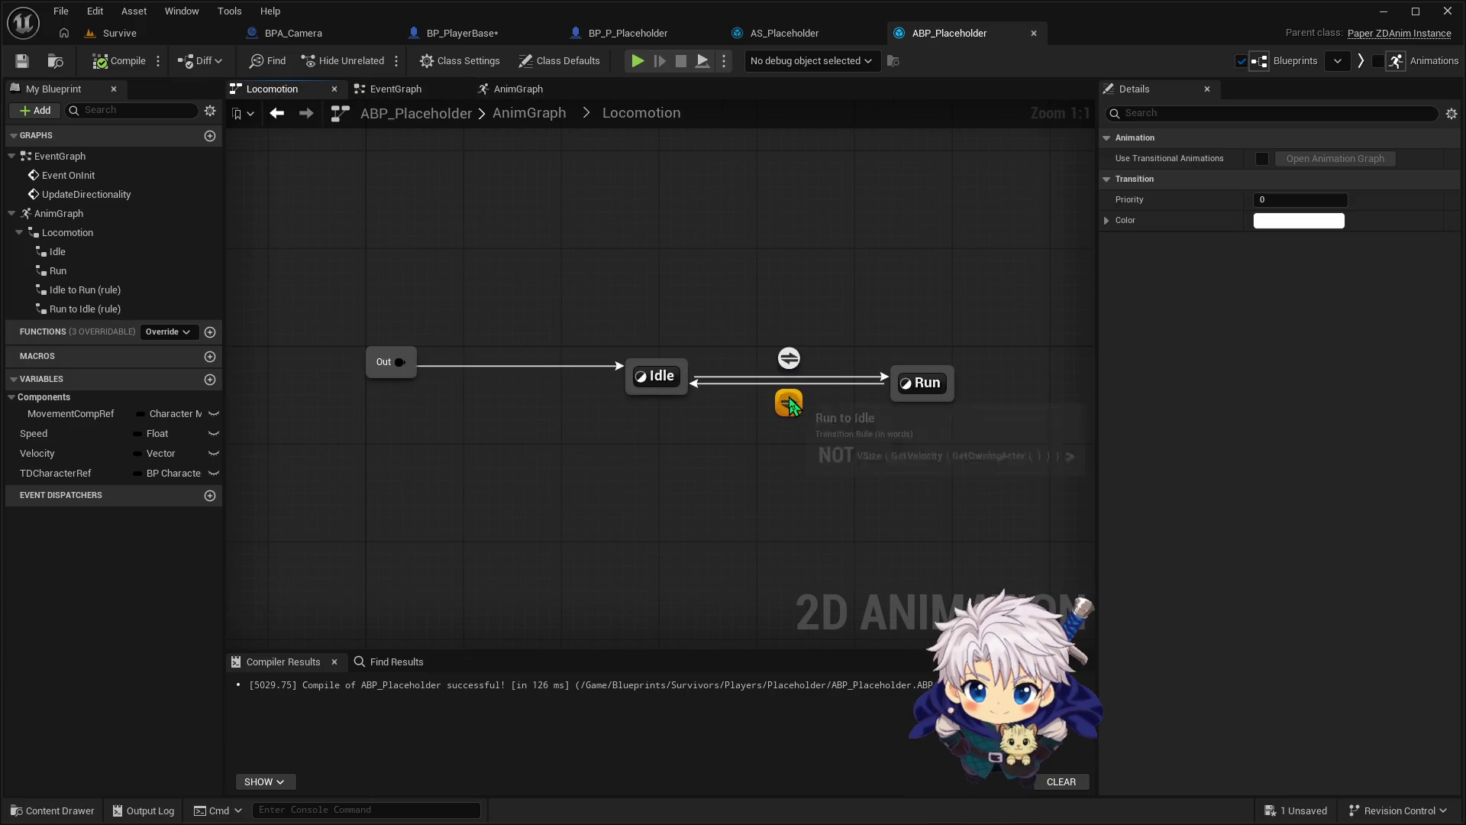
pyautogui.doubleClick(790, 403)
# Replace the old velocity-length nodes with a Speed == 0.0 check wired to Can Enter Transition
pyautogui.moveTo(270, 267)
pyautogui.mouseDown()
pyautogui.moveTo(779, 507)
pyautogui.moveTo(868, 530)
pyautogui.mouseUp()
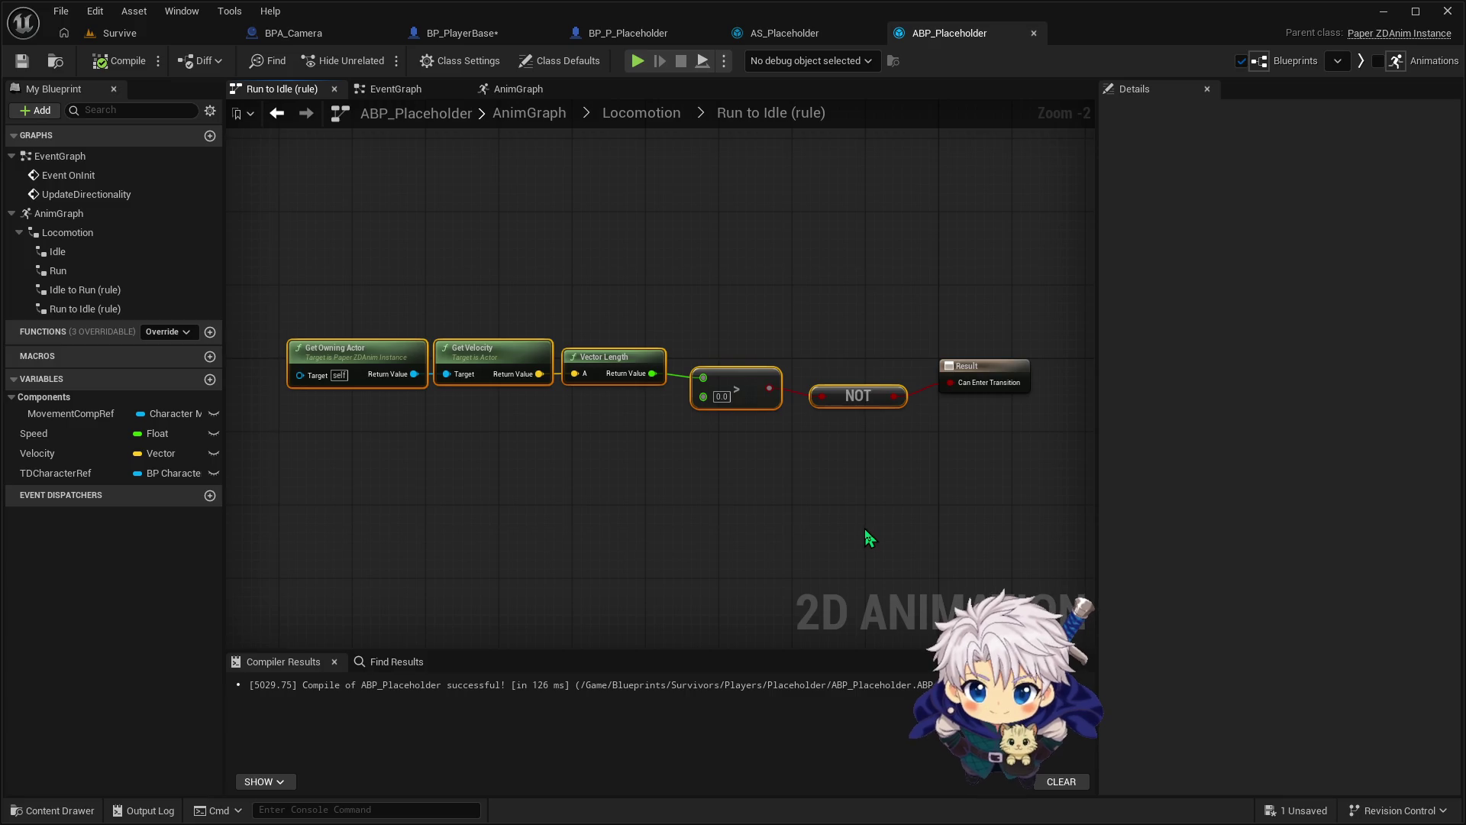
pyautogui.press('Delete')
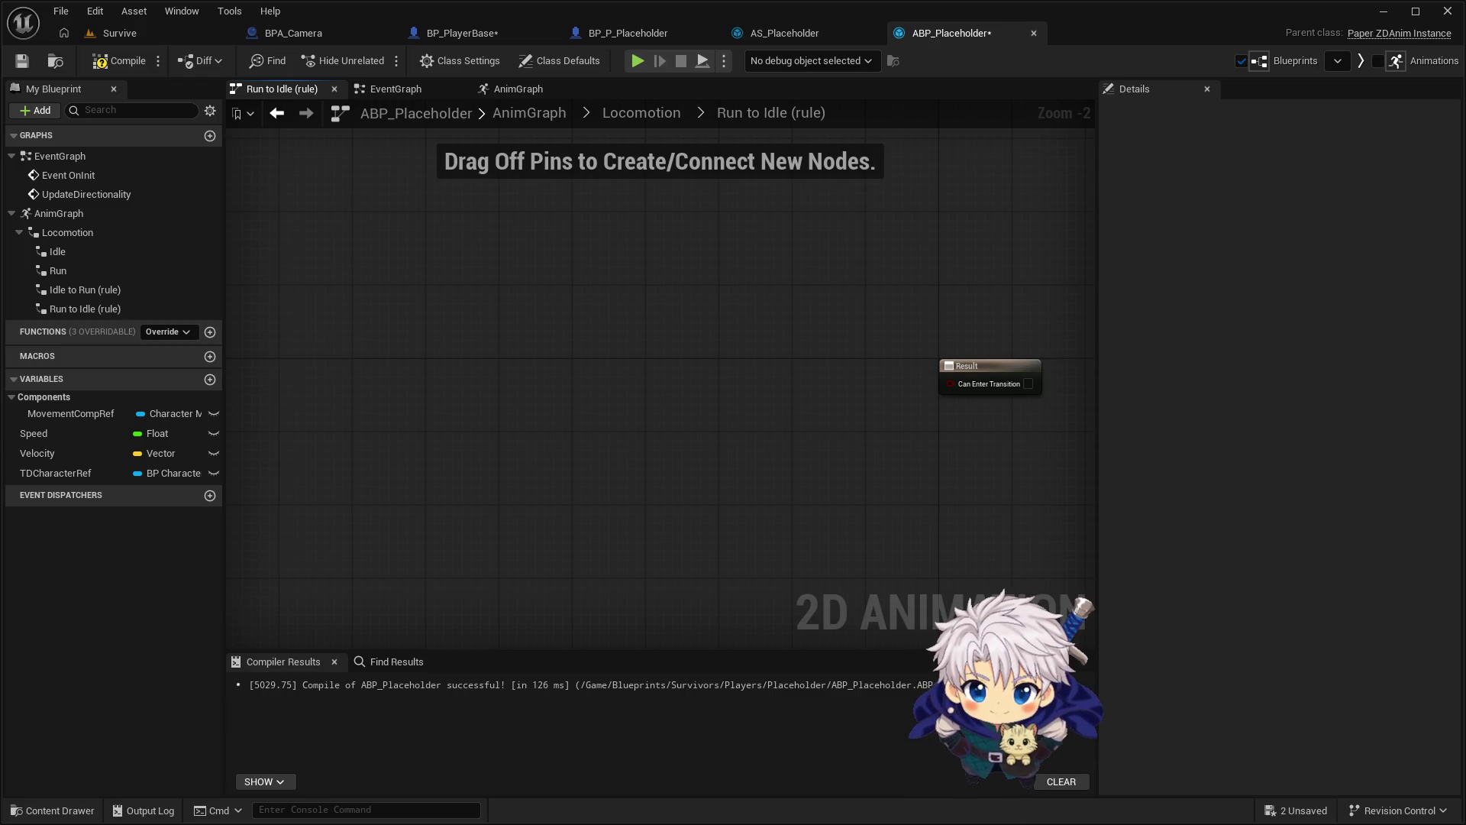
pyautogui.moveTo(34, 434)
pyautogui.mouseDown()
pyautogui.moveTo(275, 437)
pyautogui.moveTo(703, 355)
pyautogui.moveTo(824, 391)
pyautogui.mouseUp()
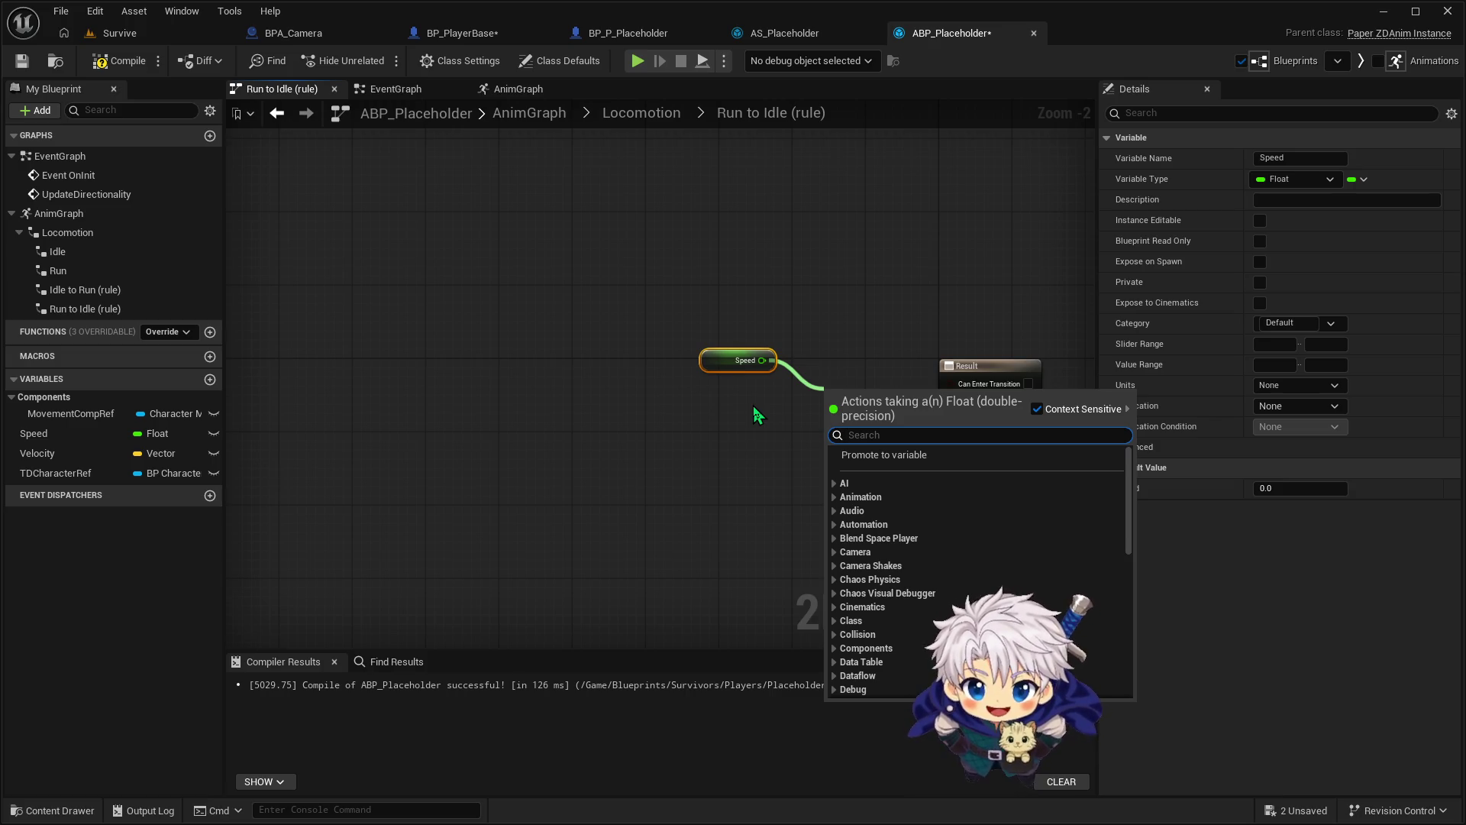
pyautogui.write('==')
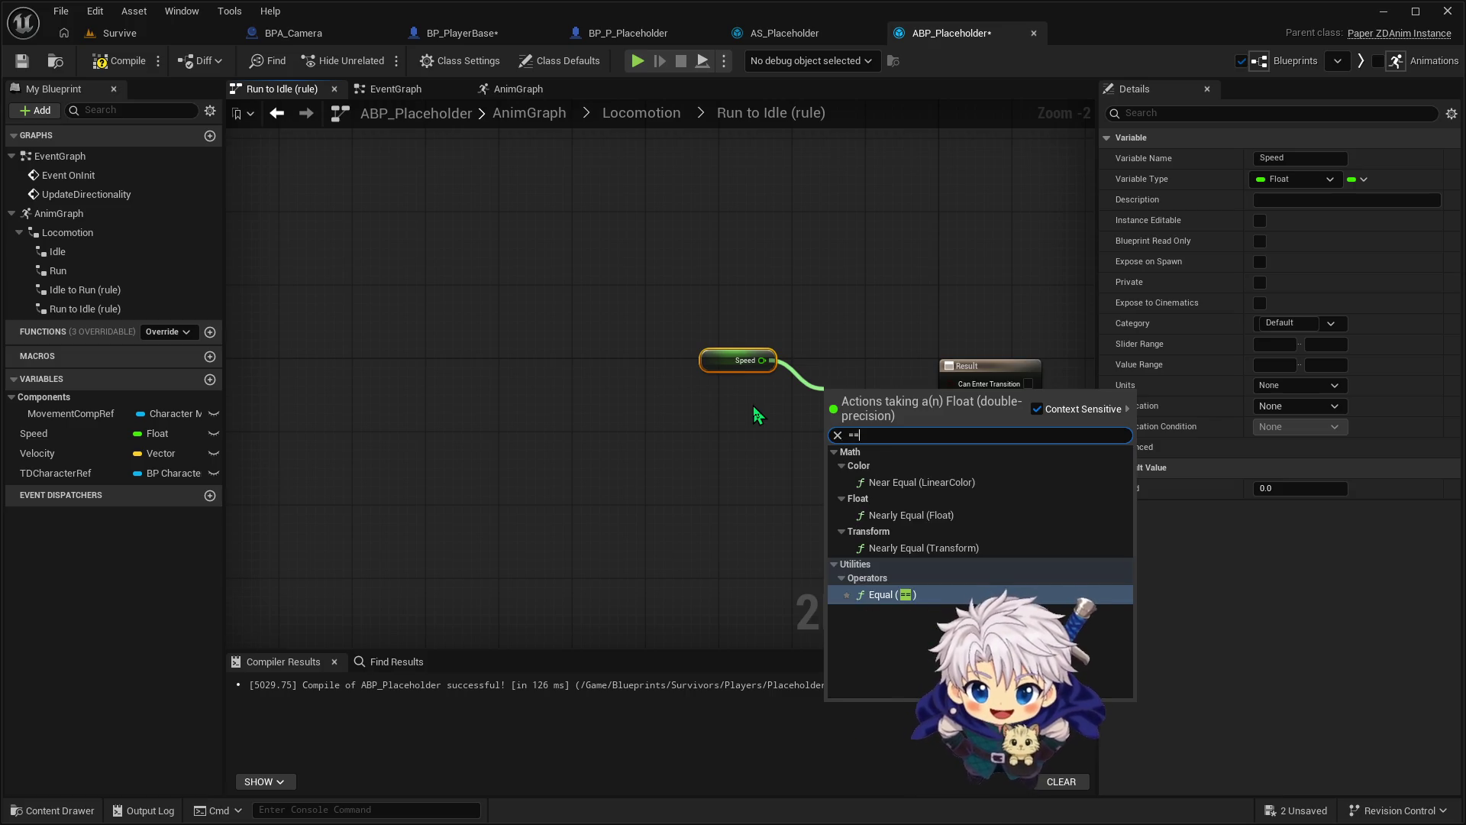
pyautogui.press('Return')
pyautogui.moveTo(909, 406); pyautogui.dragTo(952, 383)
# Reposition the Speed and == nodes neatly, then return to the Locomotion state machine
pyautogui.click(728, 346)
pyautogui.moveTo(728, 346); pyautogui.dragTo(729, 389)
pyautogui.keyDown('ctrl'); pyautogui.click(878, 398); pyautogui.keyUp('ctrl')
pyautogui.moveTo(878, 398); pyautogui.dragTo(851, 378)
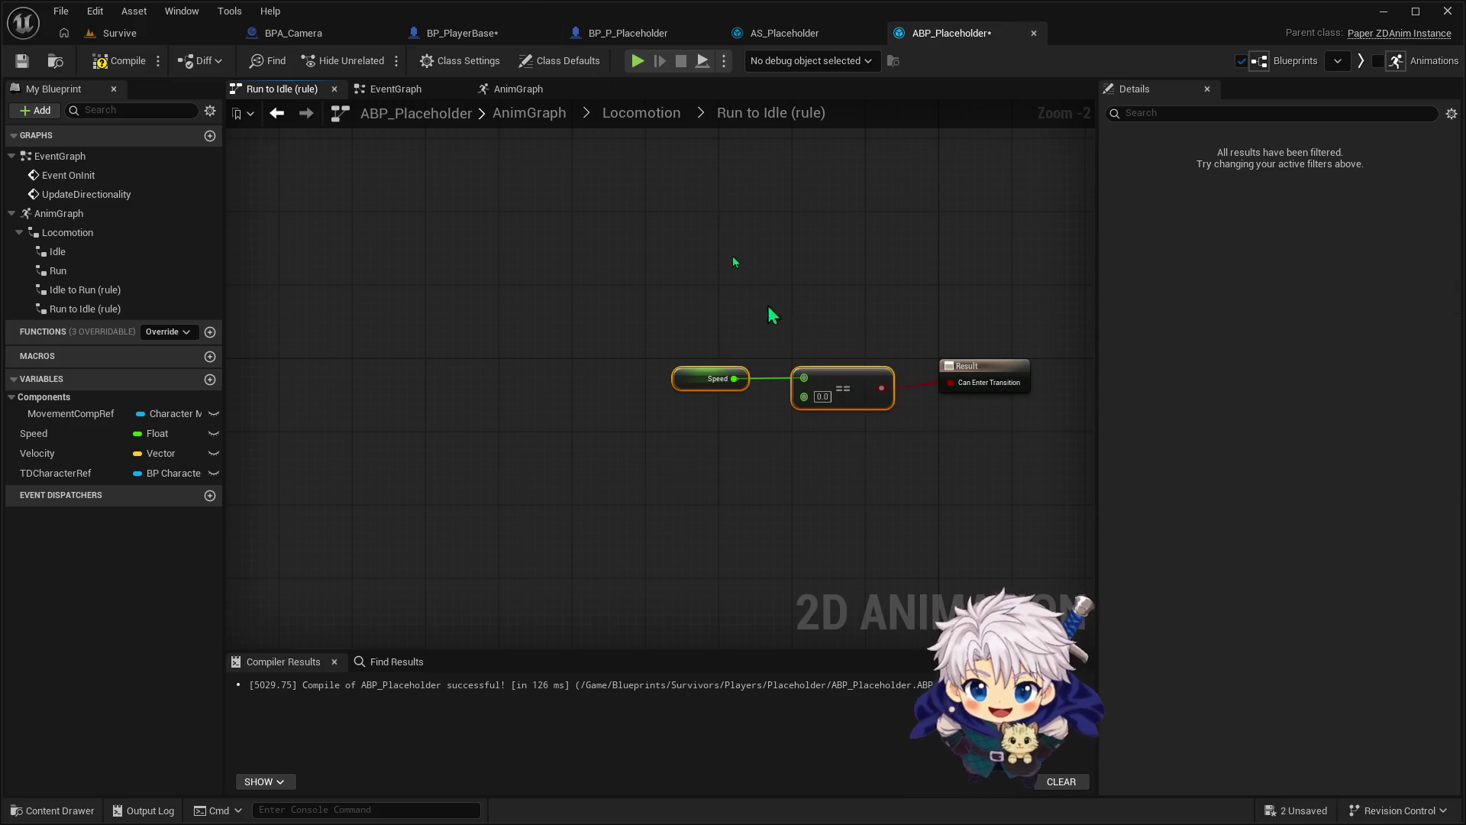
pyautogui.click(642, 113)
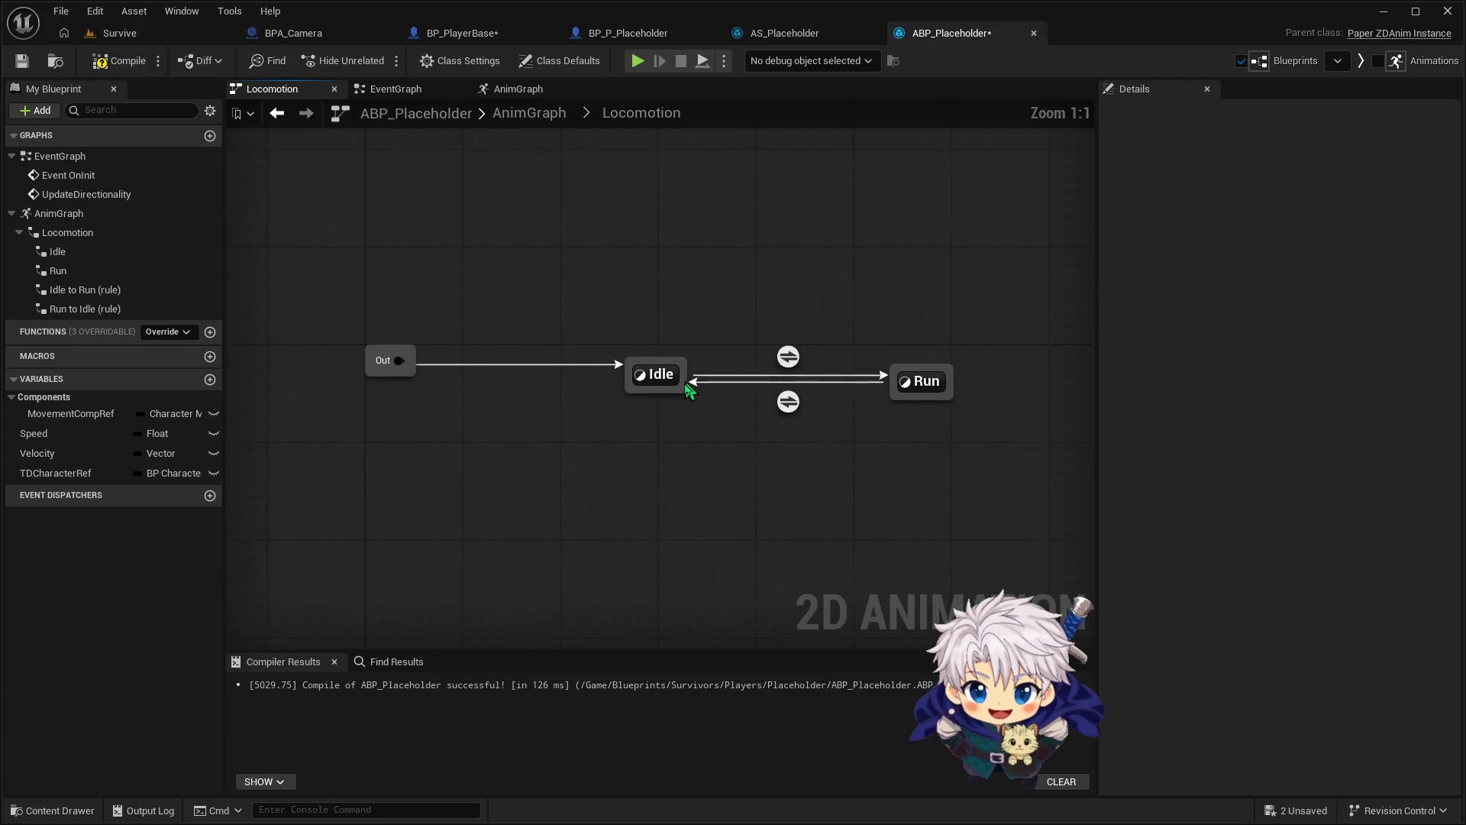
# Open the Idle to Run transition rule and delete its old rule nodes
pyautogui.doubleClick(772, 359)
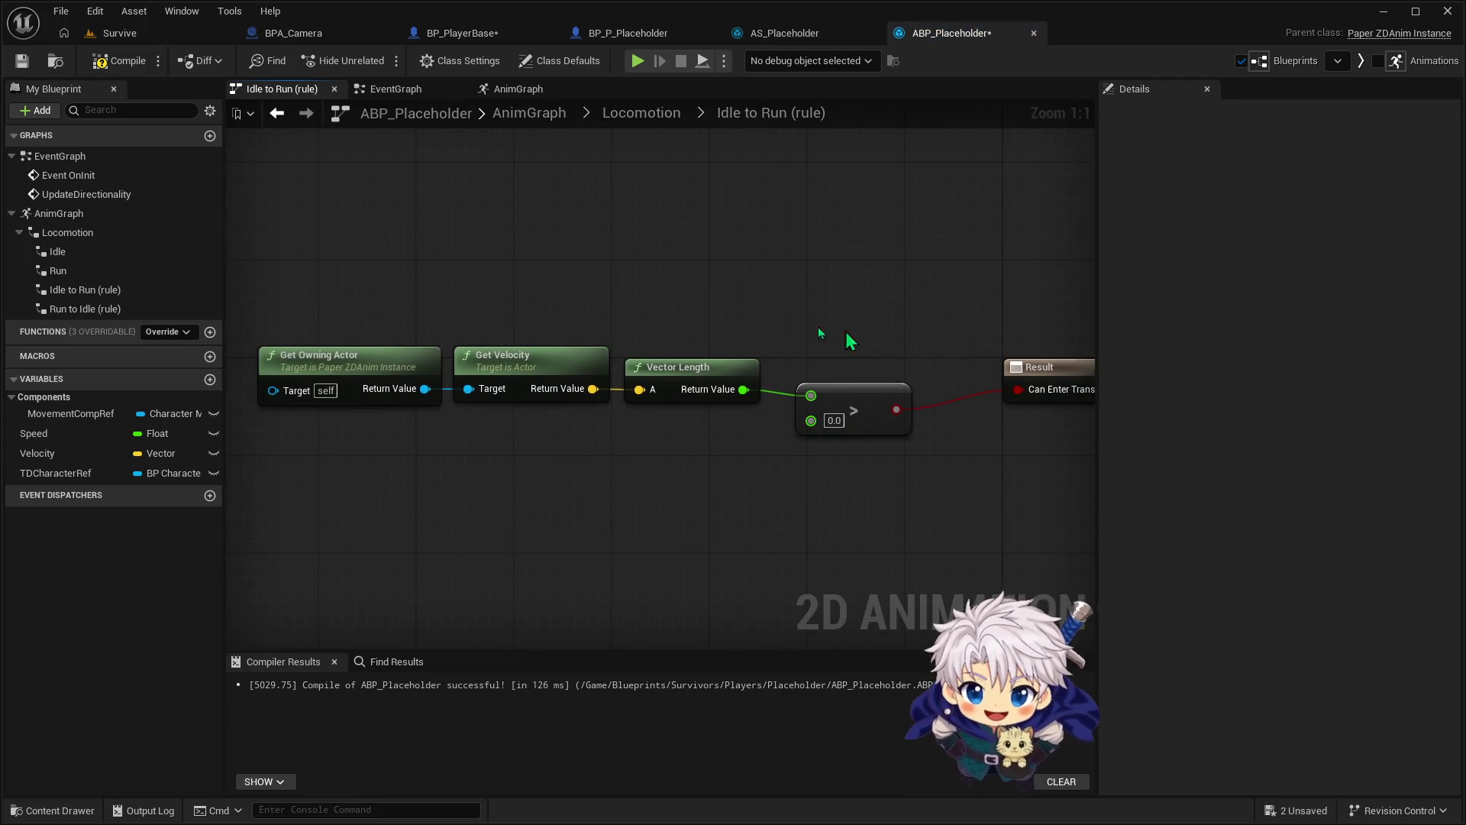
pyautogui.moveTo(351, 296); pyautogui.dragTo(869, 562)
pyautogui.press('Delete')
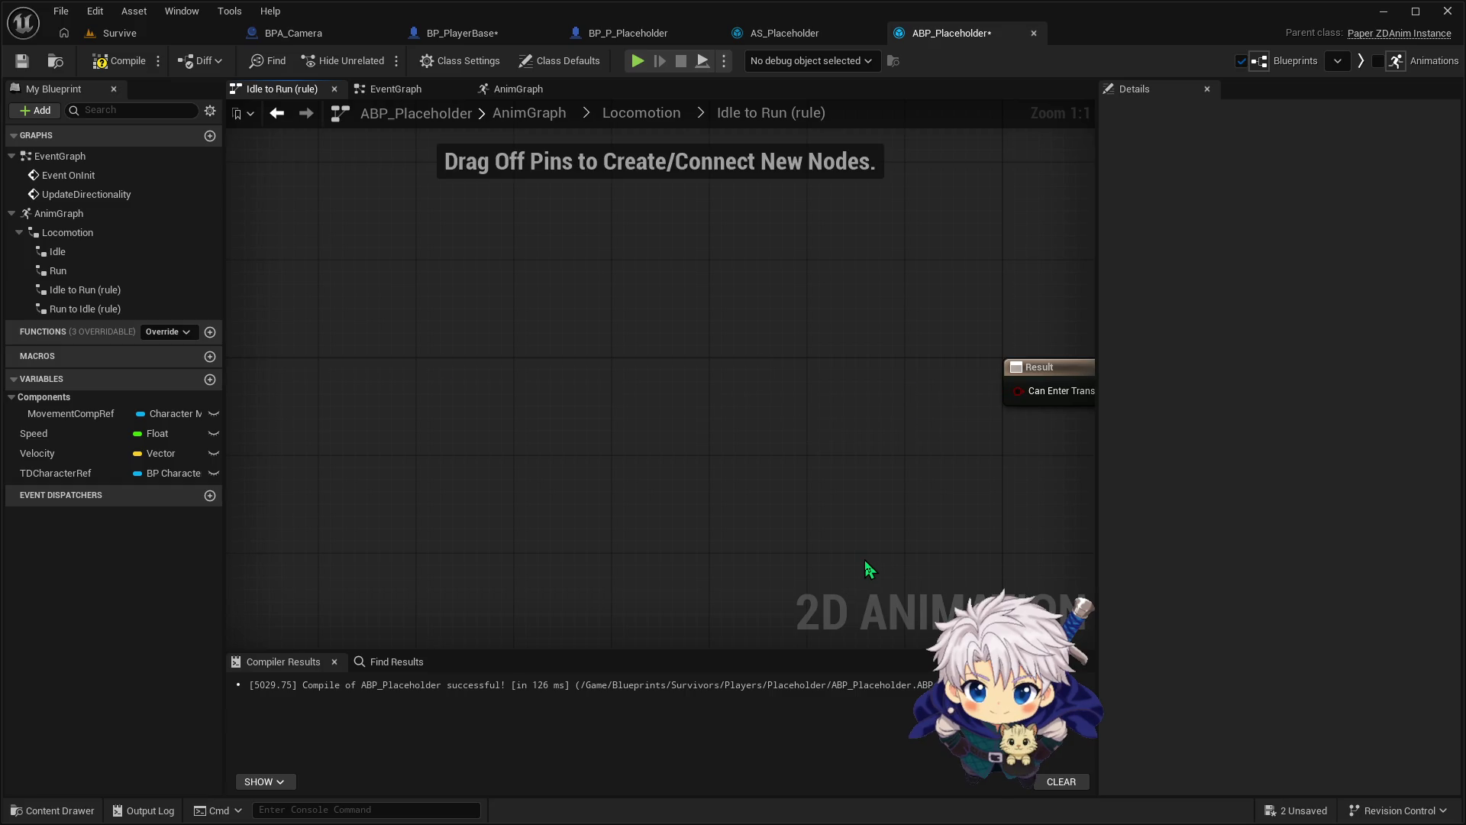
# Wire a Speed > 0.0 comparison into Can Enter Transition and compile ABP_Placeholder
pyautogui.moveTo(67, 432); pyautogui.dragTo(840, 374)
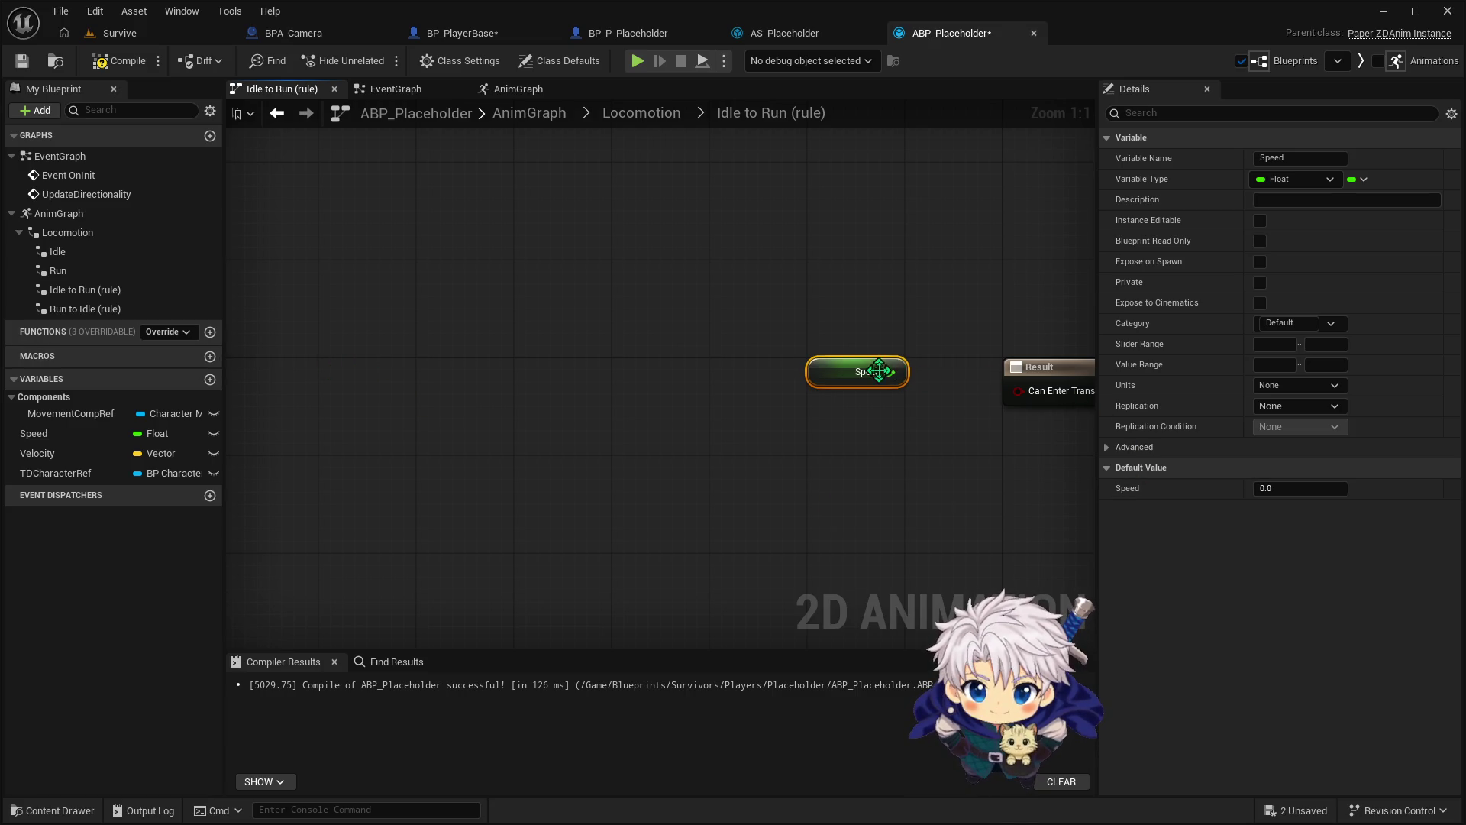
pyautogui.moveTo(868, 382)
pyautogui.mouseDown()
pyautogui.moveTo(783, 386)
pyautogui.moveTo(854, 382)
pyautogui.mouseUp()
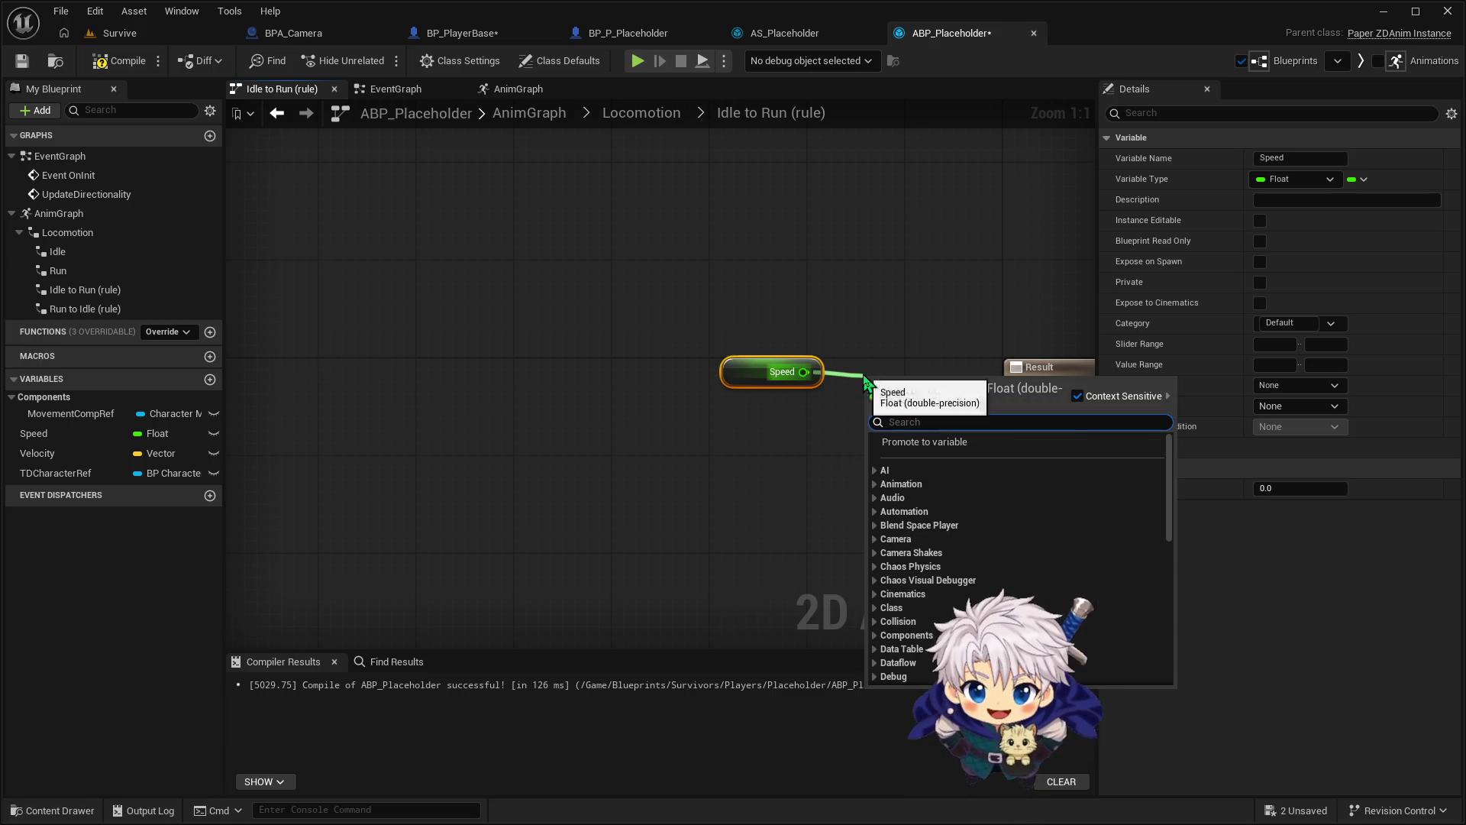
pyautogui.write('>')
pyautogui.click(991, 468)
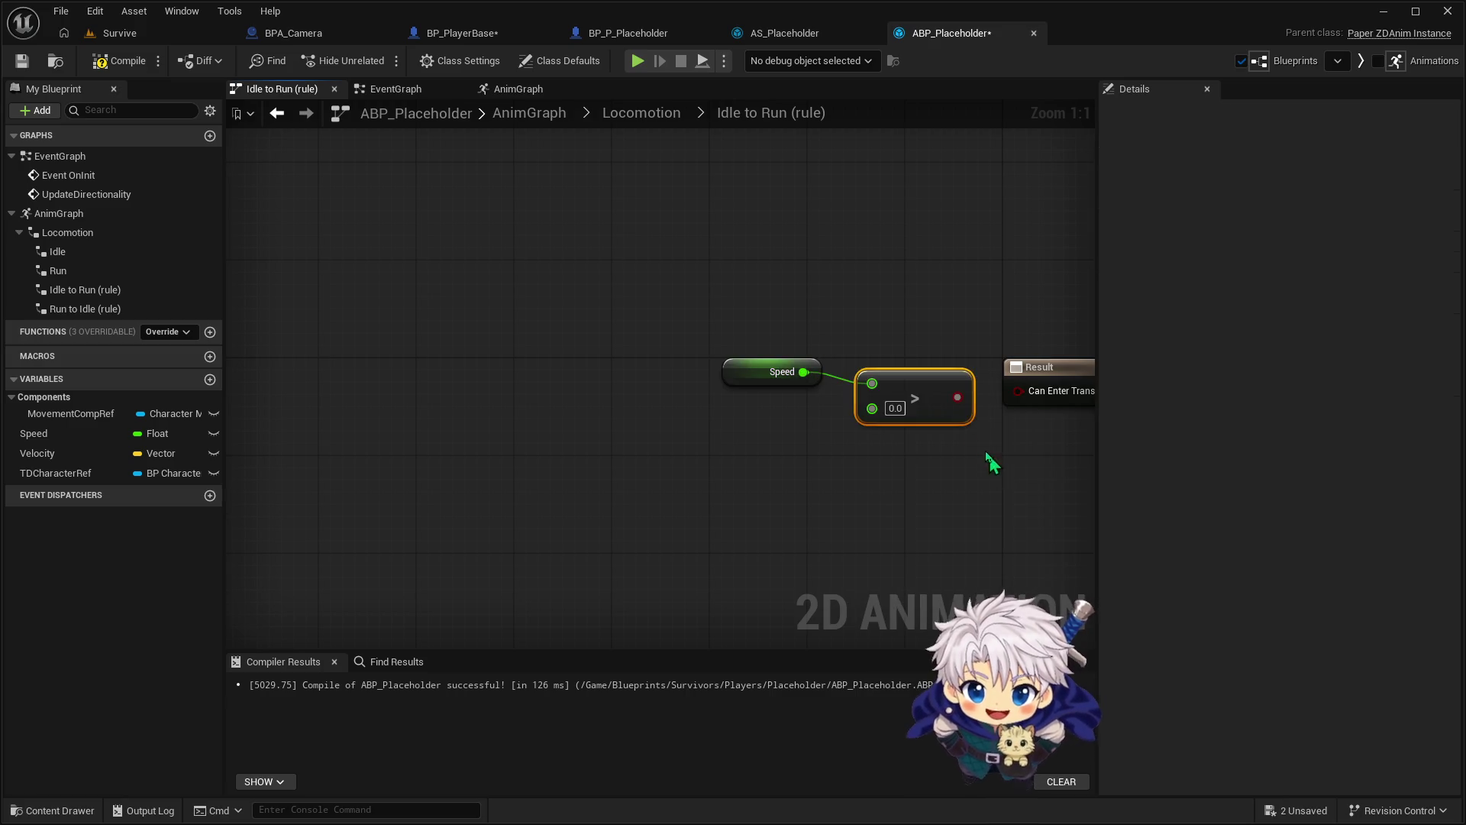
pyautogui.moveTo(956, 397); pyautogui.dragTo(1020, 391)
pyautogui.moveTo(933, 409)
pyautogui.mouseDown()
pyautogui.moveTo(920, 385)
pyautogui.moveTo(922, 402)
pyautogui.mouseUp()
pyautogui.click(126, 61)
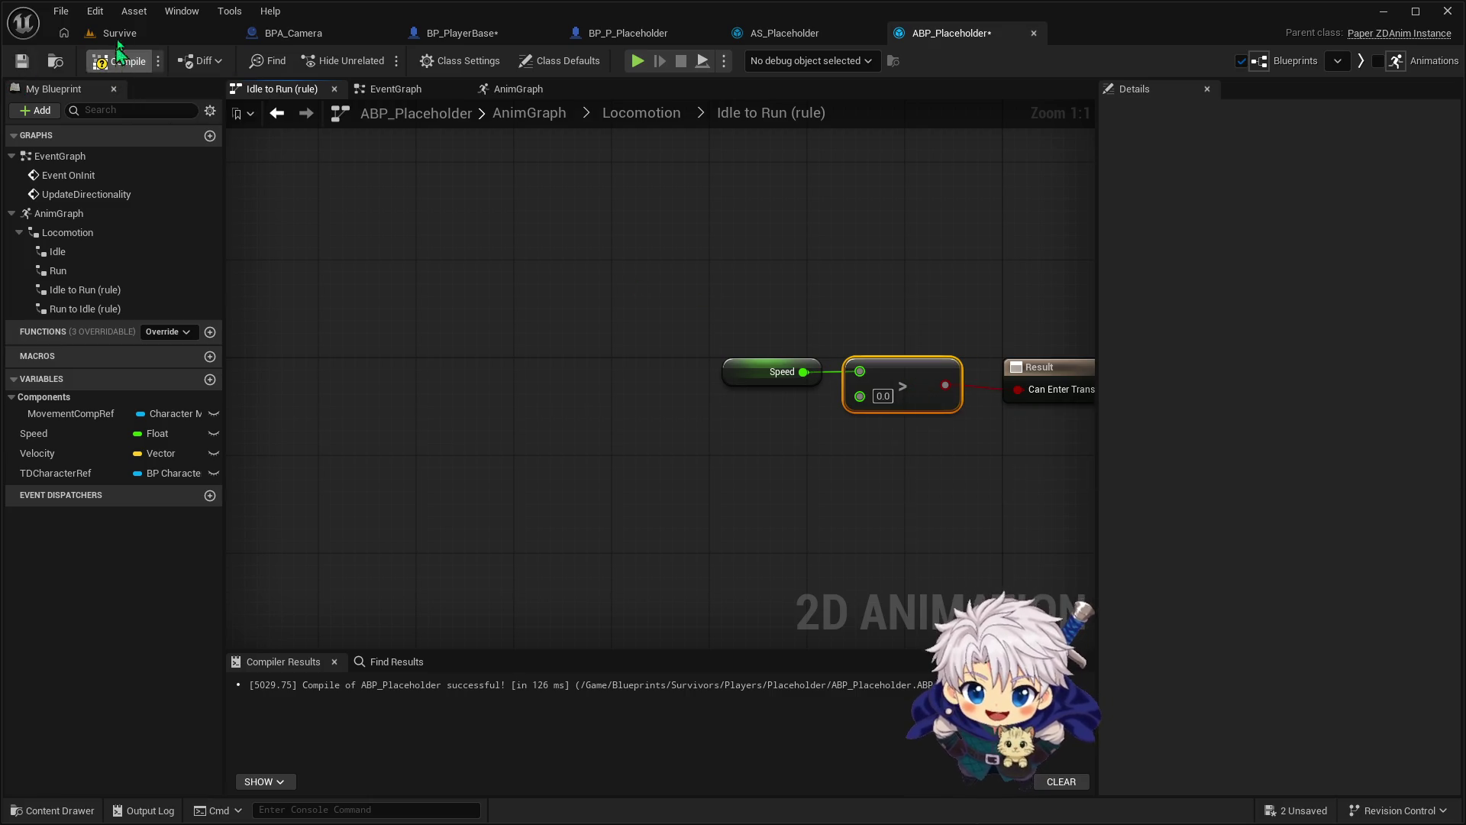
# Play-test the Survive level in the editor with Alt+P, stop with Esc, then view BP_P_Placeholder
pyautogui.click(458, 34)
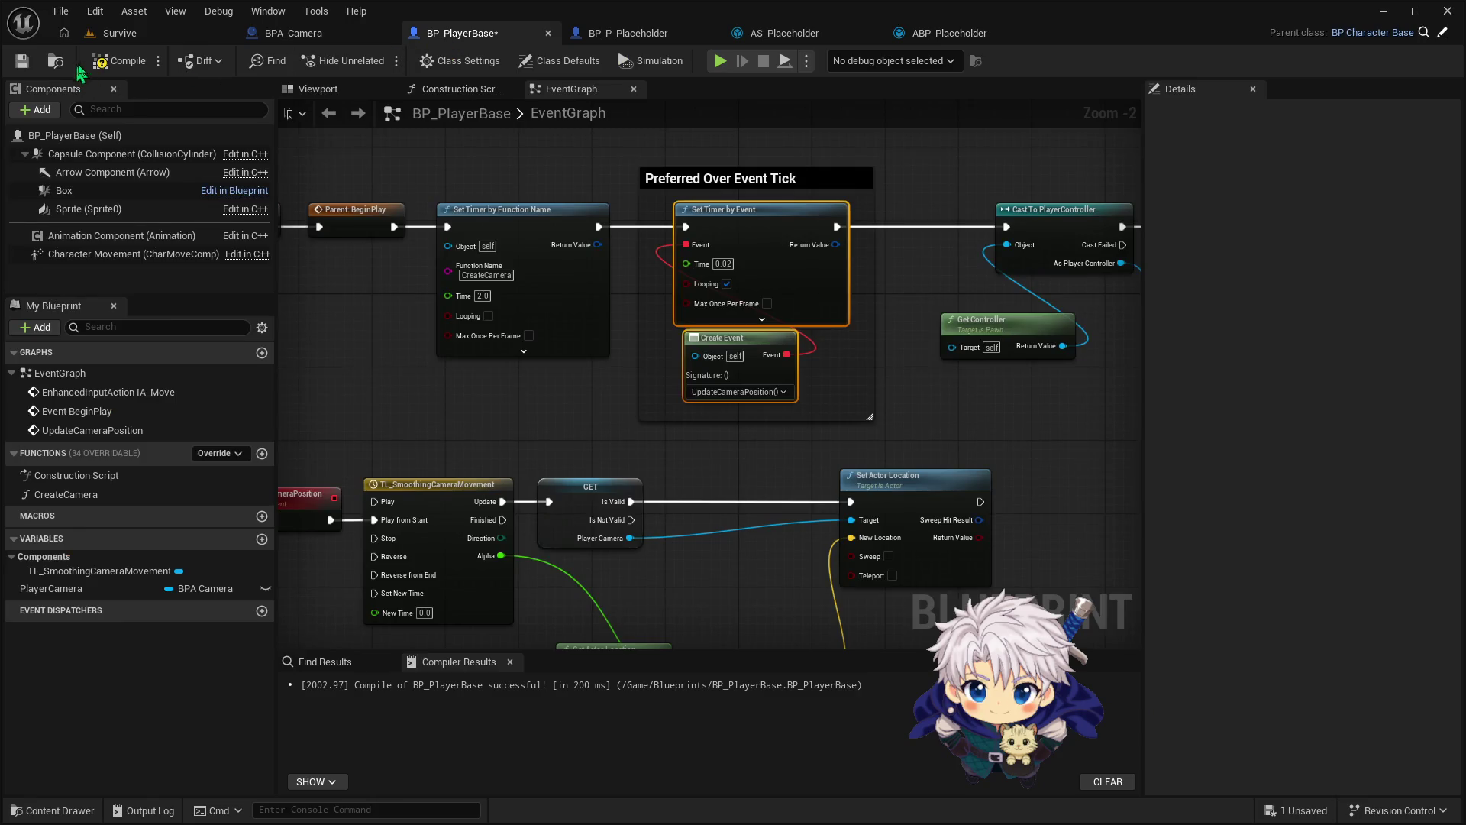
pyautogui.click(120, 34)
pyautogui.hotkey('alt', 'p')
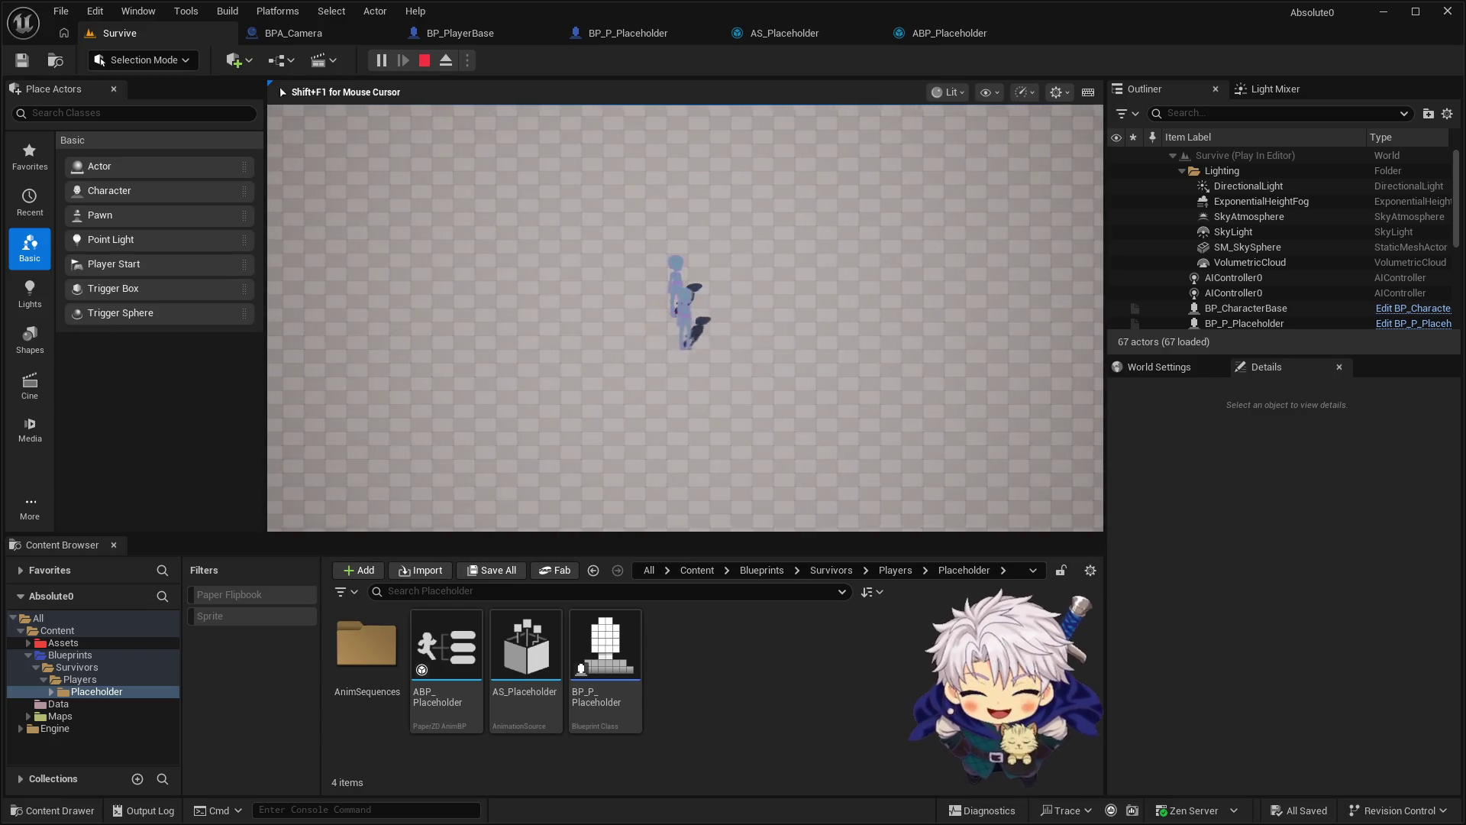
pyautogui.press('Escape')
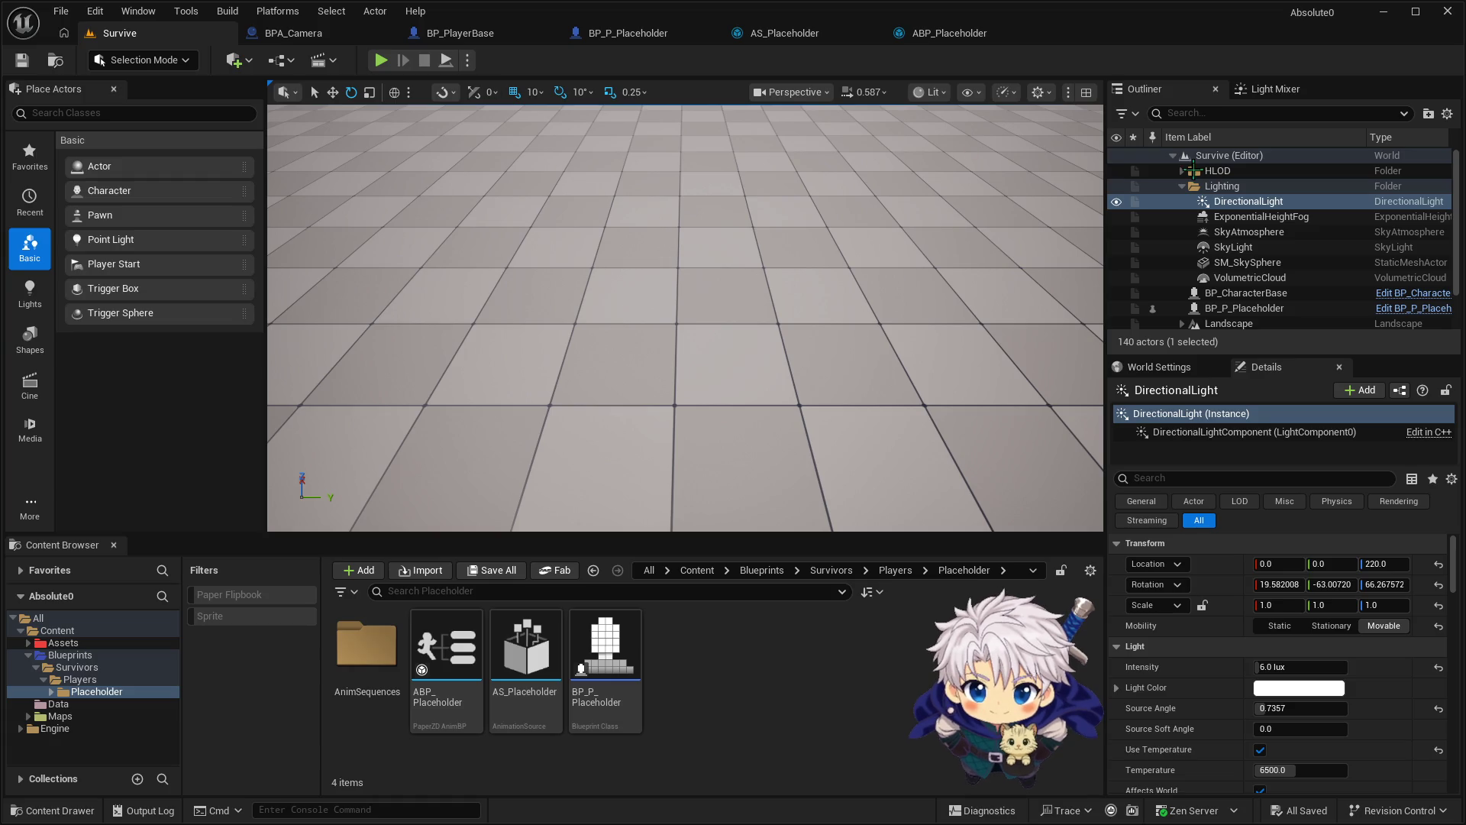
pyautogui.click(628, 33)
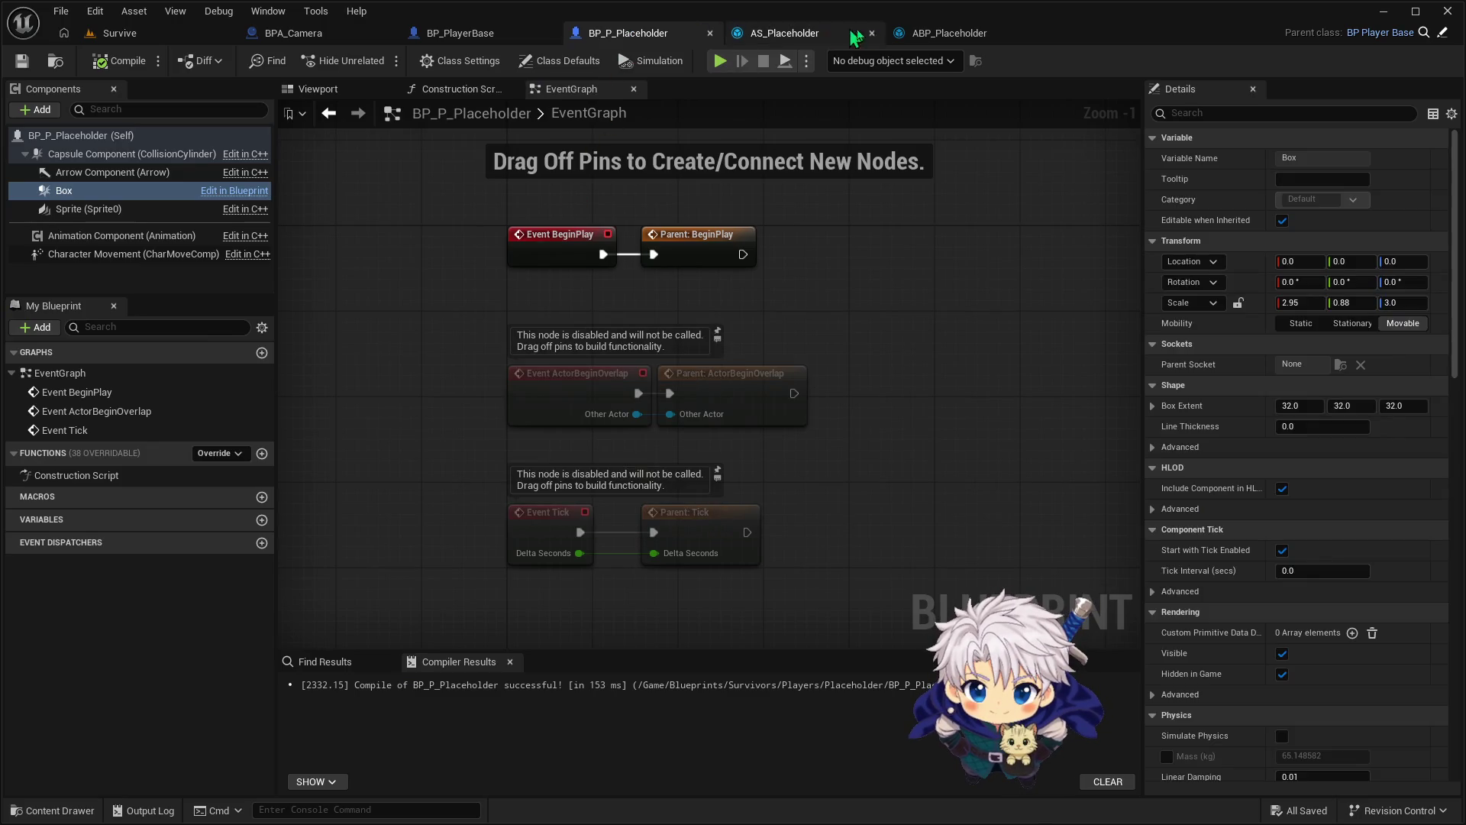
# In ABP_Placeholder's Event Graph, move Set Timer by Event beside SET Movement Comp Ref and chain it after
pyautogui.click(939, 32)
pyautogui.click(611, 114)
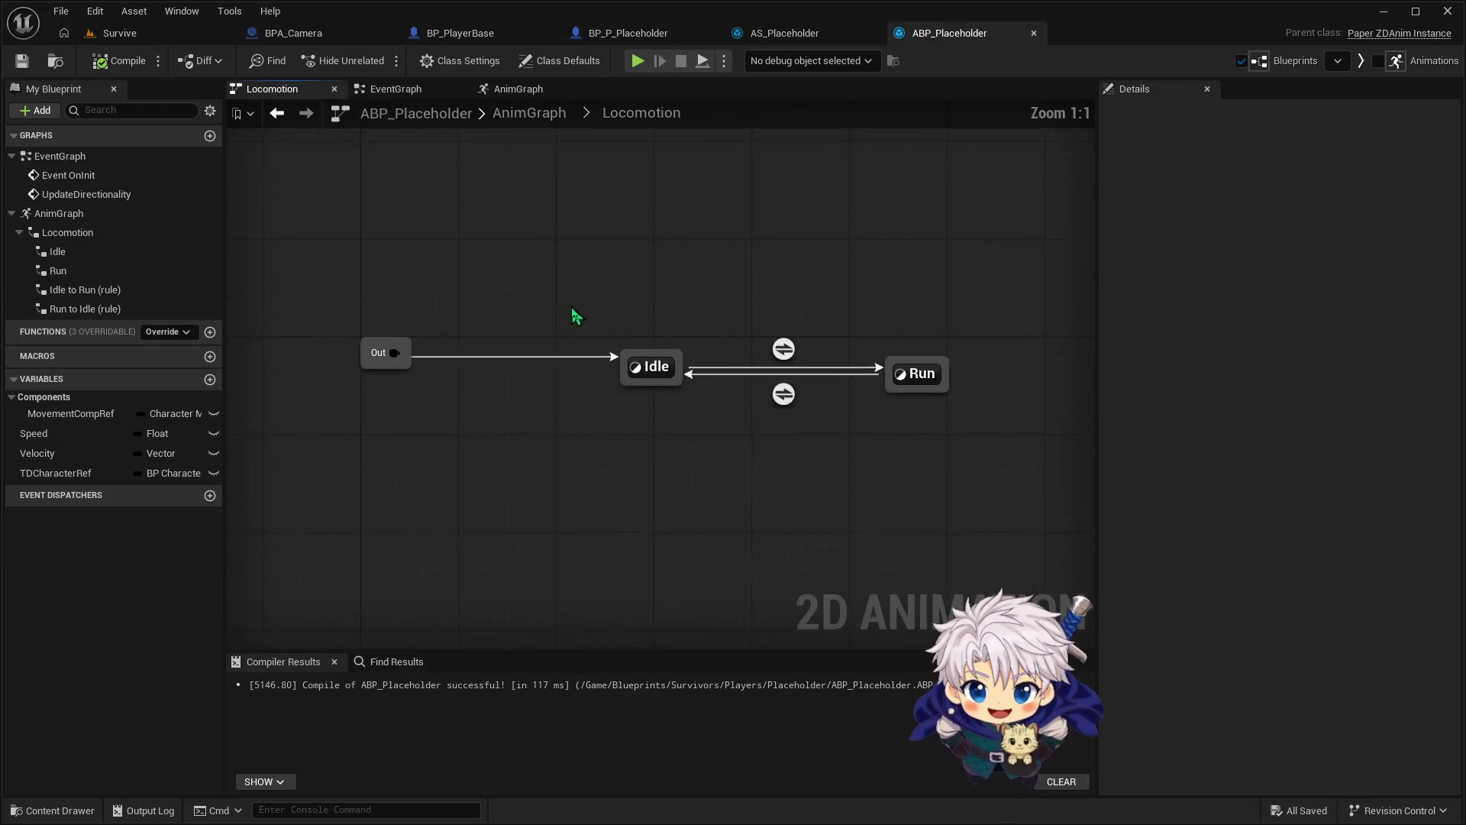
pyautogui.click(396, 90)
pyautogui.moveTo(781, 298); pyautogui.dragTo(724, 249)
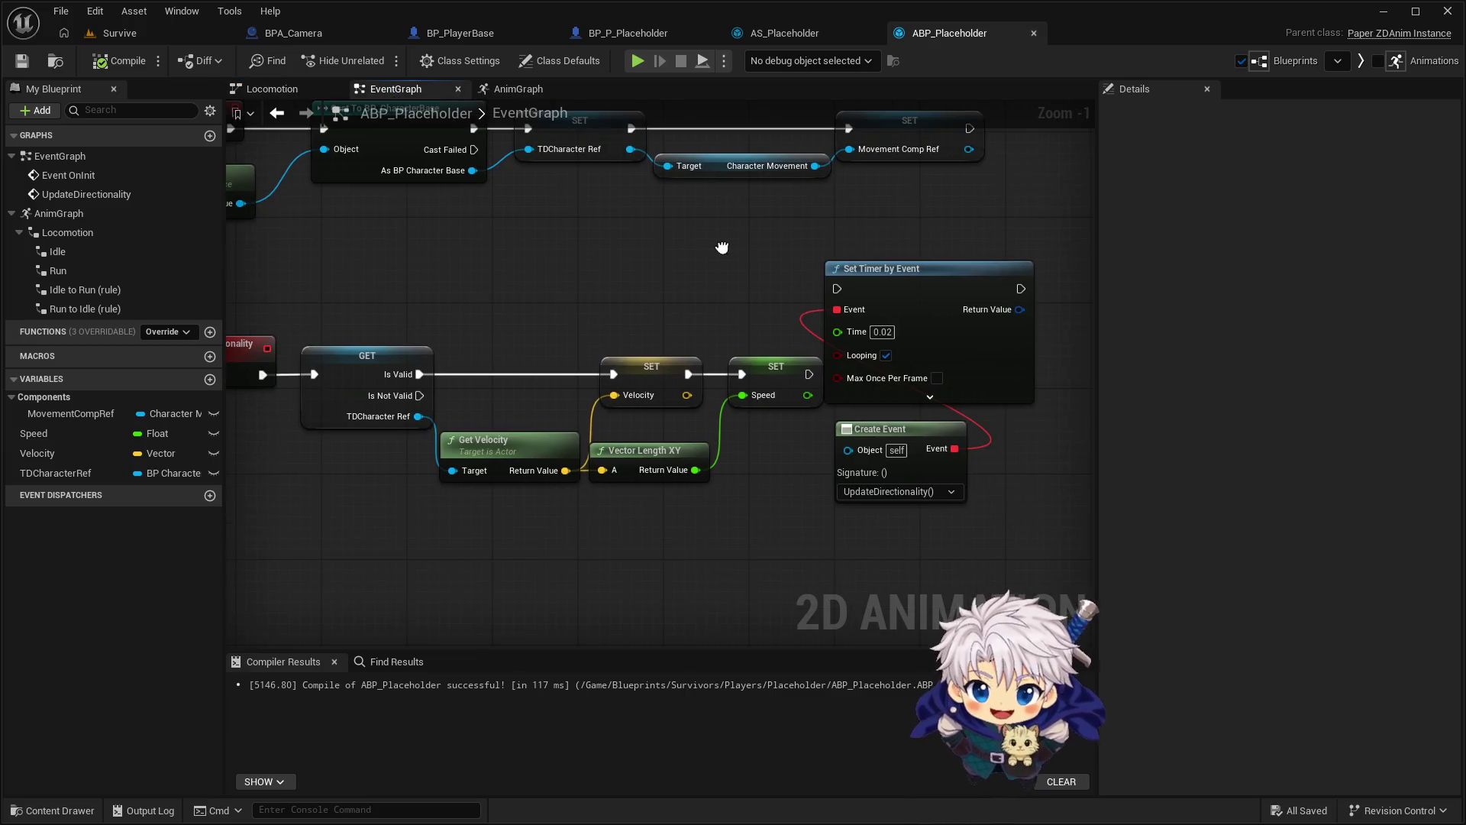
pyautogui.moveTo(871, 237); pyautogui.dragTo(929, 322)
pyautogui.moveTo(1115, 162); pyautogui.dragTo(818, 181)
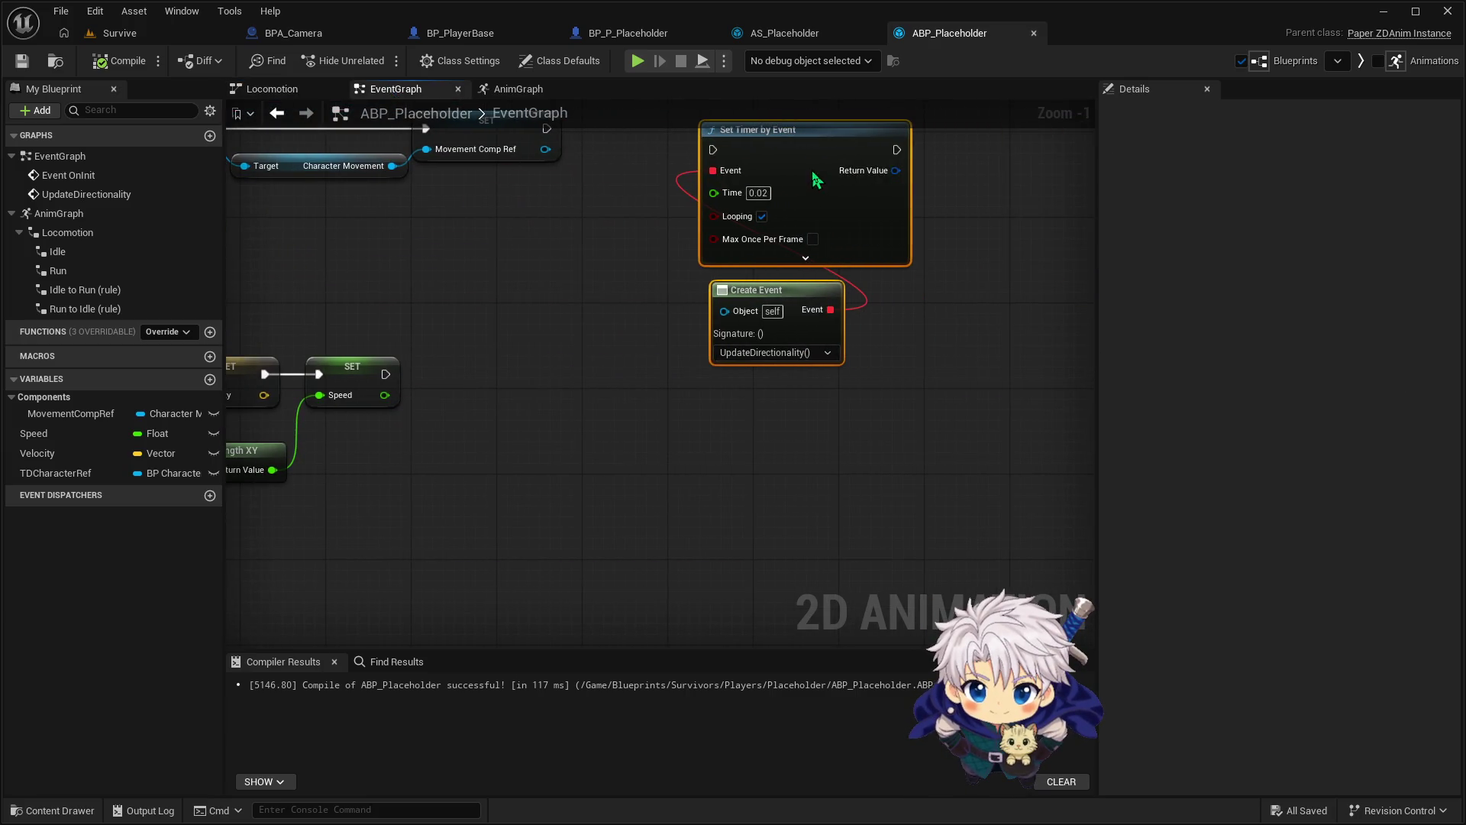
pyautogui.moveTo(590, 255)
pyautogui.mouseDown()
pyautogui.moveTo(752, 284)
pyautogui.moveTo(732, 230)
pyautogui.mouseUp()
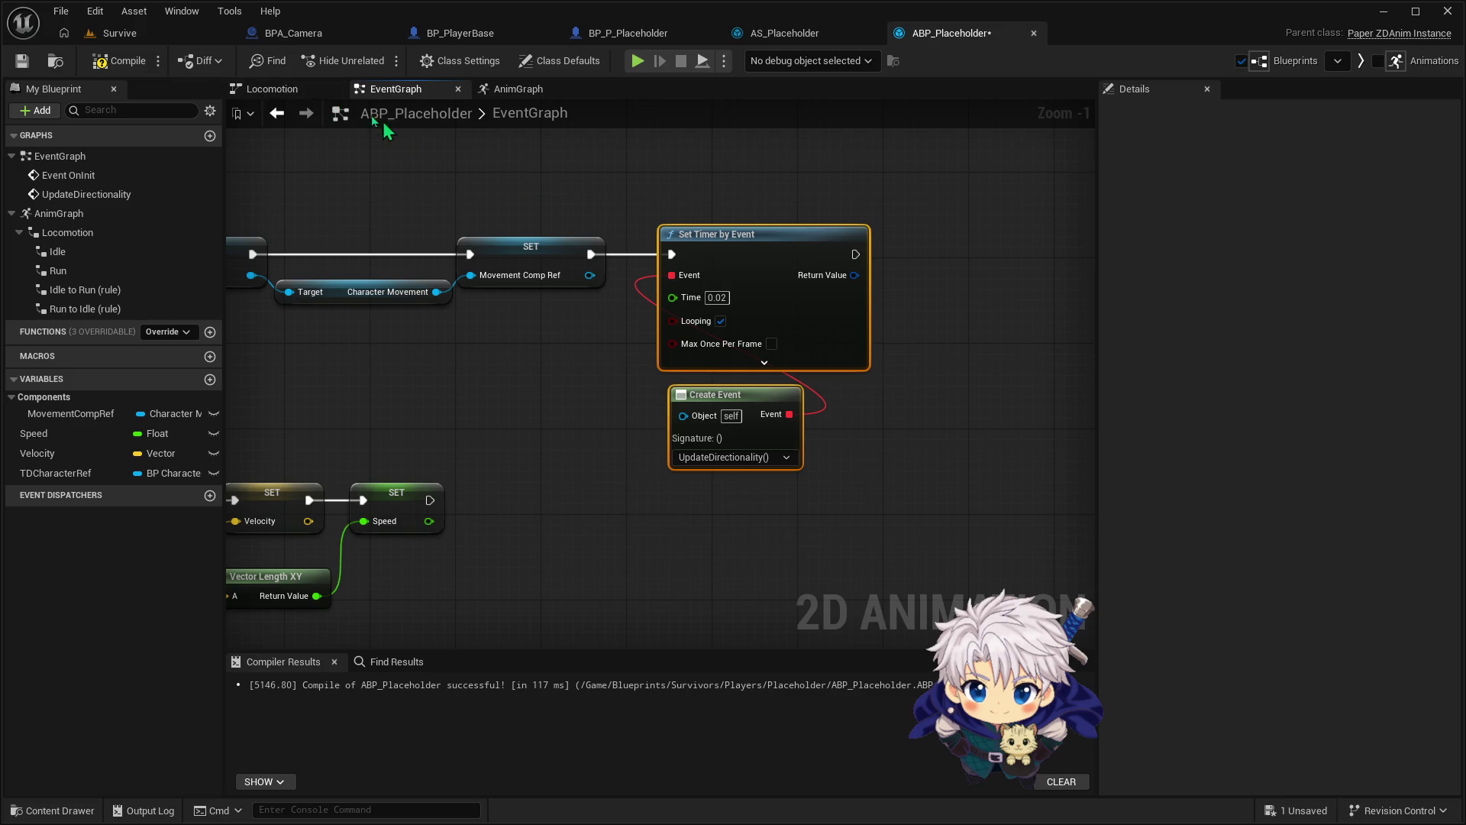
pyautogui.click(122, 33)
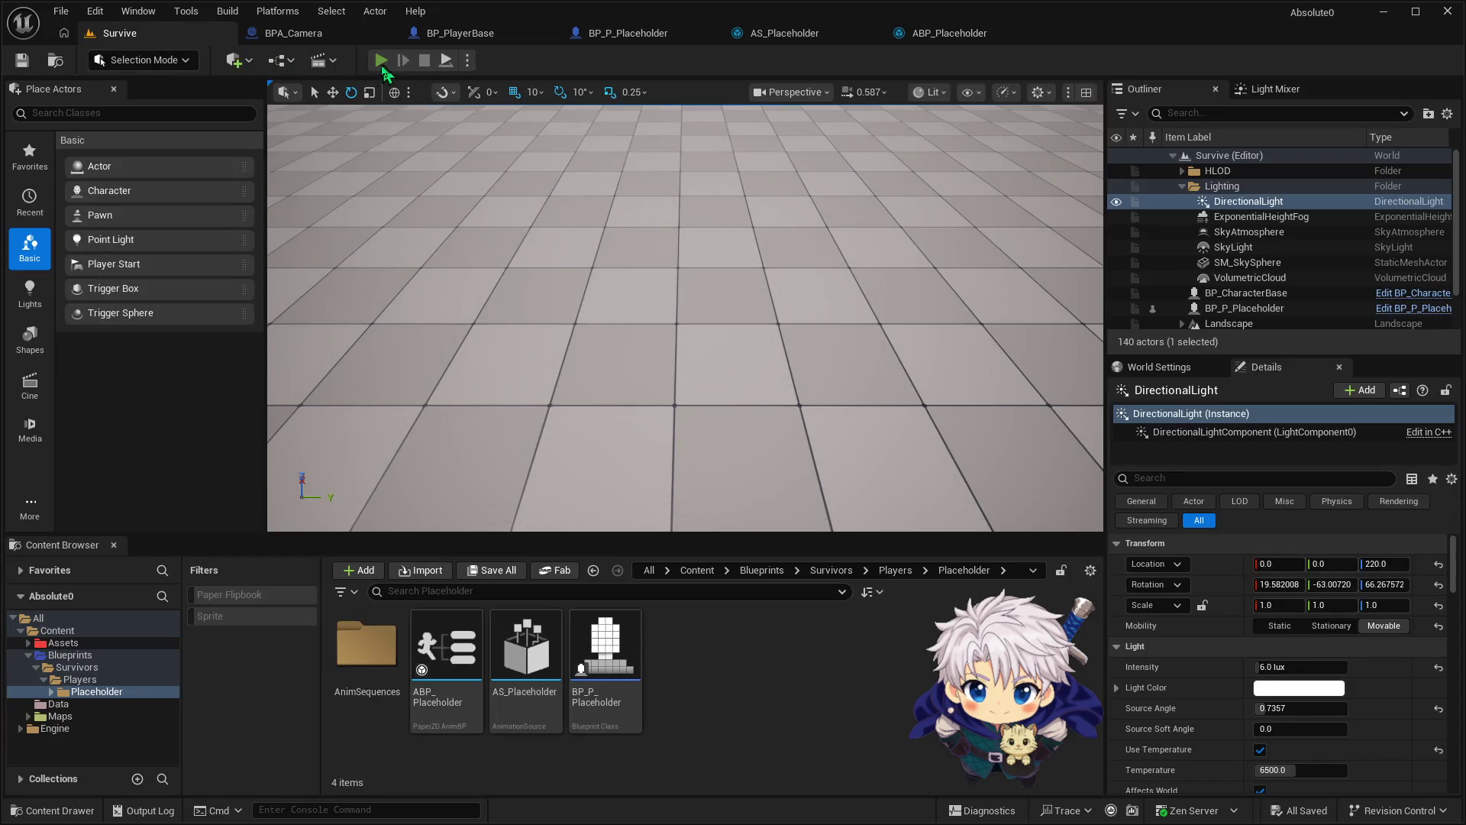
pyautogui.click(382, 61)
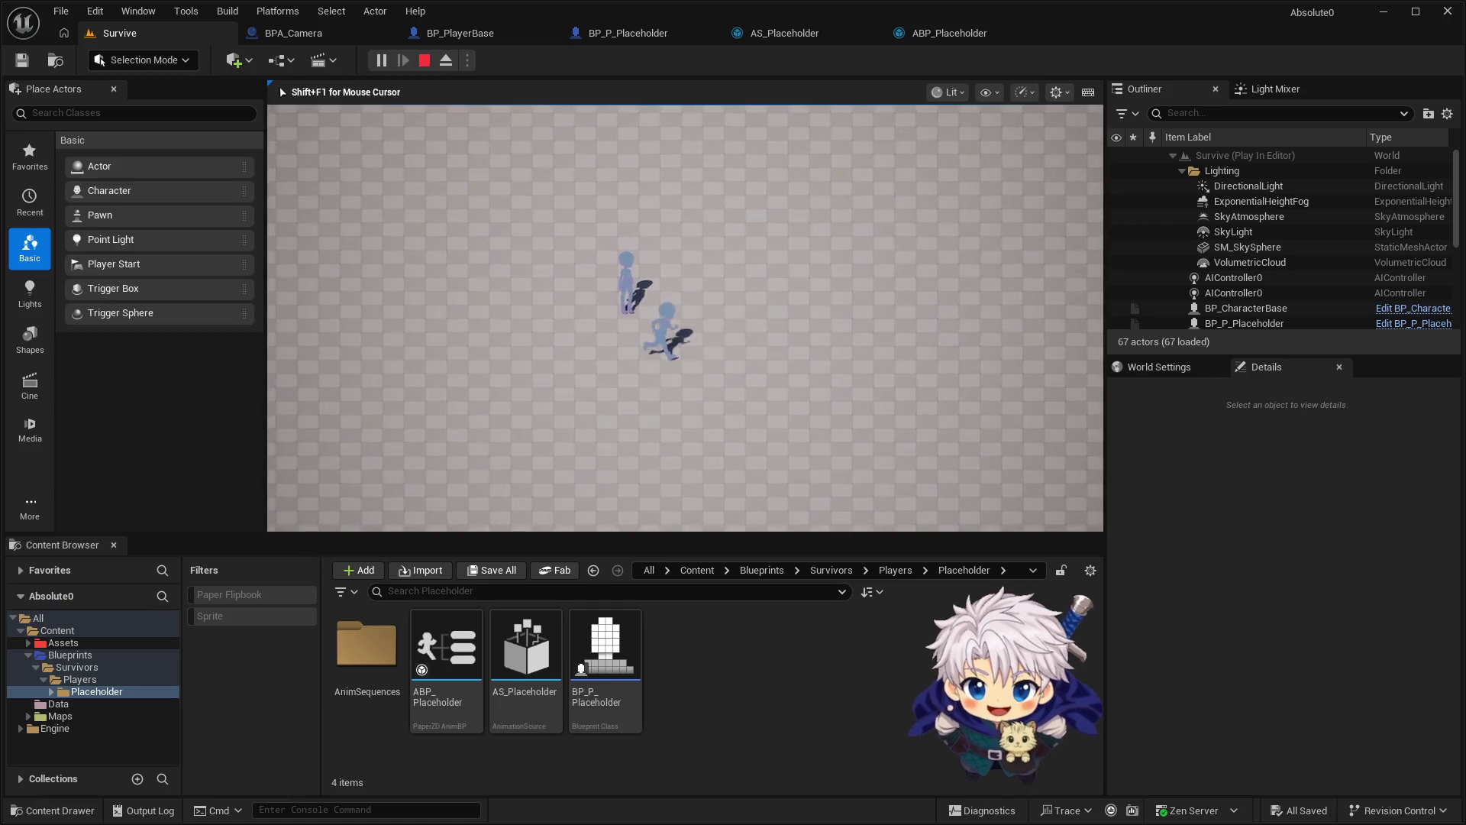
pyautogui.press('Escape')
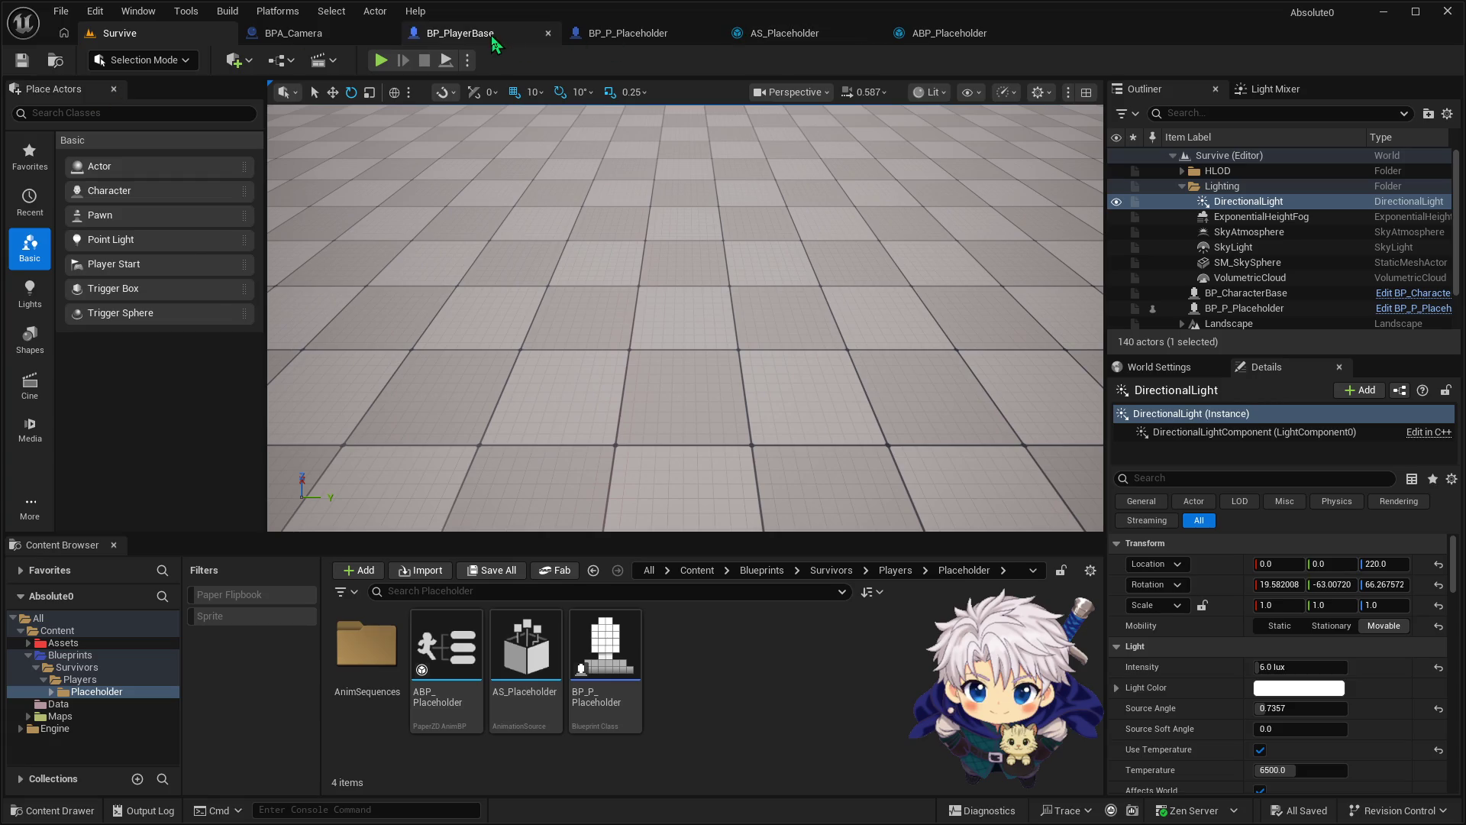
# Pan and zoom BP_PlayerBase's Event Graph to the IA_Move Add Movement Input nodes
pyautogui.click(458, 33)
pyautogui.click(626, 33)
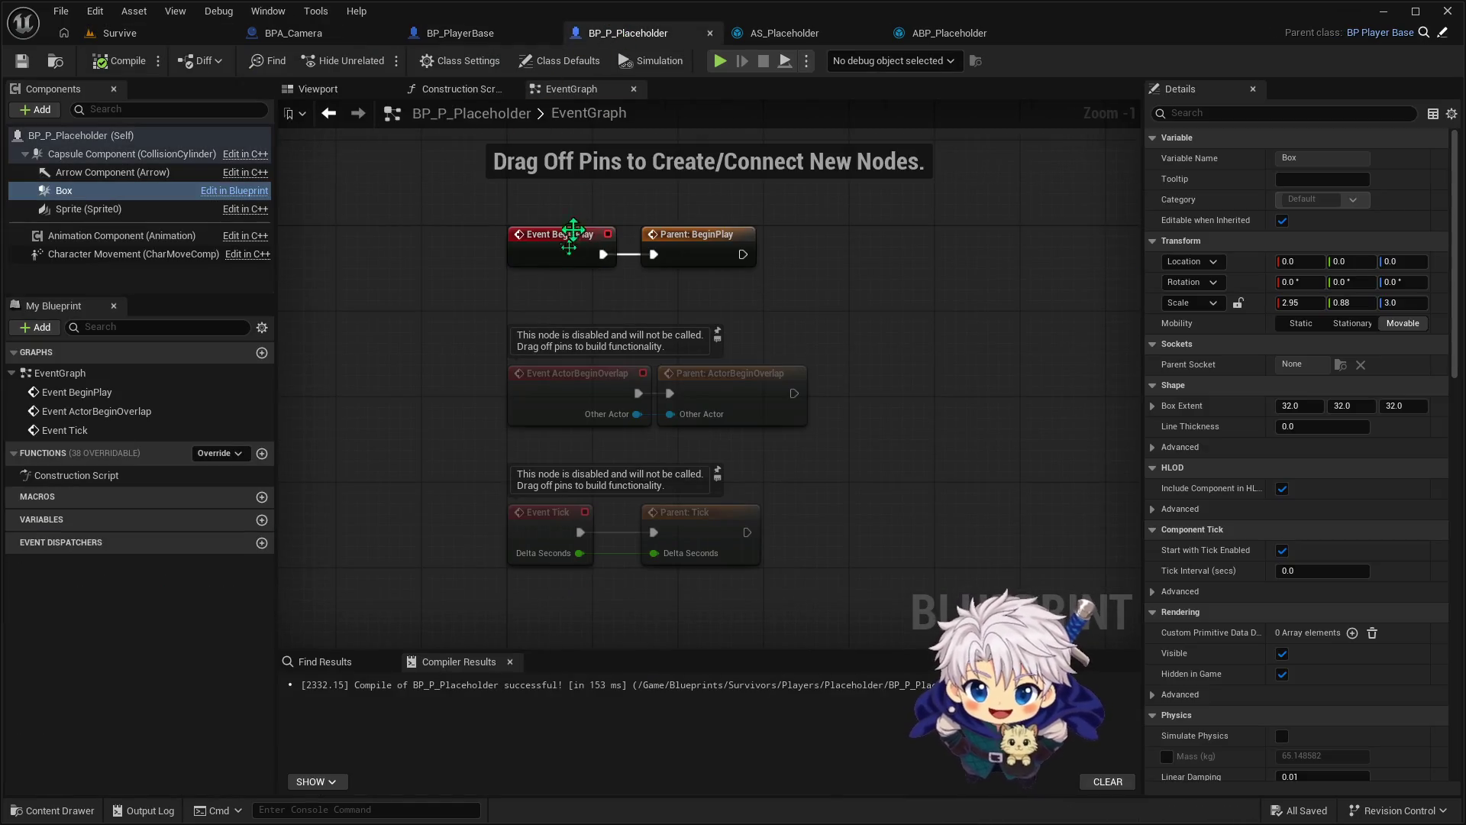
pyautogui.click(459, 35)
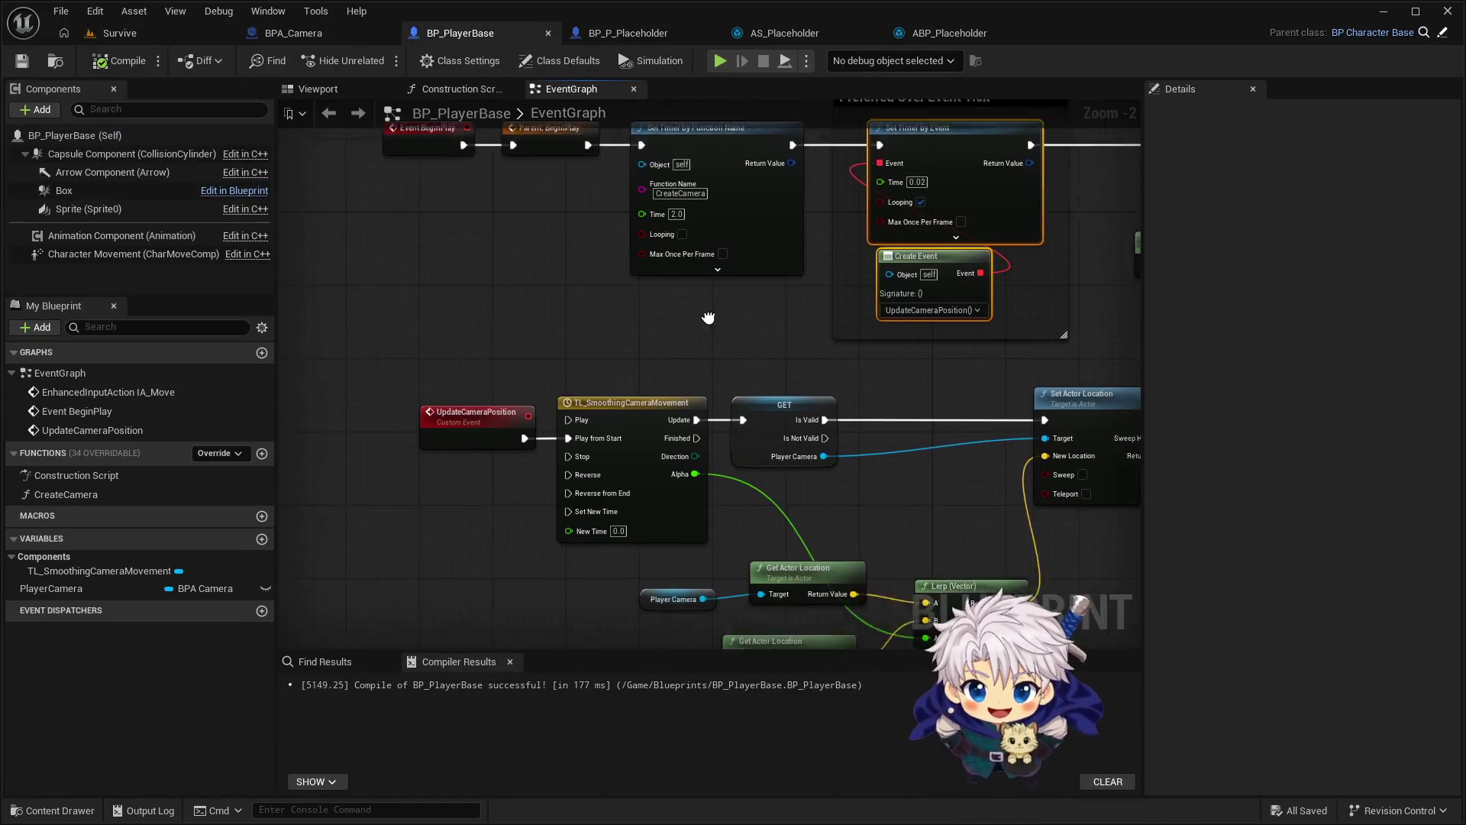
pyautogui.moveTo(741, 365)
pyautogui.mouseDown()
pyautogui.moveTo(687, 297)
pyautogui.moveTo(726, 317)
pyautogui.moveTo(708, 321)
pyautogui.moveTo(706, 237)
pyautogui.mouseUp()
pyautogui.scroll(-1, 706, 236)
pyautogui.moveTo(744, 443)
pyautogui.mouseDown()
pyautogui.moveTo(745, 390)
pyautogui.moveTo(671, 407)
pyautogui.moveTo(711, 376)
pyautogui.mouseUp()
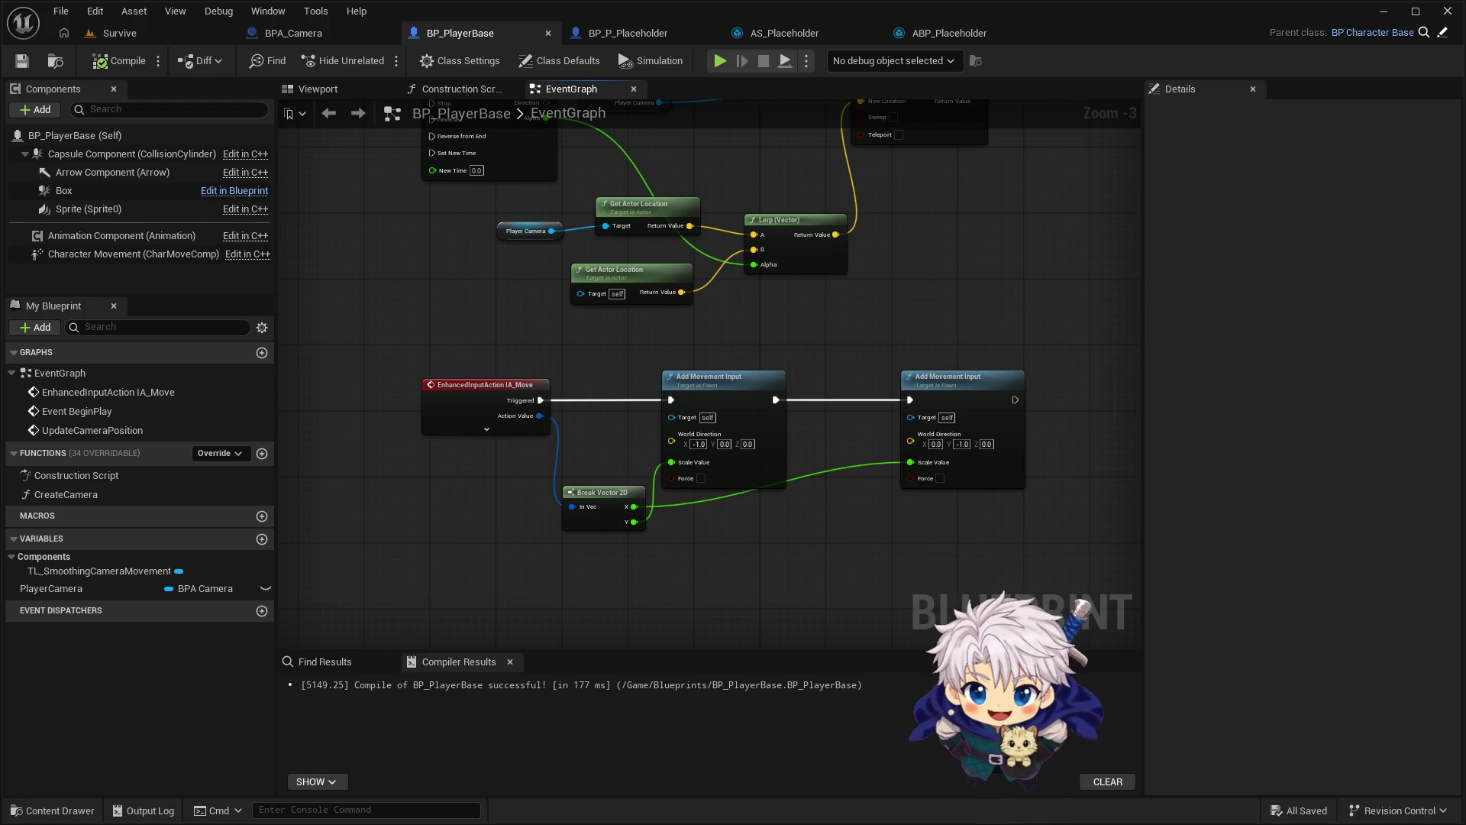
# Create a new variable MoveDirection of type Vector 2D
pyautogui.click(262, 539)
pyautogui.write('MoveDirection')
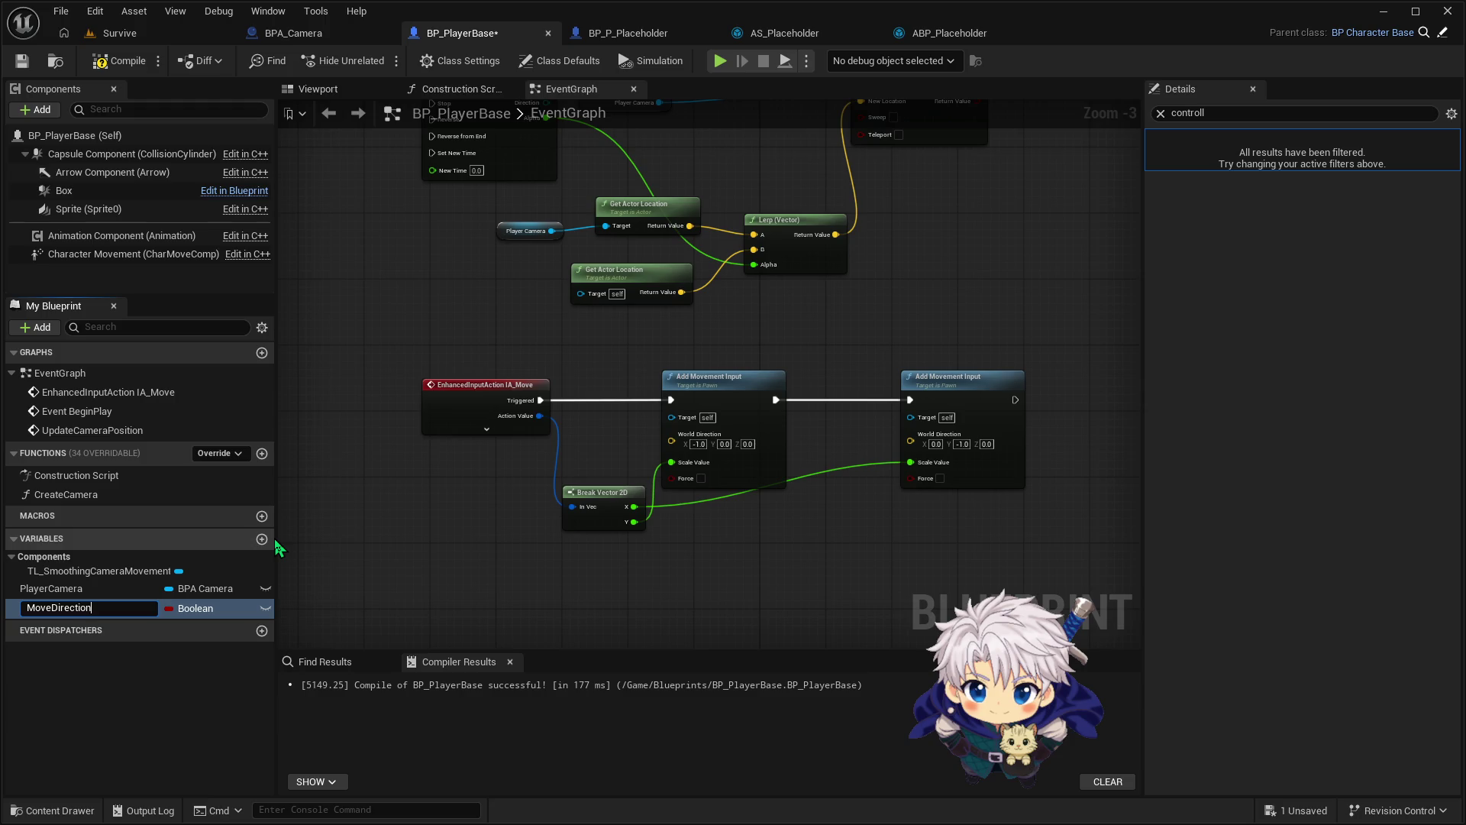
pyautogui.press('Return')
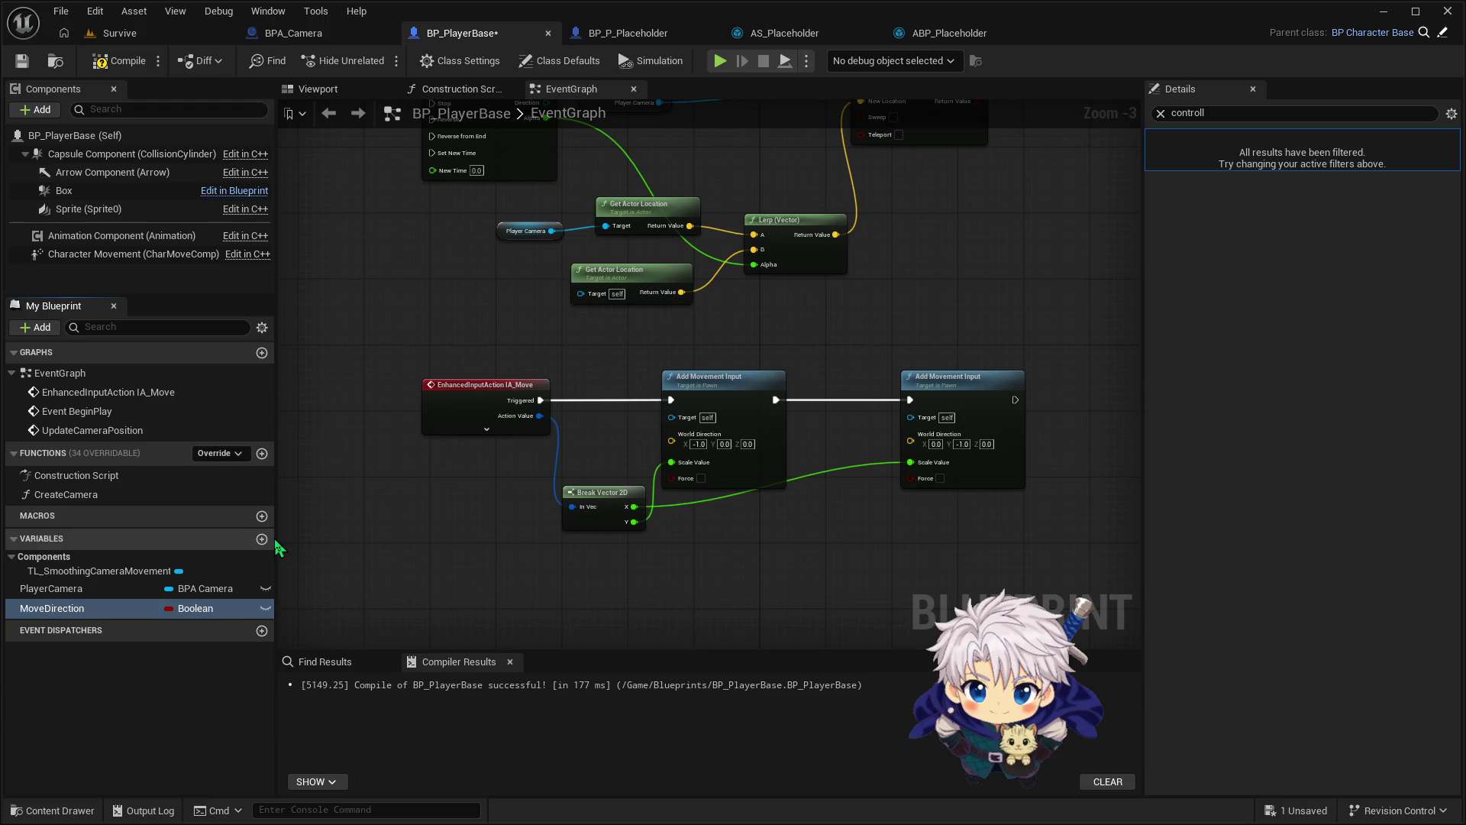
pyautogui.click(202, 608)
pyautogui.write('vector')
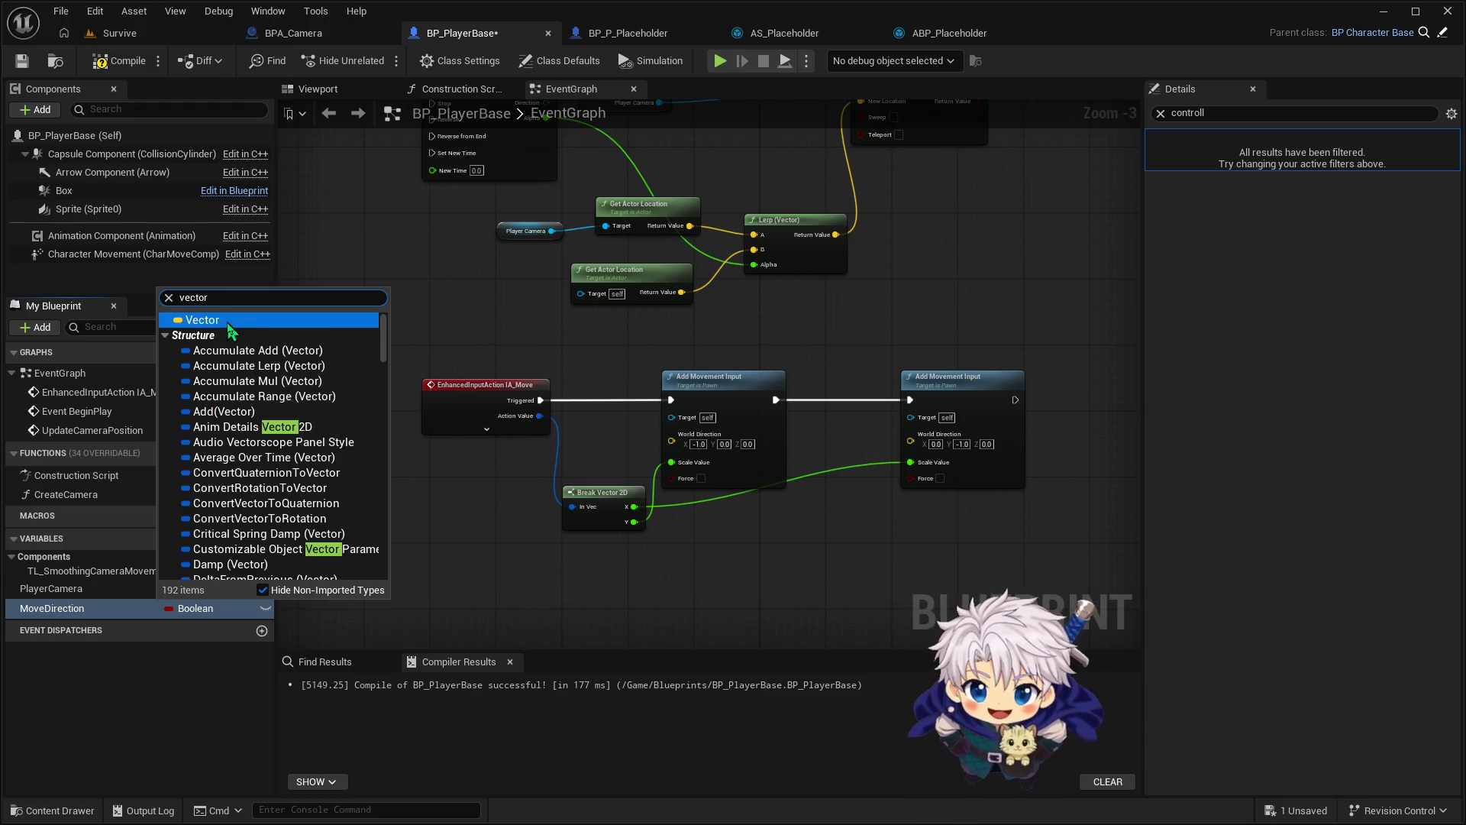
pyautogui.write('2d')
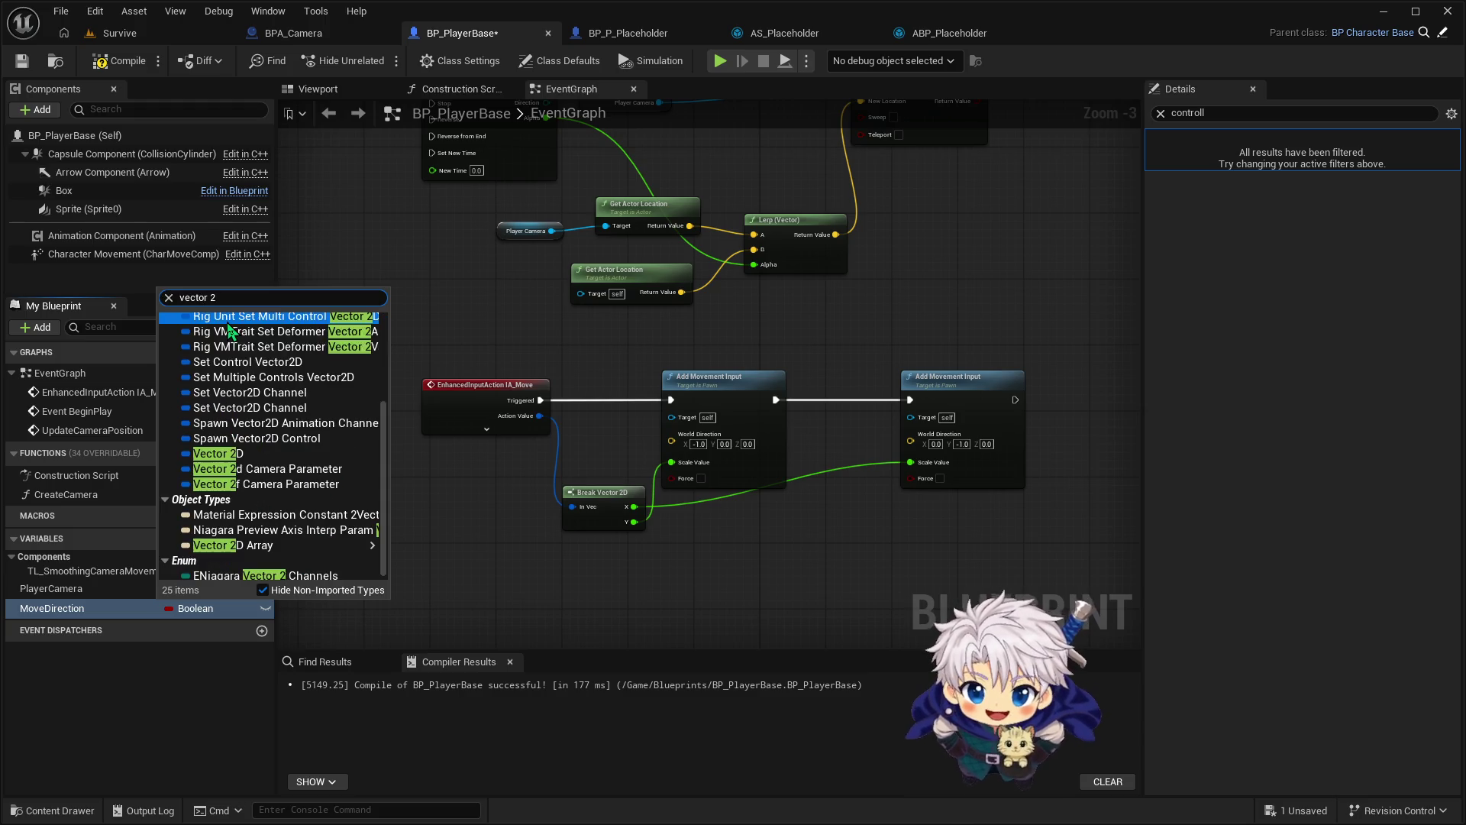
pyautogui.scroll(3, 229, 330)
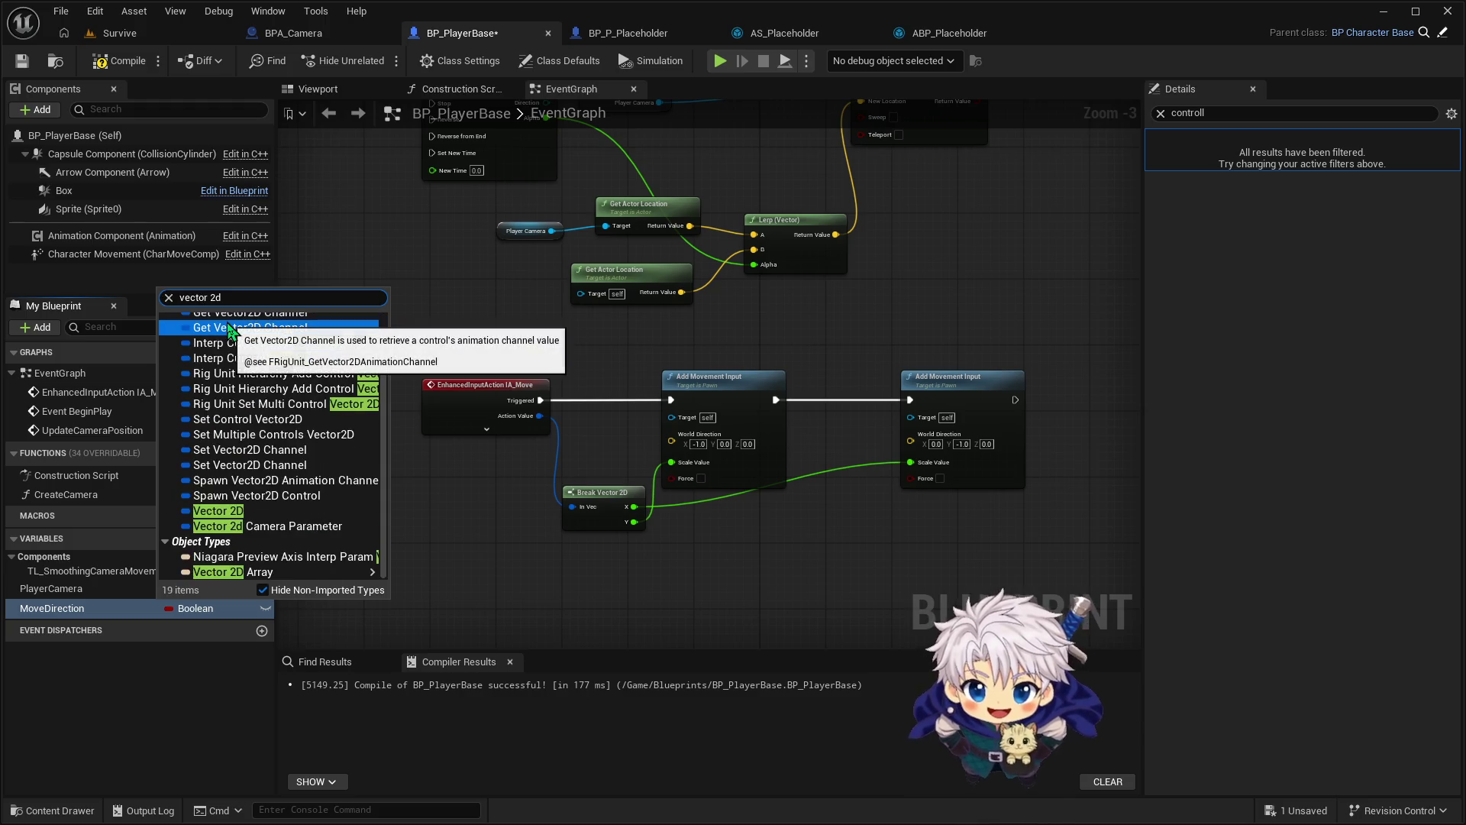
pyautogui.click(321, 510)
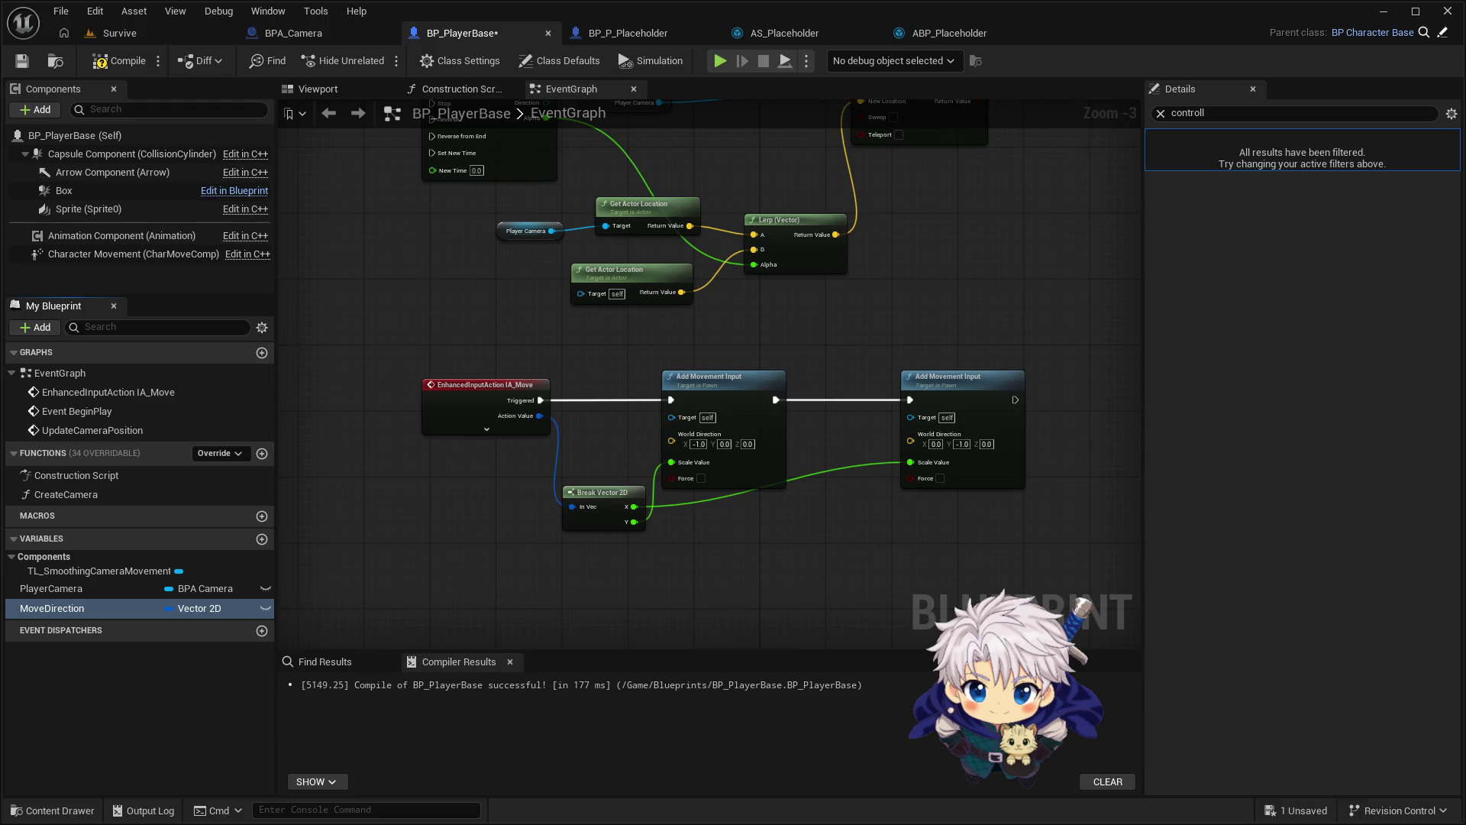
# Add a MoveDirection SET node fed by IA_Move's Action Value, executed after Add Movement Input
pyautogui.moveTo(141, 608); pyautogui.dragTo(1076, 404)
pyautogui.moveTo(1080, 341)
pyautogui.mouseDown()
pyautogui.moveTo(938, 336)
pyautogui.moveTo(887, 305)
pyautogui.moveTo(871, 325)
pyautogui.mouseUp()
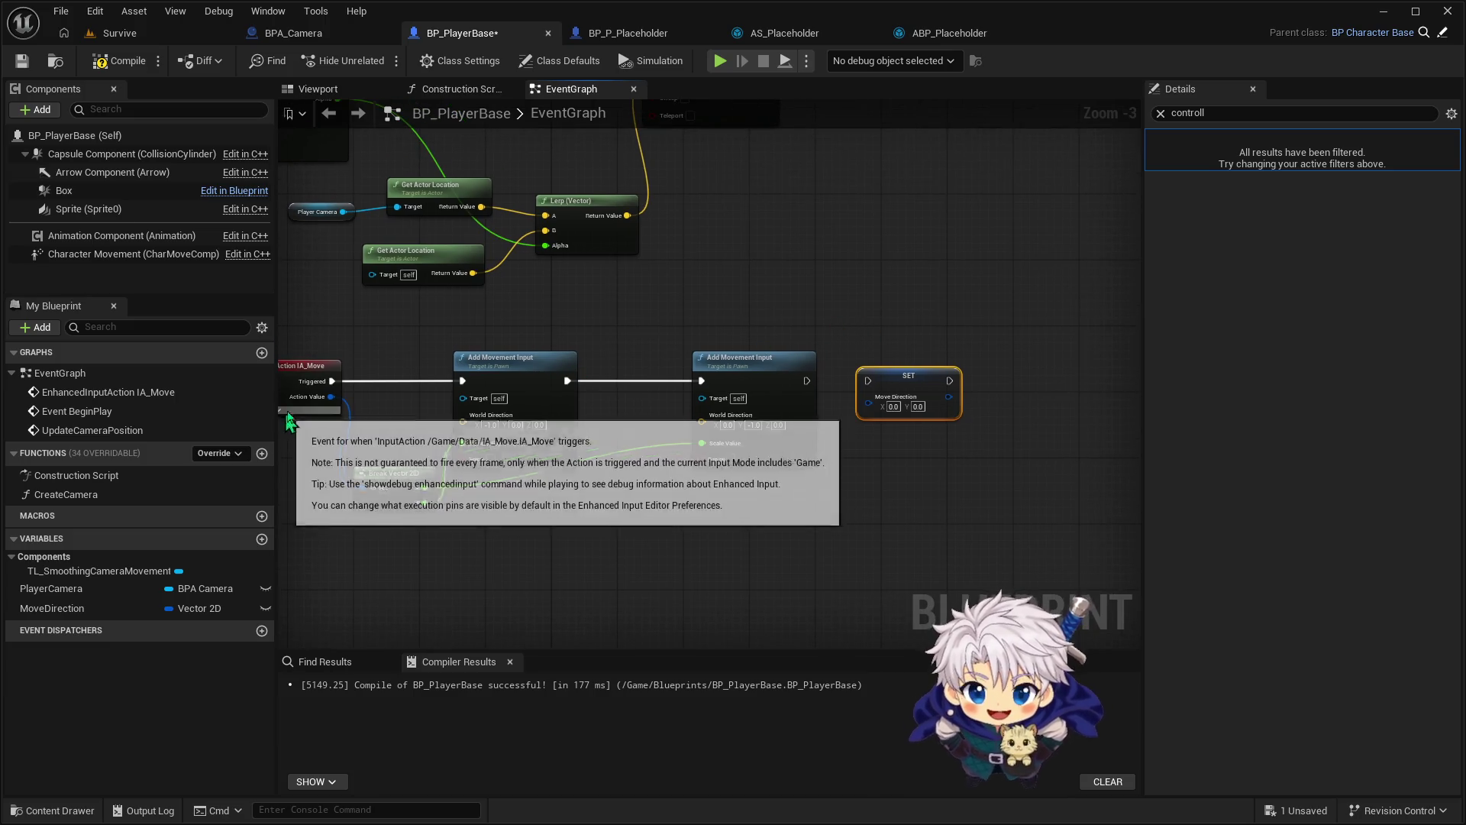
pyautogui.moveTo(330, 397); pyautogui.dragTo(875, 403)
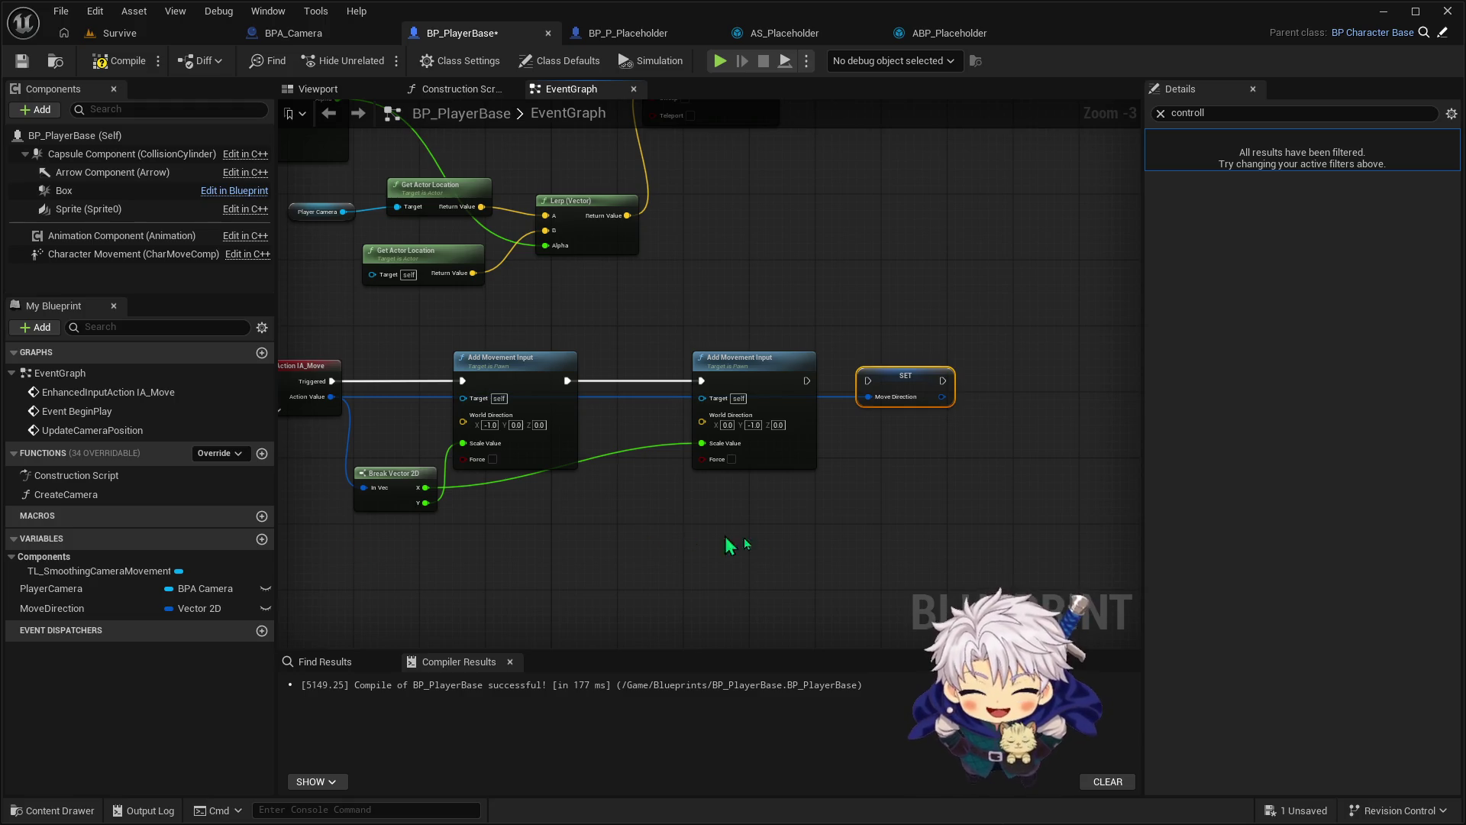
pyautogui.moveTo(805, 380); pyautogui.dragTo(868, 380)
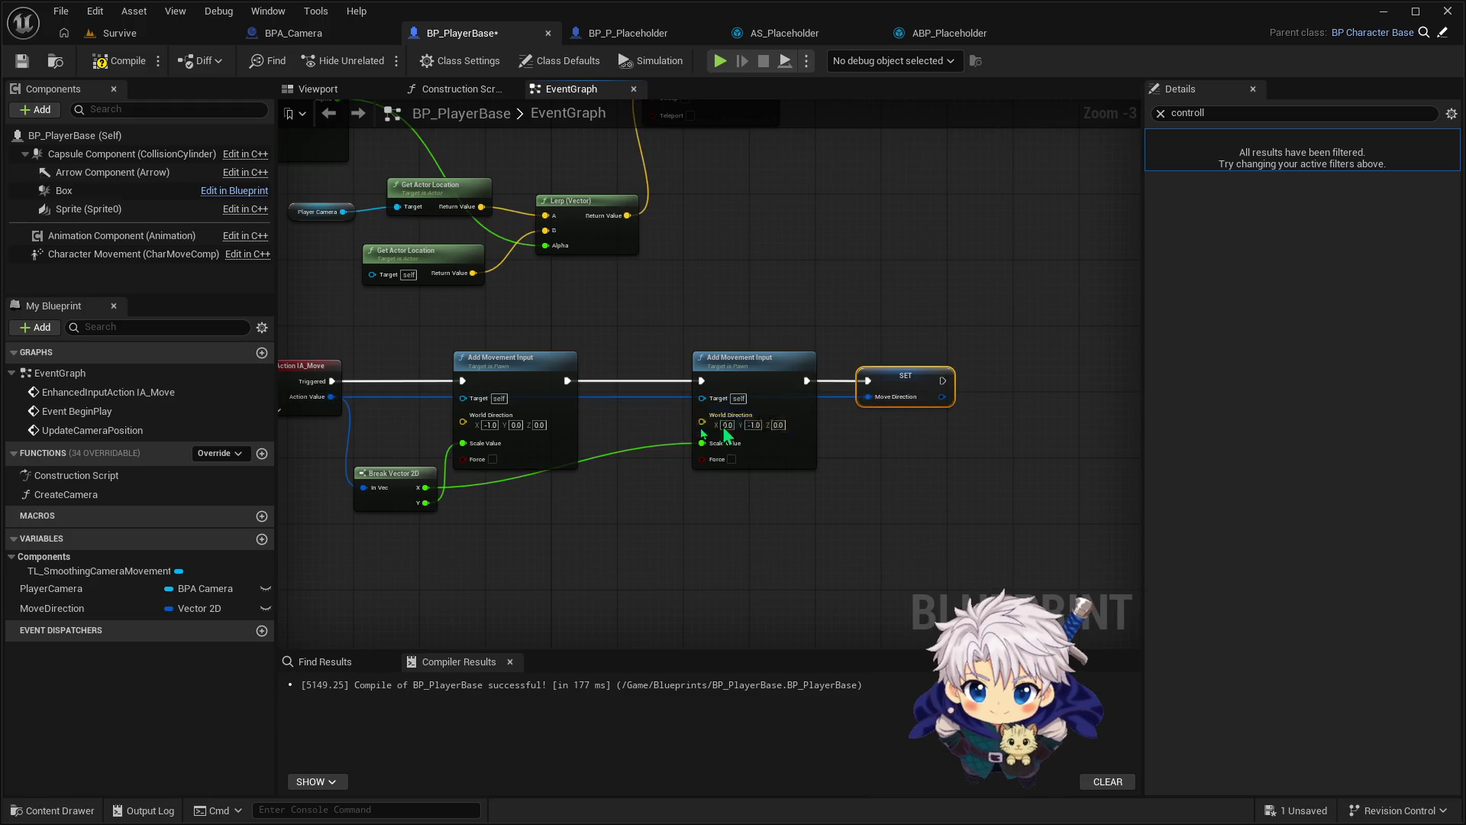
# Reconnect the Action Value wire through a reroute point and shift Break Vector 2D right
pyautogui.click(829, 412)
pyautogui.moveTo(832, 388); pyautogui.dragTo(836, 392)
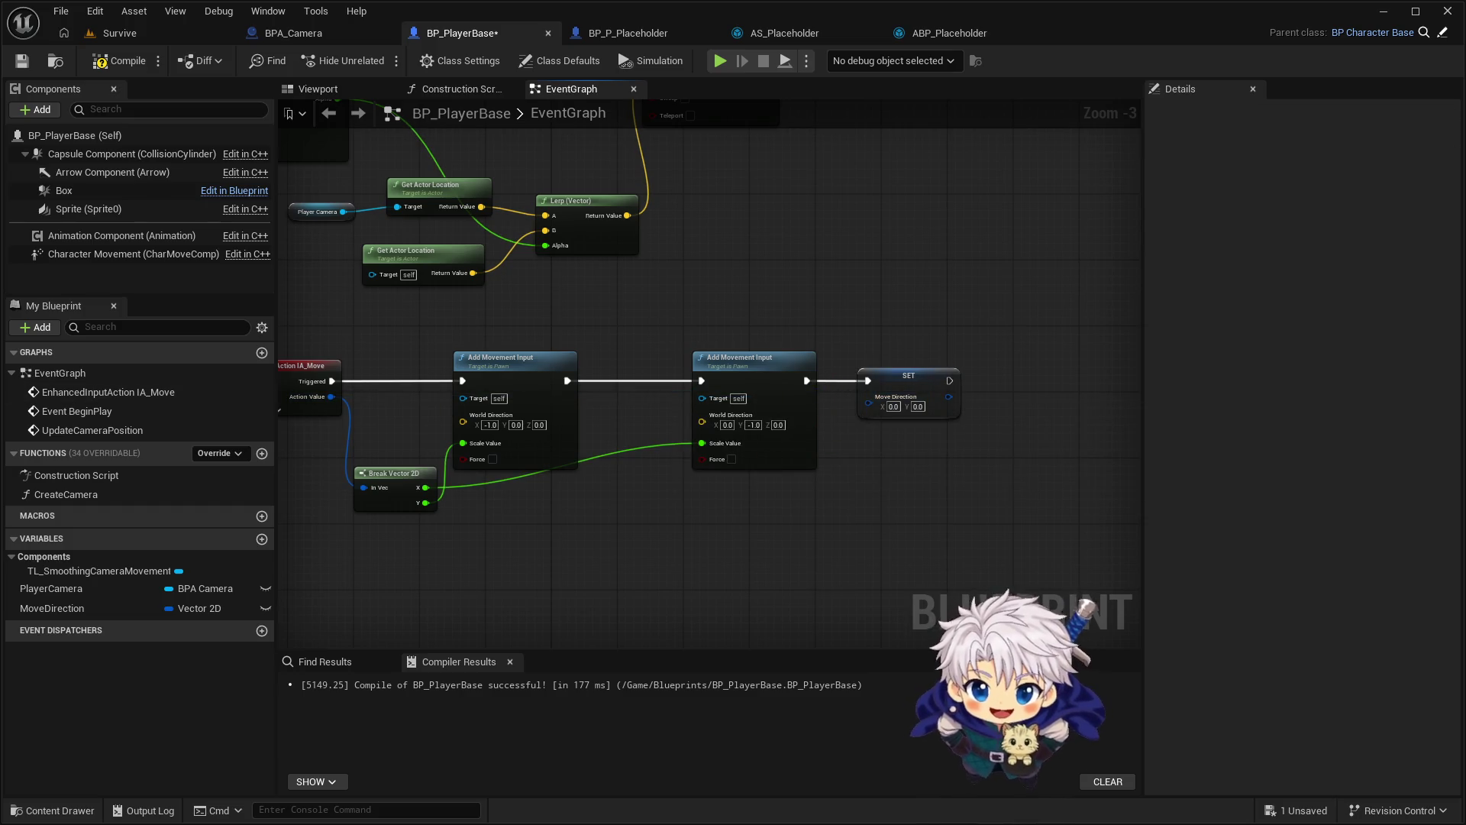
pyautogui.moveTo(331, 396)
pyautogui.mouseDown()
pyautogui.moveTo(868, 409)
pyautogui.moveTo(824, 447)
pyautogui.moveTo(830, 509)
pyautogui.mouseUp()
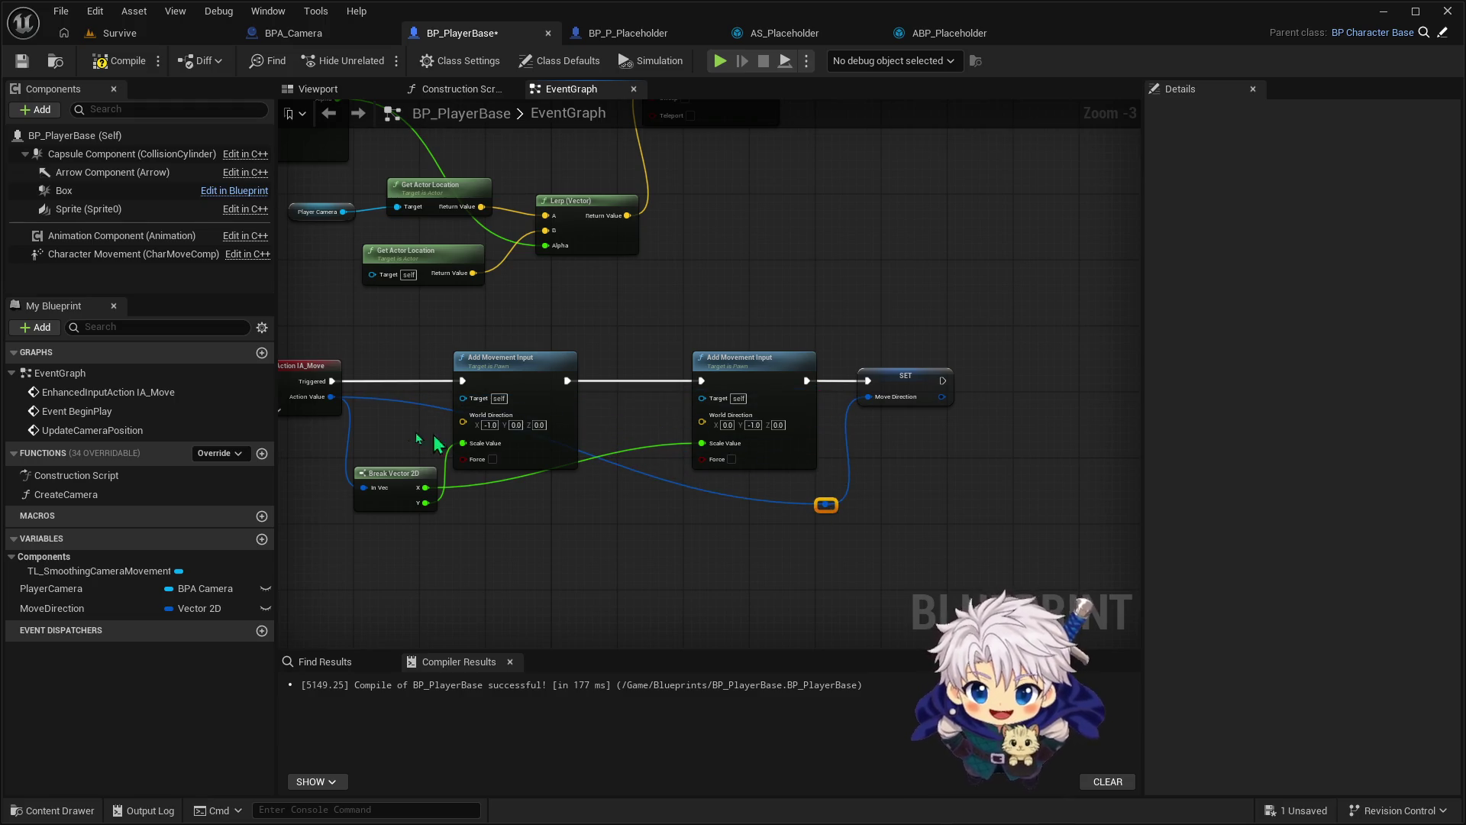
pyautogui.doubleClick(371, 410)
pyautogui.moveTo(371, 410); pyautogui.dragTo(355, 548)
pyautogui.moveTo(401, 482); pyautogui.dragTo(464, 469)
# Add and adjust reroute points so the direction wires route cleanly around Break Vector 2D
pyautogui.doubleClick(620, 471)
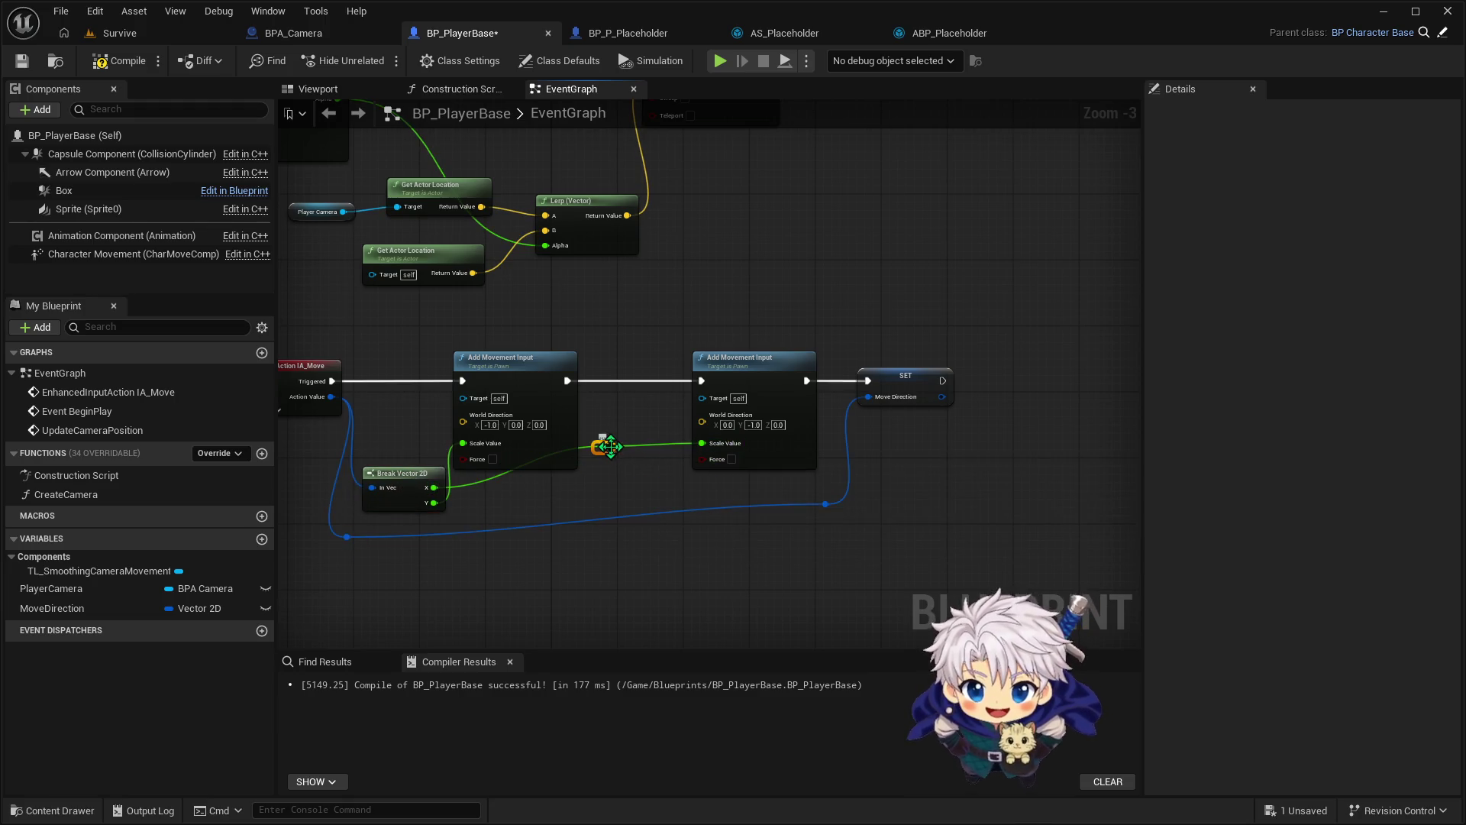
pyautogui.moveTo(627, 476); pyautogui.dragTo(652, 493)
pyautogui.moveTo(429, 488)
pyautogui.mouseDown()
pyautogui.moveTo(418, 471)
pyautogui.moveTo(427, 488)
pyautogui.mouseUp()
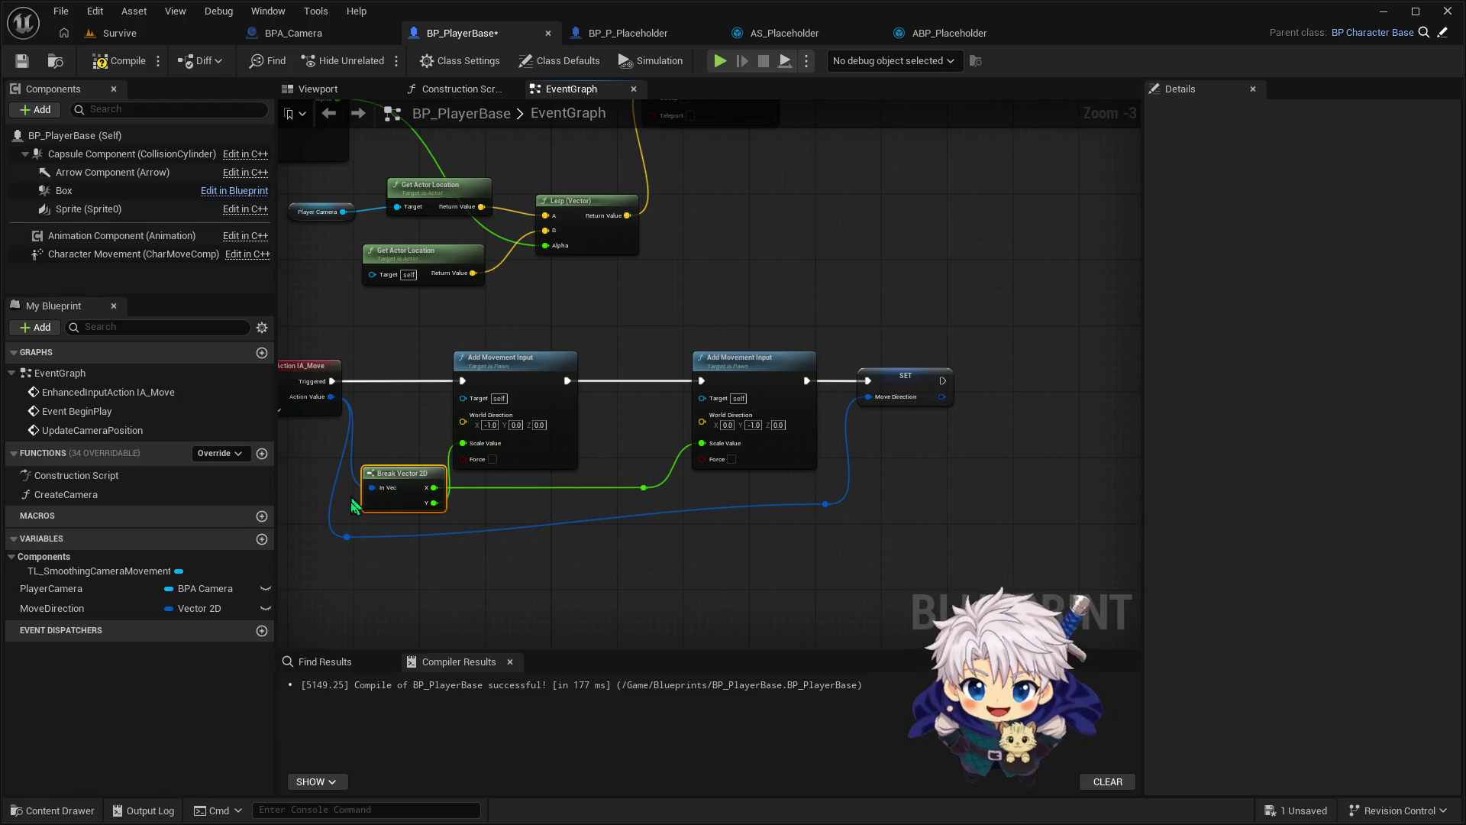
pyautogui.click(348, 537)
pyautogui.moveTo(353, 541); pyautogui.dragTo(345, 530)
pyautogui.moveTo(825, 504)
pyautogui.mouseDown()
pyautogui.moveTo(857, 530)
pyautogui.moveTo(886, 531)
pyautogui.mouseUp()
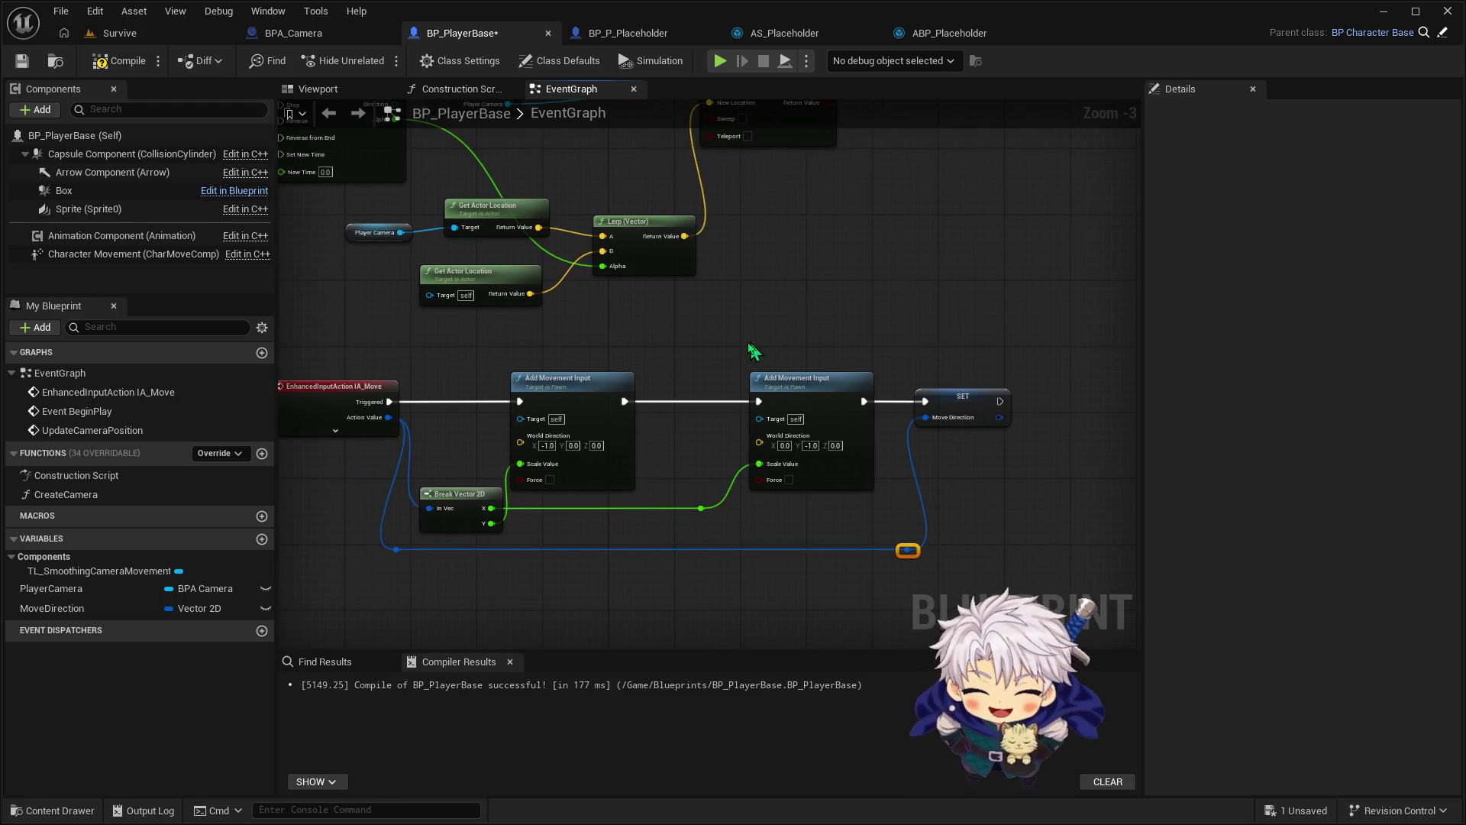
# Rearrange the Player Camera, Get Actor Location and Lerp nodes and reroute the Alpha wire
pyautogui.moveTo(701, 351)
pyautogui.mouseDown()
pyautogui.moveTo(841, 434)
pyautogui.moveTo(839, 477)
pyautogui.mouseUp()
pyautogui.moveTo(510, 326)
pyautogui.mouseDown()
pyautogui.moveTo(664, 368)
pyautogui.moveTo(658, 314)
pyautogui.moveTo(718, 287)
pyautogui.moveTo(767, 311)
pyautogui.mouseUp()
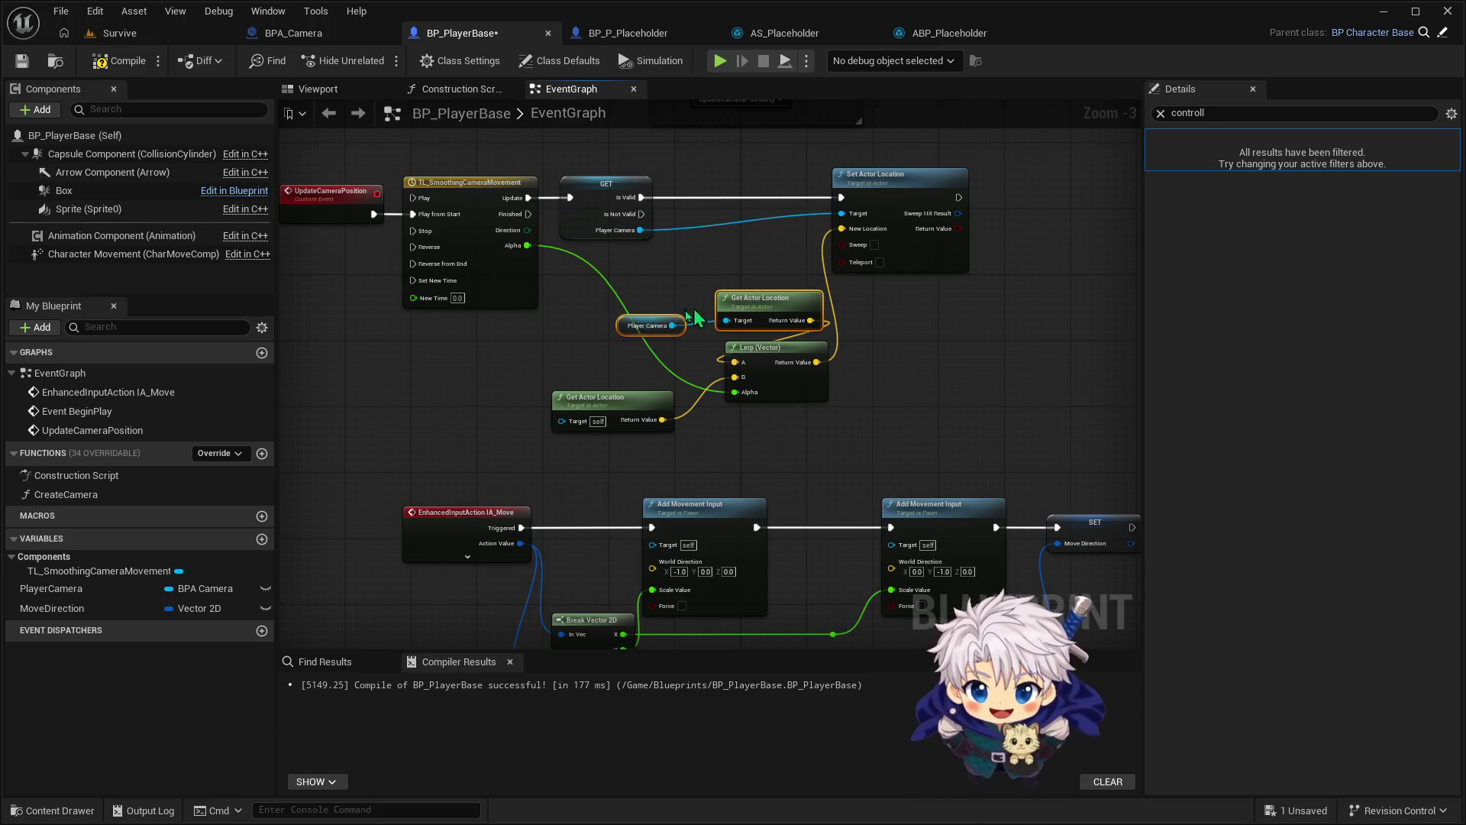
pyautogui.click(642, 326)
pyautogui.moveTo(647, 326)
pyautogui.mouseDown()
pyautogui.moveTo(752, 277)
pyautogui.moveTo(742, 269)
pyautogui.mouseUp()
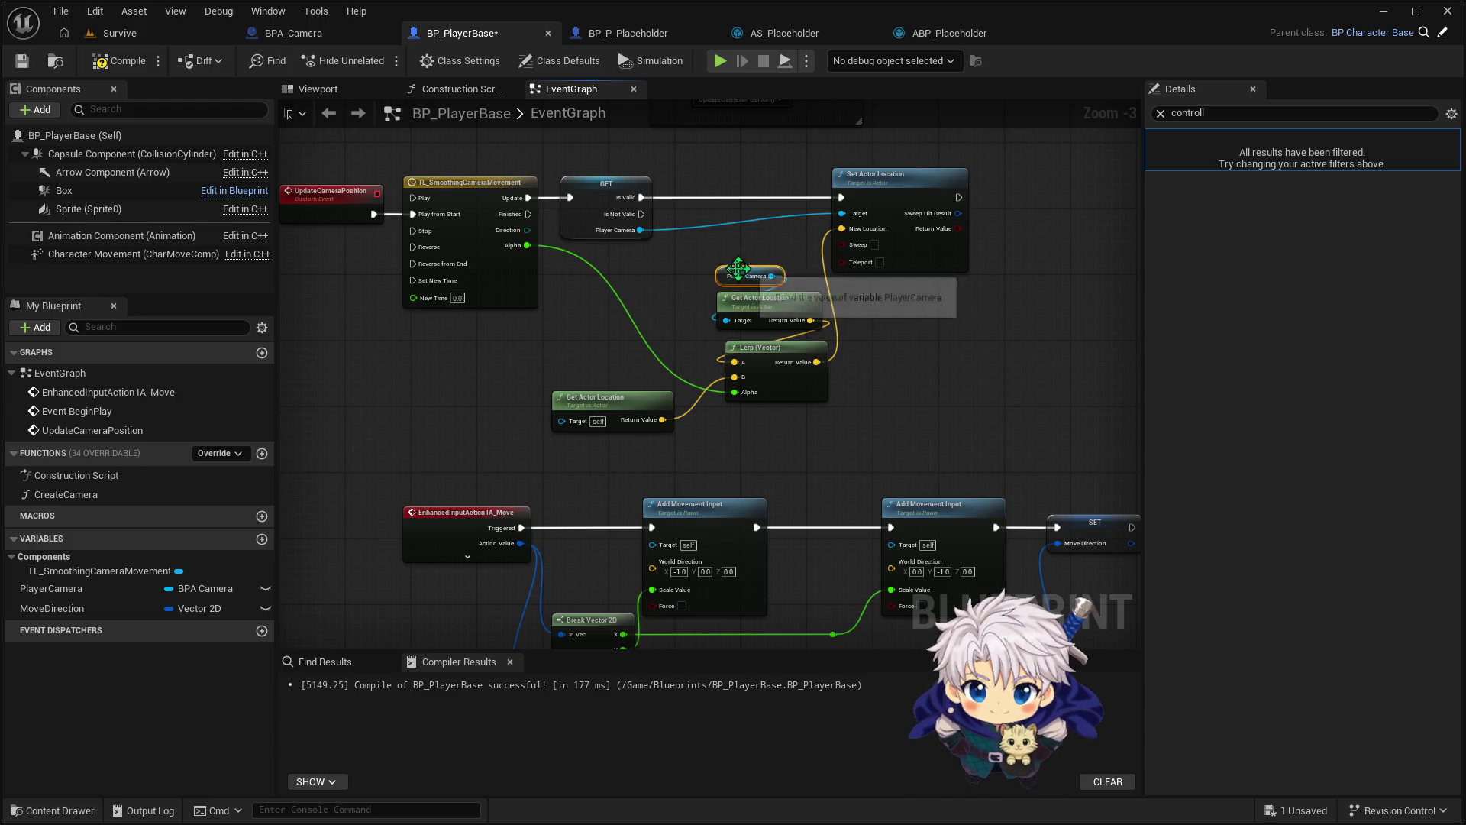
pyautogui.click(788, 380)
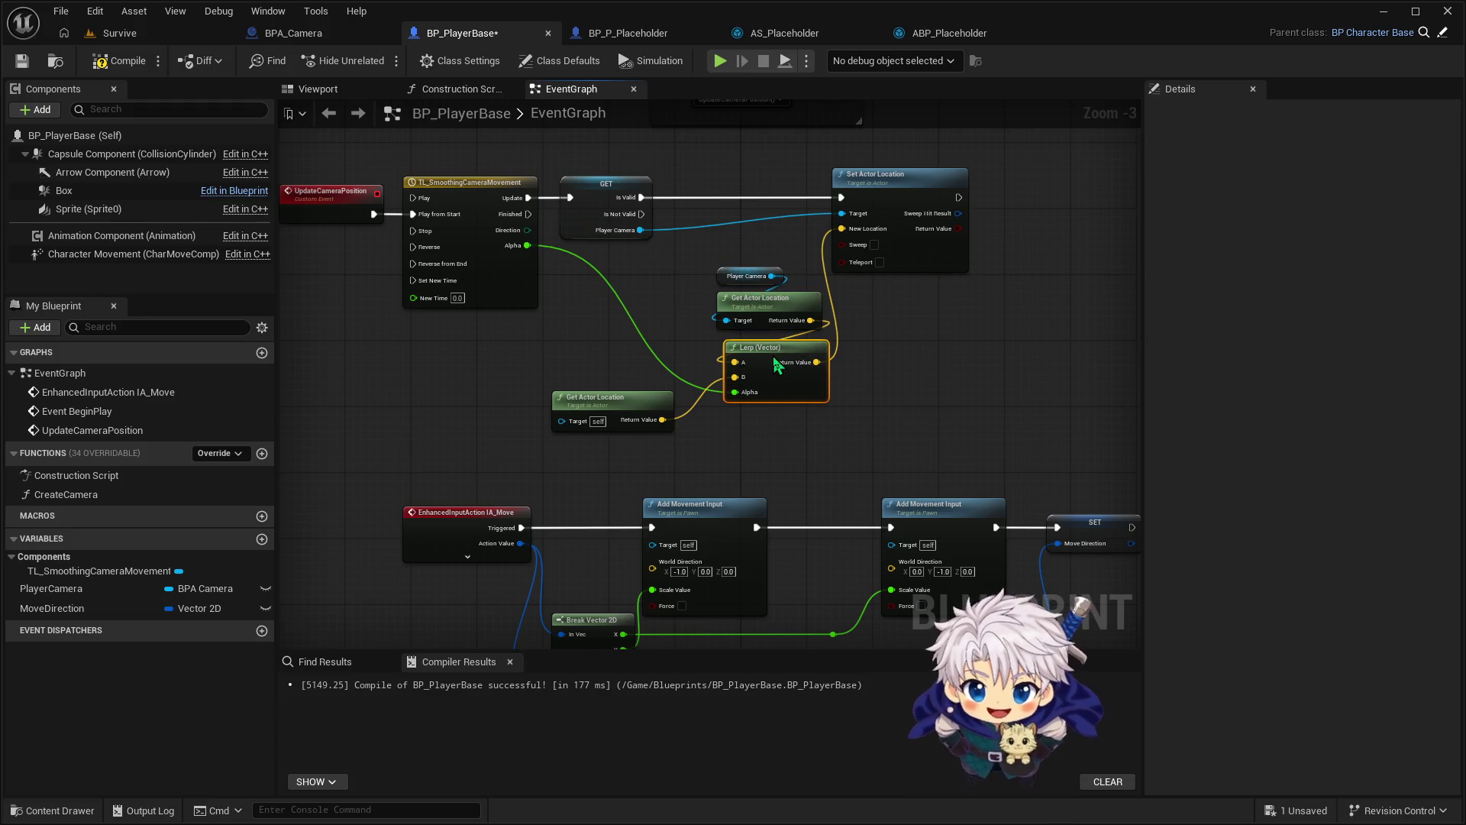
pyautogui.keyDown('ctrl'); pyautogui.click(745, 276); pyautogui.keyUp('ctrl')
pyautogui.keyDown('ctrl'); pyautogui.click(760, 298); pyautogui.keyUp('ctrl')
pyautogui.moveTo(776, 357)
pyautogui.mouseDown()
pyautogui.moveTo(767, 332)
pyautogui.moveTo(775, 357)
pyautogui.mouseUp()
pyautogui.doubleClick(619, 306)
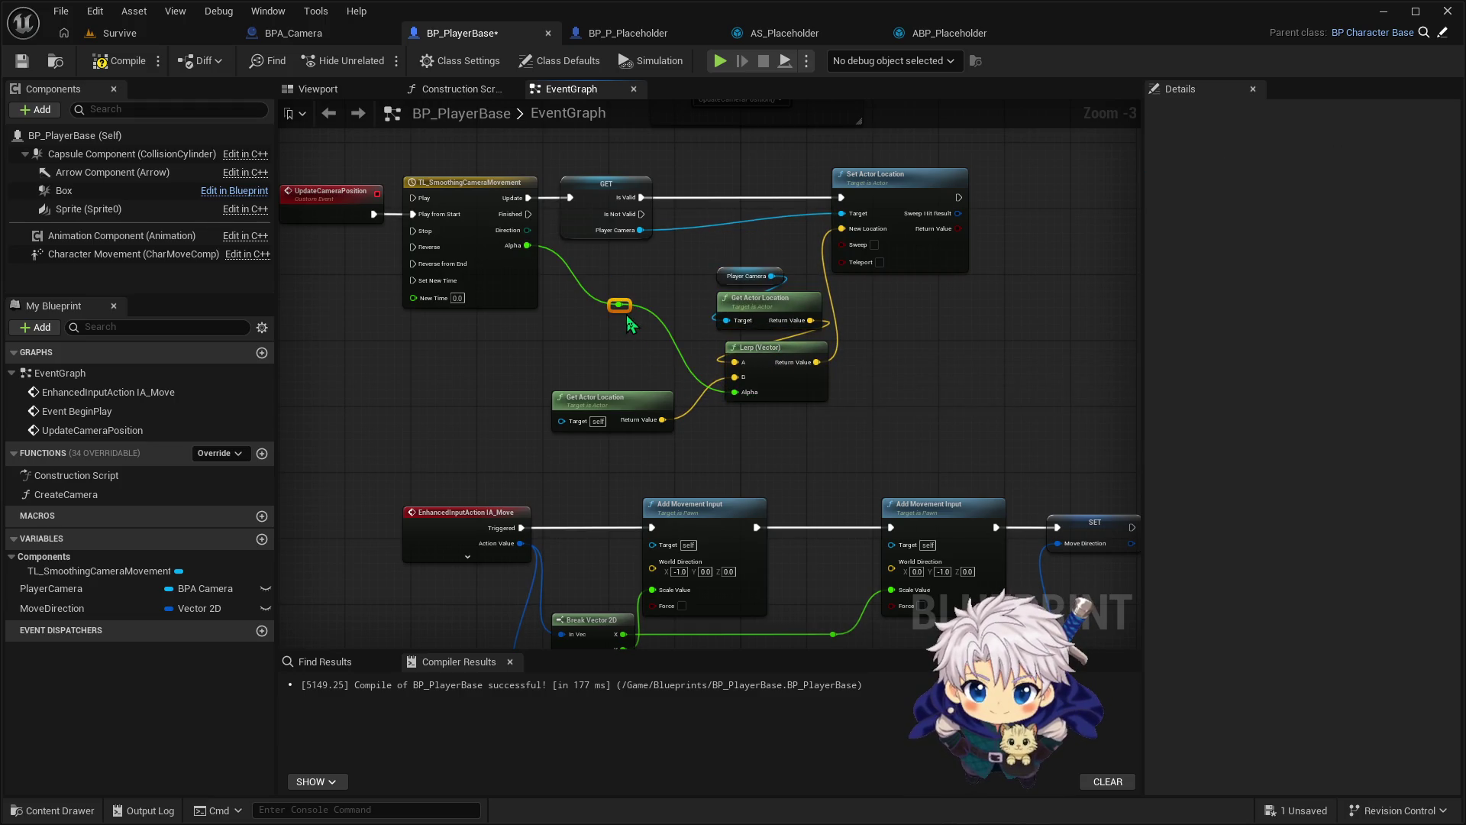
pyautogui.moveTo(621, 307)
pyautogui.mouseDown()
pyautogui.moveTo(569, 384)
pyautogui.moveTo(648, 351)
pyautogui.moveTo(665, 326)
pyautogui.mouseUp()
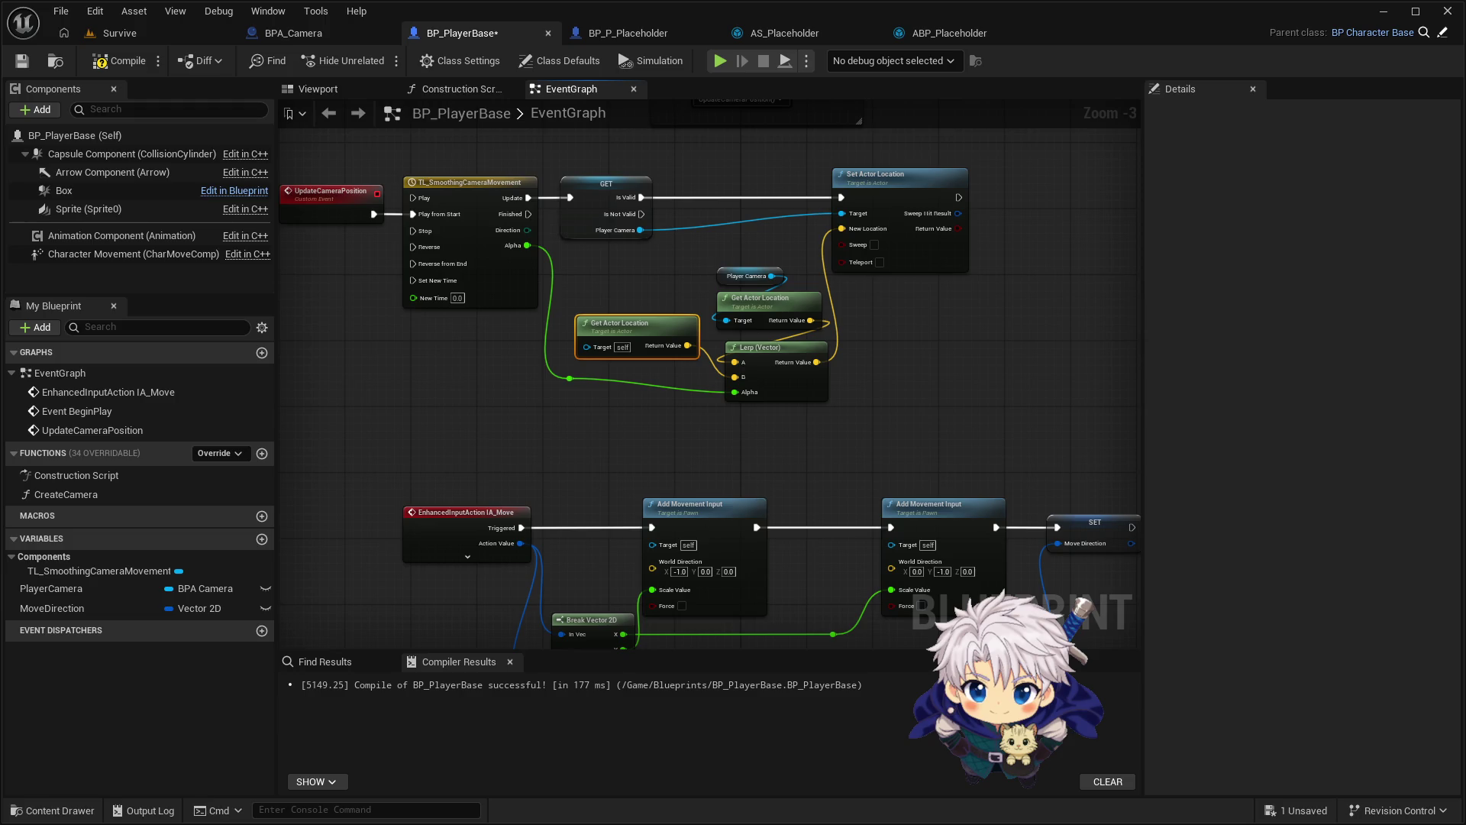
# Place and then delete a stray Get IA_Move node, then compile and save BP_PlayerBase
pyautogui.moveTo(525, 460); pyautogui.dragTo(491, 180)
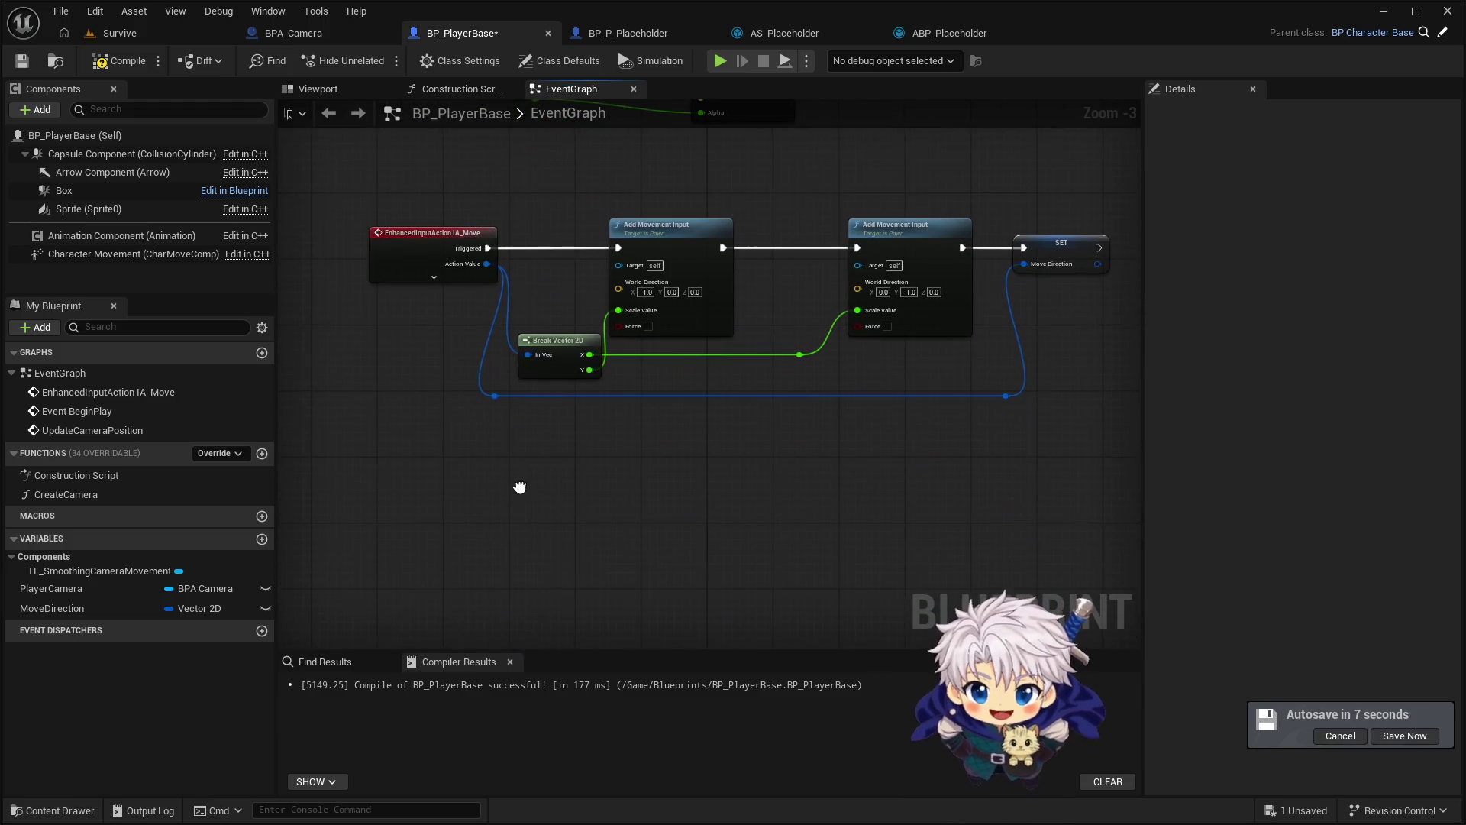
pyautogui.moveTo(525, 498); pyautogui.dragTo(504, 456)
pyautogui.rightClick(495, 444)
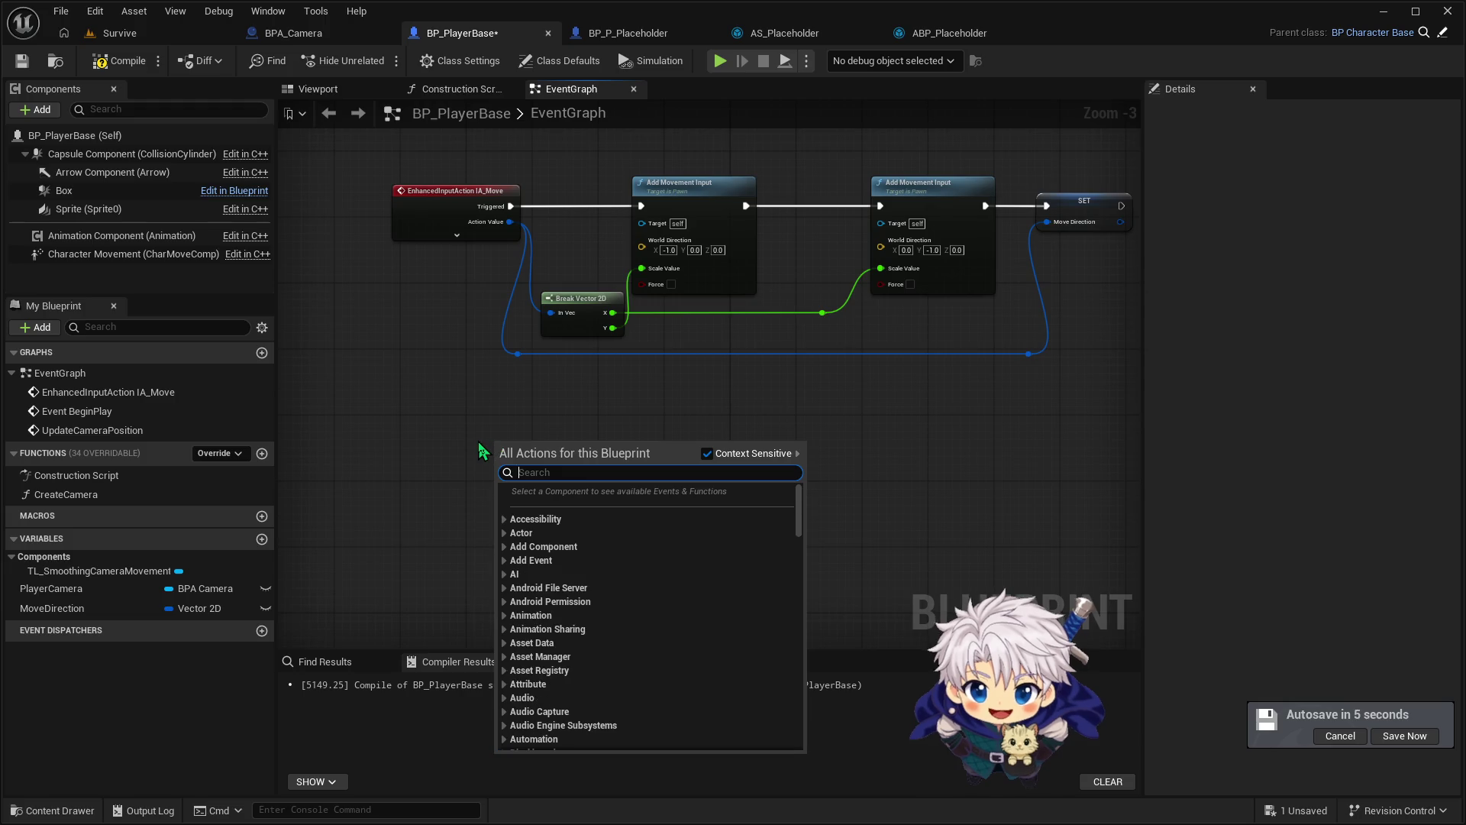
pyautogui.write('get IA')
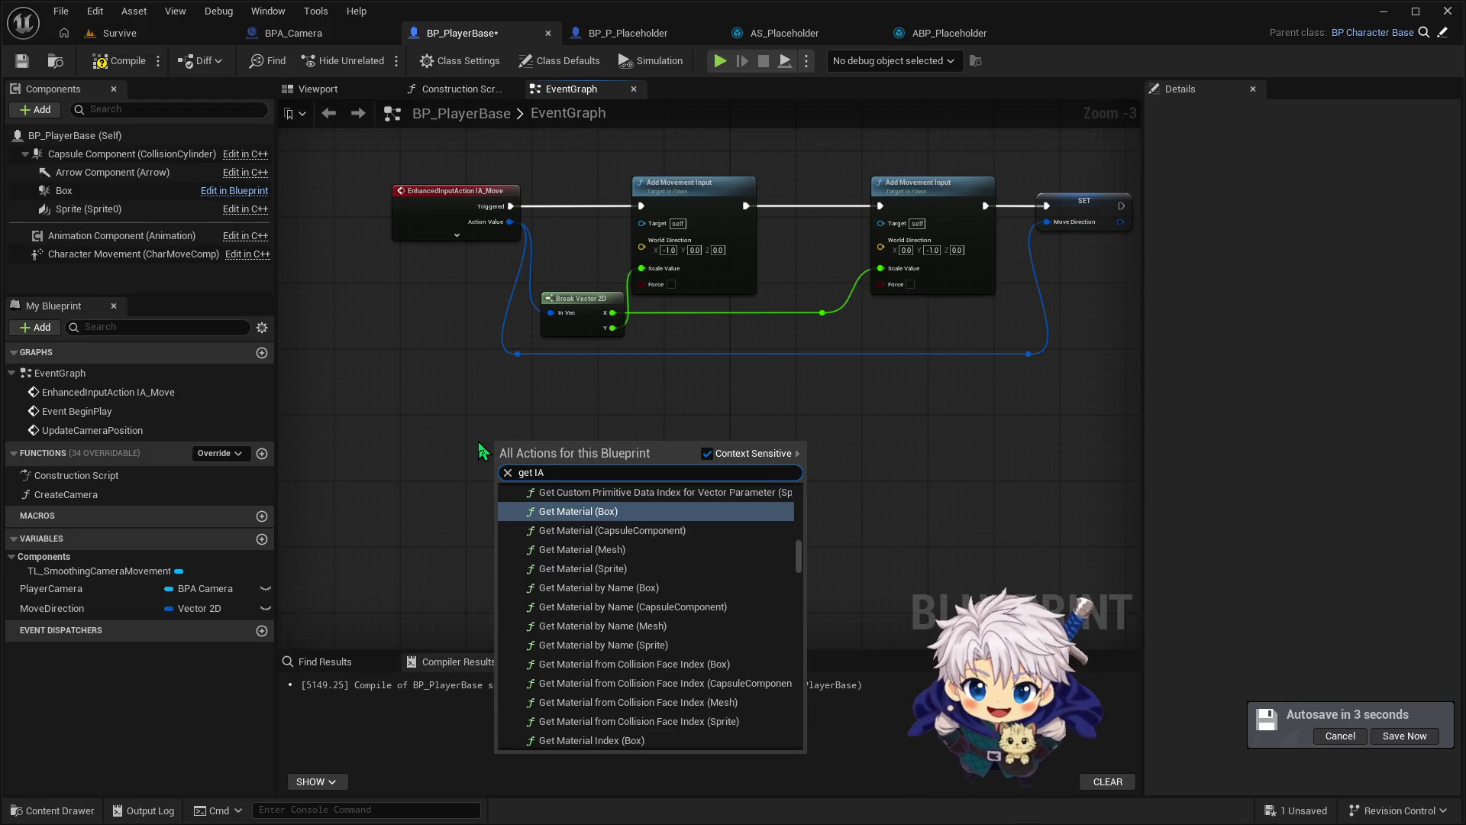
pyautogui.write('_')
pyautogui.press('Return')
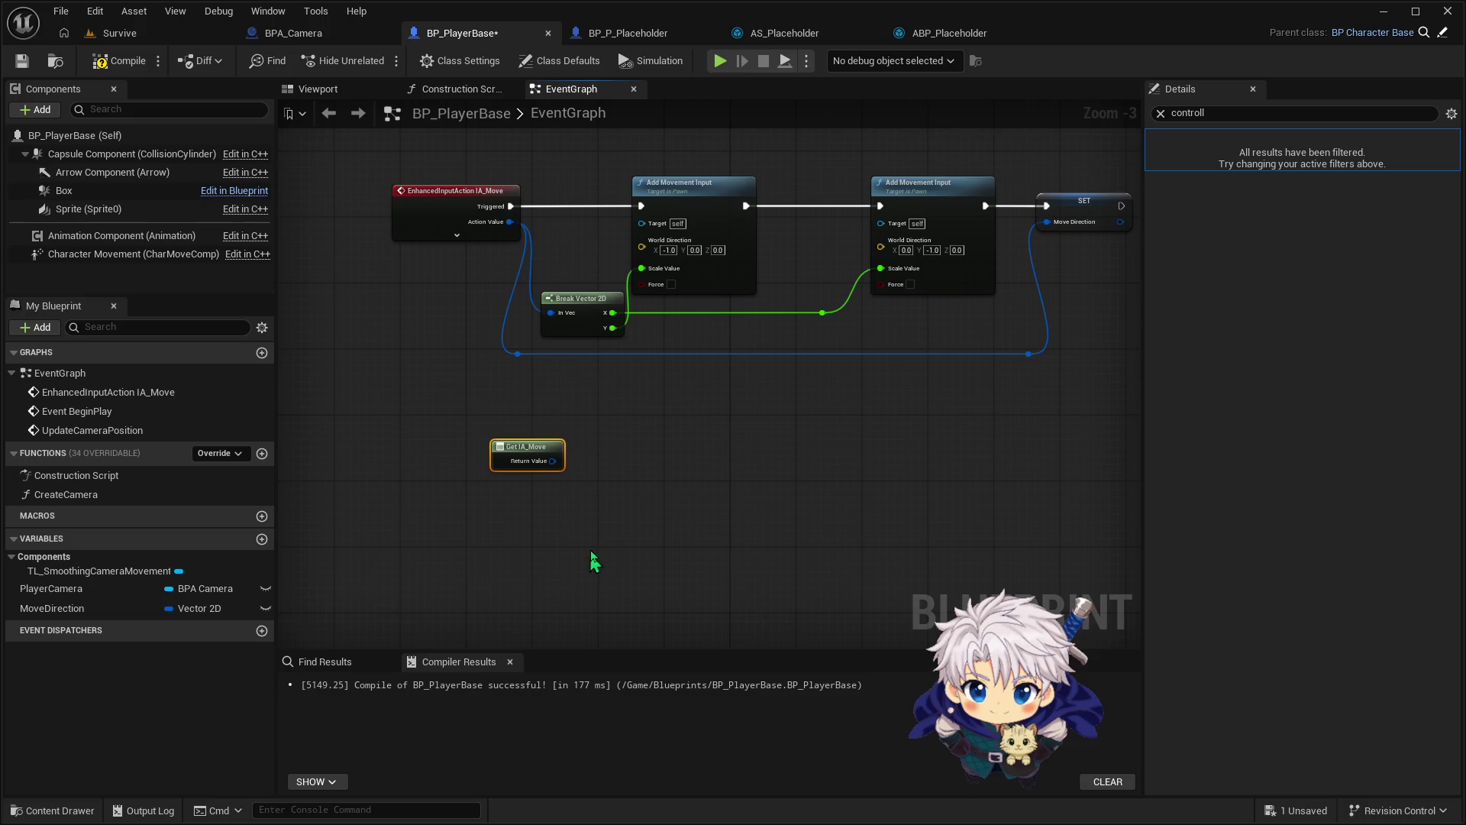
pyautogui.press('Delete')
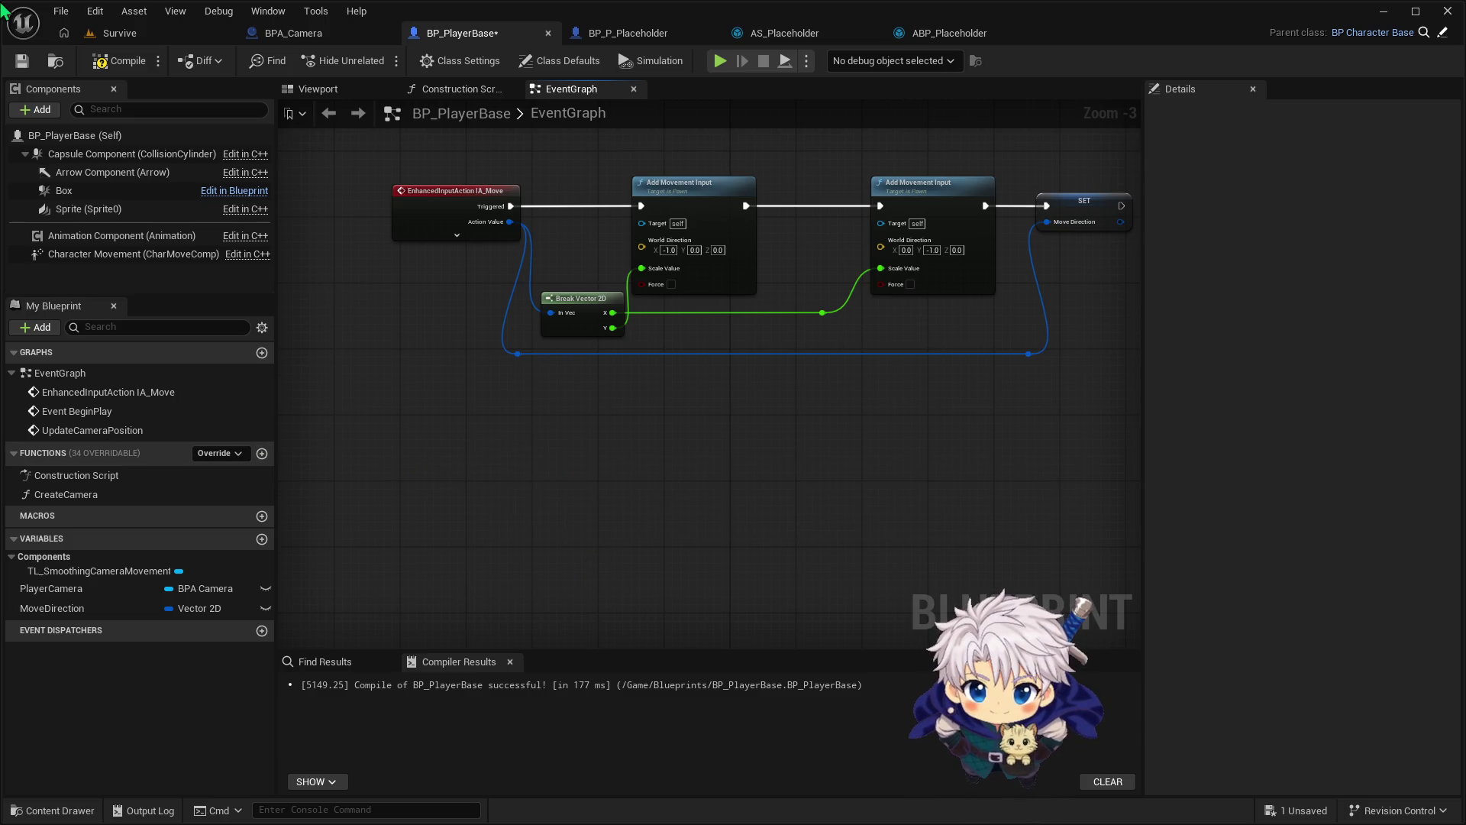
pyautogui.click(116, 65)
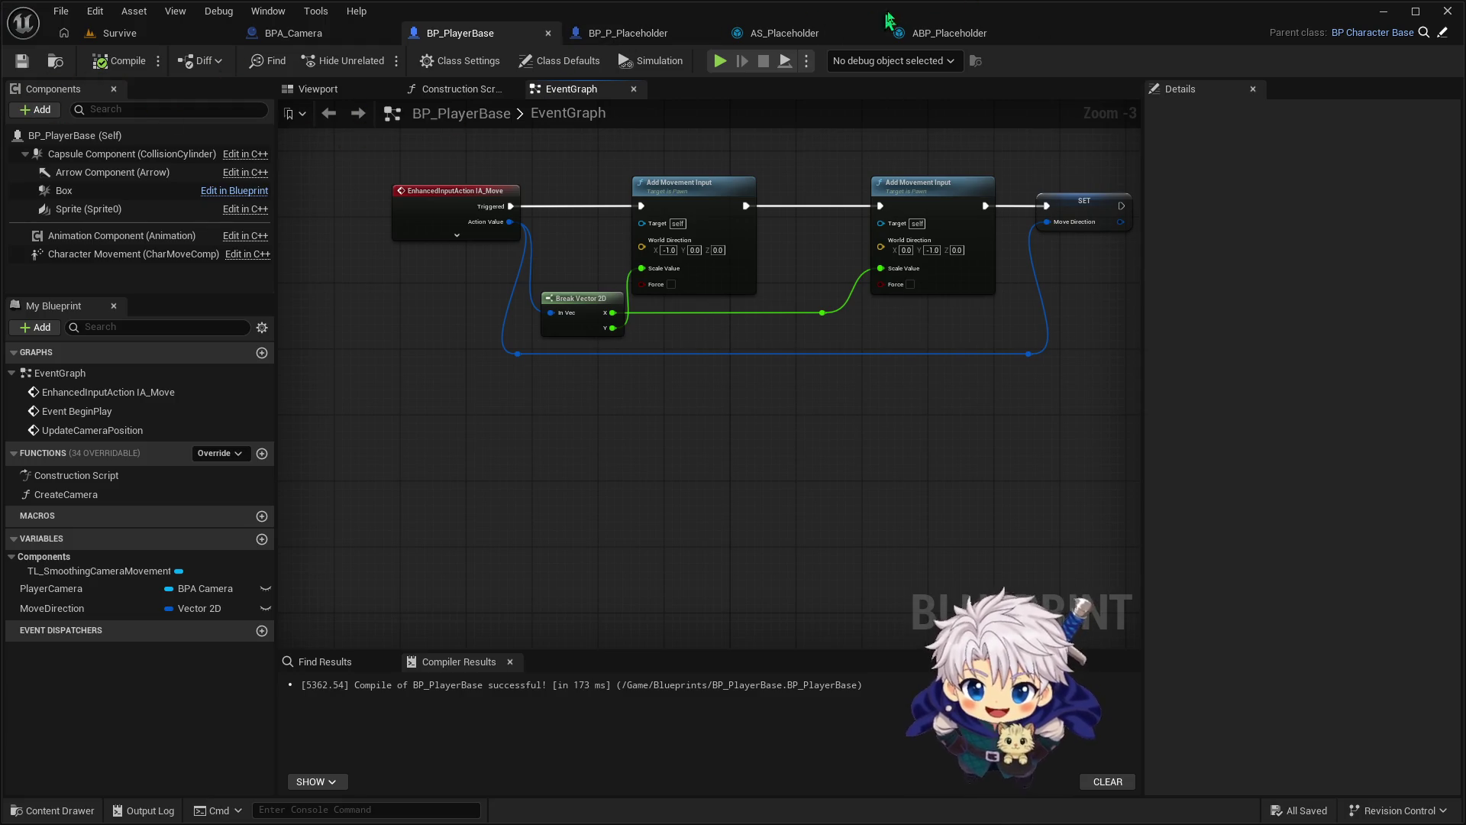
# In ABP_Placeholder, shift the Get Velocity, Vector Length XY and SET nodes right to make room
pyautogui.click(919, 34)
pyautogui.moveTo(526, 369)
pyautogui.mouseDown()
pyautogui.moveTo(670, 288)
pyautogui.moveTo(682, 331)
pyautogui.moveTo(694, 296)
pyautogui.moveTo(469, 394)
pyautogui.moveTo(484, 391)
pyautogui.mouseUp()
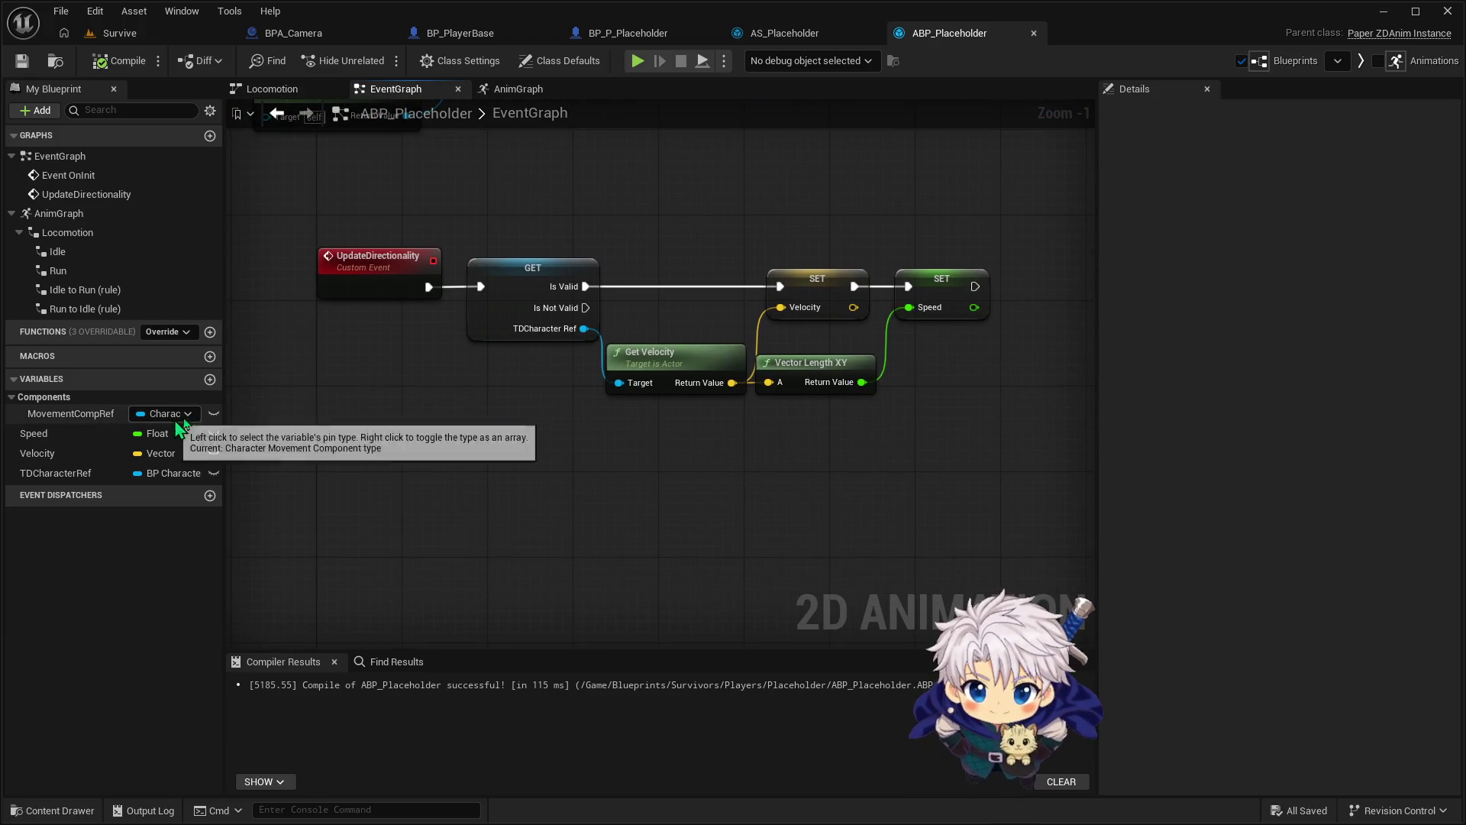
pyautogui.moveTo(598, 338)
pyautogui.mouseDown()
pyautogui.moveTo(764, 401)
pyautogui.moveTo(819, 361)
pyautogui.mouseUp()
pyautogui.moveTo(631, 204)
pyautogui.mouseDown()
pyautogui.moveTo(891, 376)
pyautogui.moveTo(945, 293)
pyautogui.moveTo(1032, 293)
pyautogui.mouseUp()
pyautogui.moveTo(762, 344)
pyautogui.mouseDown()
pyautogui.moveTo(779, 355)
pyautogui.moveTo(817, 323)
pyautogui.moveTo(813, 348)
pyautogui.mouseUp()
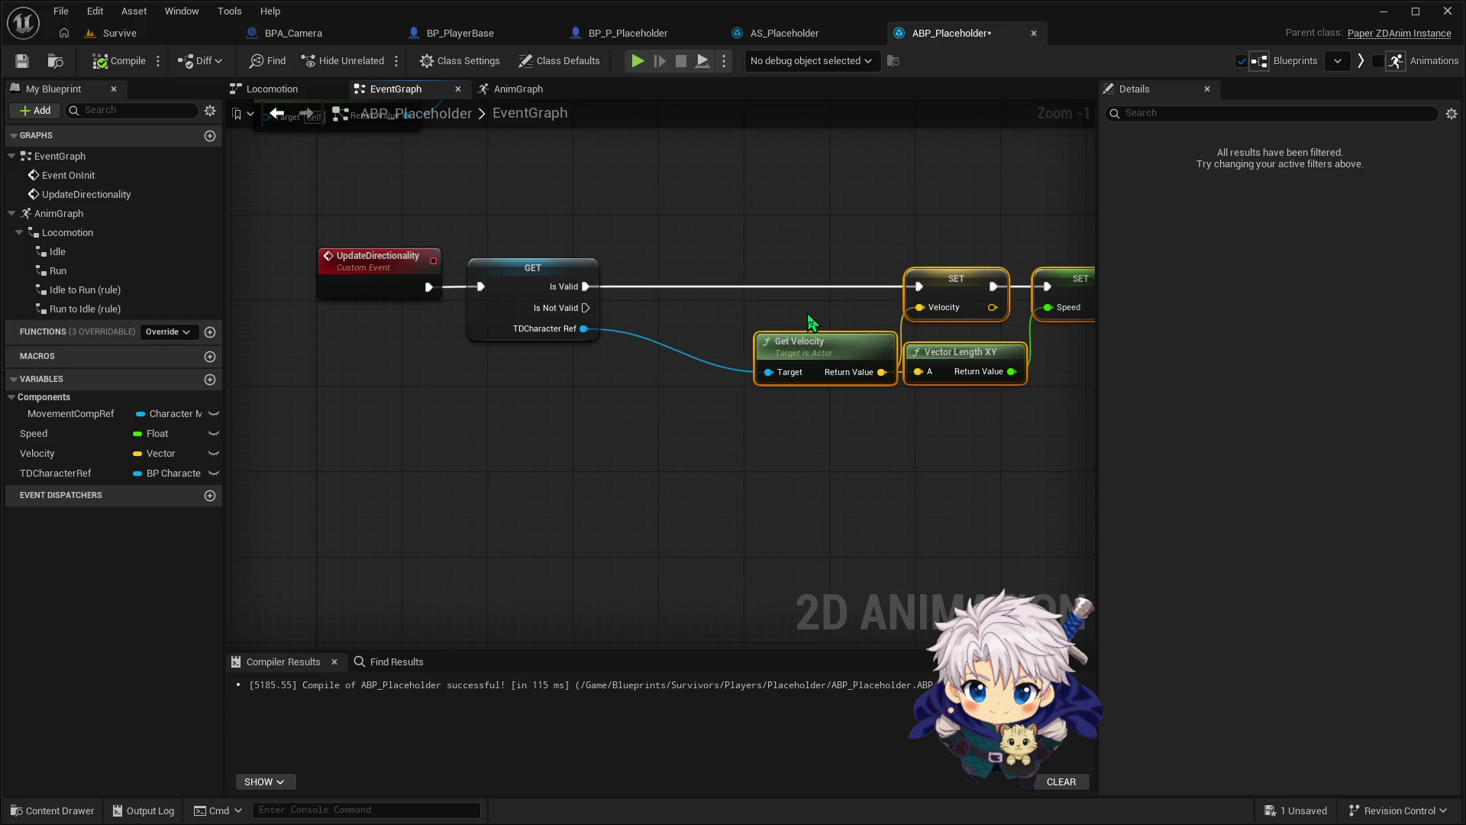
pyautogui.click(923, 403)
pyautogui.click(864, 342)
pyautogui.keyDown('ctrl'); pyautogui.click(992, 356); pyautogui.keyUp('ctrl')
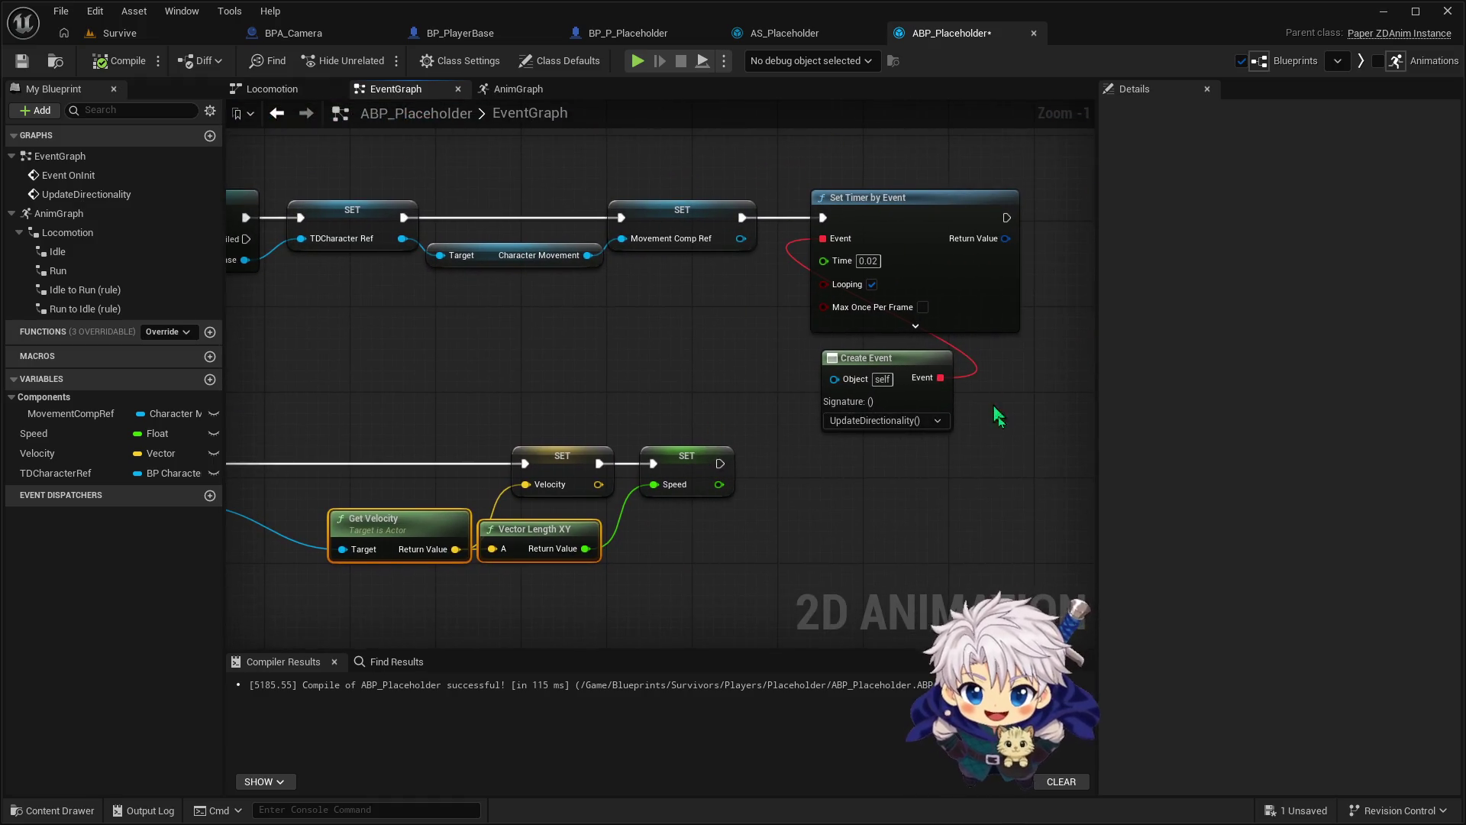
pyautogui.click(871, 191)
pyautogui.keyDown('ctrl'); pyautogui.click(951, 374); pyautogui.keyUp('ctrl')
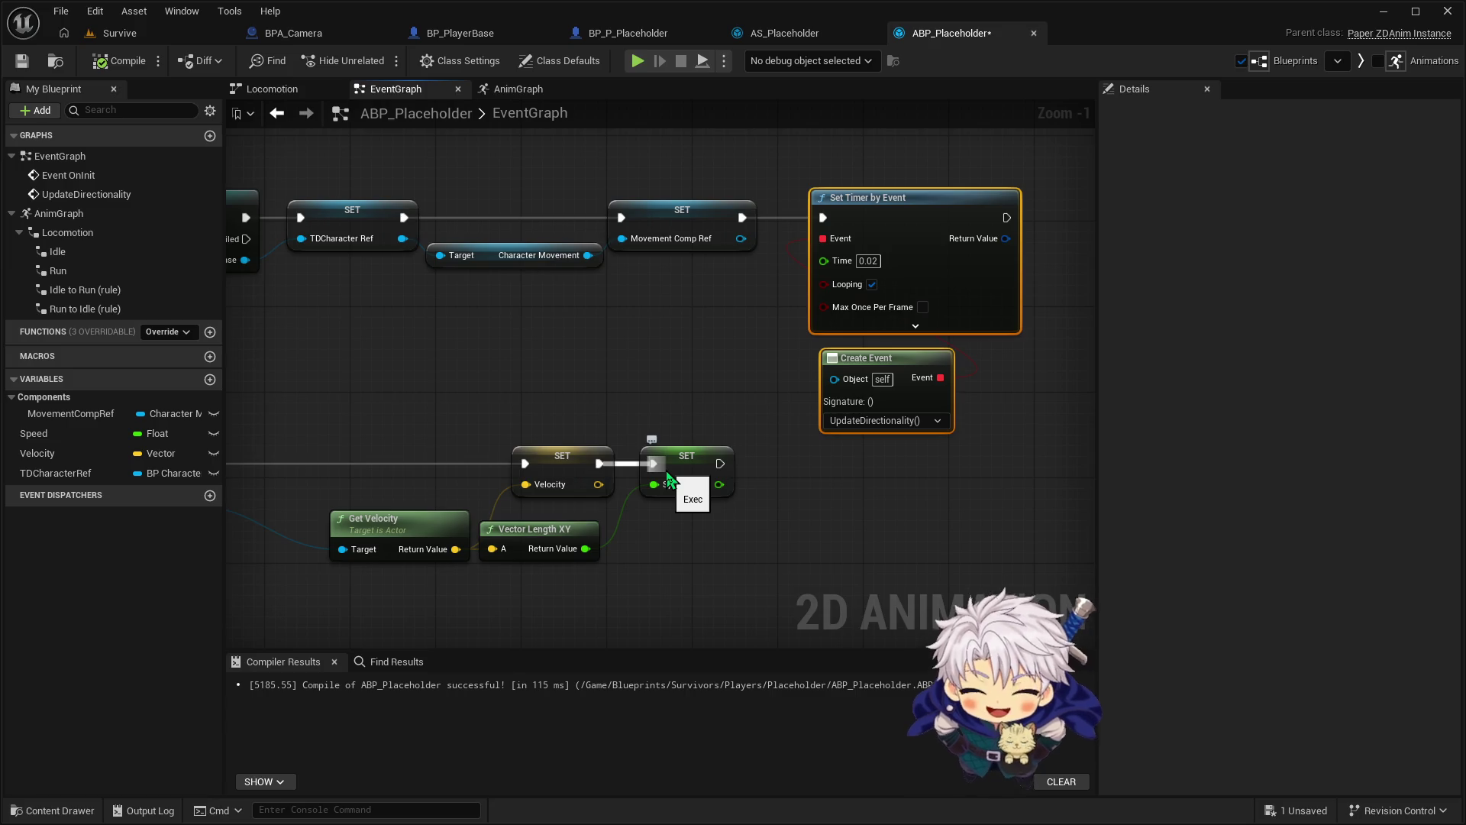
# Search TDCharacter Ref's actions for 'get move dire', find nothing, and return to BP_PlayerBase
pyautogui.moveTo(570, 257); pyautogui.dragTo(646, 403)
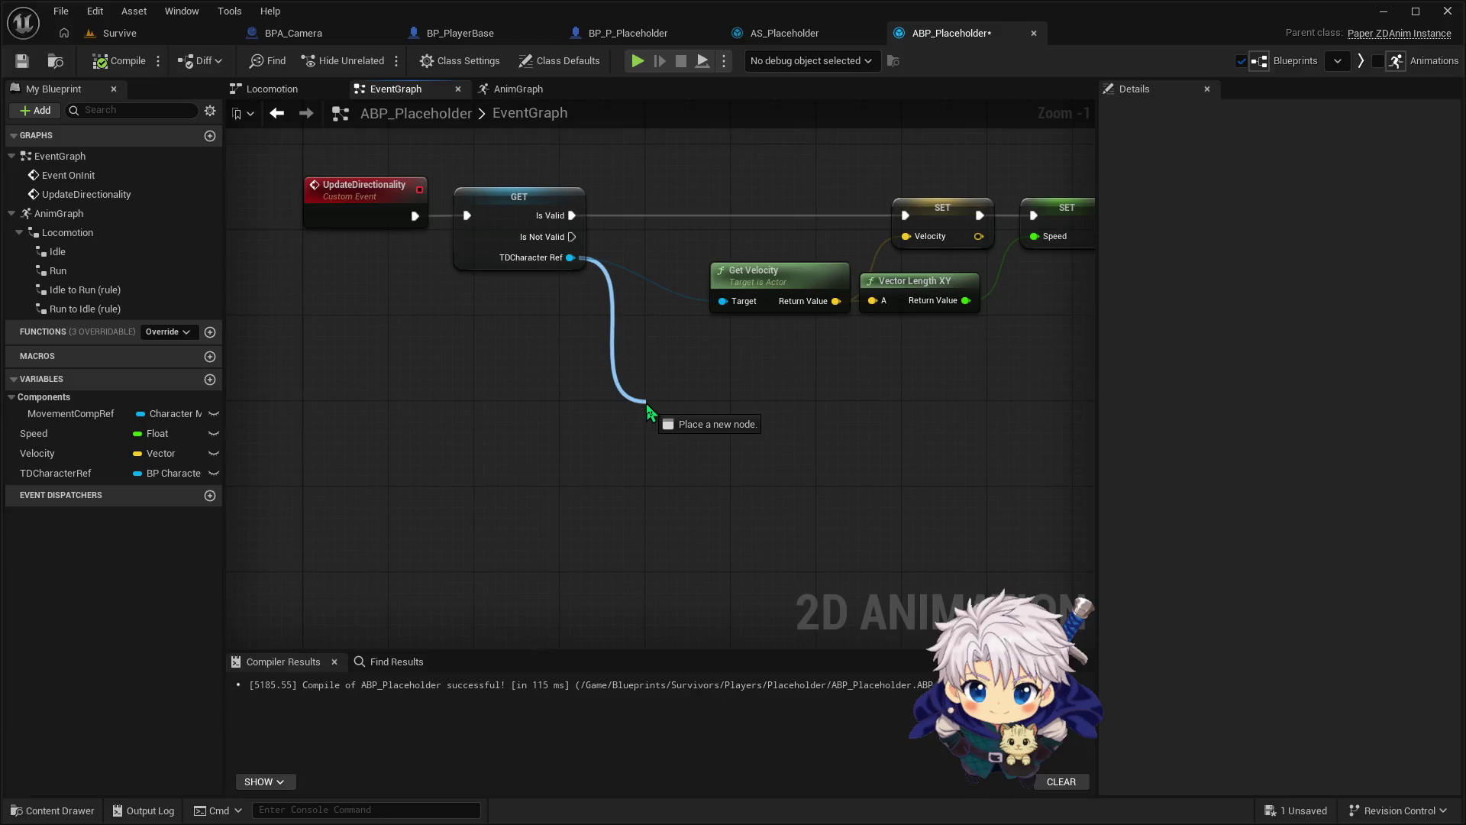
pyautogui.write('move')
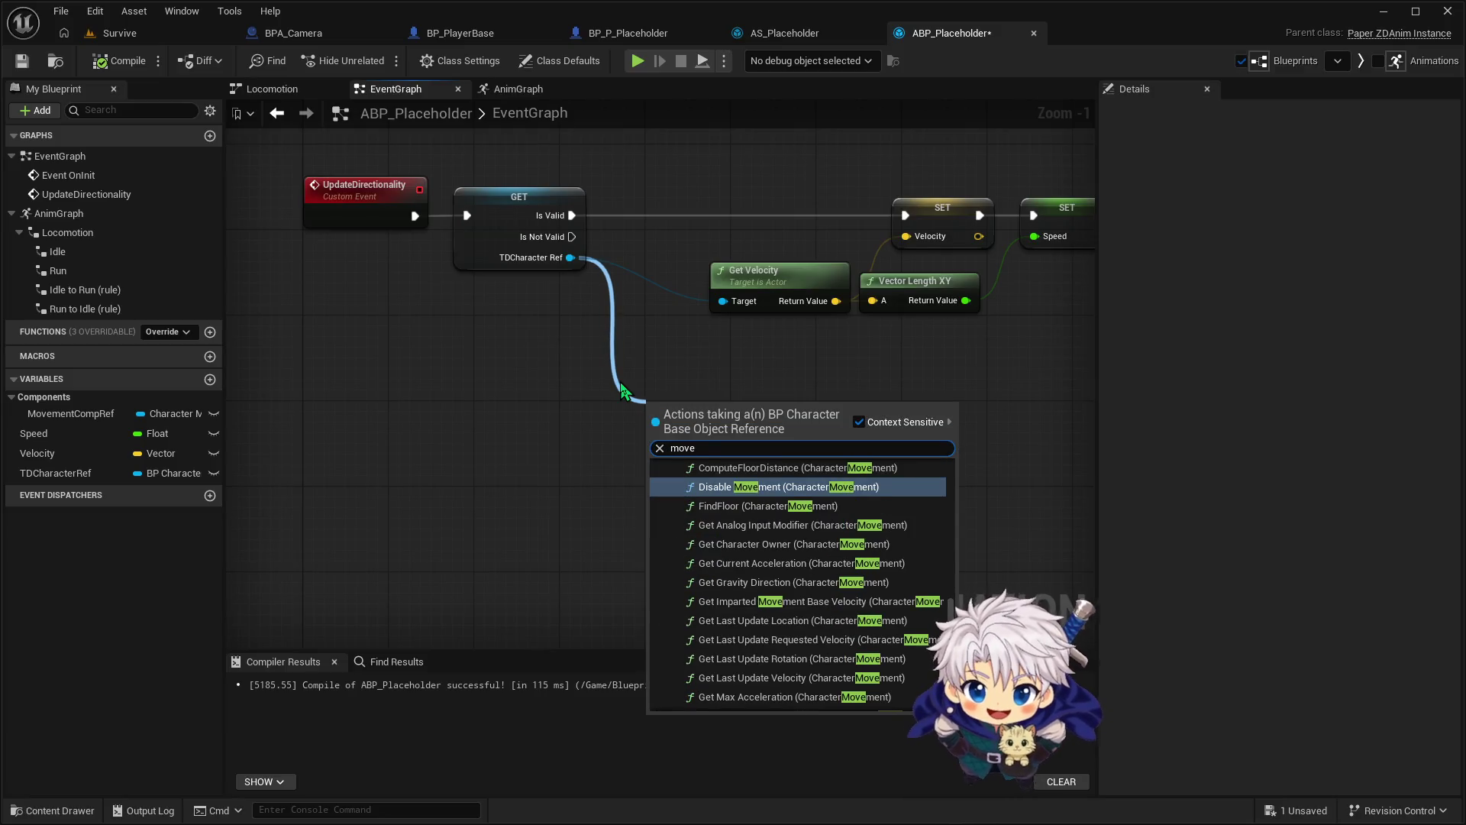
pyautogui.press('BackSpace')
pyautogui.press('BackSpace')
pyautogui.press('BackSpace')
pyautogui.write('get ')
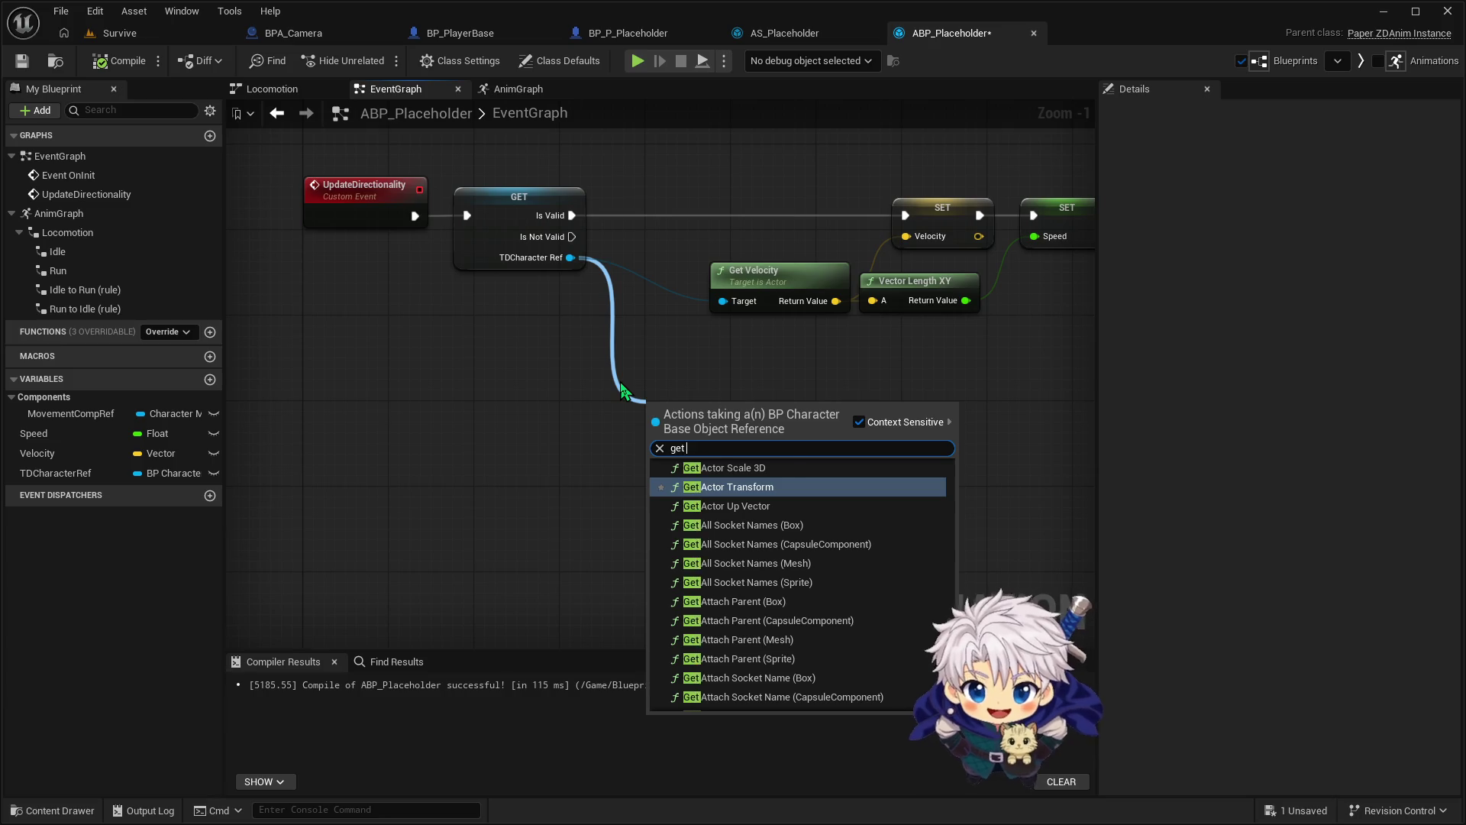
pyautogui.write('move dire')
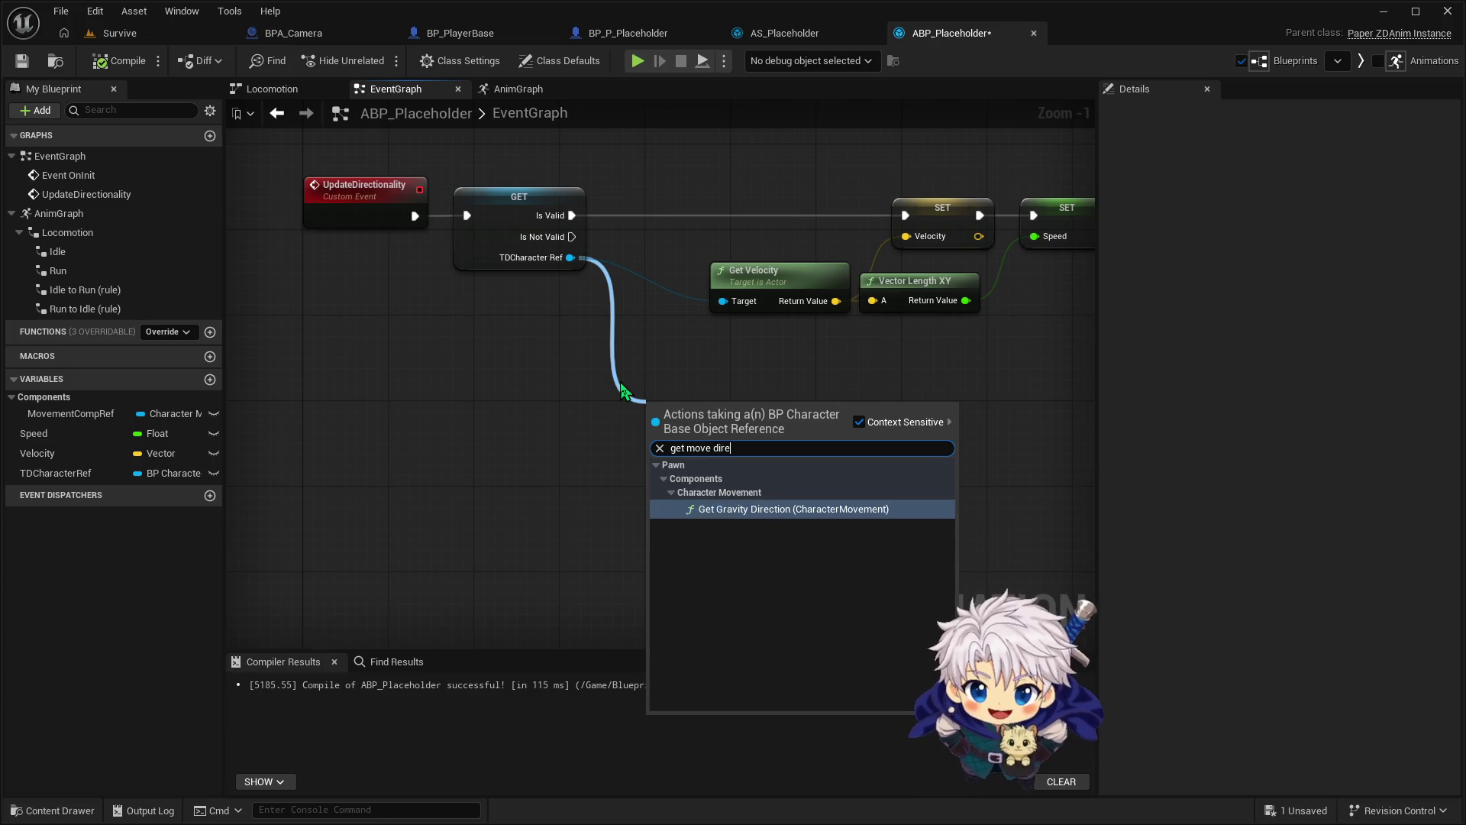
pyautogui.press('BackSpace')
pyautogui.press('BackSpace')
pyautogui.press('BackSpace')
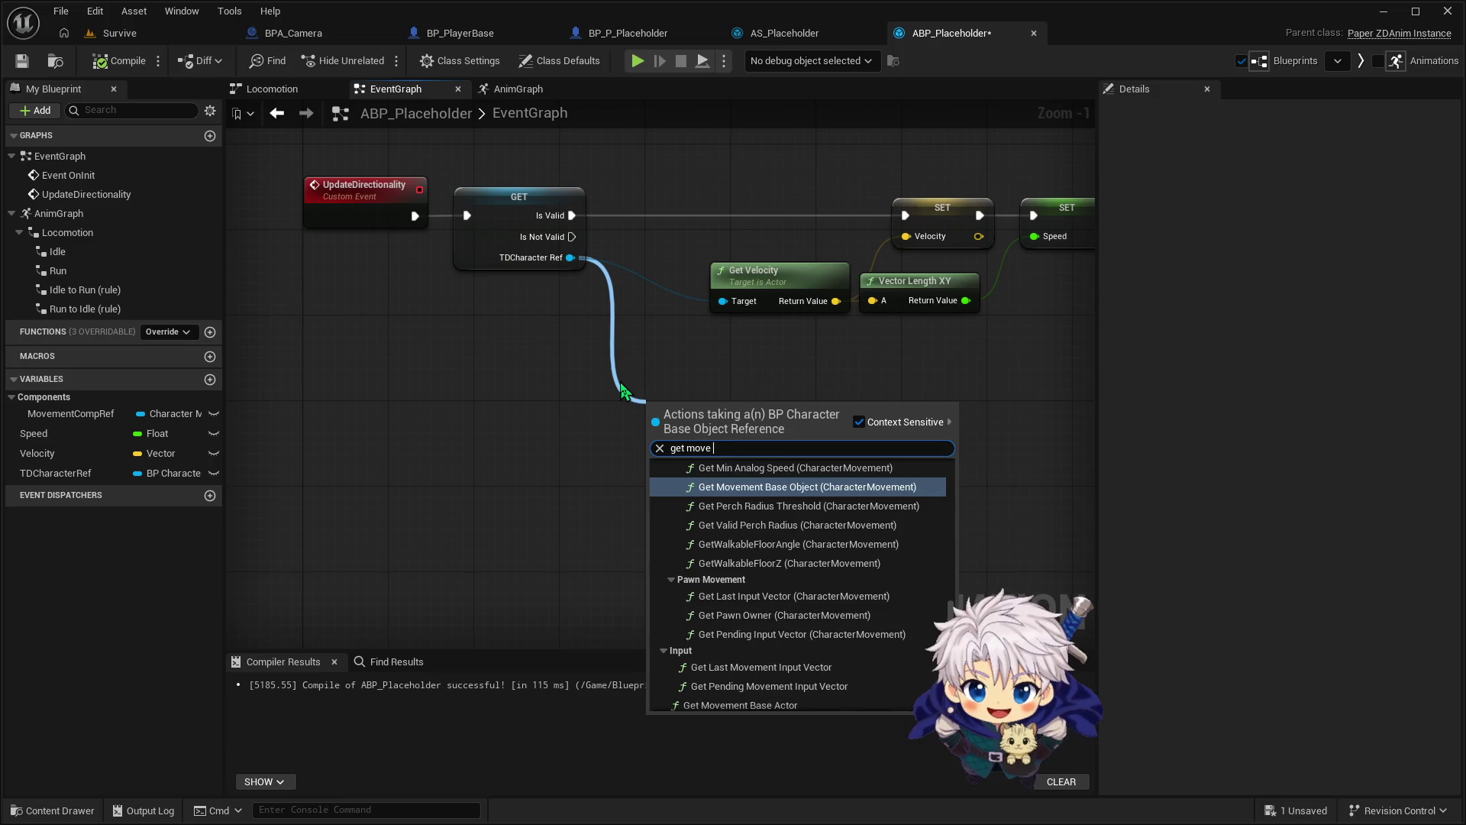
pyautogui.write('direc')
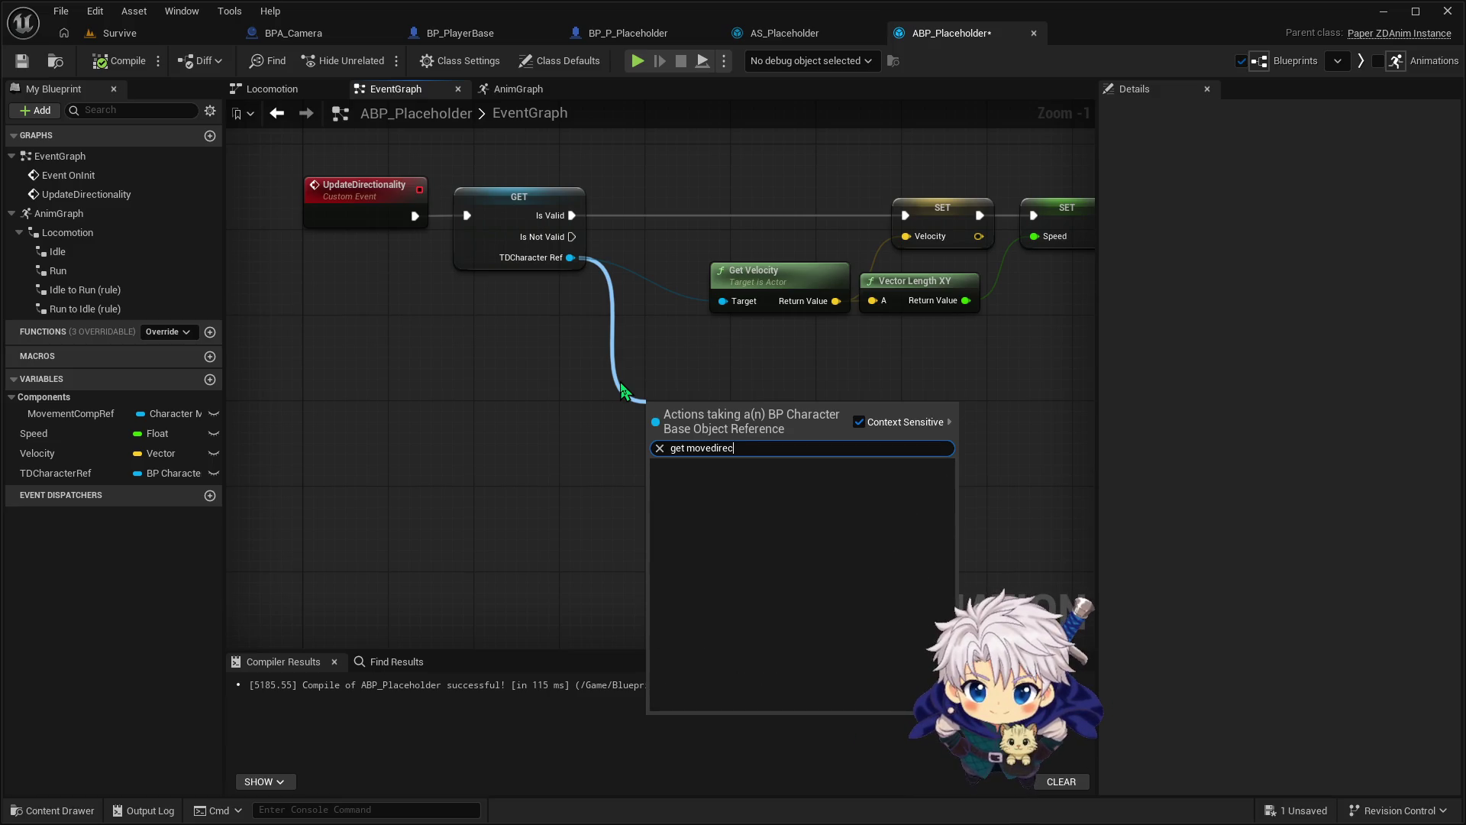
pyautogui.press('BackSpace')
pyautogui.press('BackSpace')
pyautogui.press('BackSpace')
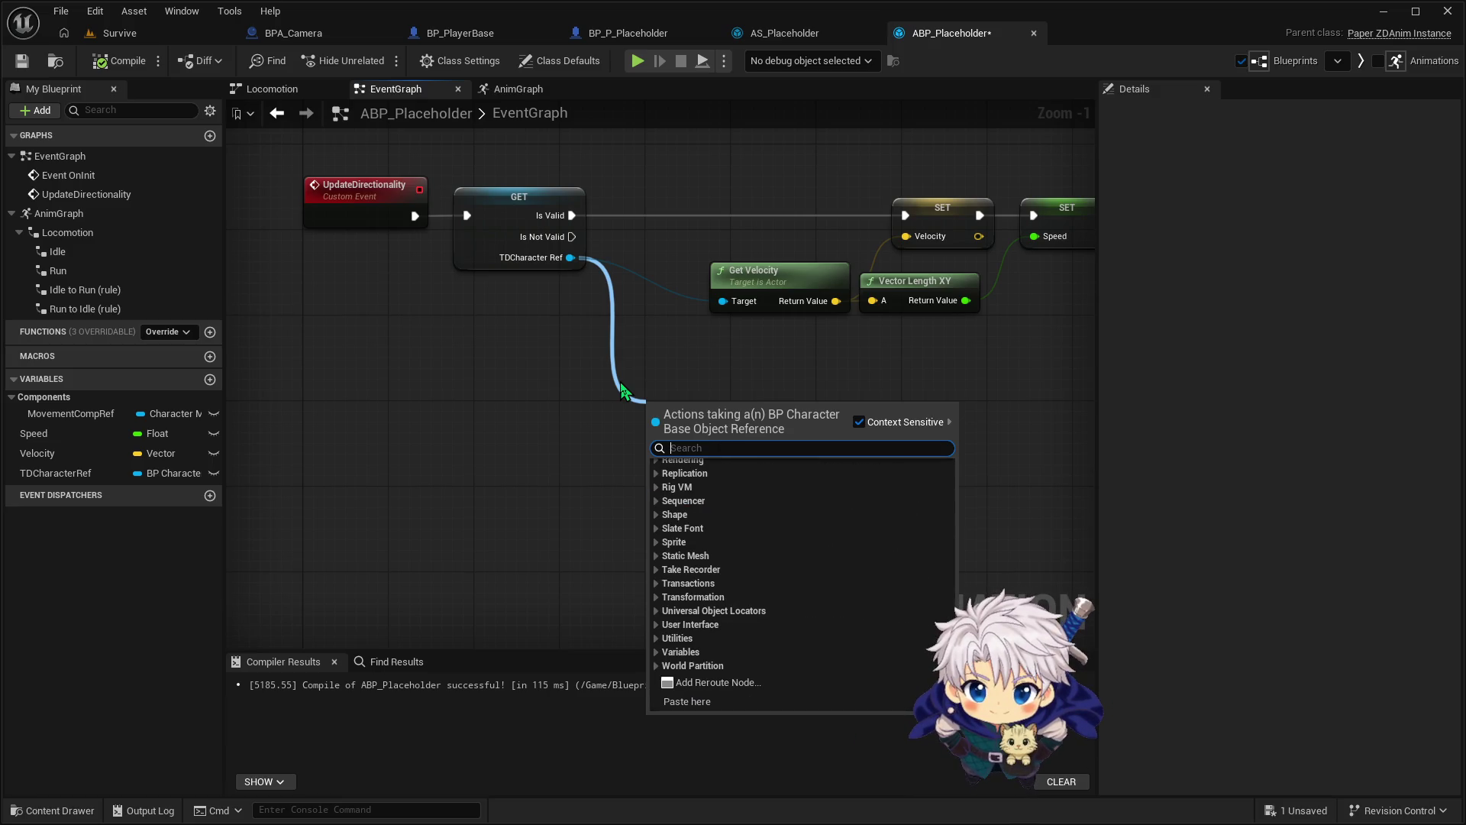
pyautogui.click(524, 451)
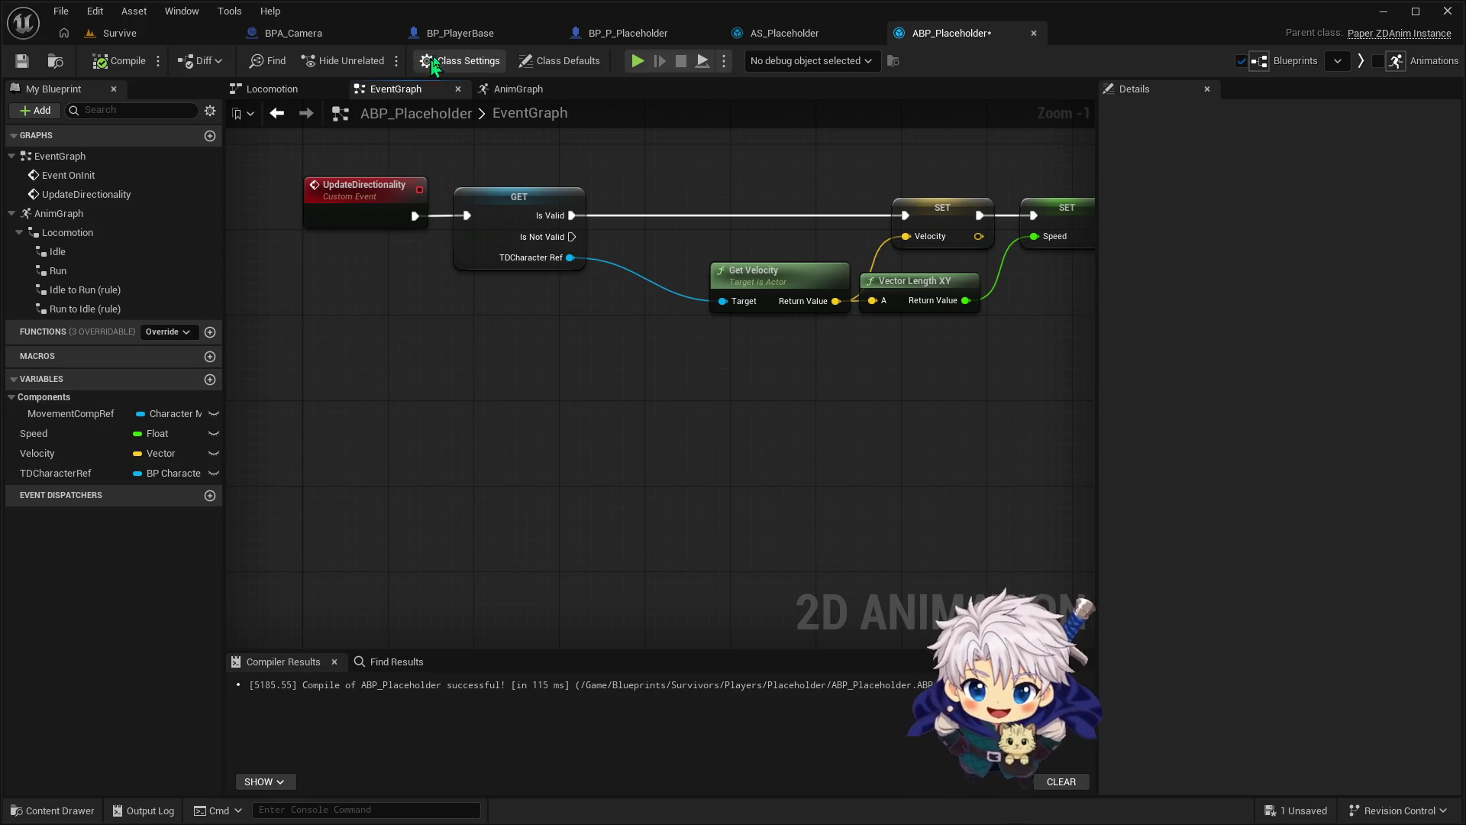
pyautogui.click(447, 38)
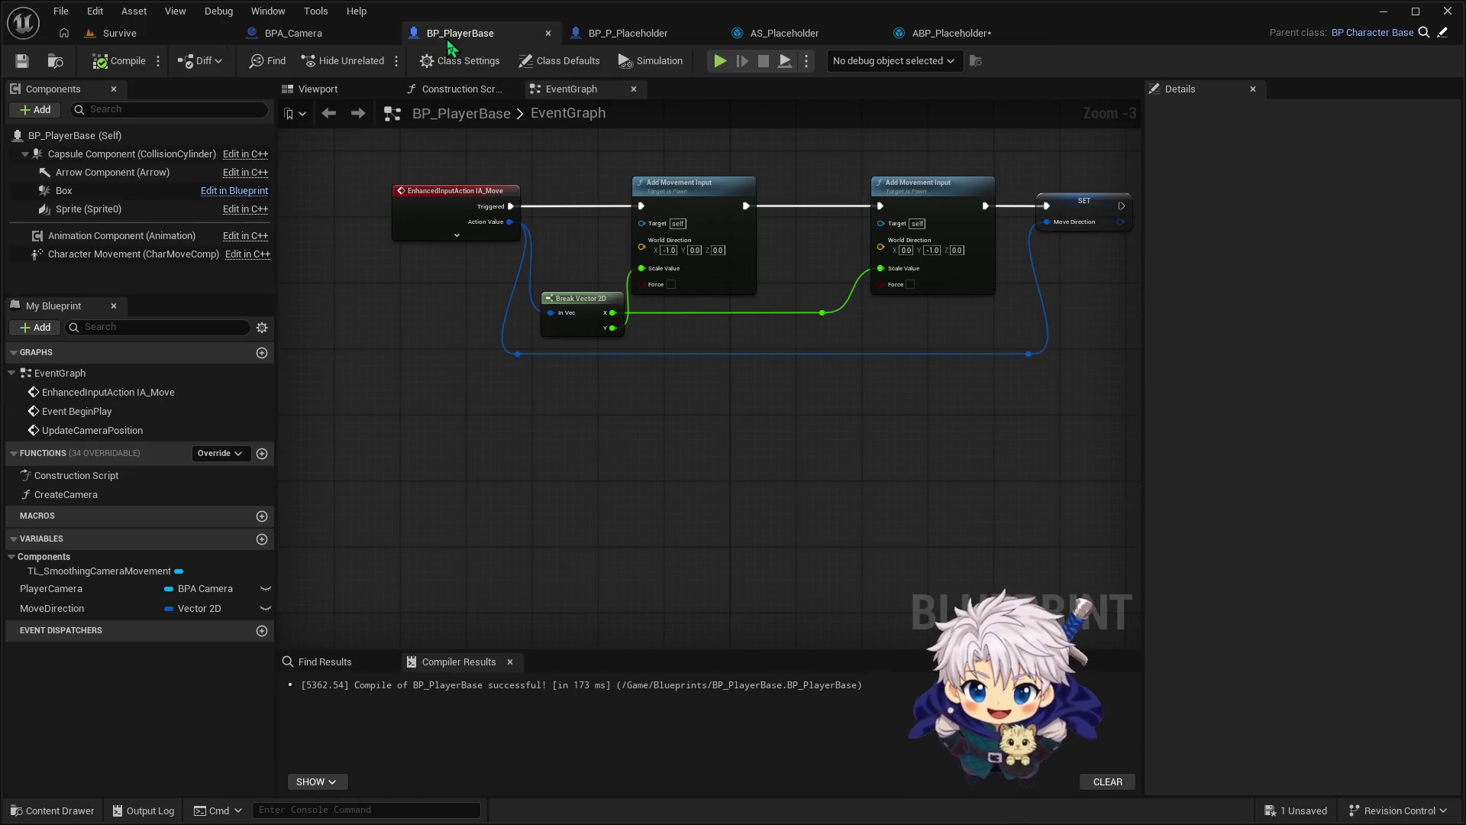
pyautogui.click(88, 609)
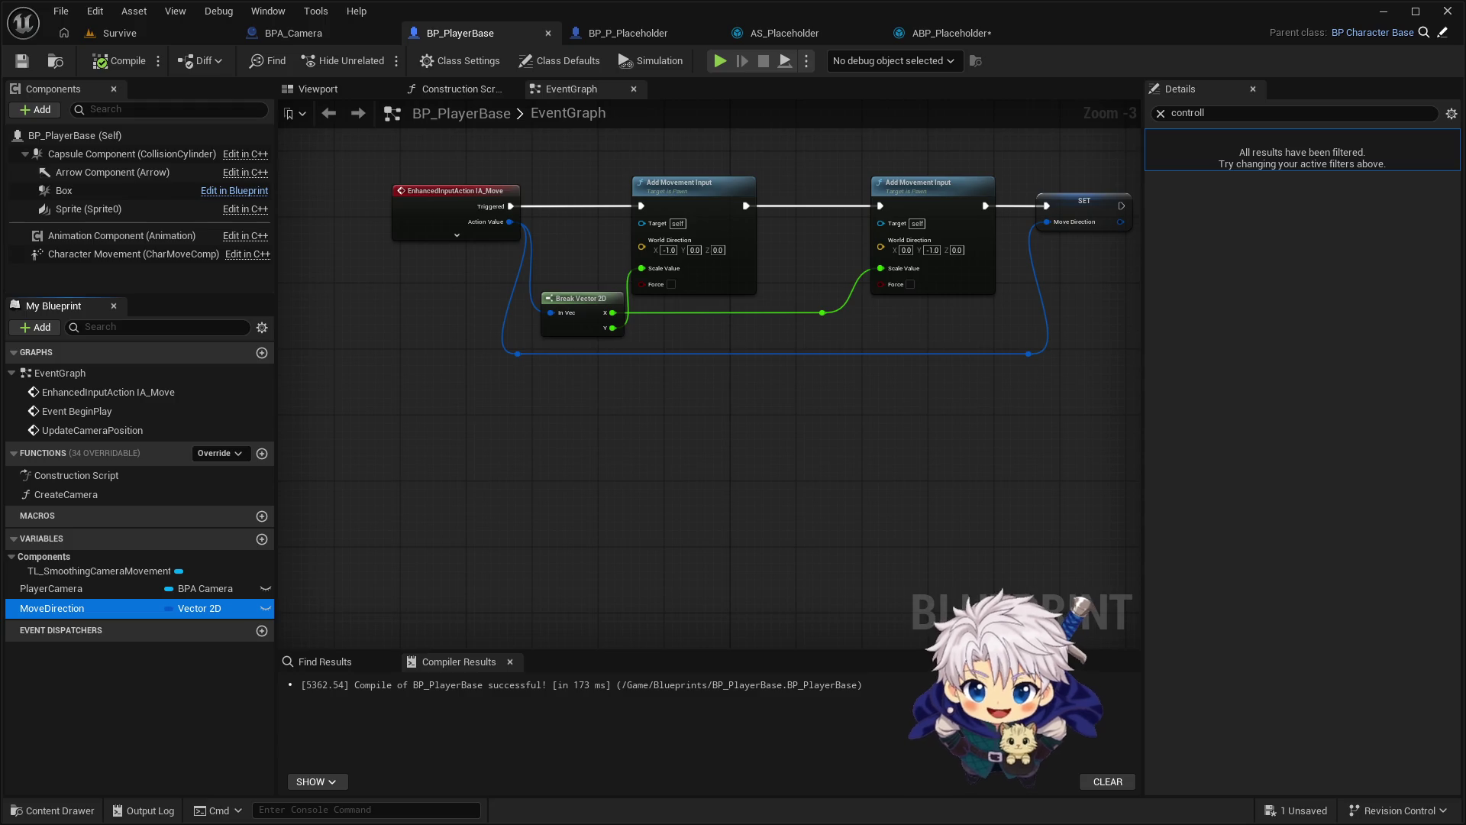
pyautogui.click(951, 33)
pyautogui.moveTo(566, 252)
pyautogui.mouseDown()
pyautogui.moveTo(642, 369)
pyautogui.moveTo(700, 418)
pyautogui.mouseUp()
pyautogui.write('get')
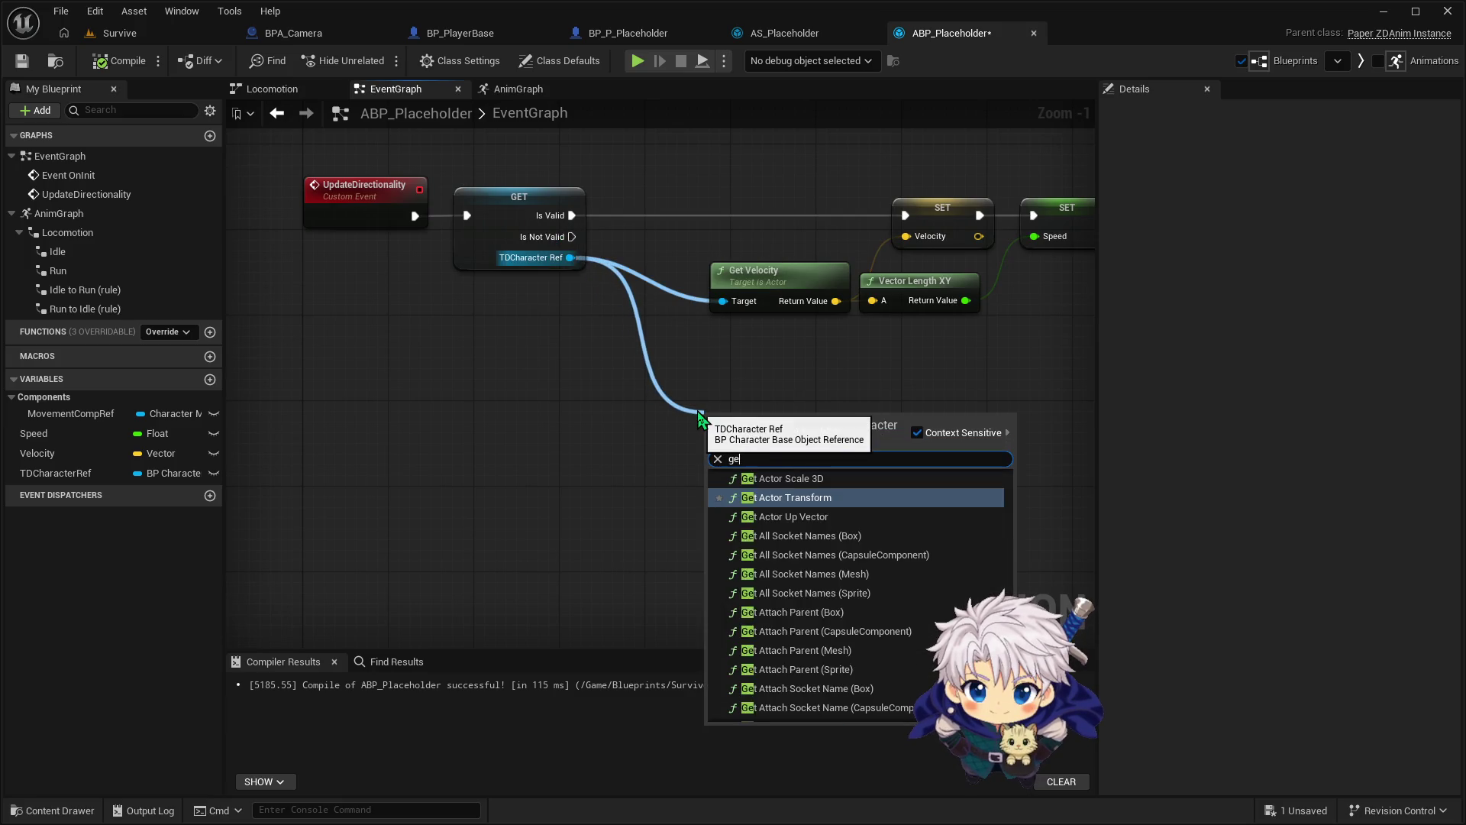
pyautogui.write(' movement')
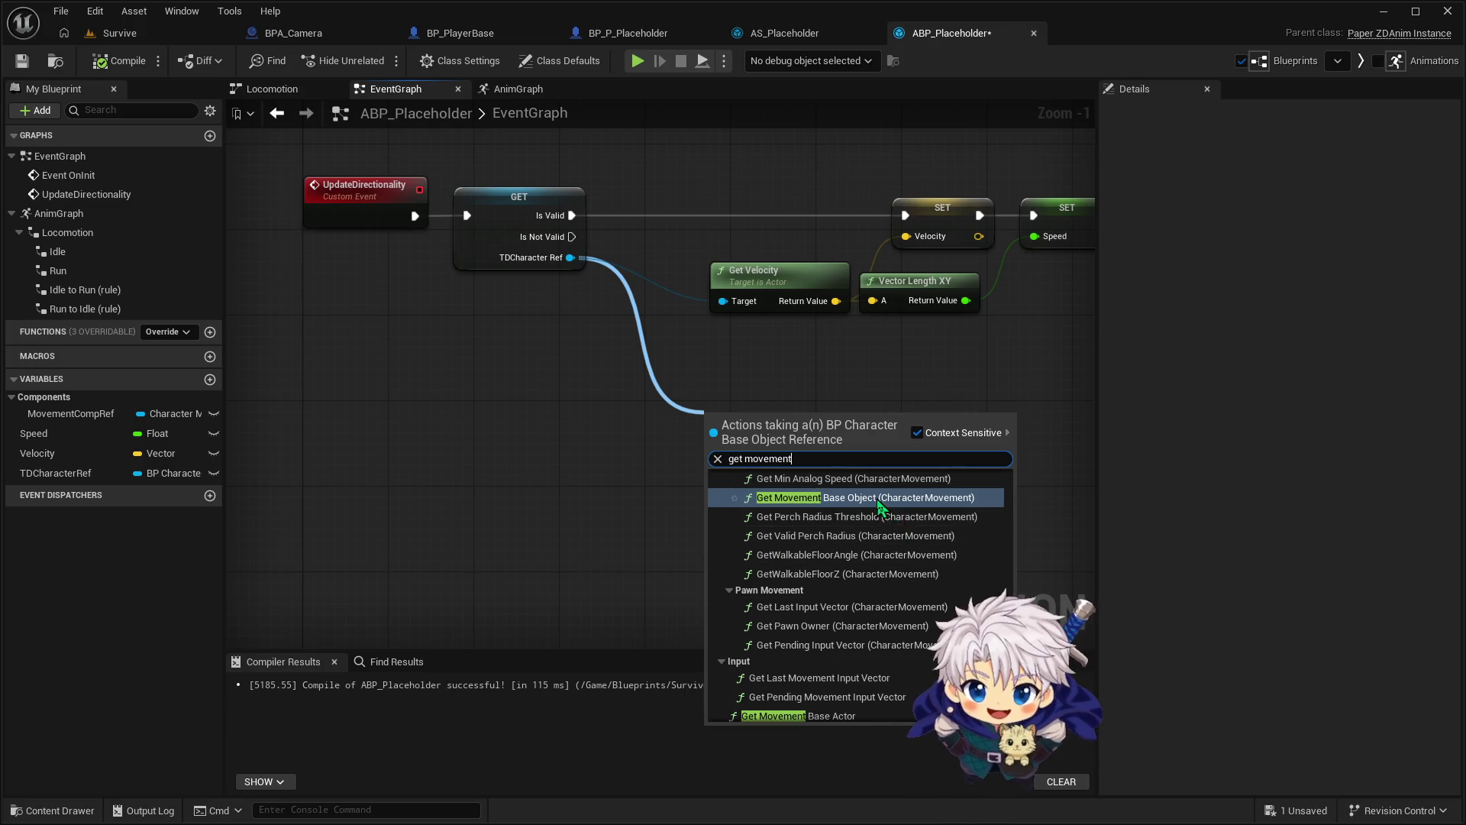
pyautogui.press('Return')
pyautogui.moveTo(622, 342); pyautogui.dragTo(811, 461)
pyautogui.press('Delete')
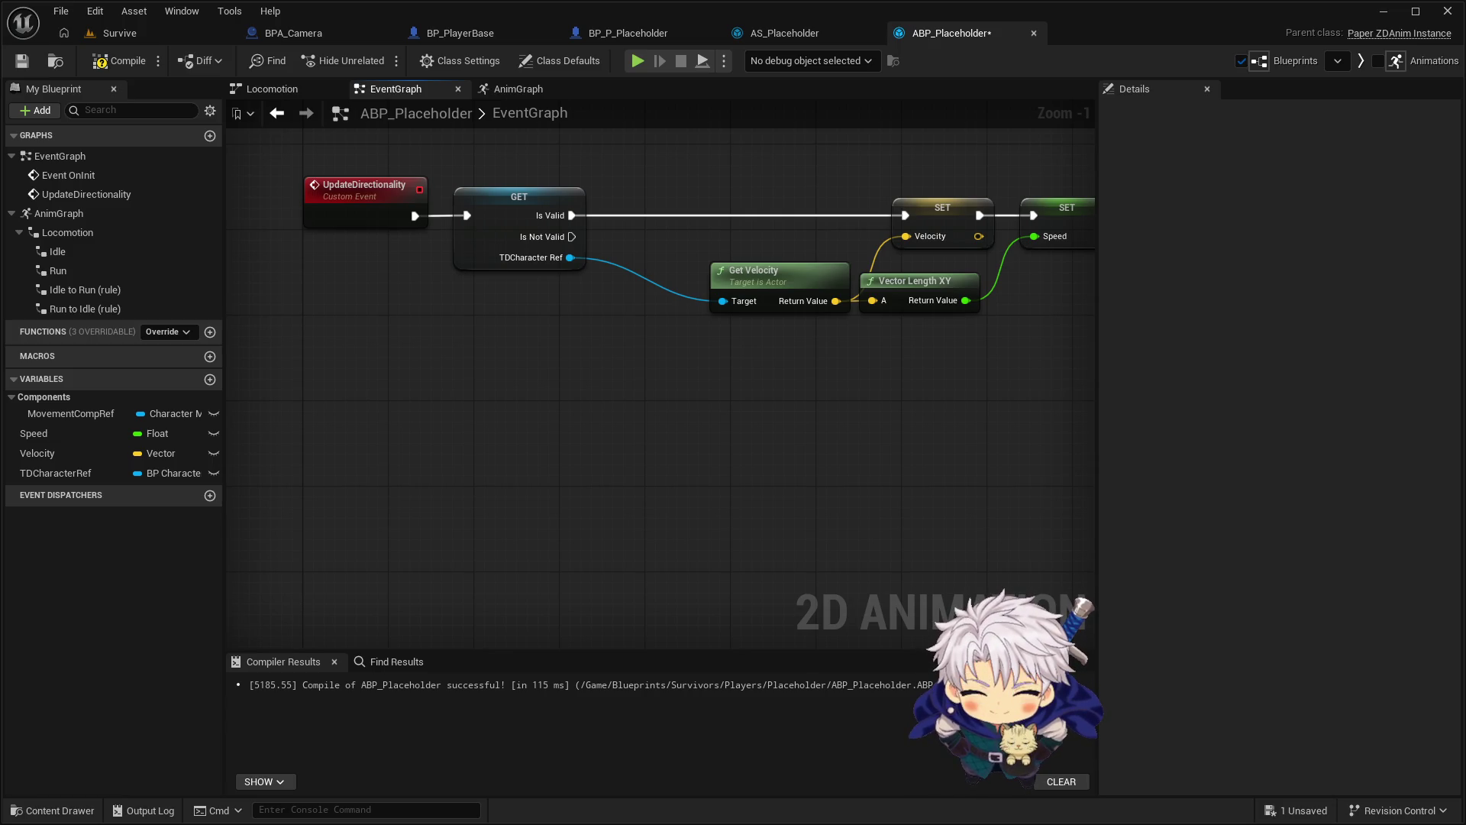
pyautogui.moveTo(570, 258)
pyautogui.mouseDown()
pyautogui.moveTo(703, 457)
pyautogui.moveTo(766, 481)
pyautogui.moveTo(712, 461)
pyautogui.mouseUp()
pyautogui.write('Get')
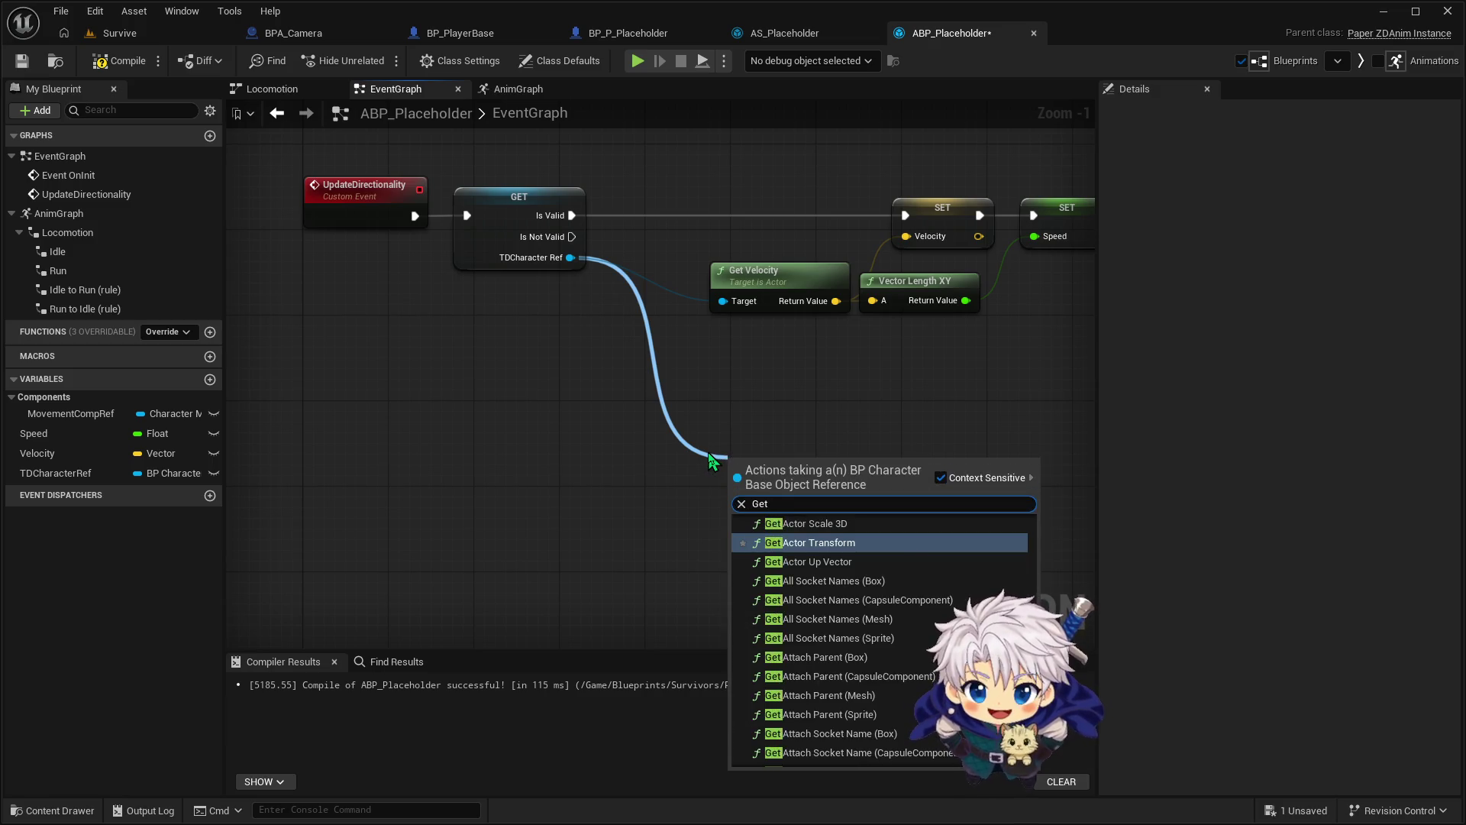
pyautogui.write(' Movement Dir')
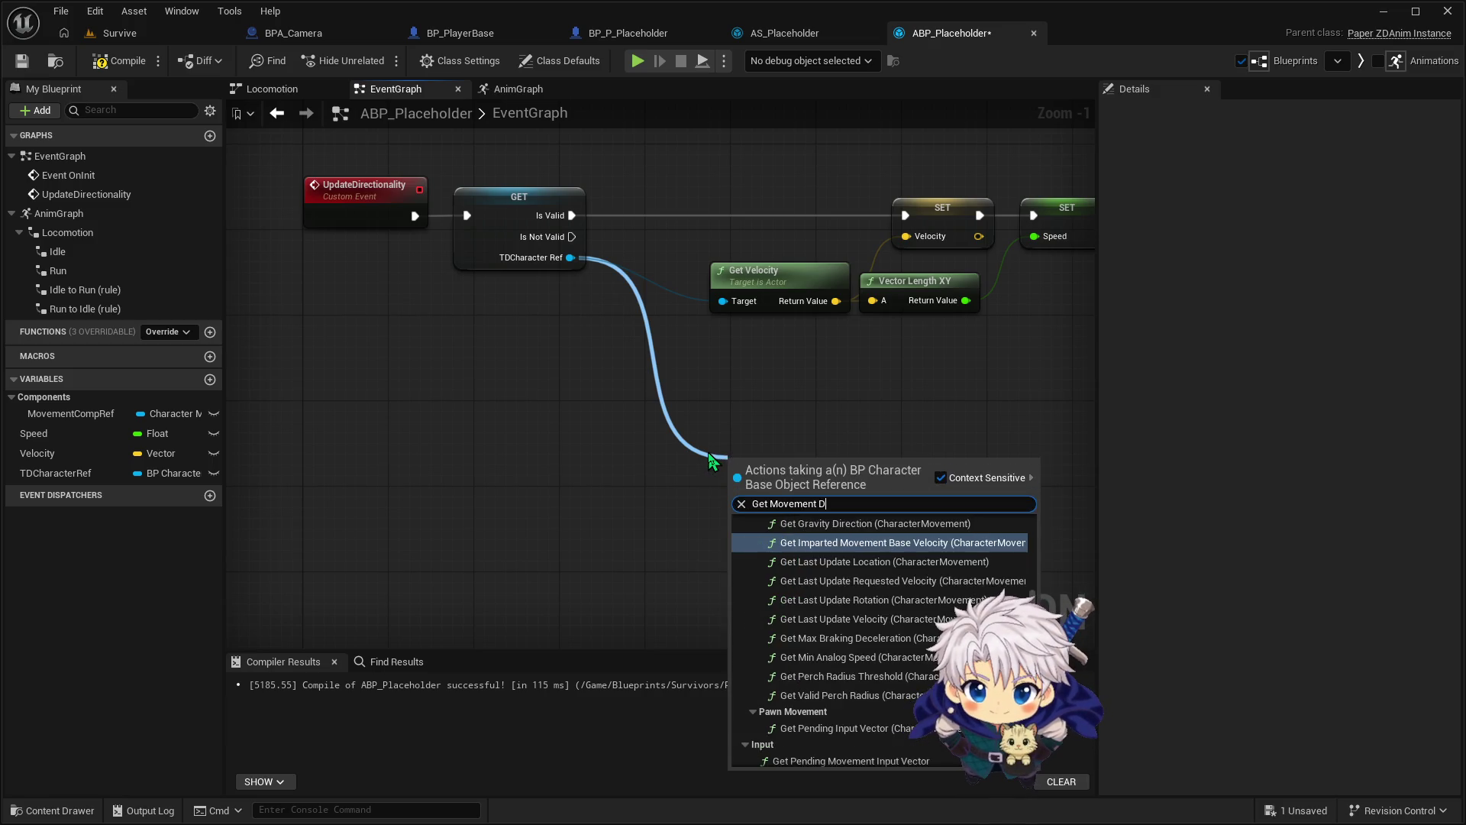
pyautogui.press('BackSpace')
pyautogui.press('BackSpace')
pyautogui.press('BackSpace')
pyautogui.write('F')
pyautogui.press('BackSpace')
pyautogui.write('Direc')
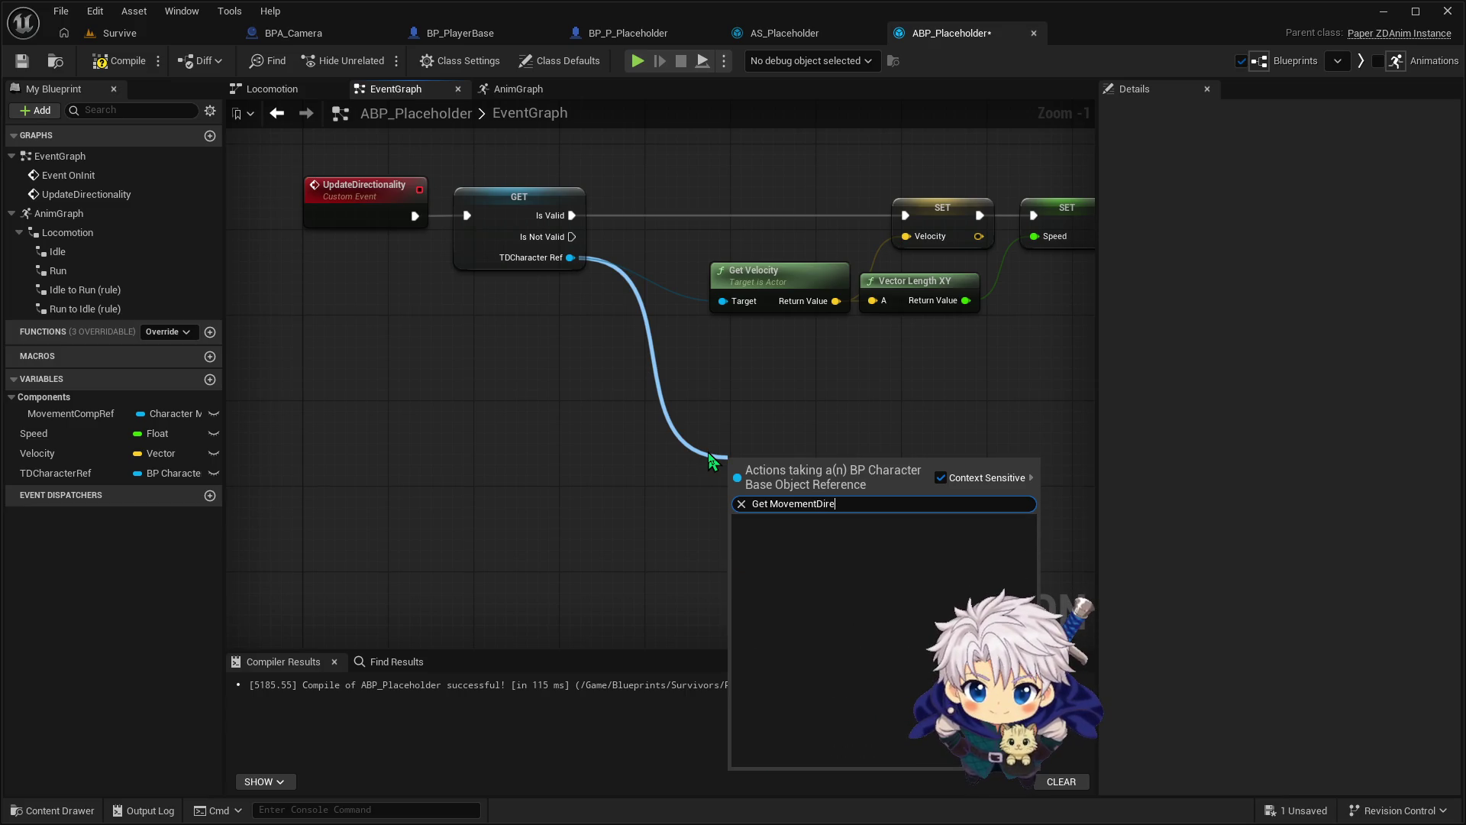
pyautogui.press('BackSpace')
pyautogui.press('BackSpace')
pyautogui.press('BackSpace')
pyautogui.click(441, 408)
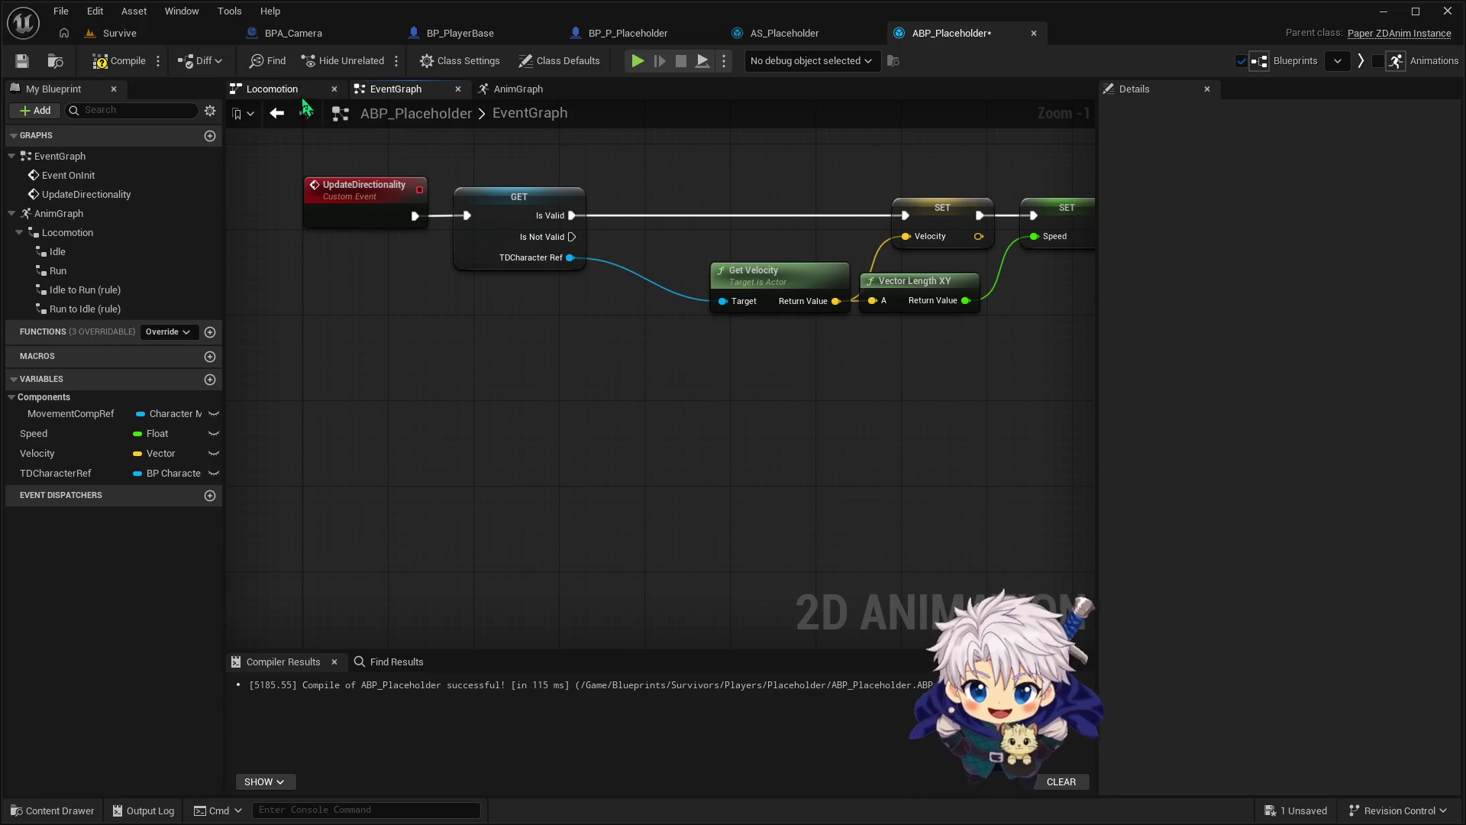
# Compile and save ABP_Placeholder, then show the MoveDirection variable's properties in BP_PlayerBase
pyautogui.click(107, 64)
pyautogui.click(478, 33)
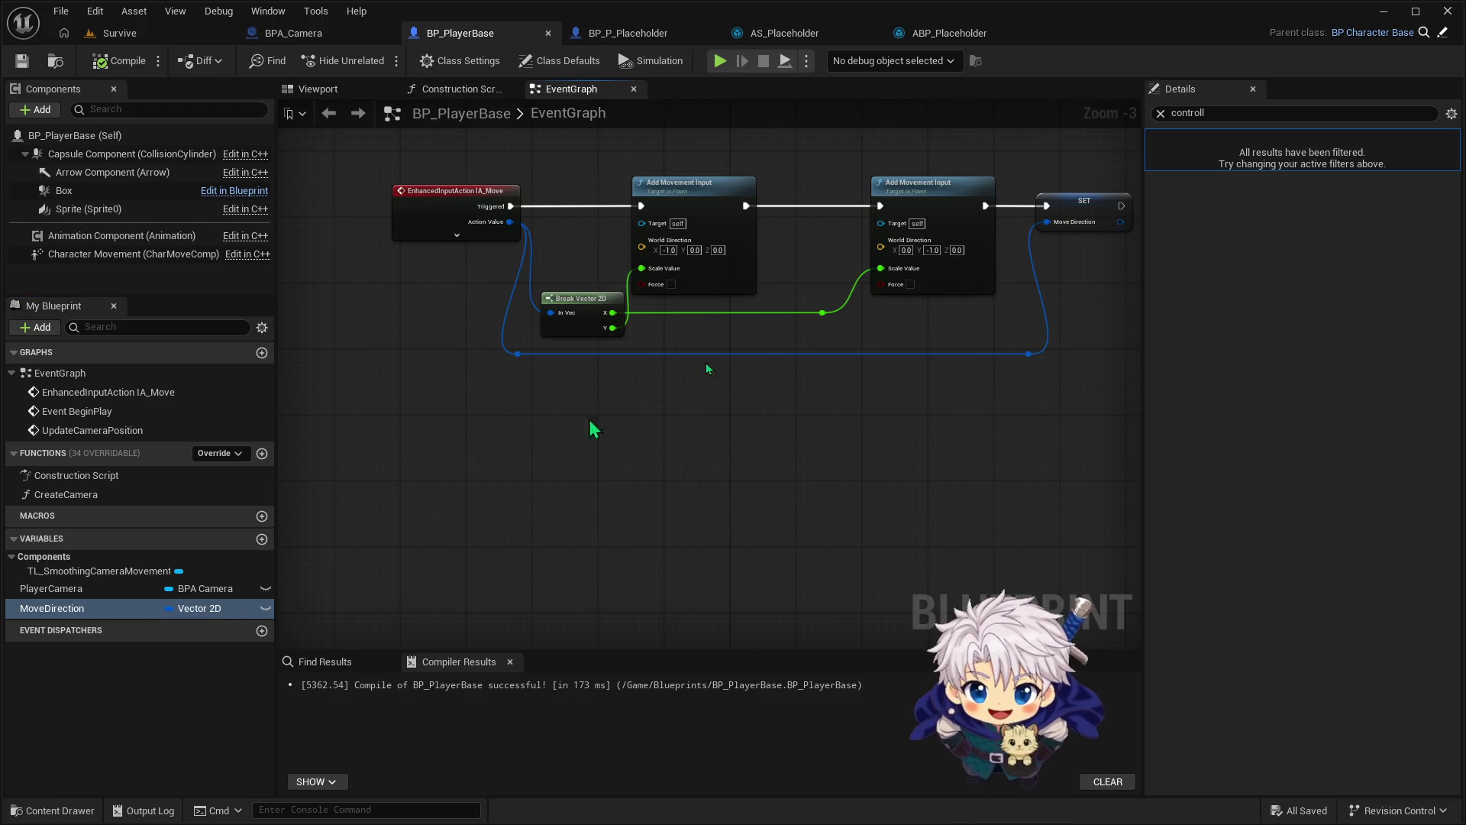
pyautogui.click(1160, 113)
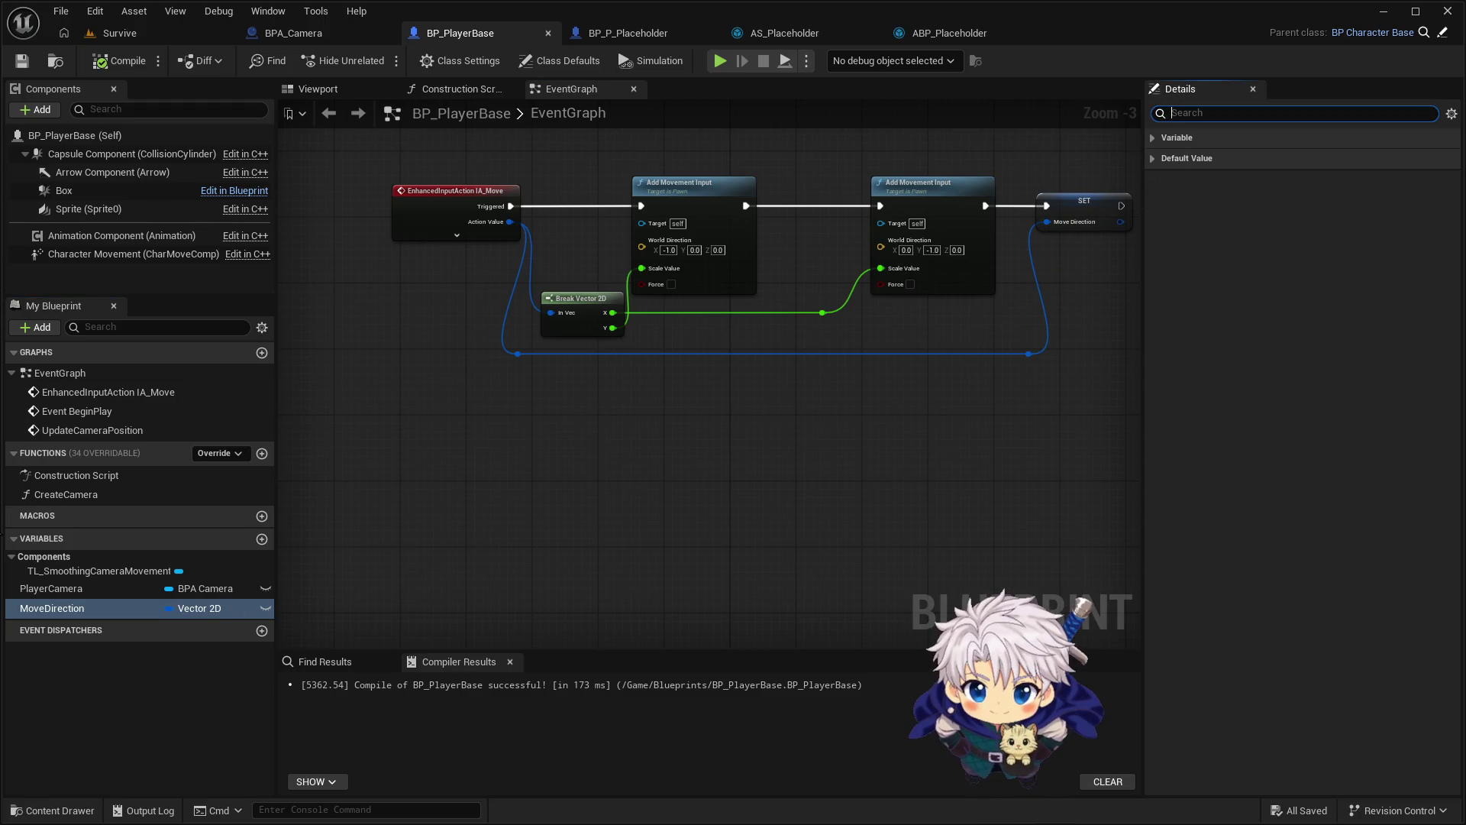
pyautogui.click(69, 608)
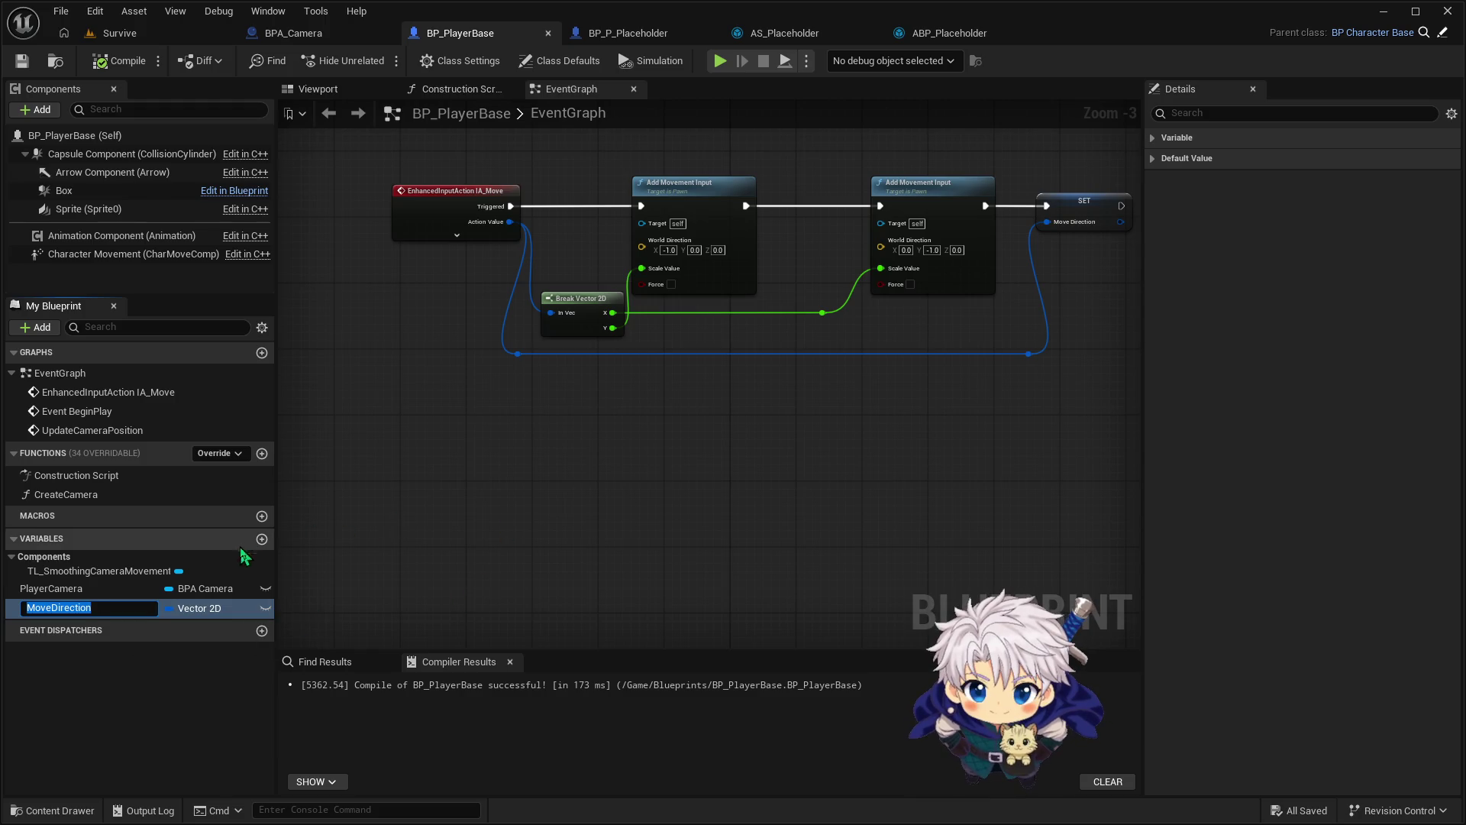
pyautogui.press('Return')
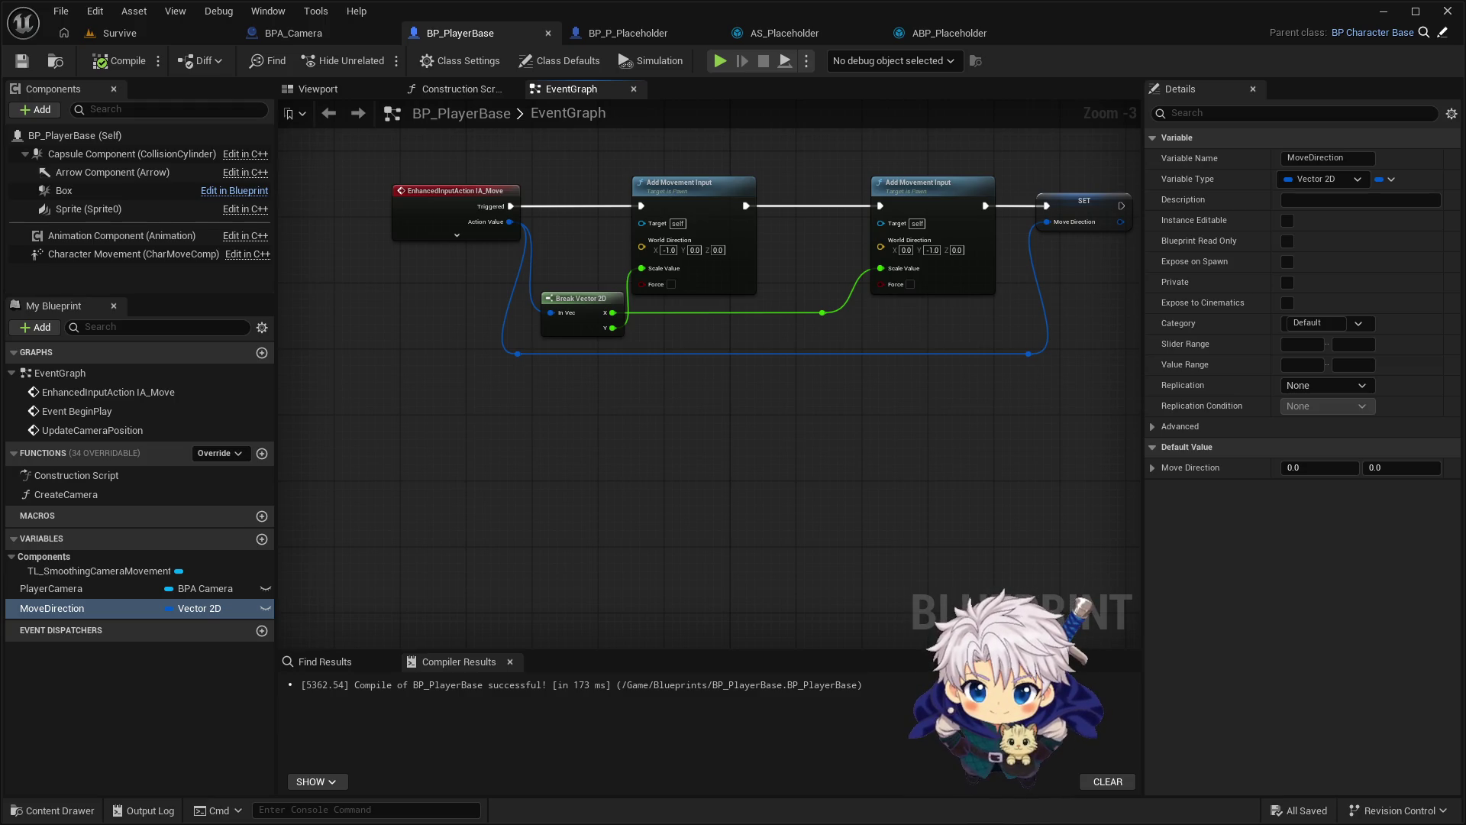
pyautogui.moveTo(890, 443); pyautogui.dragTo(849, 455)
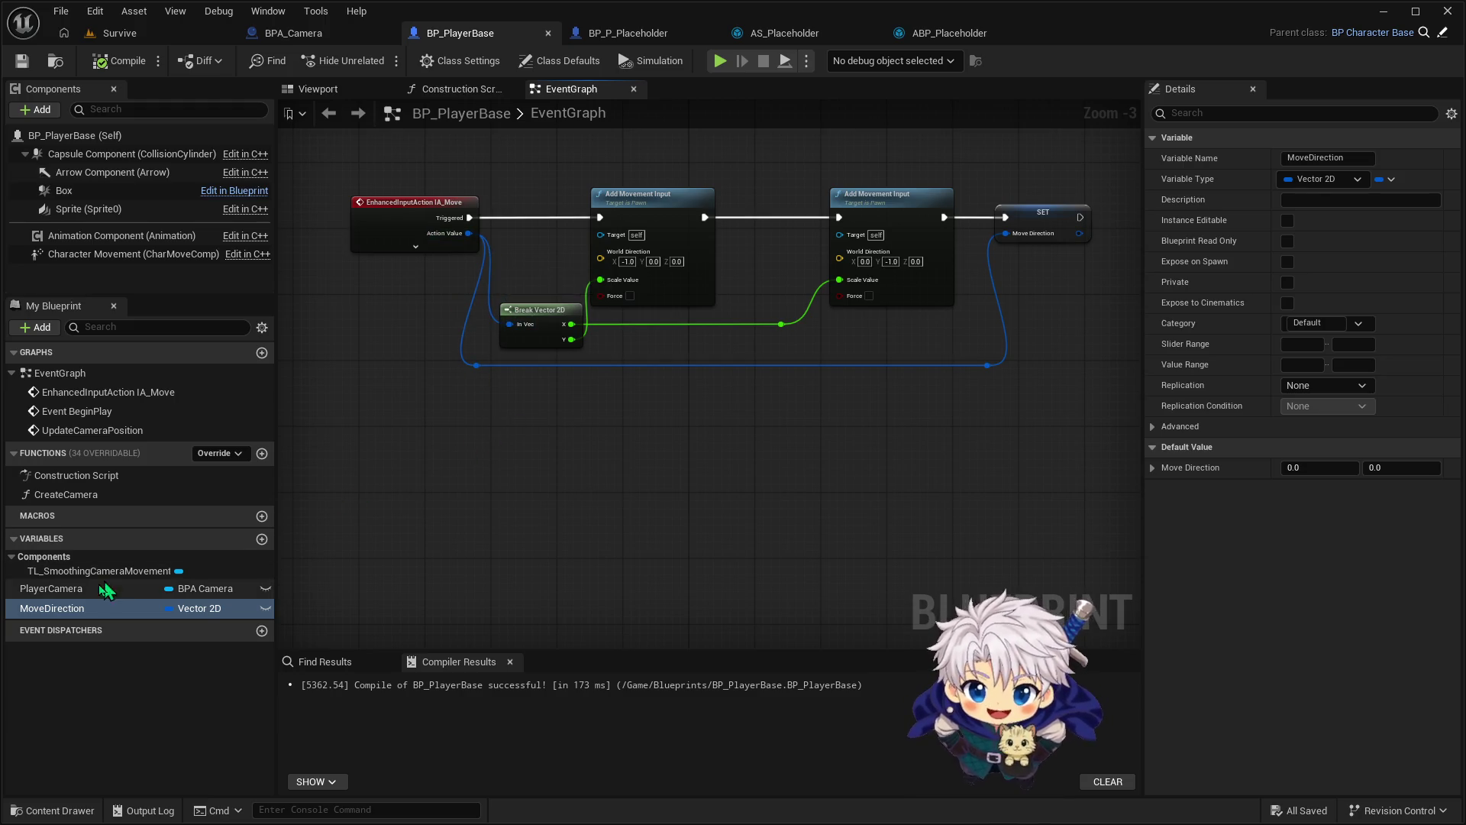
pyautogui.moveTo(766, 475); pyautogui.dragTo(749, 490)
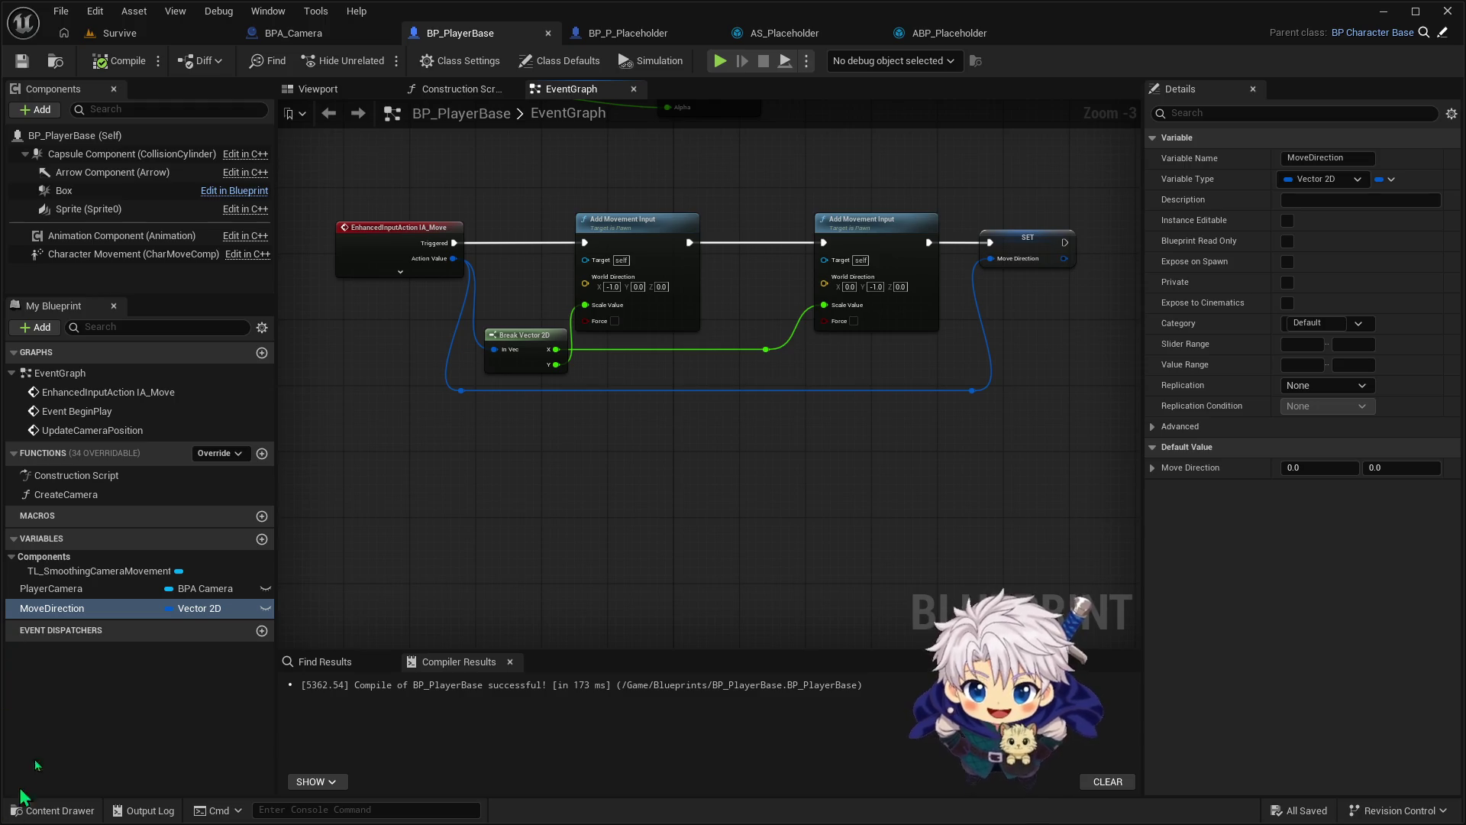
pyautogui.click(115, 610)
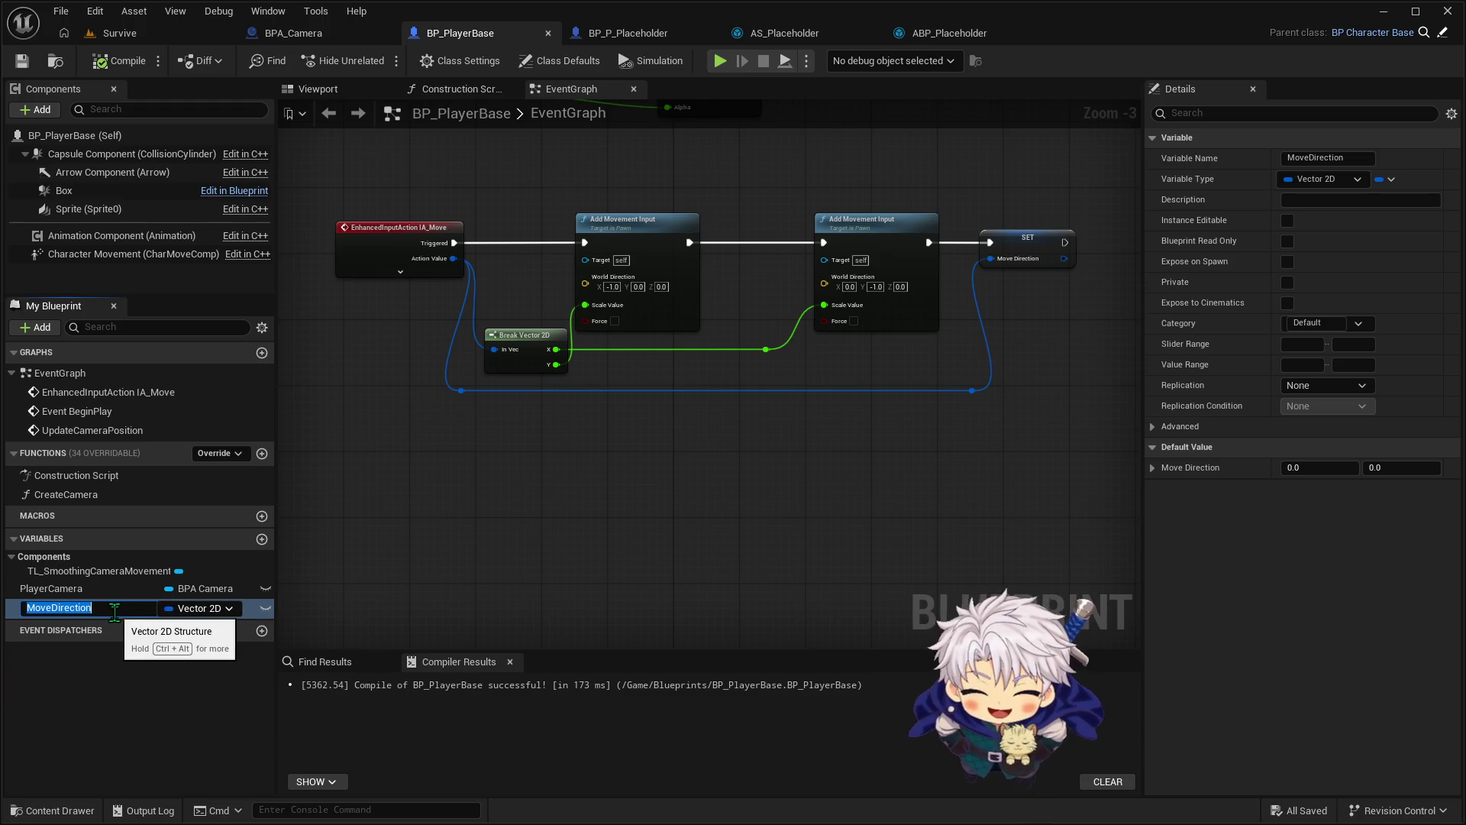
# Drag the MoveDirection variable over to the ABP_Placeholder editor
pyautogui.press('Return')
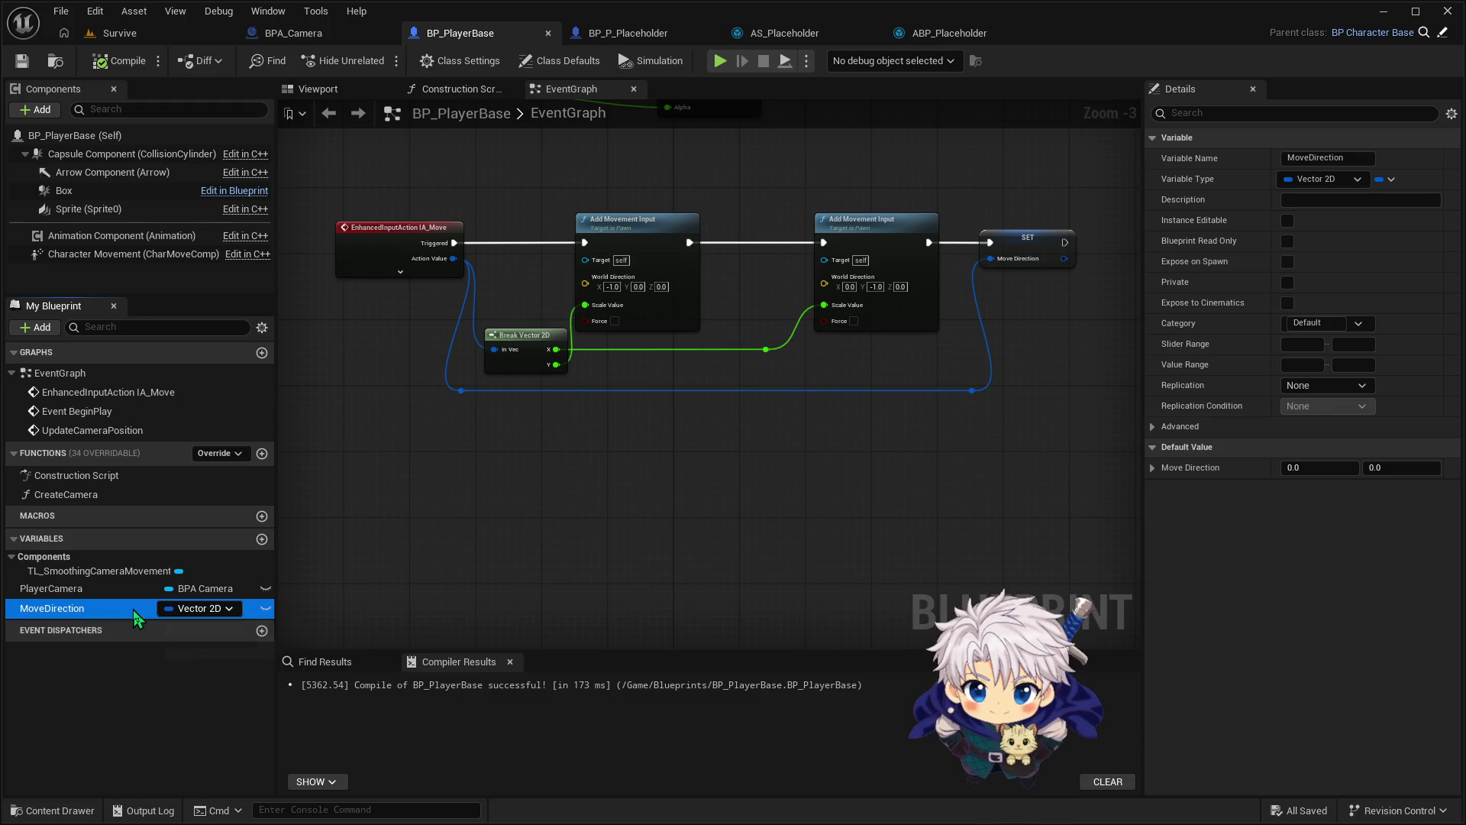
pyautogui.moveTo(133, 610)
pyautogui.mouseDown()
pyautogui.moveTo(760, 252)
pyautogui.moveTo(933, 23)
pyautogui.moveTo(938, 43)
pyautogui.moveTo(670, 403)
pyautogui.mouseUp()
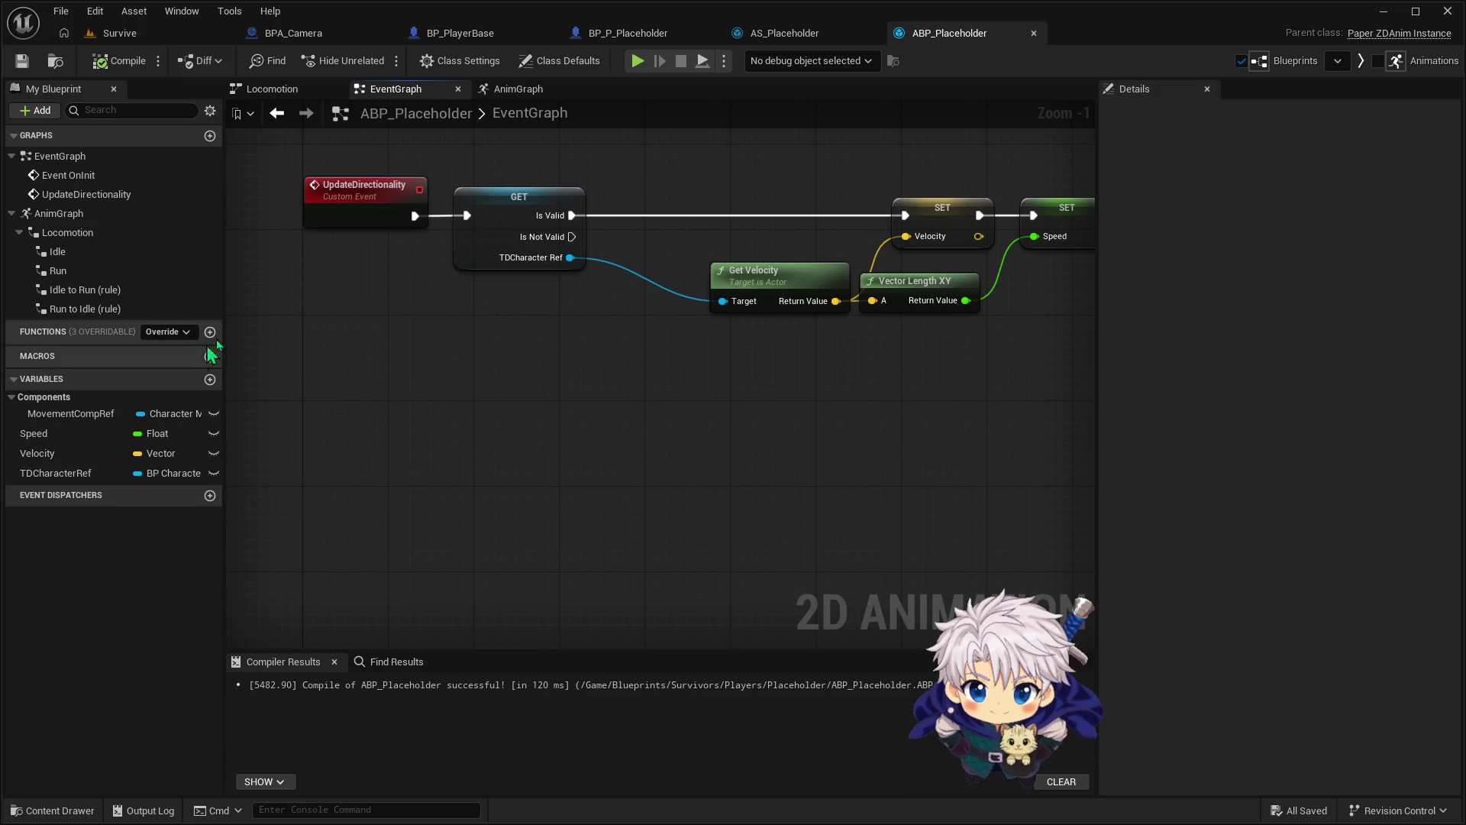
# Search TDCharacter Ref for 'get move direct', find no getter, and go back to BP_PlayerBase
pyautogui.moveTo(579, 266); pyautogui.dragTo(683, 452)
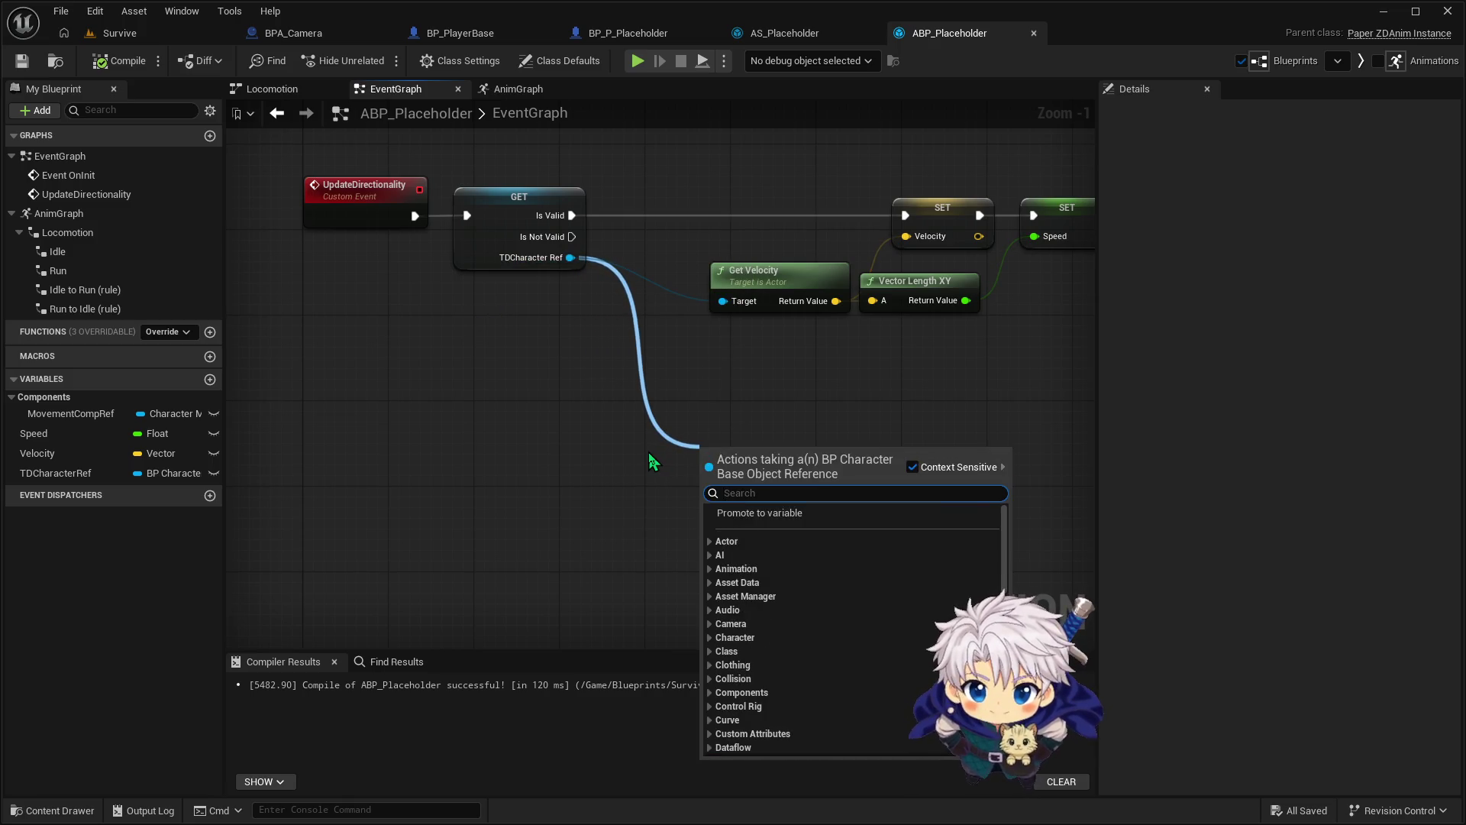
pyautogui.write('get move')
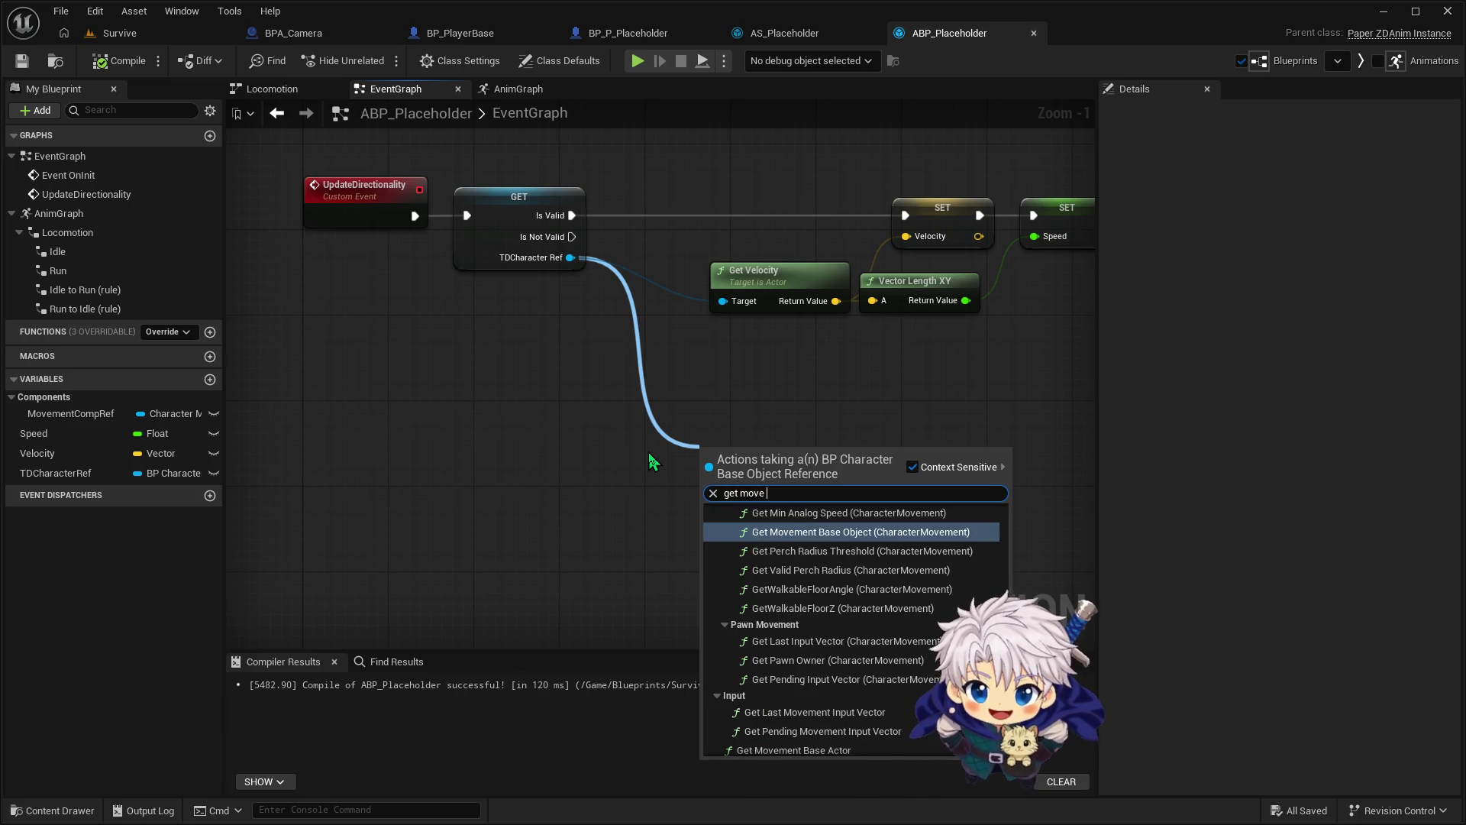
pyautogui.write(' dir')
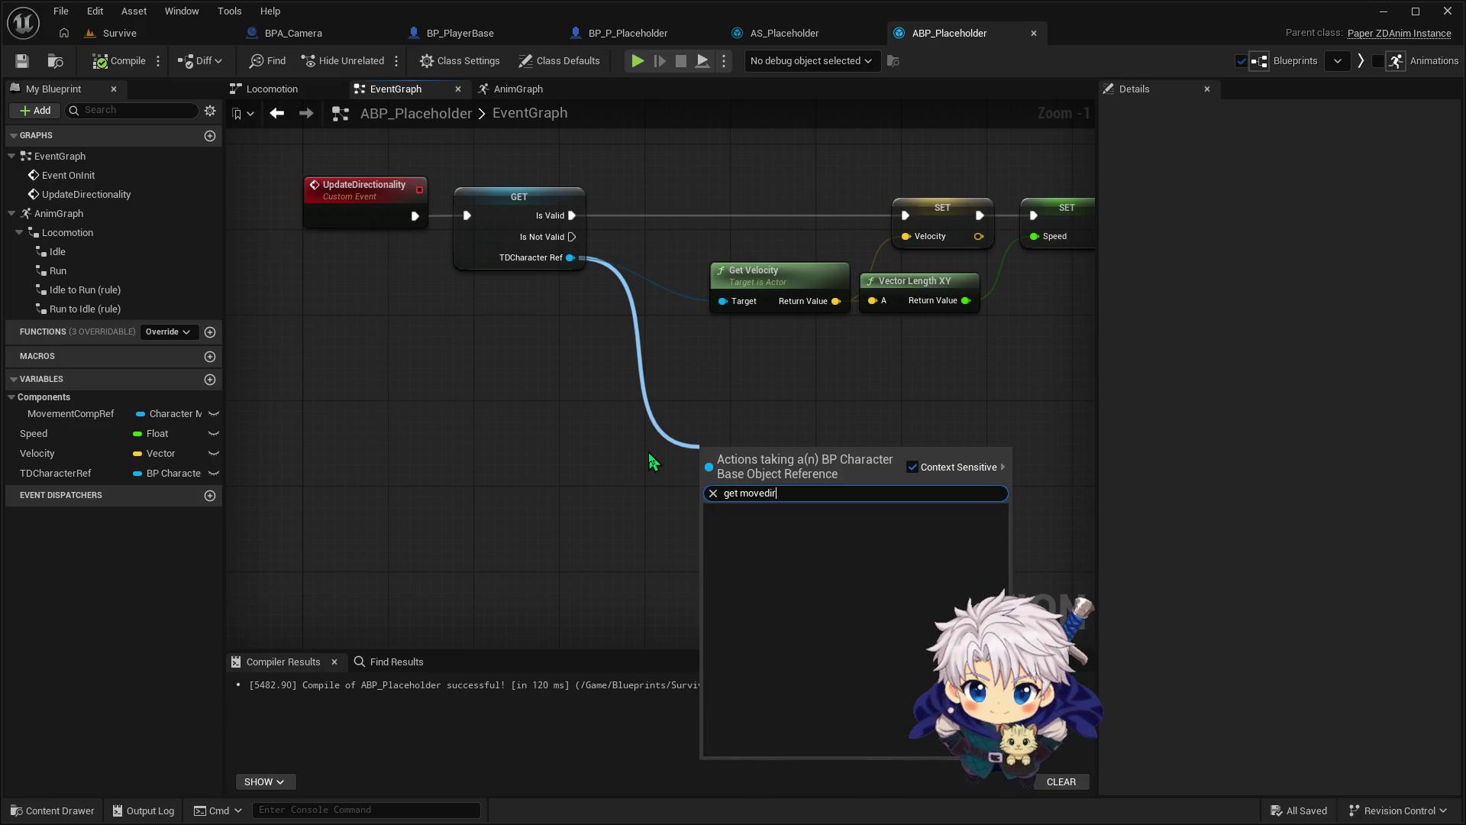
pyautogui.press('BackSpace')
pyautogui.press('BackSpace')
pyautogui.press('BackSpace')
pyautogui.write(' direct')
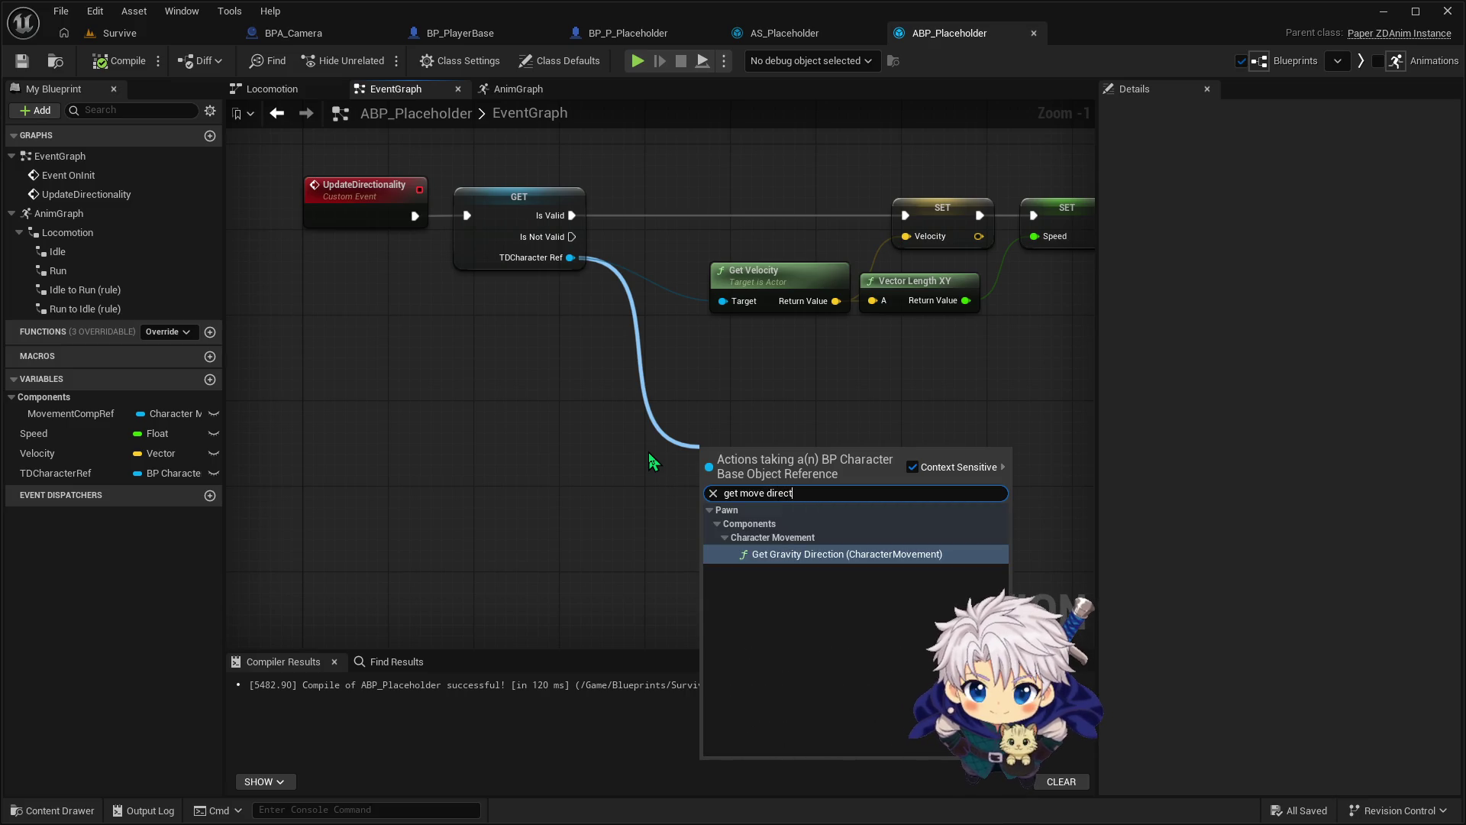
pyautogui.press('BackSpace')
pyautogui.press('BackSpace')
pyautogui.press('BackSpace')
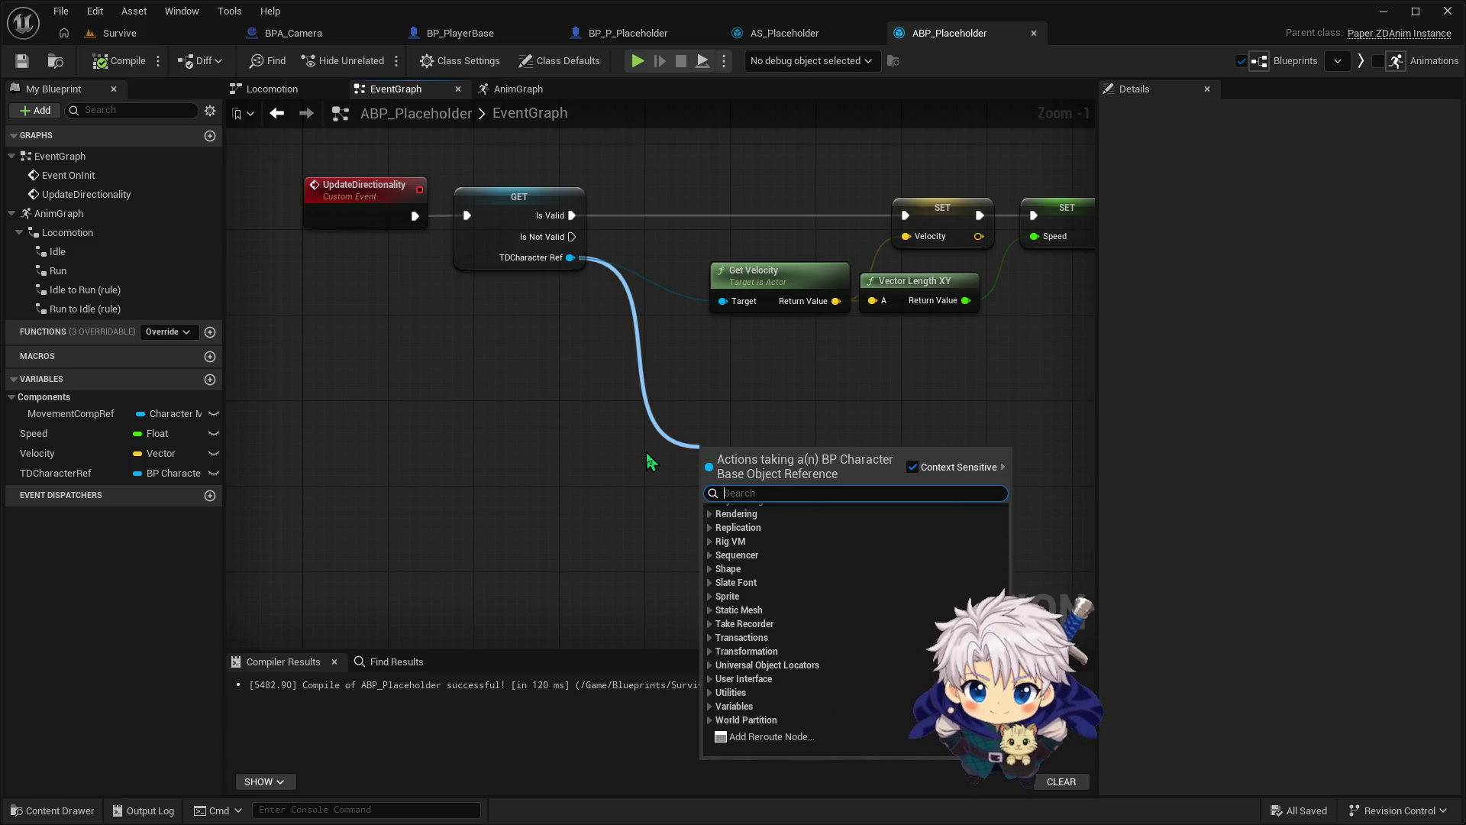
pyautogui.press('Escape')
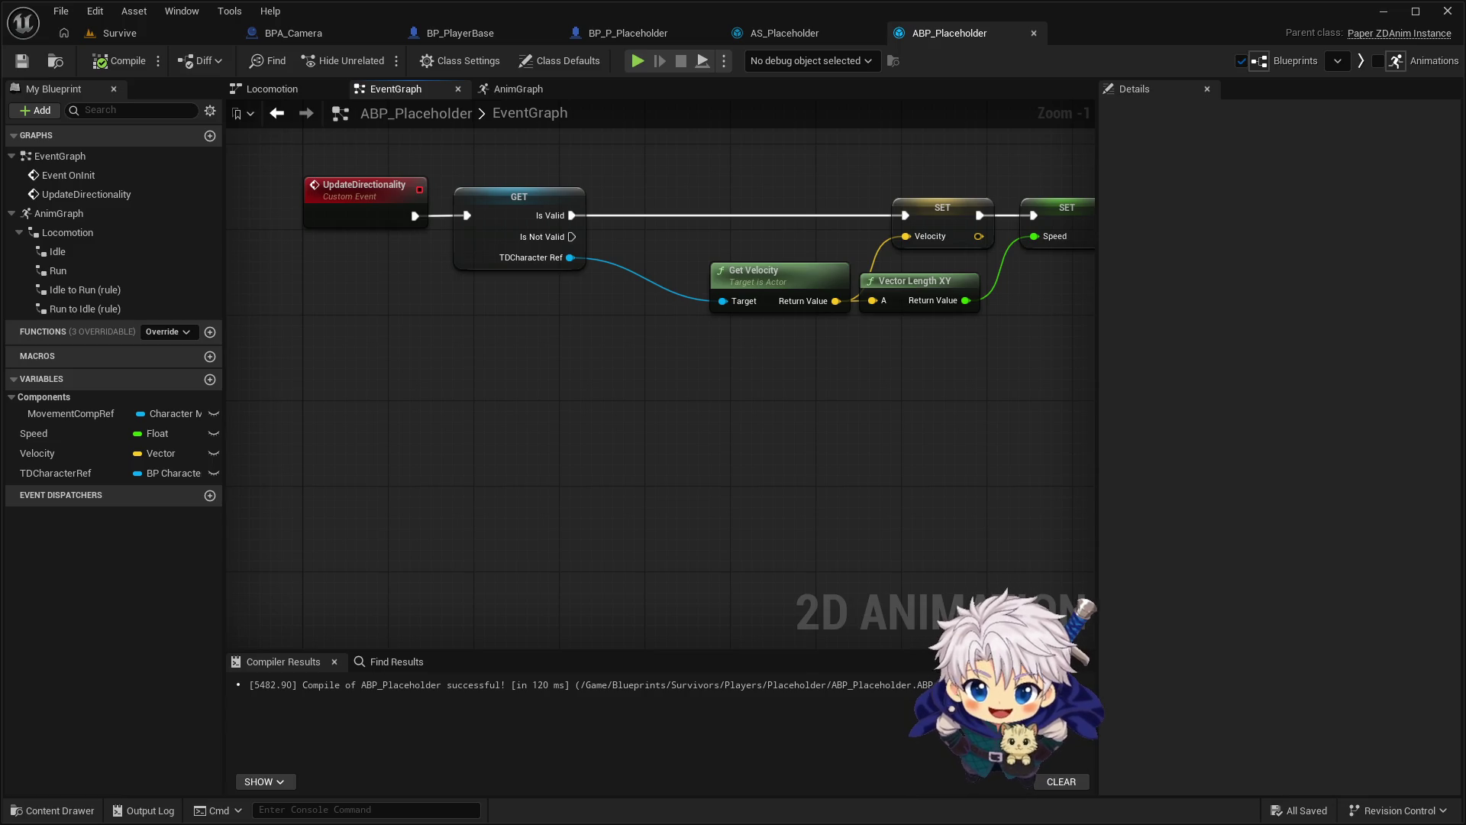
pyautogui.click(459, 33)
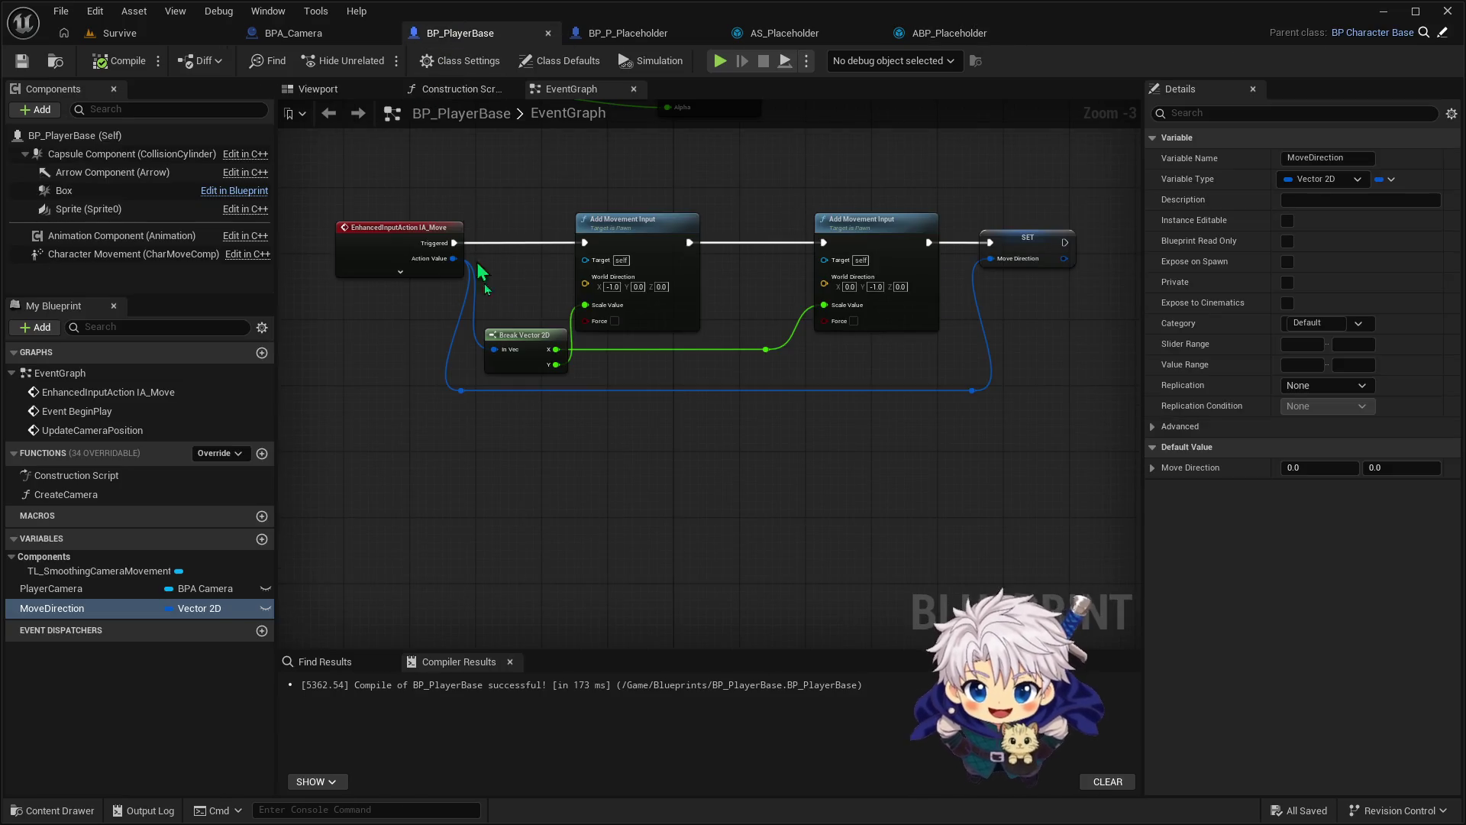
# Delete the SET MoveDirection node and the MoveDirection variable from BP_PlayerBase
pyautogui.click(136, 611)
pyautogui.click(136, 608)
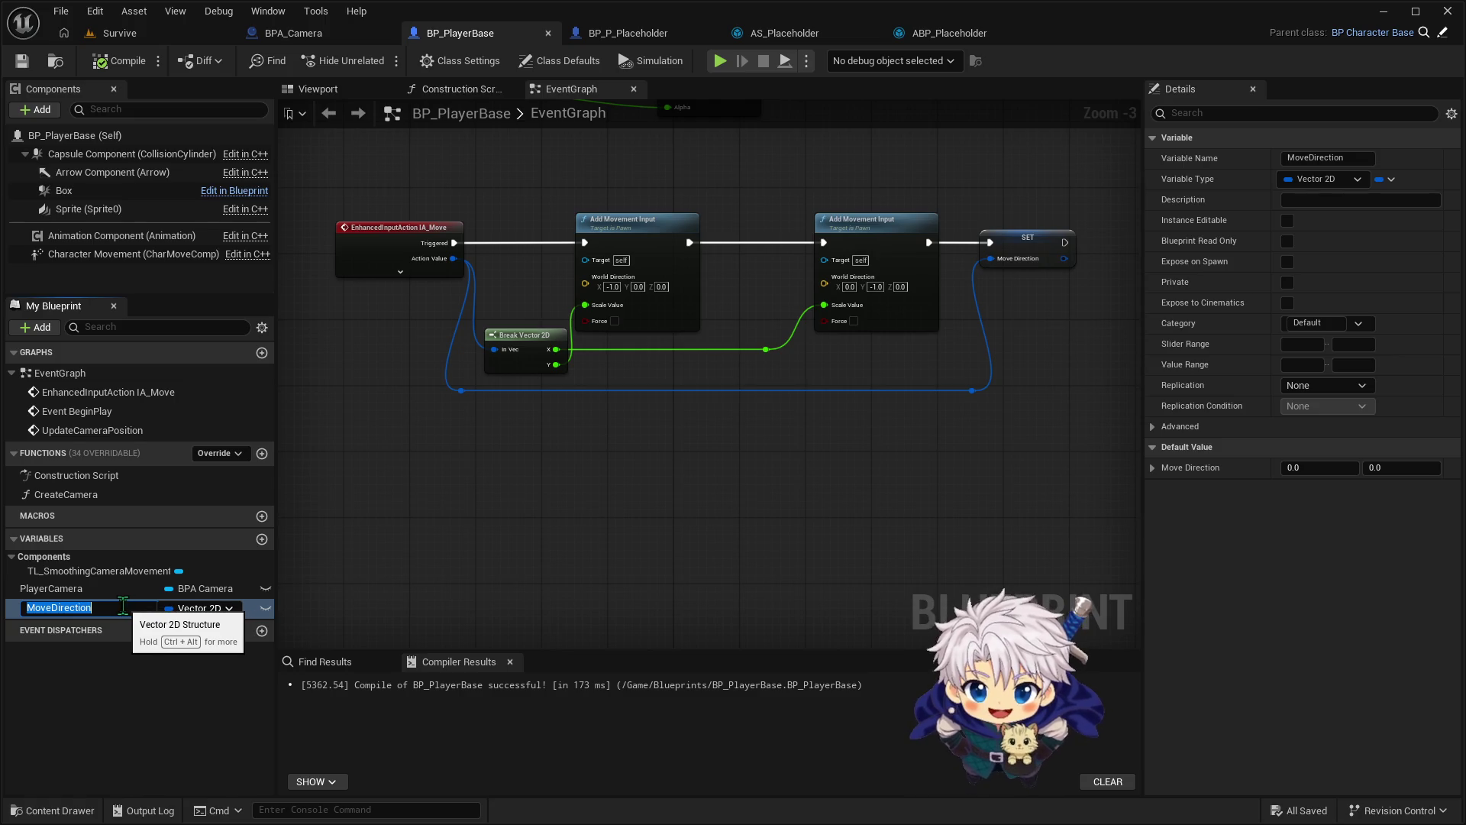
pyautogui.click(1043, 235)
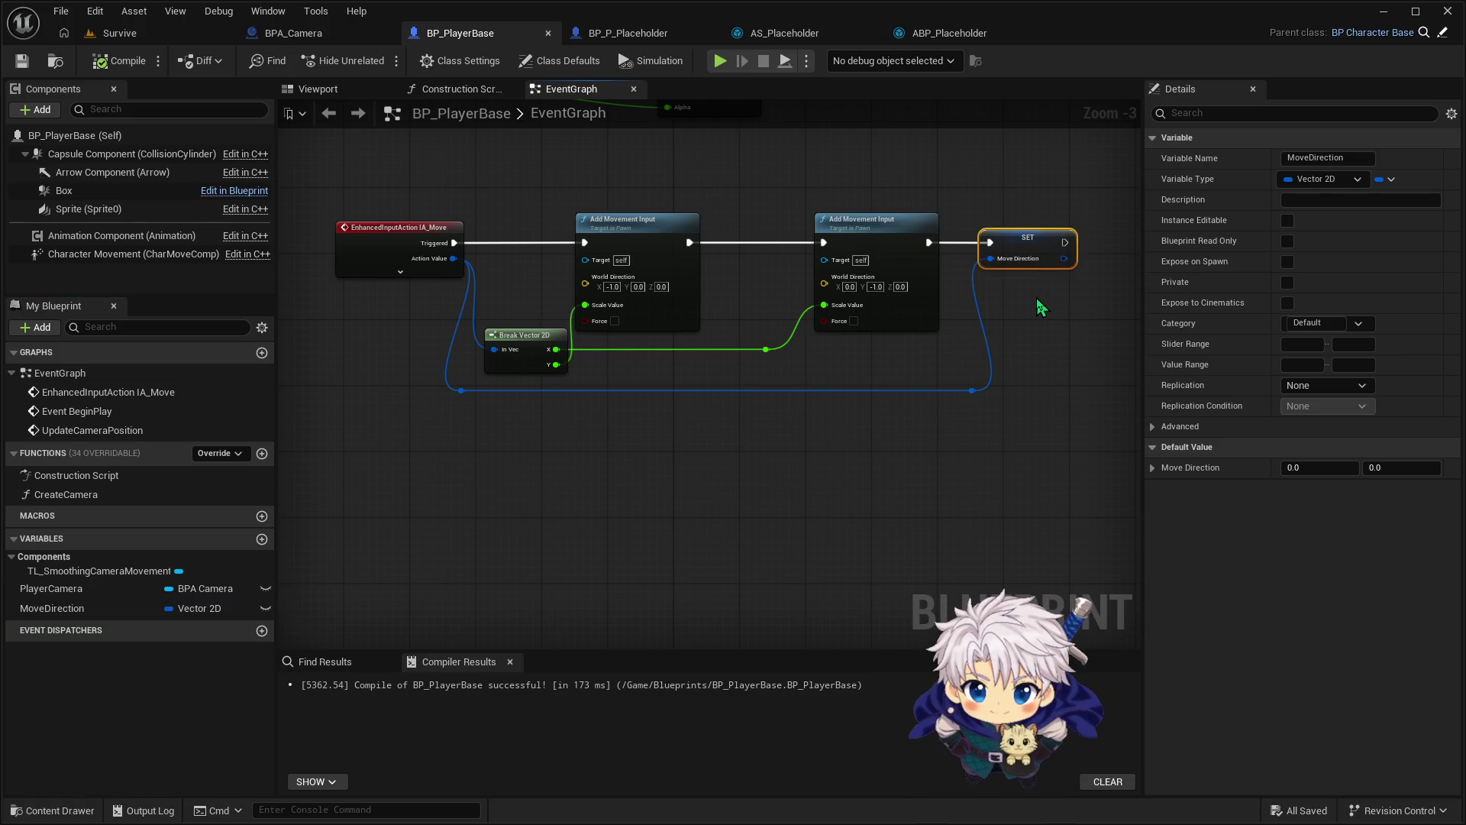
pyautogui.press('Delete')
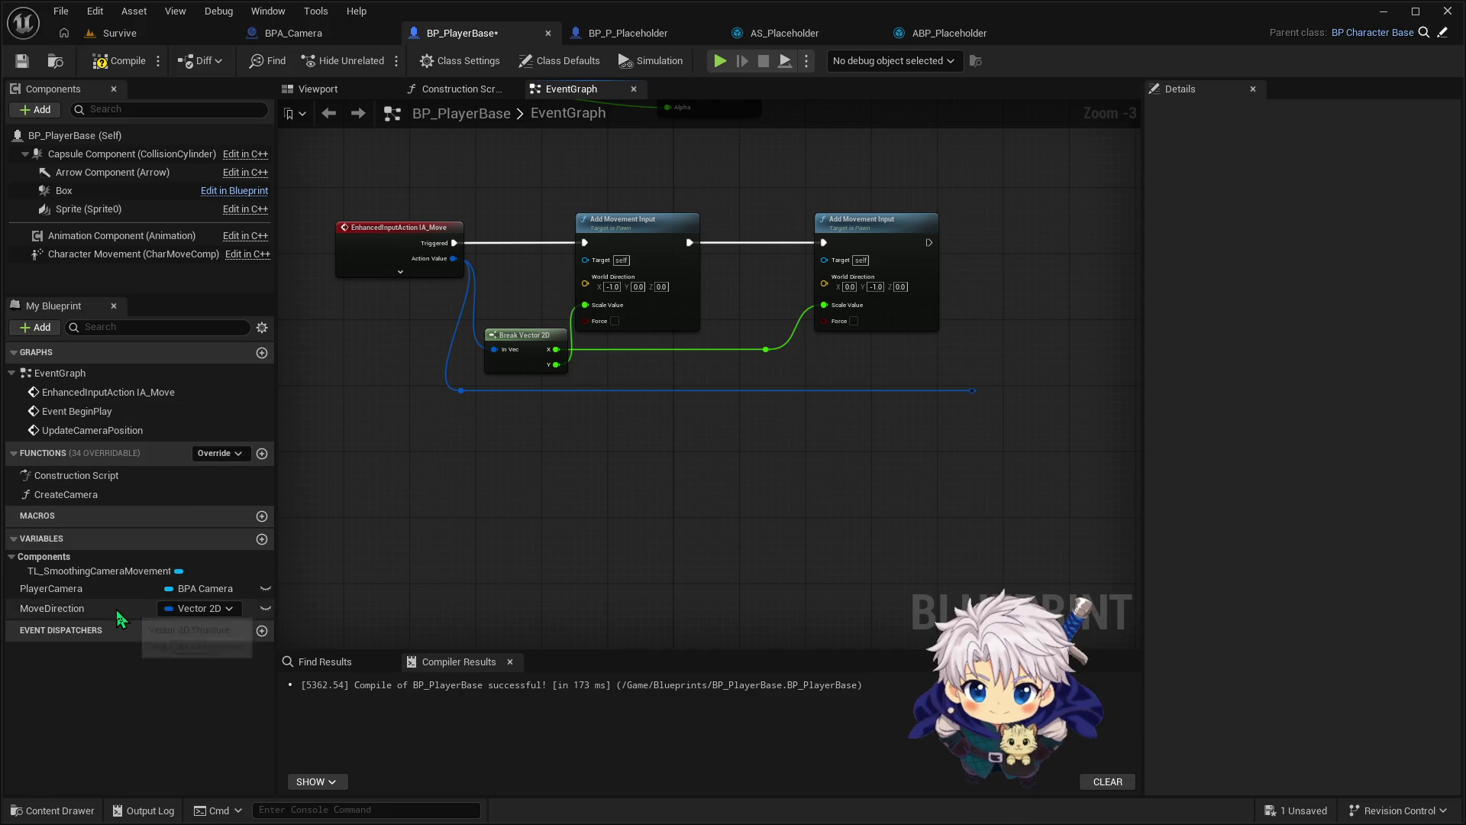
pyautogui.click(116, 610)
pyautogui.press('Delete')
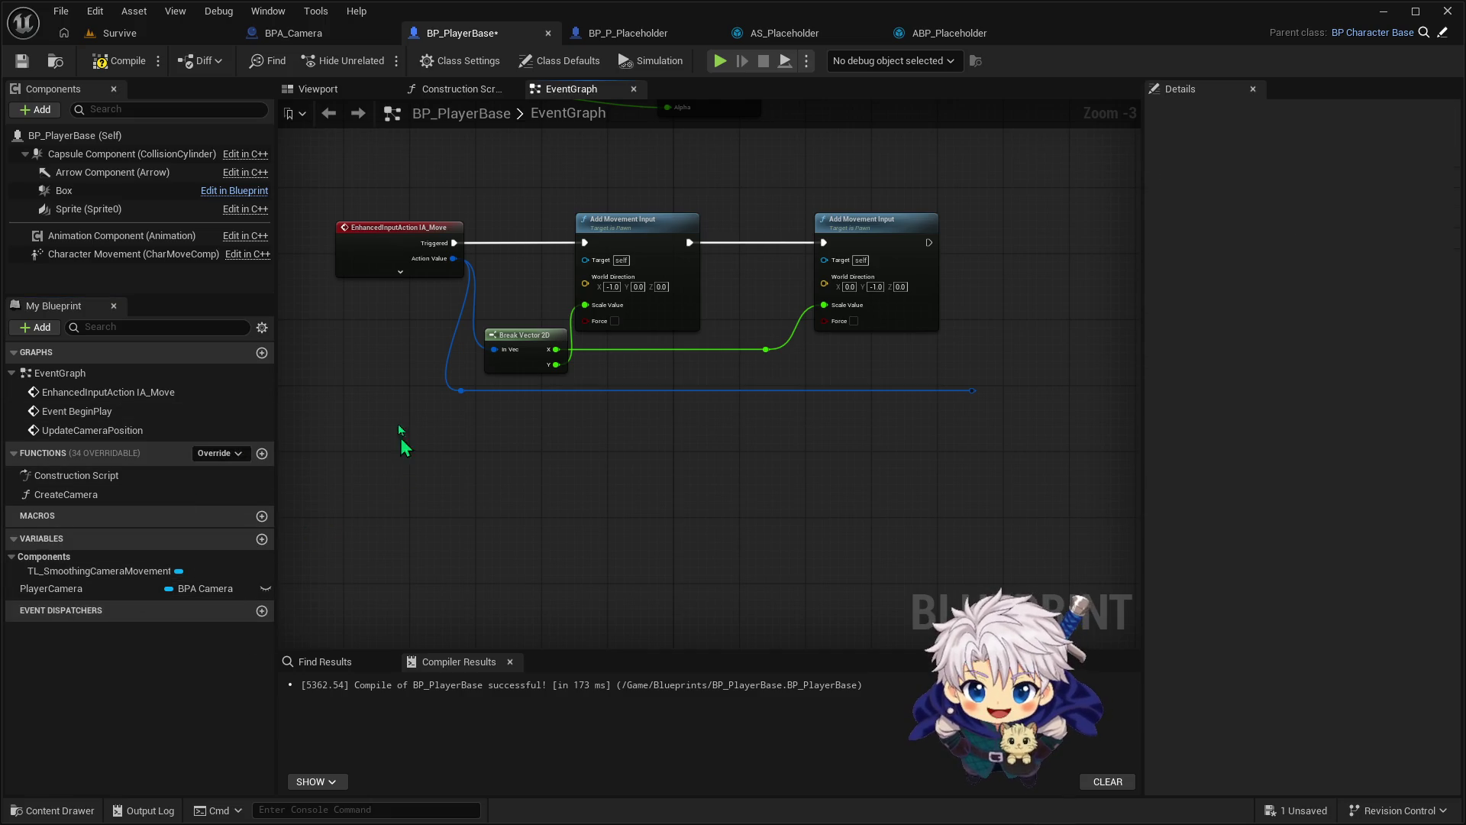
# Promote Action Value to a 'Move Directionality' variable, set after Add Movement Input
pyautogui.moveTo(454, 258); pyautogui.dragTo(460, 390)
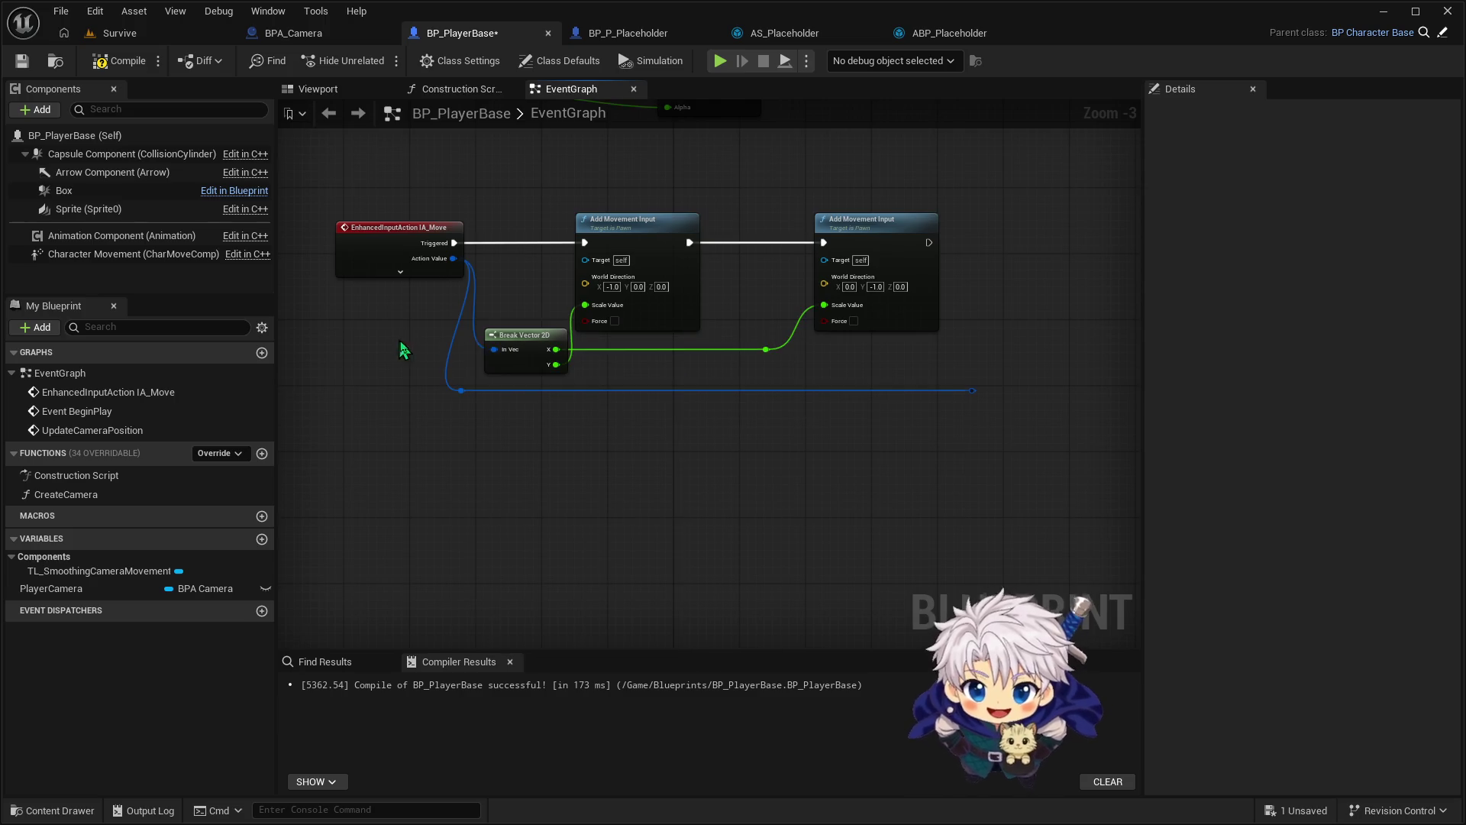
pyautogui.moveTo(973, 390); pyautogui.dragTo(995, 313)
pyautogui.click(1047, 400)
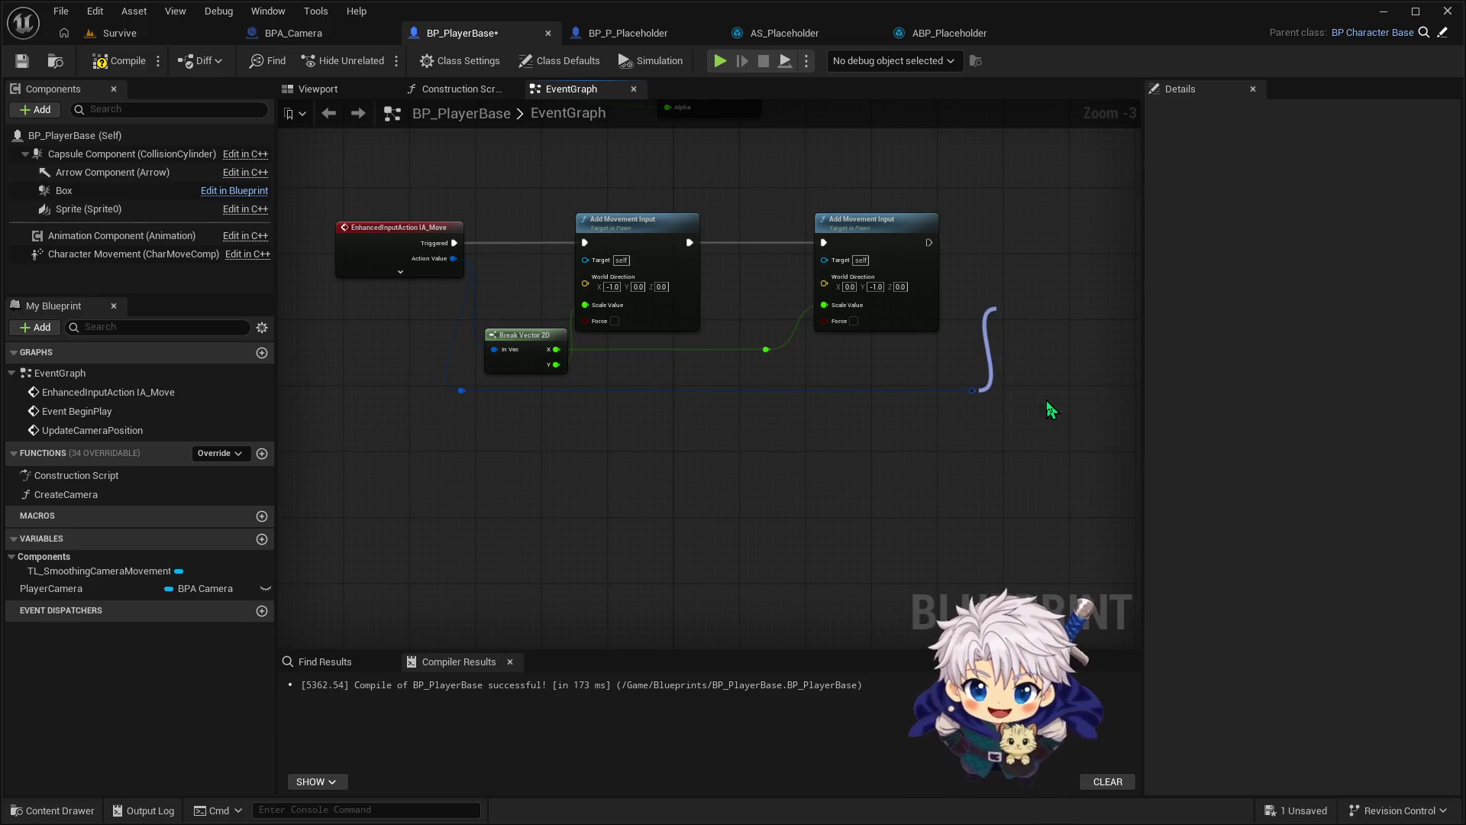
pyautogui.write('Move Dir')
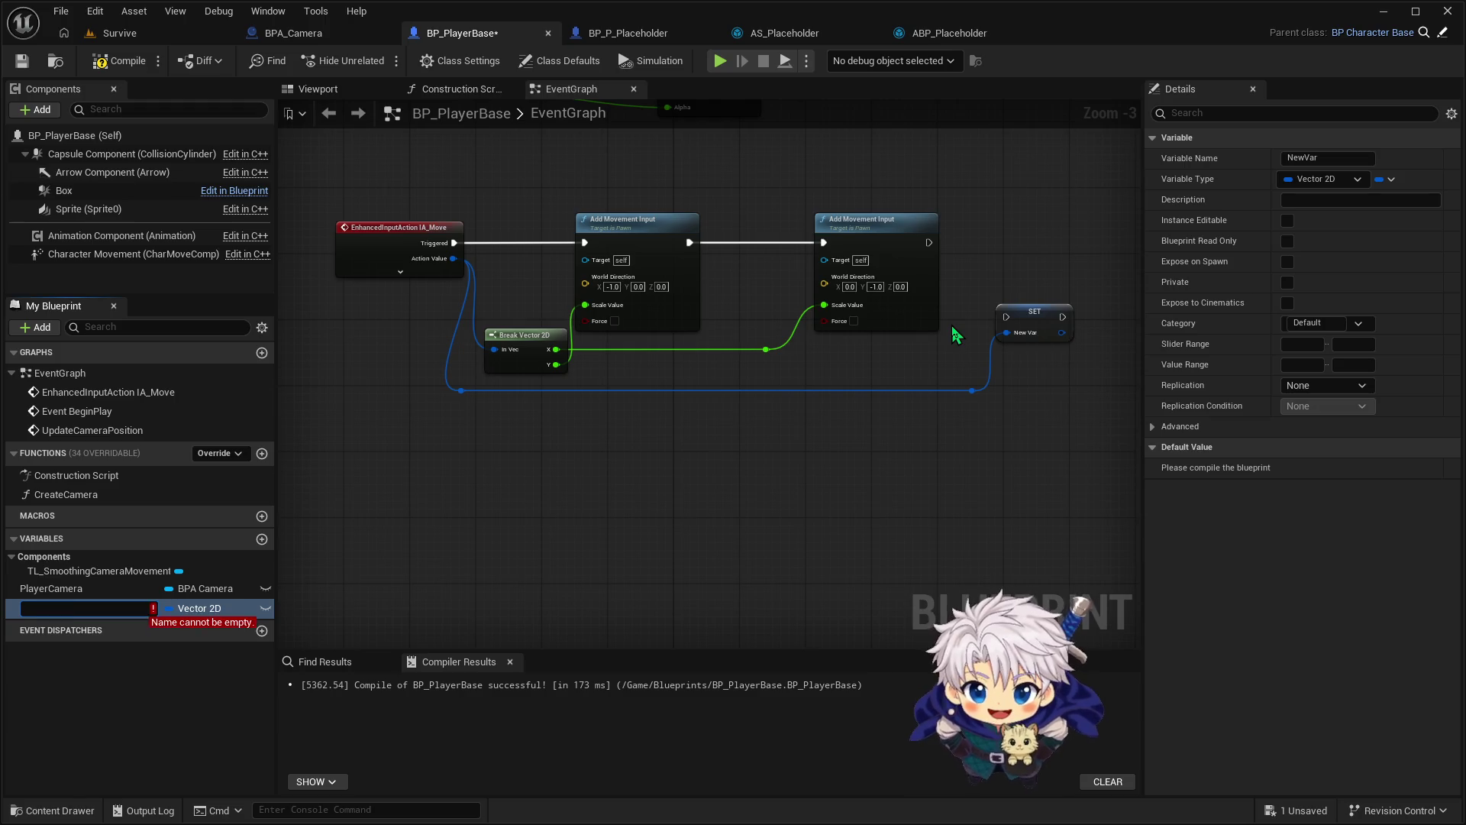
pyautogui.write('ectionality')
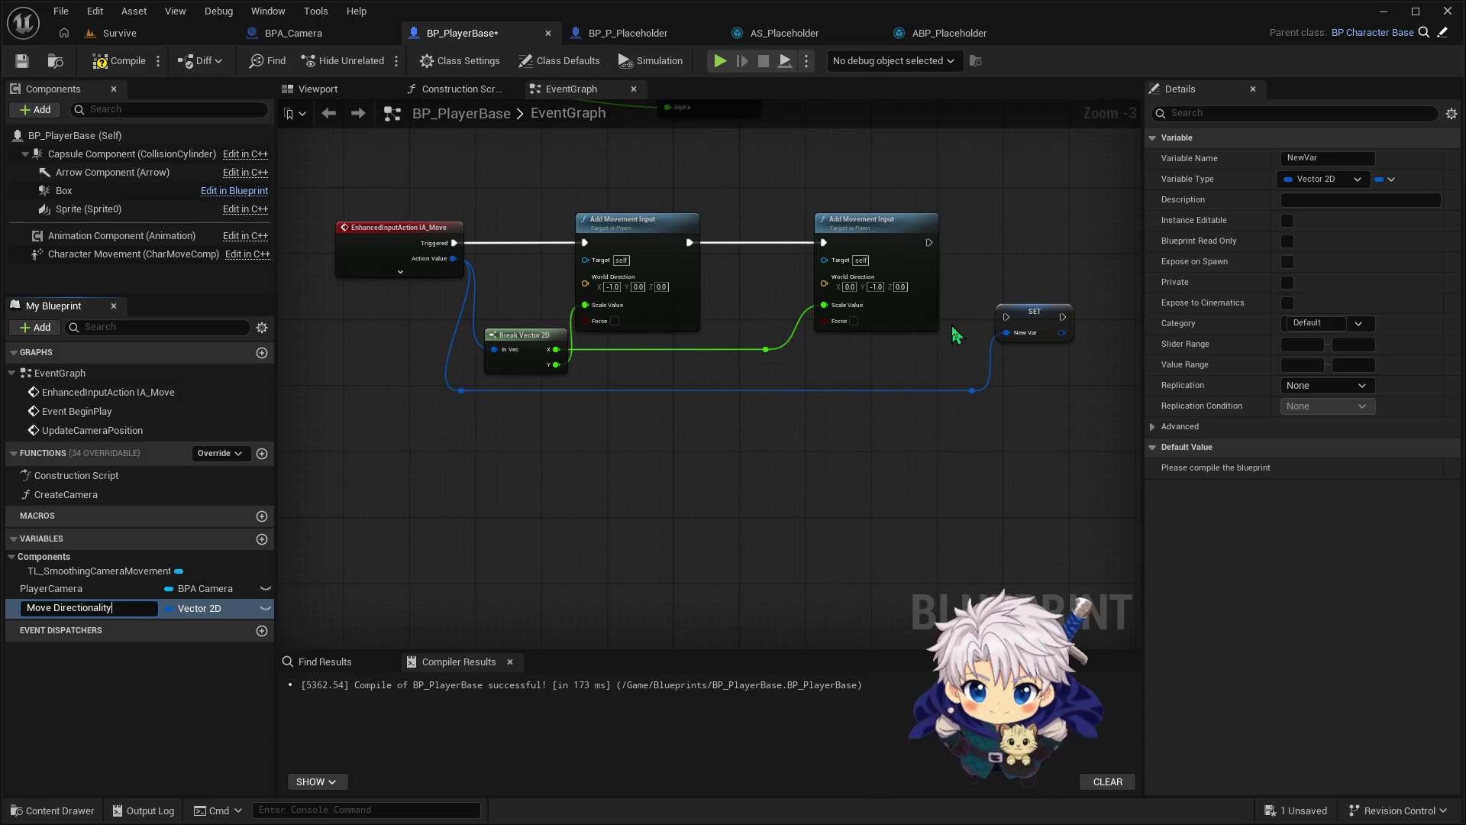
pyautogui.press('Return')
pyautogui.moveTo(1054, 323); pyautogui.dragTo(1016, 249)
pyautogui.moveTo(928, 242)
pyautogui.mouseDown()
pyautogui.moveTo(970, 263)
pyautogui.moveTo(1012, 259)
pyautogui.moveTo(948, 249)
pyautogui.moveTo(973, 242)
pyautogui.mouseUp()
pyautogui.click(947, 248)
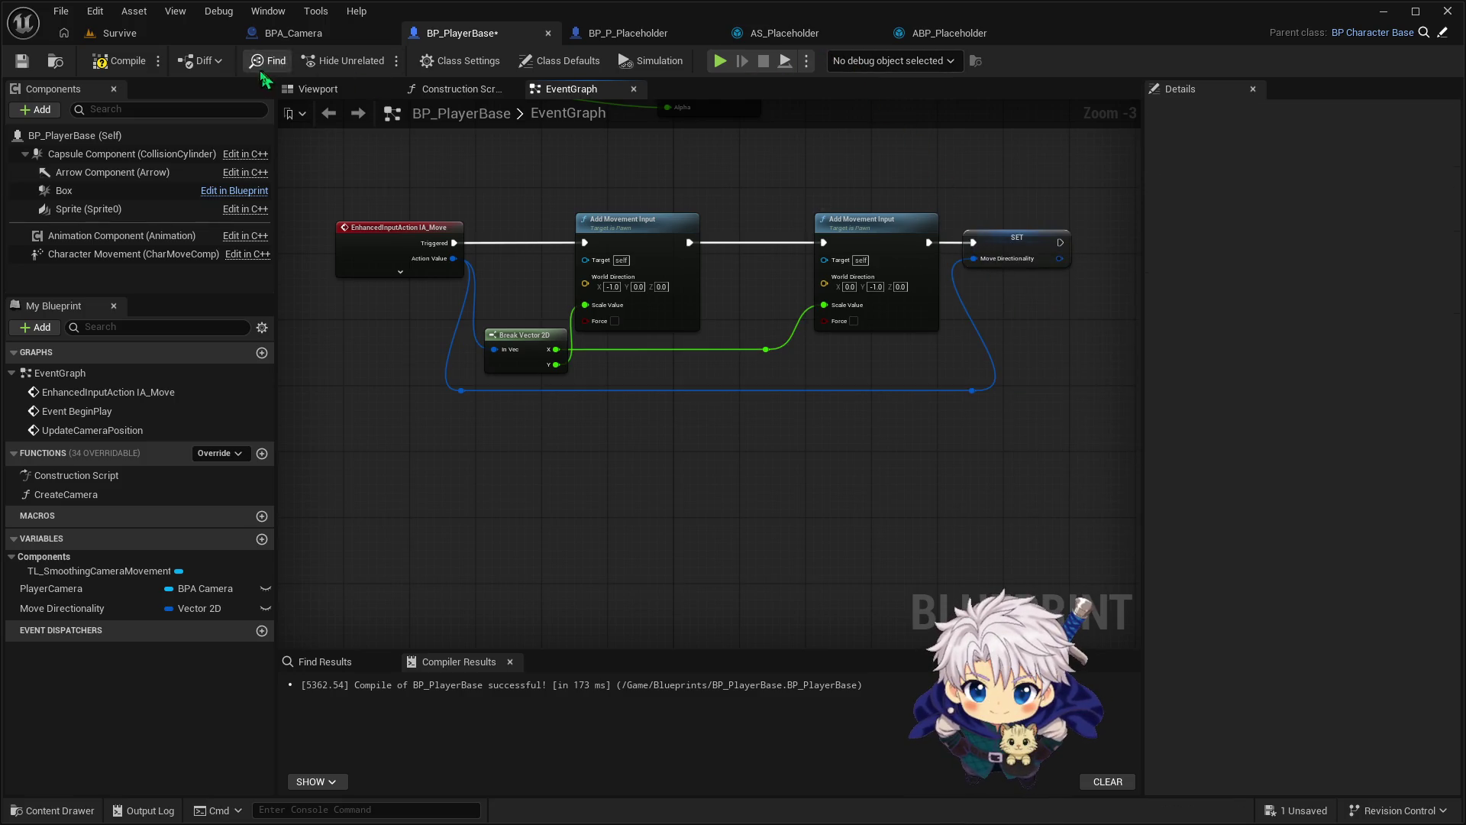
pyautogui.click(923, 36)
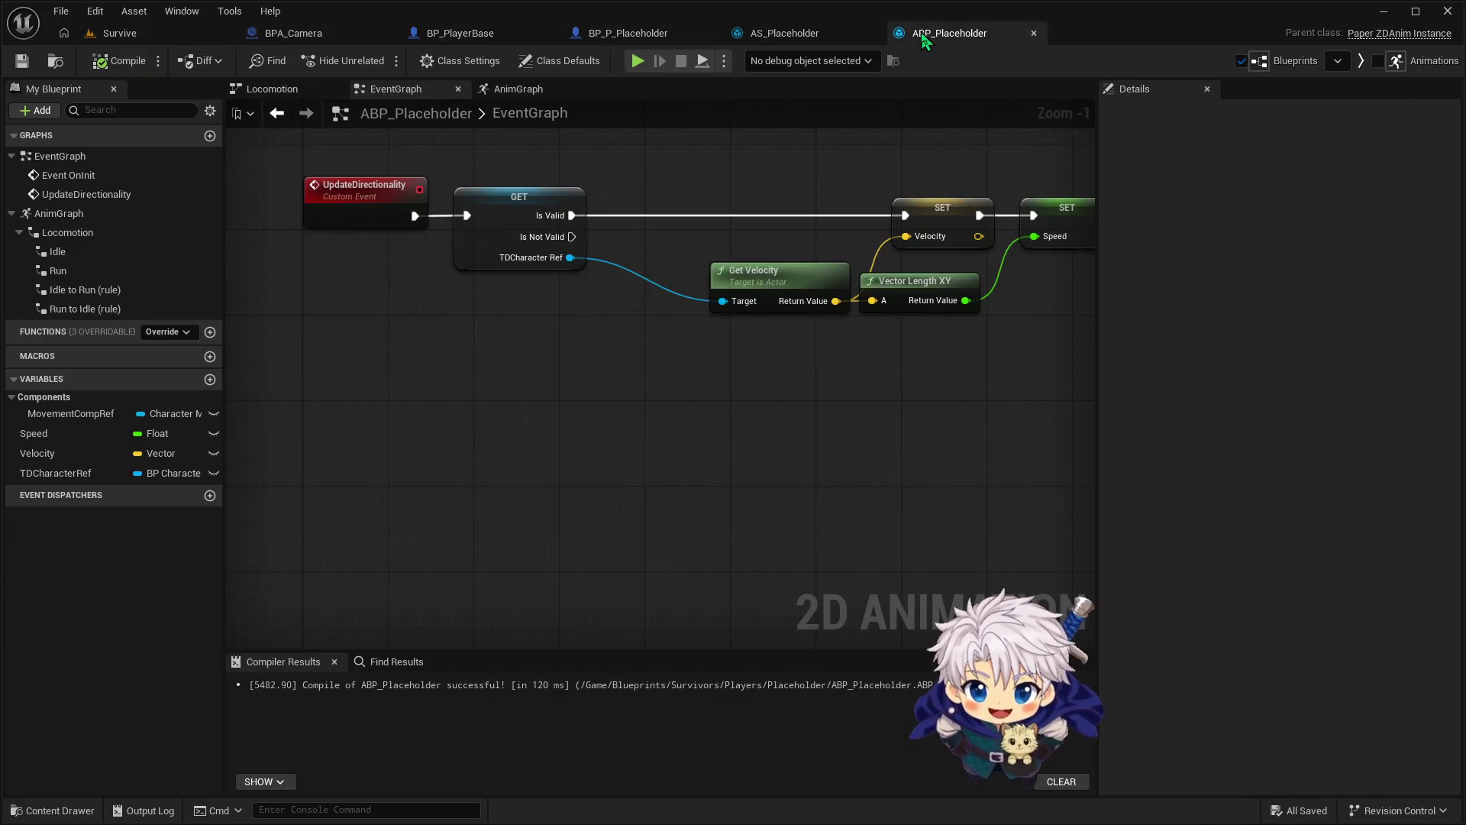
# Retry 'get movement dir' and 'move direc' searches from TDCharacter Ref, then return to BP_PlayerBase
pyautogui.moveTo(569, 257)
pyautogui.mouseDown()
pyautogui.moveTo(620, 333)
pyautogui.moveTo(603, 325)
pyautogui.mouseUp()
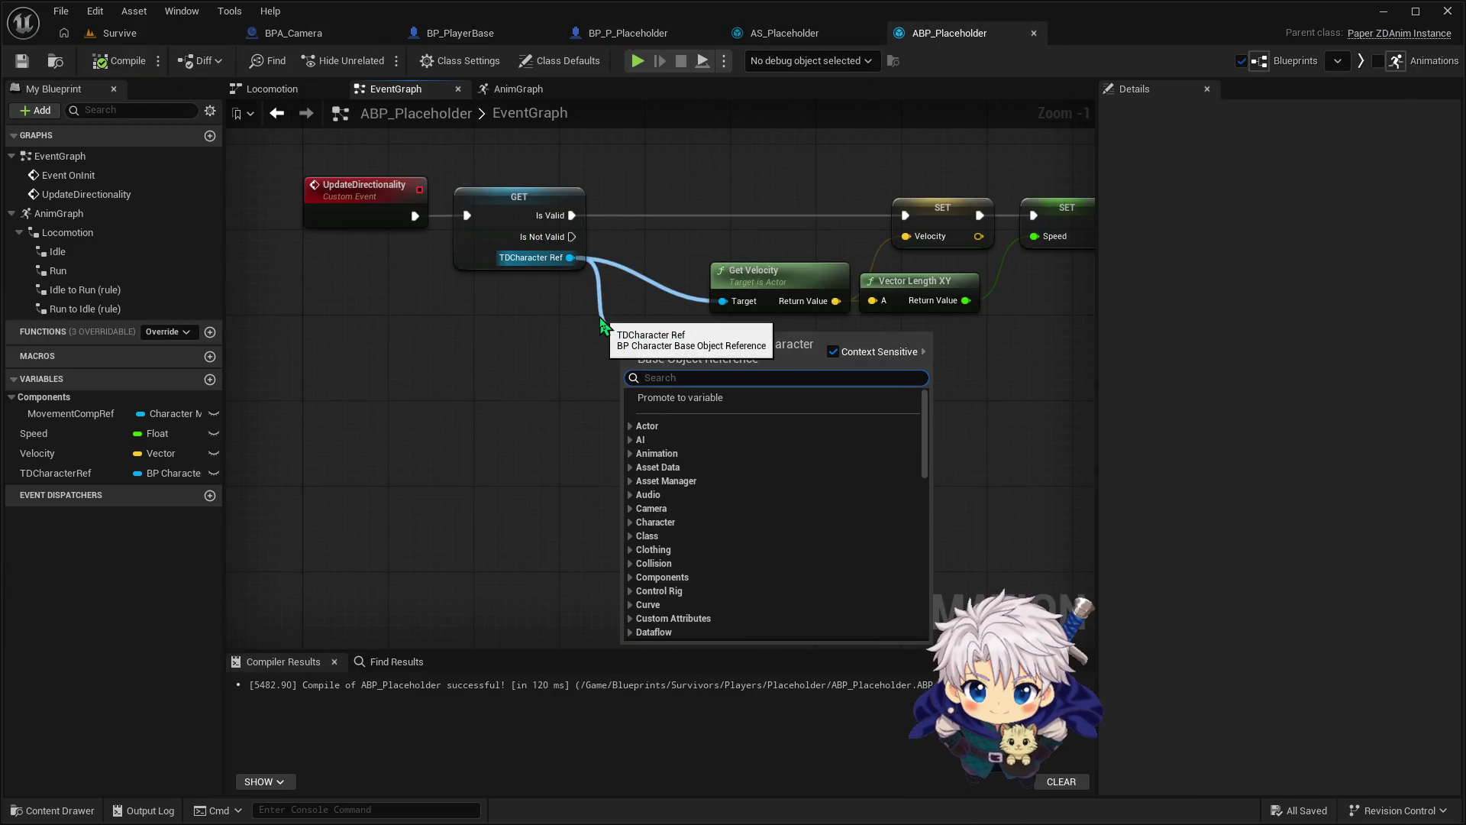
pyautogui.write('get moveme')
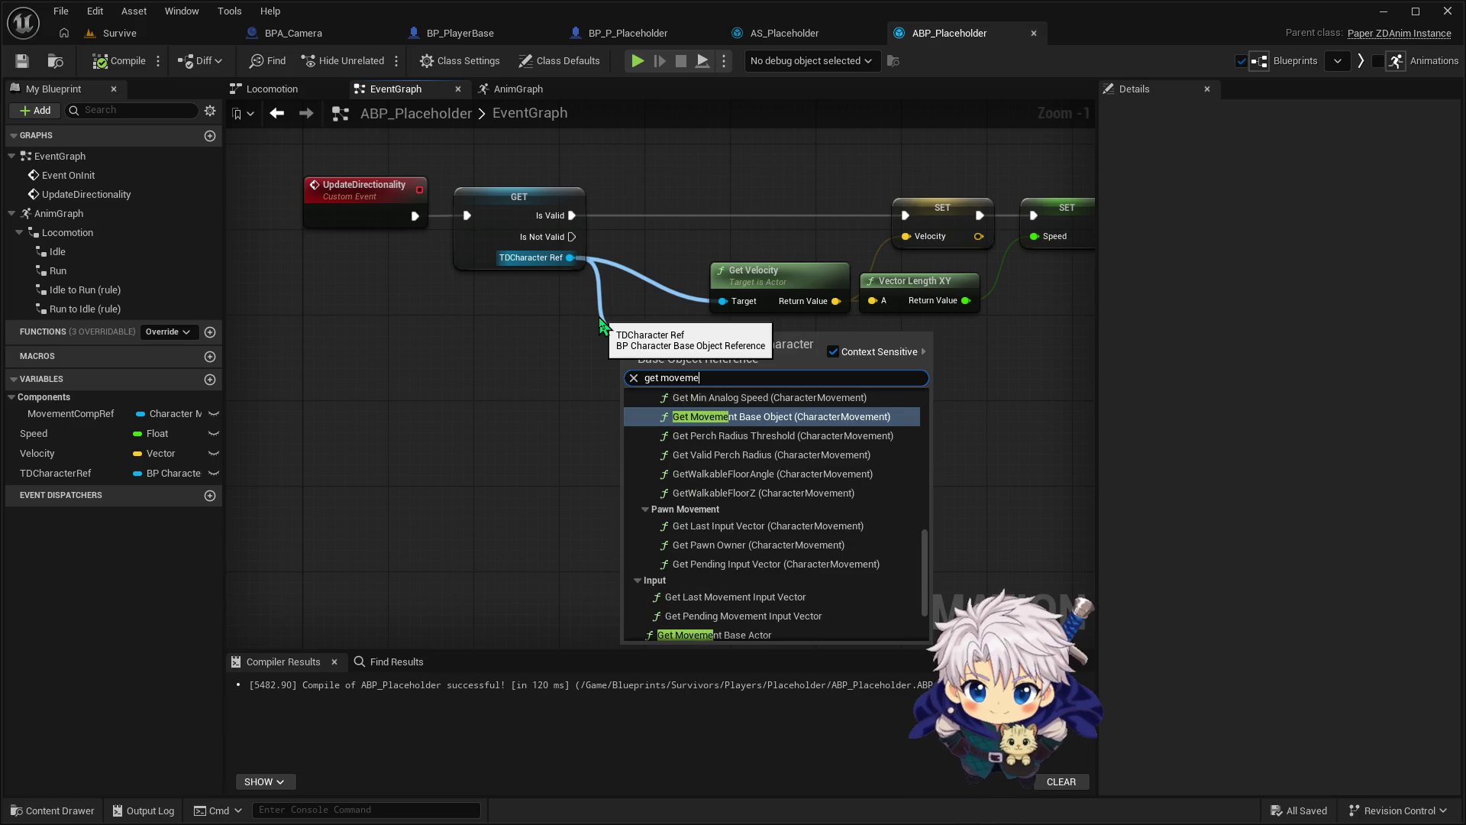
pyautogui.write('nt dir')
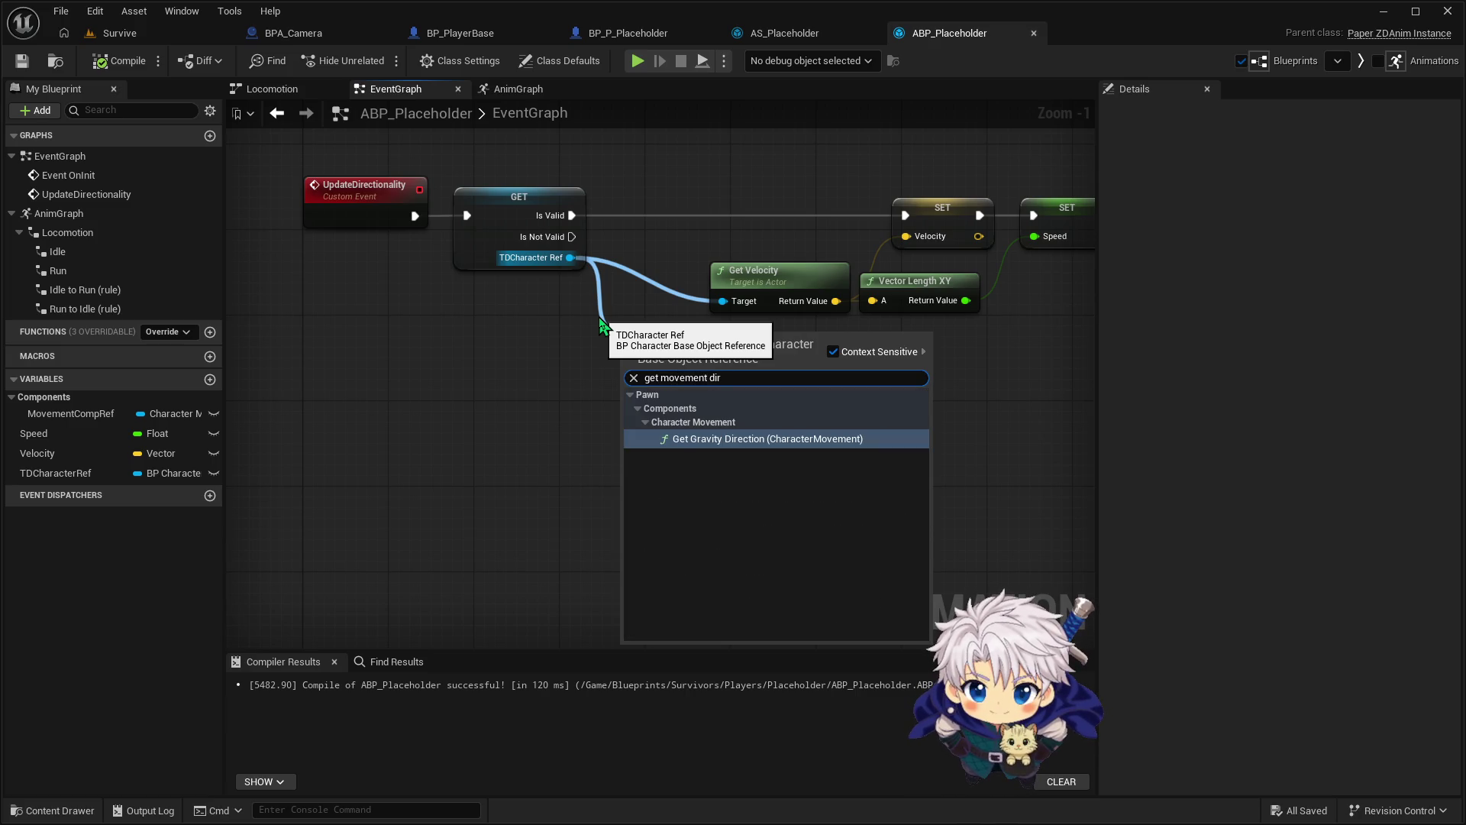
pyautogui.press('BackSpace')
pyautogui.press('BackSpace')
pyautogui.press('BackSpace')
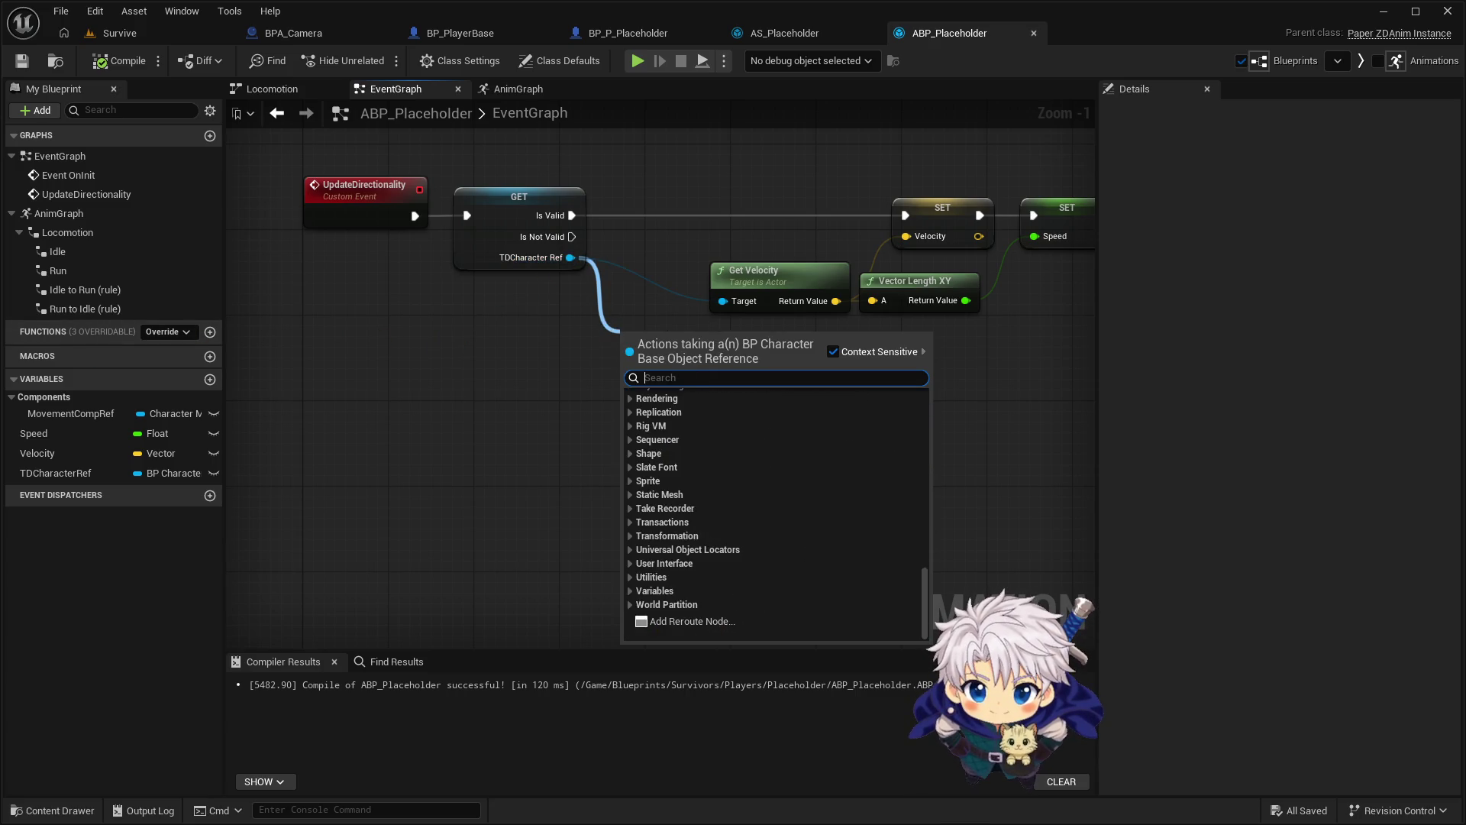
pyautogui.press('Escape')
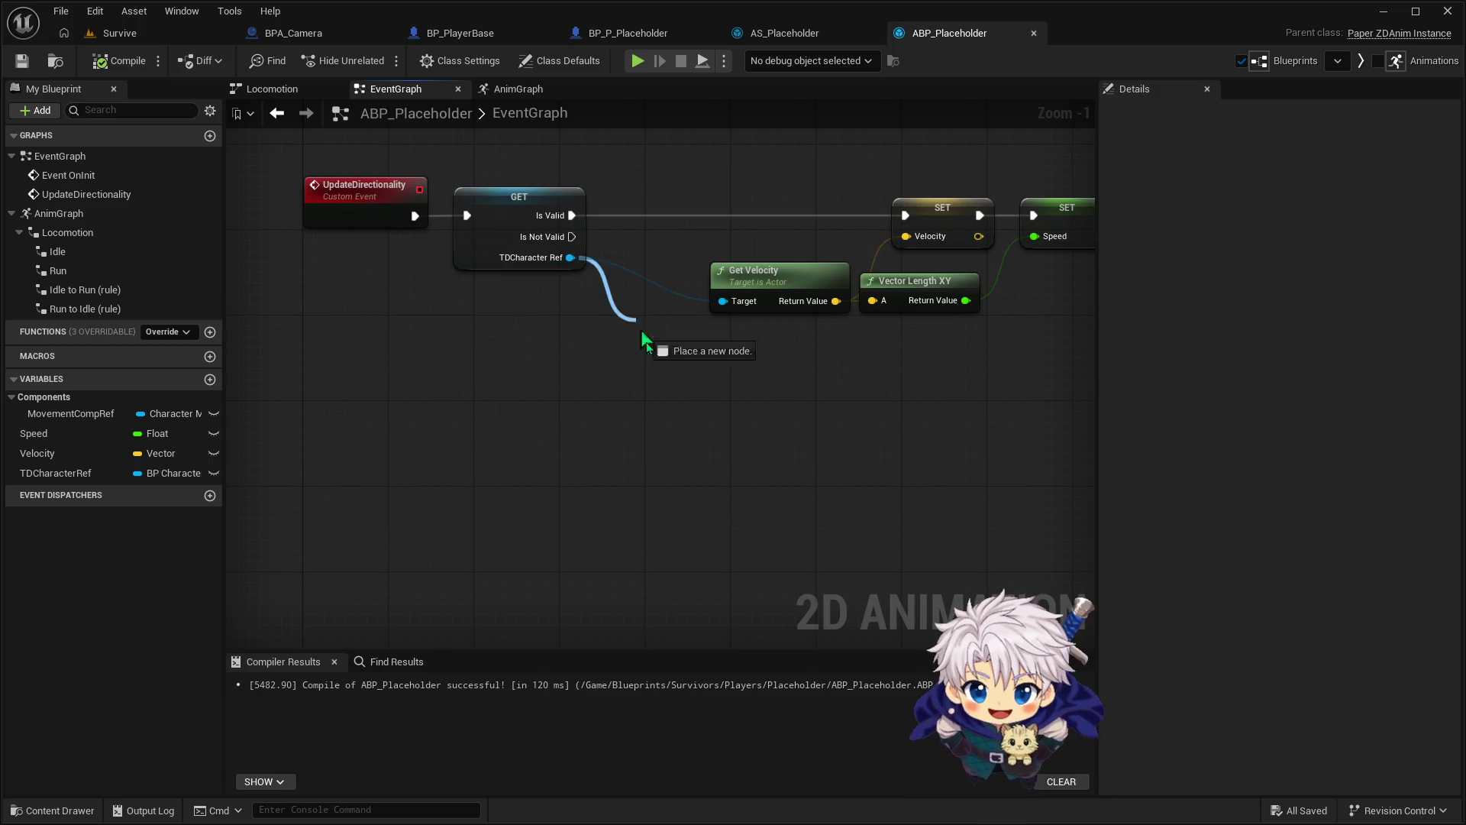
pyautogui.moveTo(570, 258); pyautogui.dragTo(635, 356)
pyautogui.write('move ')
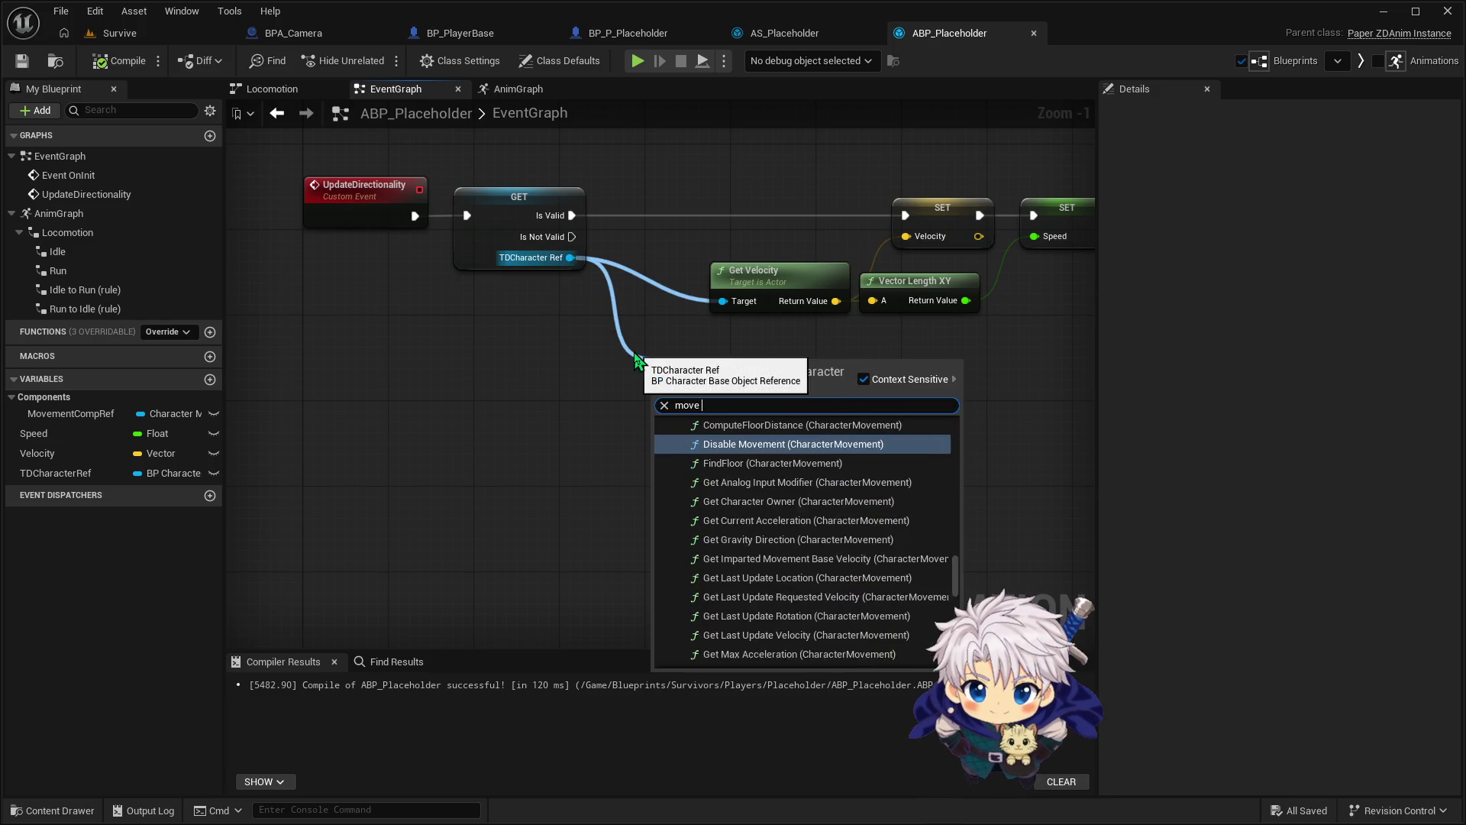
pyautogui.write('direc')
pyautogui.press('BackSpace')
pyautogui.press('BackSpace')
pyautogui.press('BackSpace')
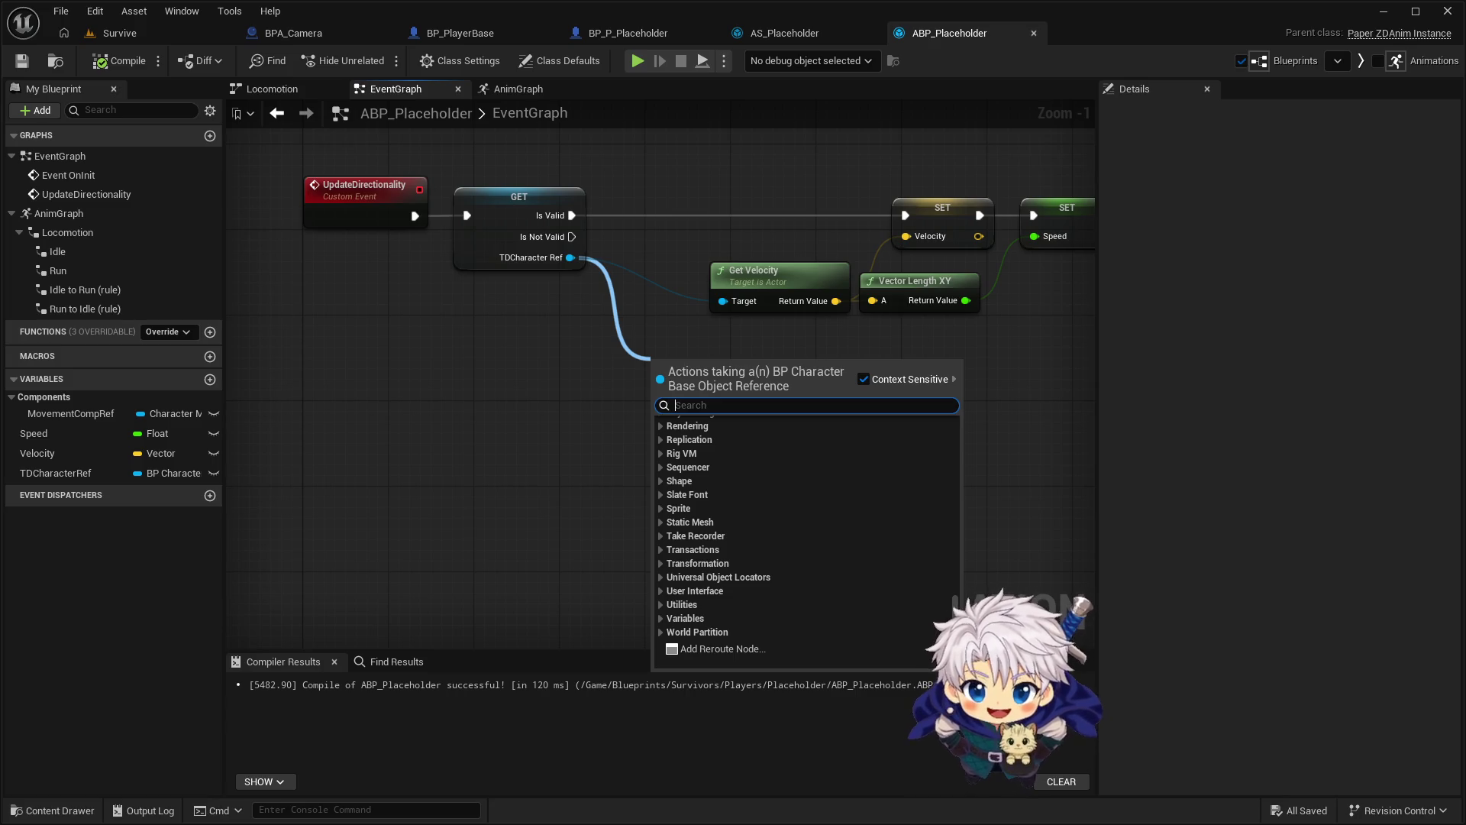
pyautogui.click(461, 36)
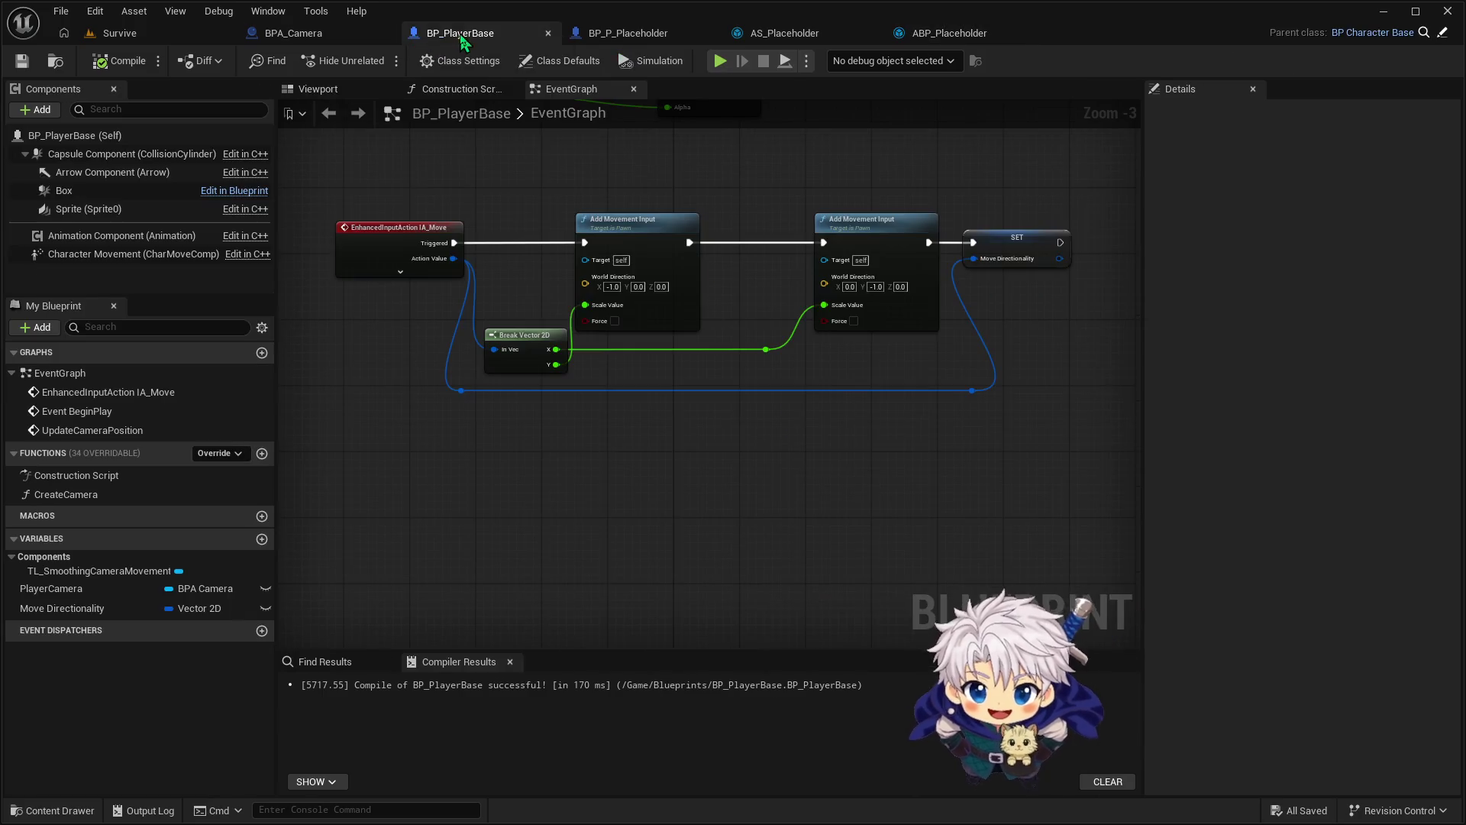
# Rename the Move Directionality variable to 'MoveDirection' and compile and save BP_PlayerBase
pyautogui.click(1006, 248)
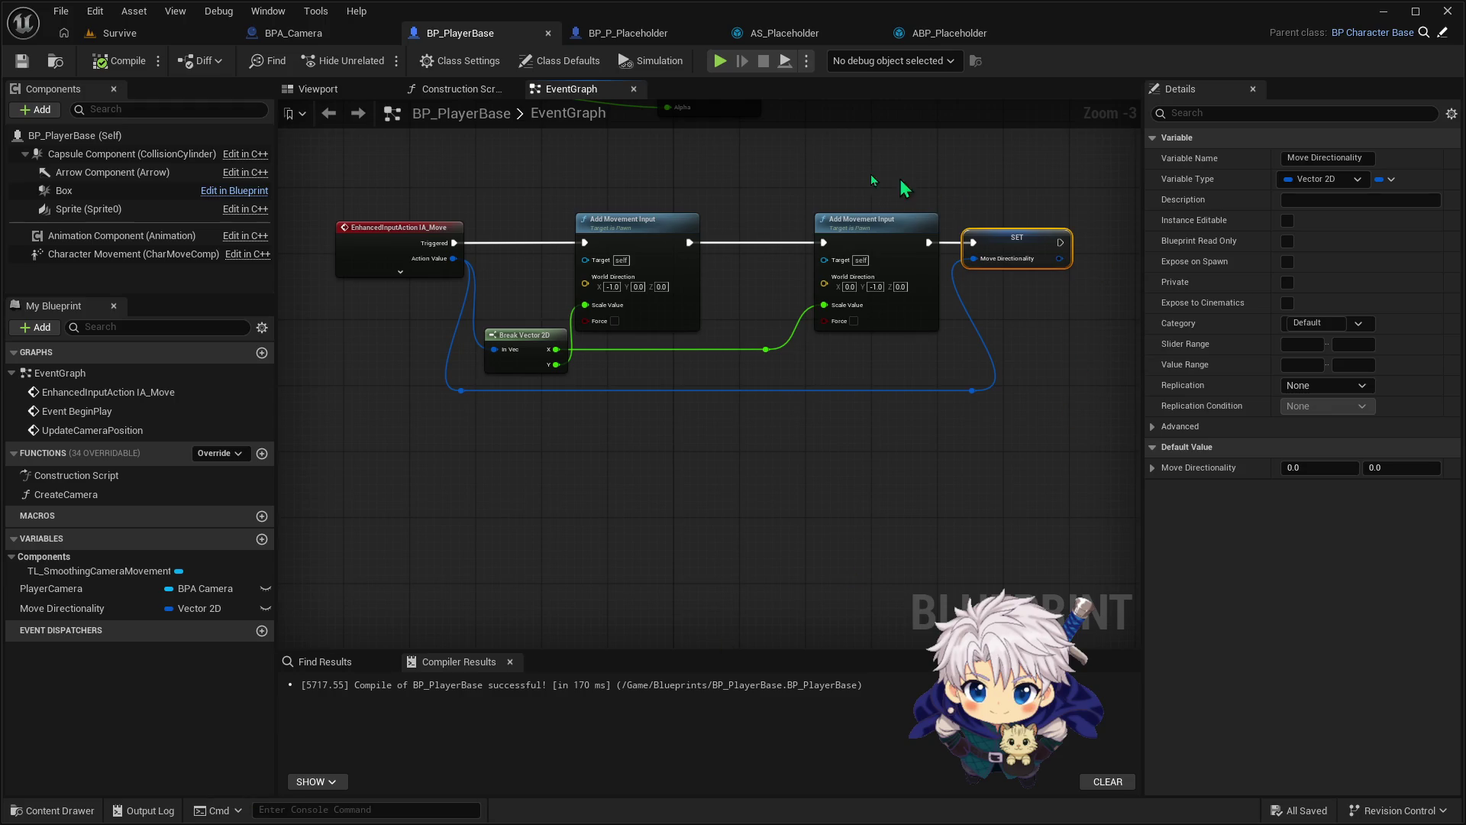
pyautogui.click(103, 613)
pyautogui.click(103, 611)
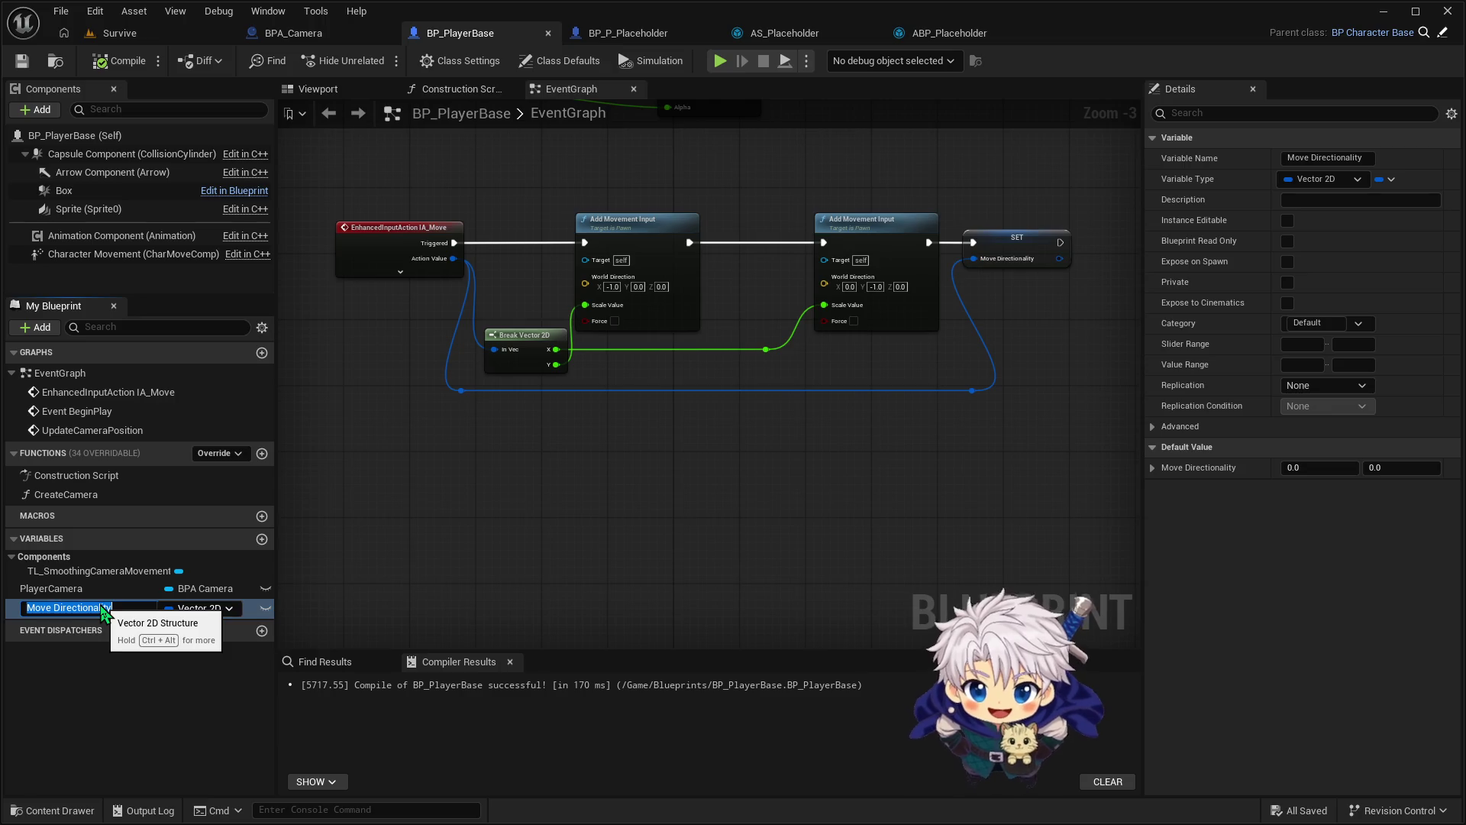
pyautogui.write('MoveDir')
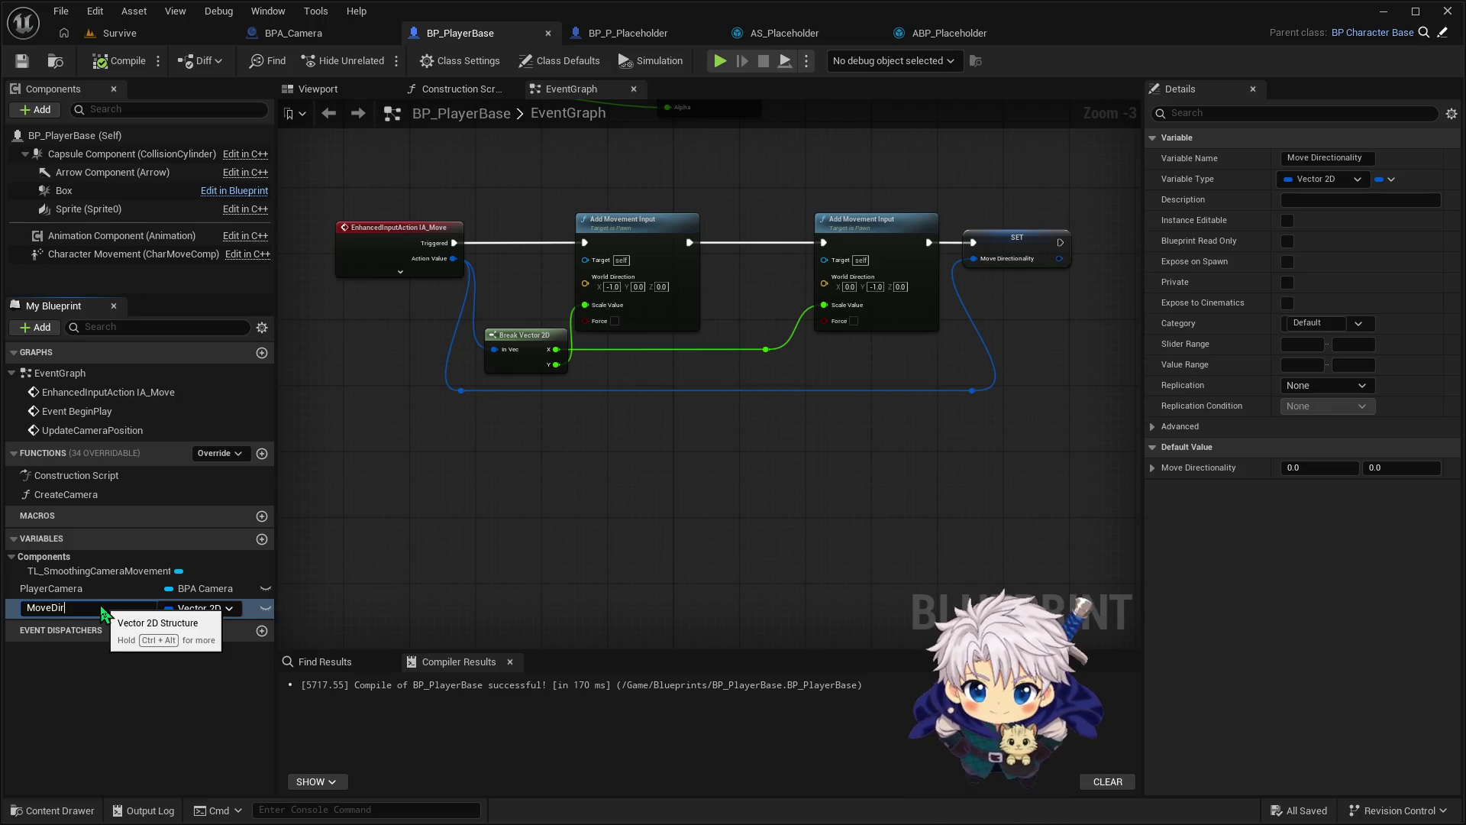
pyautogui.write('ection')
pyautogui.press('Return')
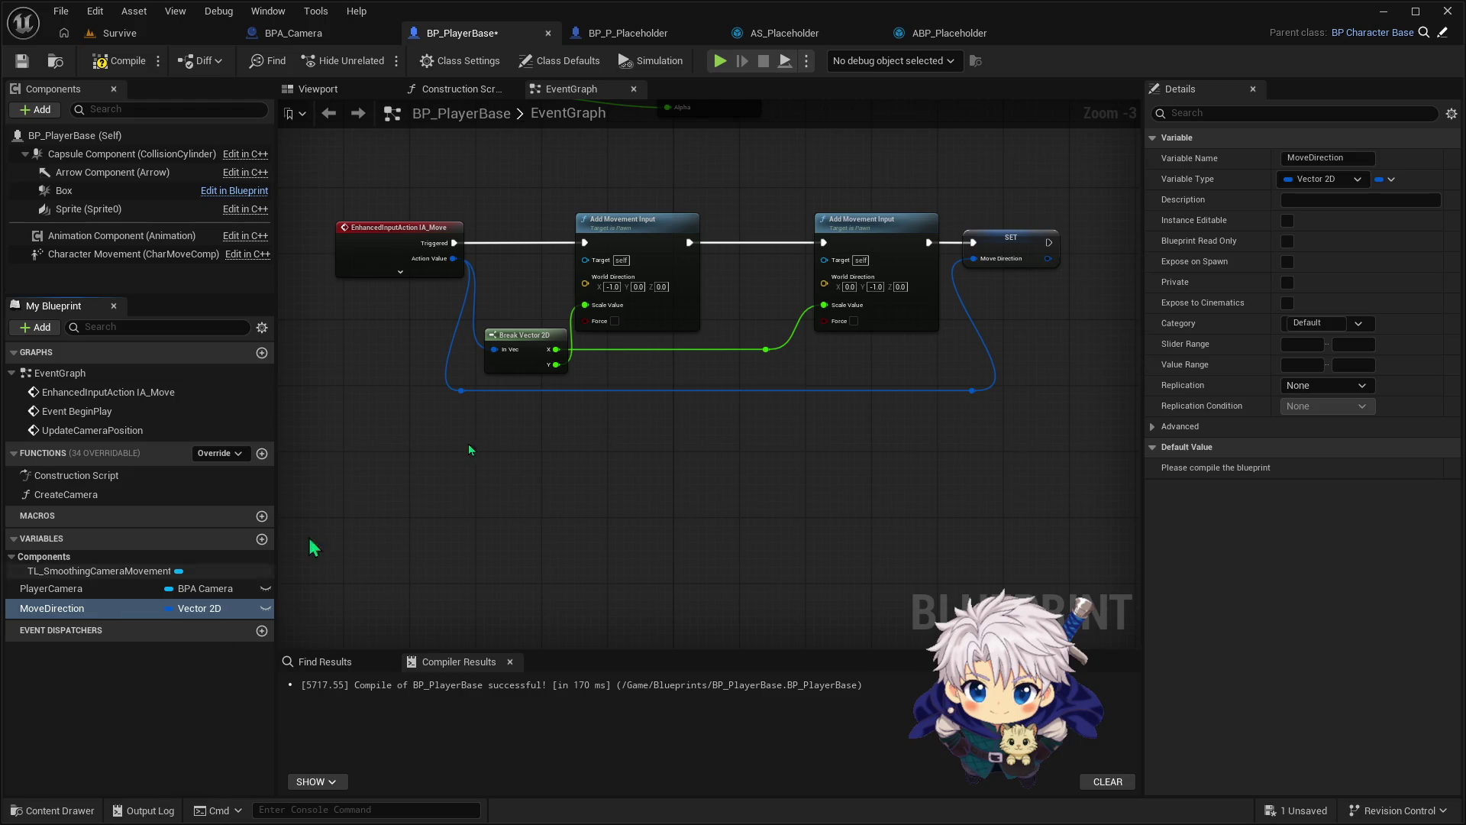
pyautogui.hotkey('ctrl', 's')
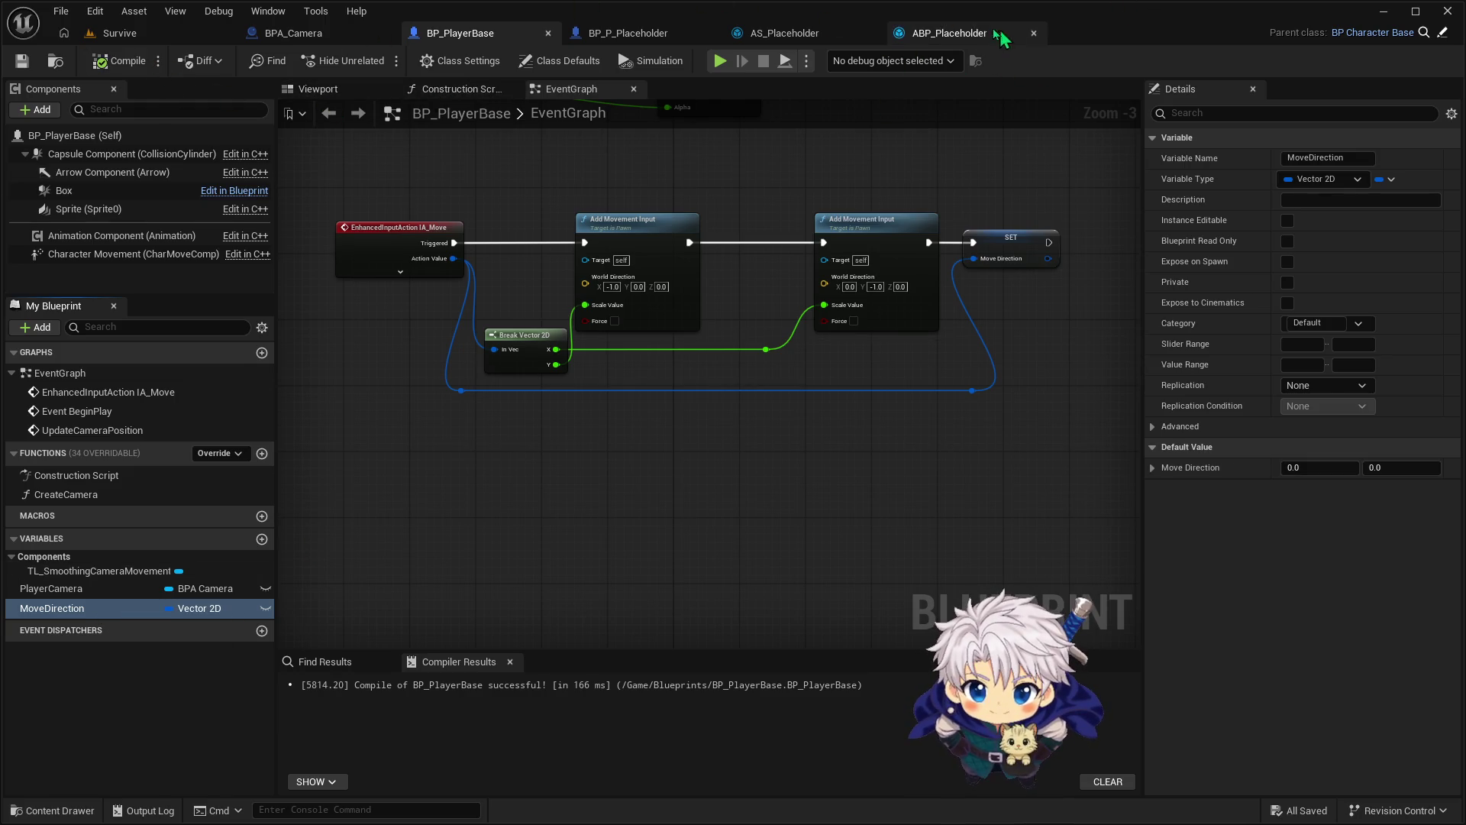
# In ABP_Placeholder, add a Get Move Direction node with Context Sensitive turned off
pyautogui.click(947, 33)
pyautogui.moveTo(571, 257)
pyautogui.mouseDown()
pyautogui.moveTo(611, 407)
pyautogui.moveTo(618, 392)
pyautogui.mouseUp()
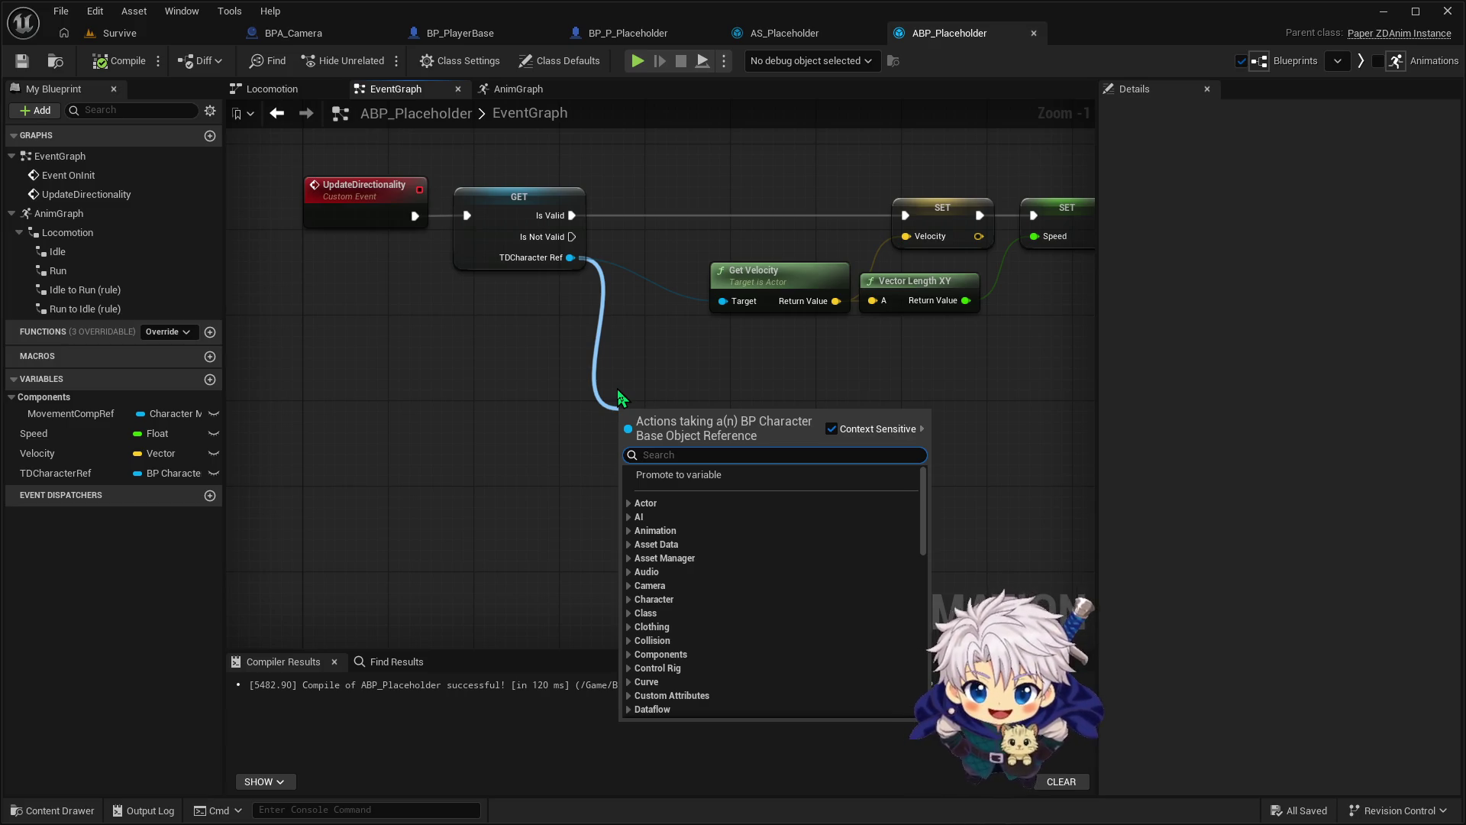
pyautogui.write('move diredc')
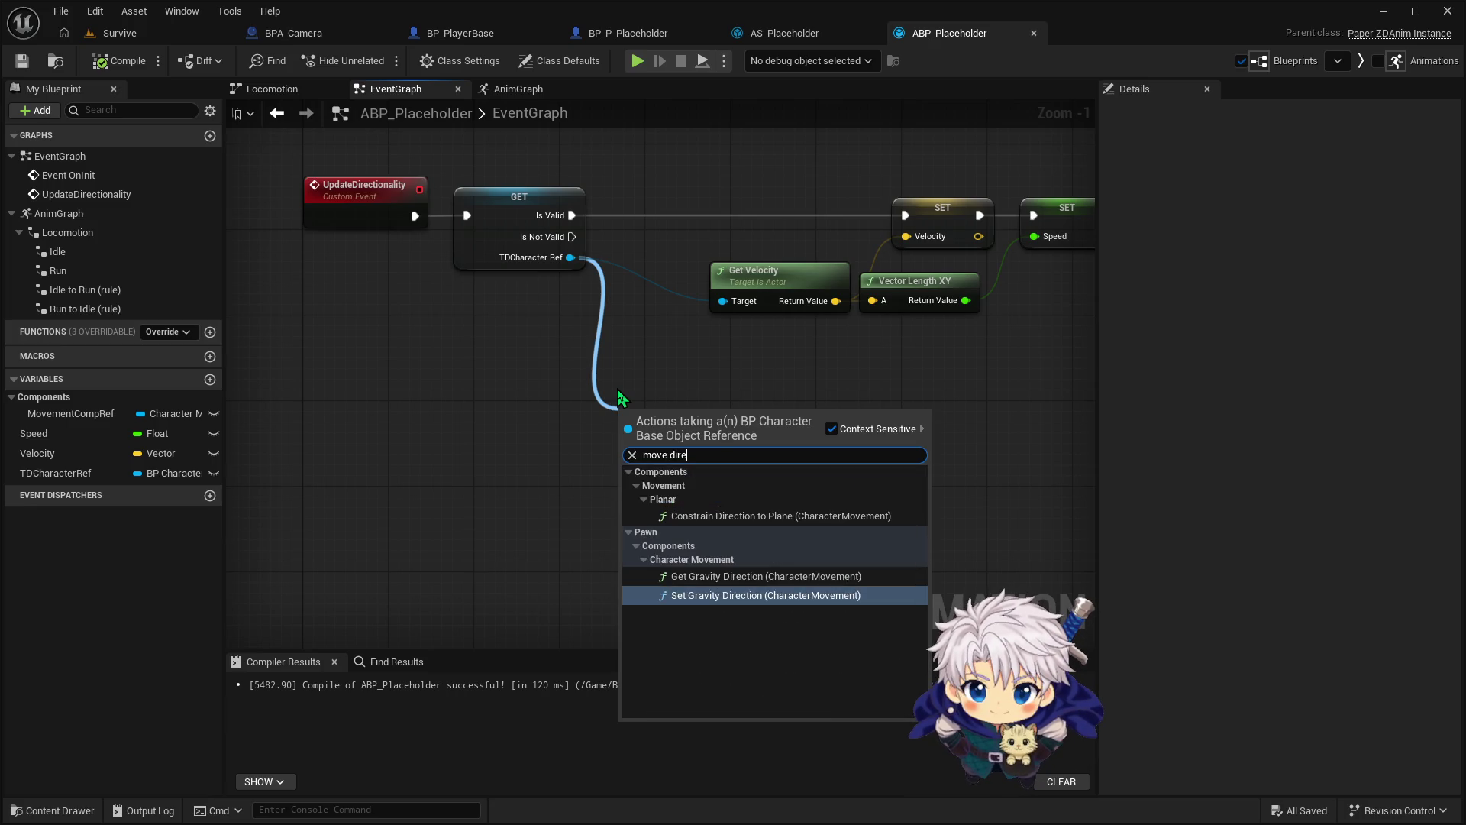
pyautogui.press('BackSpace')
pyautogui.press('BackSpace')
pyautogui.press('BackSpace')
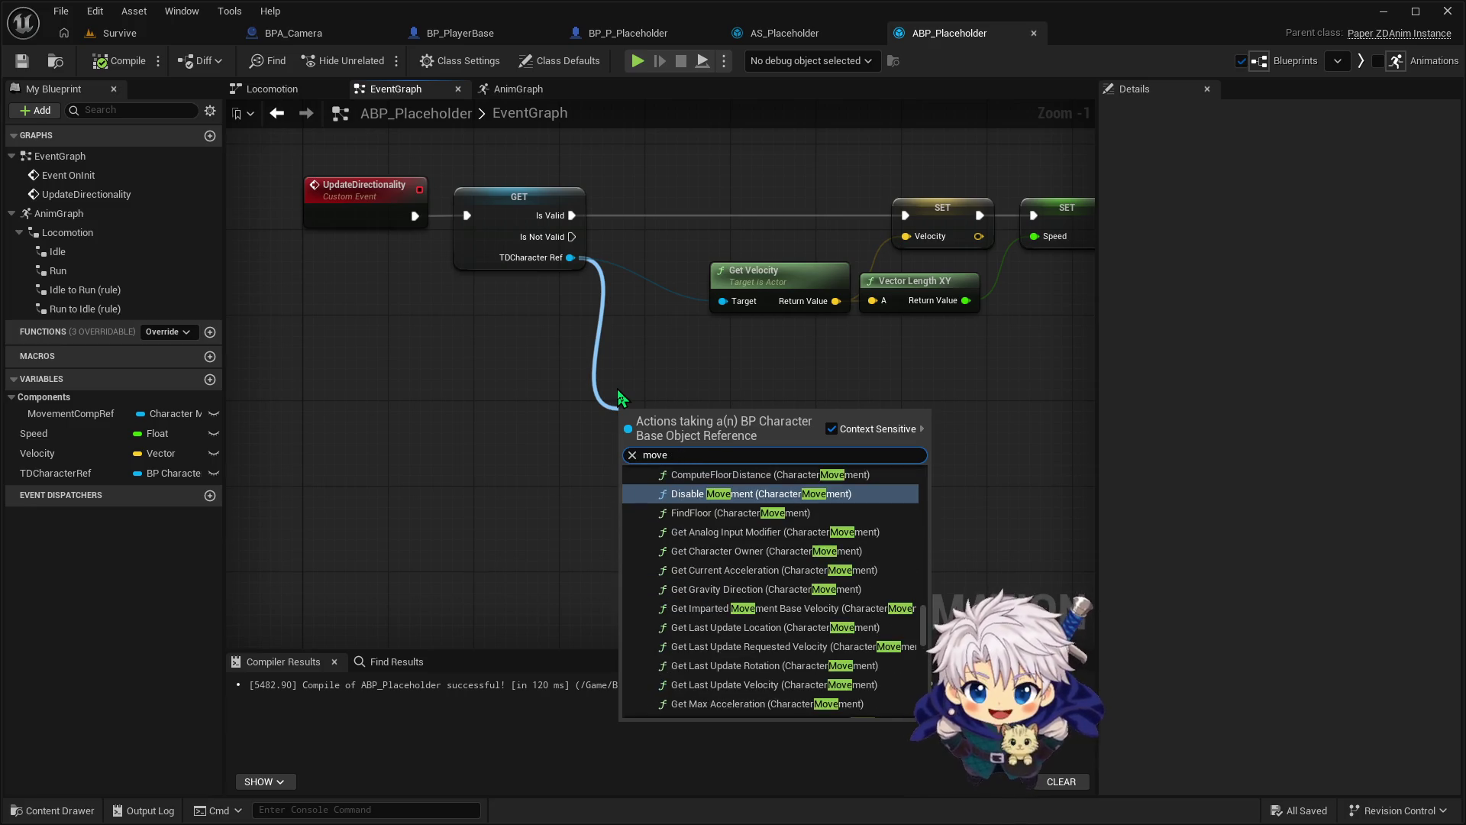
pyautogui.write('dire')
pyautogui.press('BackSpace')
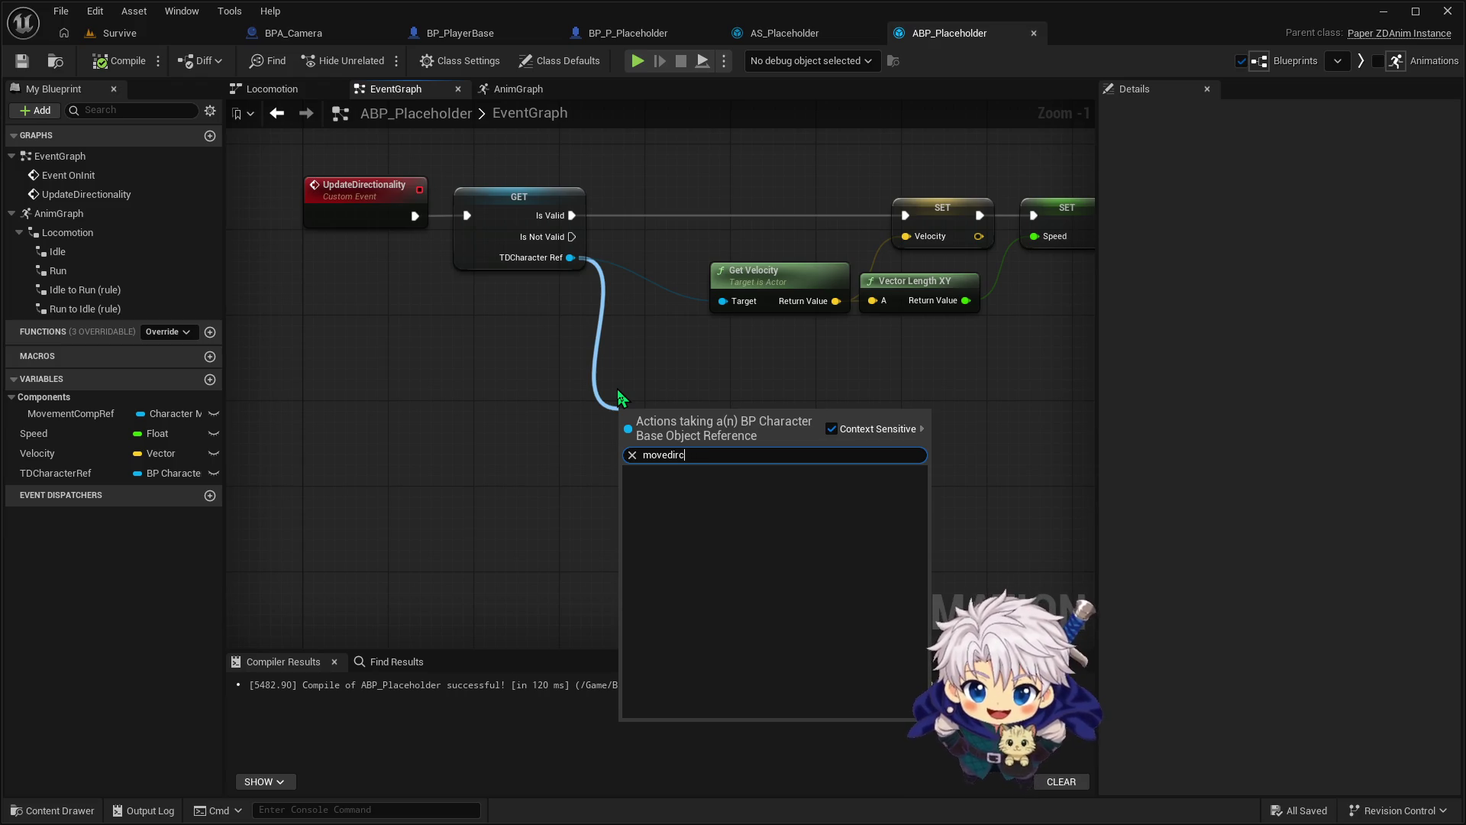
pyautogui.write('ec')
pyautogui.press('BackSpace')
pyautogui.press('BackSpace')
pyautogui.press('BackSpace')
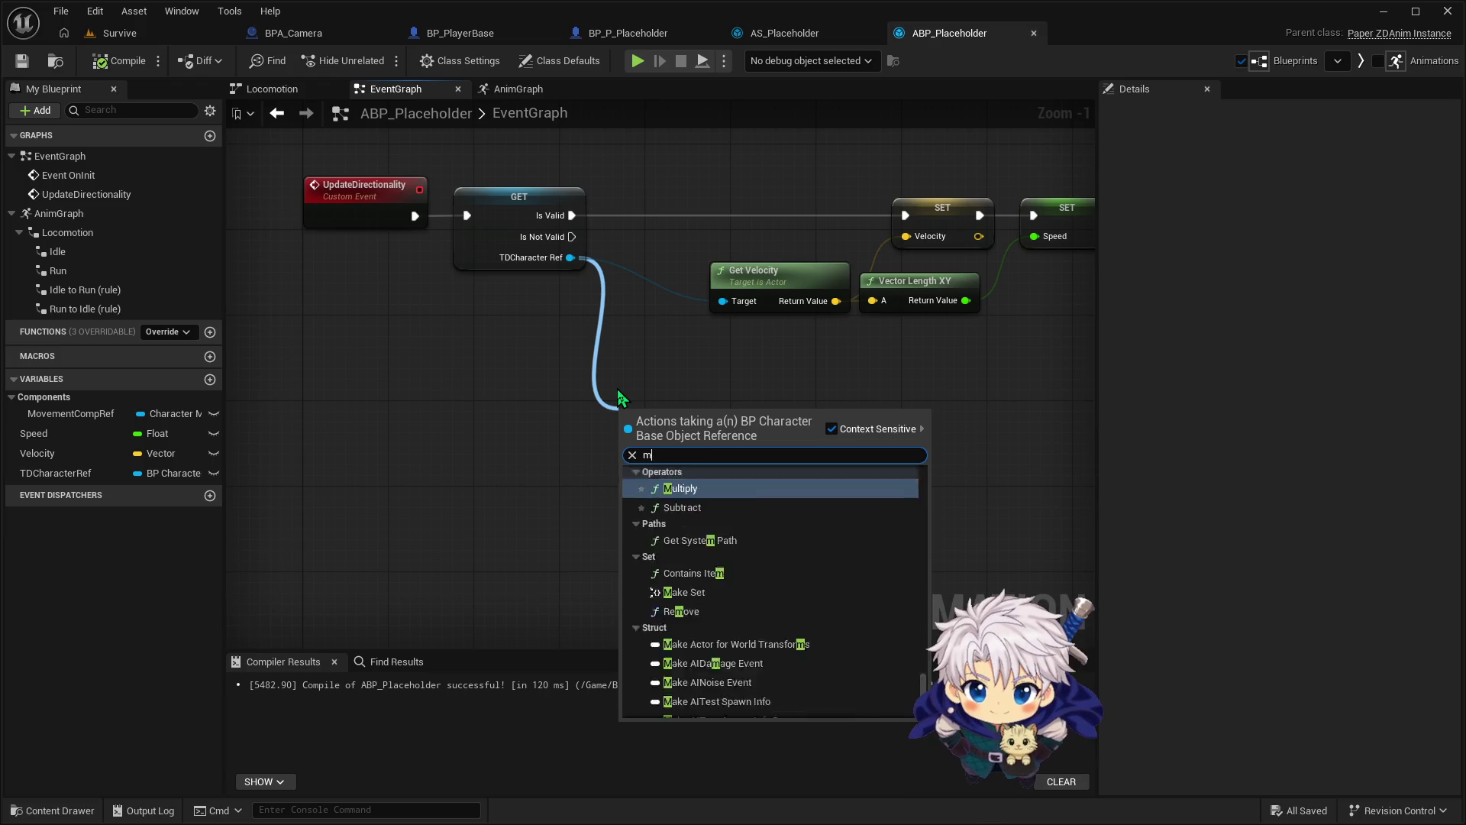
pyautogui.write('get')
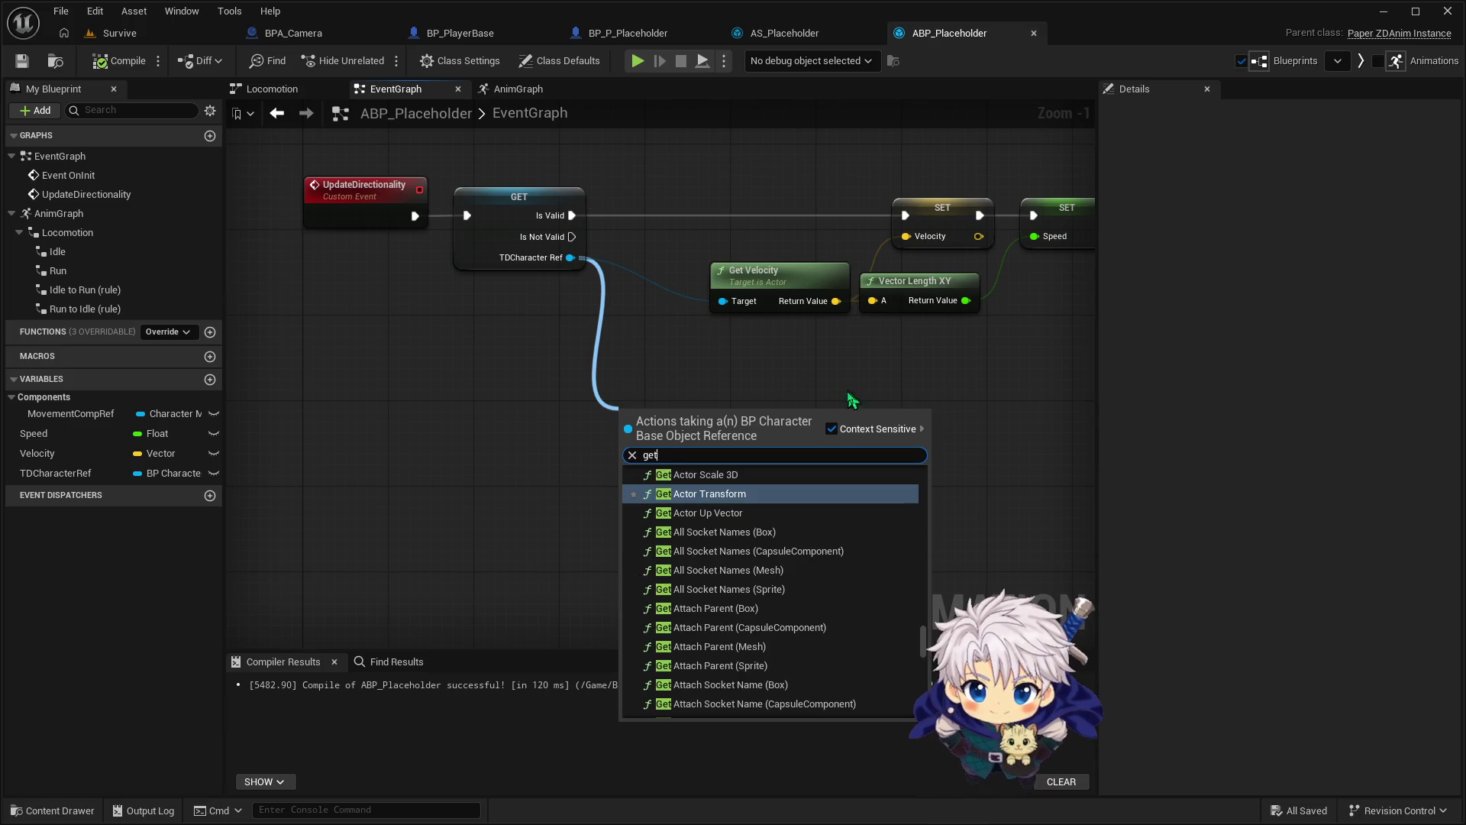
pyautogui.click(832, 428)
pyautogui.click(790, 436)
pyautogui.press('BackSpace')
pyautogui.press('BackSpace')
pyautogui.press('BackSpace')
pyautogui.write('ge')
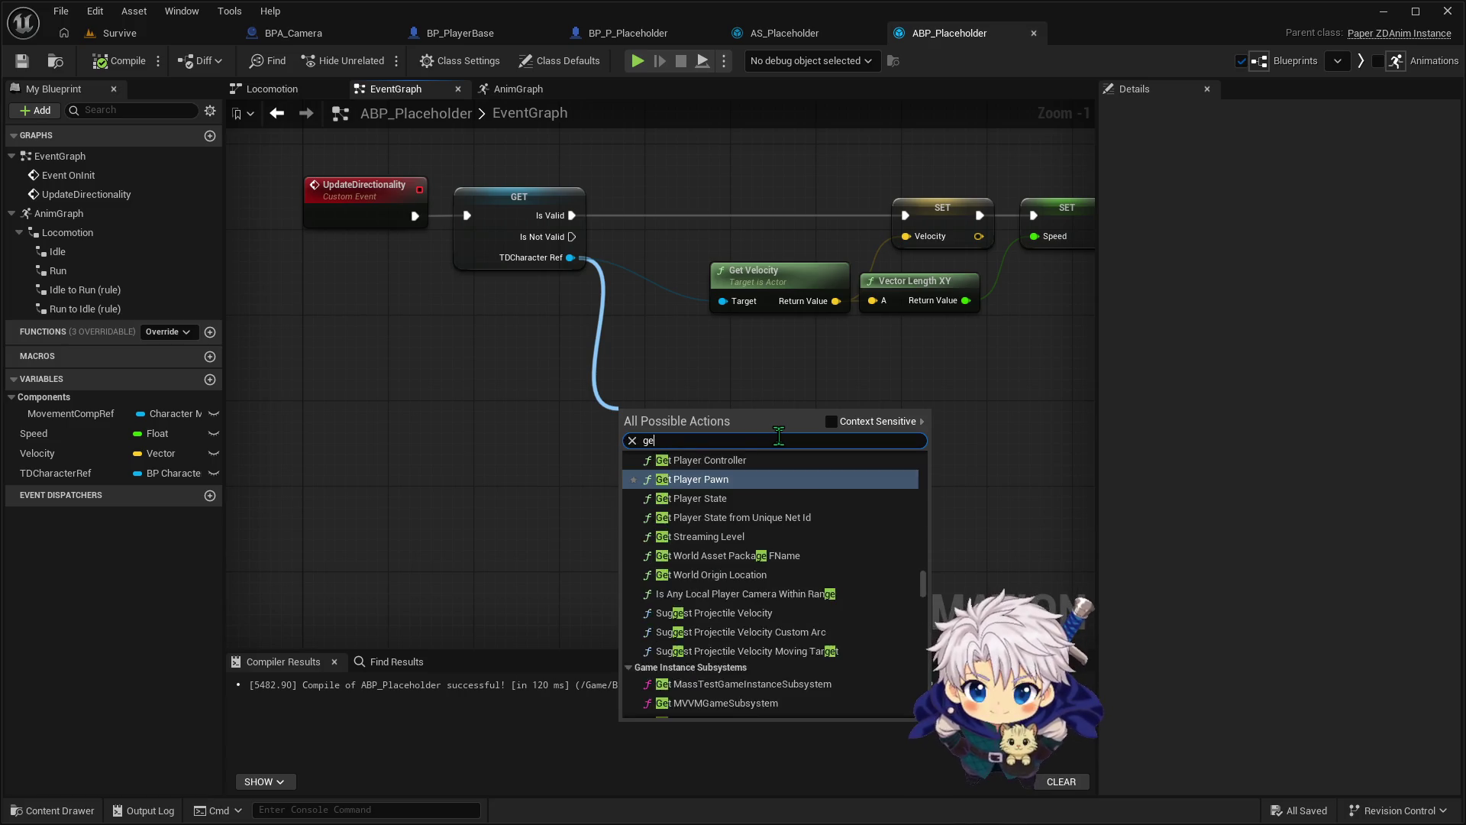
pyautogui.write('t move dir')
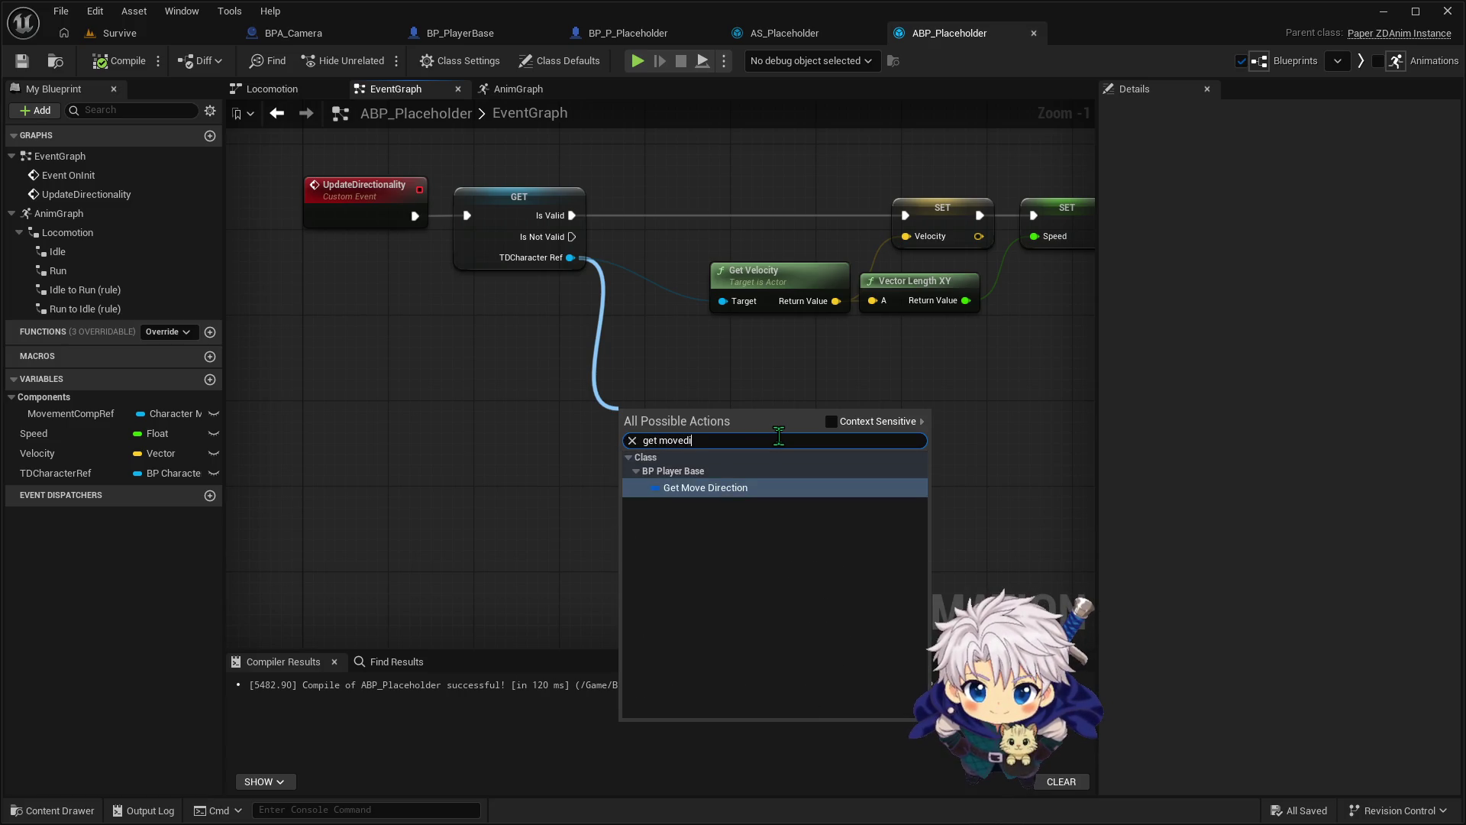
pyautogui.press('Return')
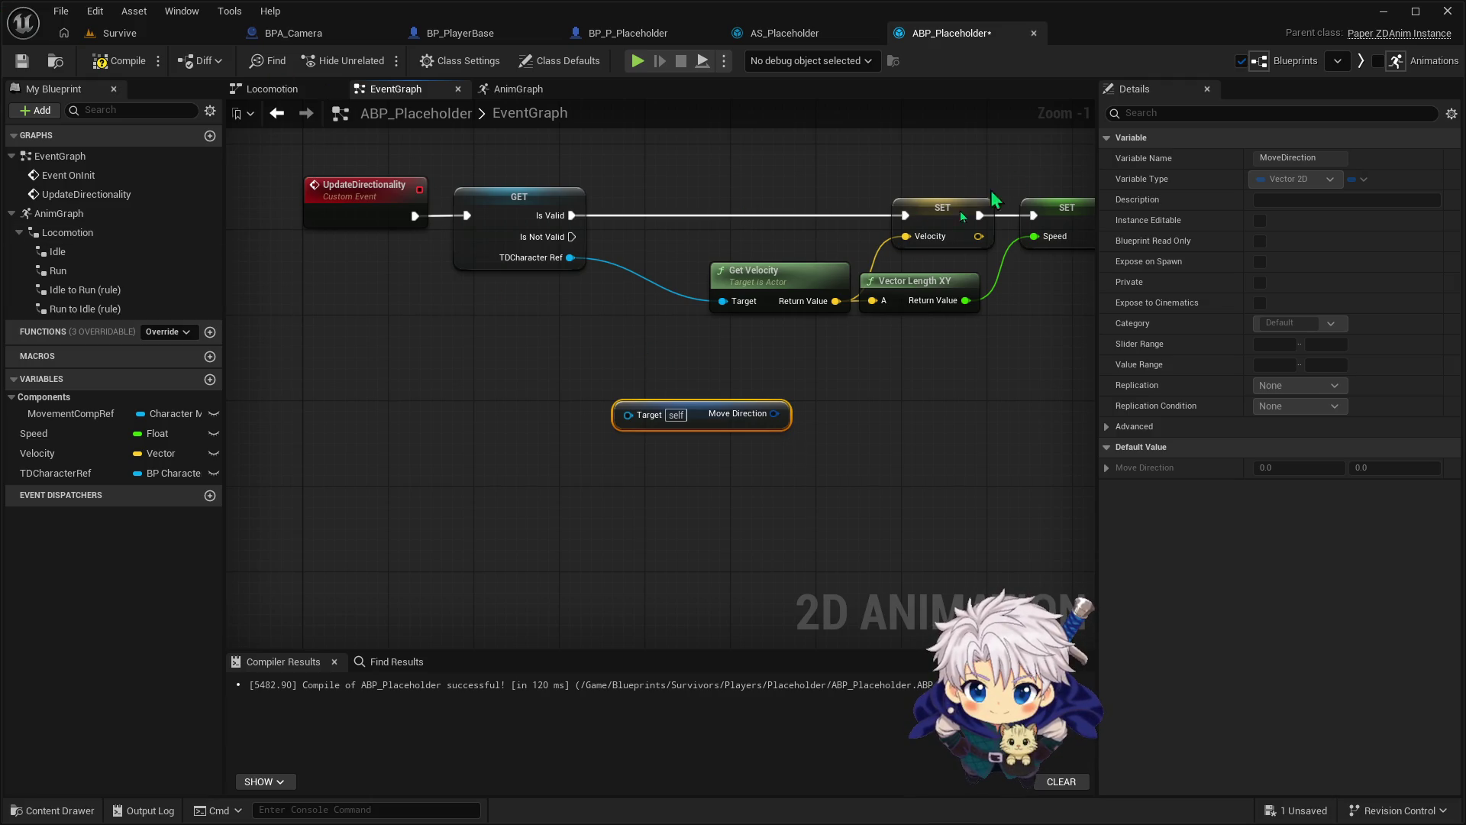
# Try wiring TDCharacter Ref into the Move Direction getter, inspect it, then return to BP_PlayerBase
pyautogui.moveTo(569, 260)
pyautogui.mouseDown()
pyautogui.moveTo(611, 409)
pyautogui.moveTo(627, 418)
pyautogui.mouseUp()
pyautogui.press('Escape')
pyautogui.moveTo(570, 257); pyautogui.dragTo(566, 277)
pyautogui.click(569, 403)
pyautogui.click(712, 417)
pyautogui.click(482, 33)
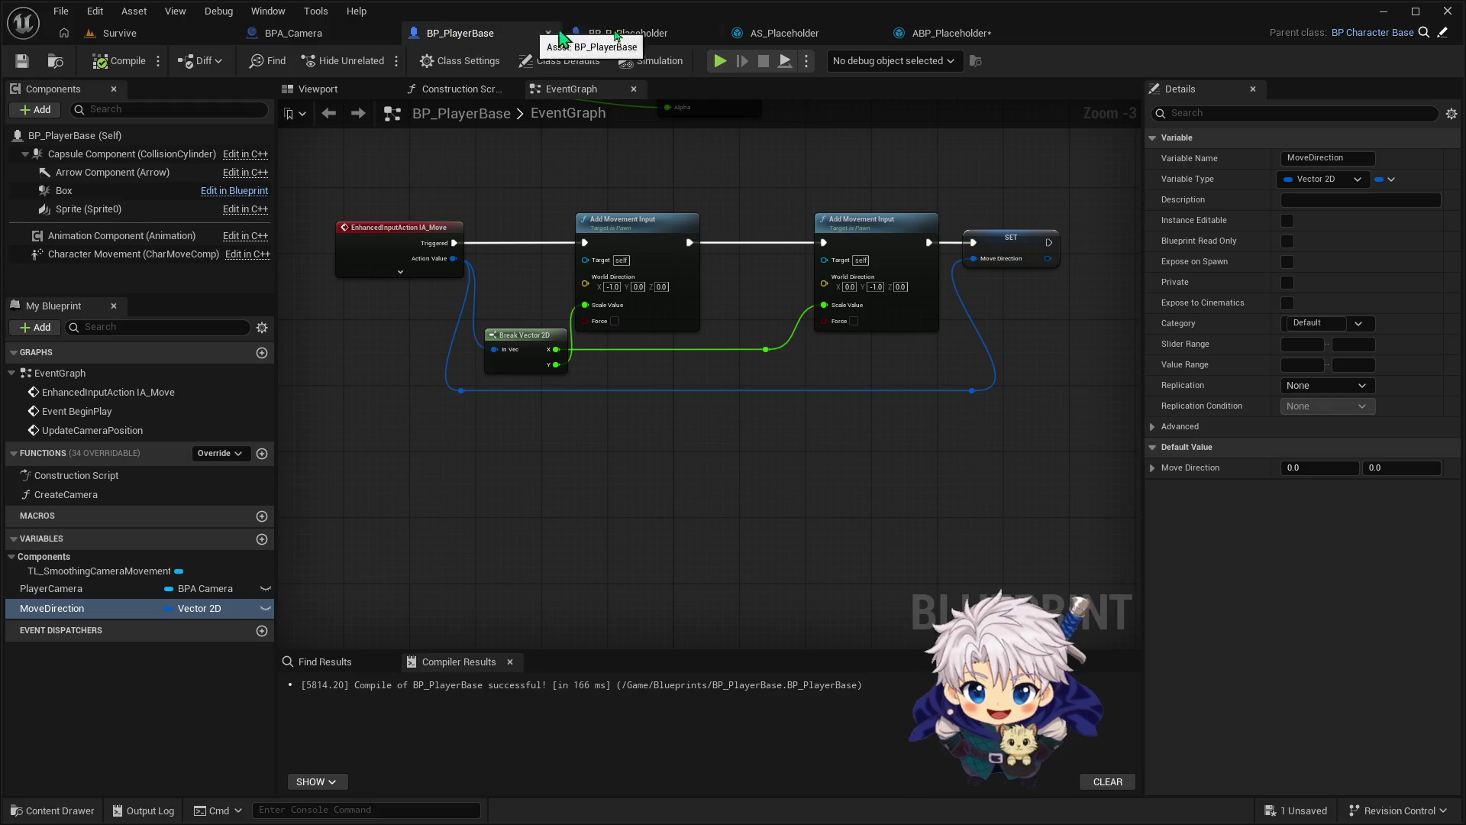
# Frame and select all ABP_Placeholder event graph nodes, then compile and save
pyautogui.click(945, 34)
pyautogui.scroll(-2, 606, 321)
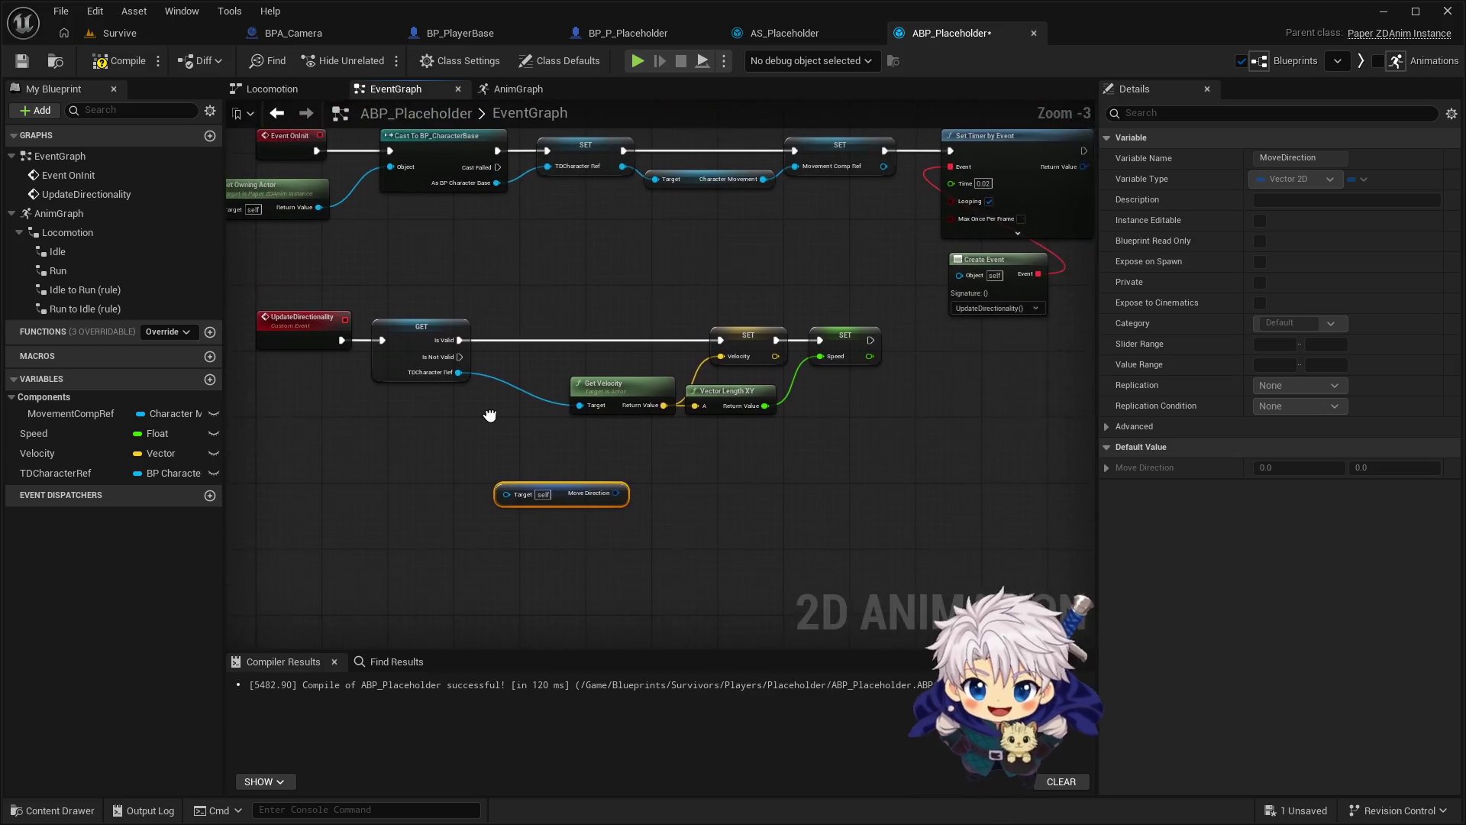
pyautogui.moveTo(492, 414); pyautogui.dragTo(535, 478)
pyautogui.moveTo(398, 522); pyautogui.dragTo(360, 456)
pyautogui.moveTo(283, 528)
pyautogui.mouseDown()
pyautogui.moveTo(687, 206)
pyautogui.moveTo(1029, 159)
pyautogui.mouseUp()
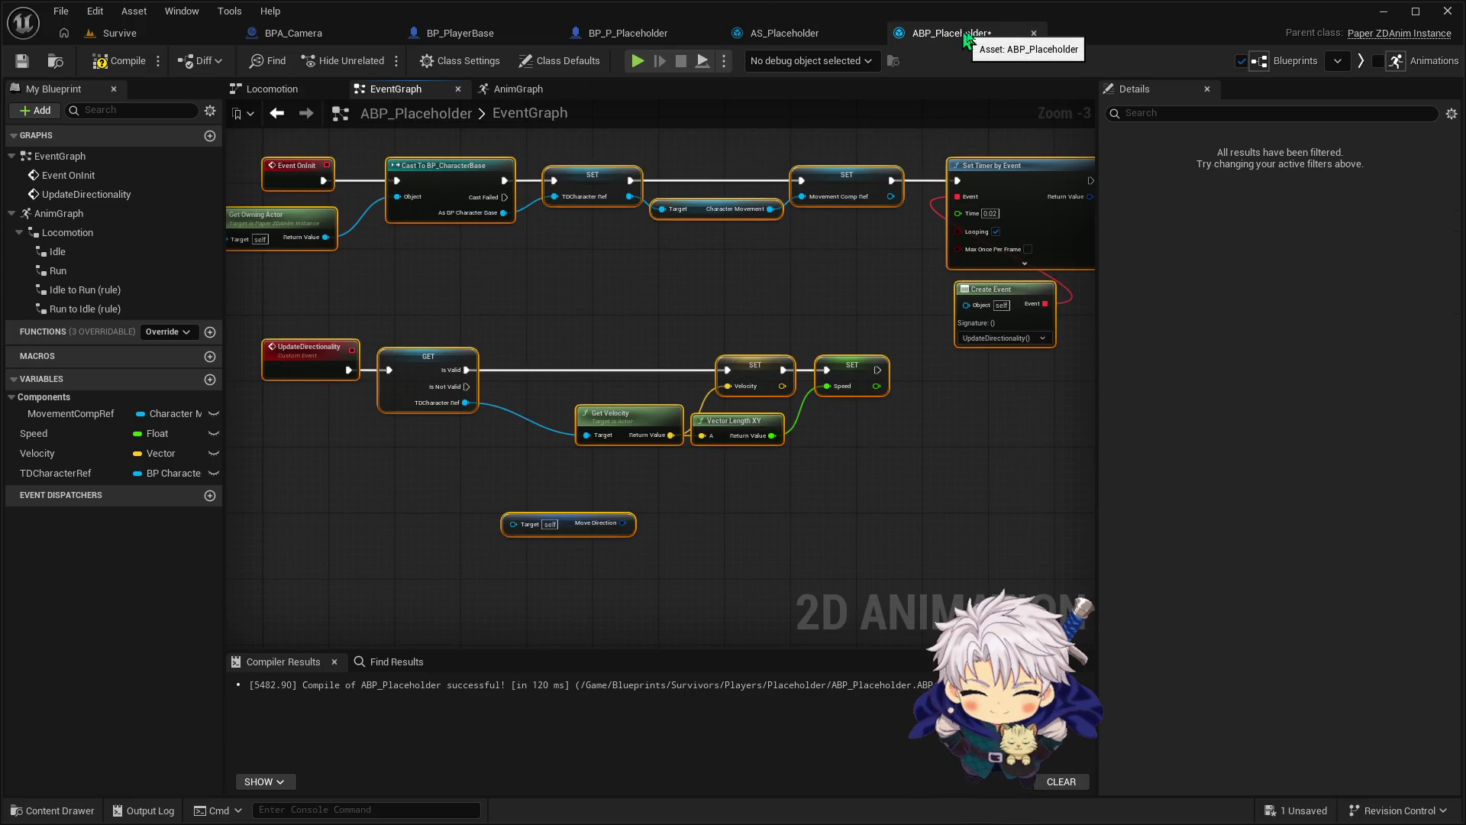
pyautogui.click(123, 67)
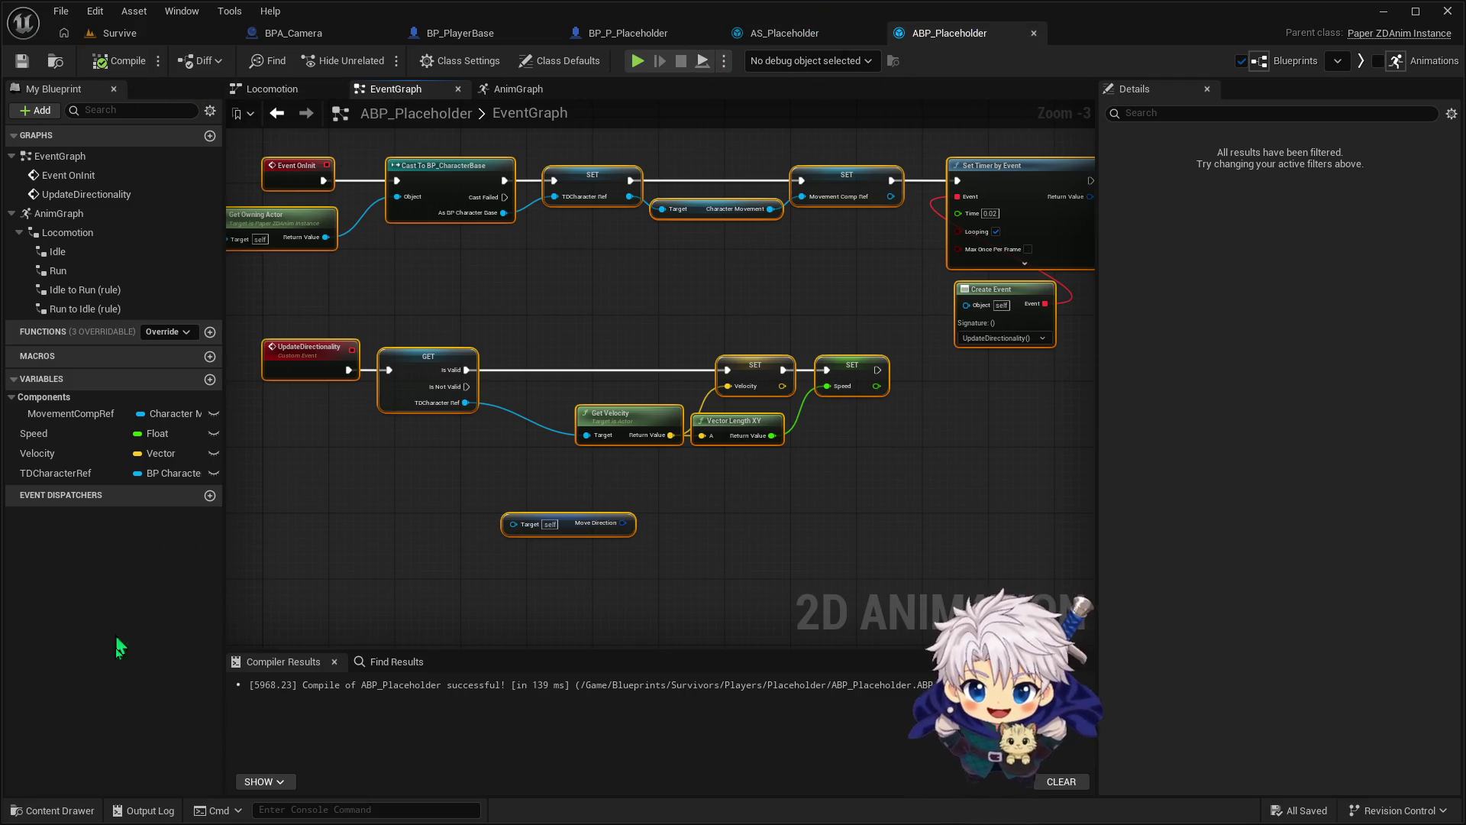
# Browse the content browser to the Survivors/Players folder
pyautogui.click(51, 811)
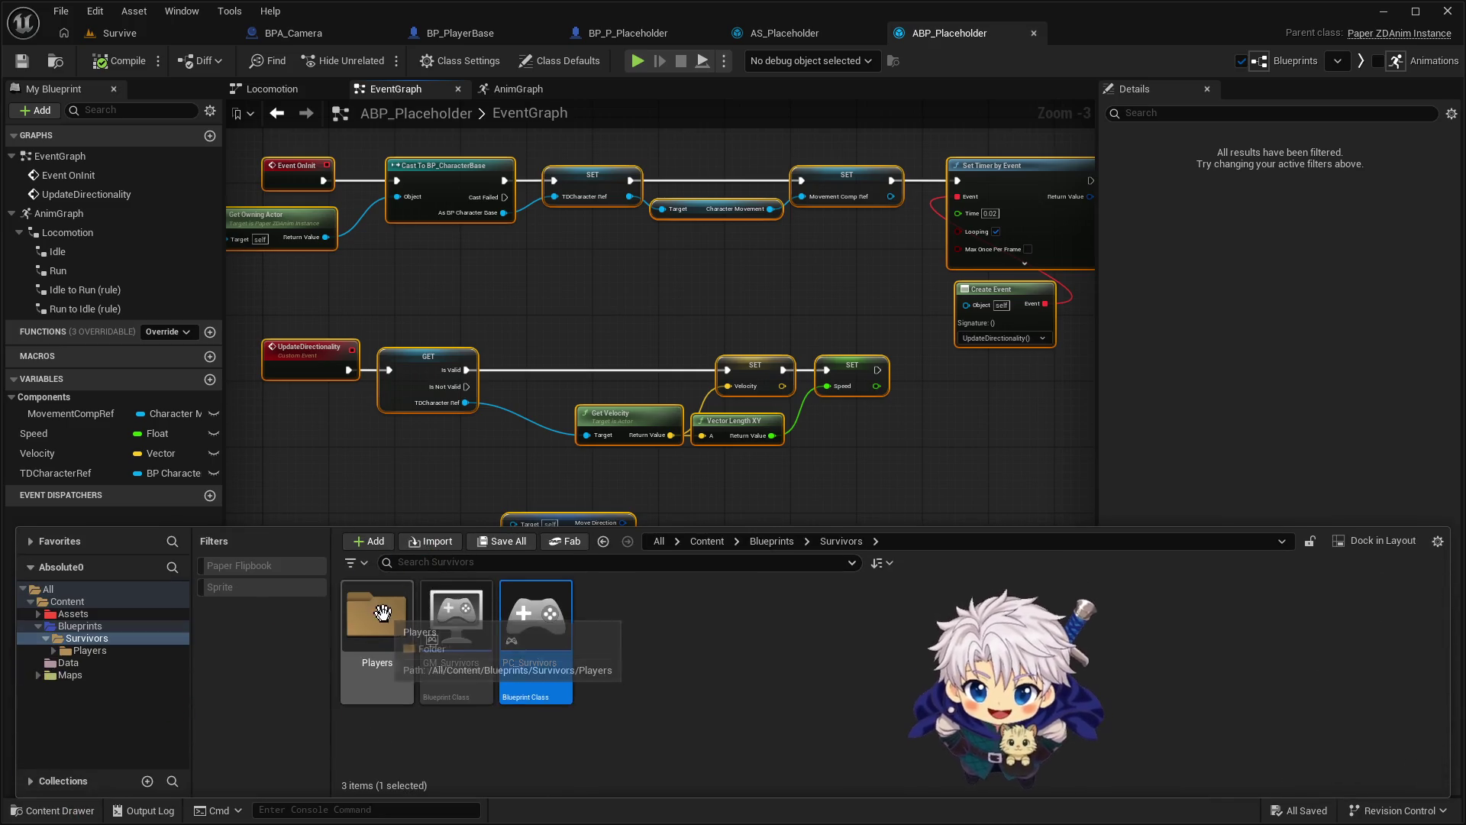
pyautogui.click(99, 628)
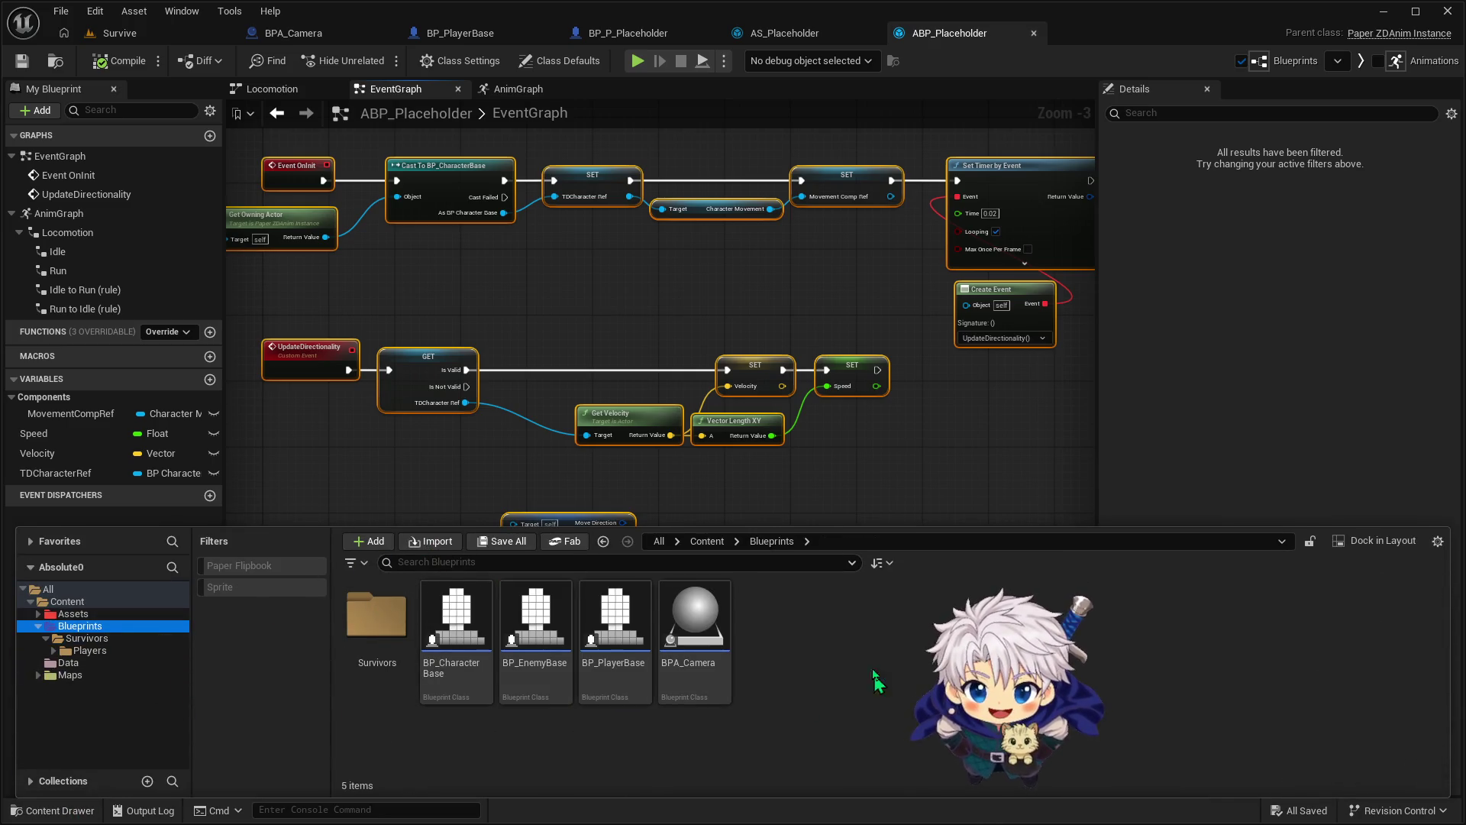
pyautogui.doubleClick(368, 618)
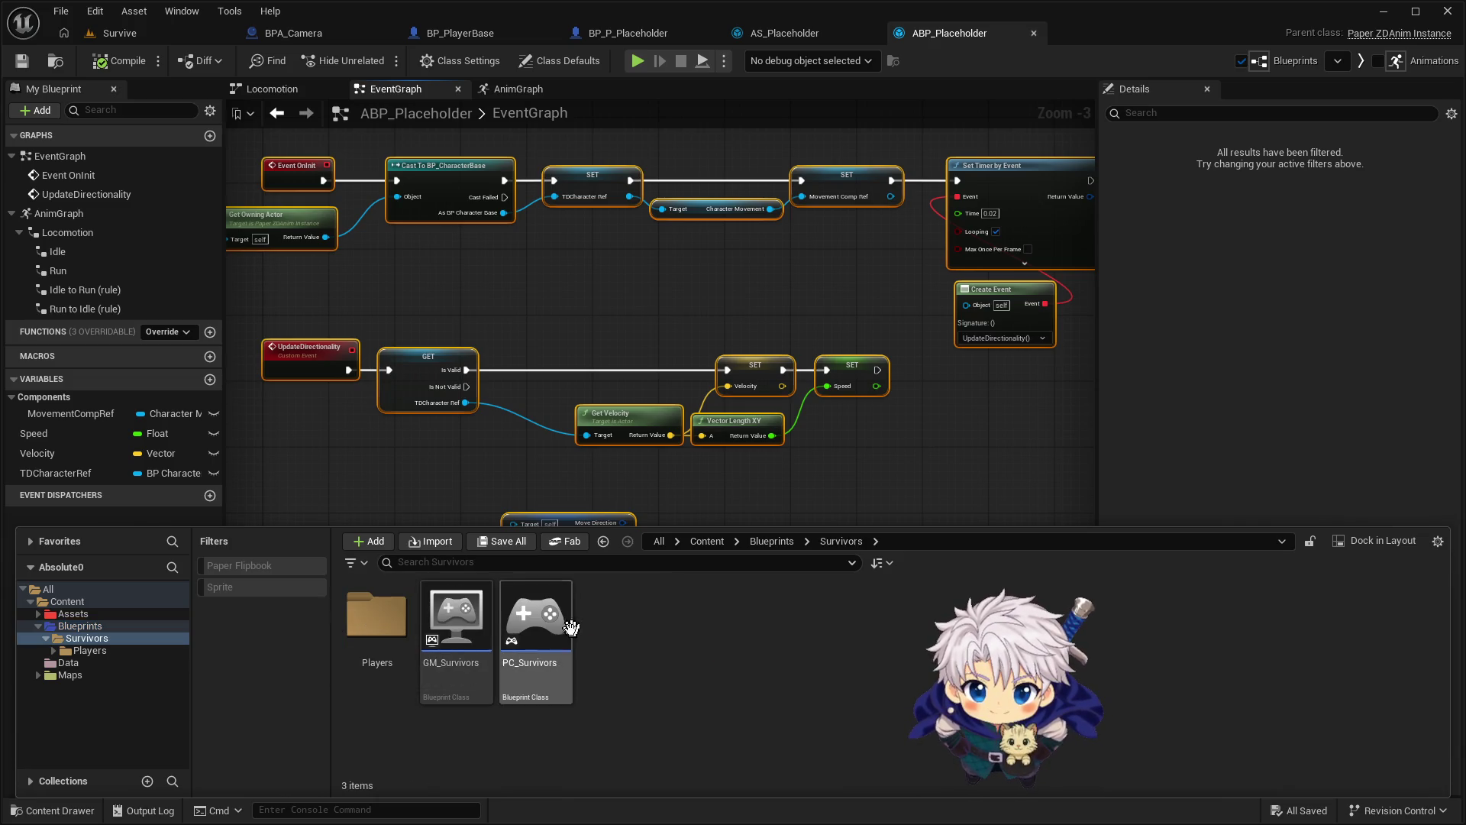
pyautogui.doubleClick(368, 622)
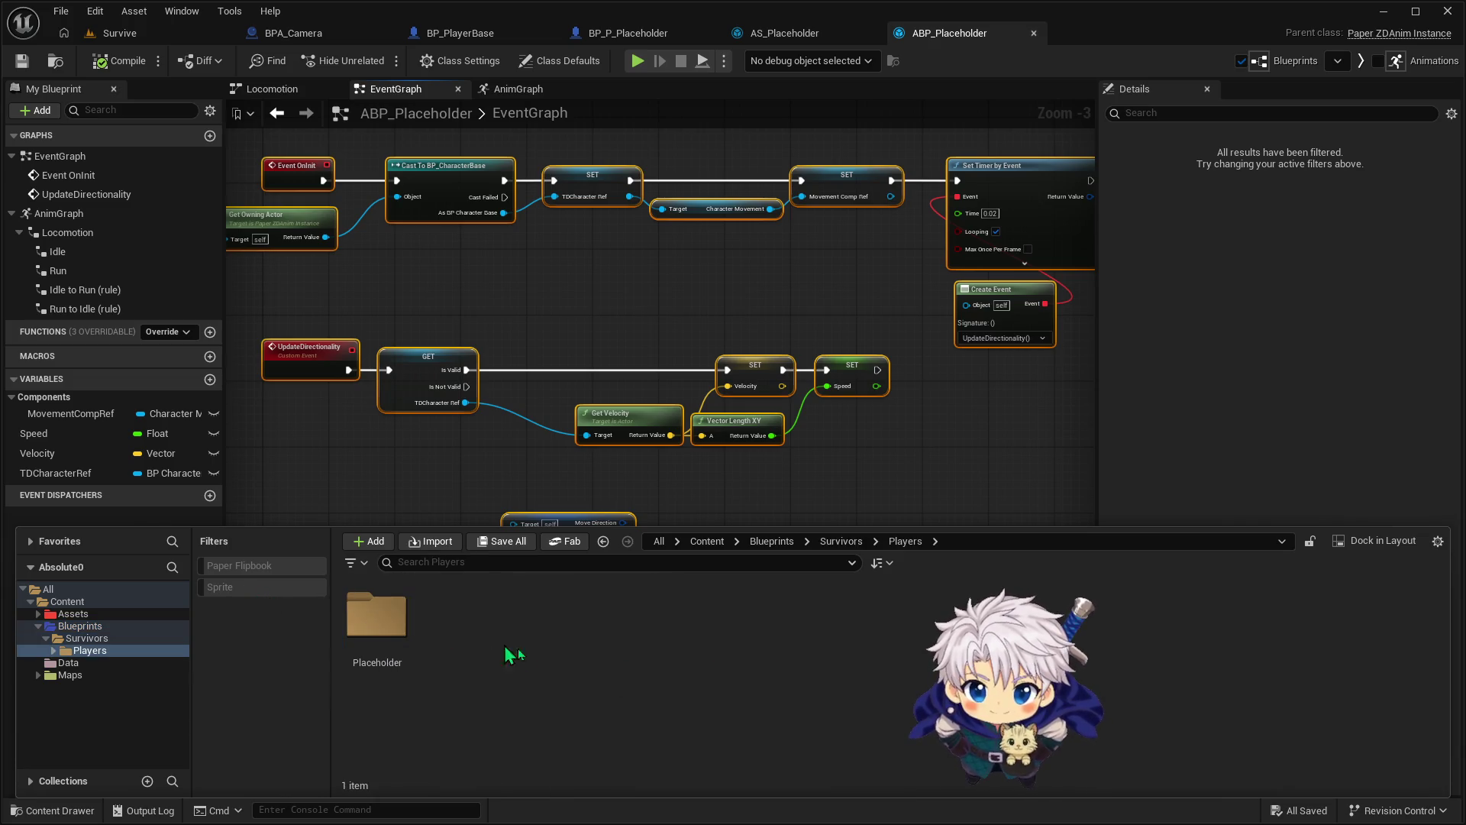
# Create a PaperZD Animation Source named AS_PlayerBase in Players and open it
pyautogui.rightClick(466, 631)
pyautogui.scroll(-2, 553, 708)
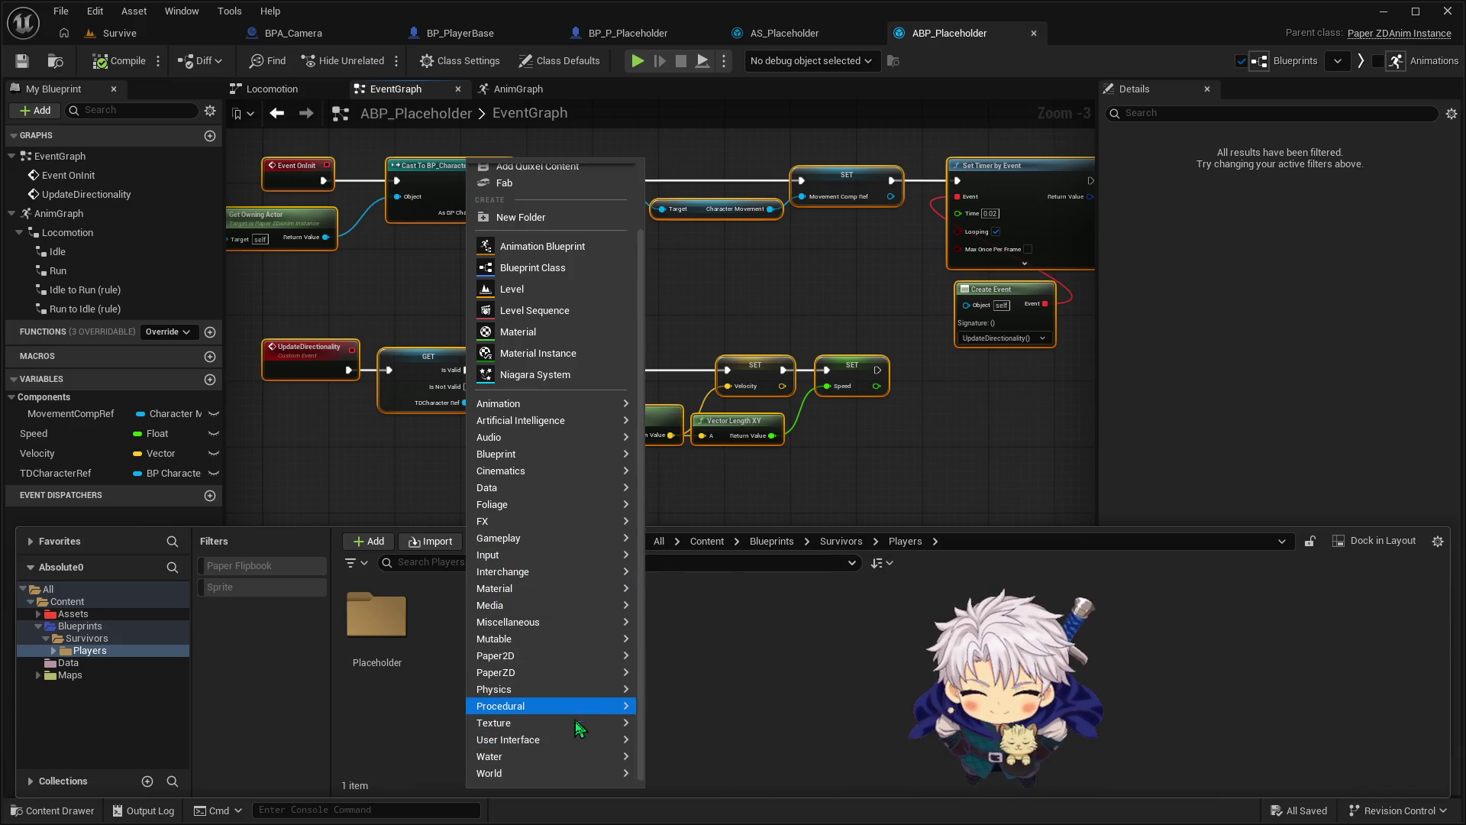
pyautogui.moveTo(576, 731)
pyautogui.moveTo(581, 756)
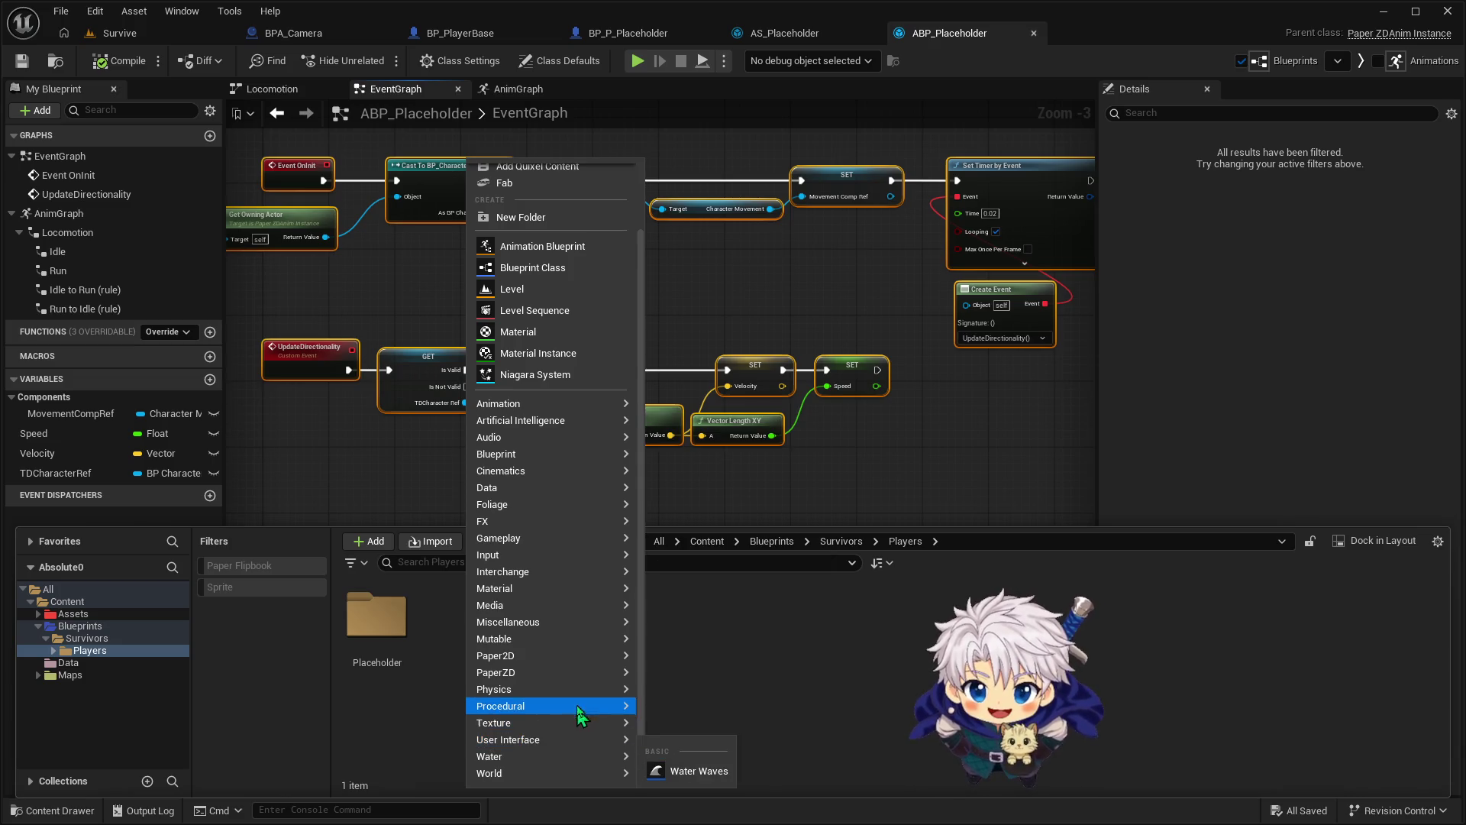
pyautogui.moveTo(579, 686)
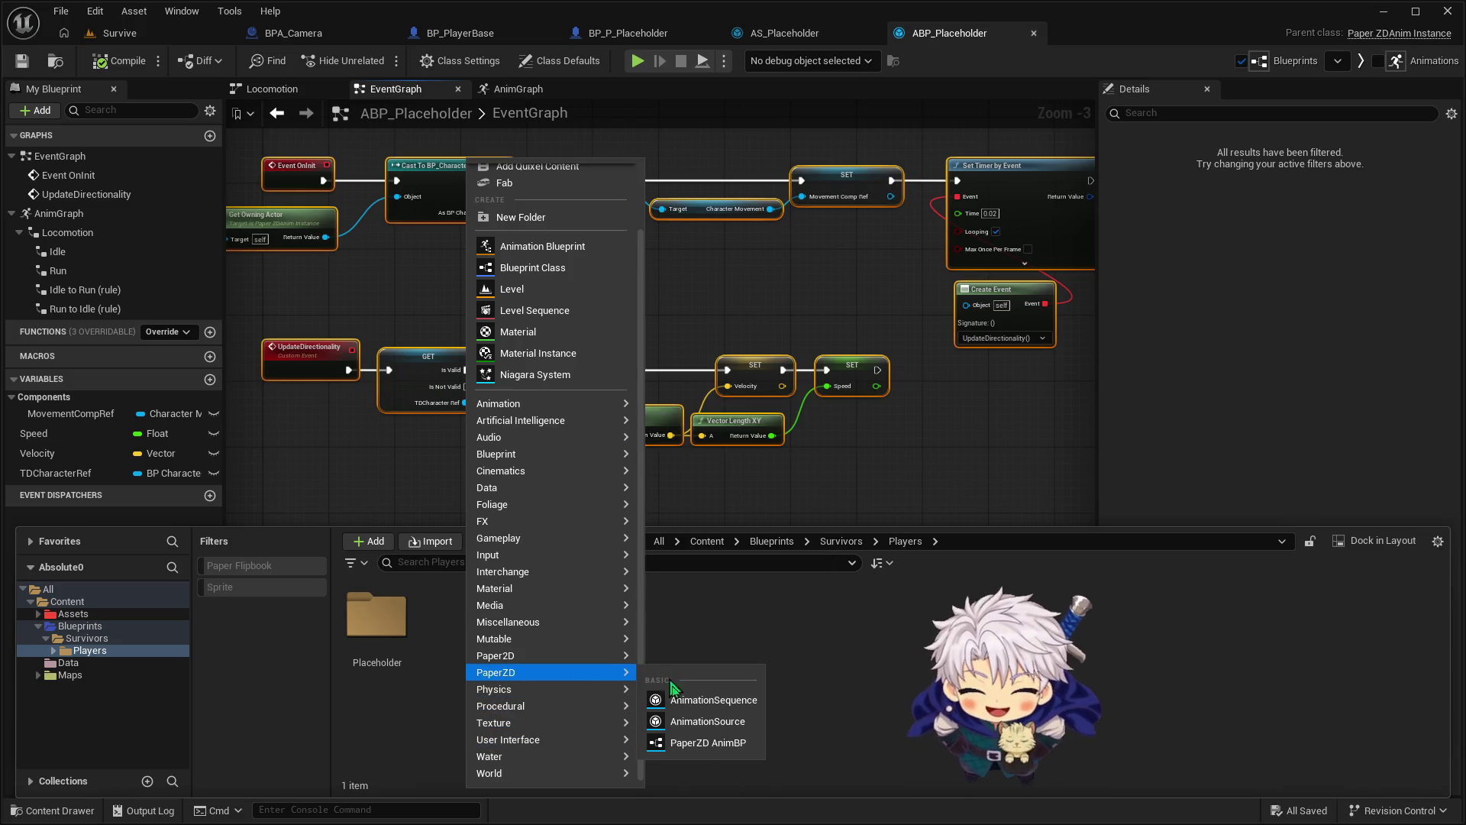
pyautogui.click(707, 722)
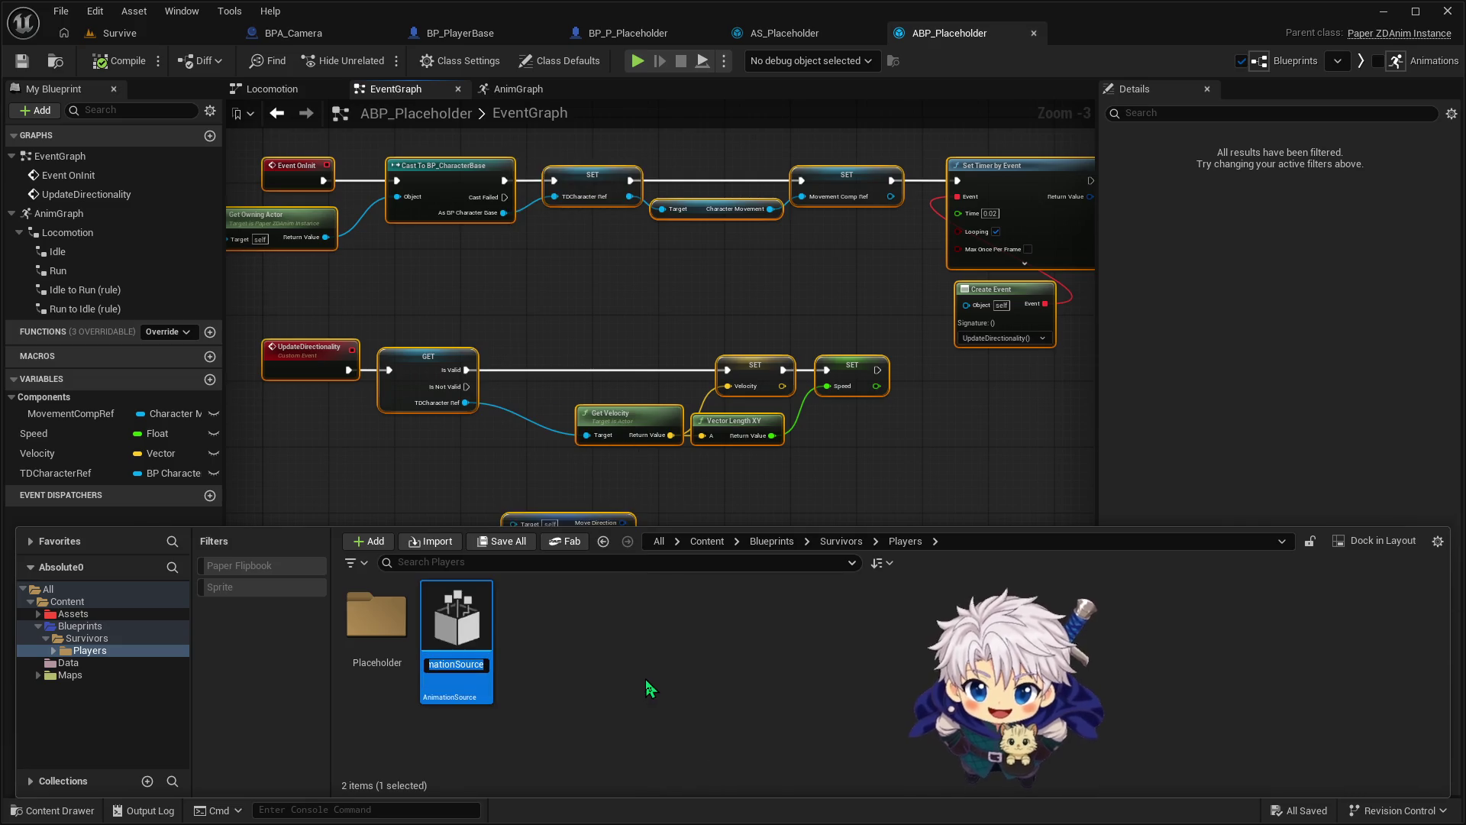
pyautogui.write('P')
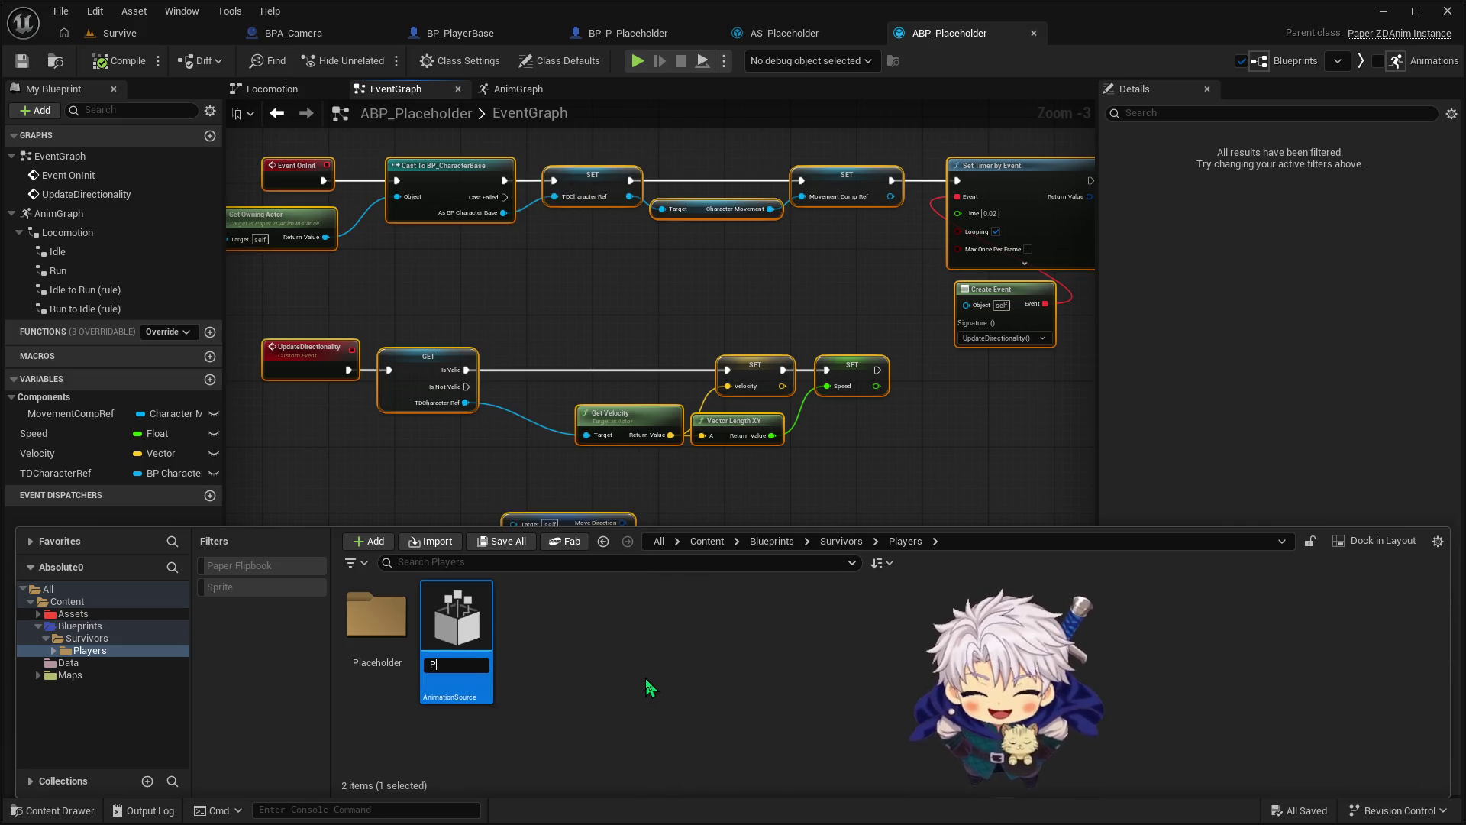
pyautogui.write('layerBase')
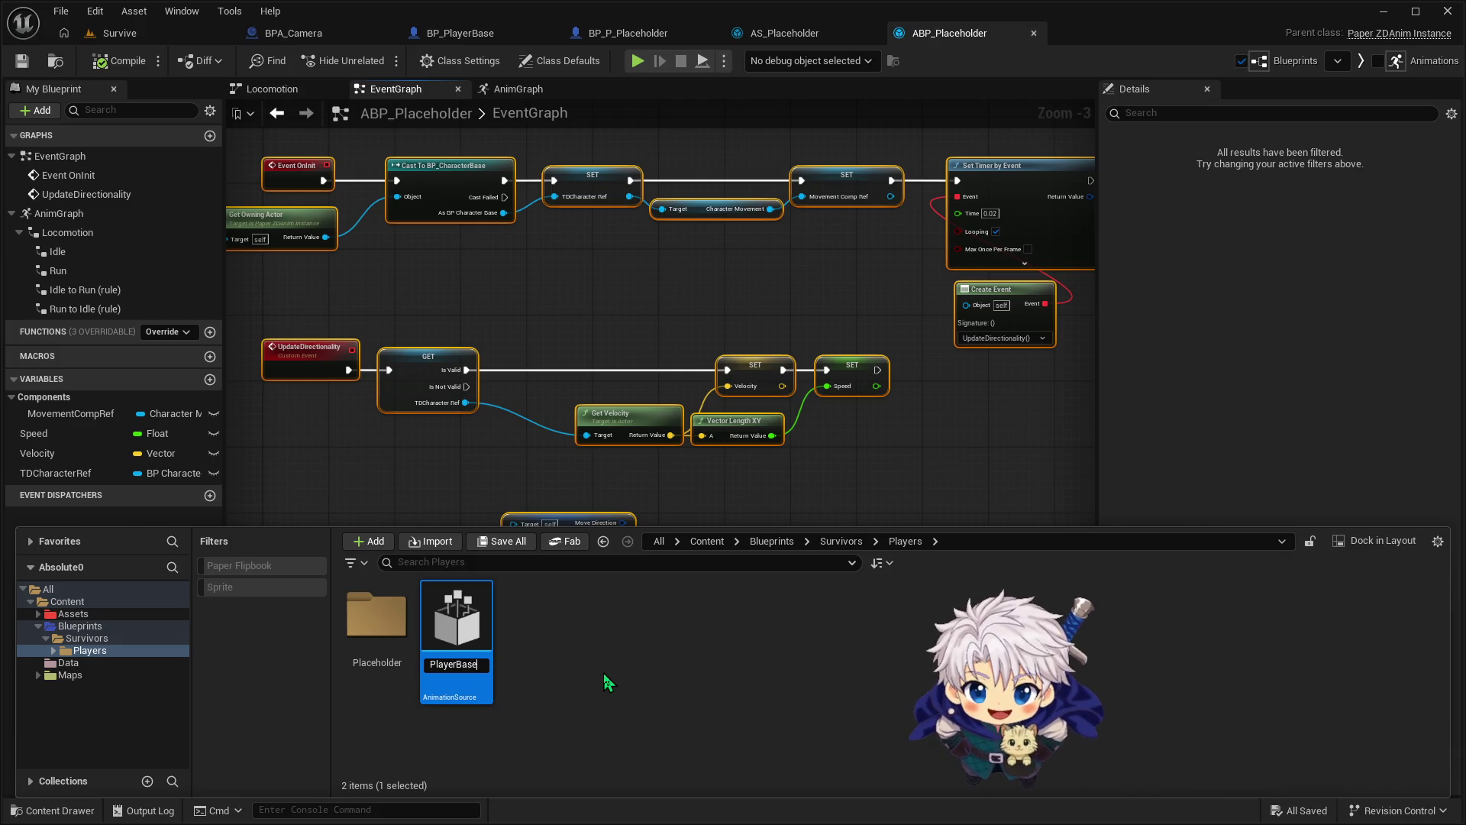
pyautogui.write('AS_')
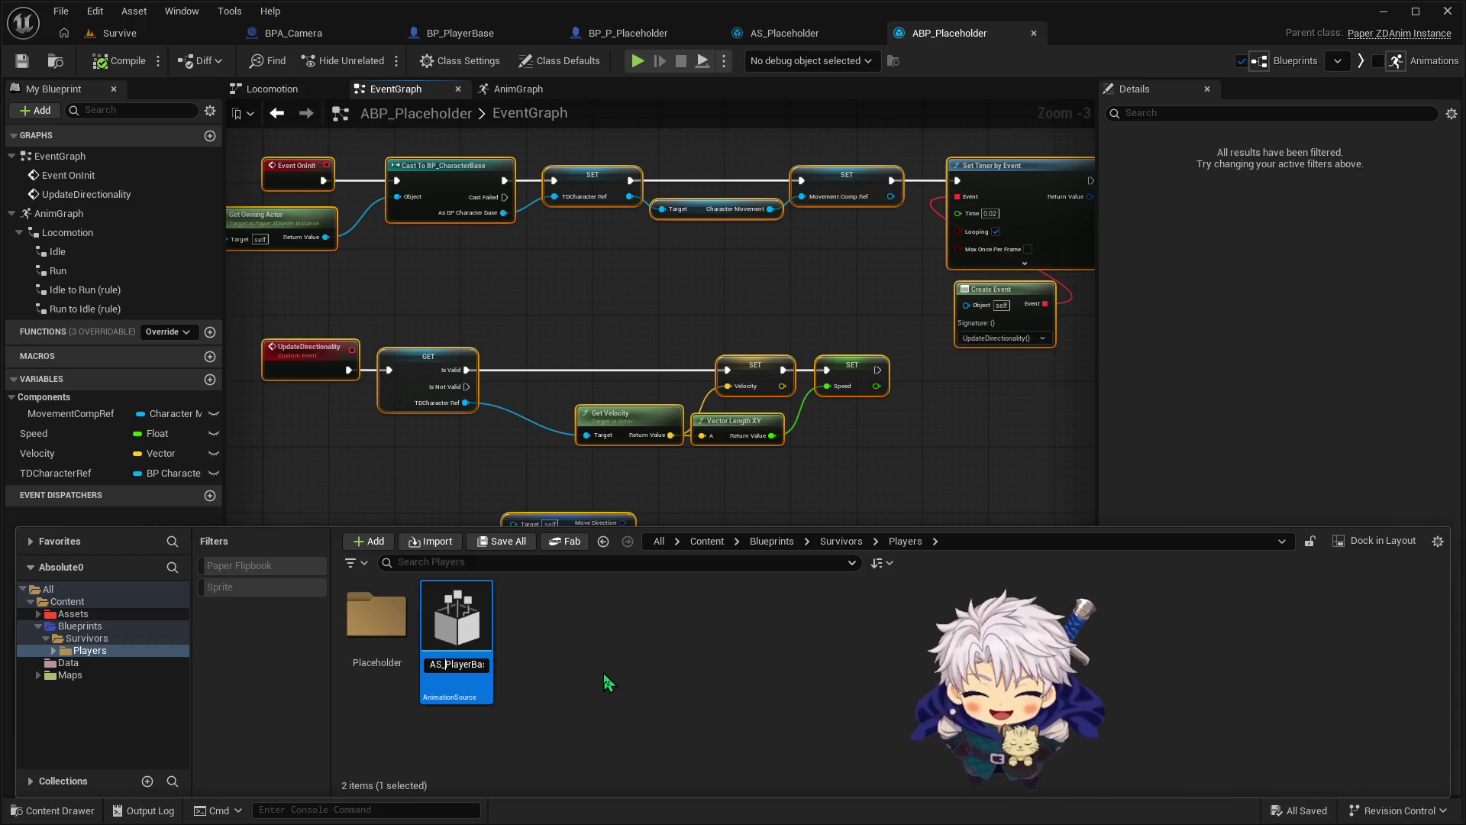
pyautogui.press('Return')
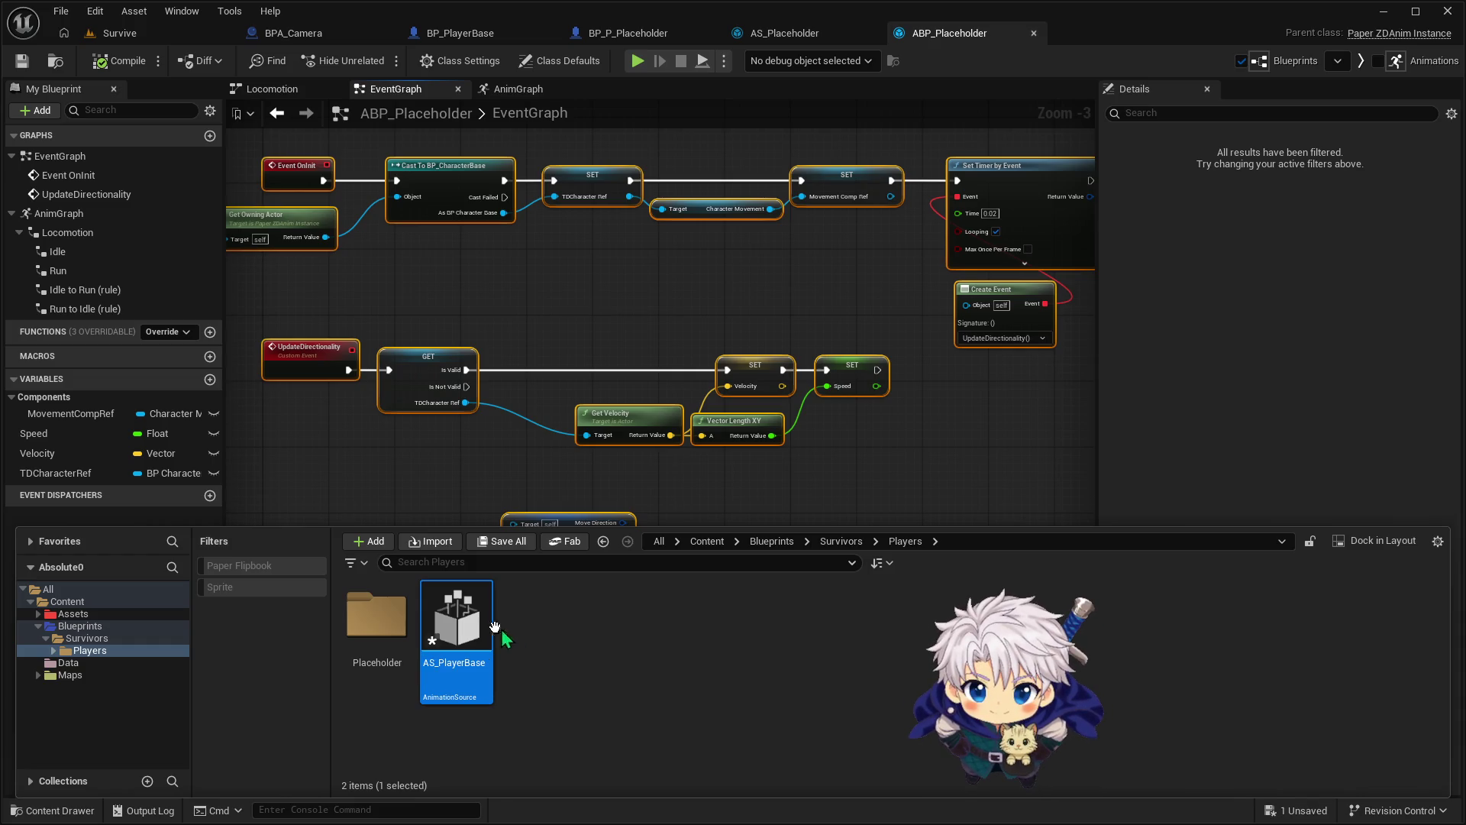
pyautogui.doubleClick(475, 623)
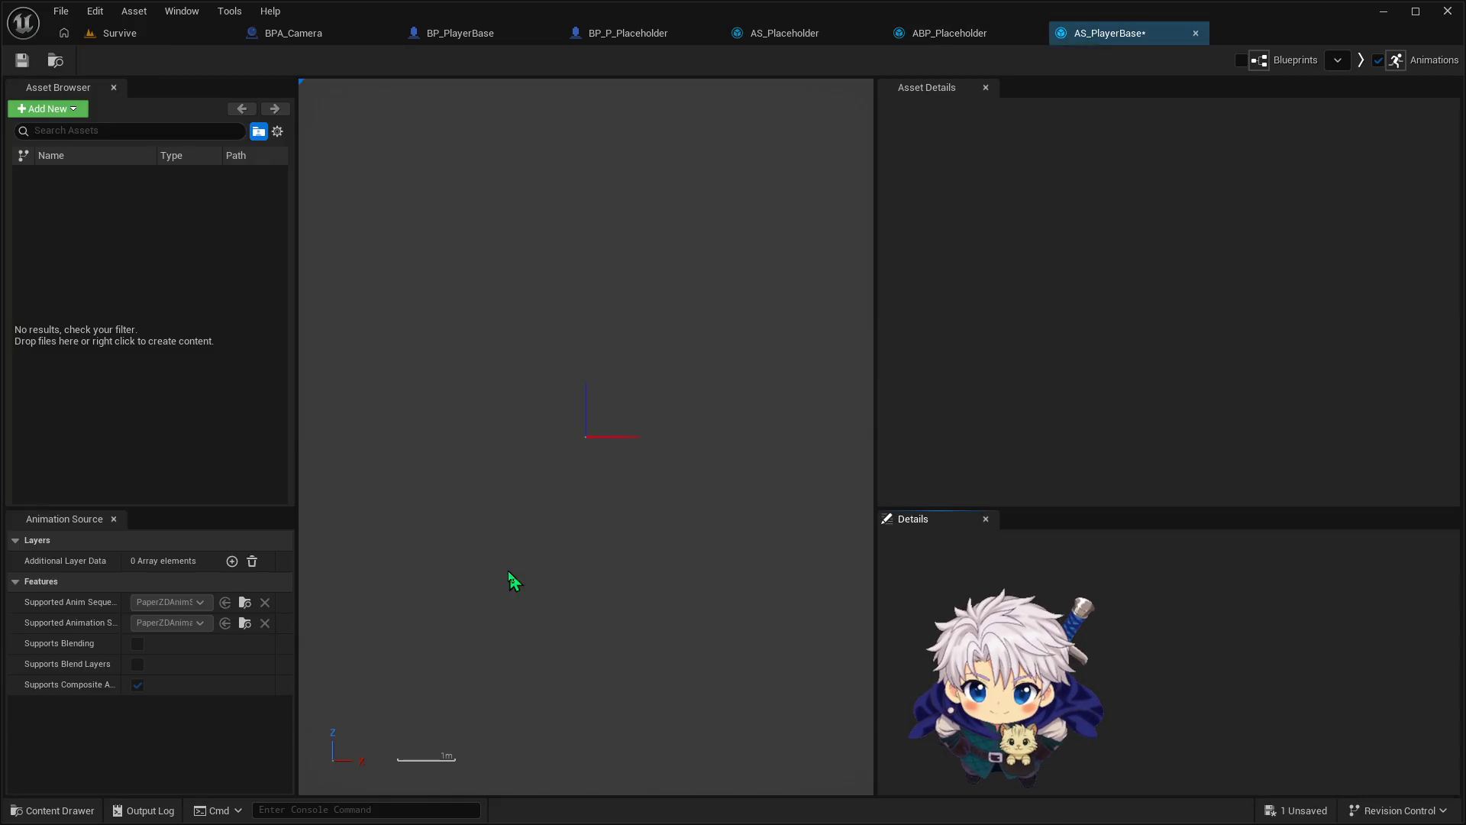
# Add an animation sequence named Idle, multi-directional with a 45° angle
pyautogui.click(69, 111)
pyautogui.click(78, 149)
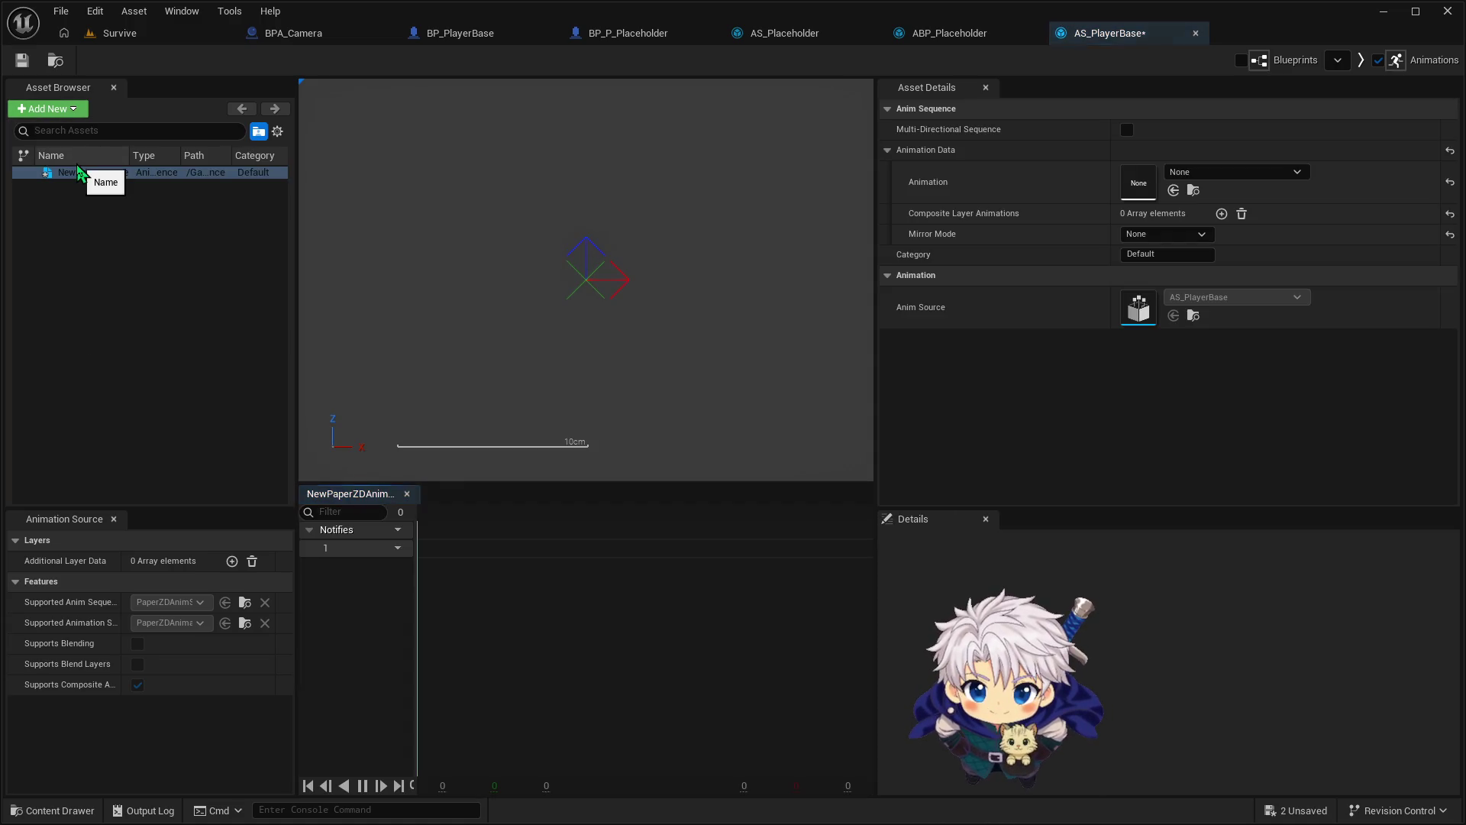
pyautogui.click(88, 169)
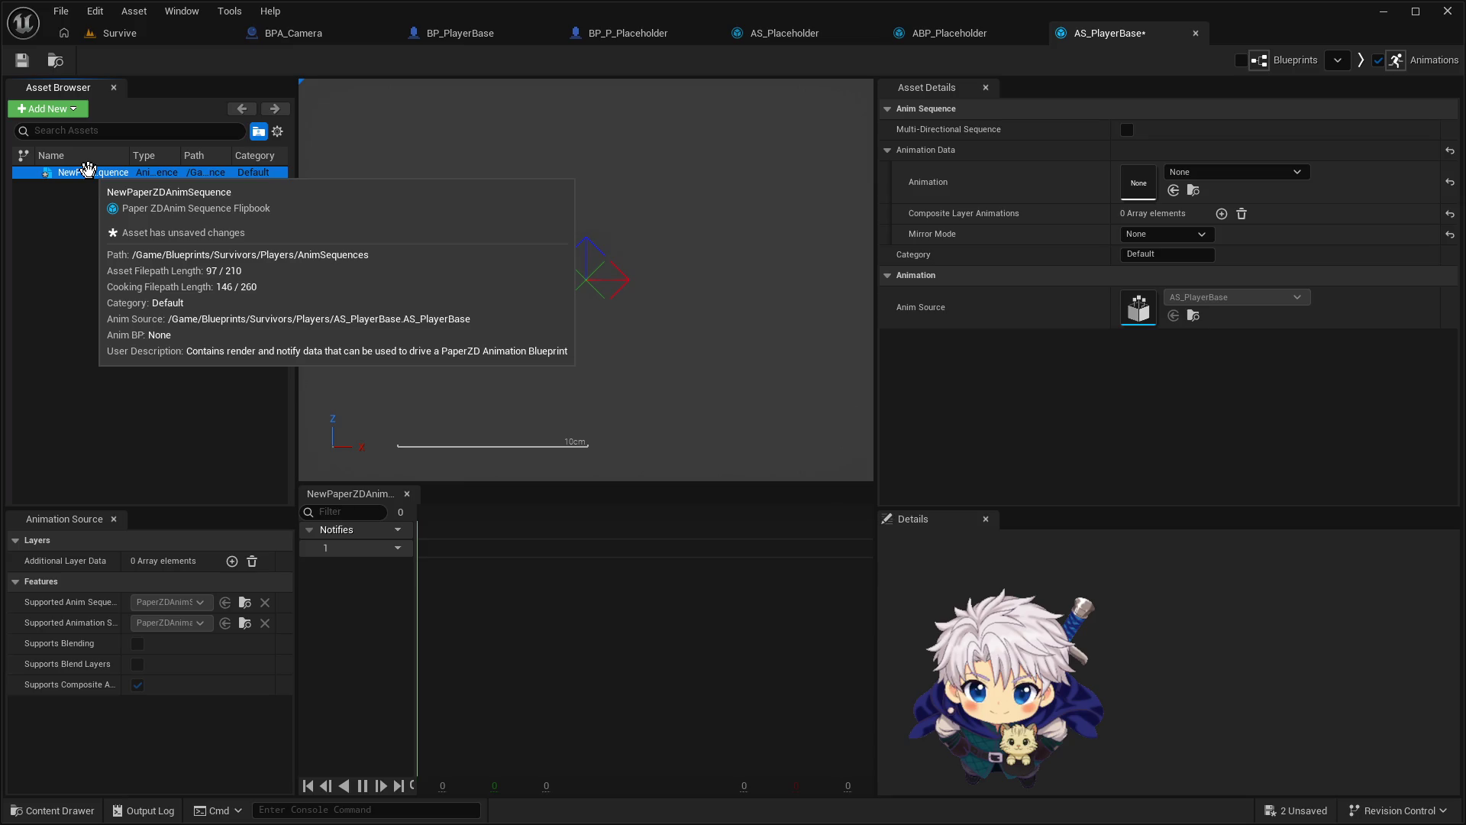
pyautogui.click(89, 173)
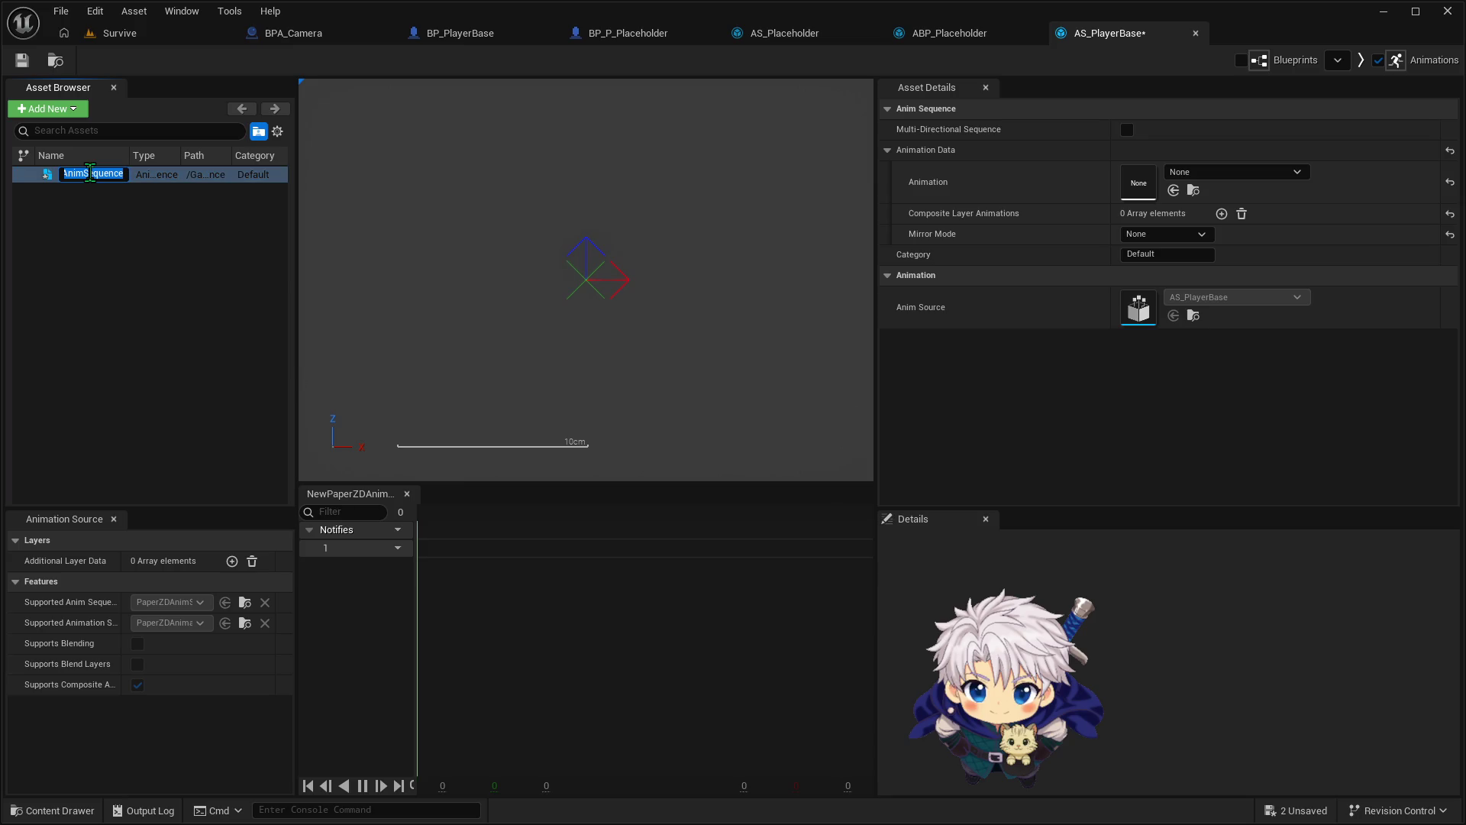
pyautogui.press('BackSpace')
pyautogui.write('Idl')
pyautogui.write('e')
pyautogui.press('Return')
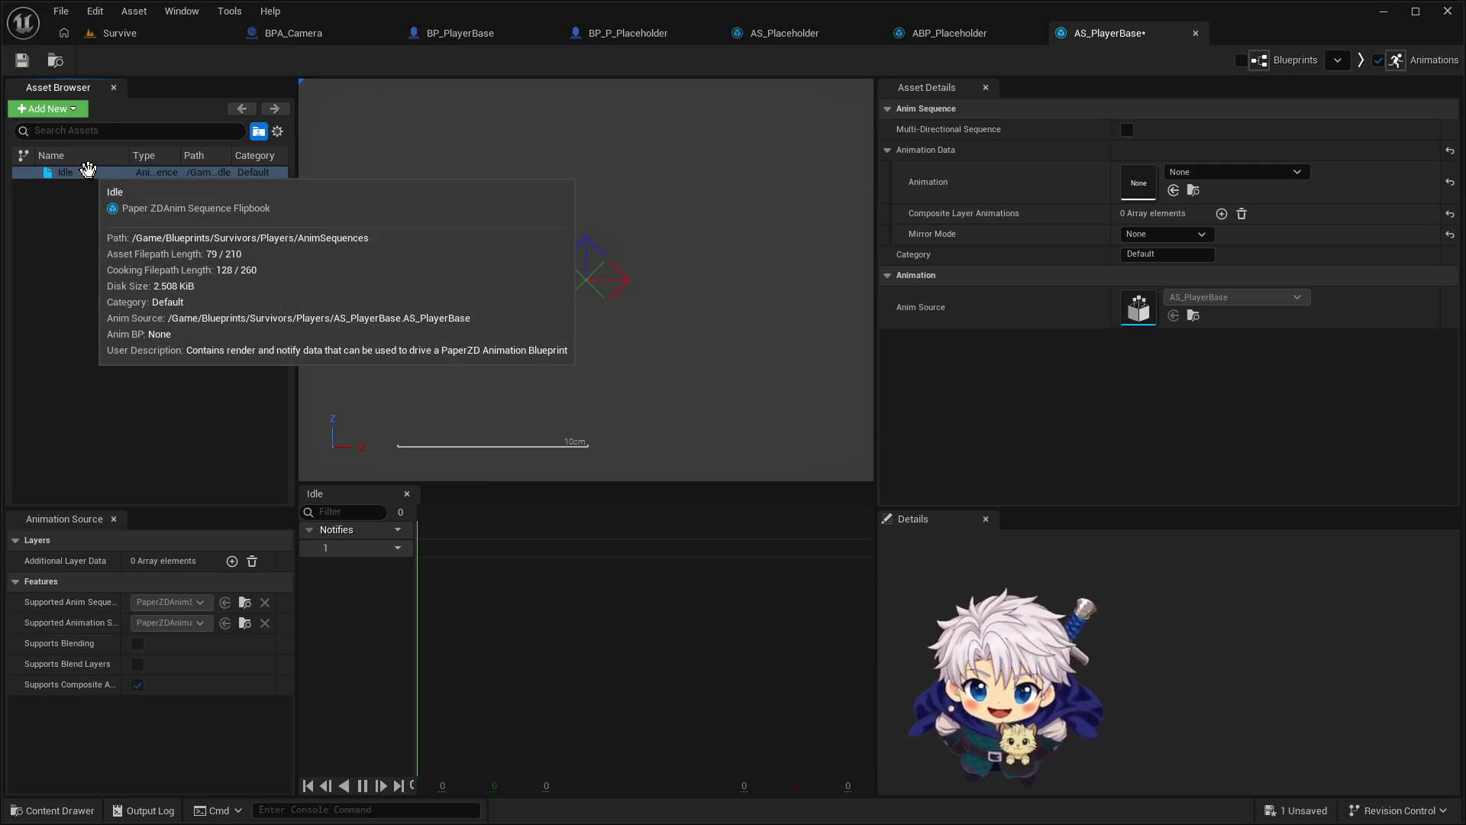
pyautogui.click(1128, 129)
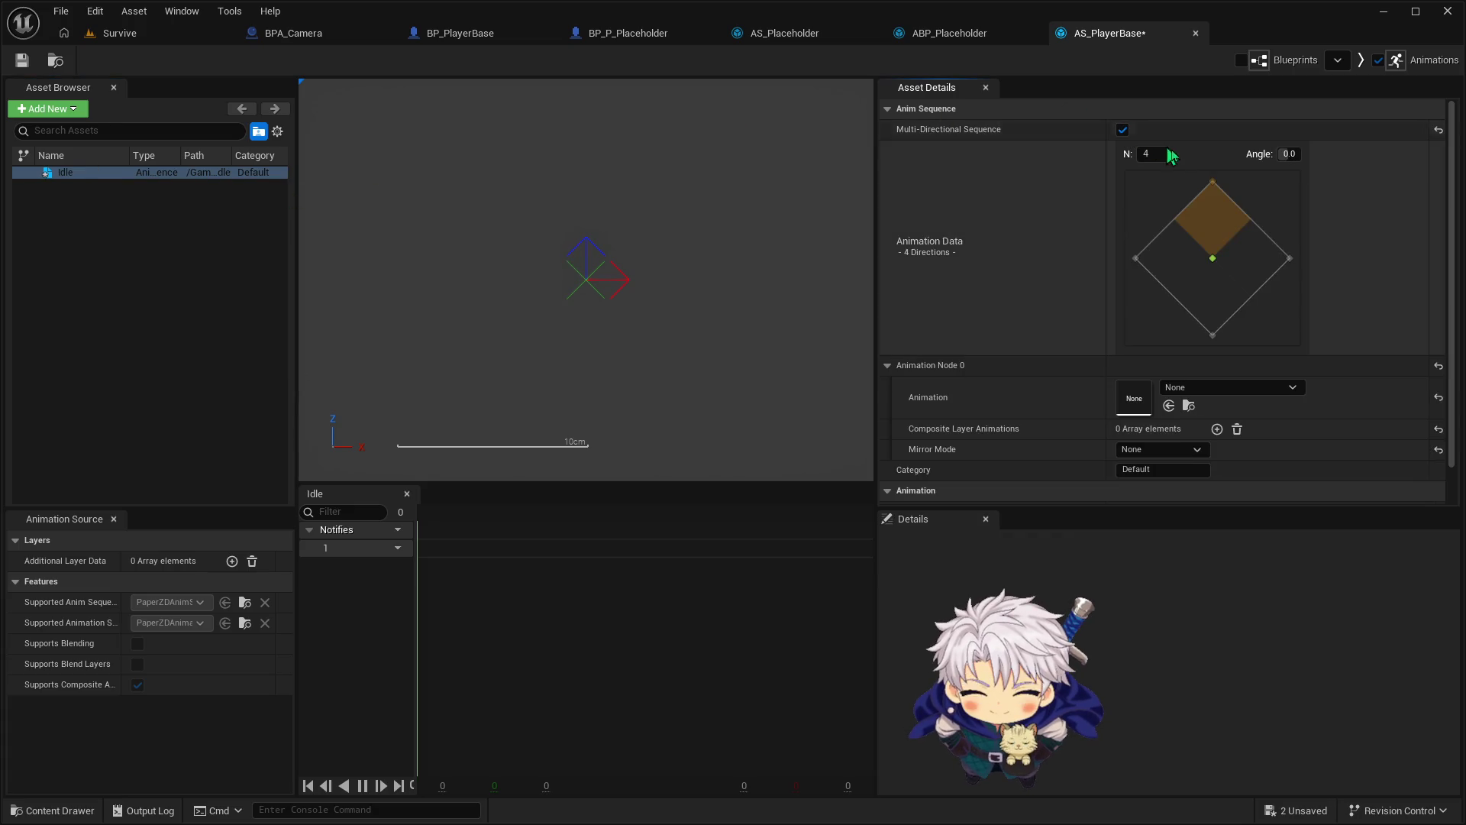
pyautogui.click(1289, 153)
pyautogui.write('45')
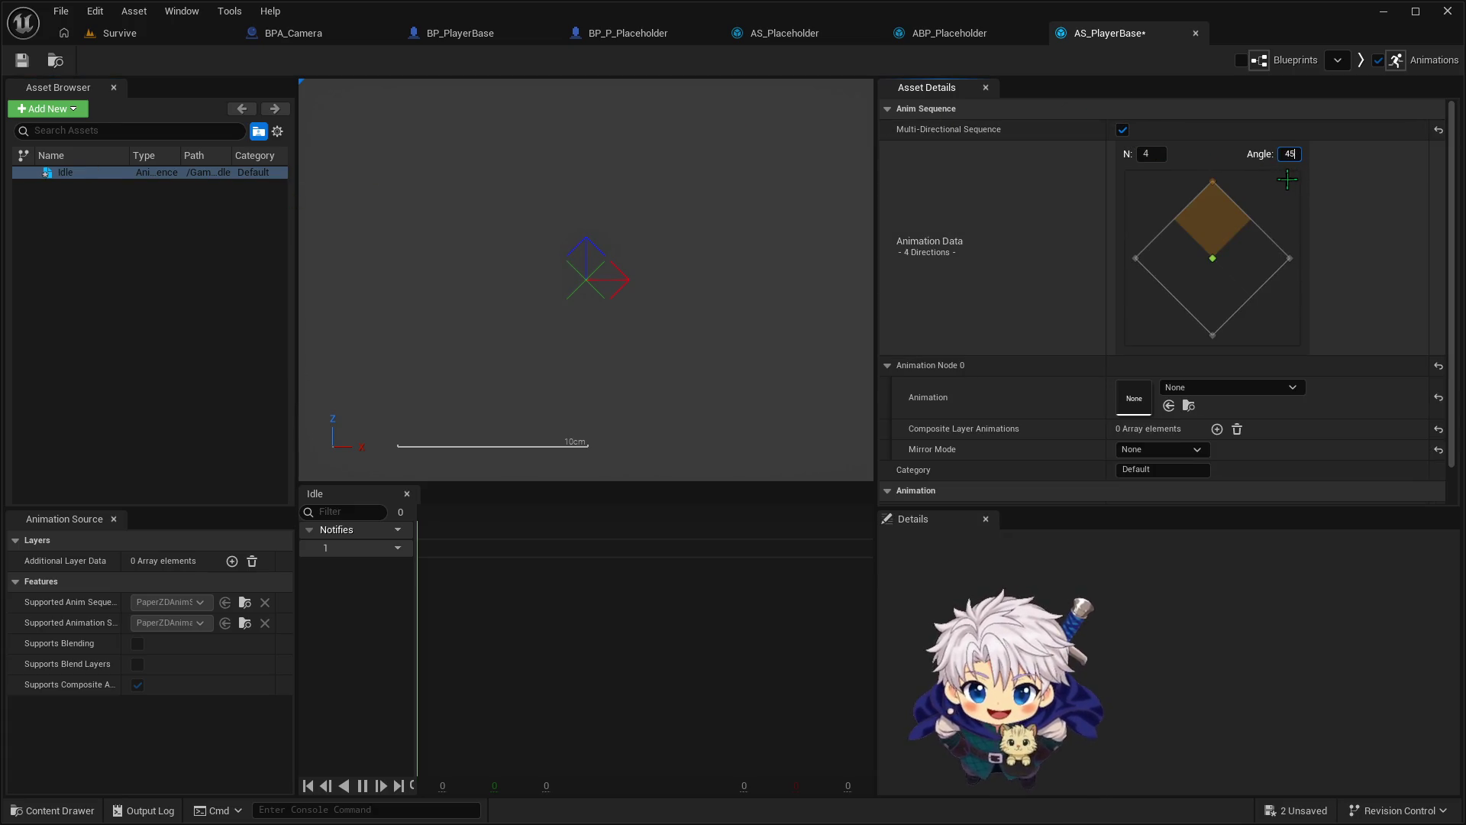
pyautogui.press('Return')
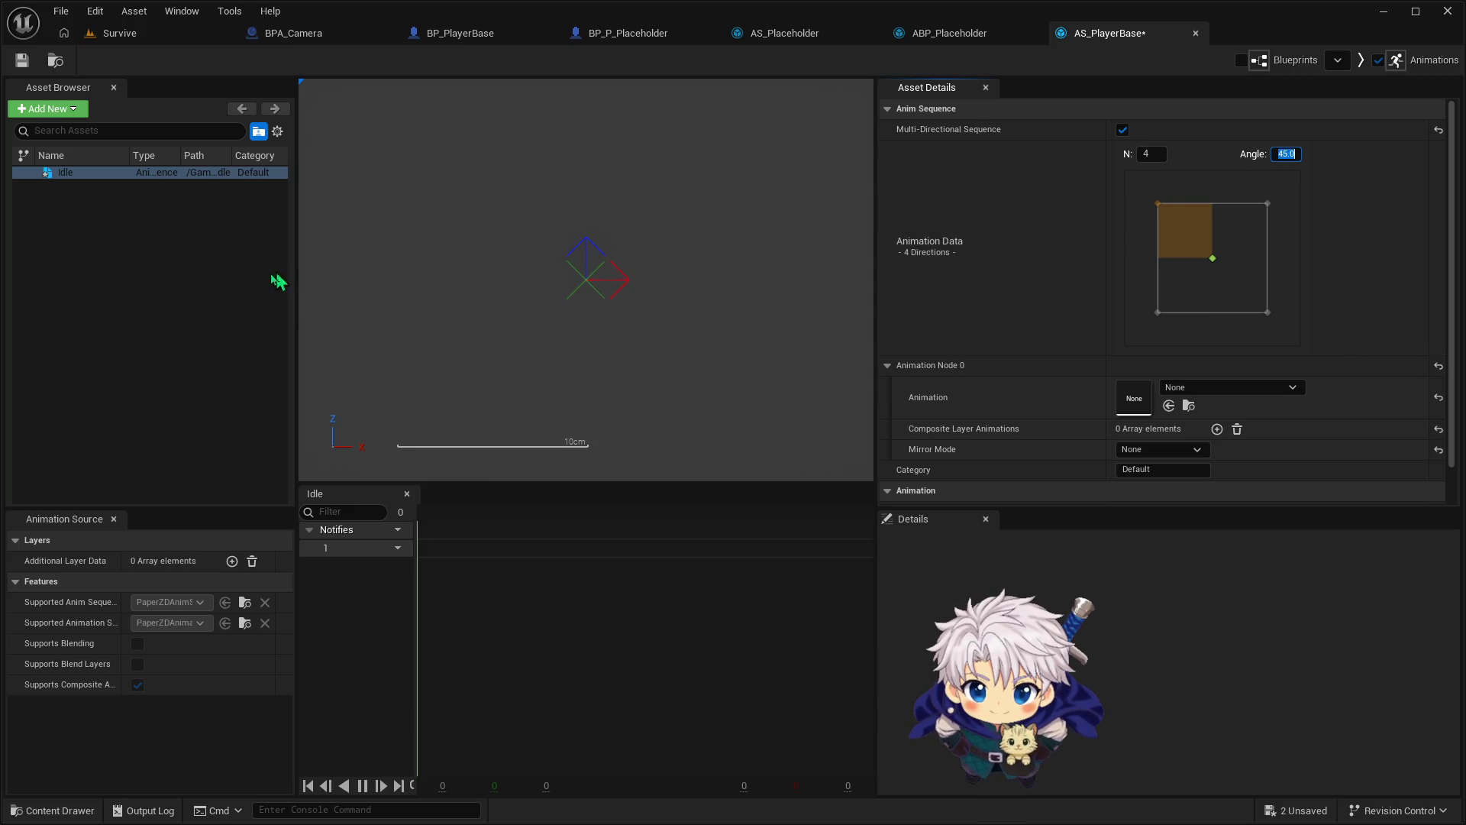
pyautogui.click(76, 180)
# Add a second sequence named Run, also multi-directional at a 45° angle
pyautogui.click(47, 108)
pyautogui.click(84, 145)
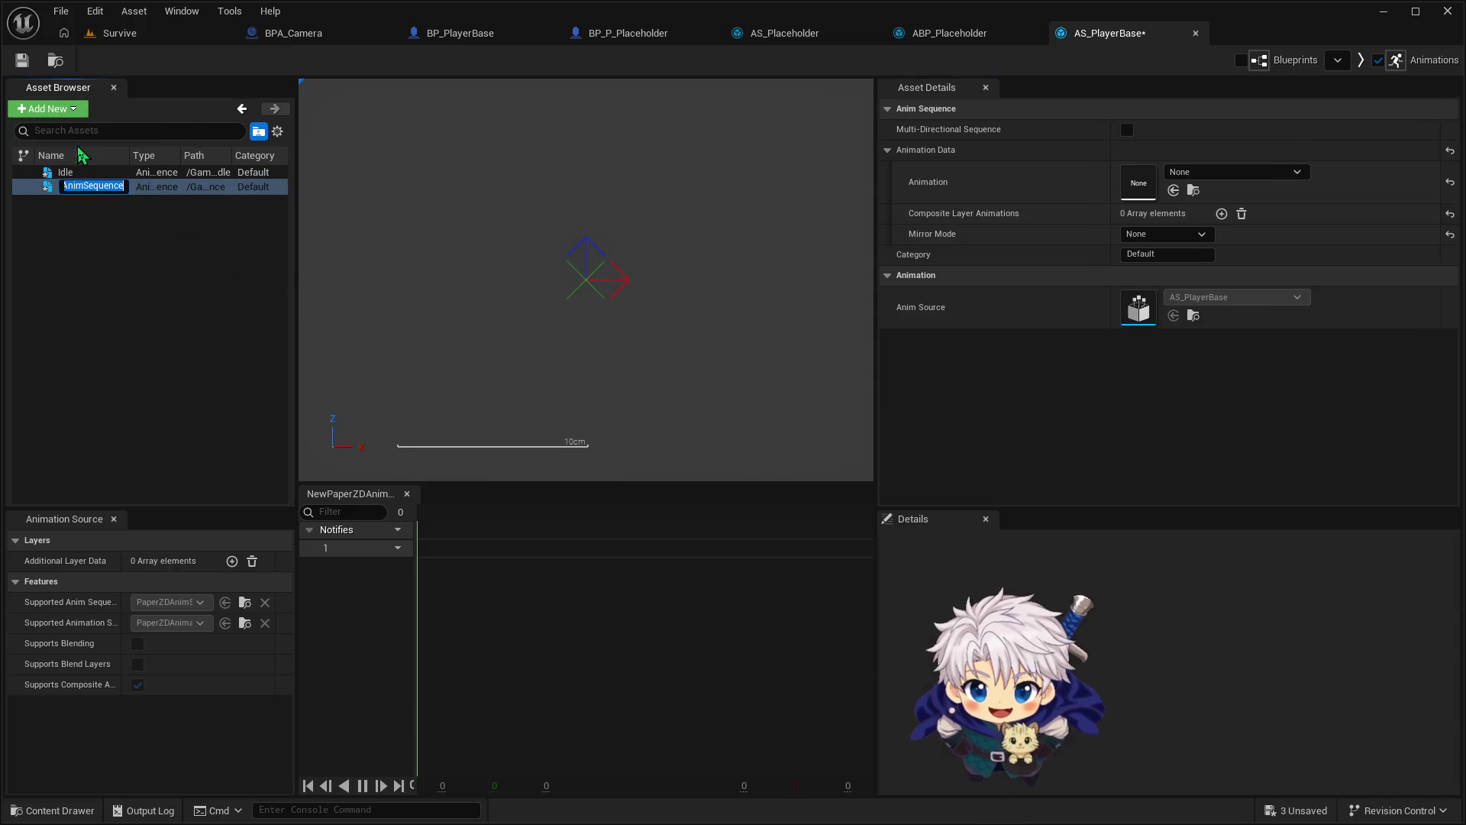
pyautogui.write('Run')
pyautogui.press('Return')
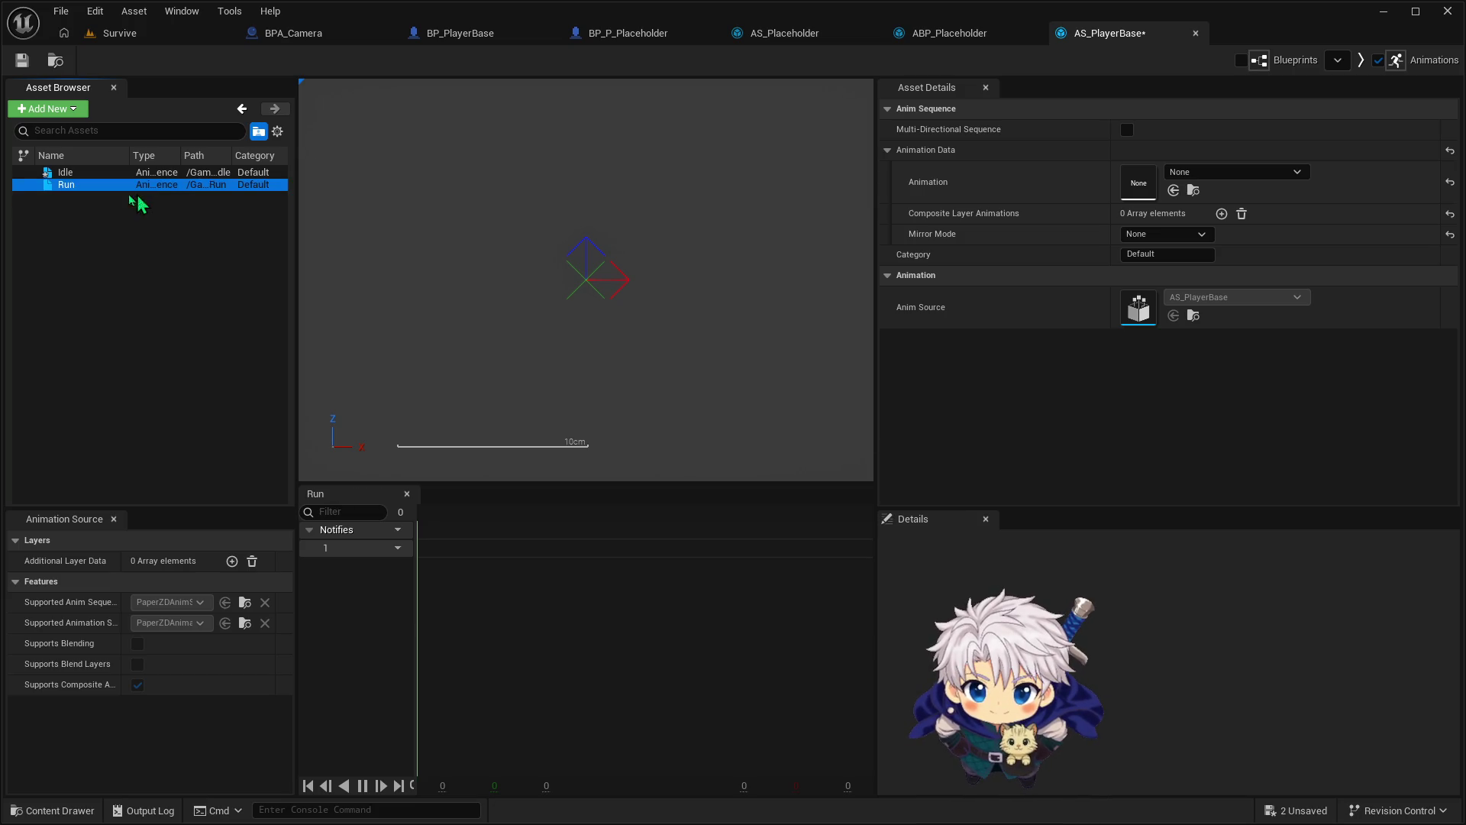
pyautogui.click(1126, 129)
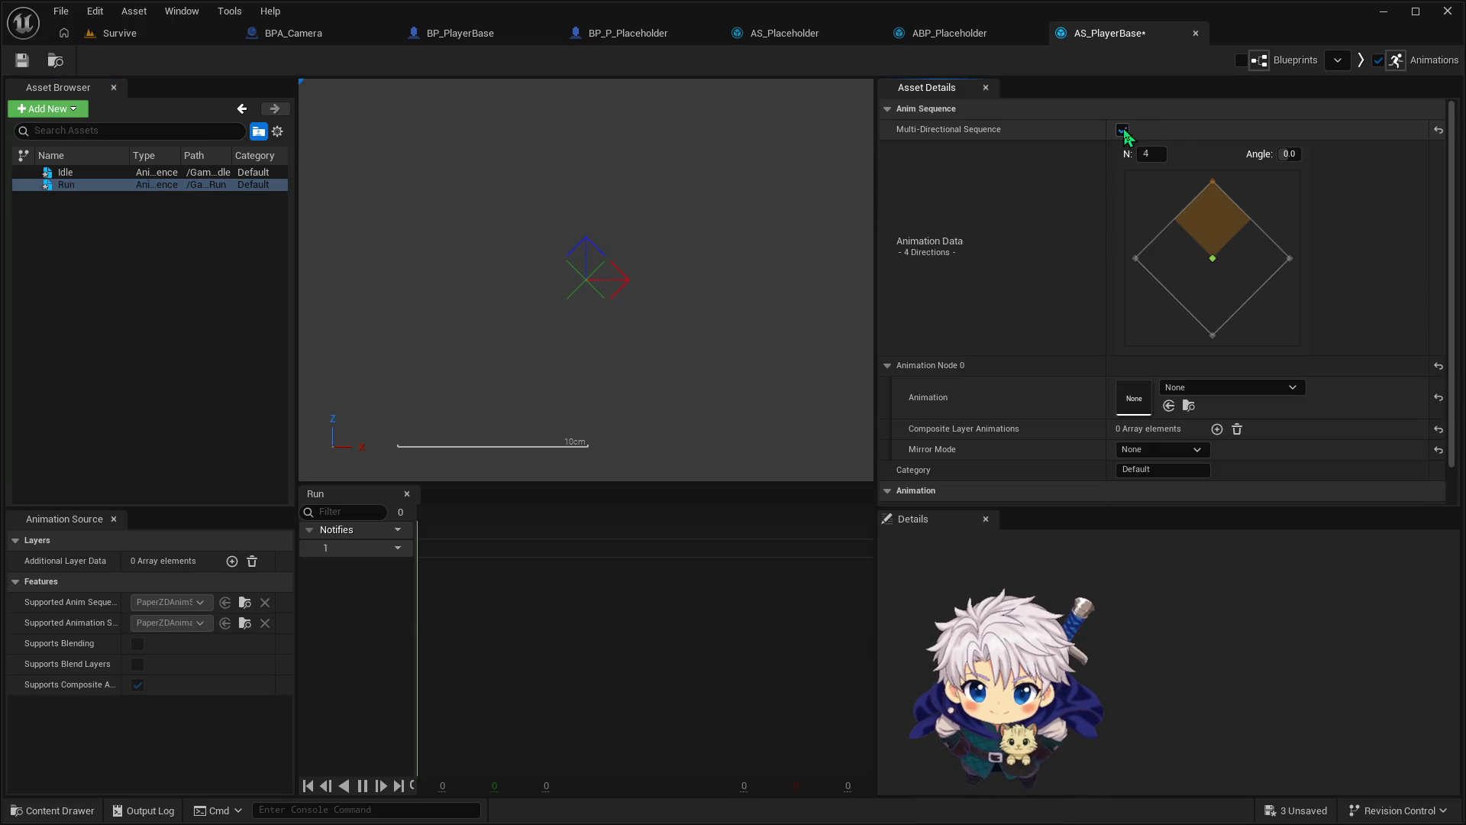
pyautogui.click(1287, 152)
pyautogui.write('45')
pyautogui.press('Return')
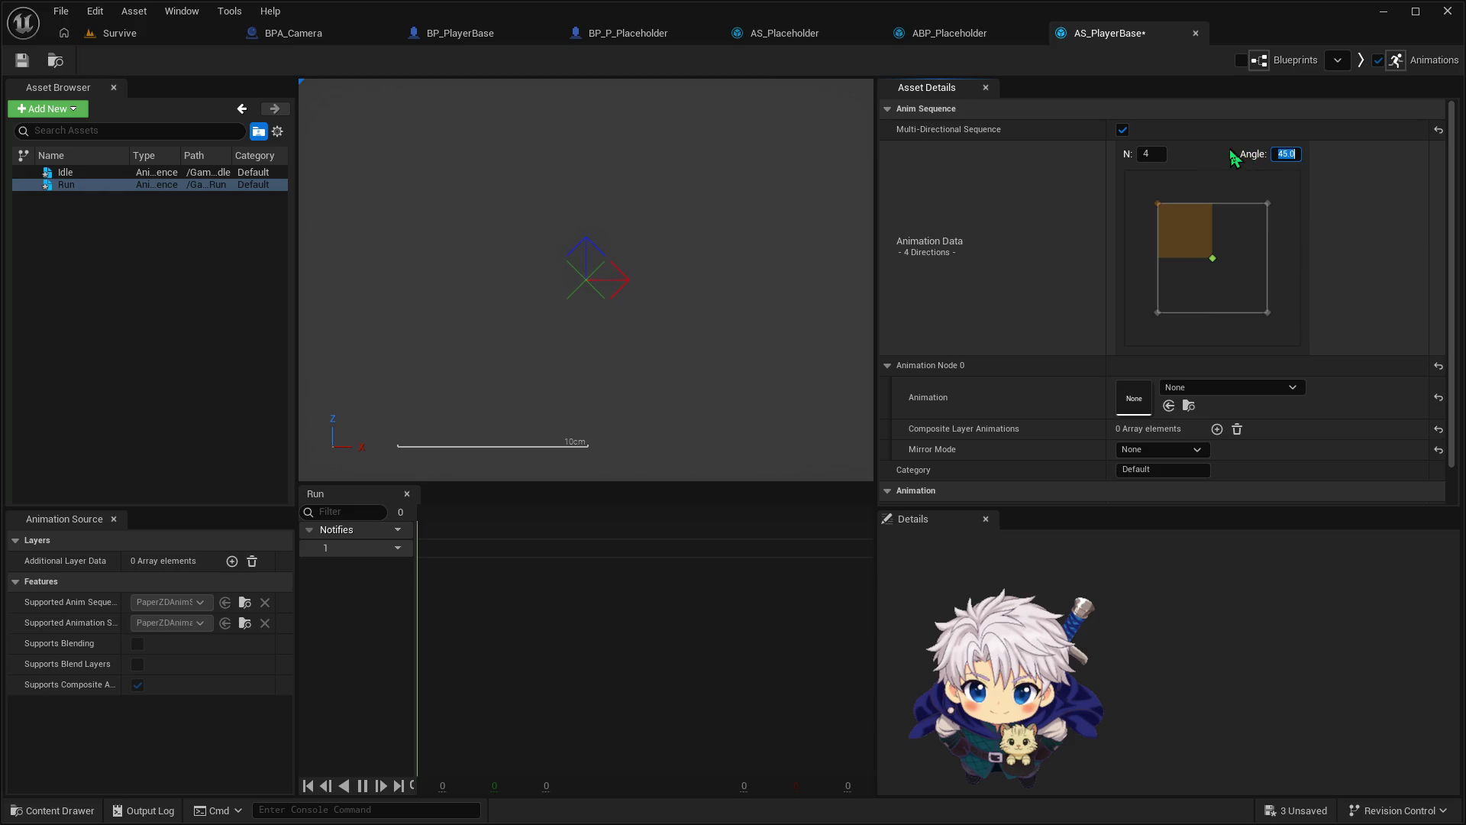
# Save AS_PlayerBase and bring up its asset actions in the Content Drawer
pyautogui.click(21, 61)
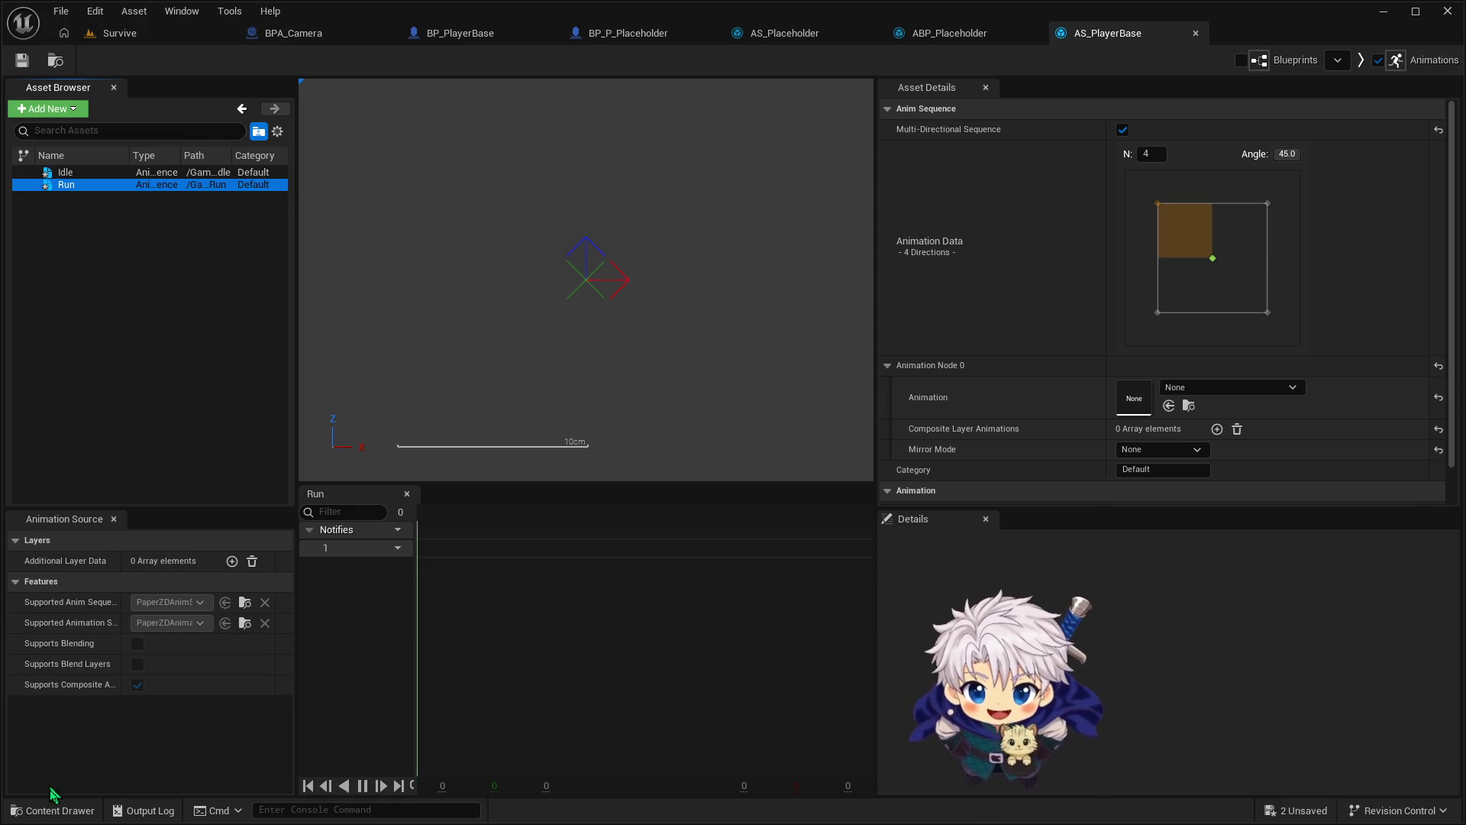
pyautogui.click(57, 809)
pyautogui.rightClick(535, 619)
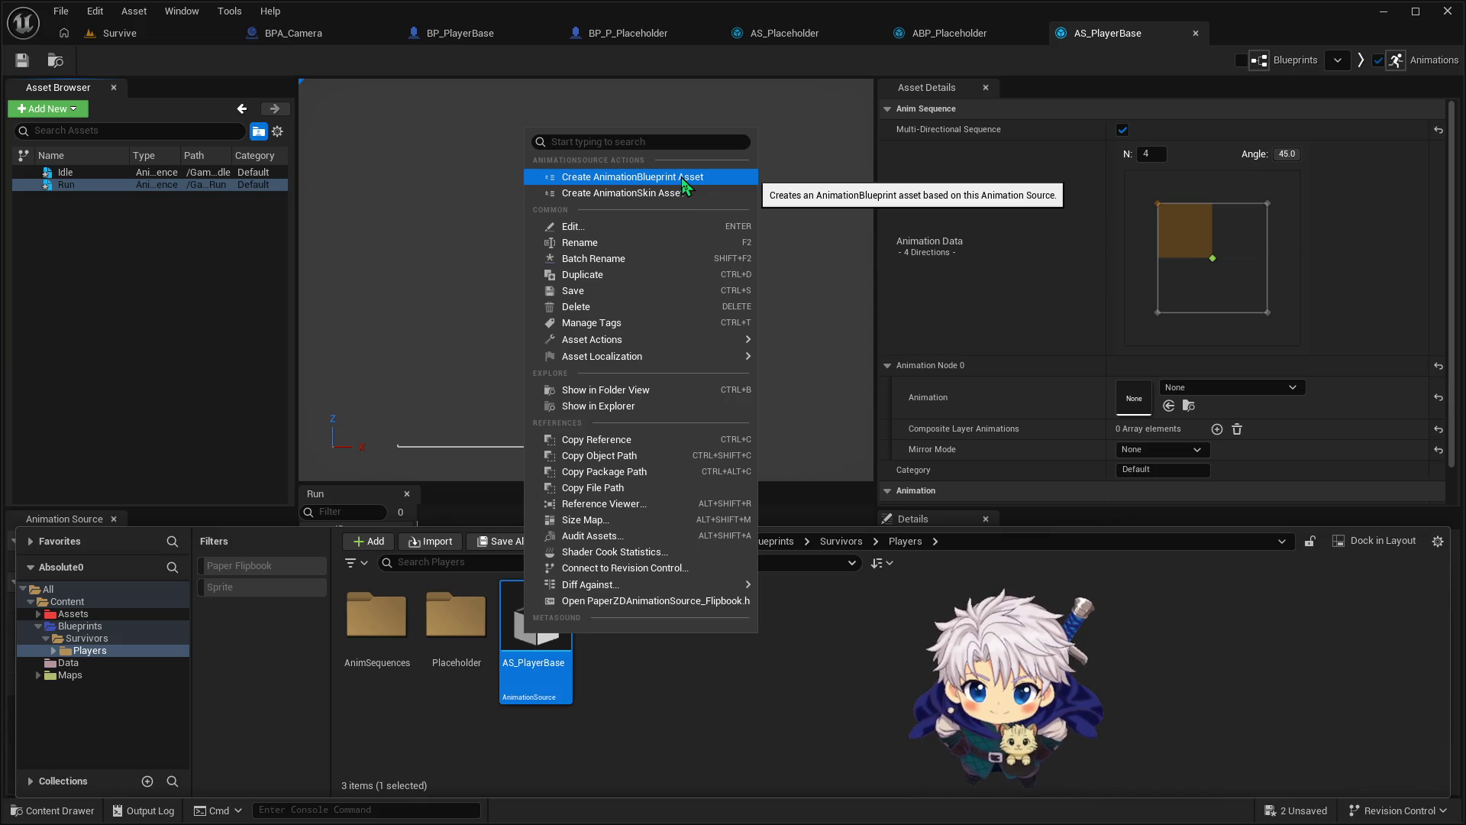
# Create an animation blueprint from AS_PlayerBase named ABP_PlayerBase and open it
pyautogui.click(683, 178)
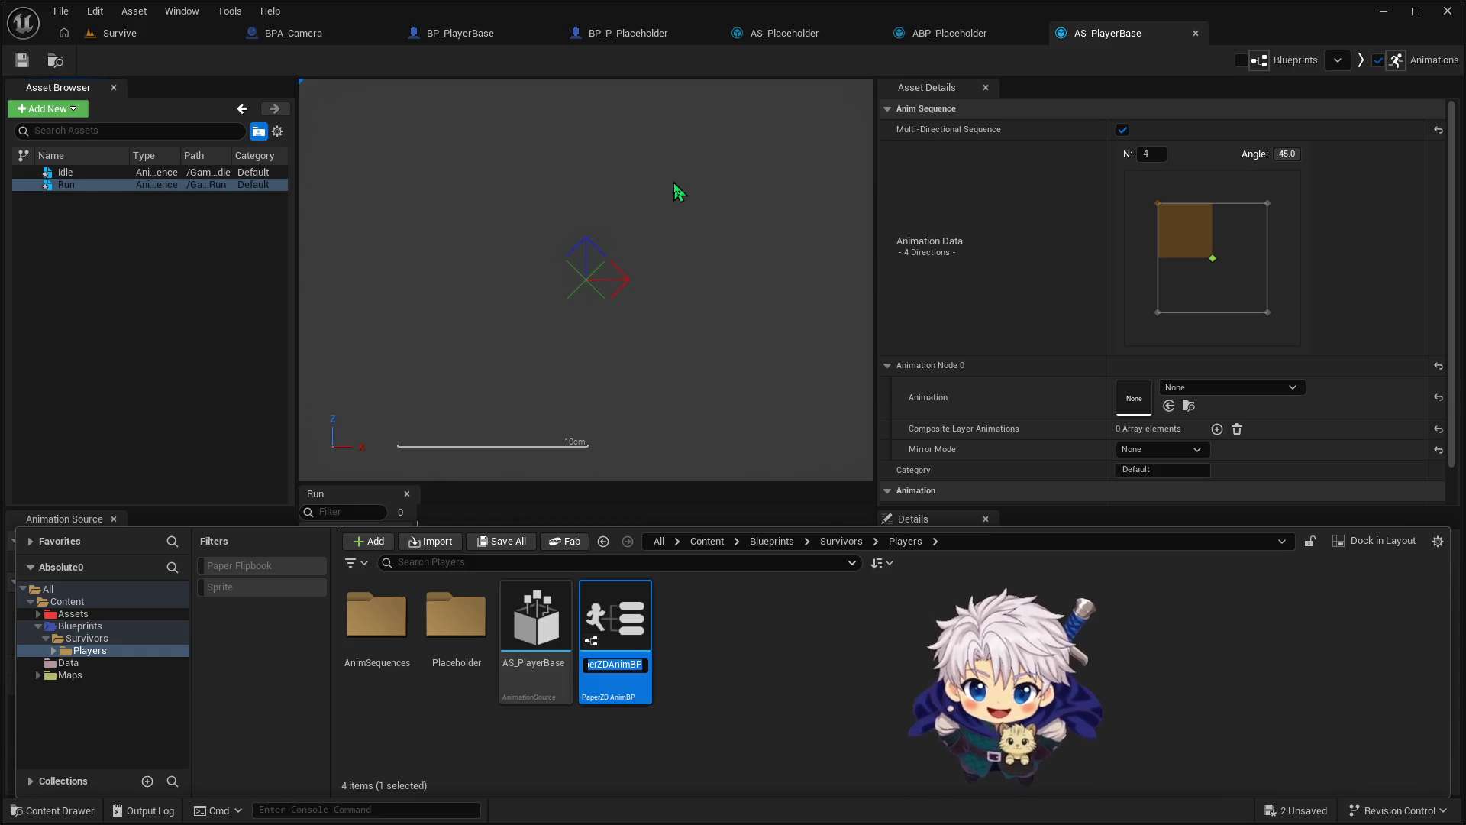
pyautogui.write('ABP_')
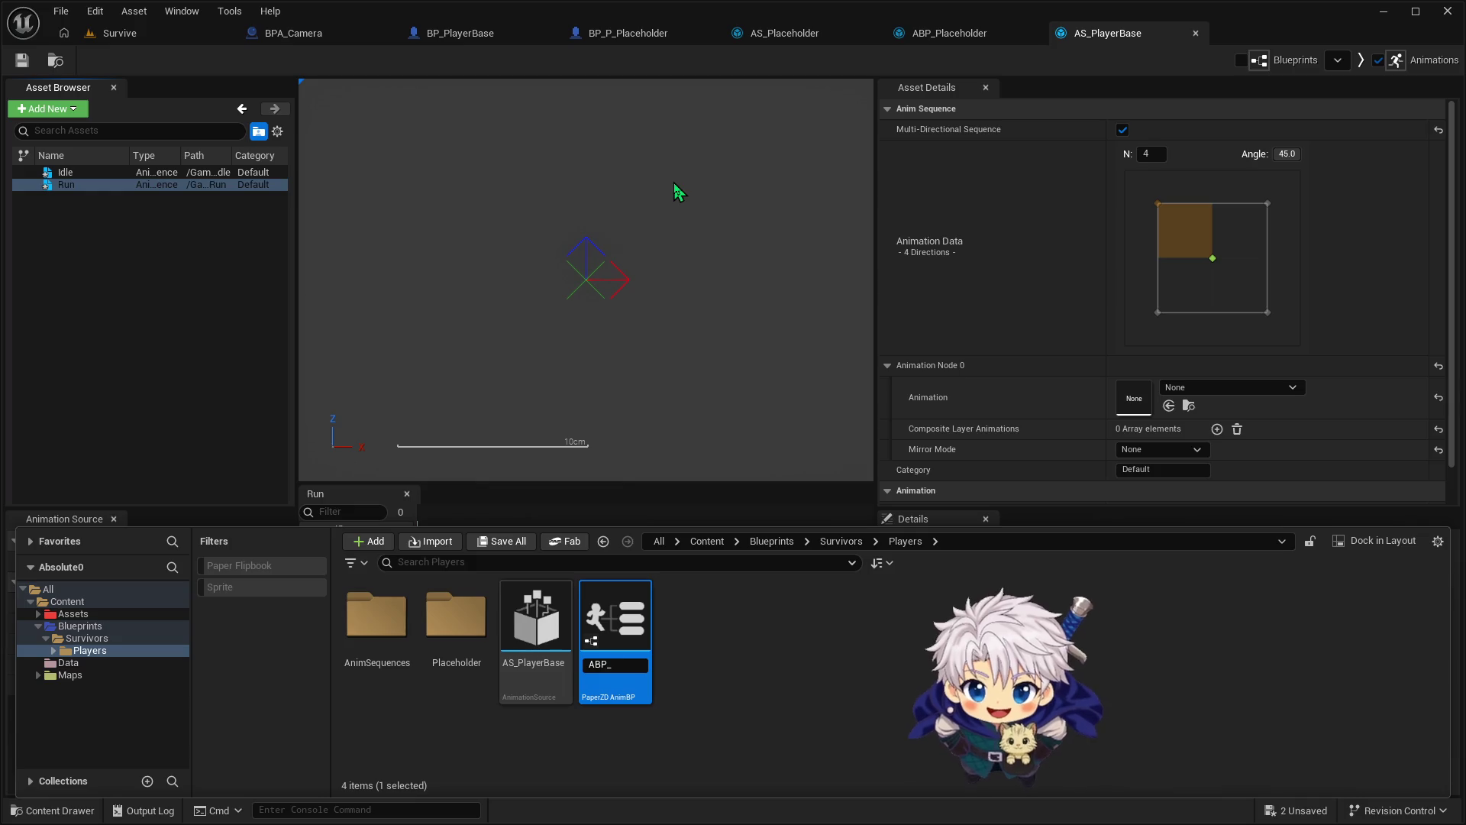
pyautogui.write('PlayerBase')
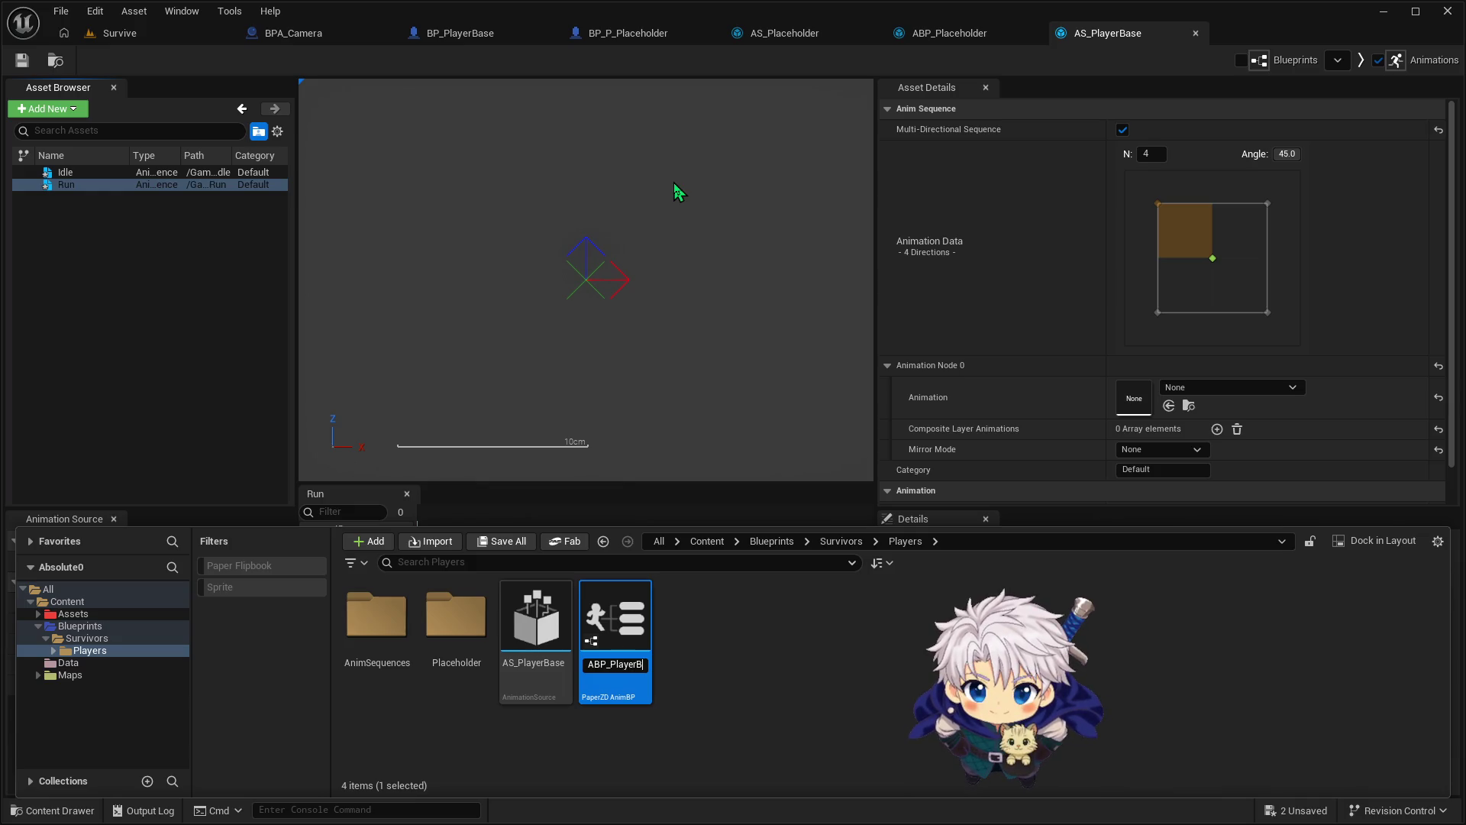
pyautogui.press('Return')
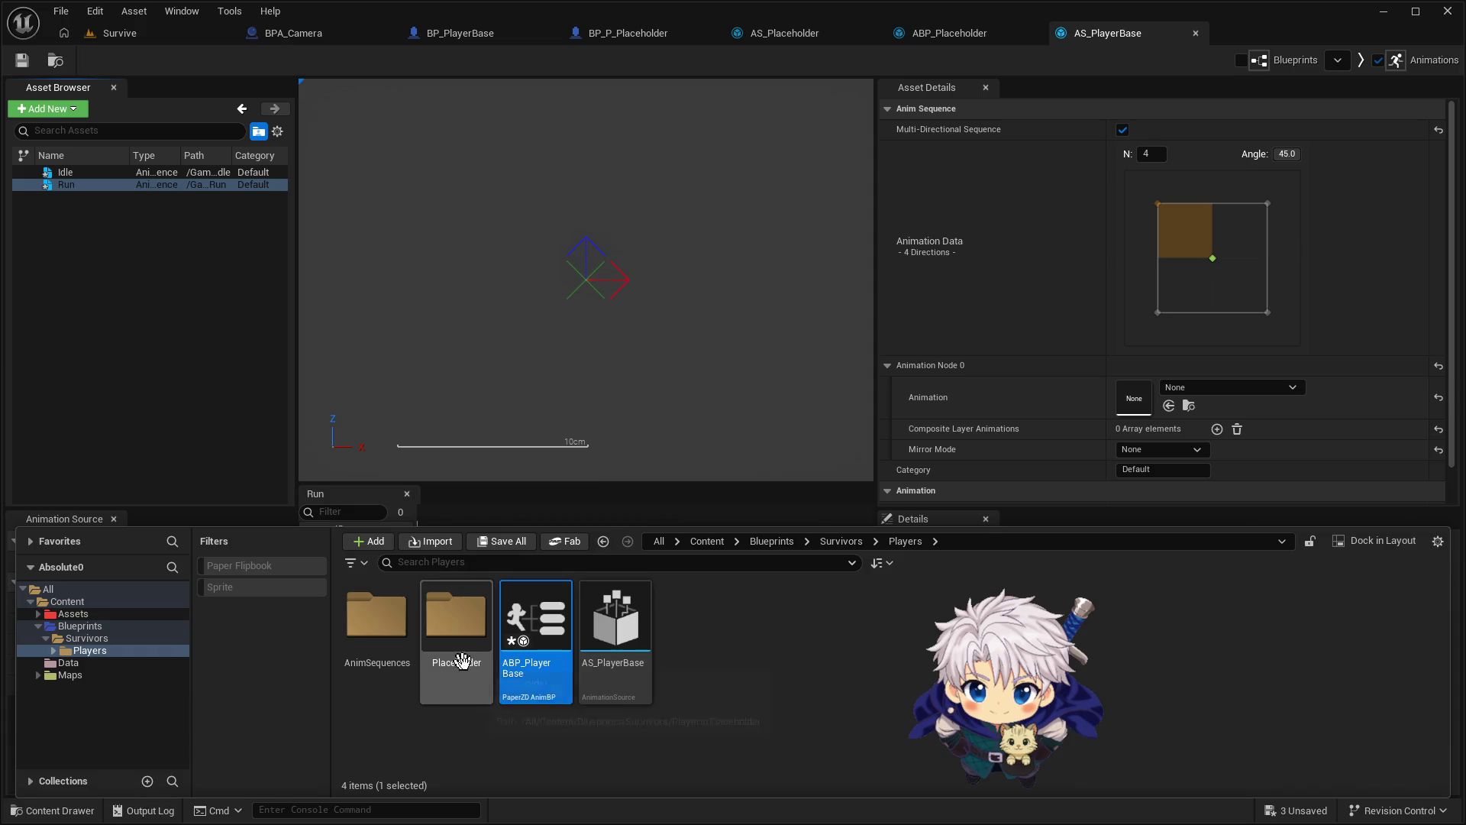
pyautogui.doubleClick(562, 631)
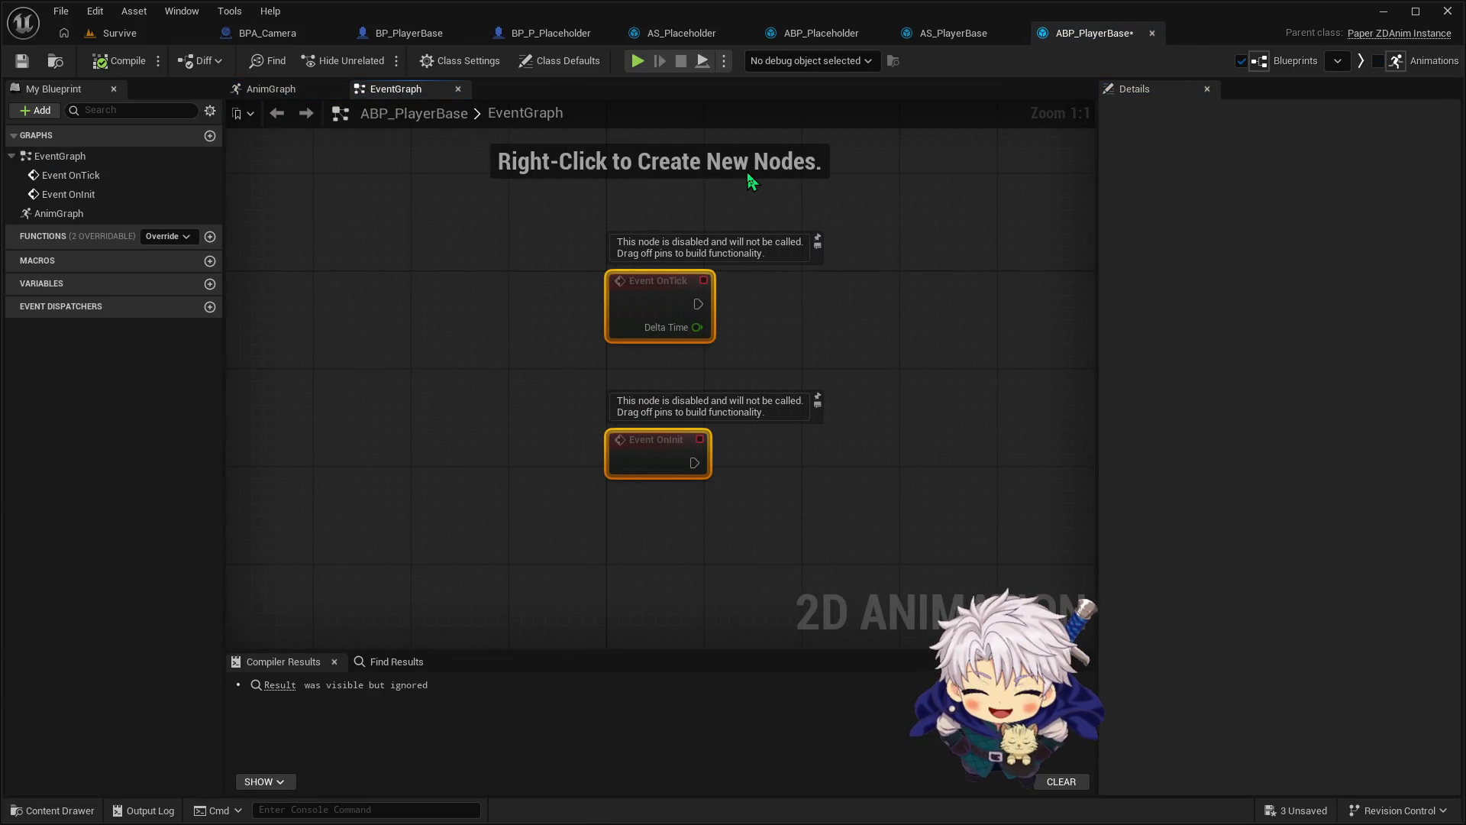
# Replace the default OnTick/OnInit nodes with the pasted graph, compile, and add a new variable
pyautogui.press('Delete')
pyautogui.hotkey('ctrl', 'v')
pyautogui.scroll(-4, 676, 309)
pyautogui.moveTo(663, 306); pyautogui.dragTo(644, 307)
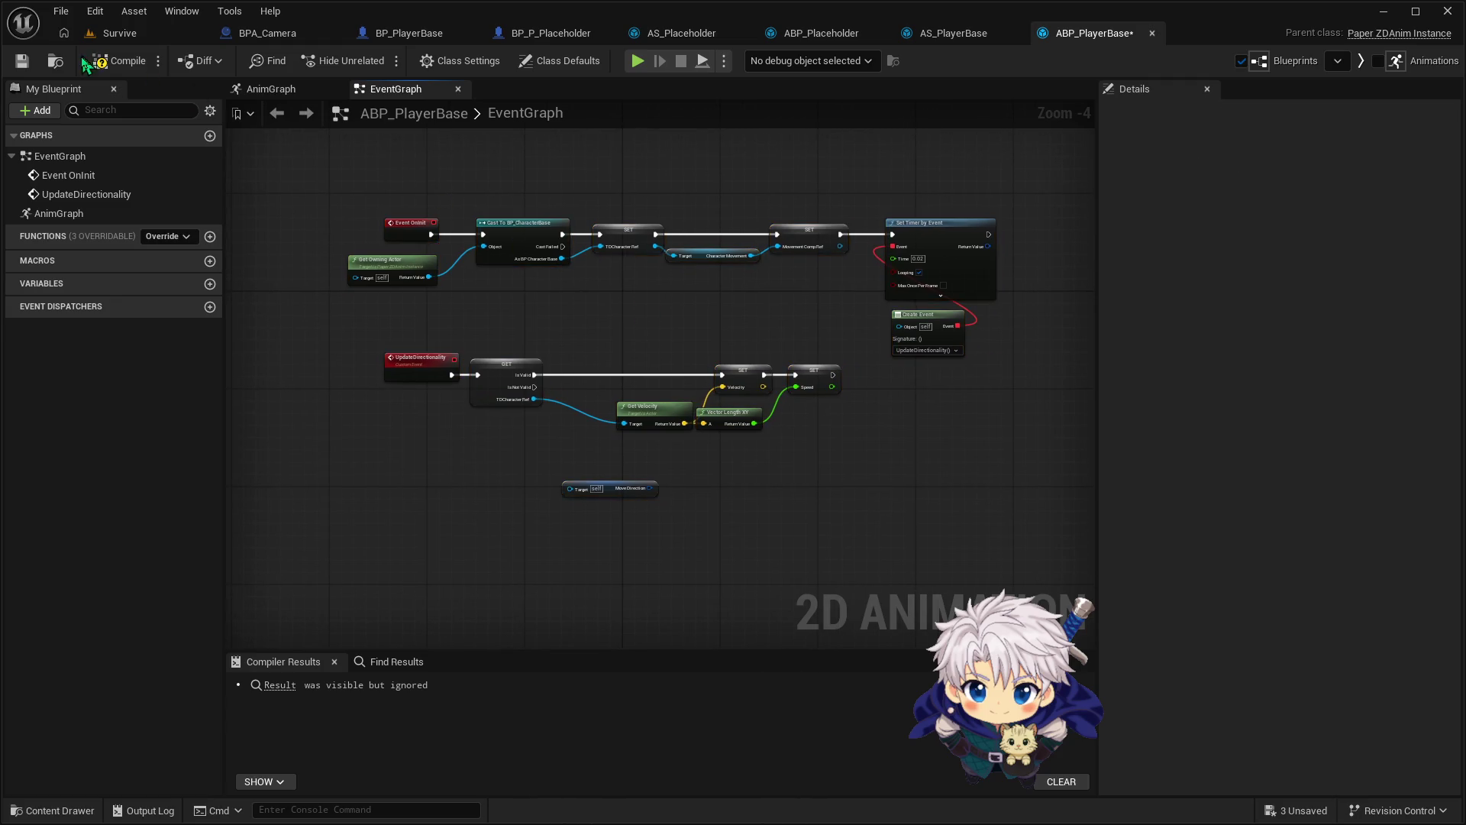
pyautogui.click(118, 61)
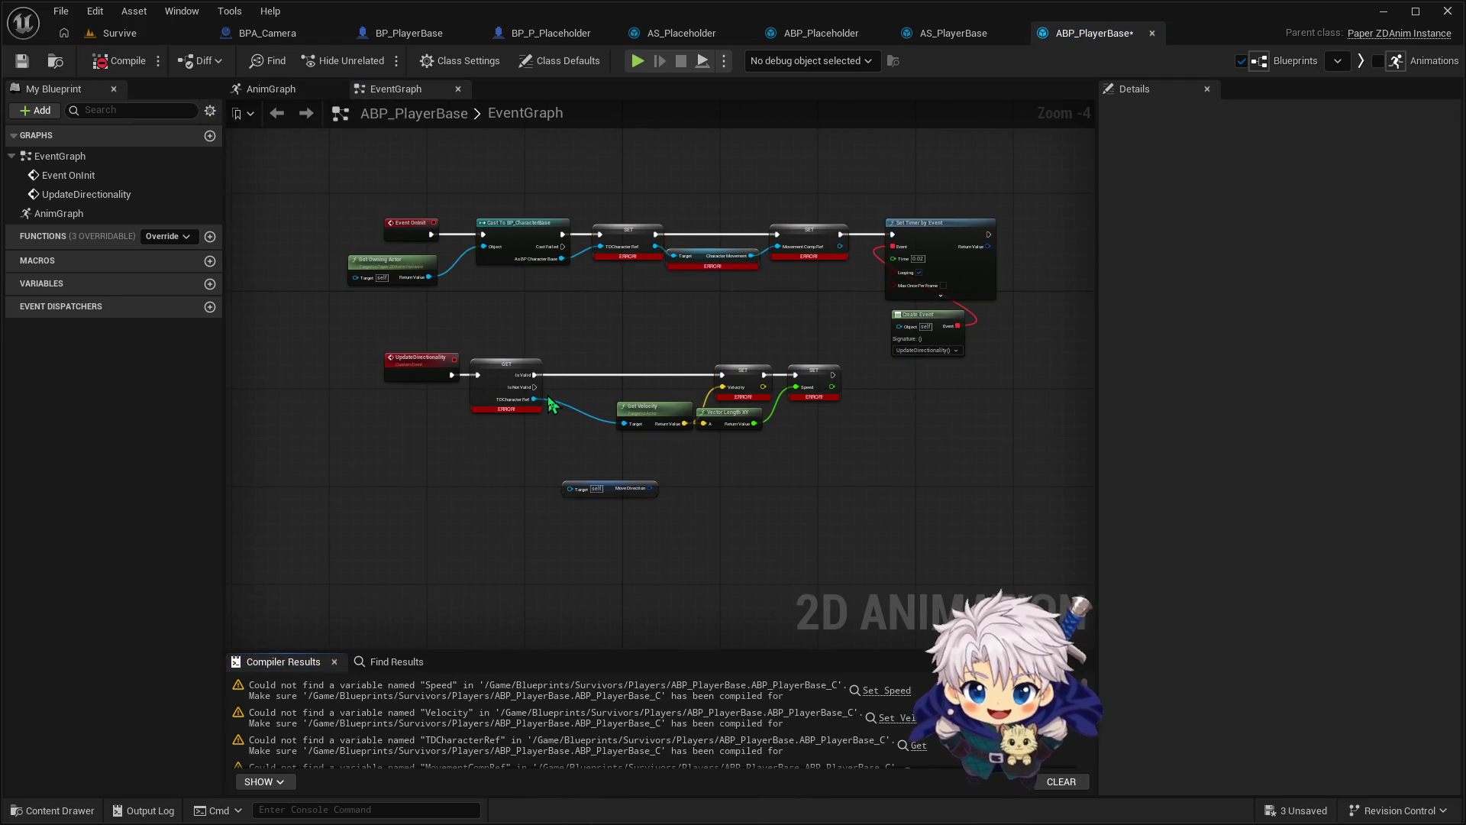
pyautogui.scroll(2, 545, 374)
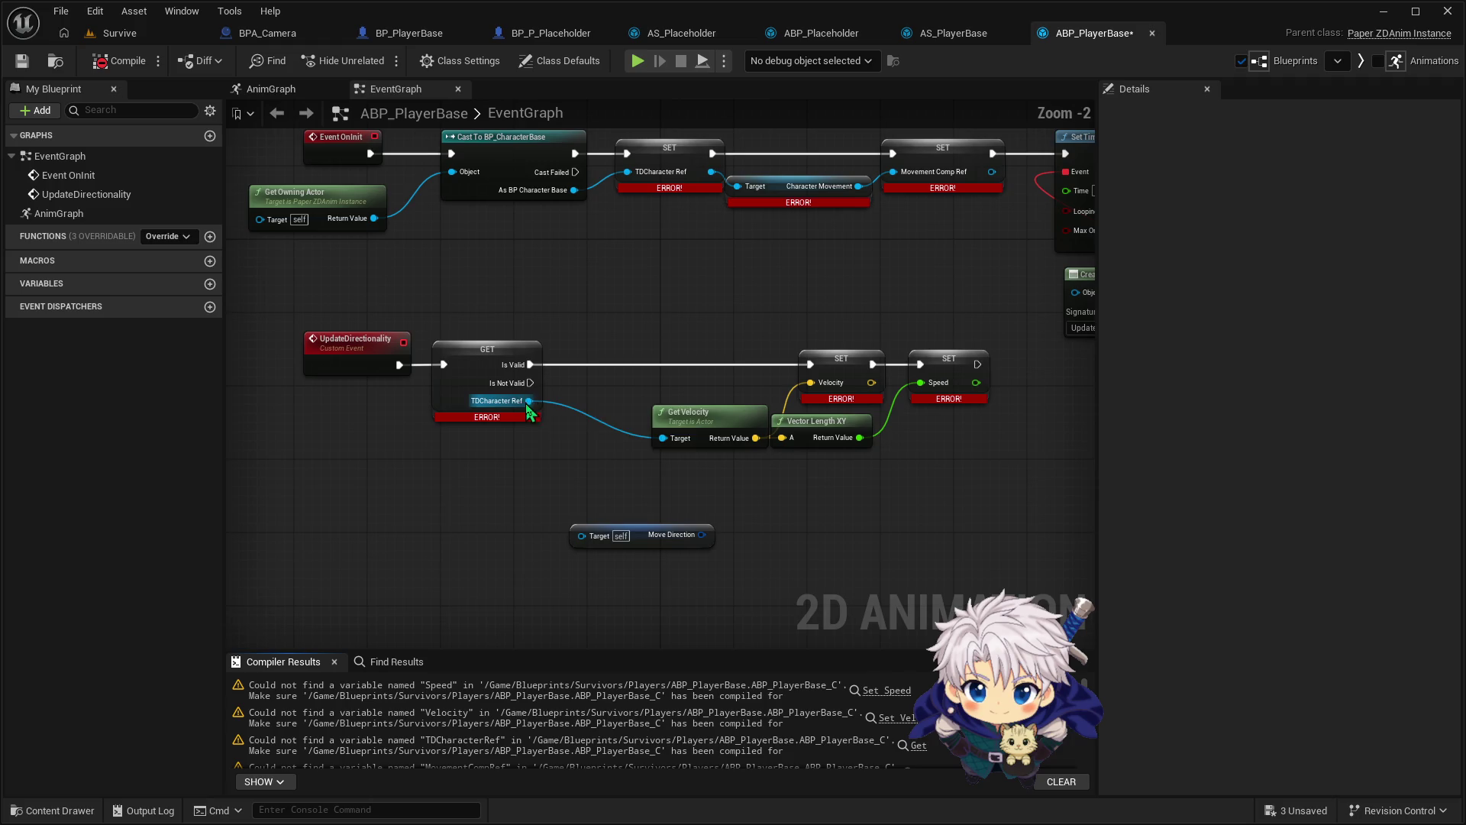
pyautogui.click(210, 284)
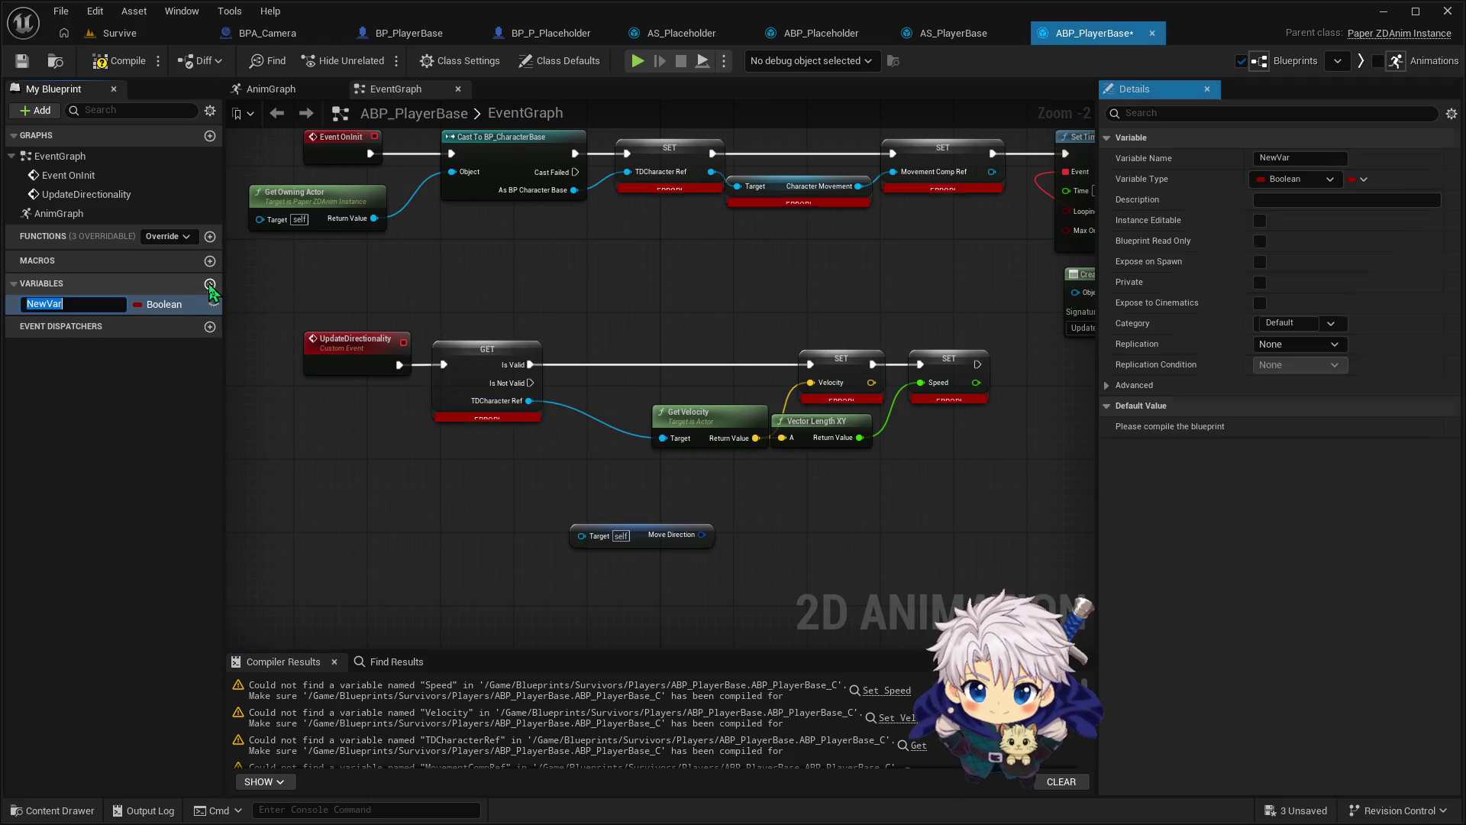
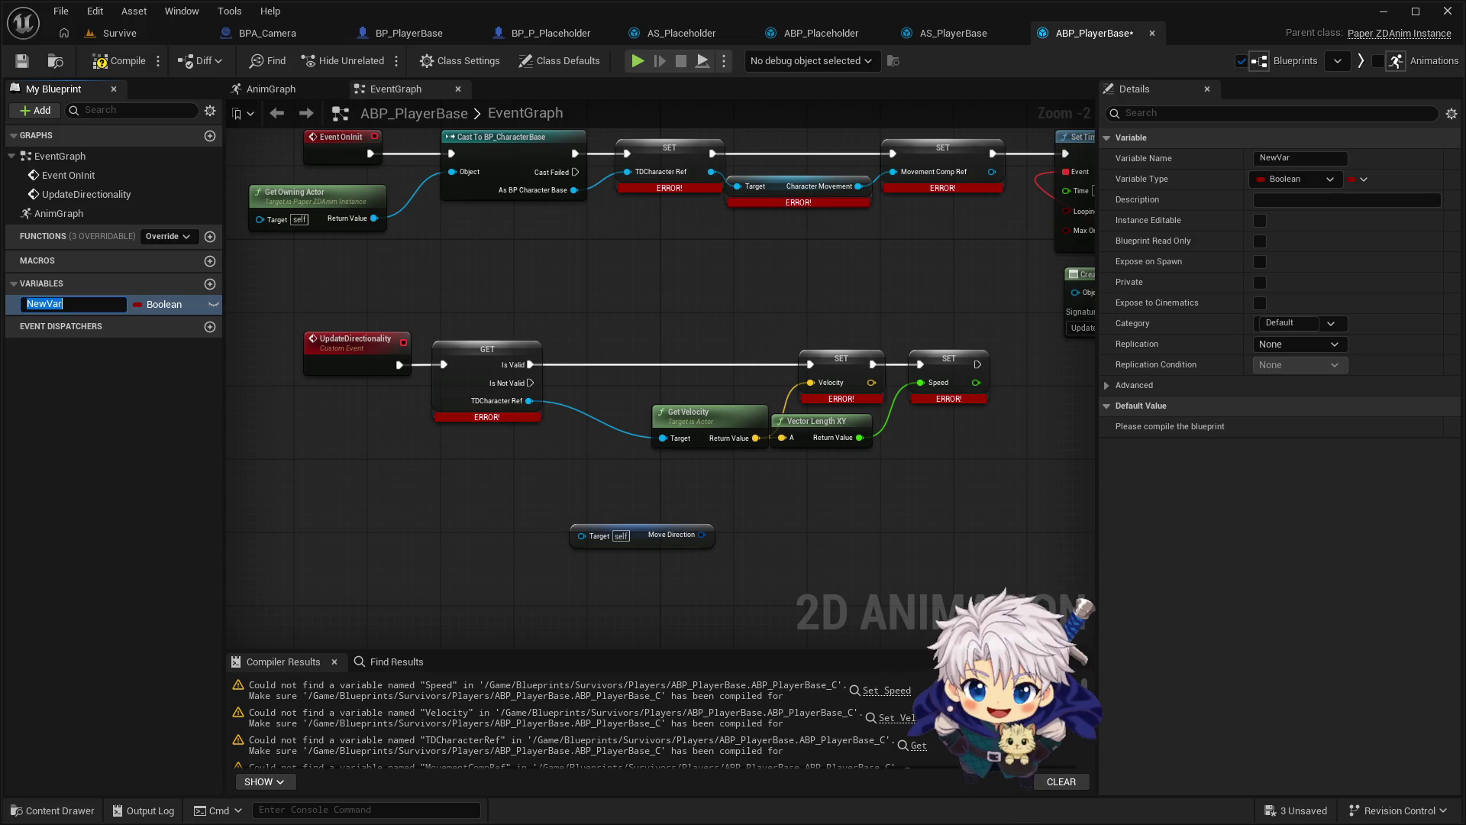
# Rename the new variable to Velocity and change its type to Vector
pyautogui.click(83, 303)
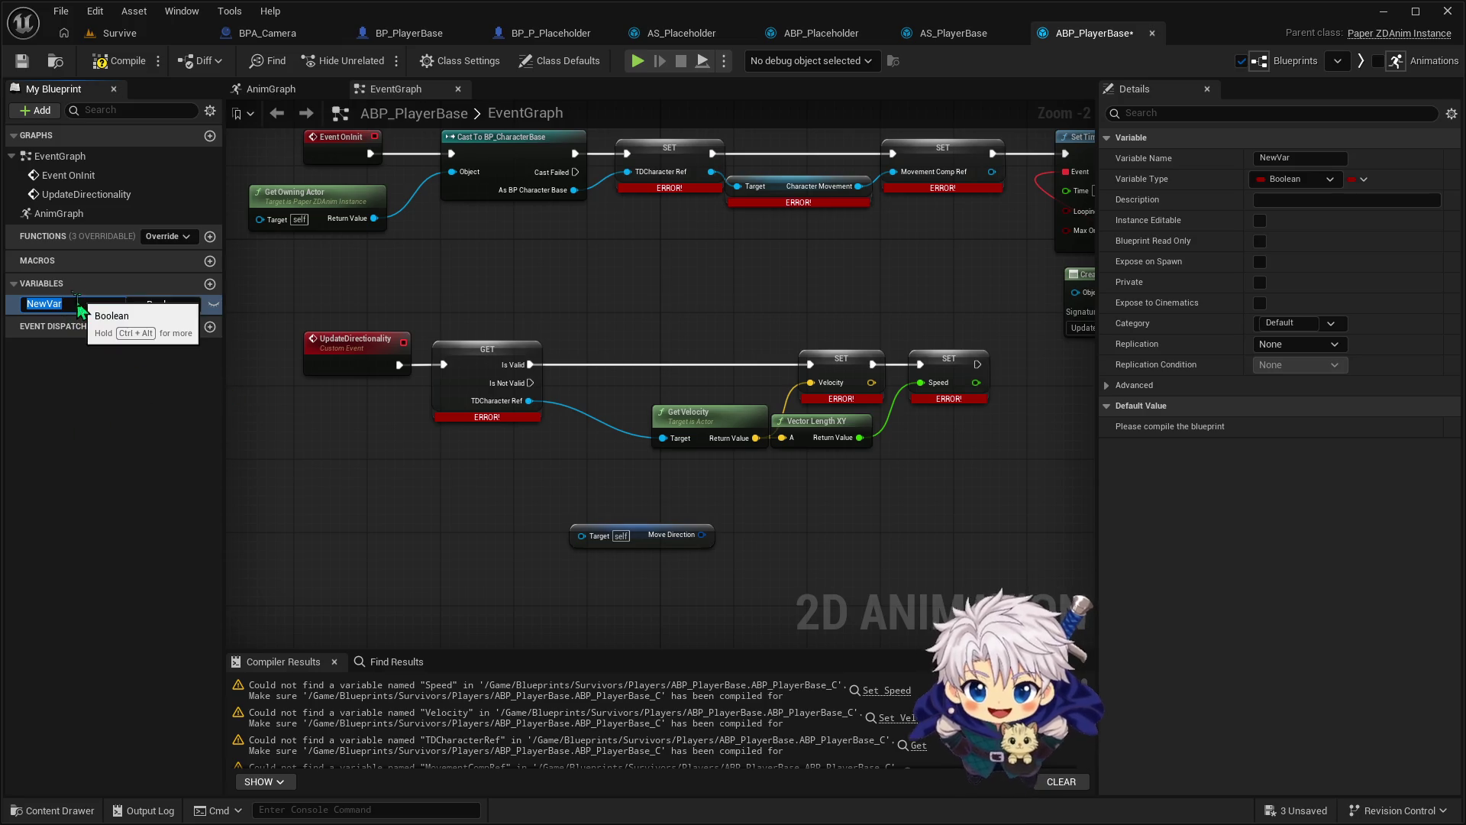
pyautogui.doubleClick(83, 304)
pyautogui.press('BackSpace')
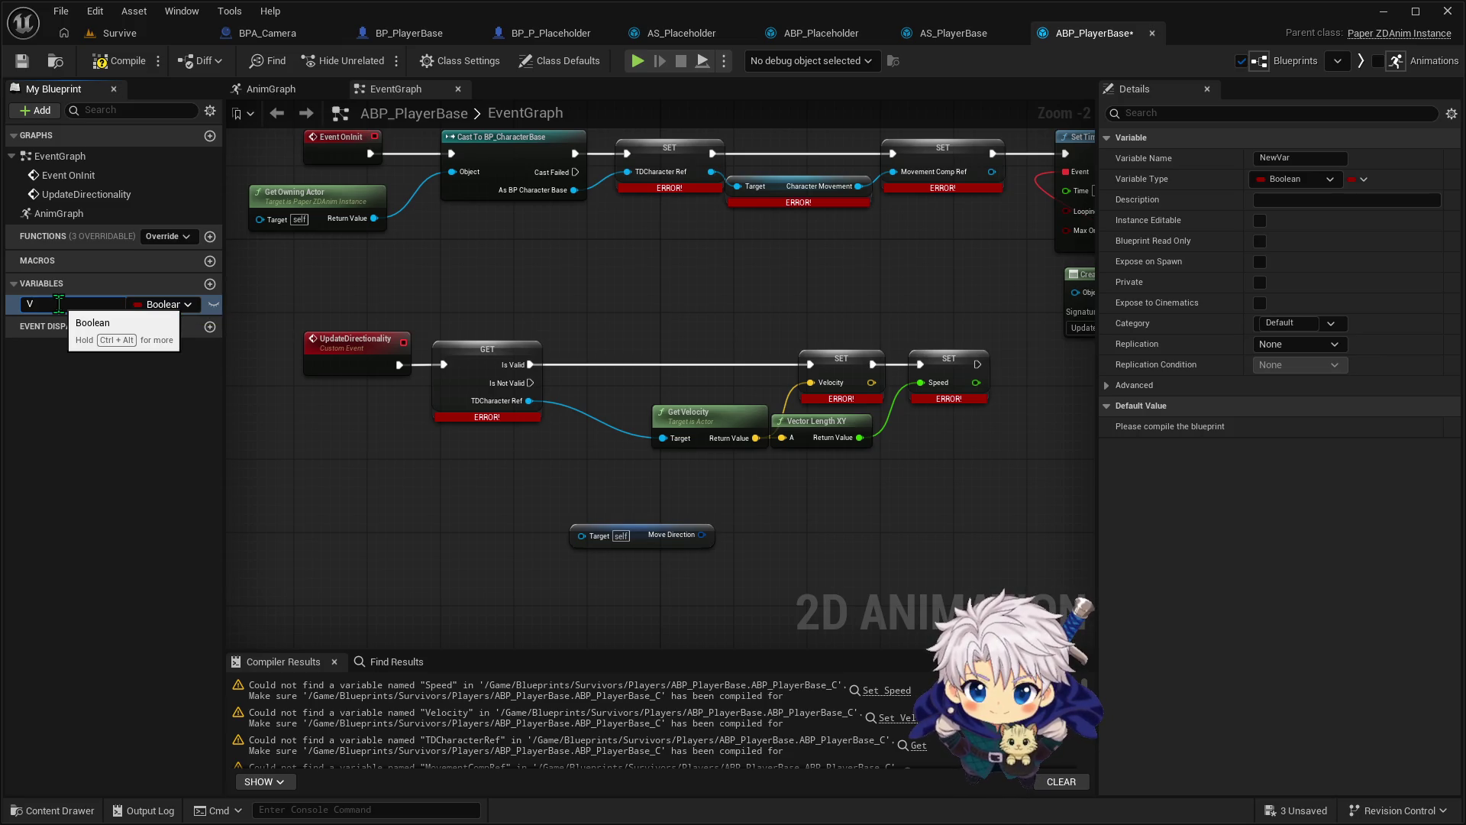
pyautogui.write('Velocity')
pyautogui.press('Return')
pyautogui.click(160, 304)
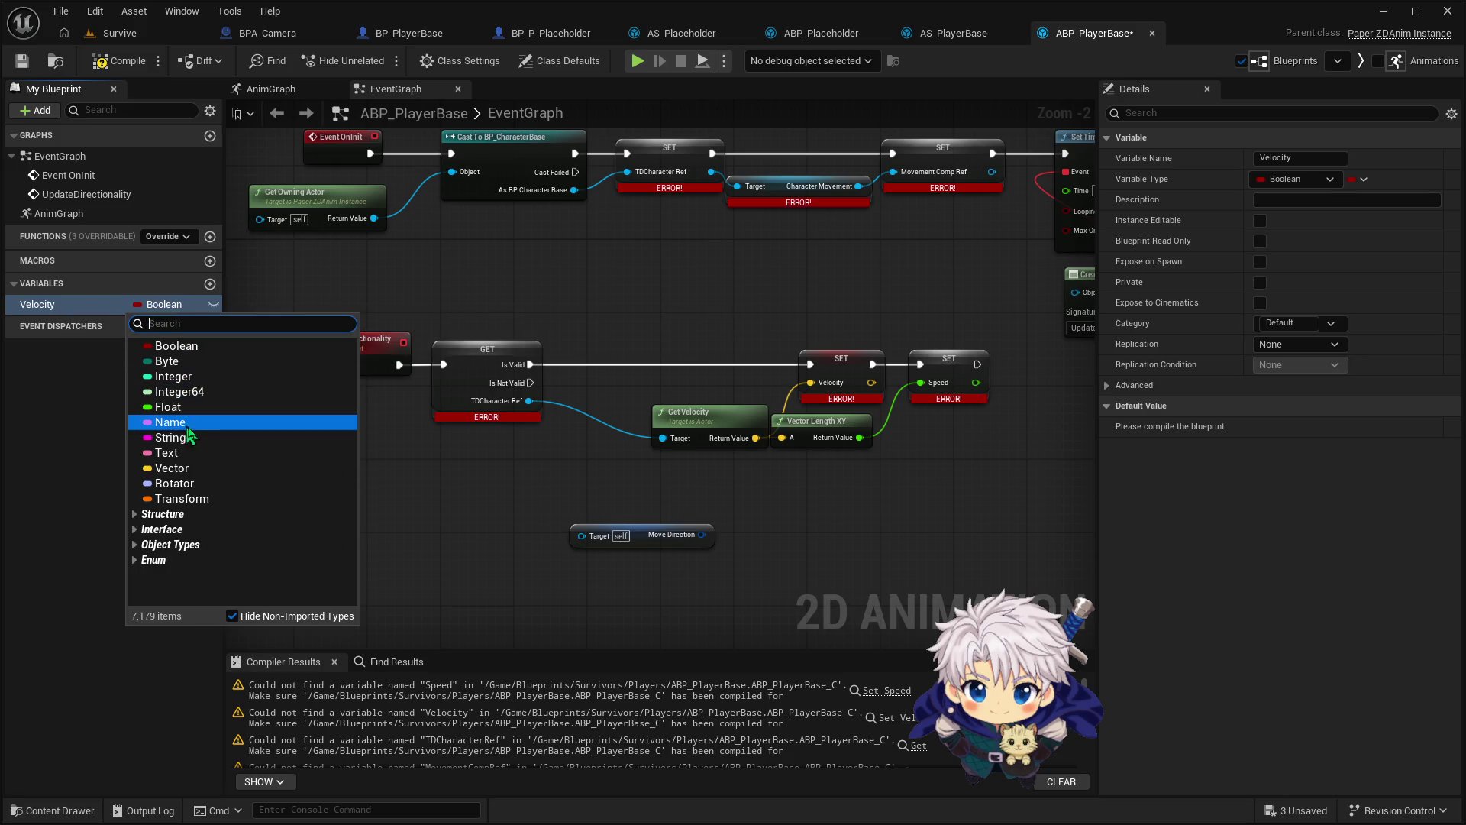
pyautogui.click(199, 468)
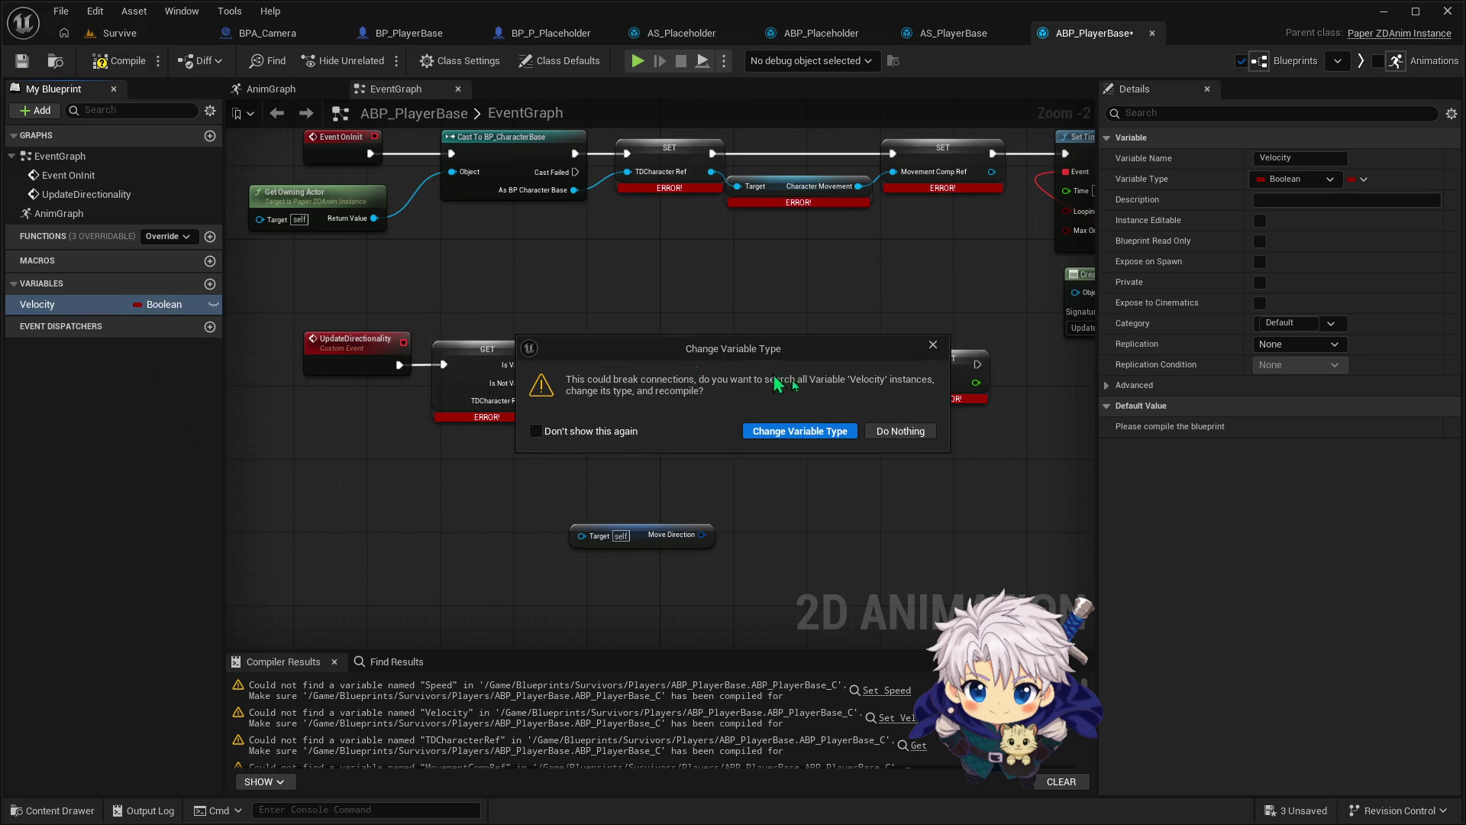
pyautogui.click(843, 432)
pyautogui.moveTo(810, 423); pyautogui.dragTo(834, 432)
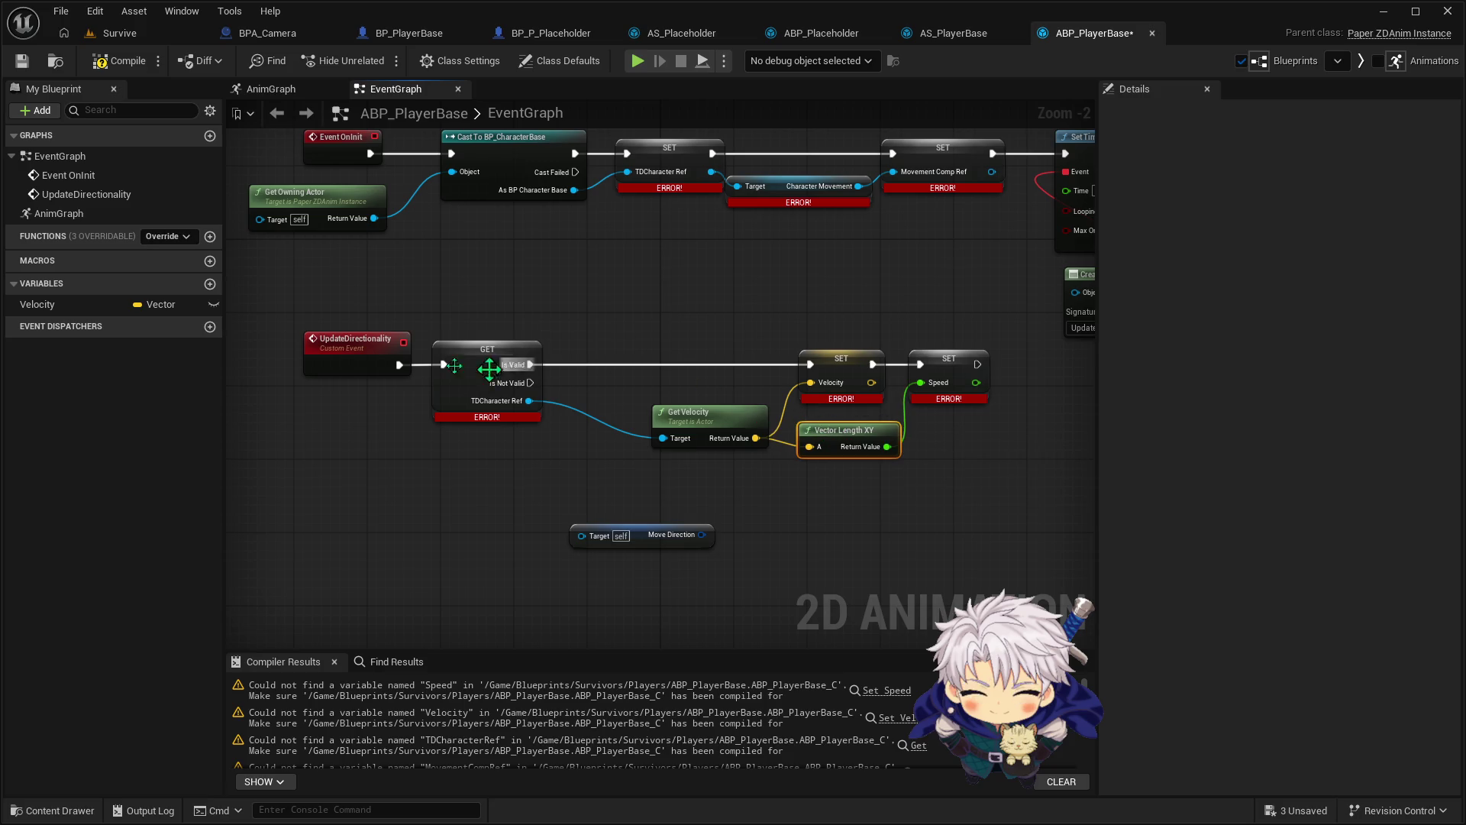
# Add another variable named Speed and make it a Float
pyautogui.click(210, 283)
pyautogui.write('Speed')
pyautogui.press('Return')
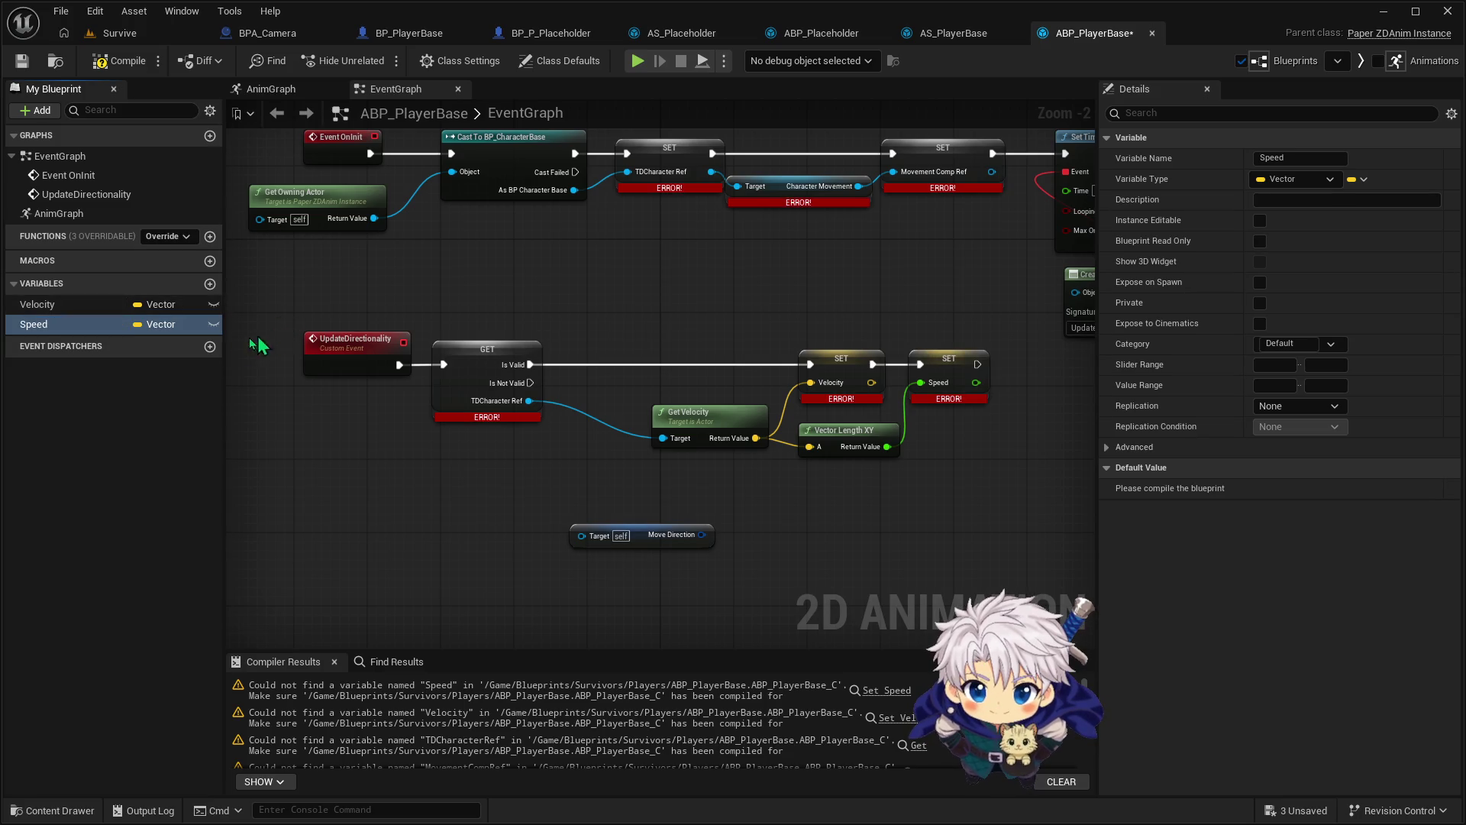
pyautogui.click(167, 325)
pyautogui.click(192, 423)
pyautogui.click(784, 432)
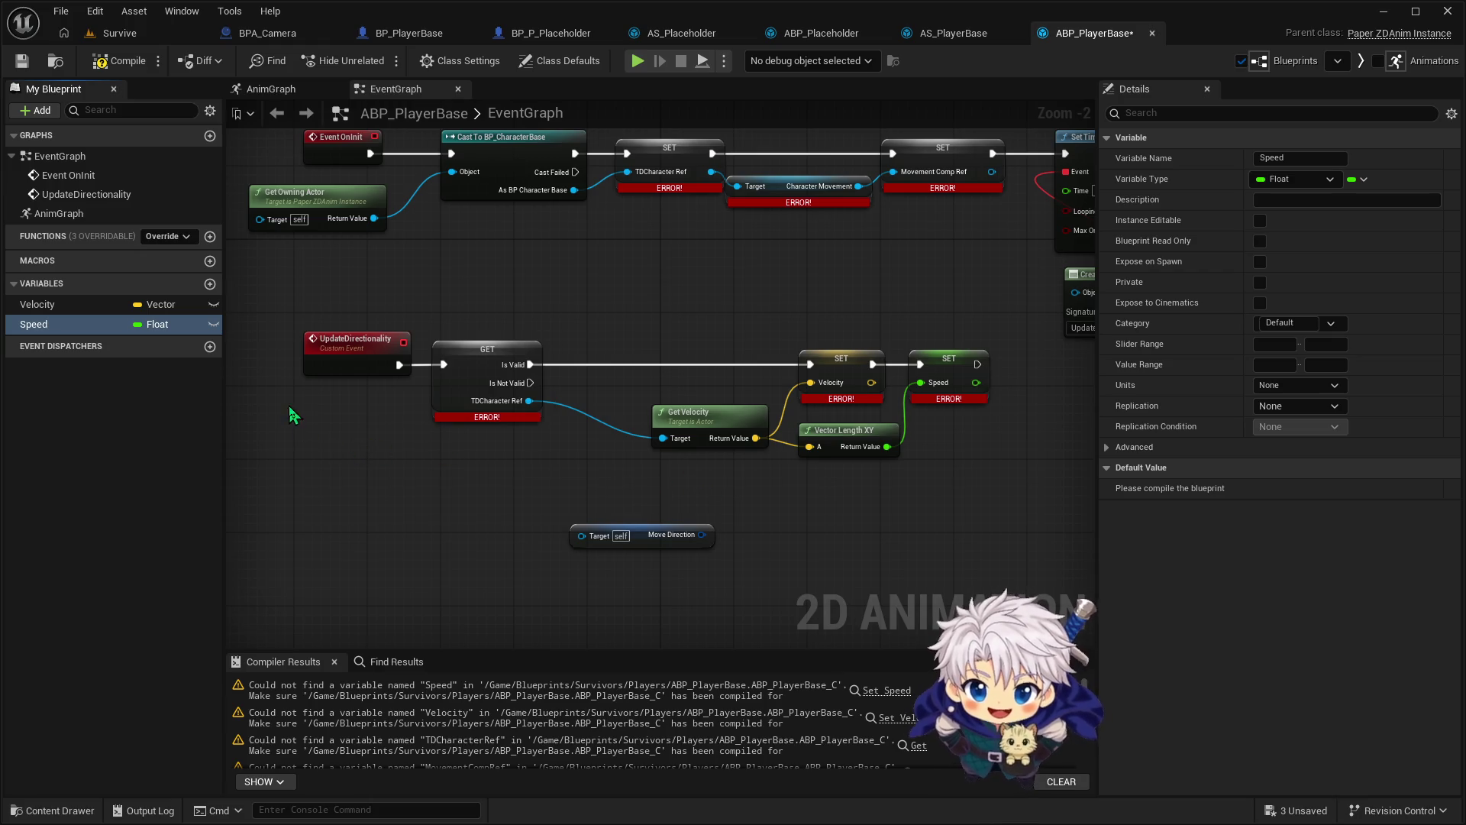
# Create TDCharacterRef and set its type to a BP Character Base object reference
pyautogui.click(209, 284)
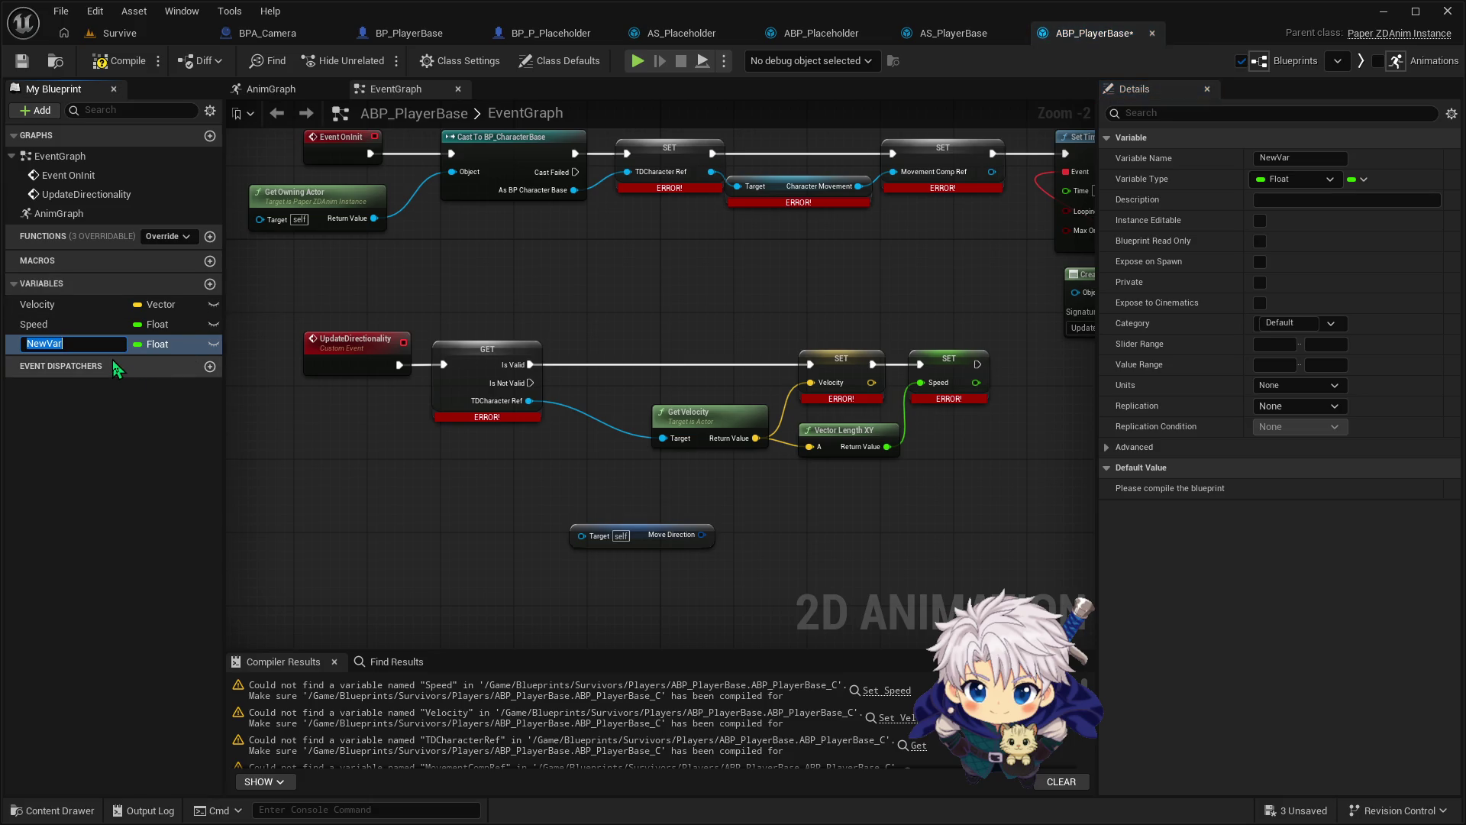
pyautogui.write('TDCh')
pyautogui.write('aracterRef')
pyautogui.press('Return')
pyautogui.click(140, 345)
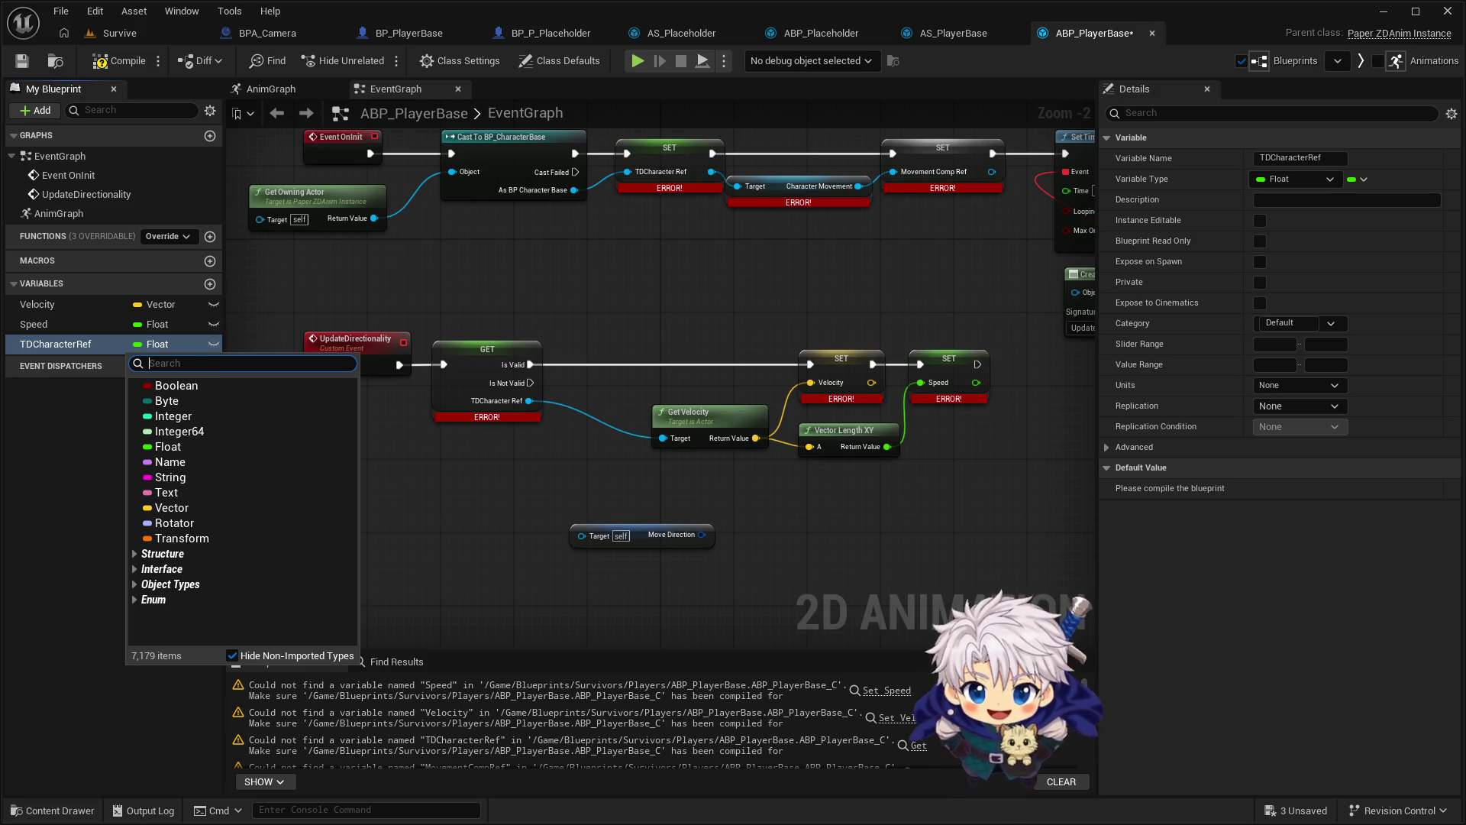
pyautogui.press('Escape')
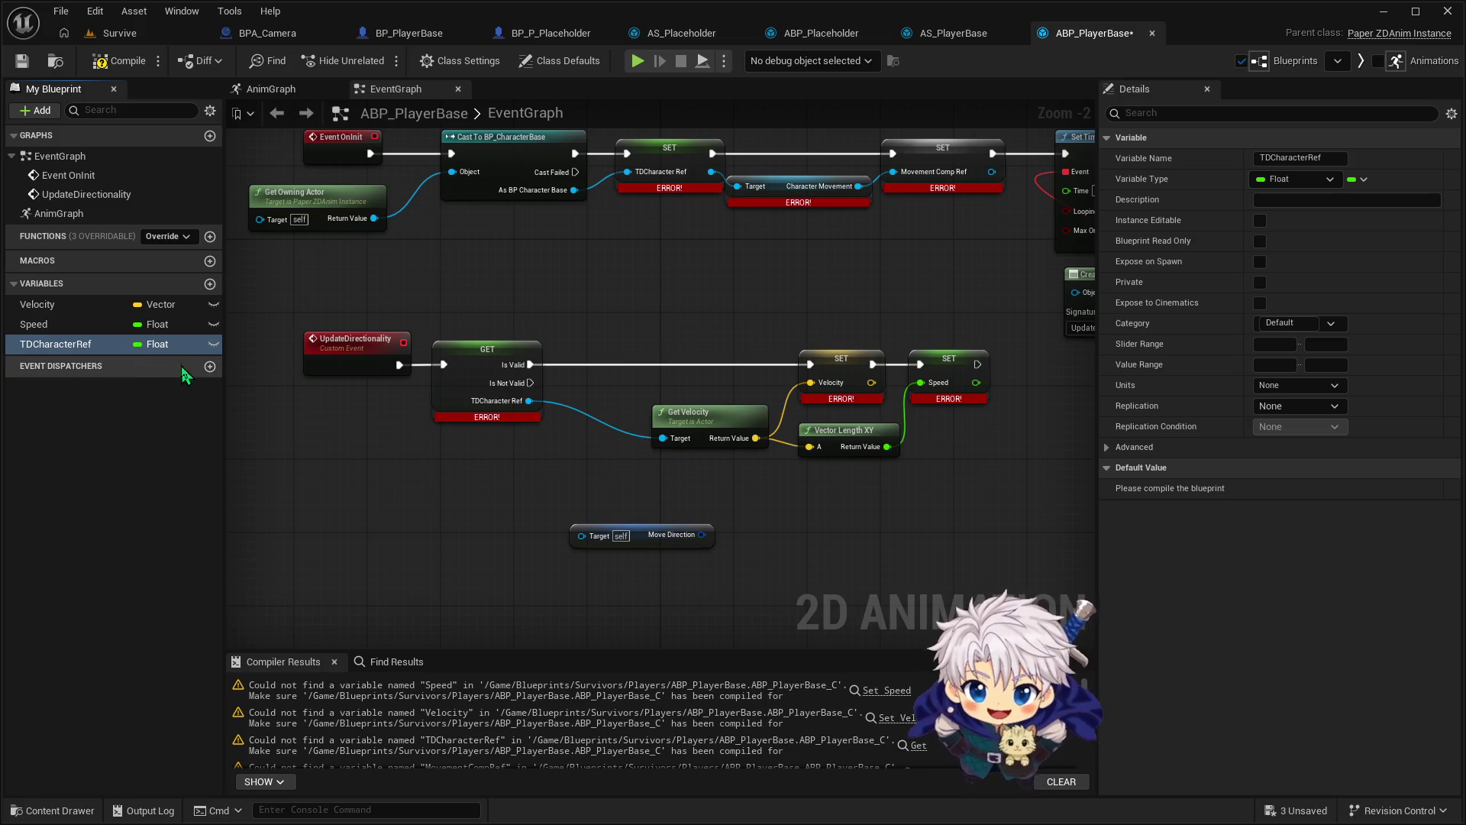
pyautogui.click(171, 345)
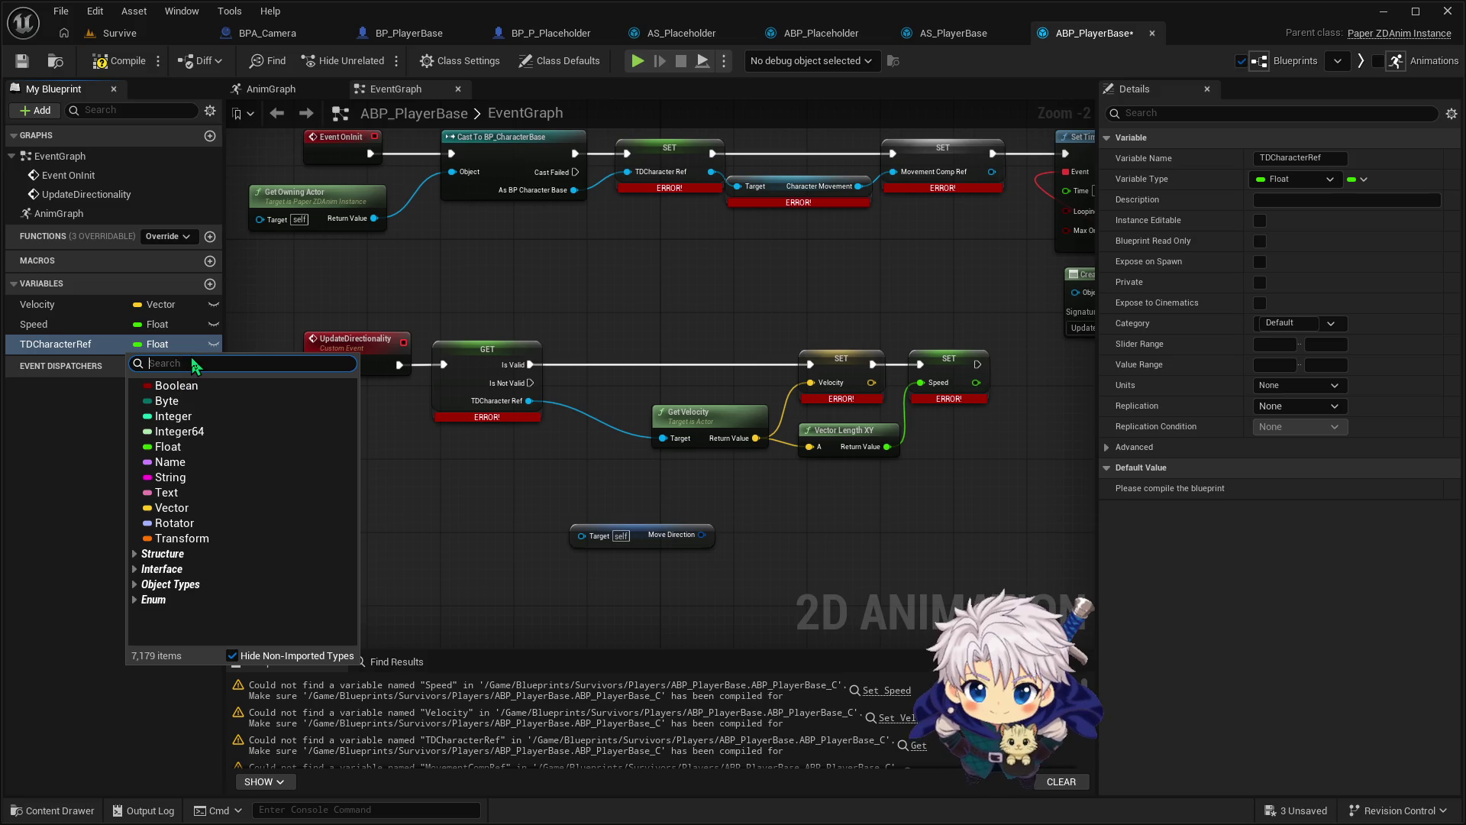
pyautogui.write('BP_')
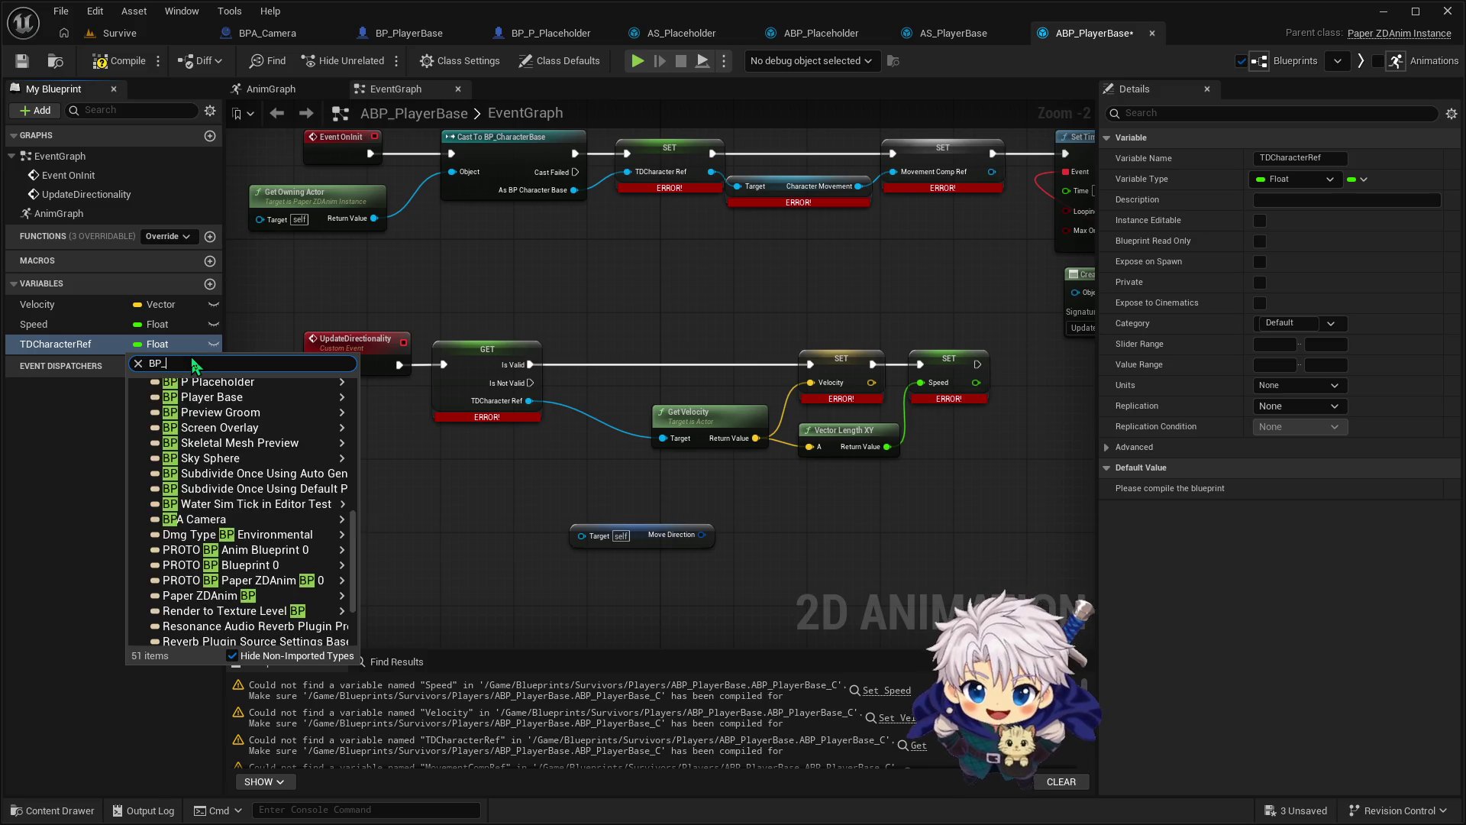
pyautogui.write('Character')
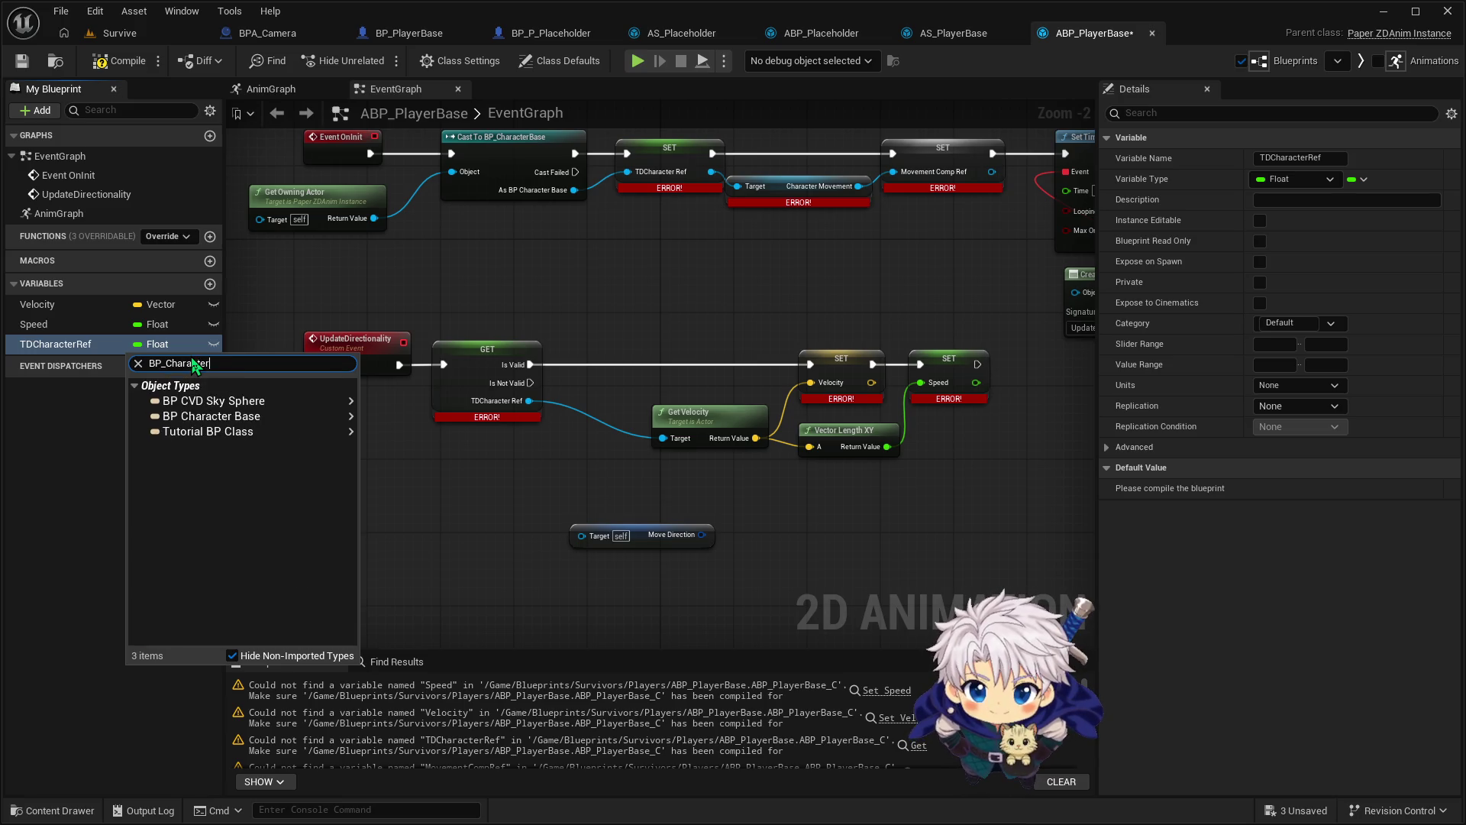
pyautogui.moveTo(298, 413)
pyautogui.click(418, 403)
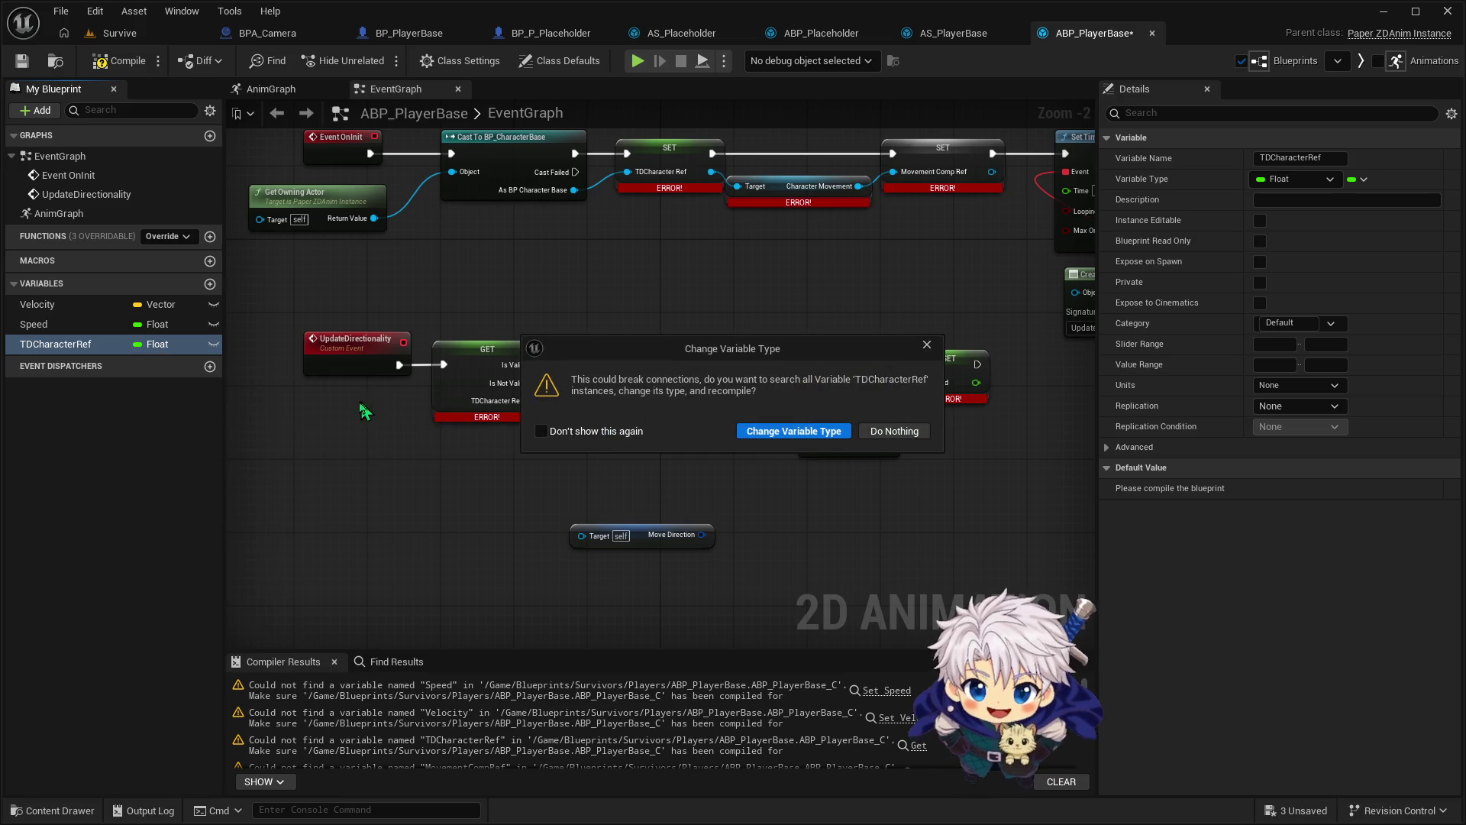
pyautogui.click(794, 436)
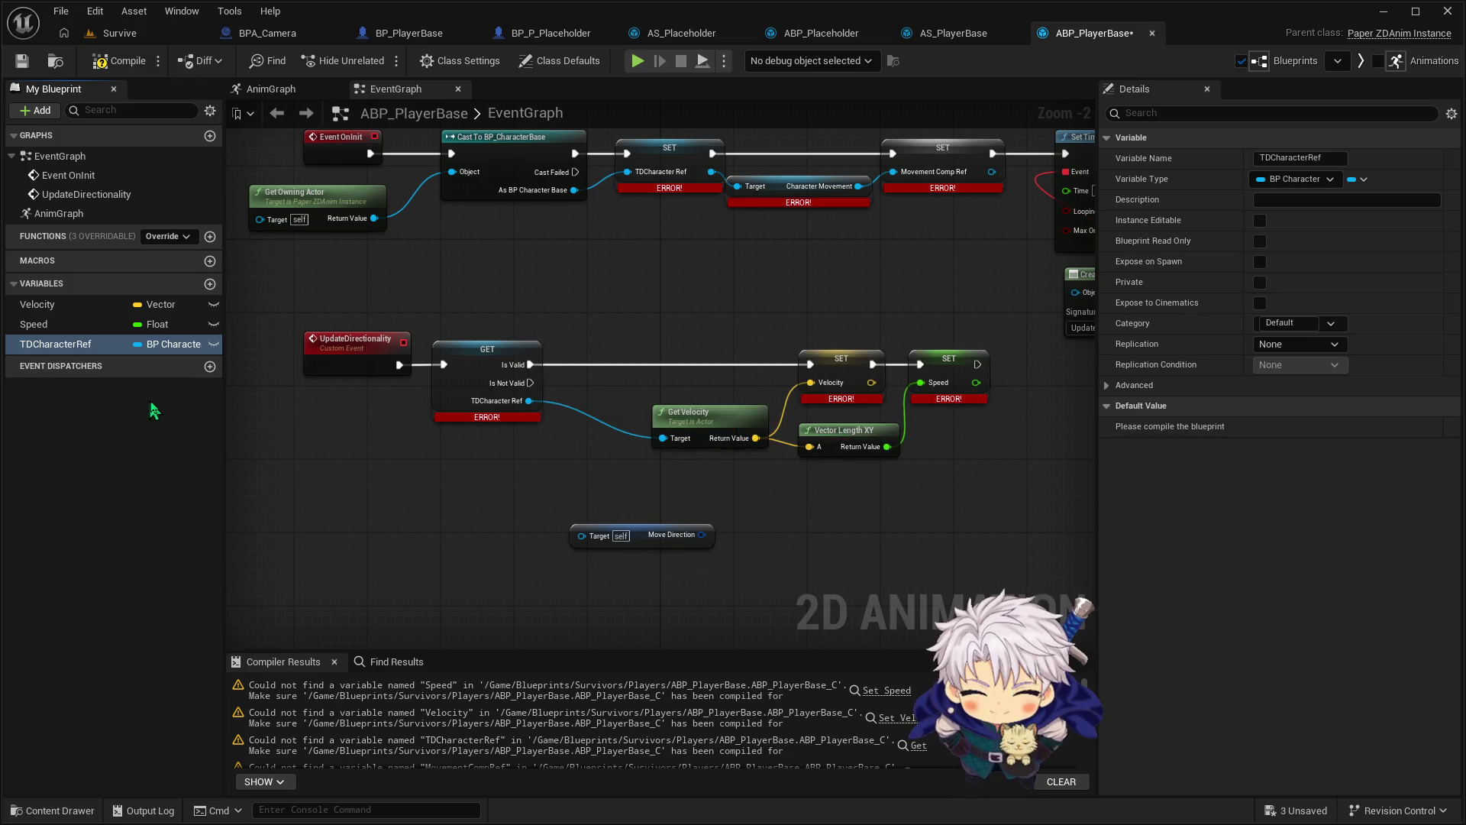
pyautogui.click(210, 284)
# Name the fourth variable and make it a Character Movement Component object reference
pyautogui.write('MovementComp')
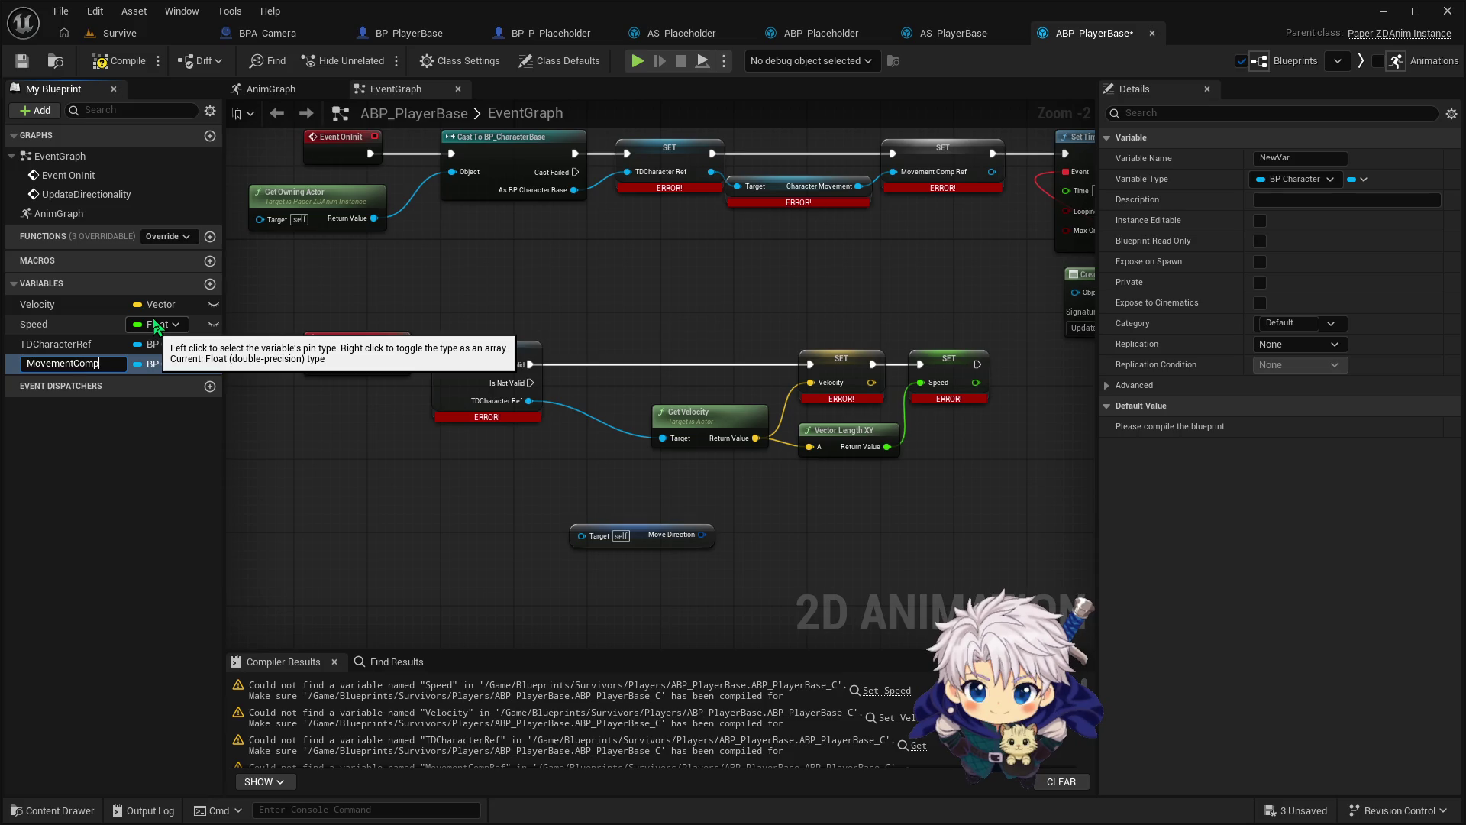
pyautogui.write('ntRef')
pyautogui.press('Return')
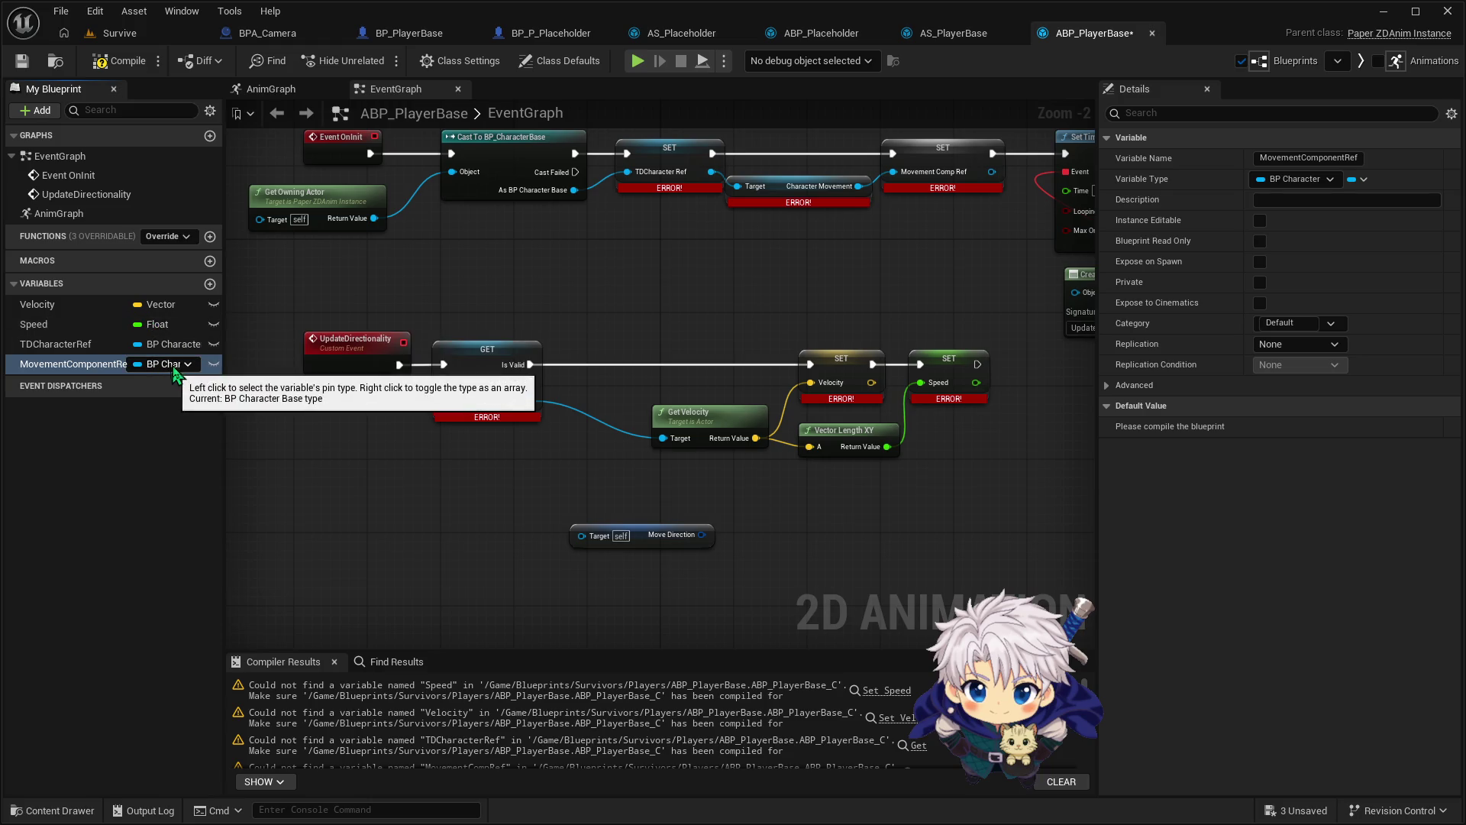
pyautogui.click(188, 366)
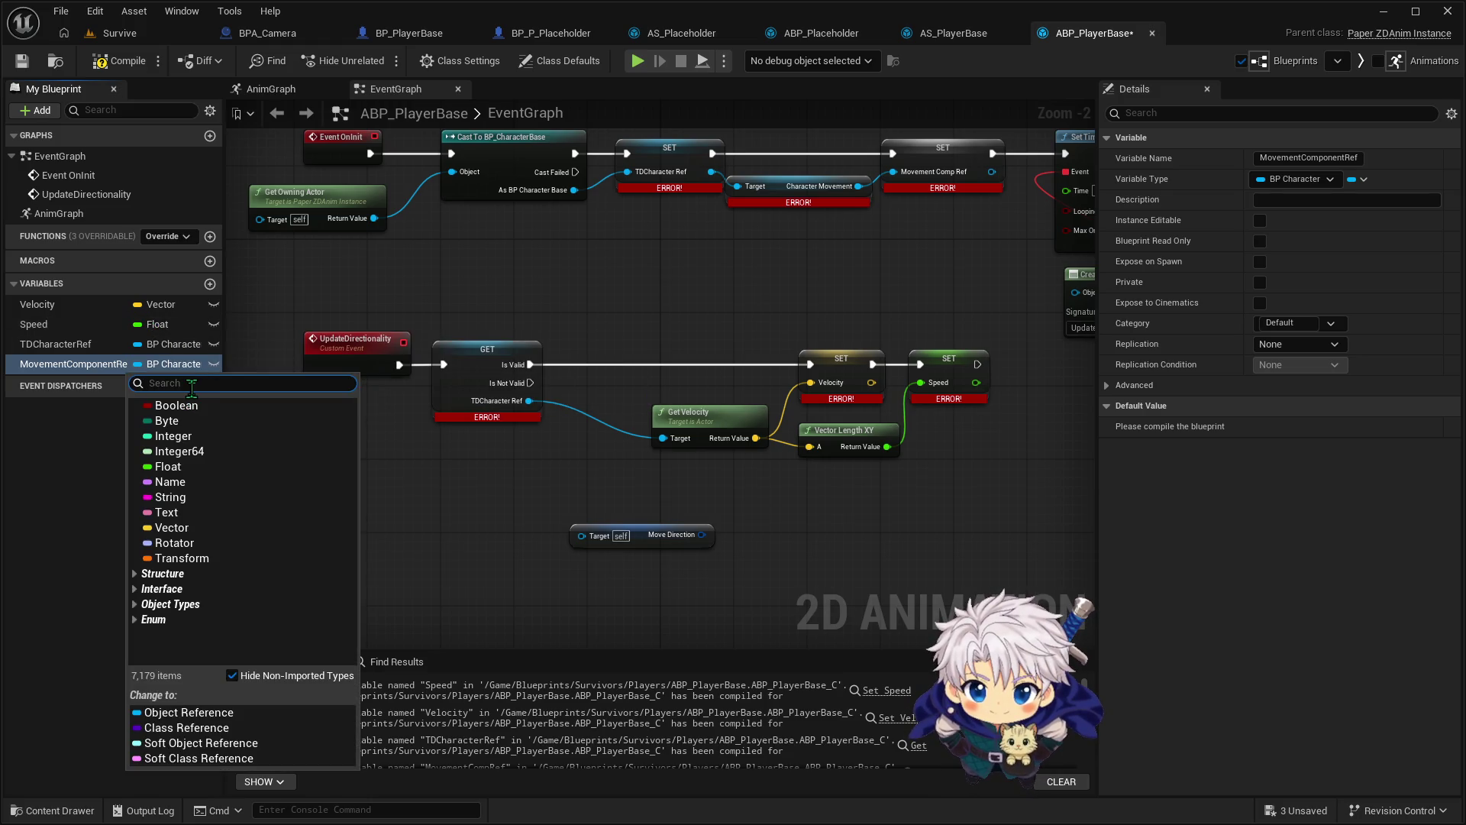
pyautogui.write('Chara')
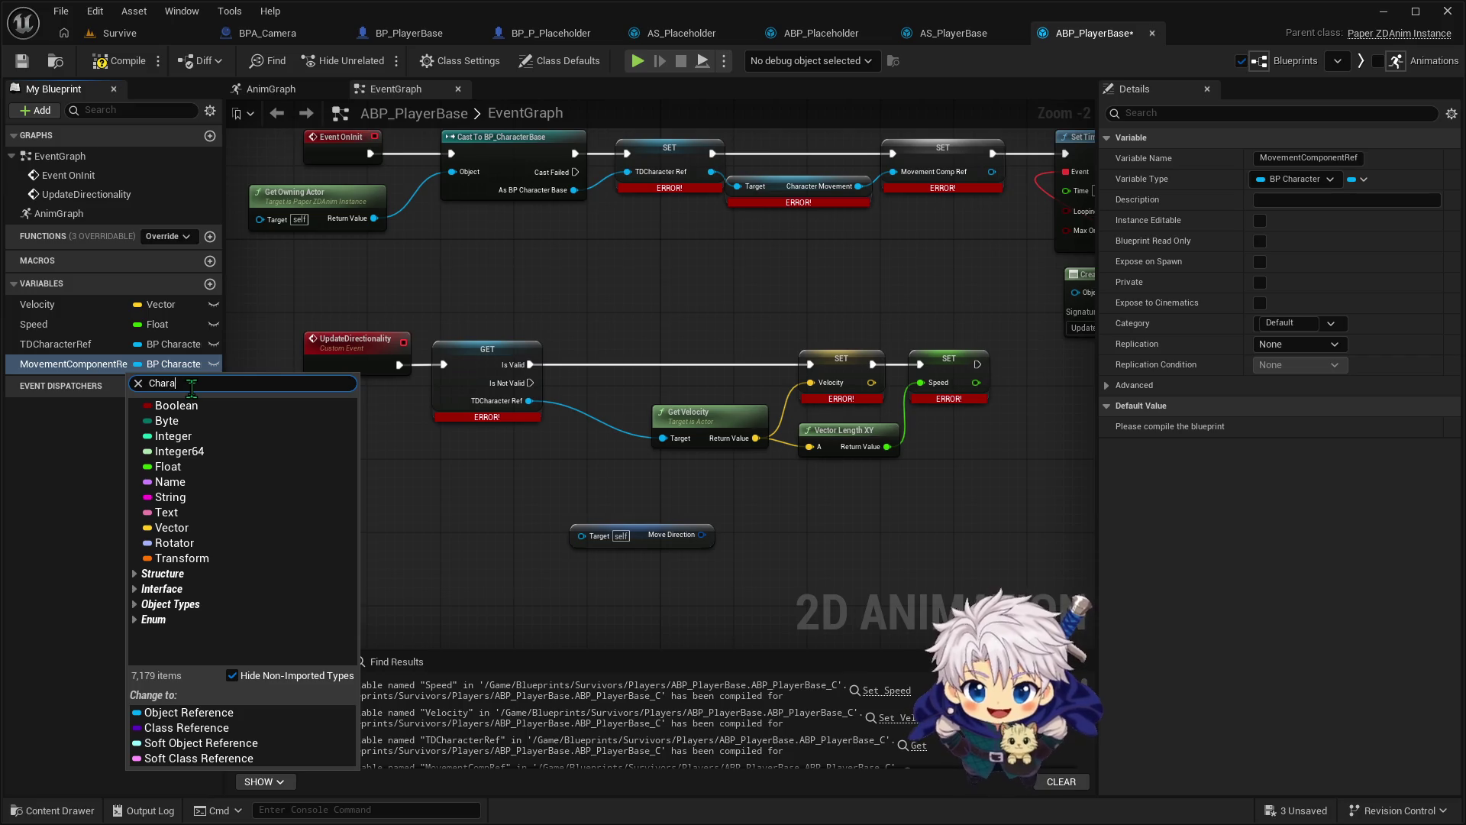
pyautogui.write('fct')
pyautogui.press('Return')
pyautogui.click(110, 61)
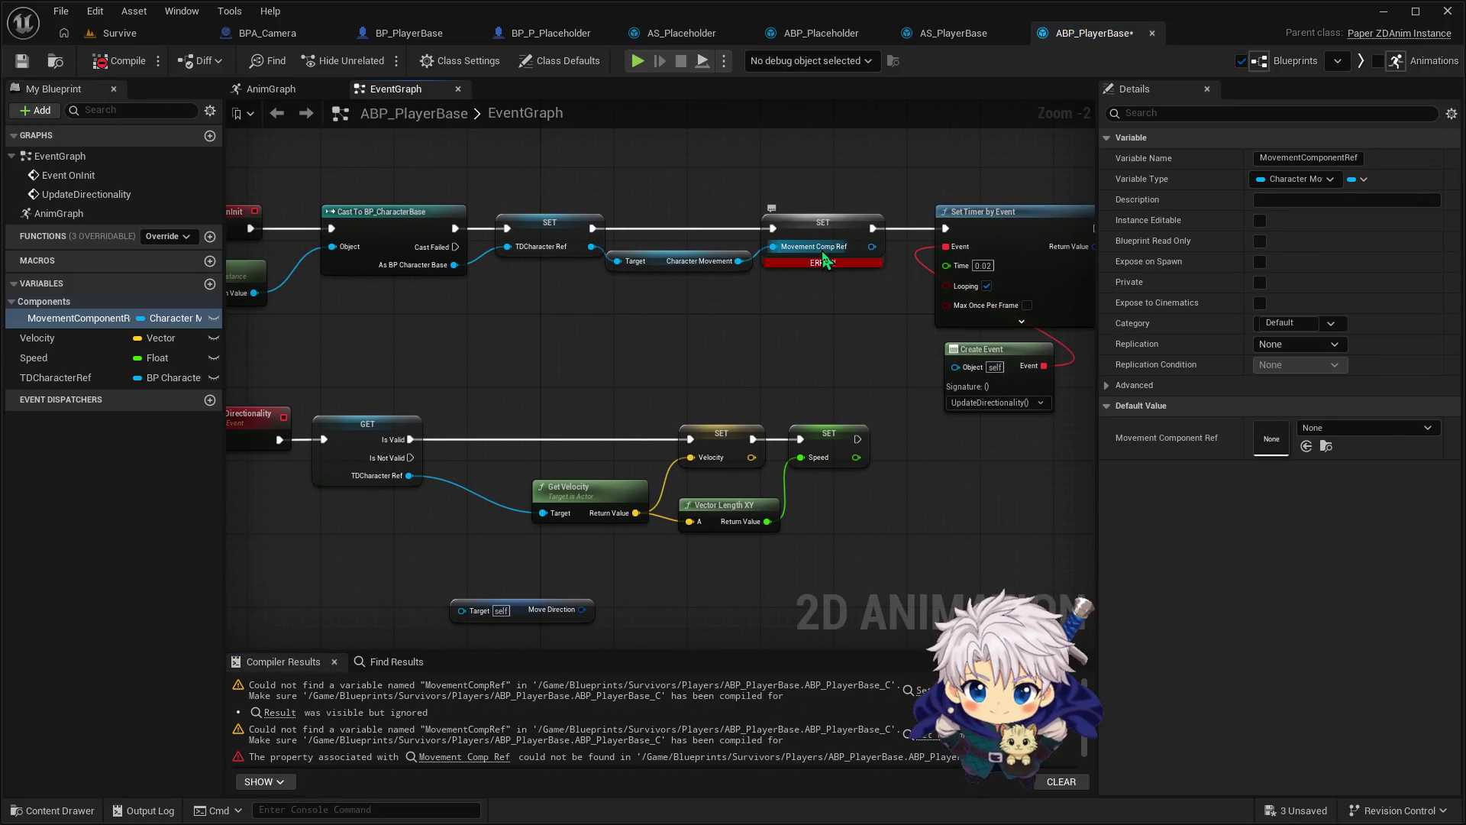
# Rename the variable to MovementCompRef, then compile and save the blueprint
pyautogui.click(836, 255)
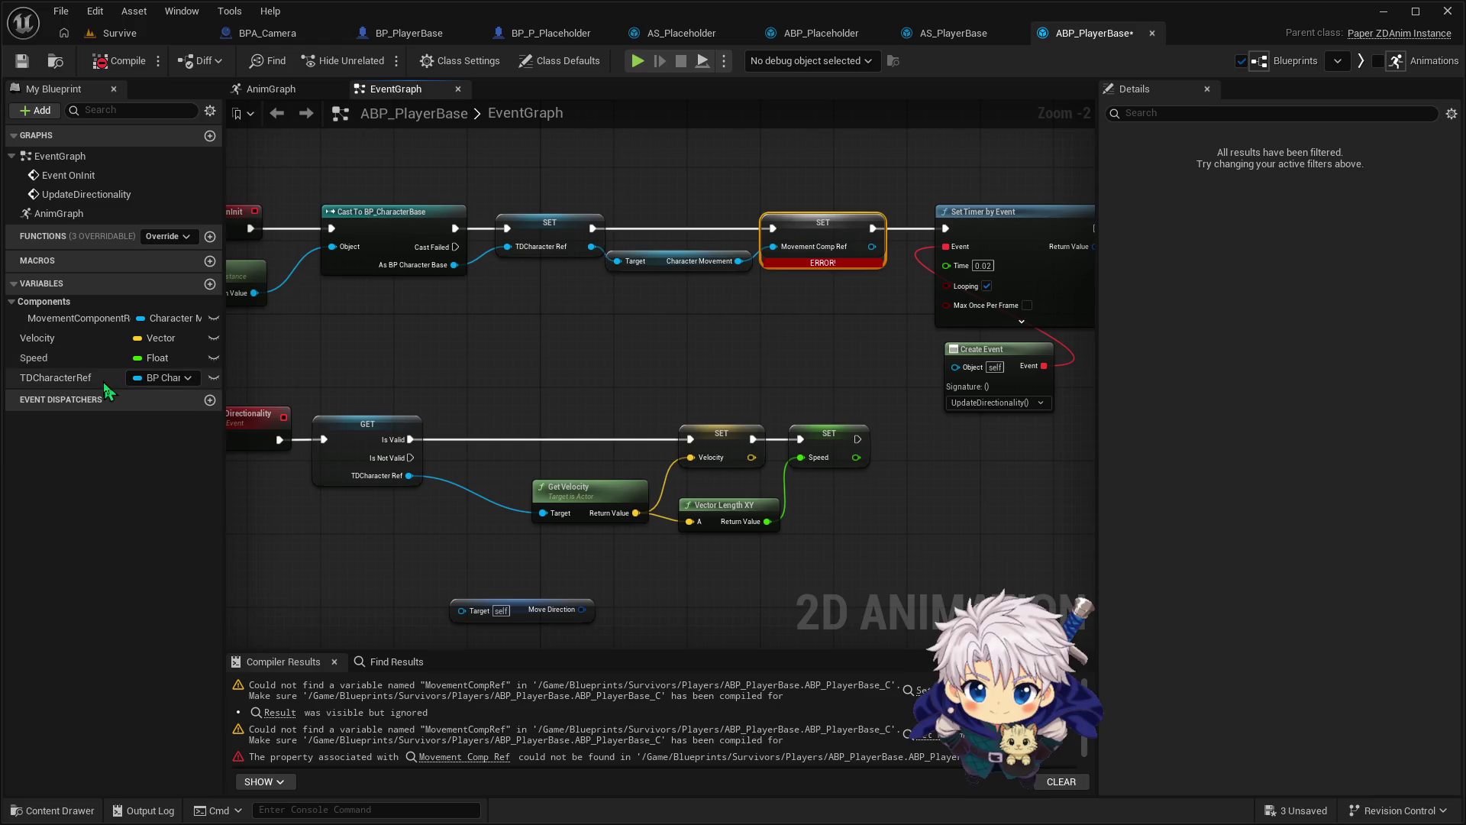
pyautogui.click(124, 321)
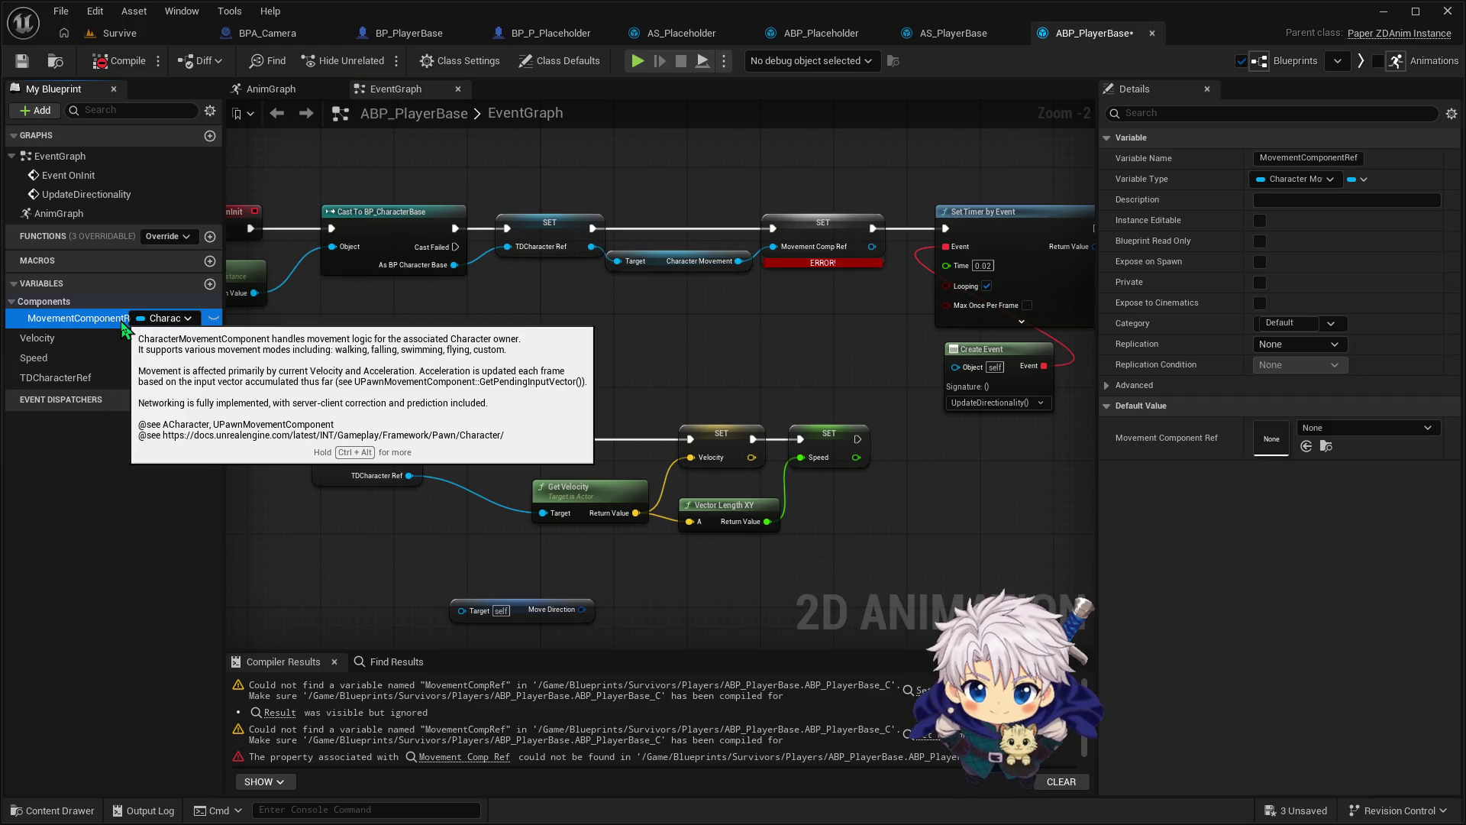
pyautogui.press('F2')
pyautogui.press('BackSpace')
pyautogui.press('BackSpace')
pyautogui.press('BackSpace')
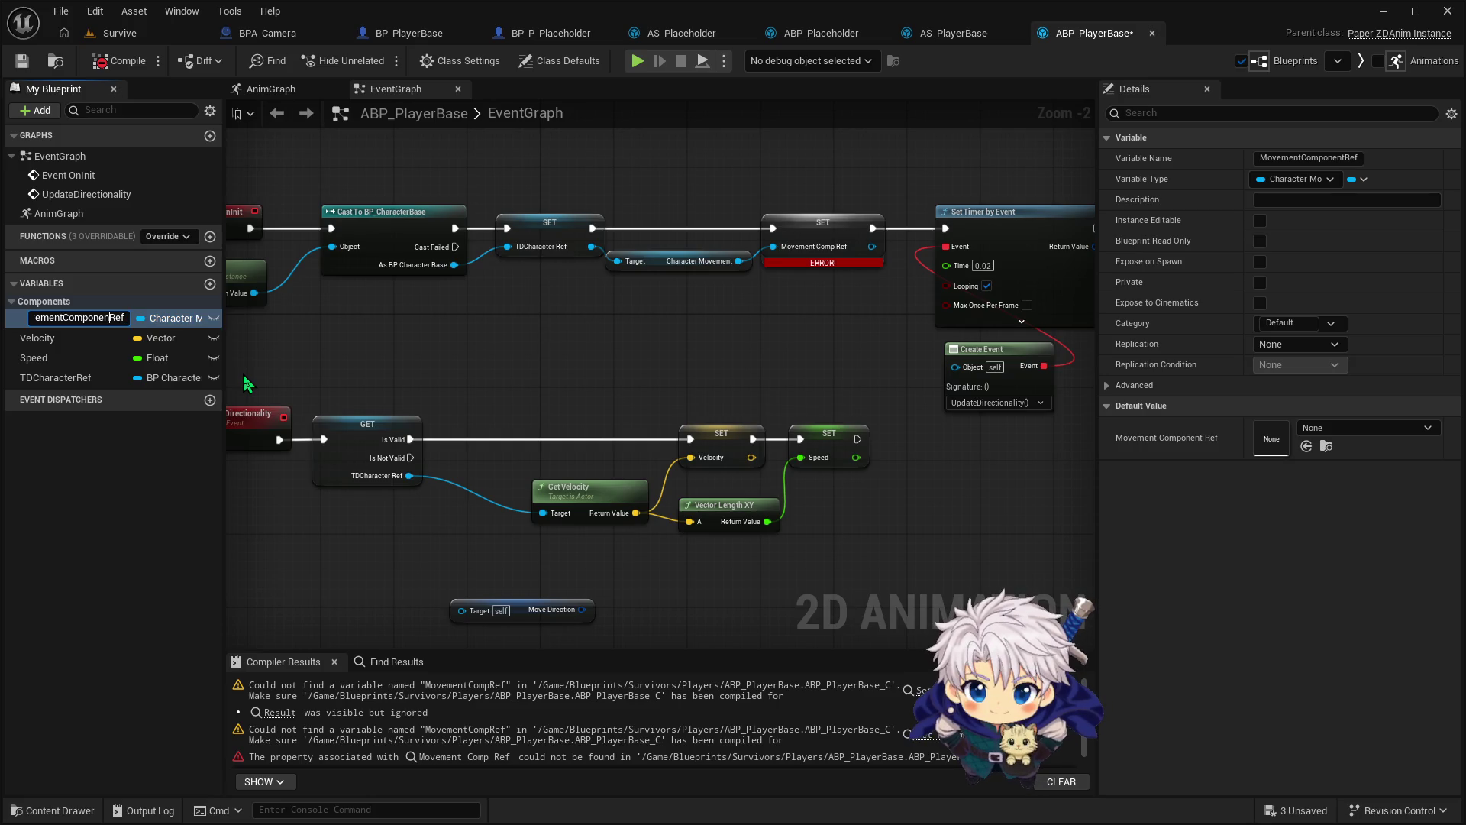
pyautogui.press('Return')
pyautogui.hotkey('ctrl', 's')
pyautogui.moveTo(644, 310)
pyautogui.mouseDown()
pyautogui.moveTo(715, 325)
pyautogui.moveTo(685, 334)
pyautogui.mouseUp()
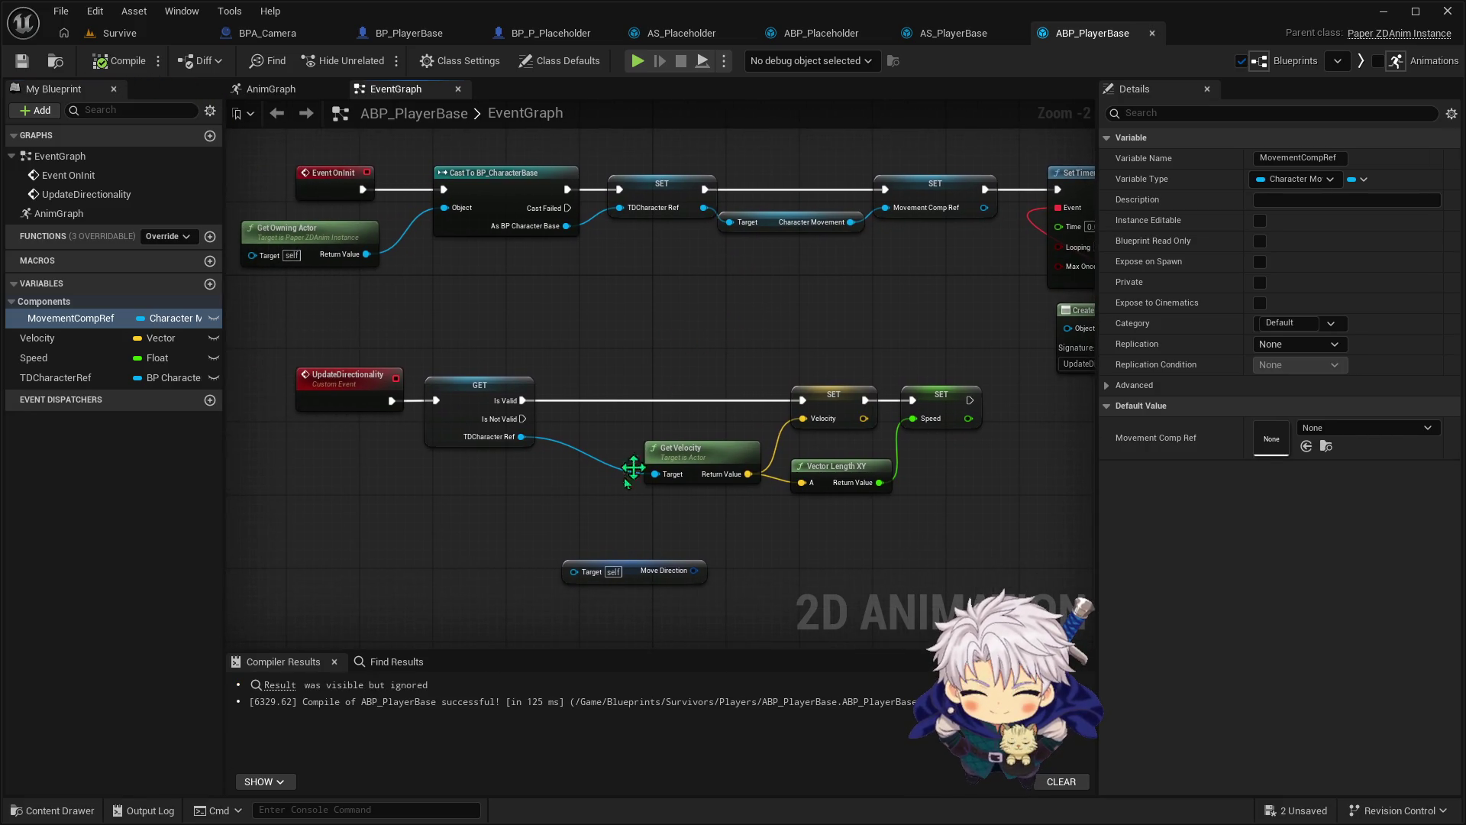
# After a failed attempt to wire TDCharacter Ref into it, delete the Move Direction node
pyautogui.moveTo(522, 437)
pyautogui.mouseDown()
pyautogui.moveTo(562, 570)
pyautogui.moveTo(575, 570)
pyautogui.mouseUp()
pyautogui.click(539, 475)
pyautogui.moveTo(522, 437); pyautogui.dragTo(581, 575)
pyautogui.click(506, 556)
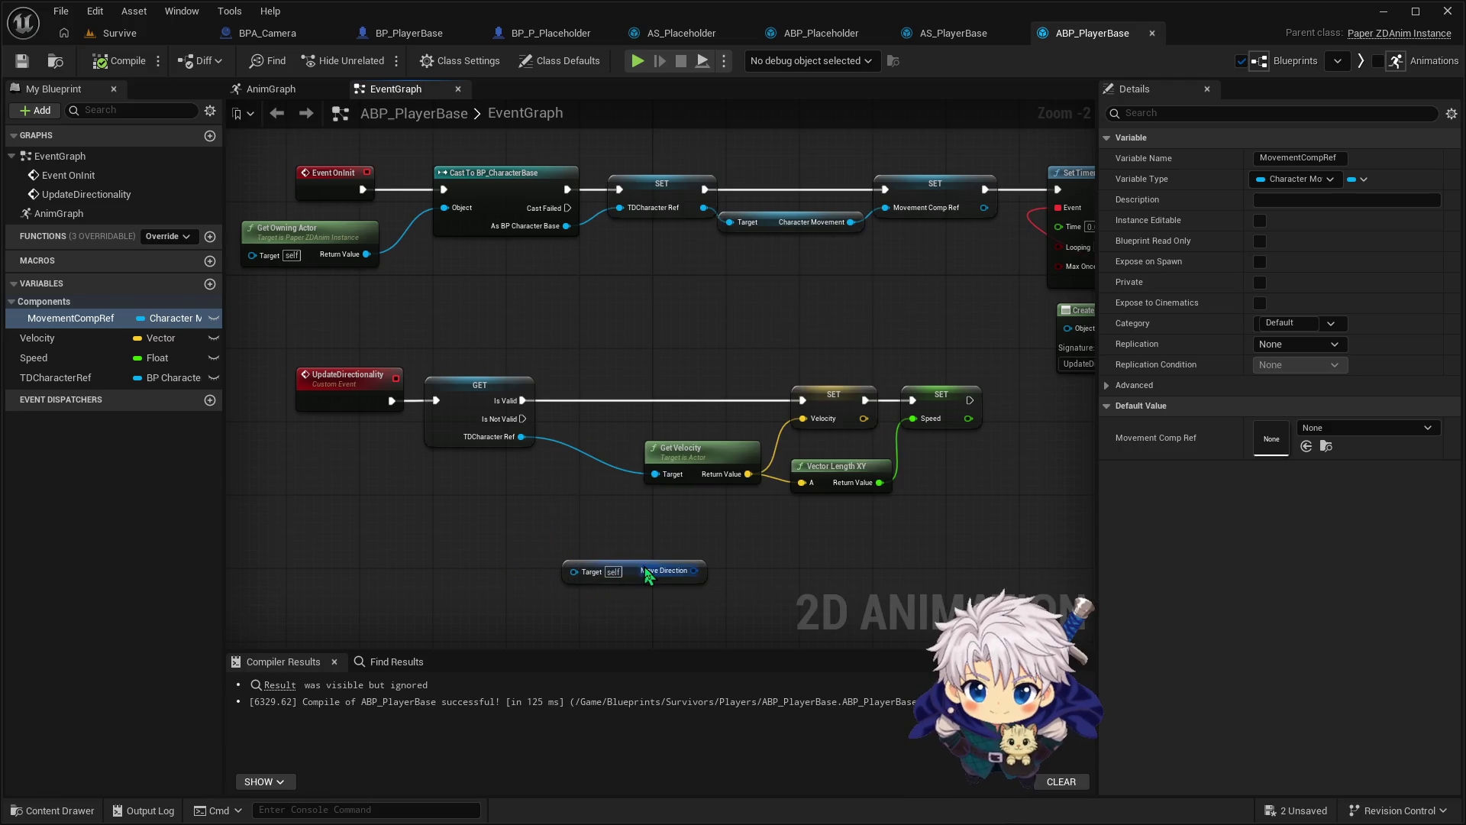
pyautogui.click(634, 573)
pyautogui.press('Delete')
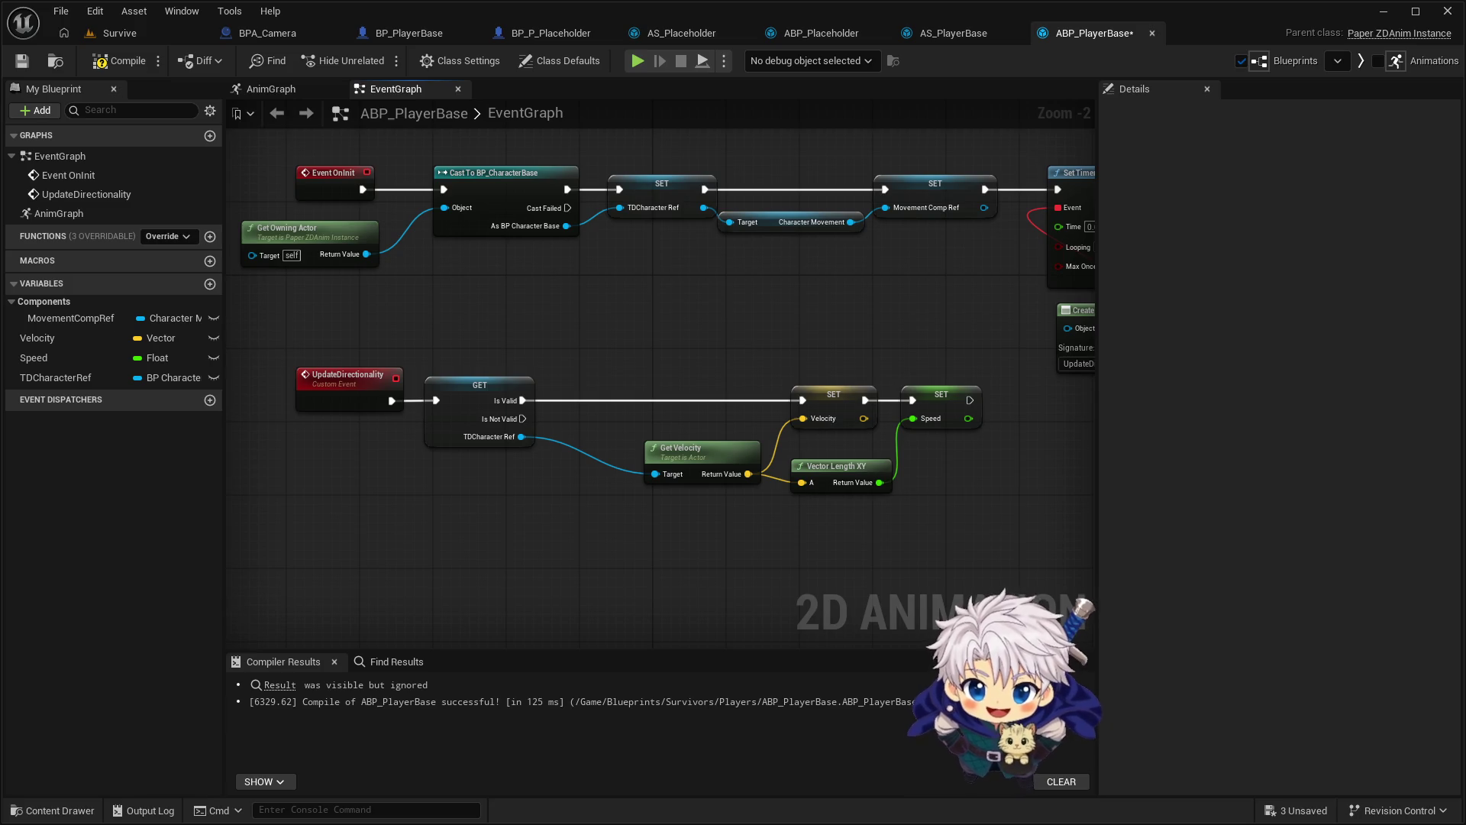
pyautogui.click(947, 38)
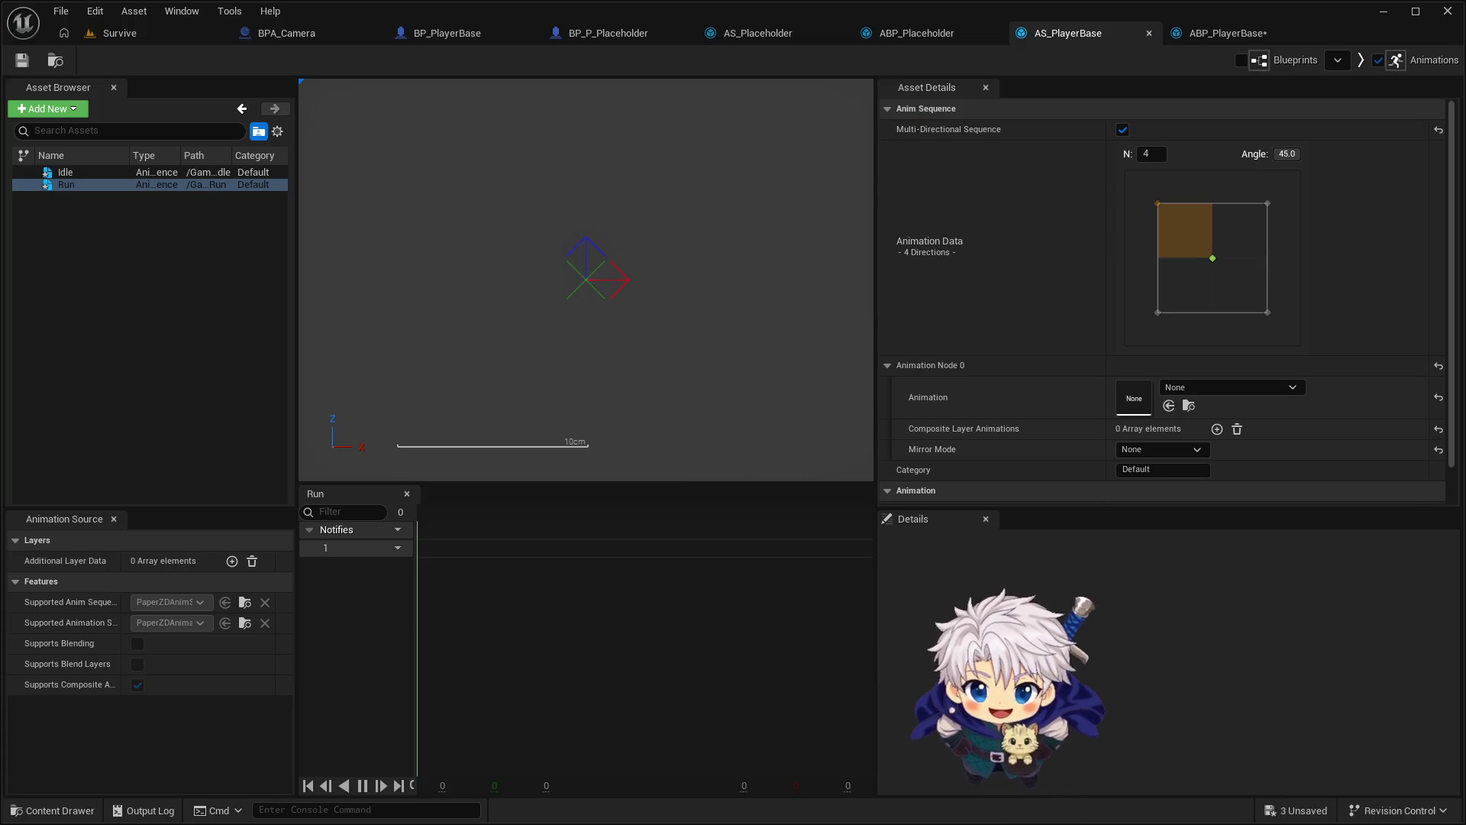
pyautogui.click(1226, 33)
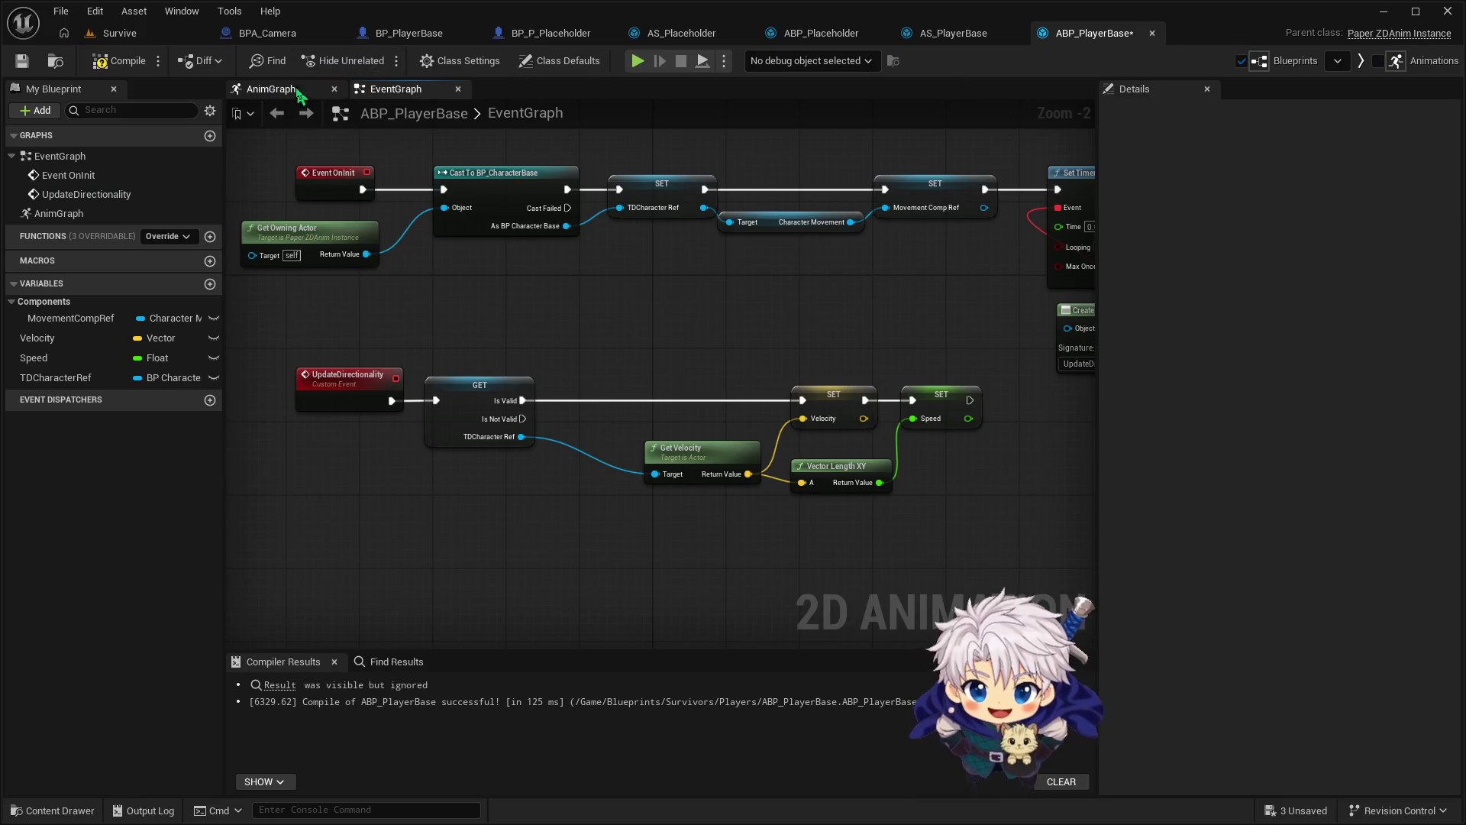
# In the AnimGraph, feed Output Animation from a new state machine named Locomotion, then open it
pyautogui.click(304, 95)
pyautogui.moveTo(598, 382); pyautogui.dragTo(414, 412)
pyautogui.click(359, 363)
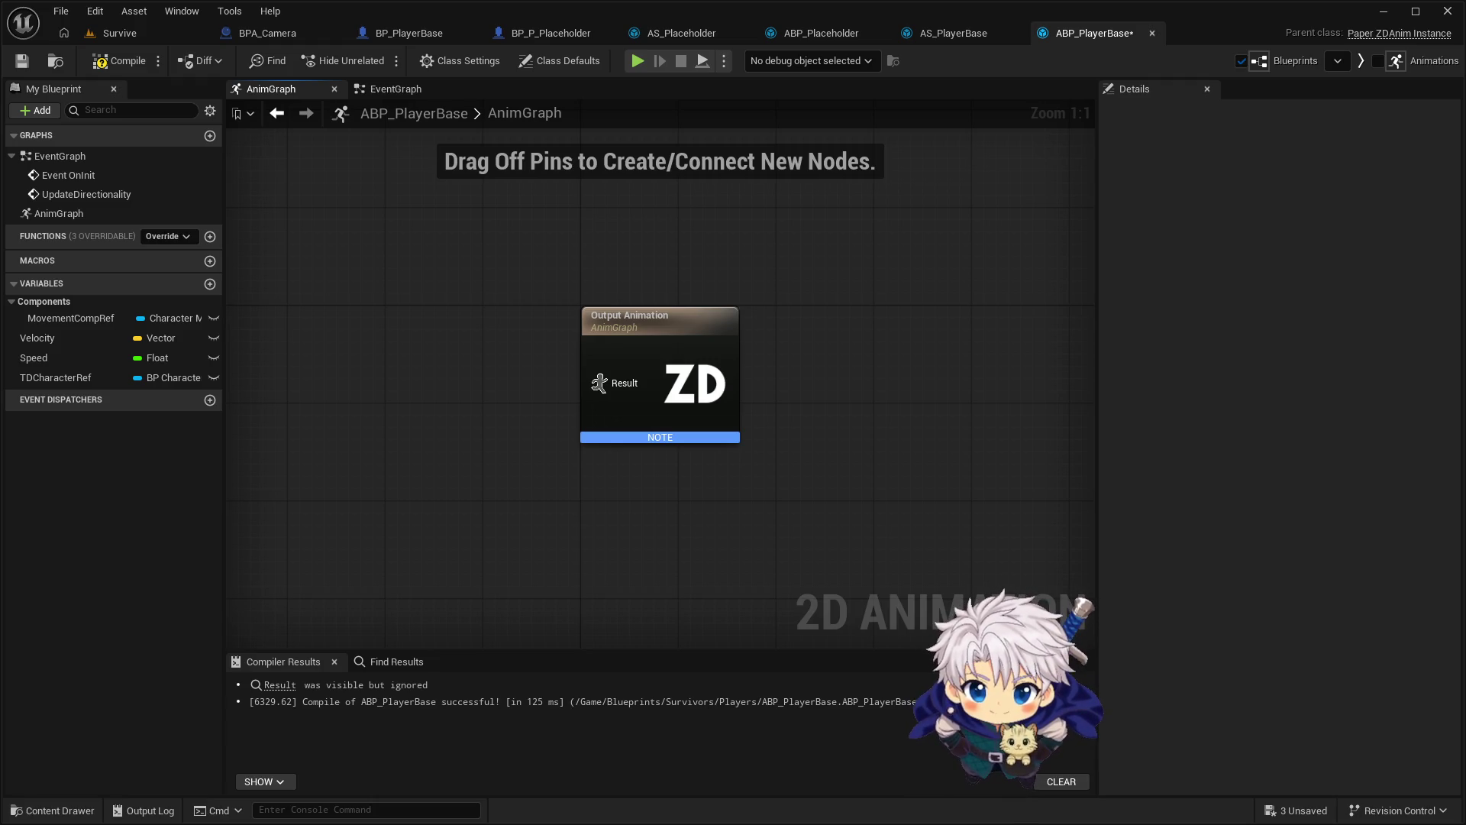
pyautogui.moveTo(599, 382)
pyautogui.mouseDown()
pyautogui.moveTo(563, 398)
pyautogui.moveTo(556, 386)
pyautogui.moveTo(579, 392)
pyautogui.moveTo(467, 393)
pyautogui.mouseUp()
pyautogui.write('loc')
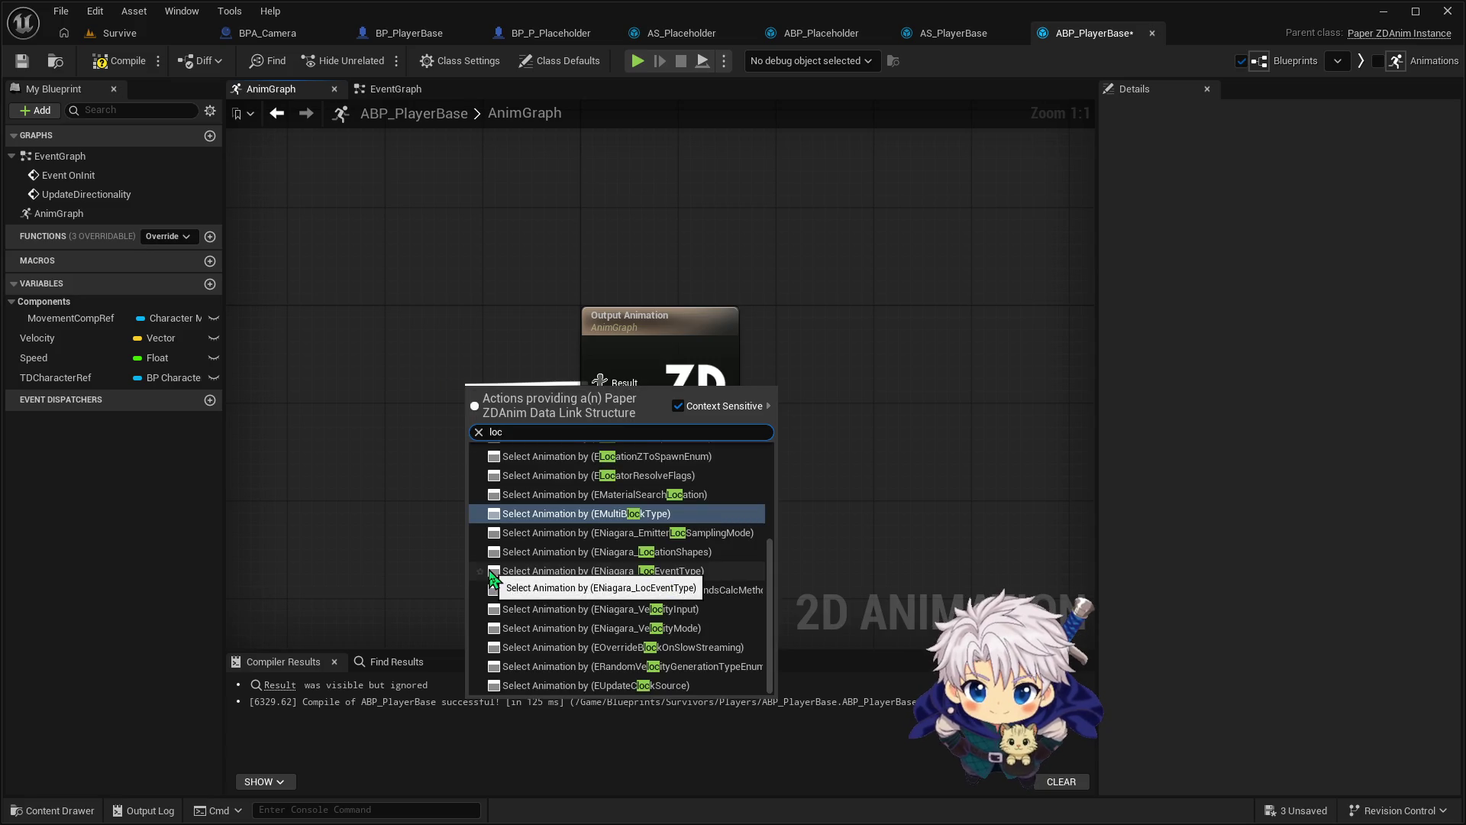
pyautogui.write('a')
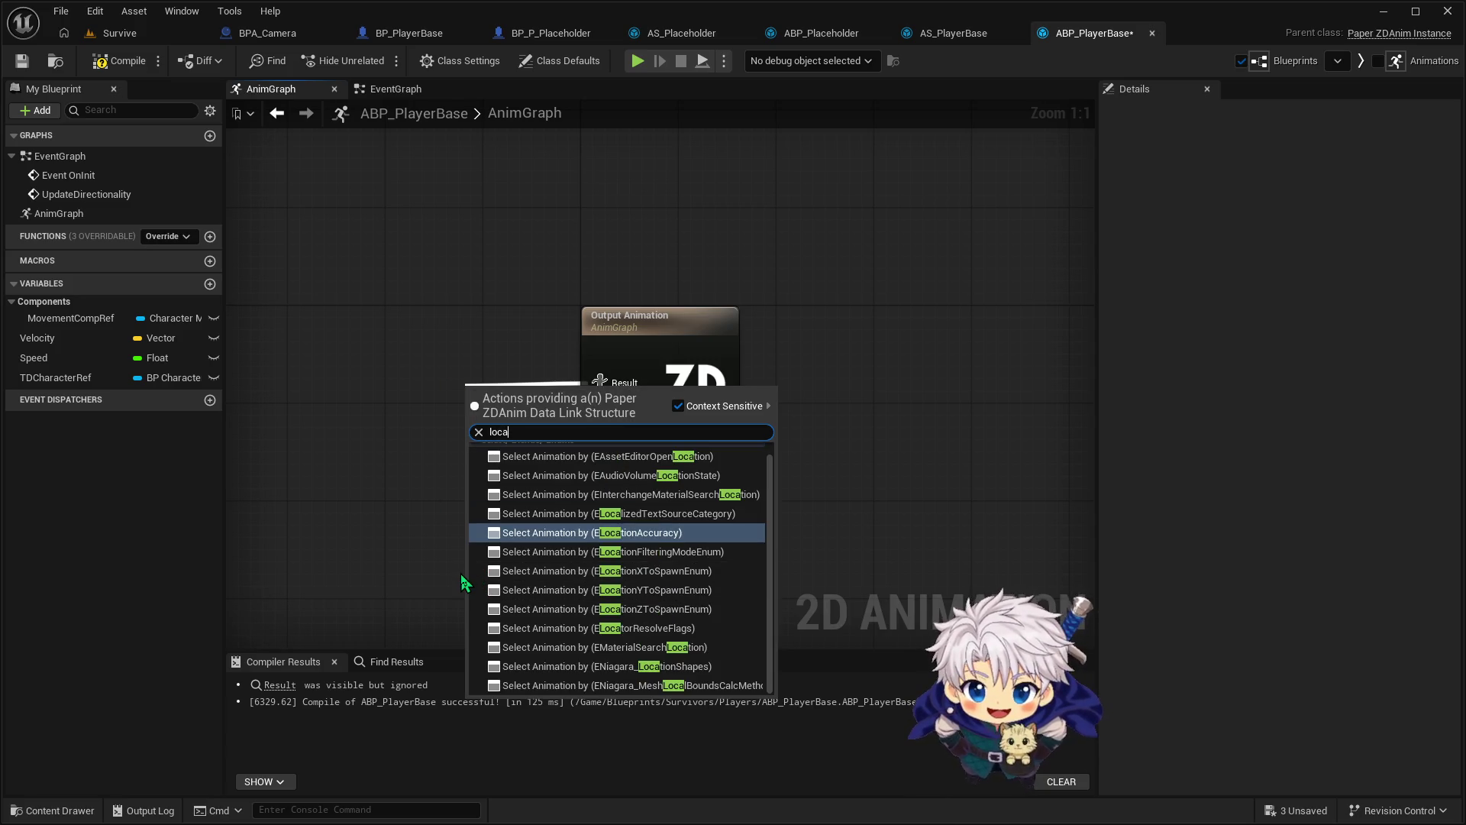
pyautogui.press('BackSpace')
pyautogui.press('BackSpace')
pyautogui.press('BackSpace')
pyautogui.write('dd')
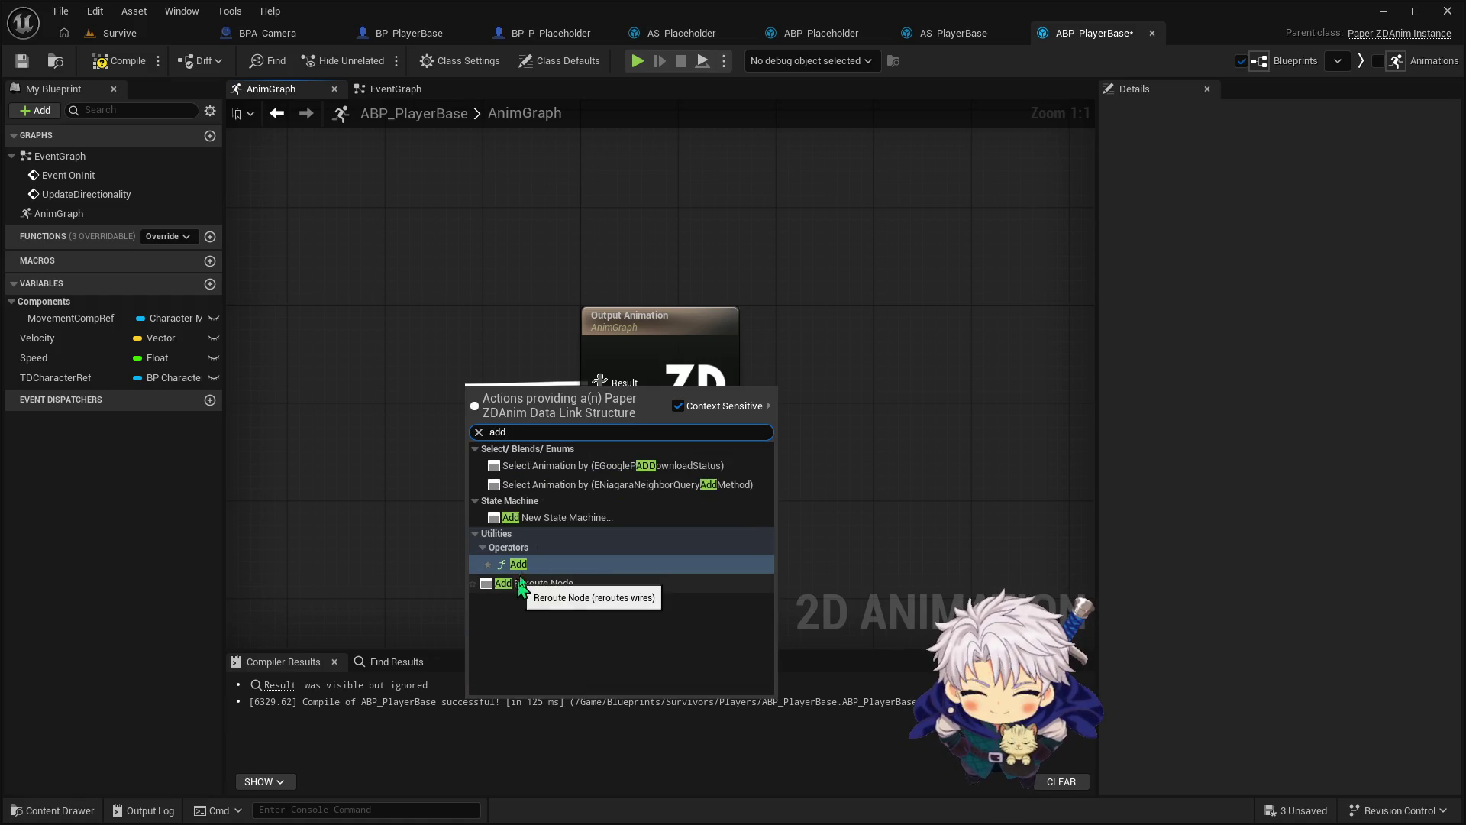
pyautogui.click(556, 517)
pyautogui.write('Lo')
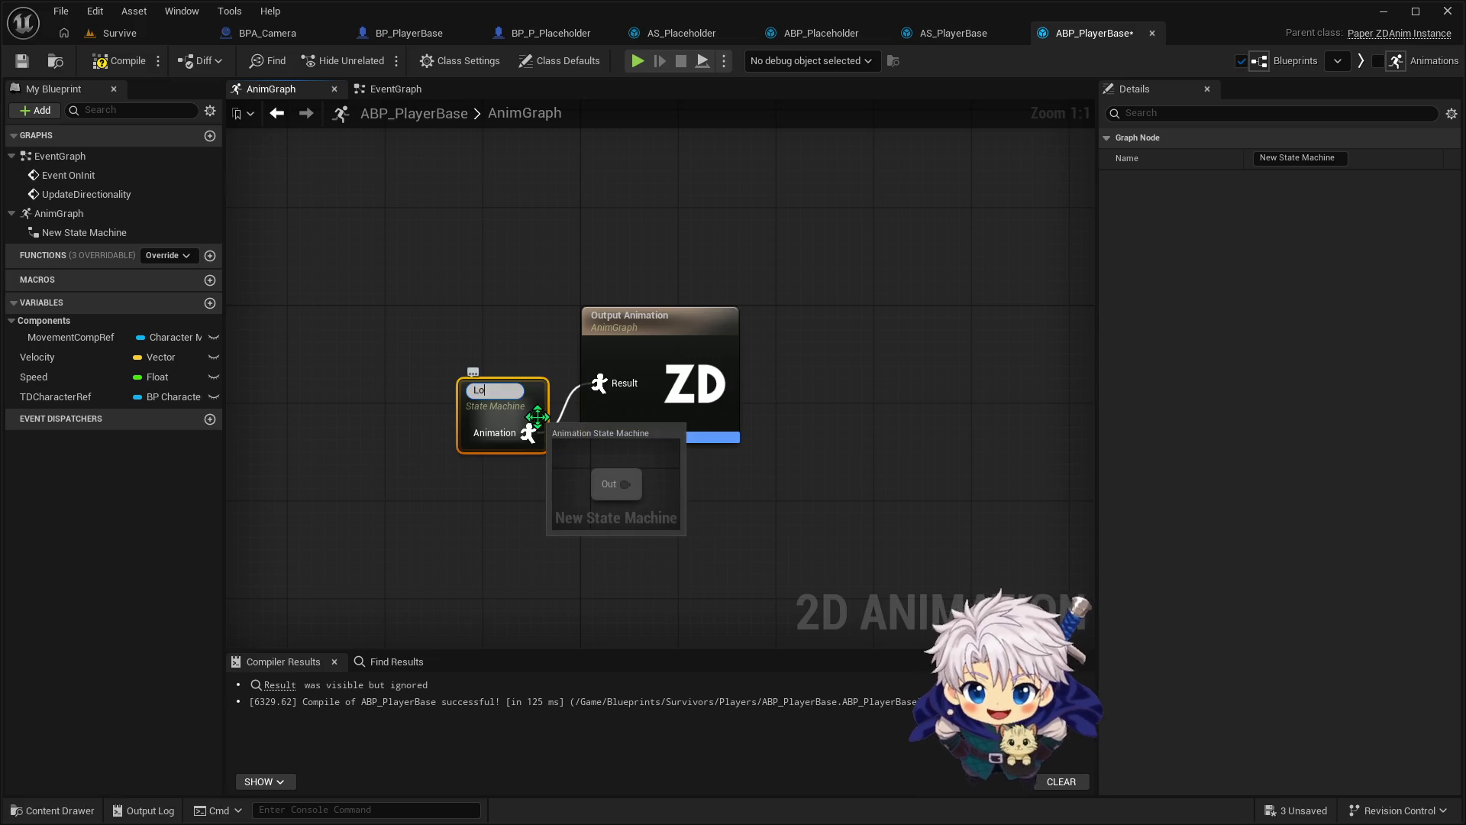
pyautogui.write('comotion')
pyautogui.press('Return')
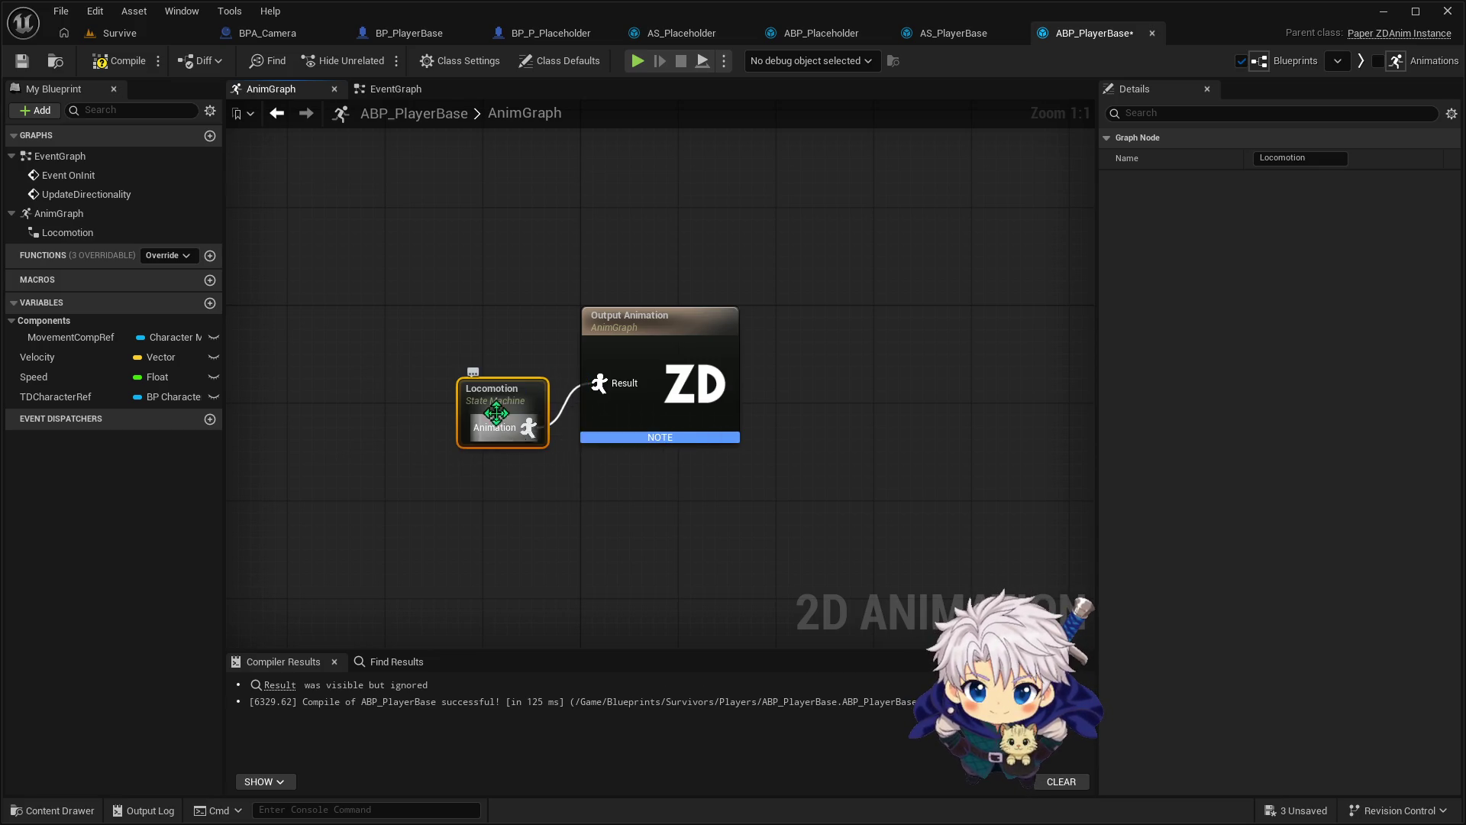
pyautogui.moveTo(494, 415); pyautogui.dragTo(433, 391)
pyautogui.doubleClick(433, 386)
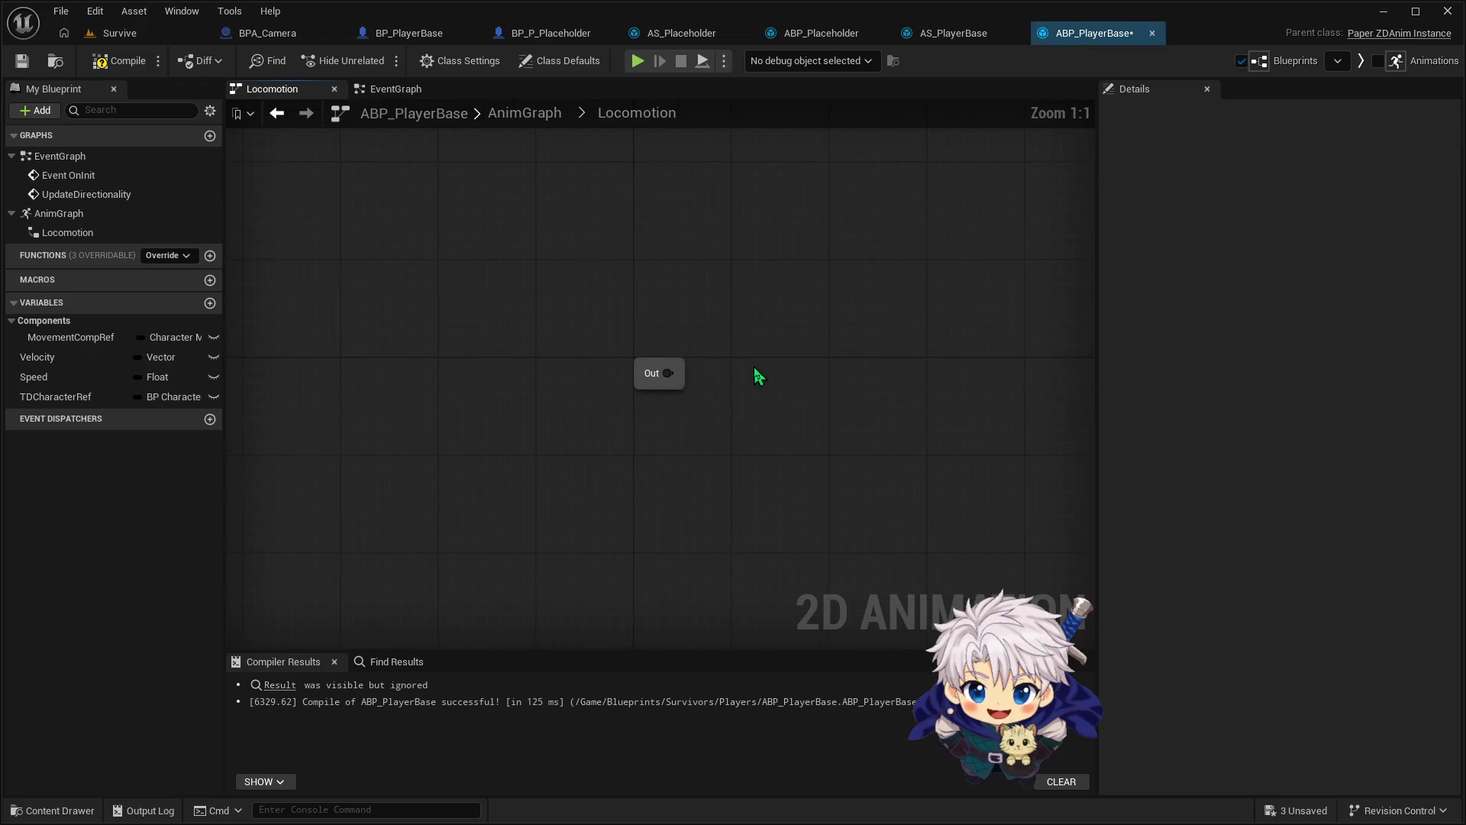
# Add an Idle state connected from the Locomotion entry
pyautogui.moveTo(666, 382)
pyautogui.mouseDown()
pyautogui.moveTo(790, 382)
pyautogui.moveTo(787, 396)
pyautogui.moveTo(775, 386)
pyautogui.mouseUp()
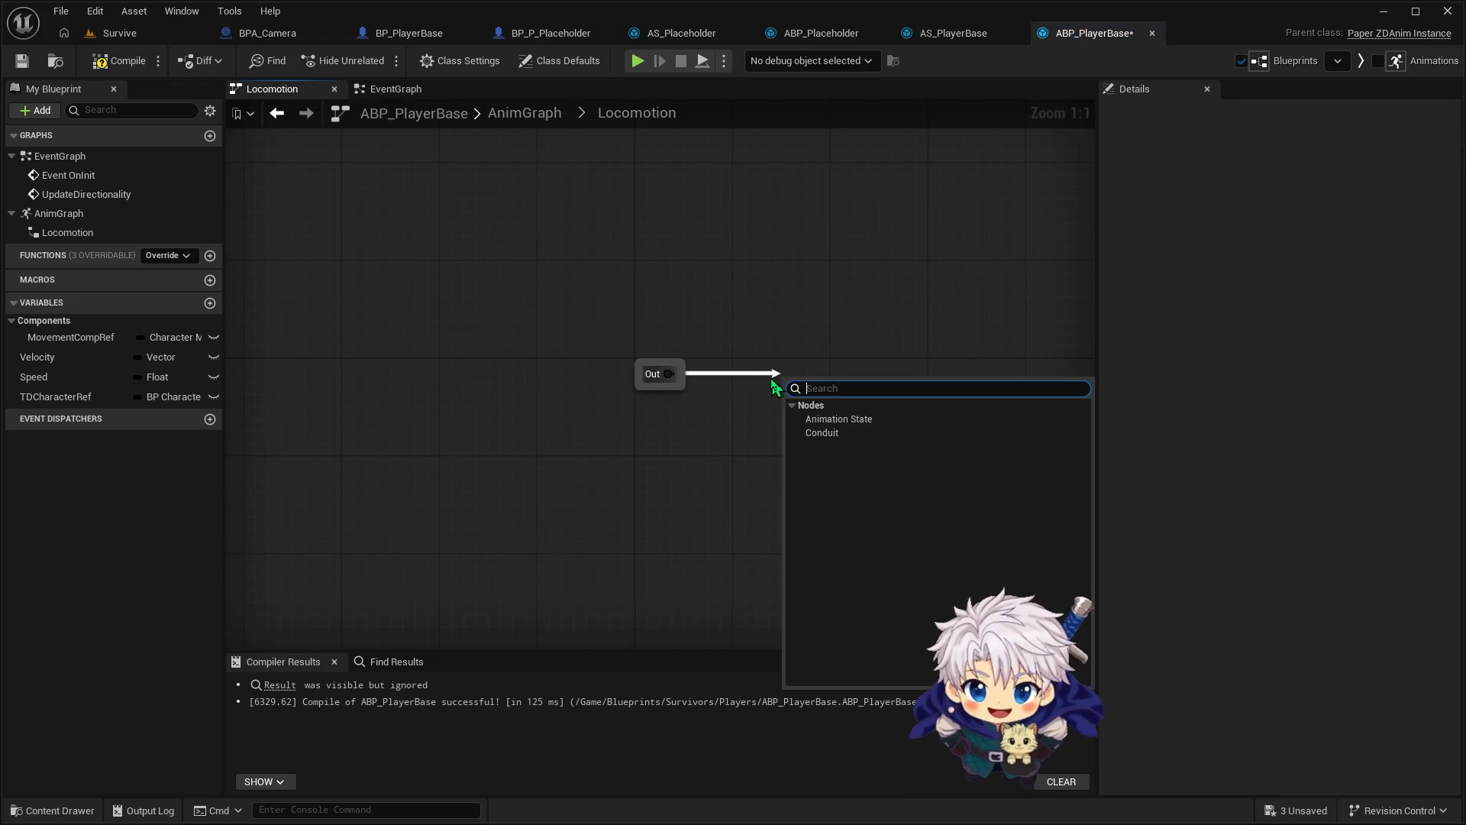
pyautogui.click(839, 420)
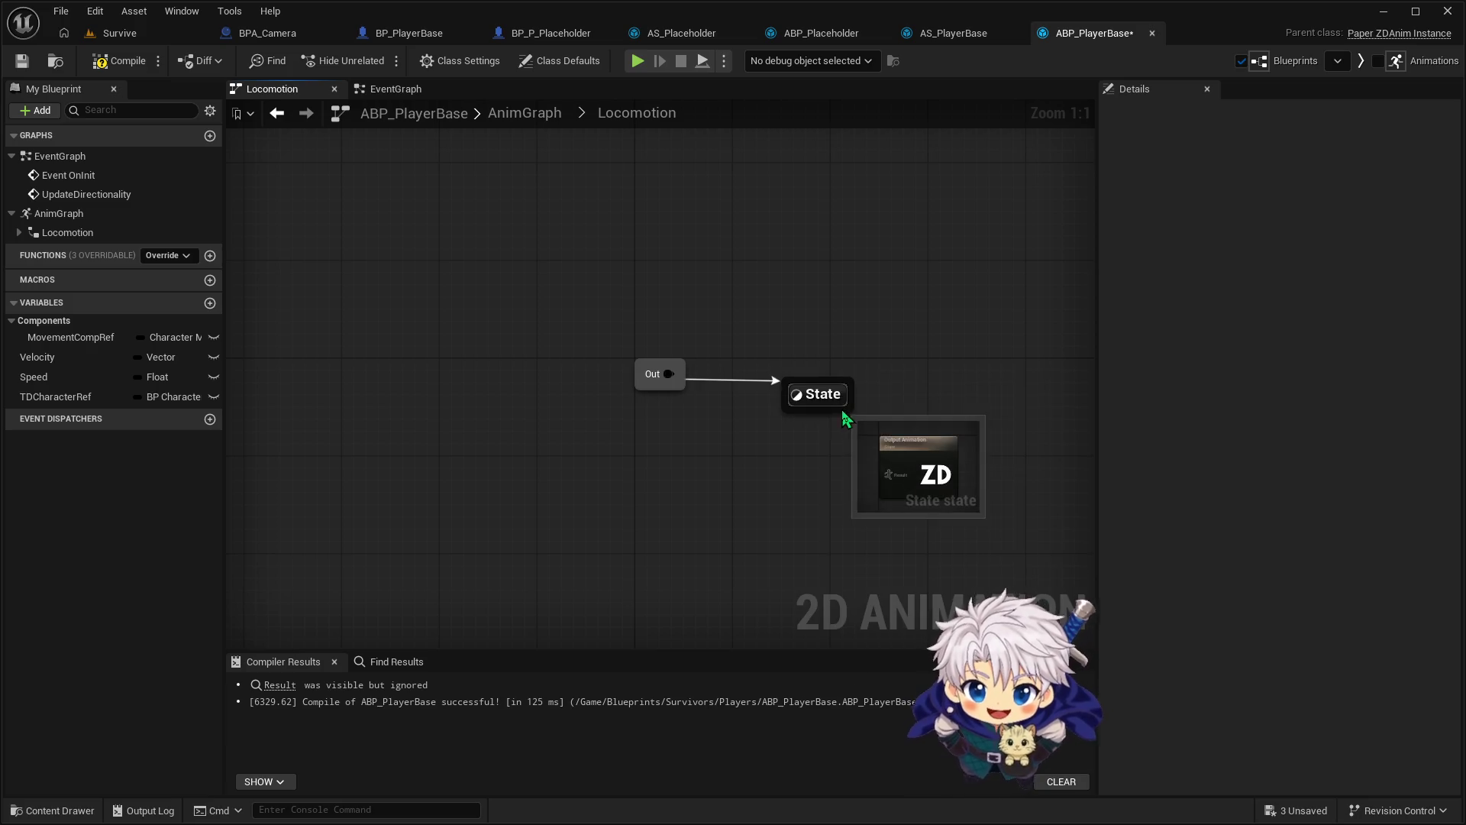
pyautogui.click(834, 394)
pyautogui.click(834, 393)
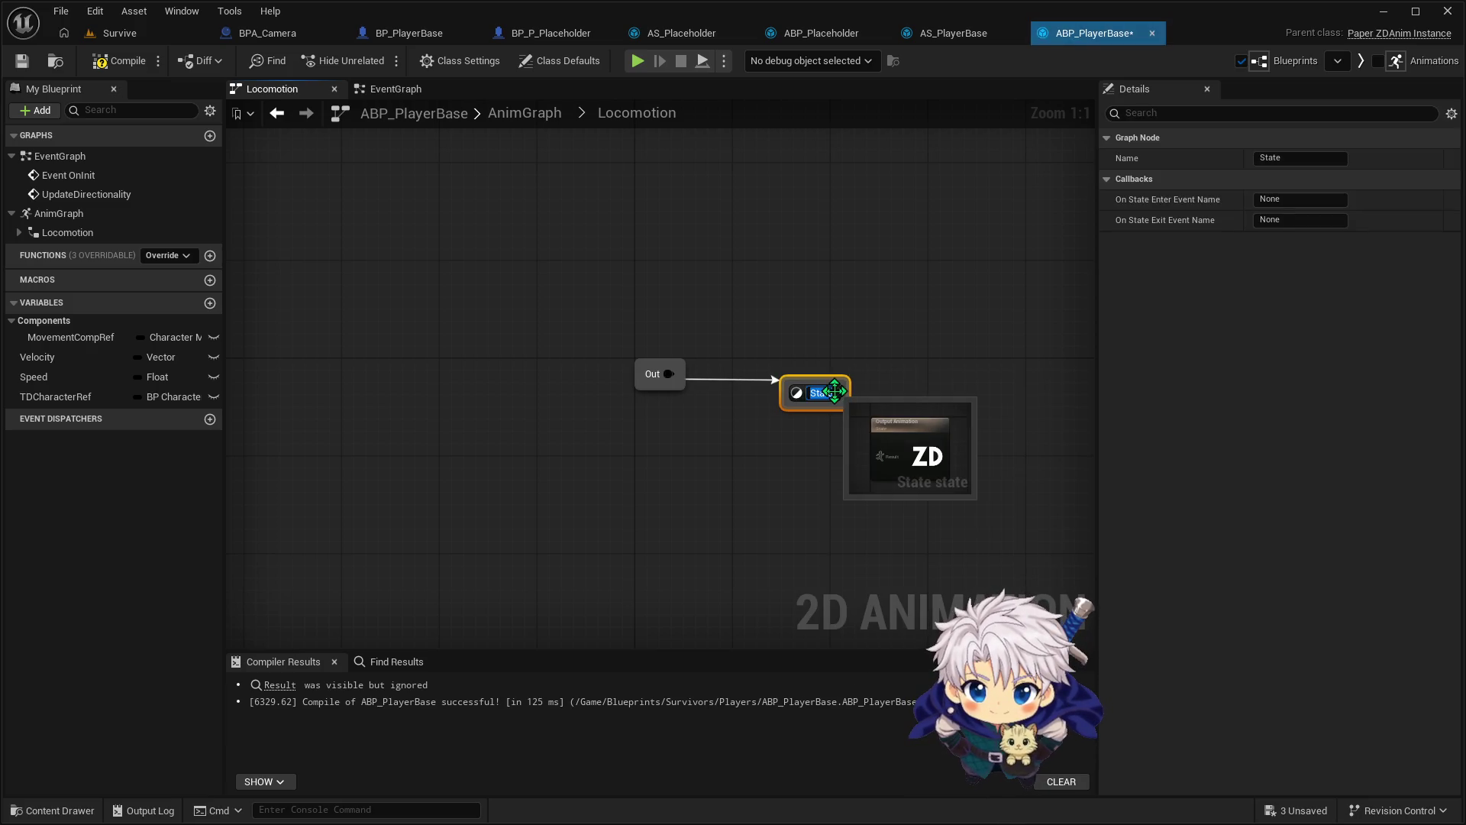
pyautogui.write('Idle')
pyautogui.press('Return')
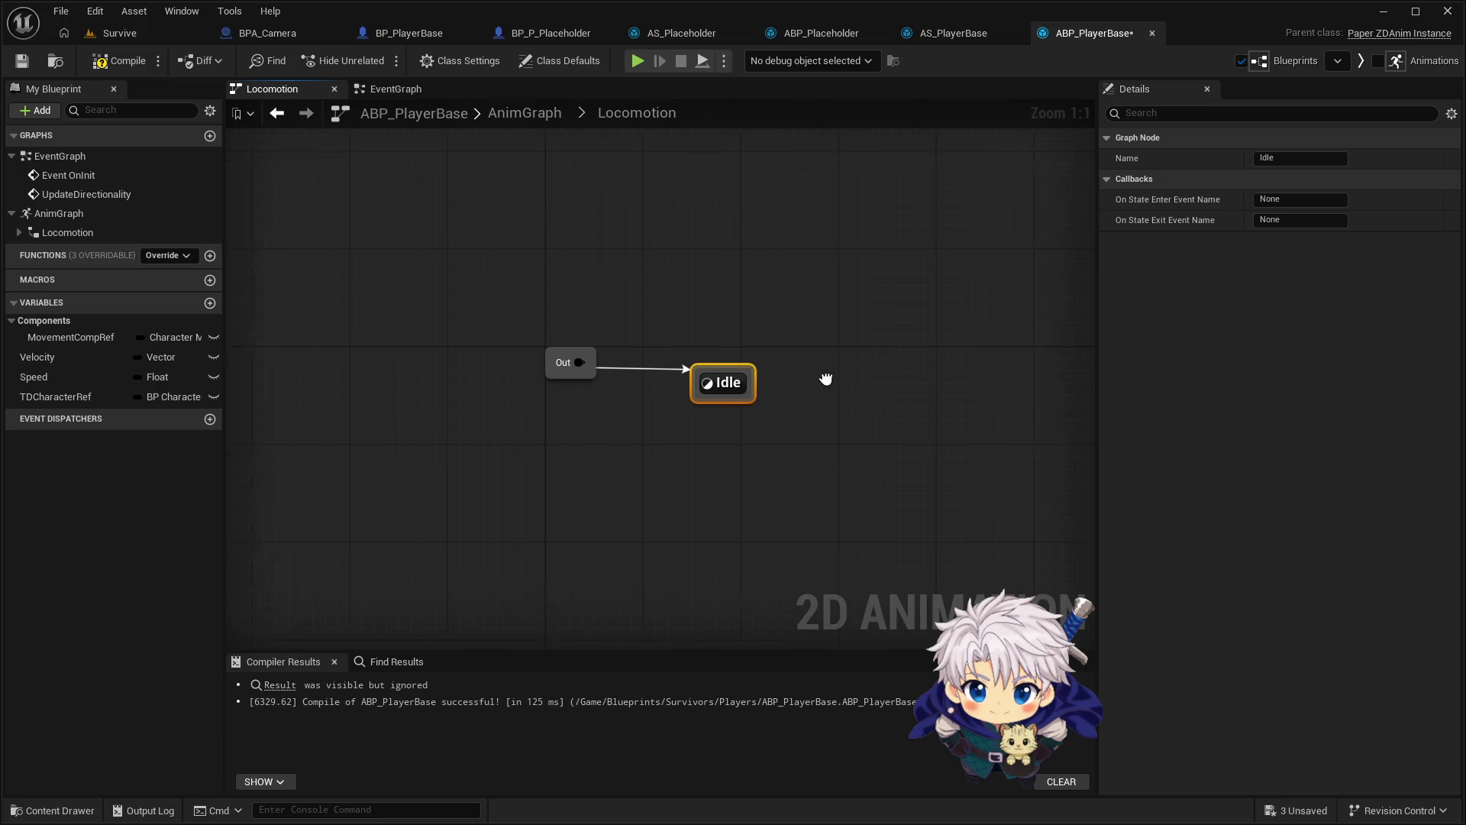
# Add a Run state with a transition from Idle and open the Idle-to-Run rule
pyautogui.moveTo(699, 378)
pyautogui.mouseDown()
pyautogui.moveTo(845, 356)
pyautogui.moveTo(857, 371)
pyautogui.mouseUp()
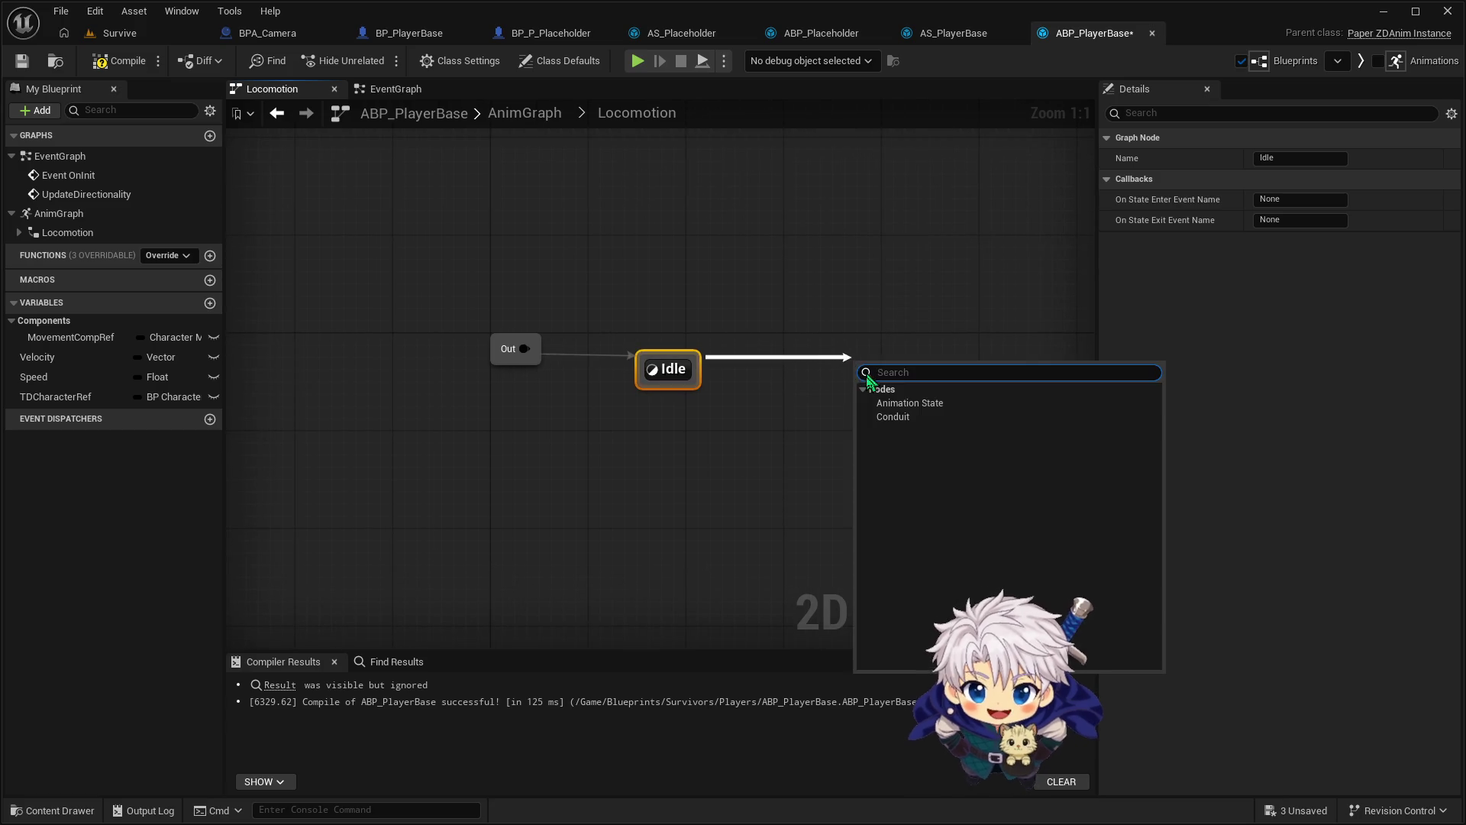
pyautogui.click(902, 404)
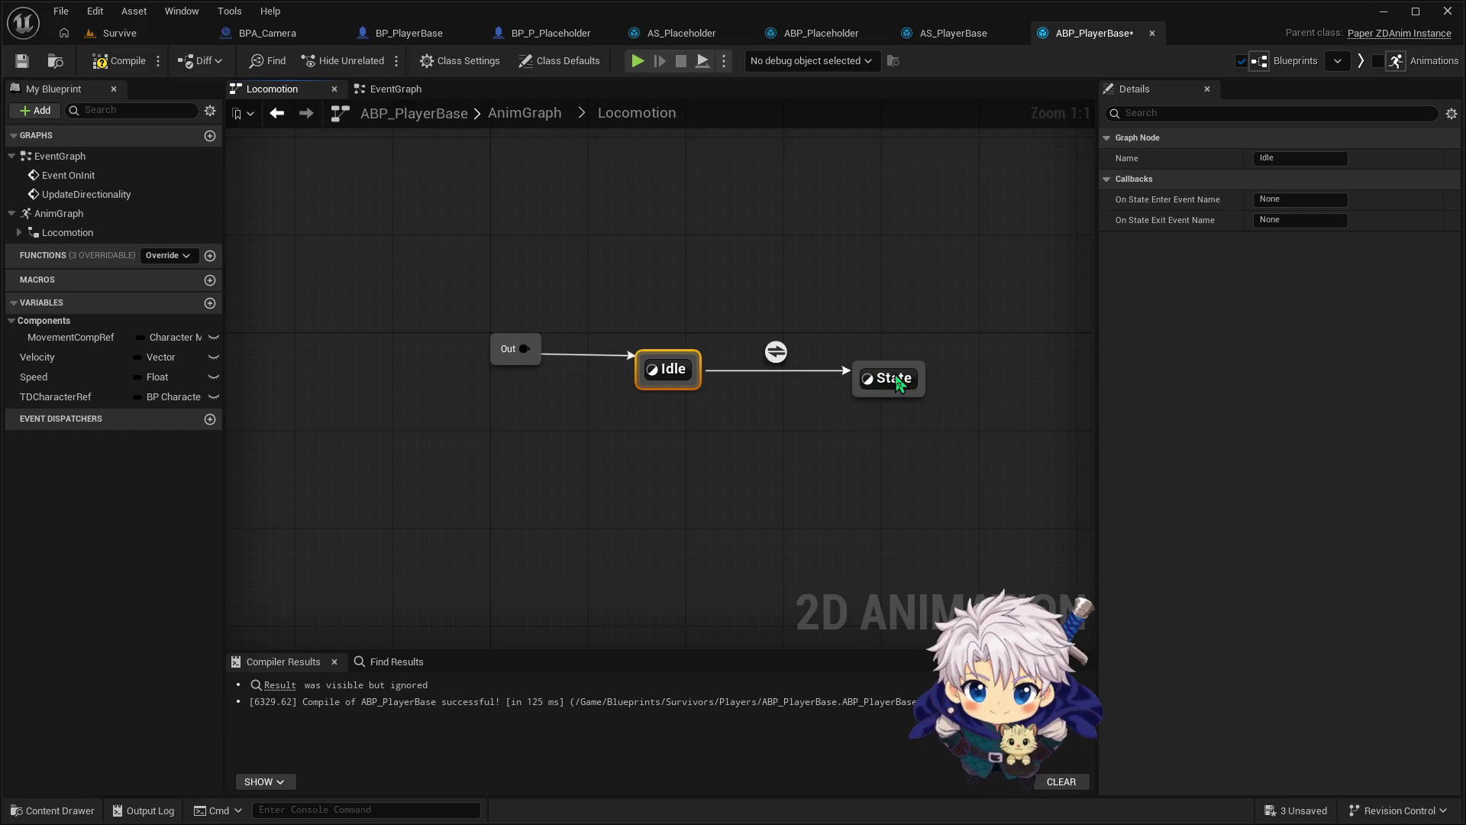
pyautogui.click(882, 380)
pyautogui.click(880, 379)
pyautogui.write('Run')
pyautogui.press('Return')
pyautogui.doubleClick(773, 348)
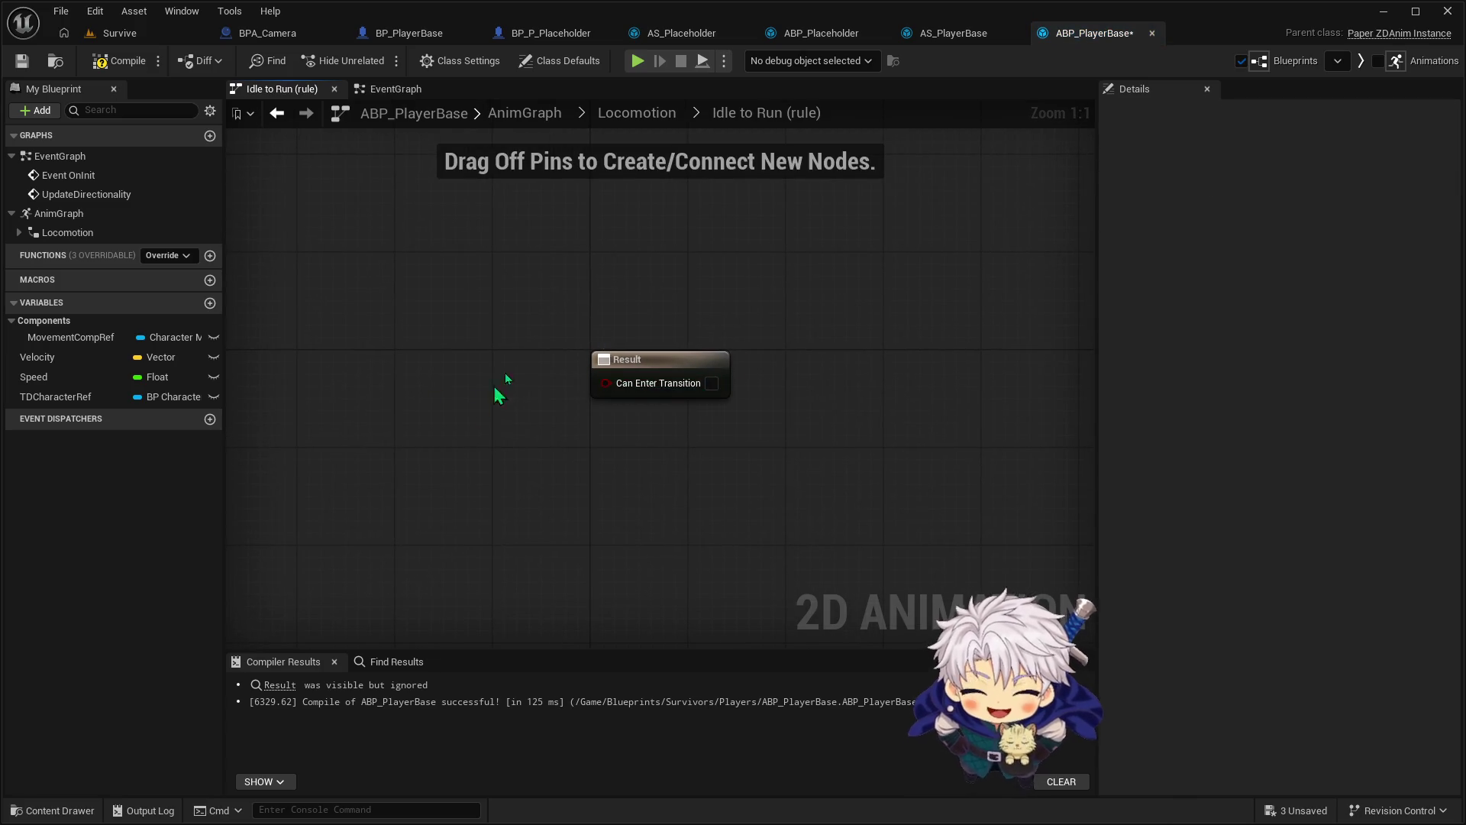
pyautogui.click(810, 33)
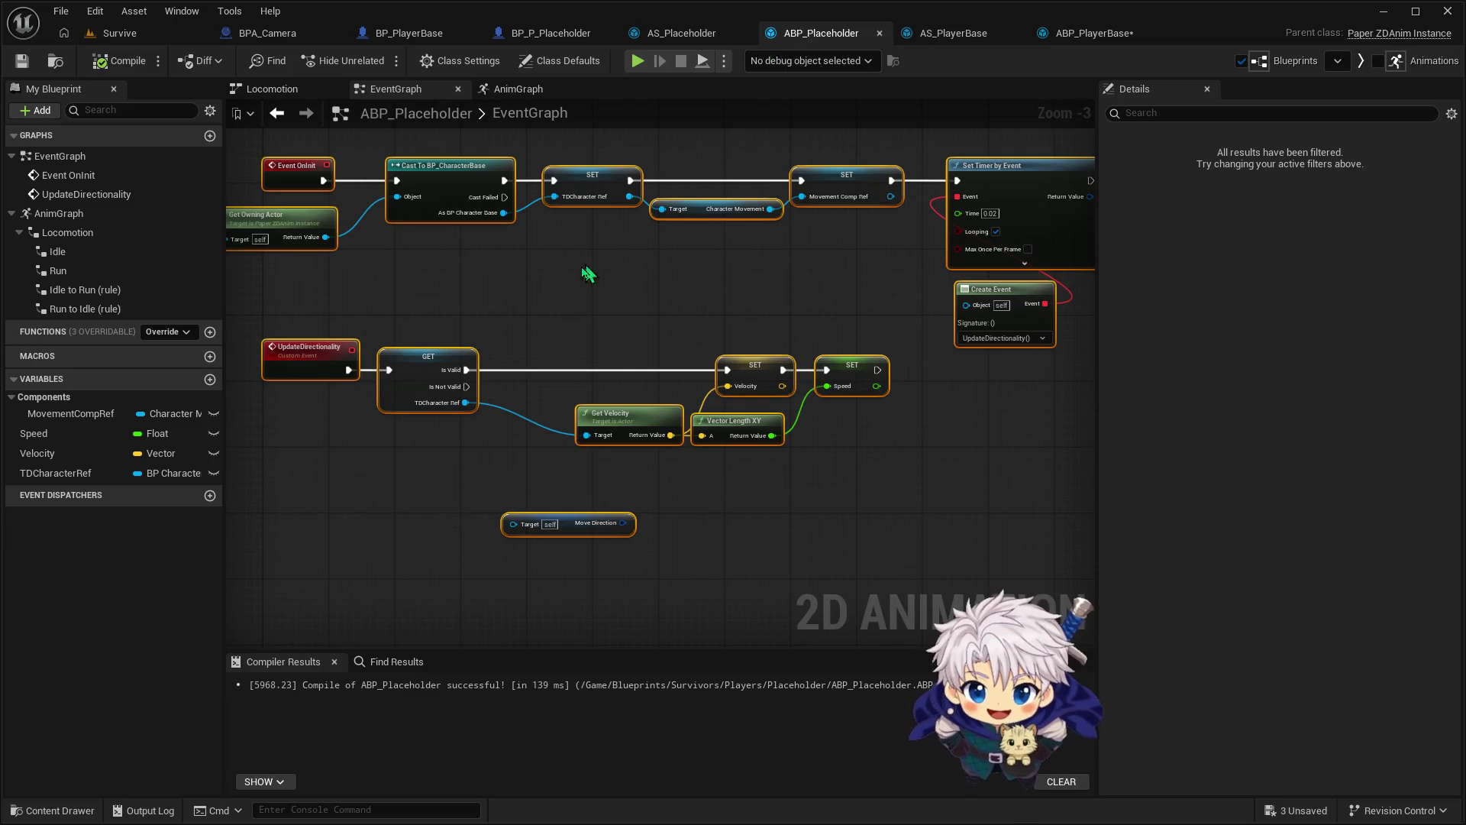
# Copy ABP_Placeholder's Speed > 0.0 nodes into ABP_PlayerBase's Idle-to-Run rule and wire them to Can Enter Transition
pyautogui.click(305, 88)
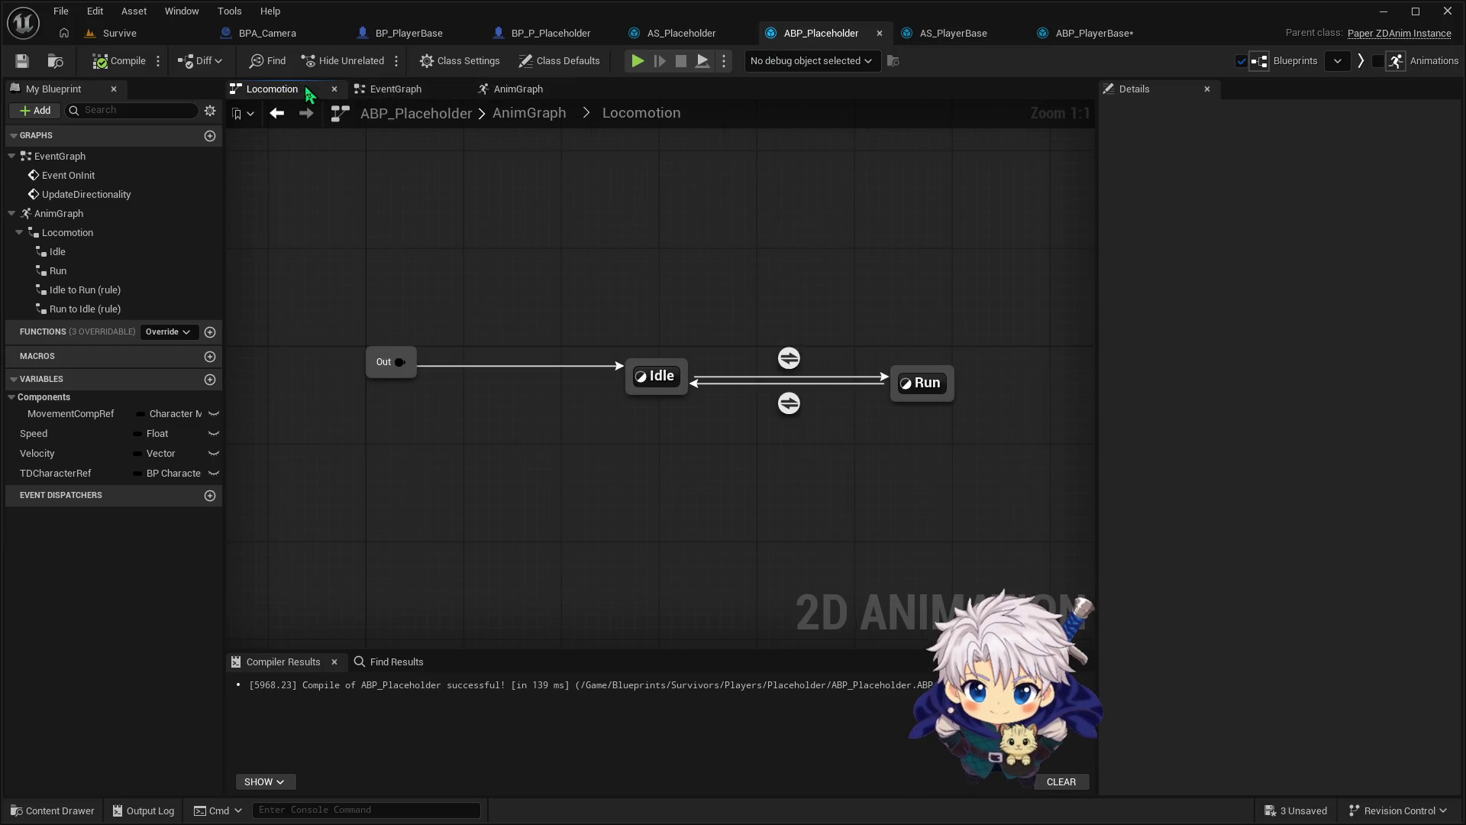
pyautogui.doubleClick(789, 358)
pyautogui.moveTo(389, 479); pyautogui.dragTo(669, 312)
pyautogui.click(1093, 33)
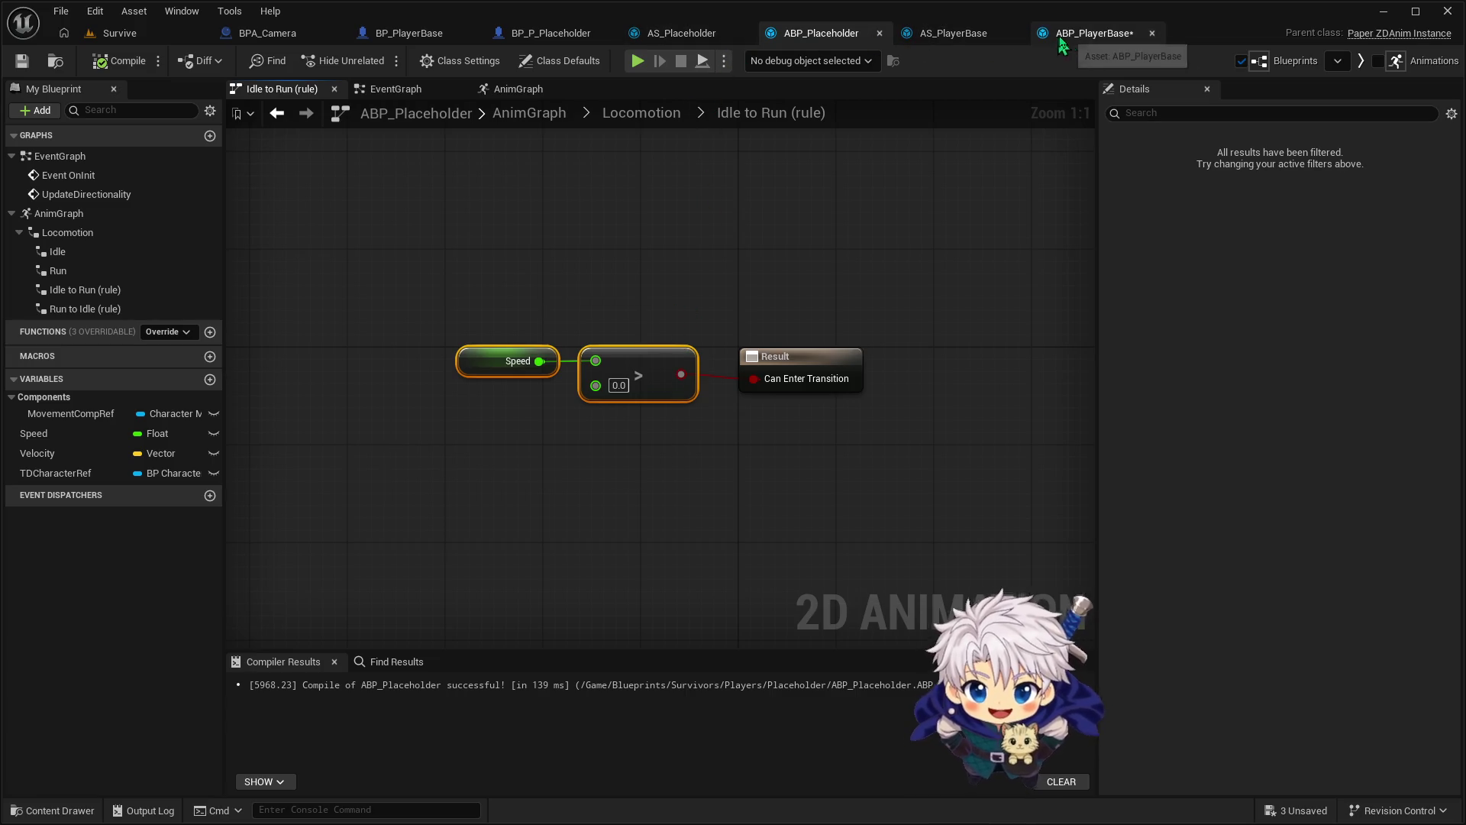
pyautogui.hotkey('ctrl', 'v')
pyautogui.moveTo(533, 413); pyautogui.dragTo(618, 386)
# Copy the Speed == 0.0 nodes from ABP_Placeholder's Run-to-Idle rule
pyautogui.click(724, 23)
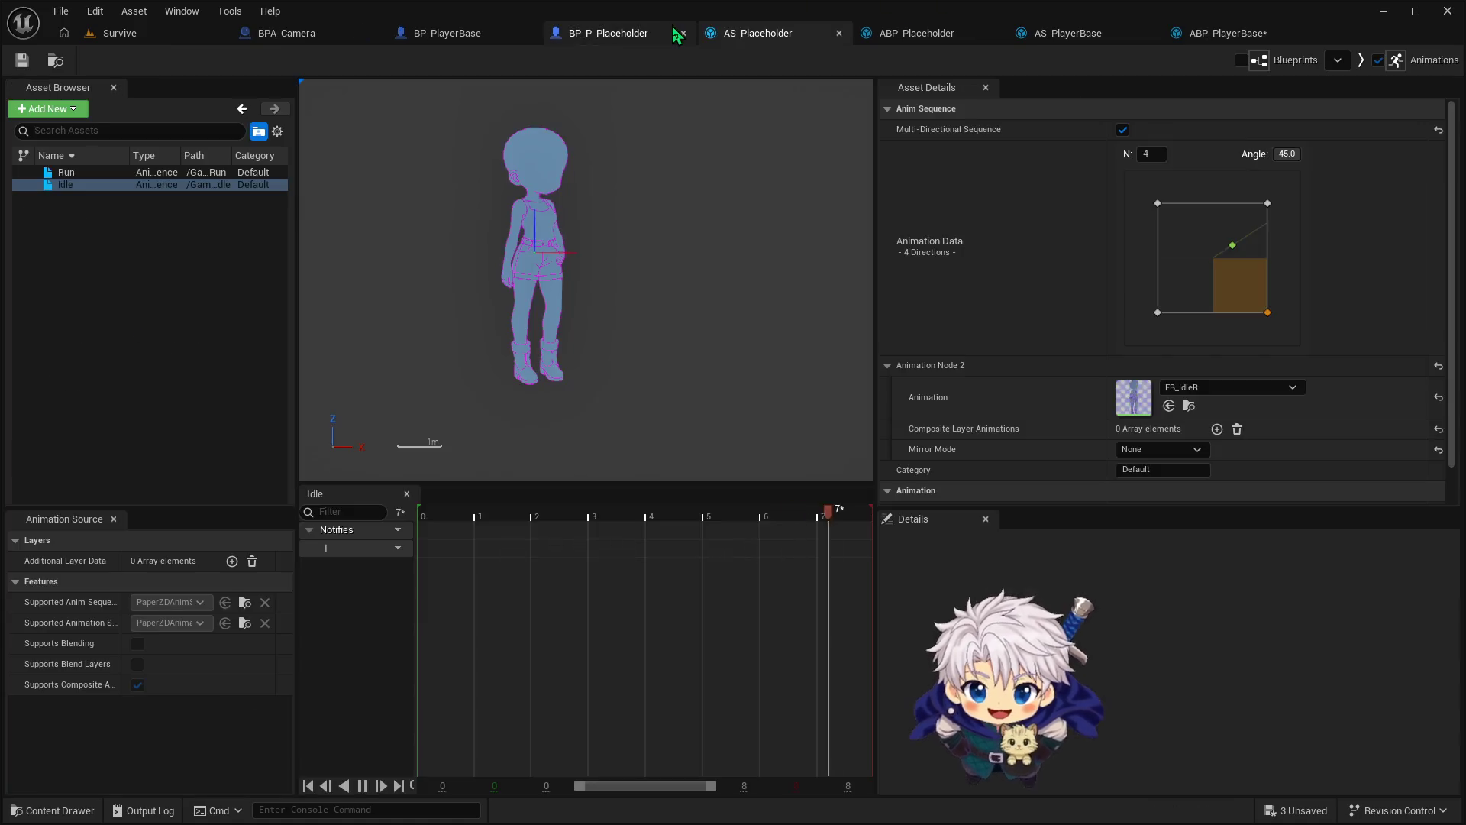
pyautogui.click(821, 33)
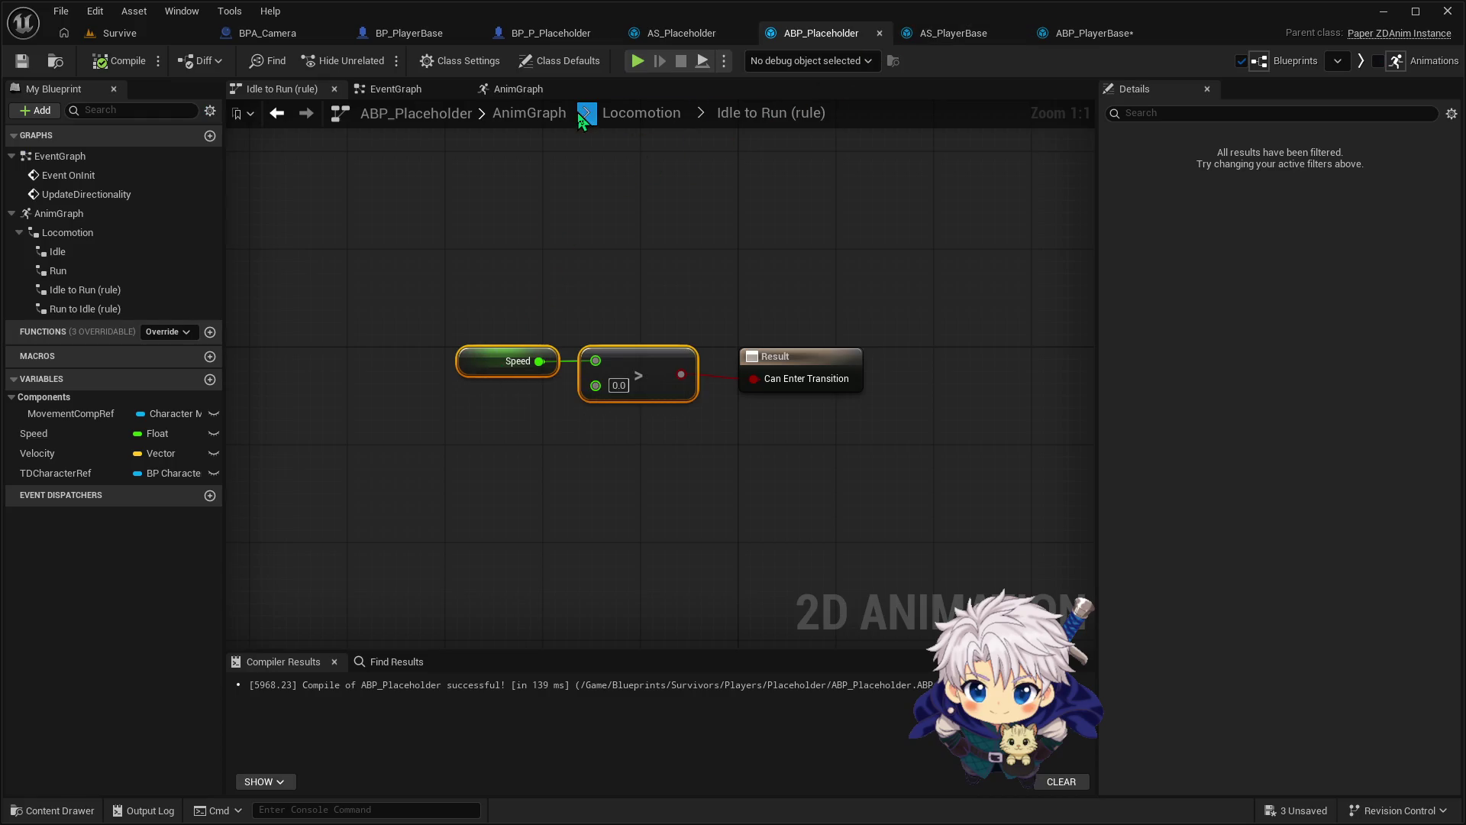
pyautogui.click(640, 113)
pyautogui.doubleClick(789, 406)
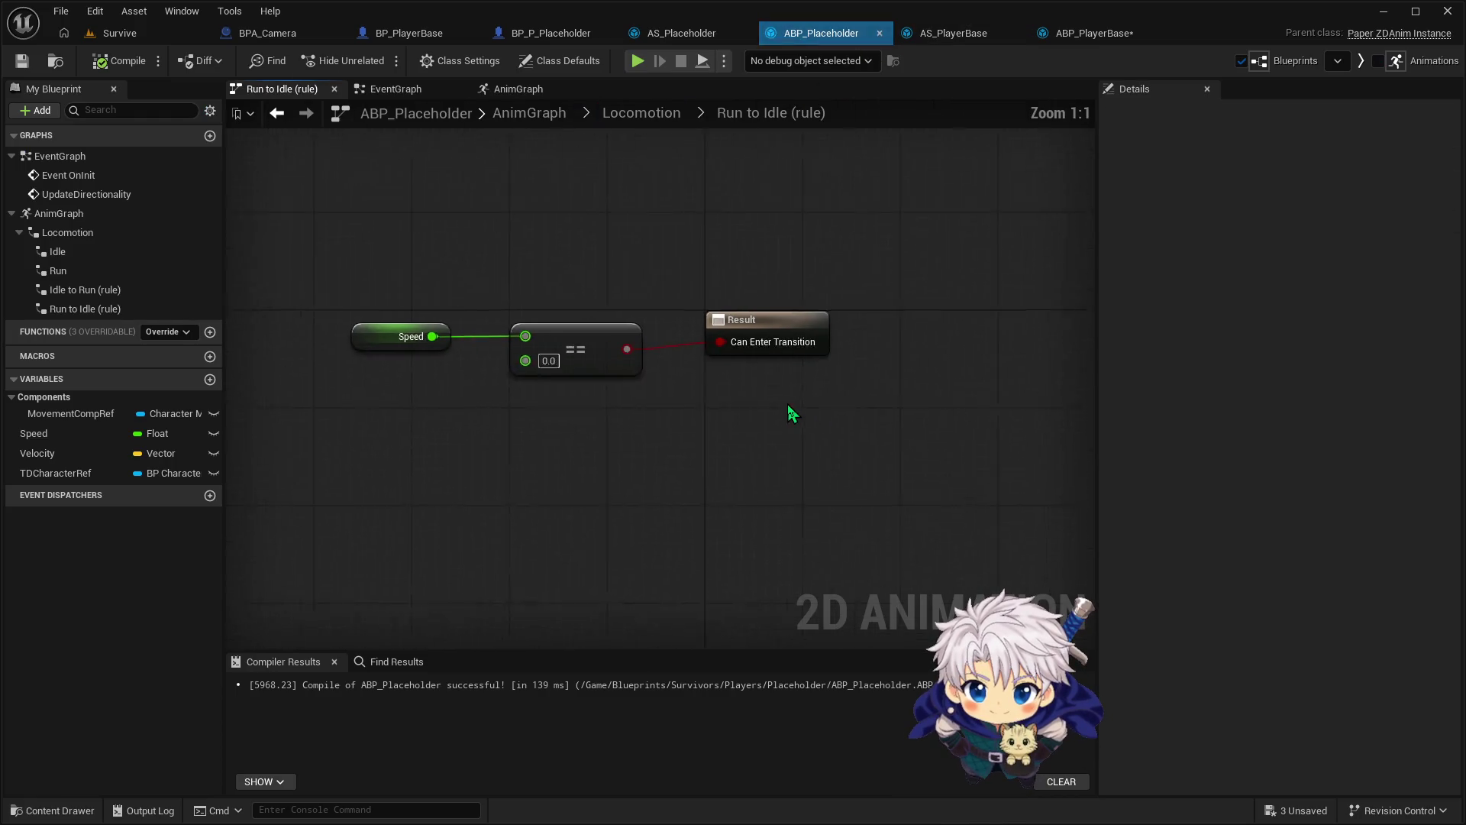
pyautogui.moveTo(402, 294)
pyautogui.mouseDown()
pyautogui.moveTo(671, 491)
pyautogui.moveTo(666, 466)
pyautogui.mouseUp()
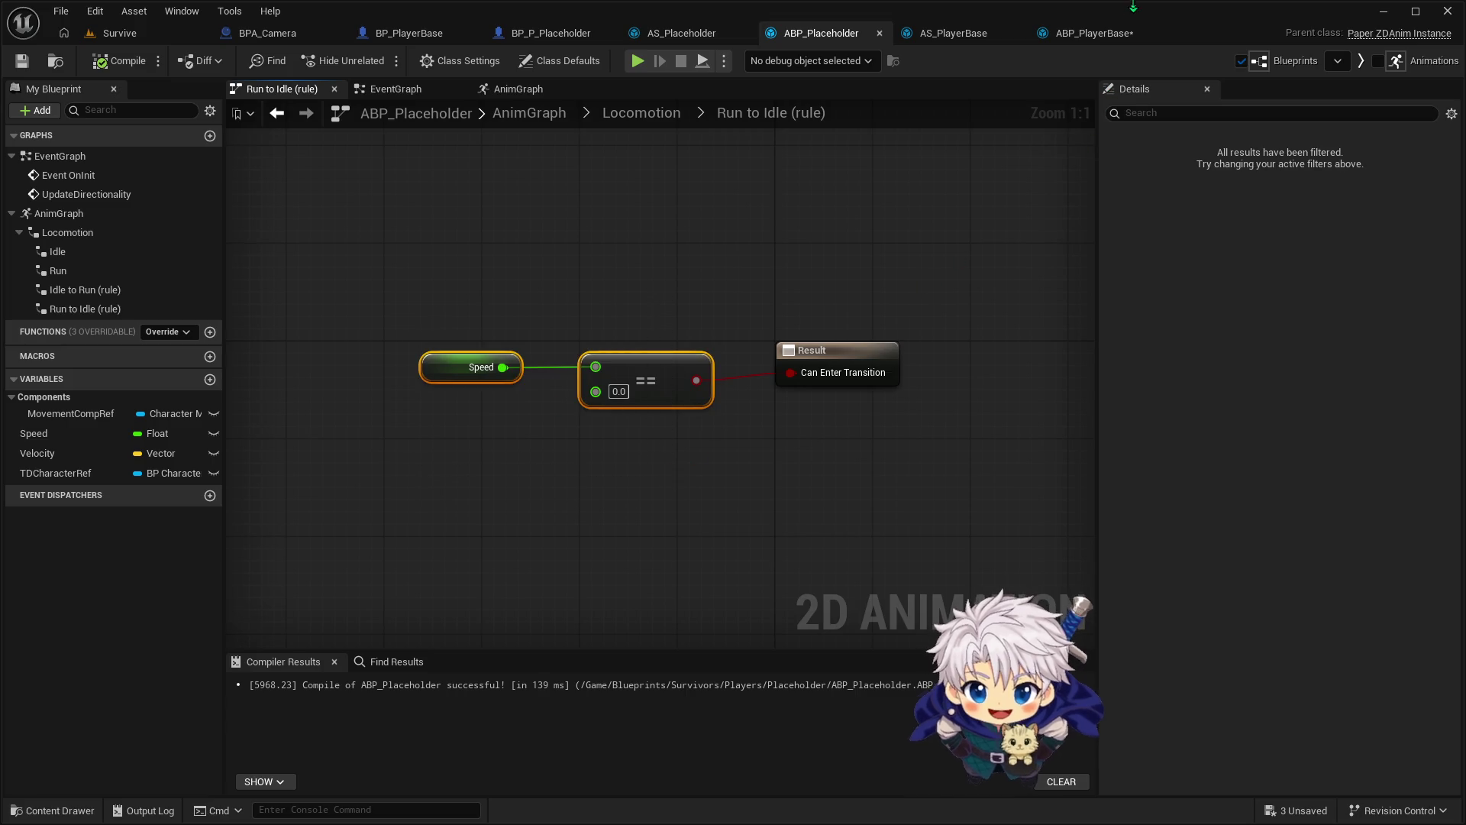
pyautogui.click(1100, 32)
pyautogui.click(611, 113)
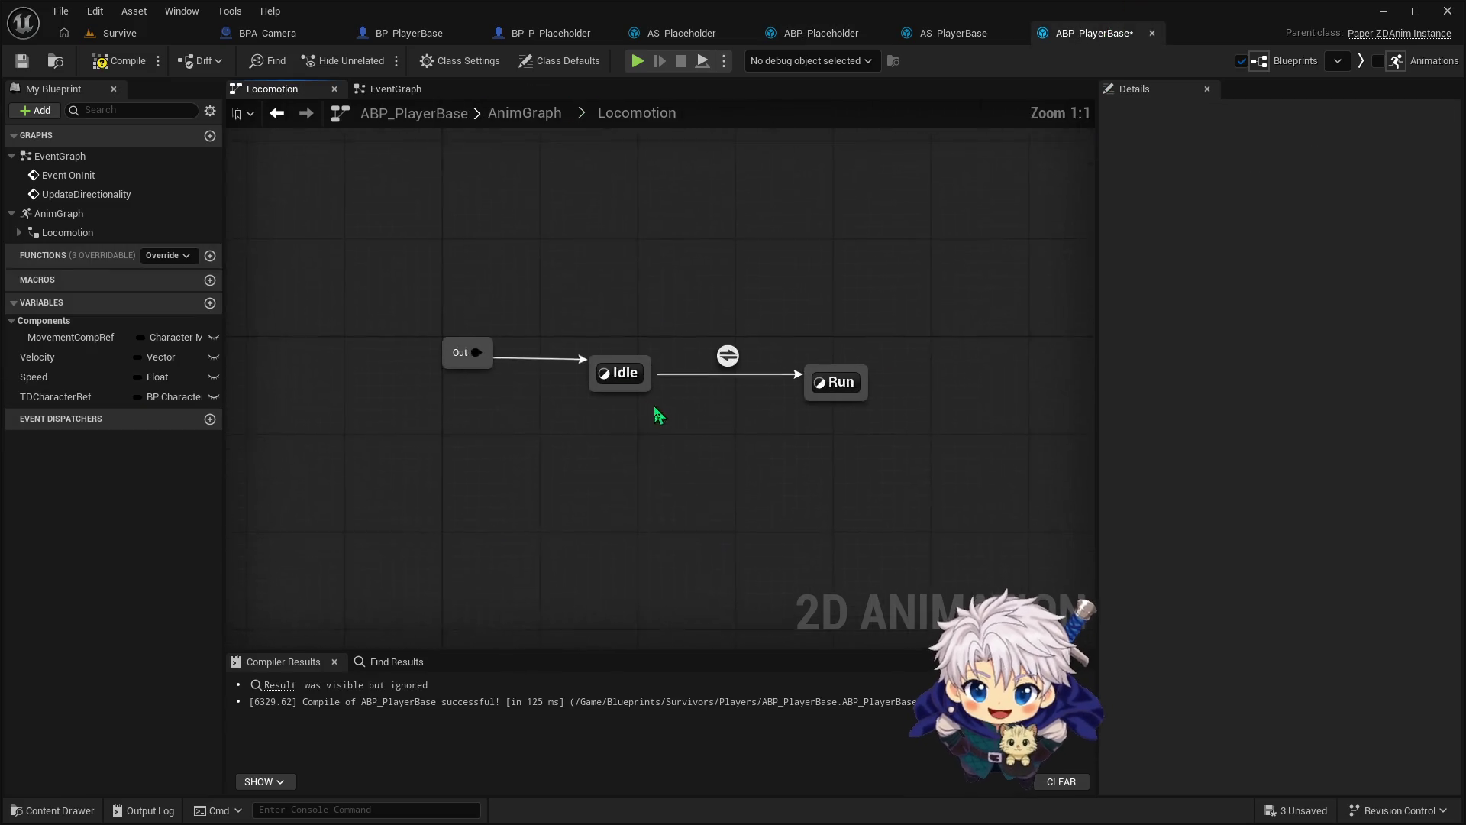
# Draw a Run-to-Idle transition and paste the Speed == 0.0 nodes into its rule, wired to Can Enter Transition
pyautogui.moveTo(817, 405)
pyautogui.mouseDown()
pyautogui.moveTo(680, 419)
pyautogui.moveTo(654, 396)
pyautogui.mouseUp()
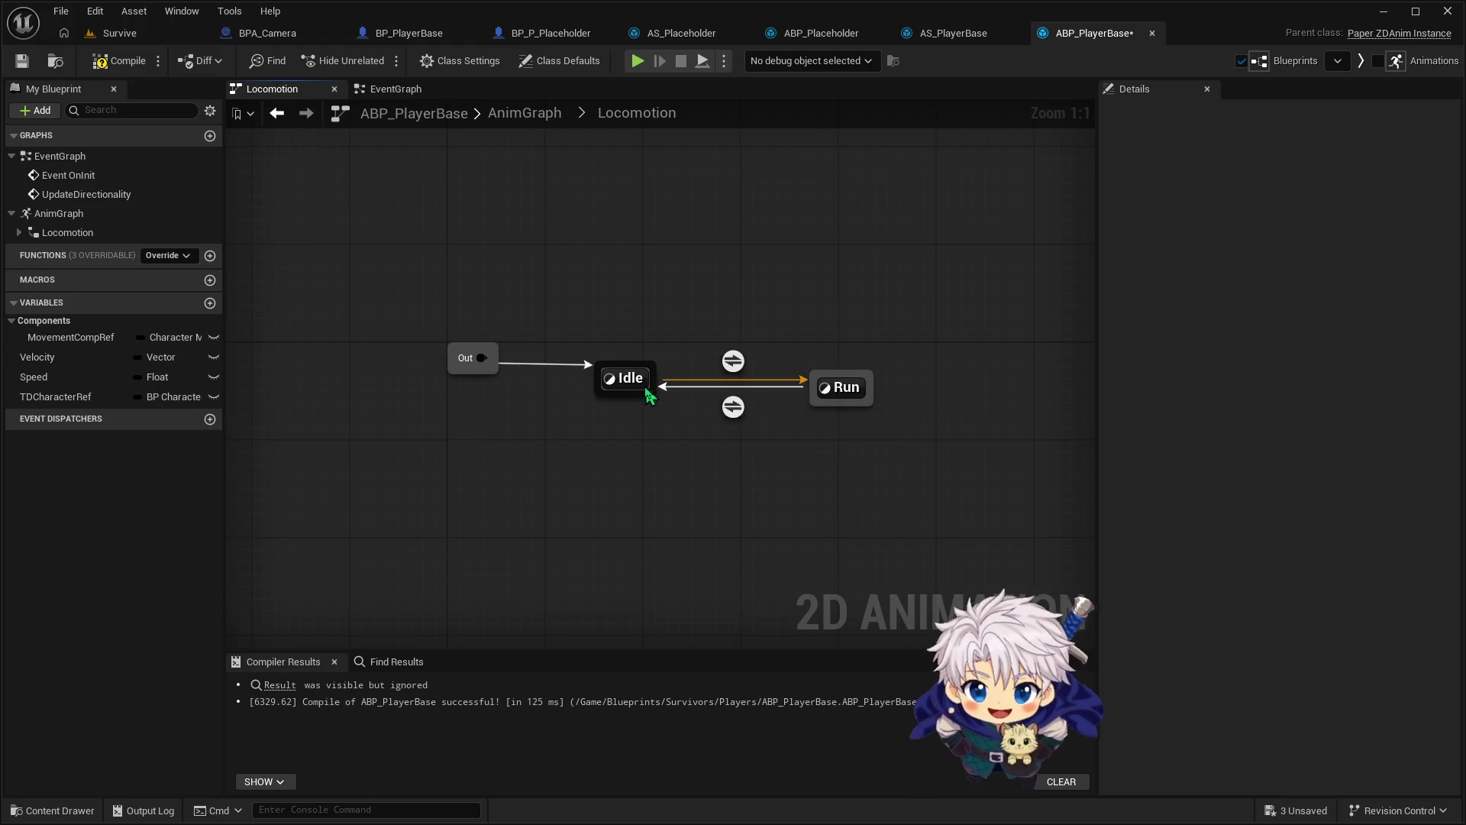
pyautogui.doubleClick(733, 405)
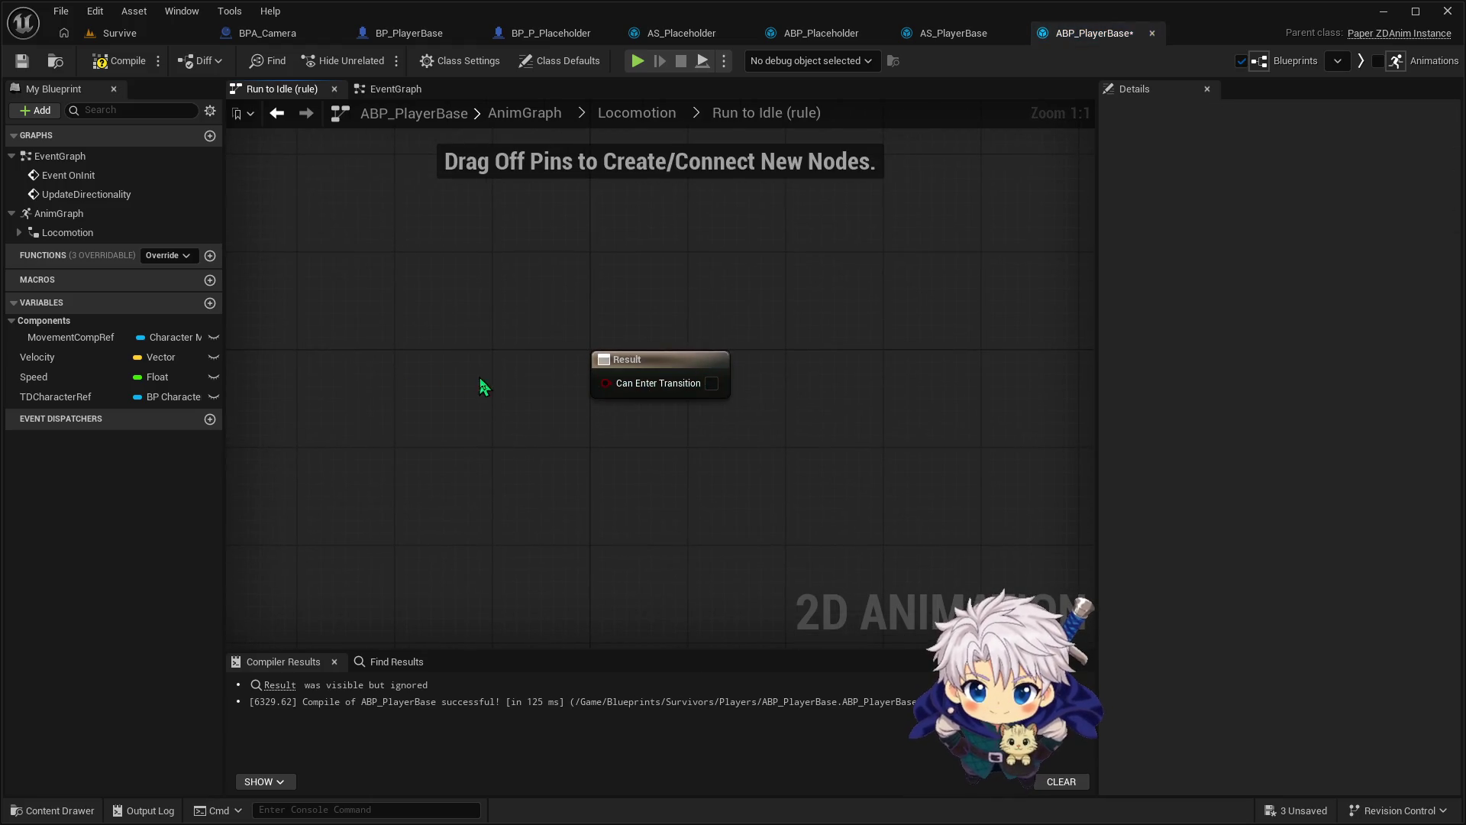
pyautogui.hotkey('ctrl', 'v')
pyautogui.moveTo(610, 401); pyautogui.dragTo(615, 392)
pyautogui.press('Escape')
pyautogui.moveTo(355, 319); pyautogui.dragTo(544, 469)
pyautogui.moveTo(557, 408)
pyautogui.mouseDown()
pyautogui.moveTo(483, 396)
pyautogui.moveTo(620, 406)
pyautogui.moveTo(605, 383)
pyautogui.mouseUp()
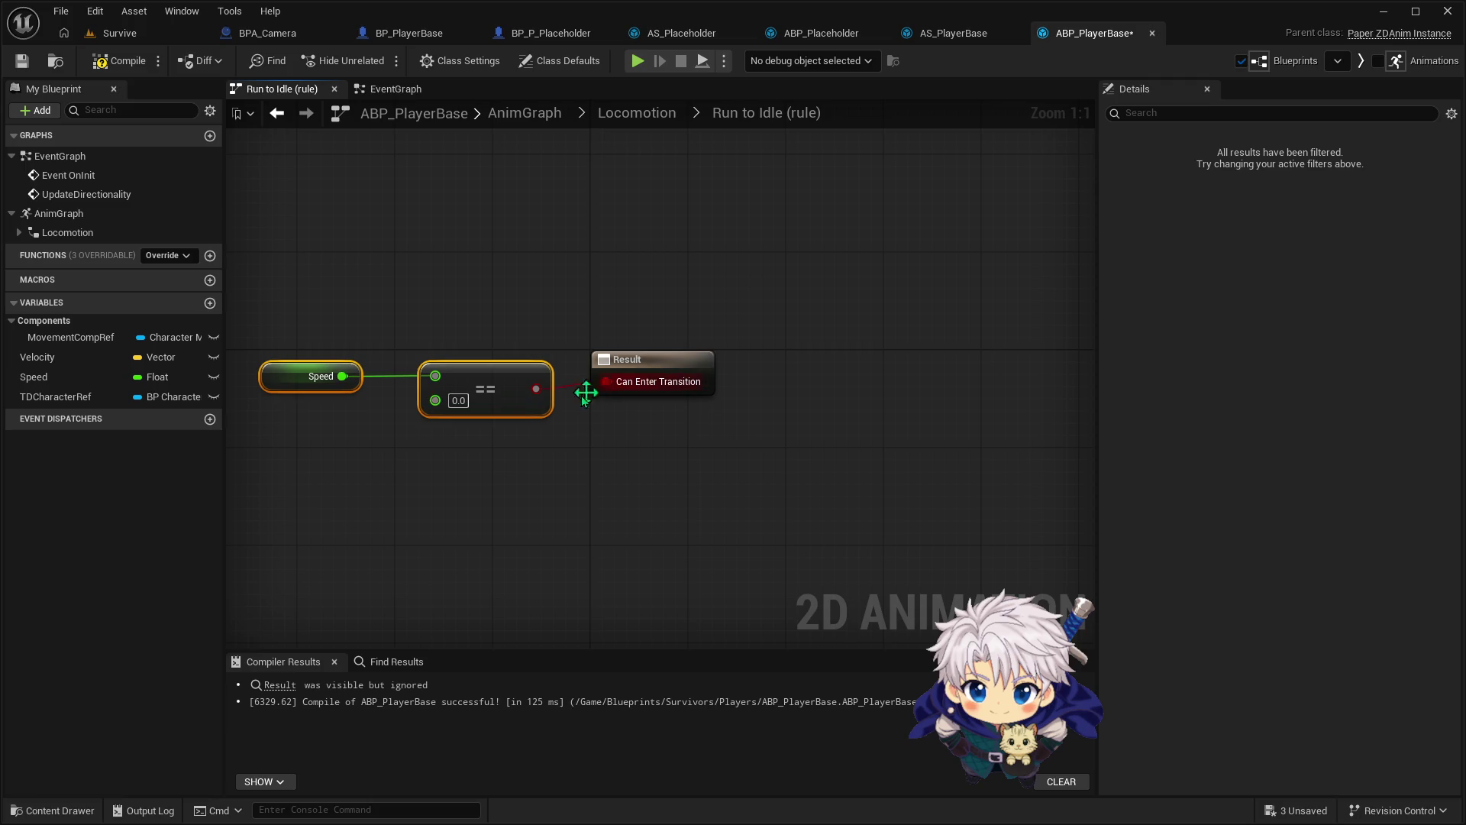
pyautogui.click(586, 437)
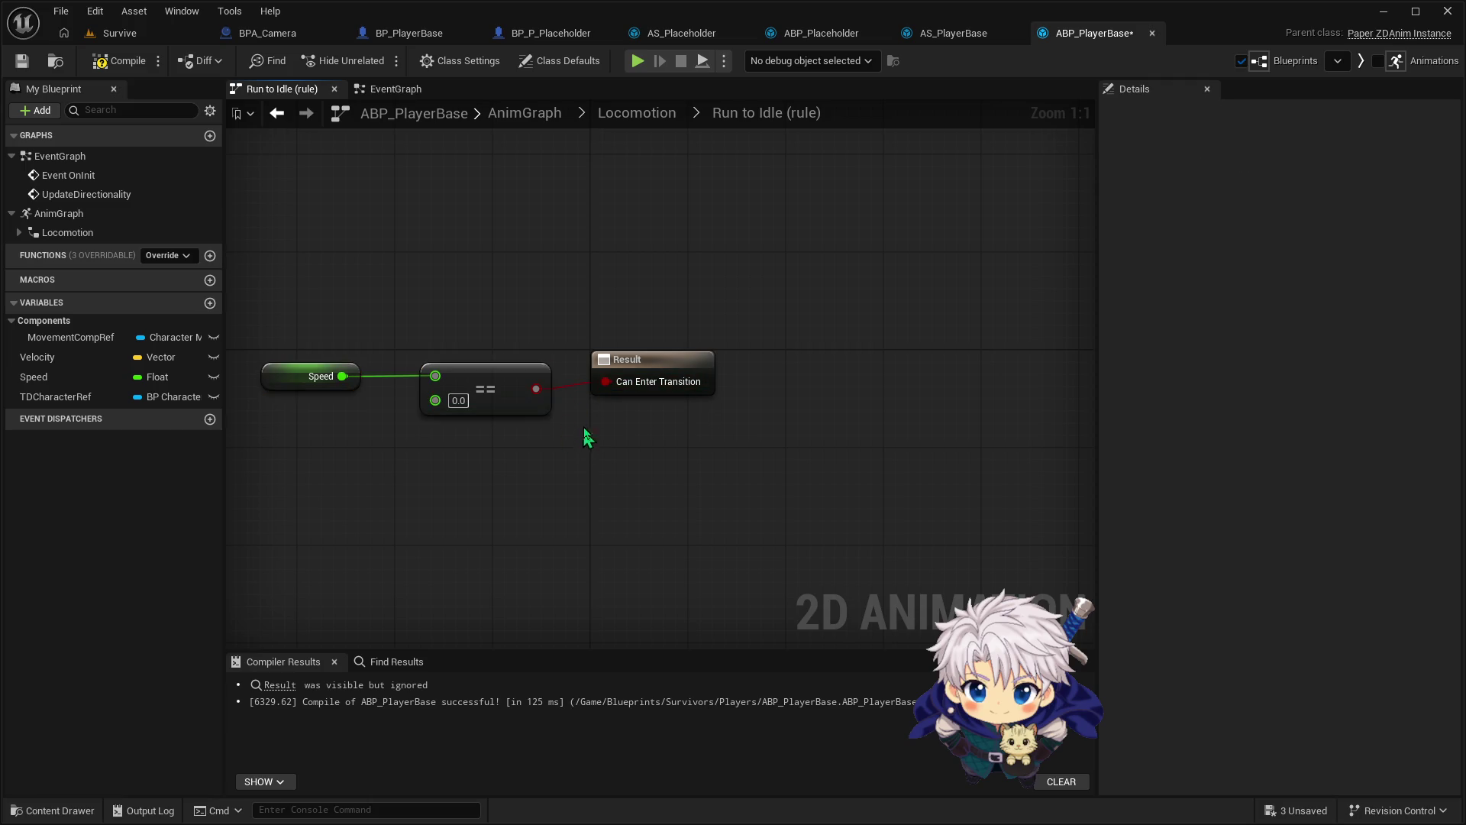
pyautogui.click(955, 32)
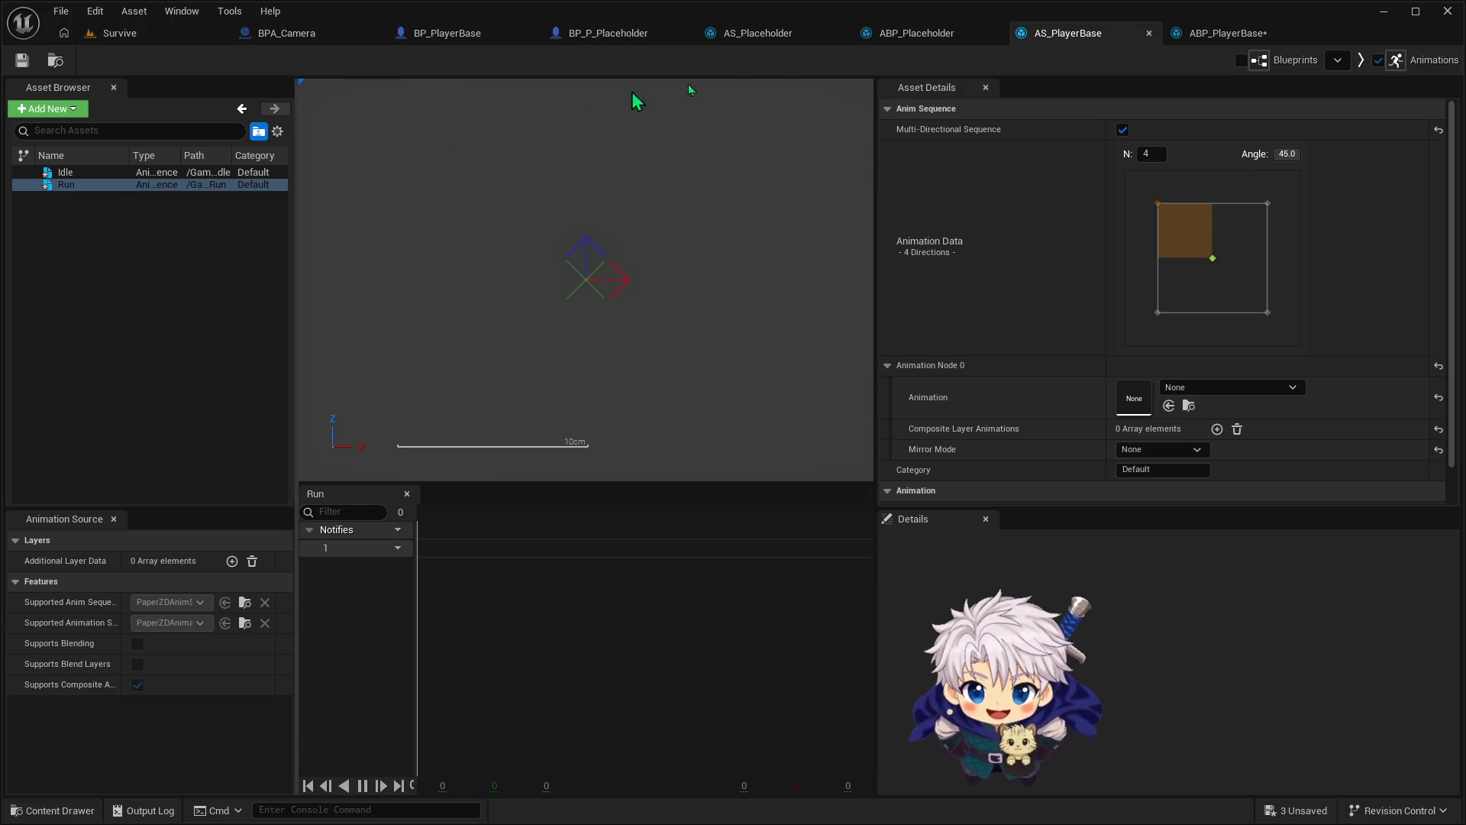
pyautogui.click(1286, 37)
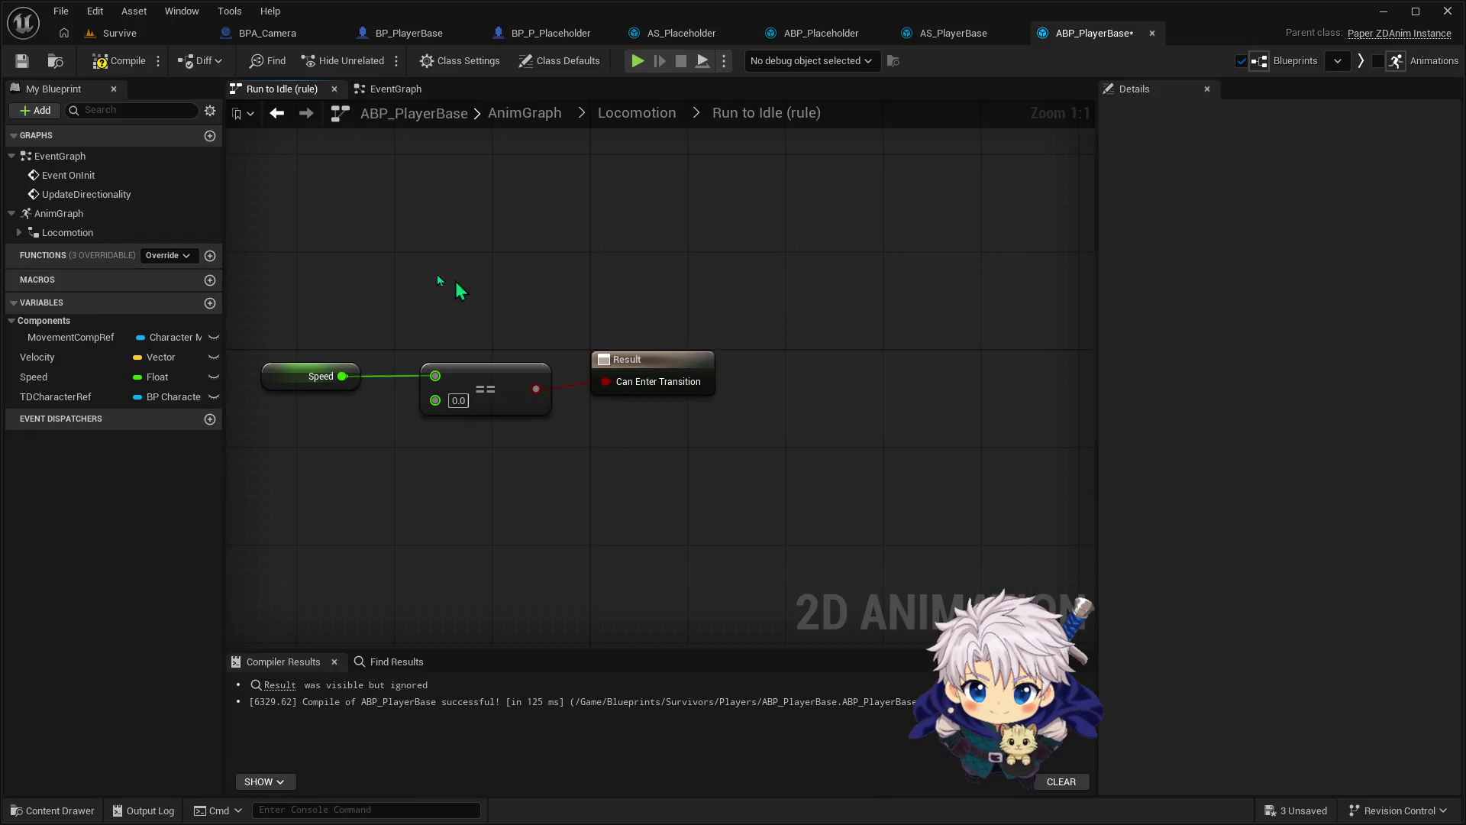
# Make the Run state output a Play Run animation node
pyautogui.click(697, 113)
pyautogui.doubleClick(848, 388)
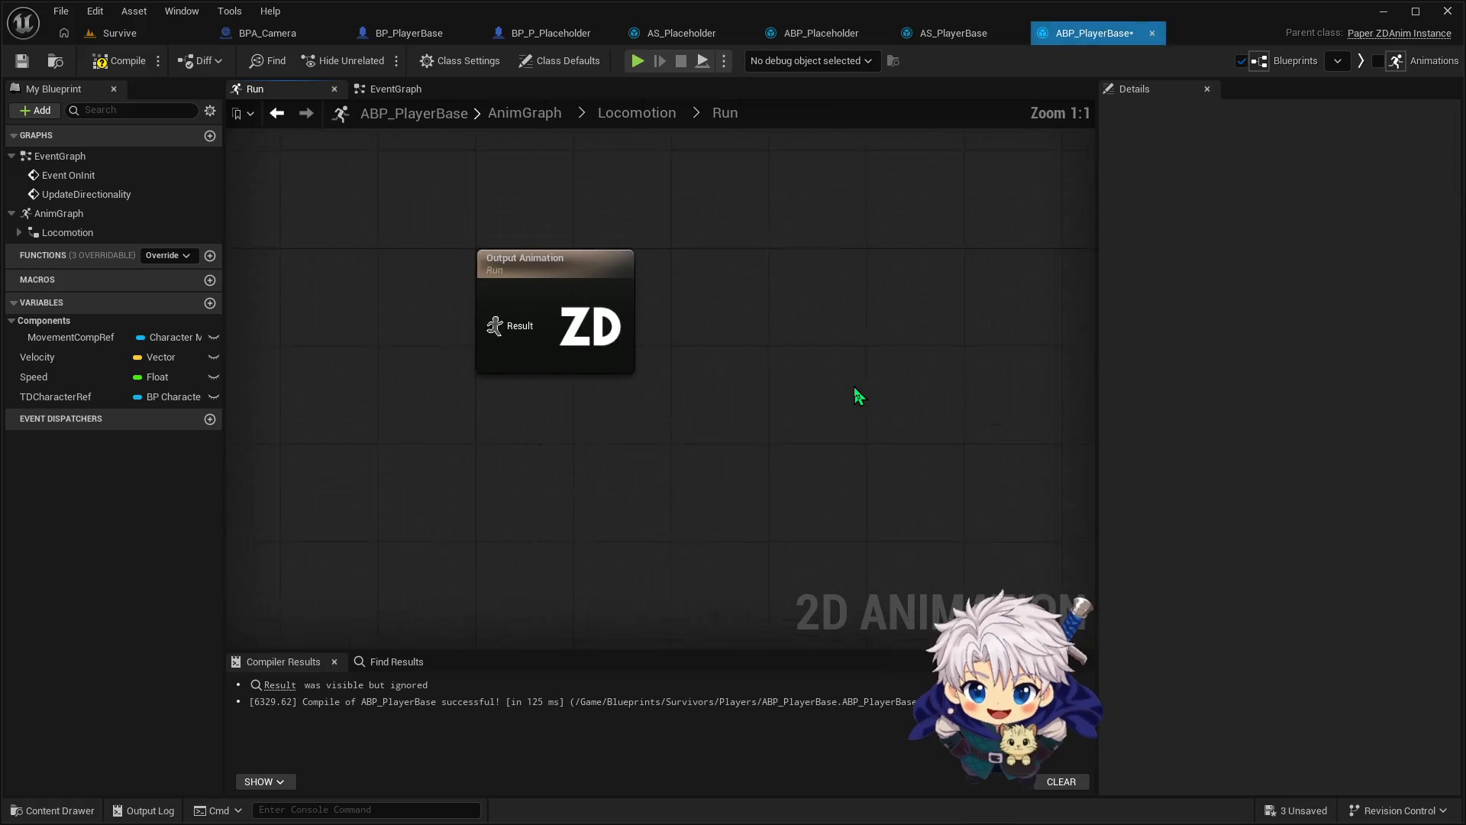
pyautogui.moveTo(599, 388); pyautogui.dragTo(484, 389)
pyautogui.write('Play R')
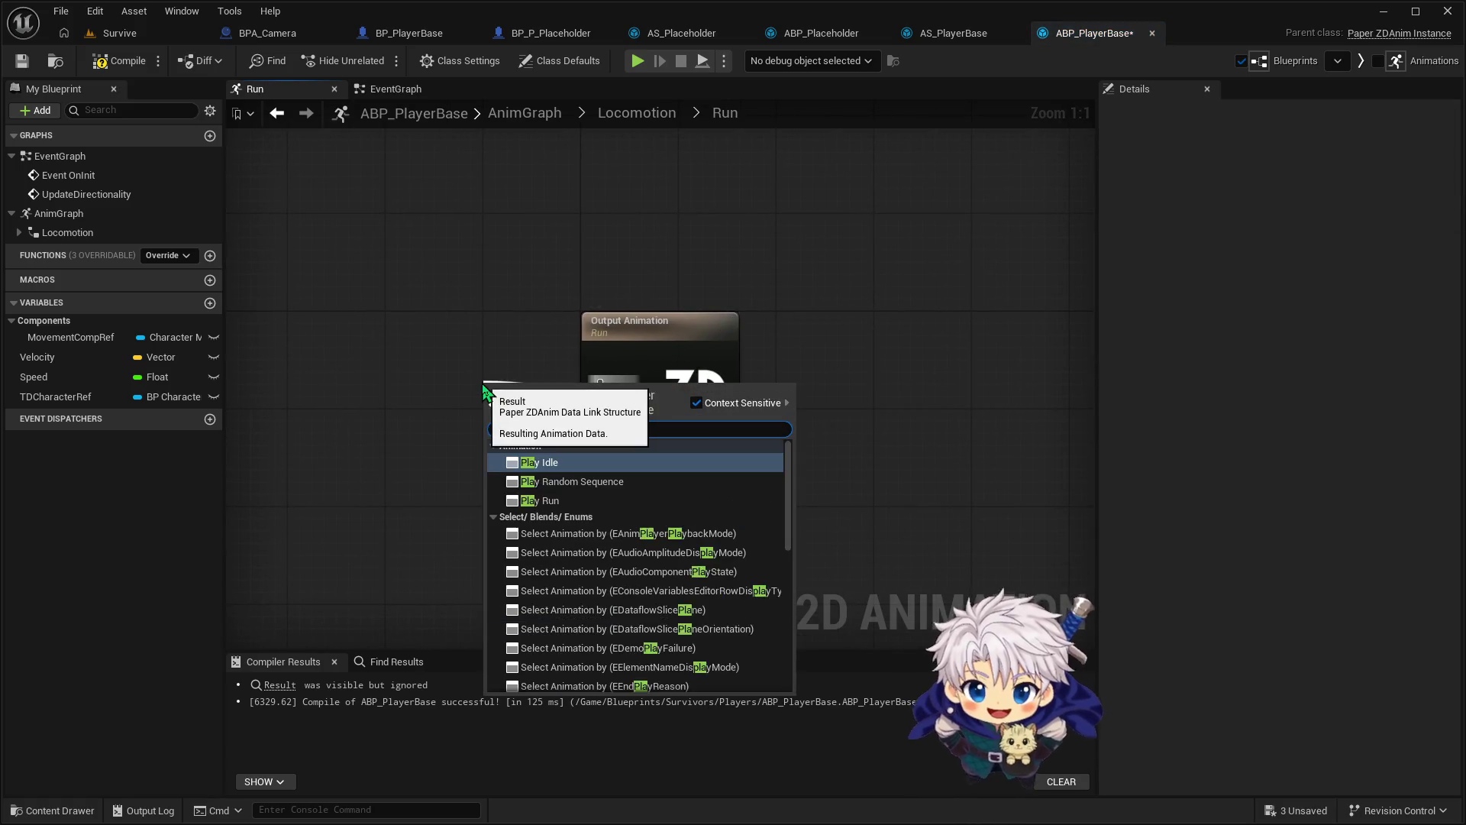
pyautogui.write('un')
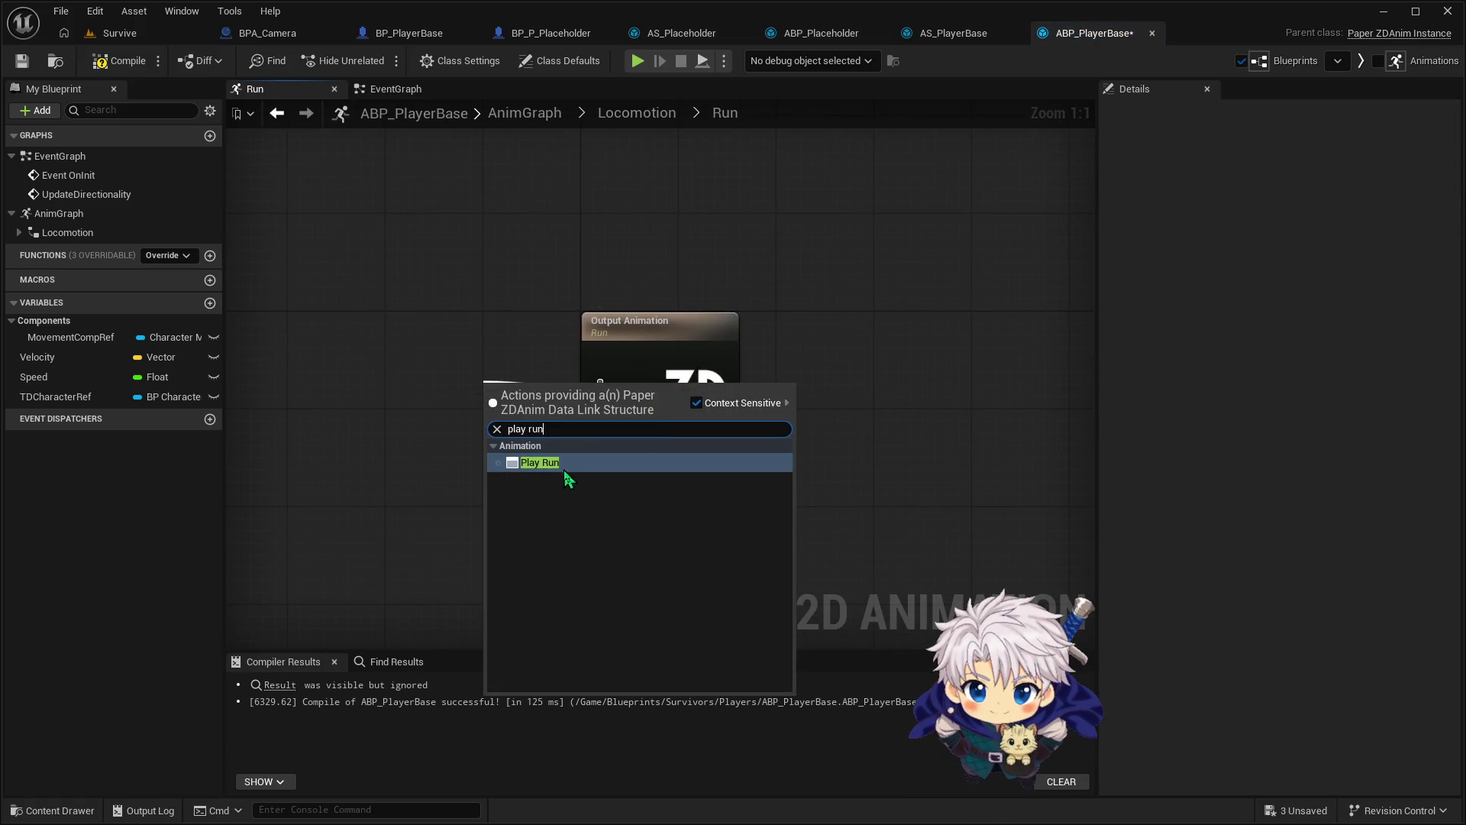
pyautogui.click(550, 463)
pyautogui.moveTo(531, 378); pyautogui.dragTo(476, 368)
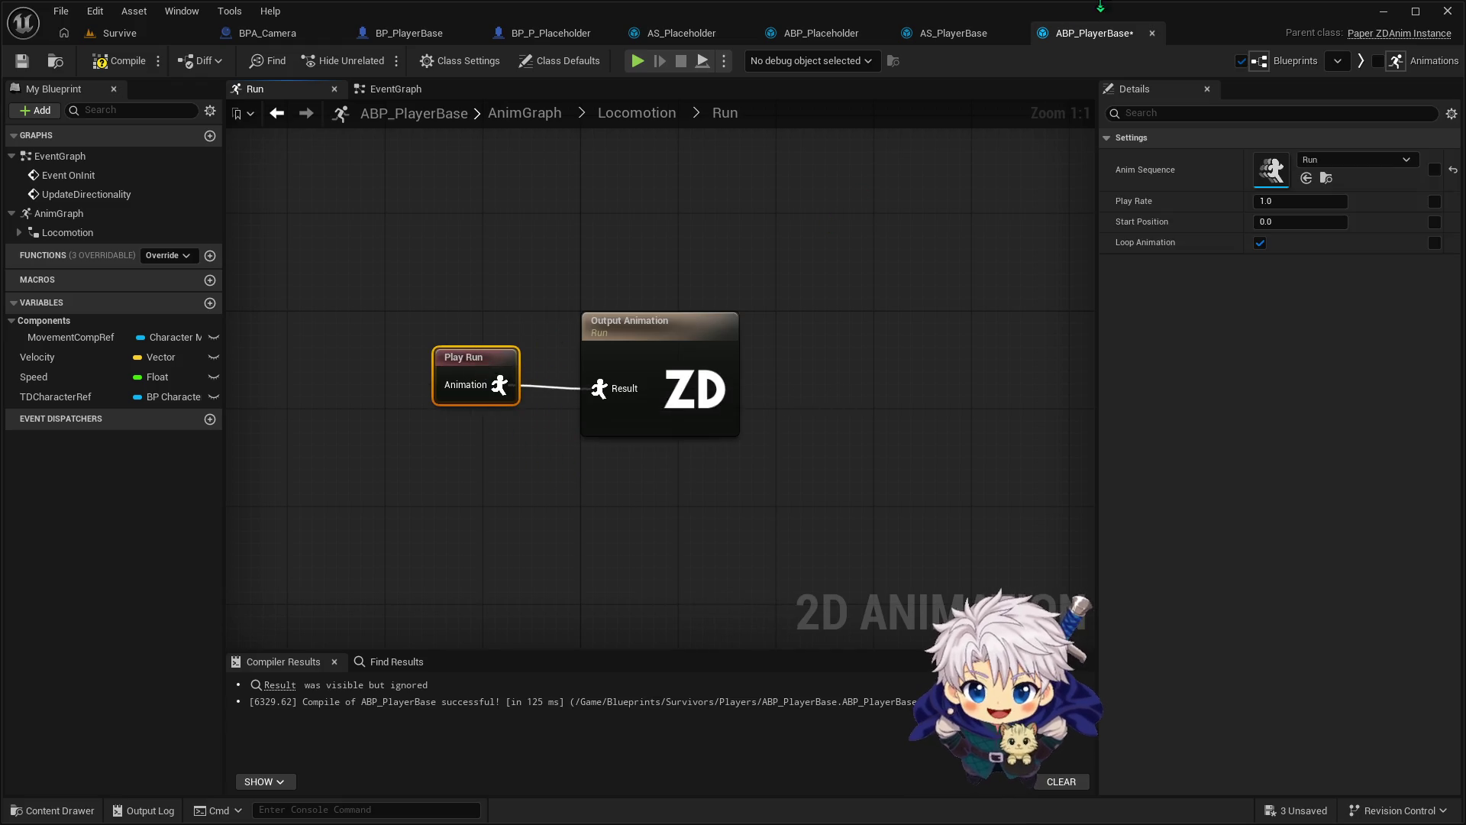
# Add a Play Idle node to the Idle state and compile ABP_PlayerBase
pyautogui.click(620, 120)
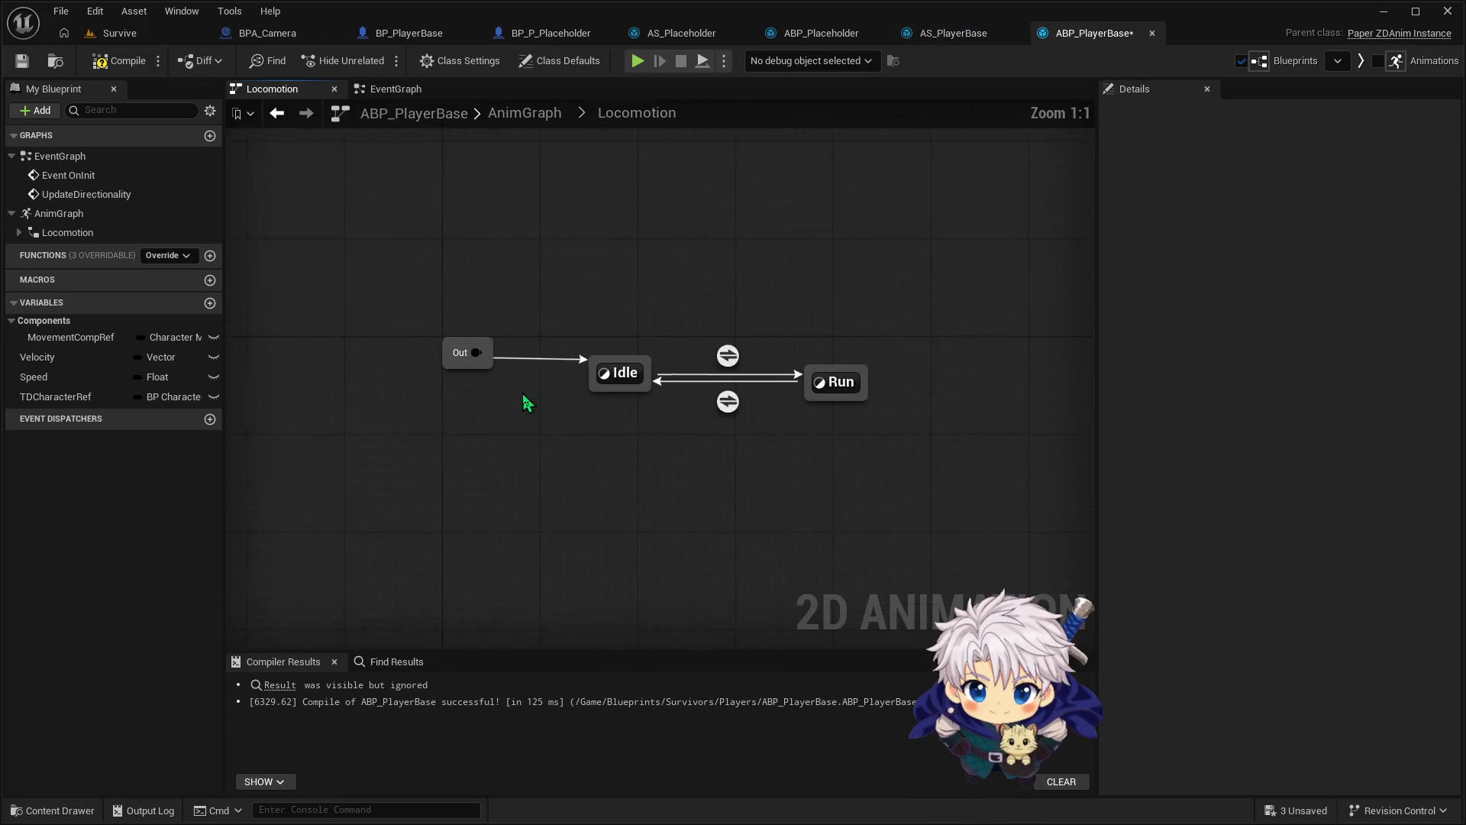
pyautogui.doubleClick(617, 382)
pyautogui.moveTo(598, 389); pyautogui.dragTo(482, 377)
pyautogui.write('play idl')
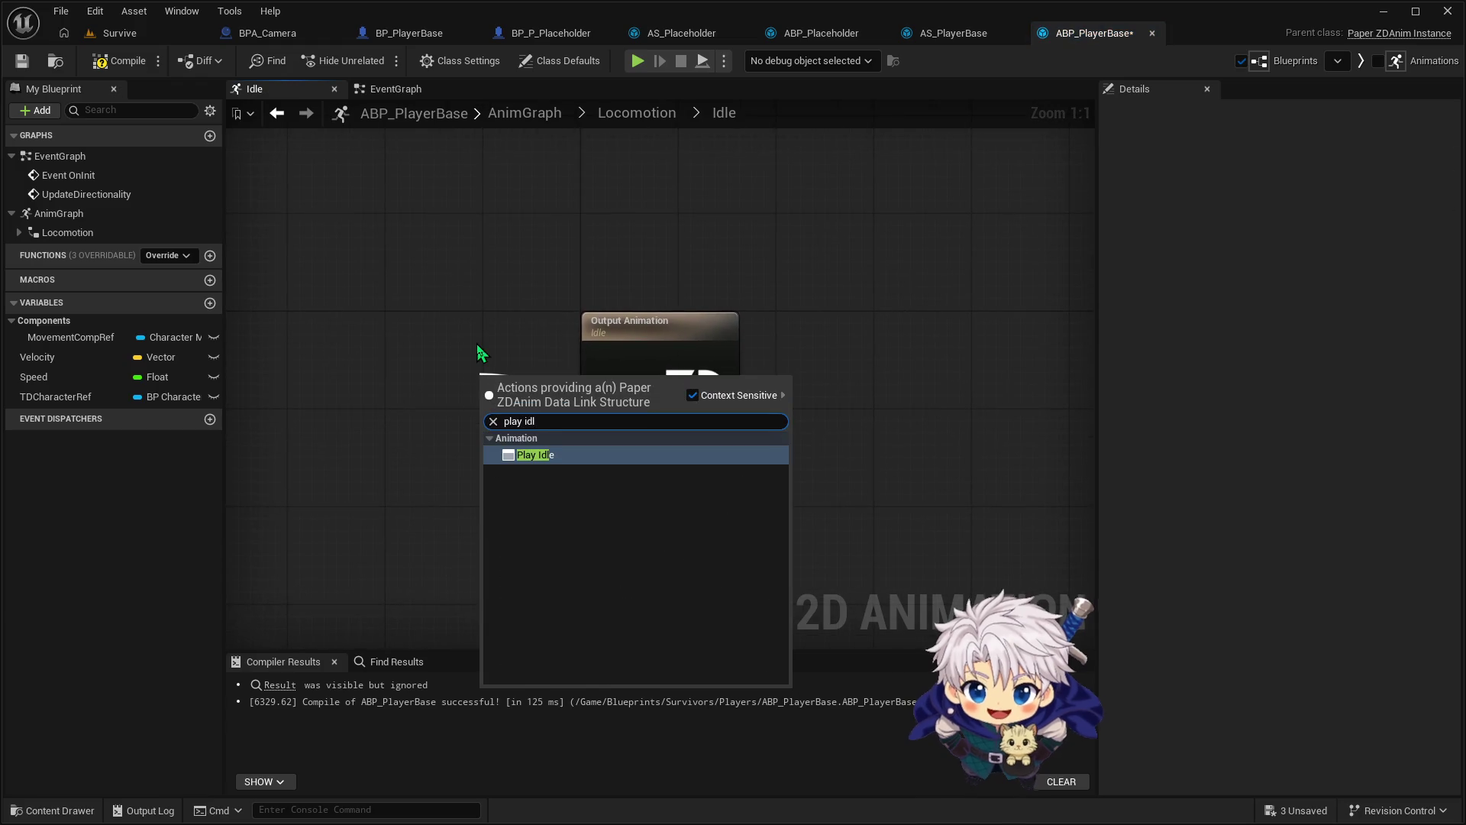
pyautogui.press('Return')
pyautogui.moveTo(499, 379); pyautogui.dragTo(463, 355)
pyautogui.click(117, 61)
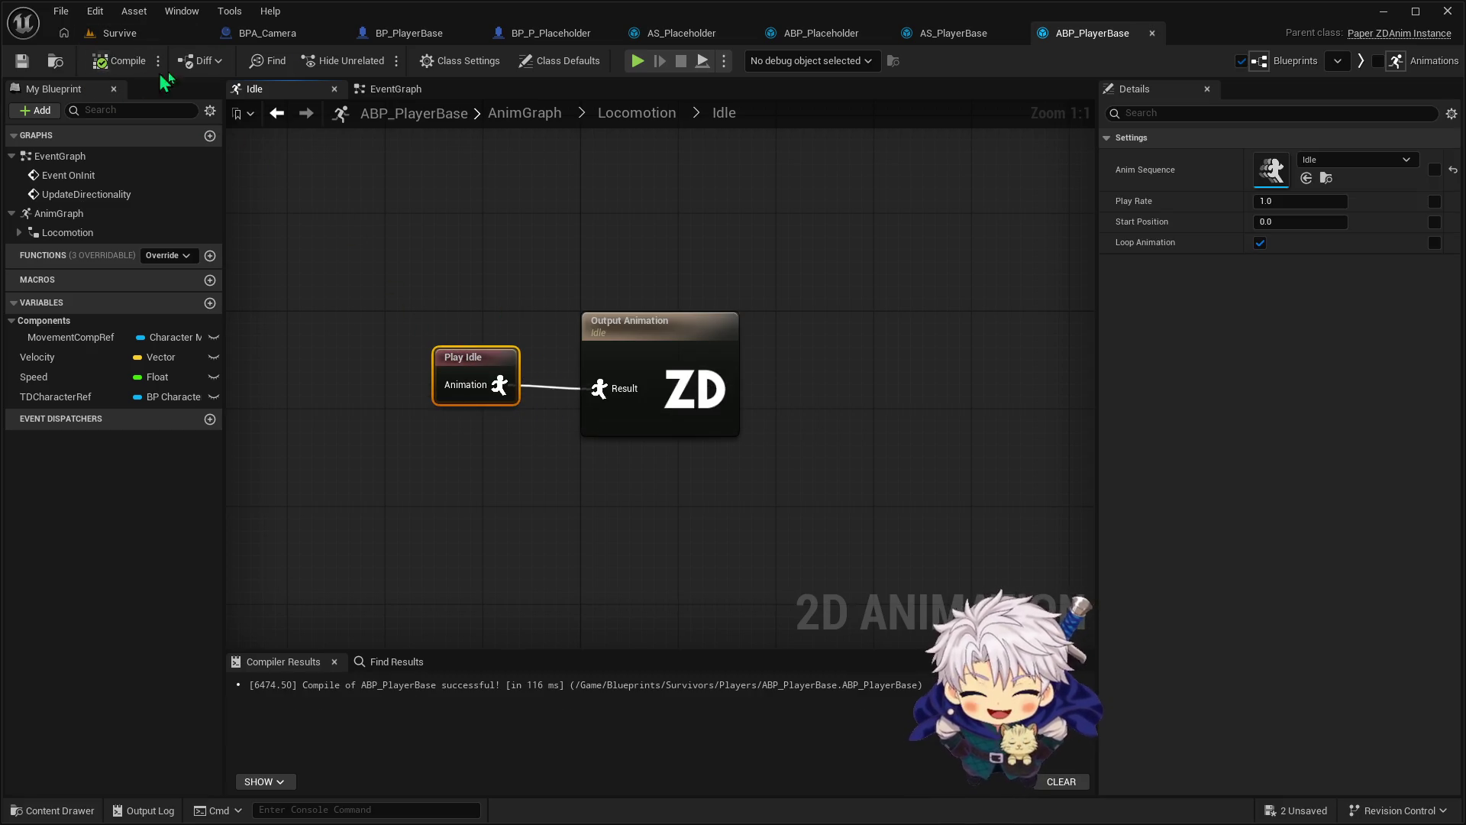
pyautogui.click(953, 33)
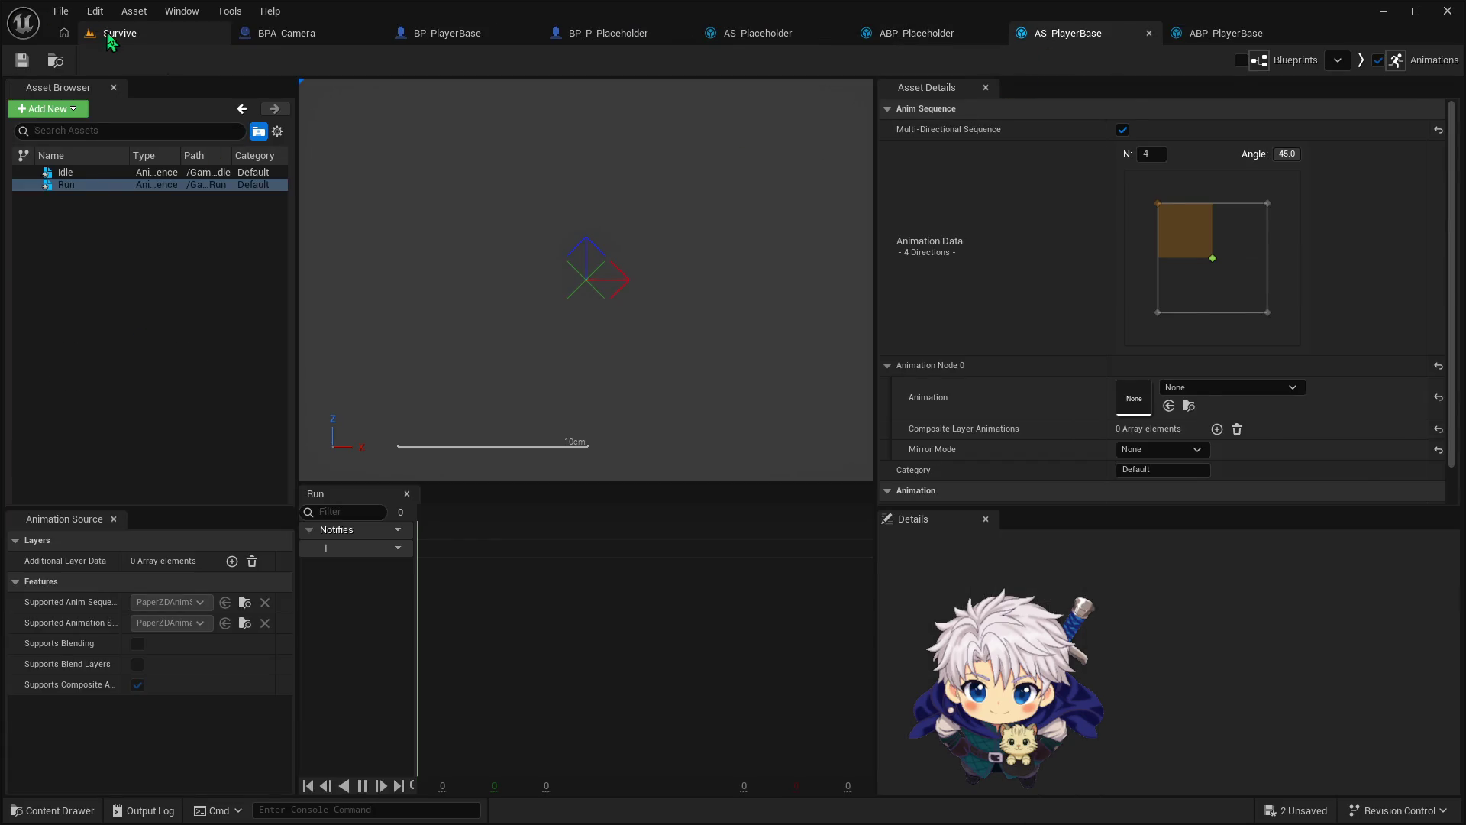
pyautogui.click(119, 33)
pyautogui.click(917, 33)
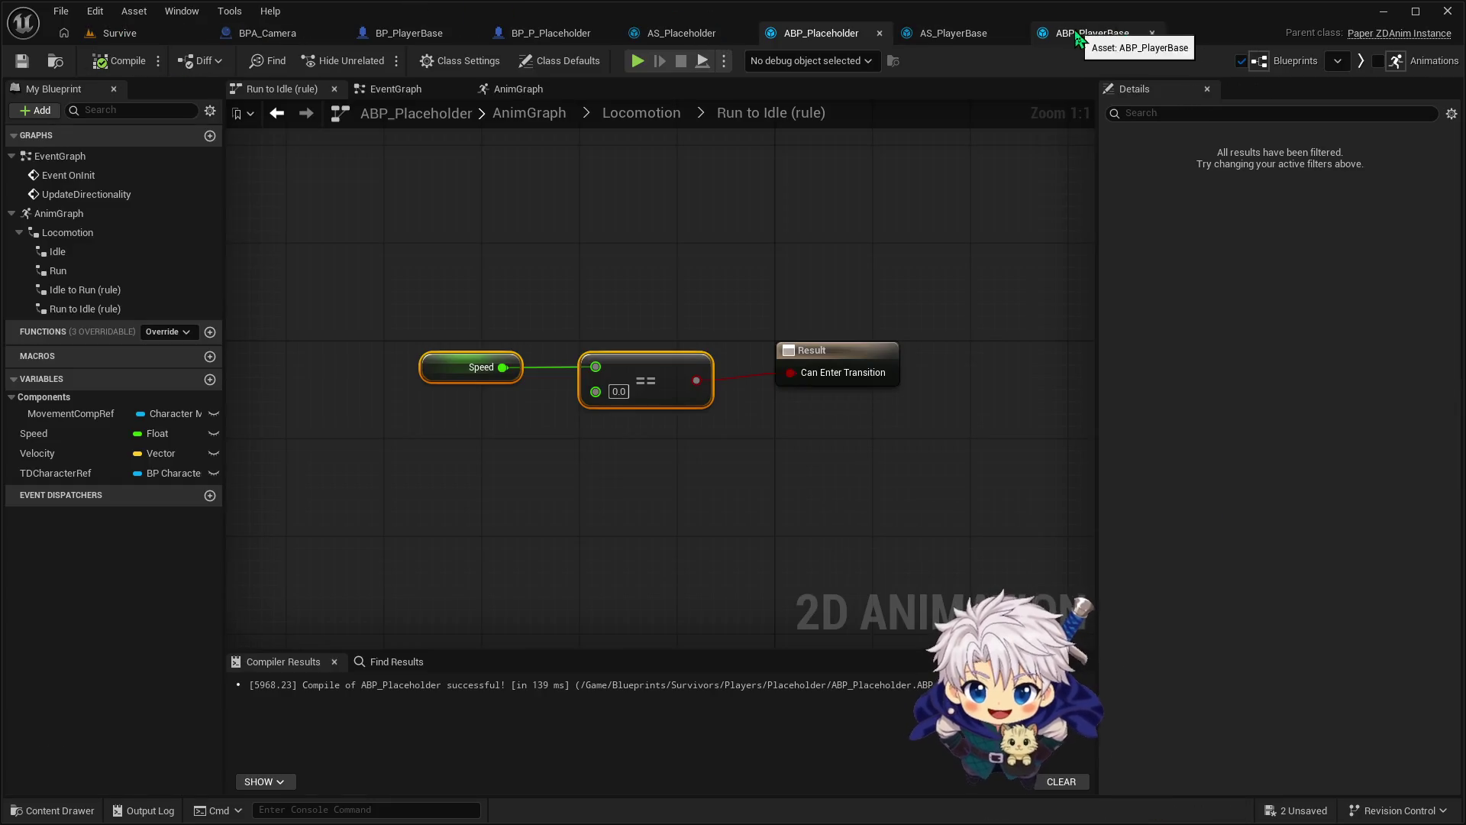
pyautogui.click(640, 113)
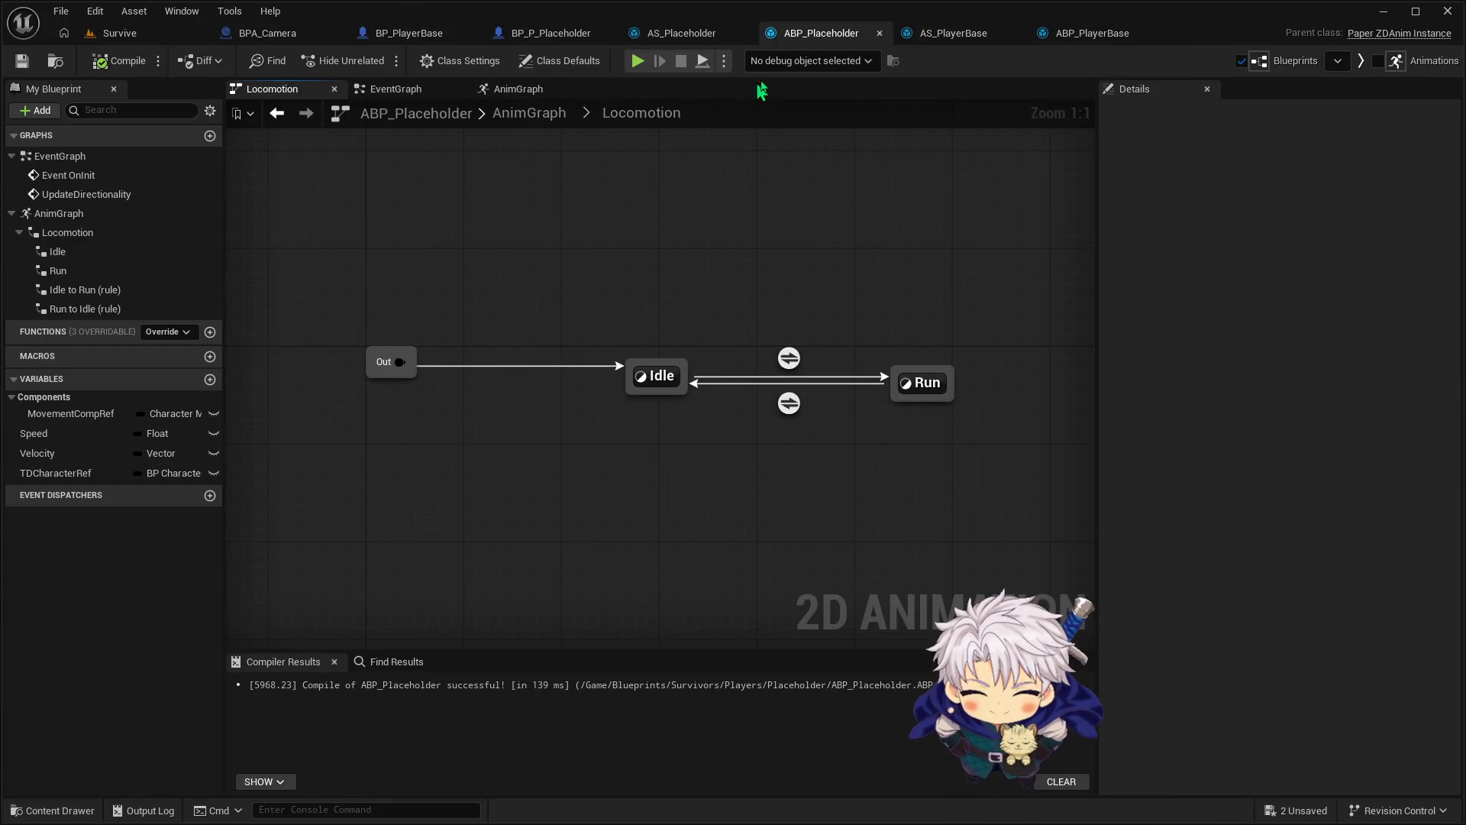
pyautogui.click(1092, 33)
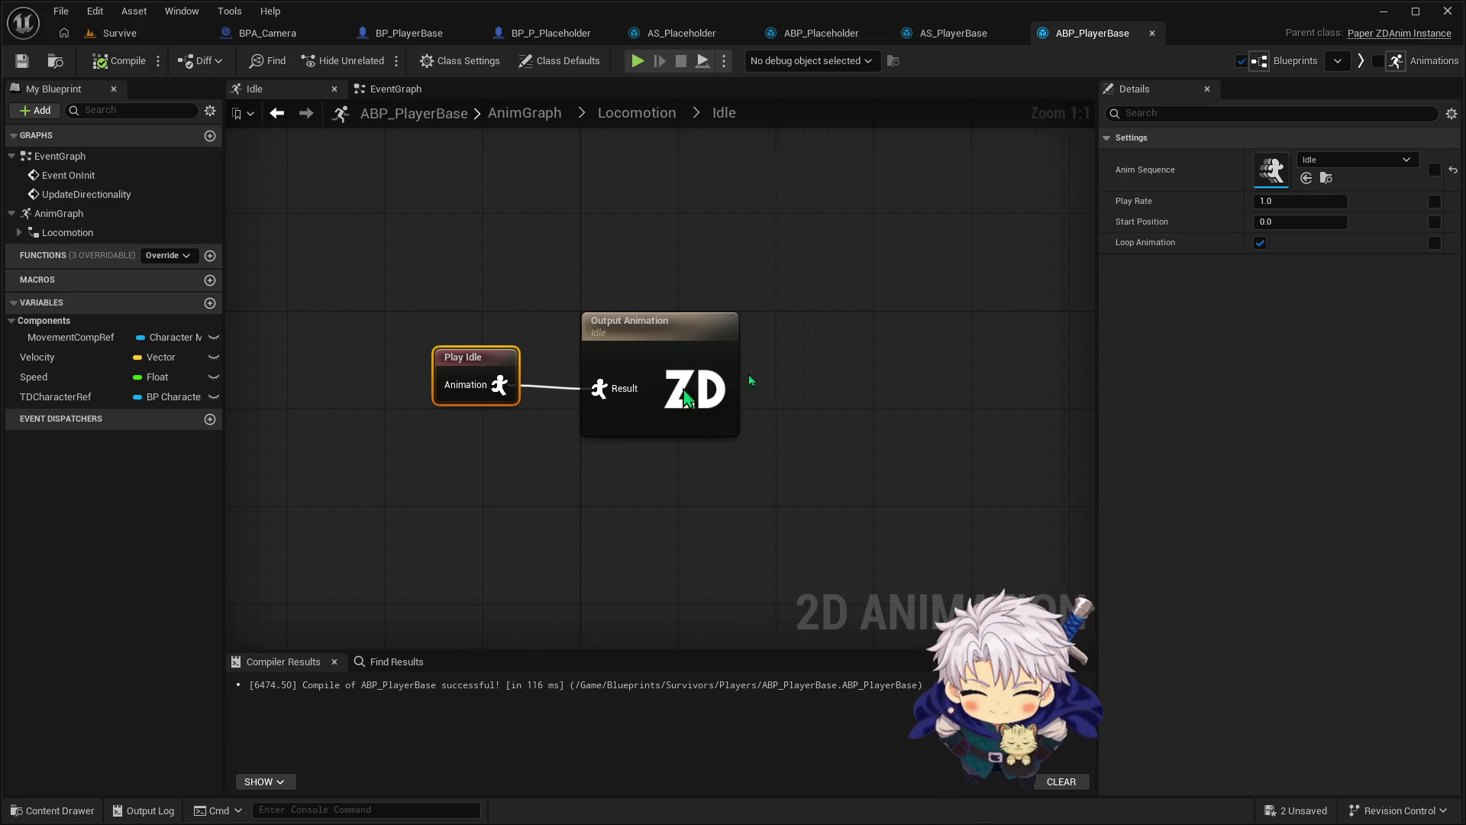
pyautogui.click(937, 34)
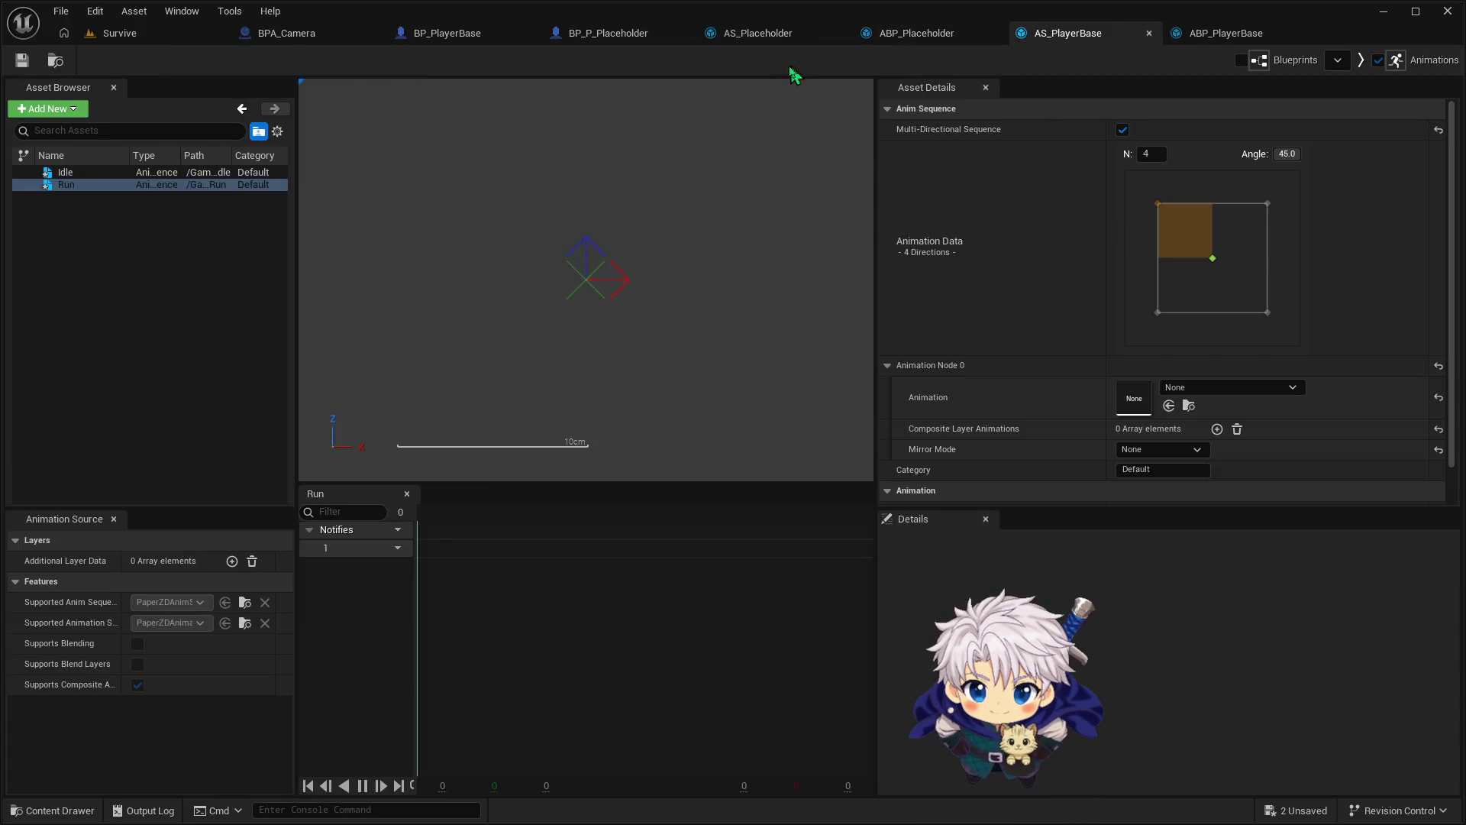
# Inspect BP_PlayerBase's move event nodes, including the Lerp and move input reroutes
pyautogui.click(171, 34)
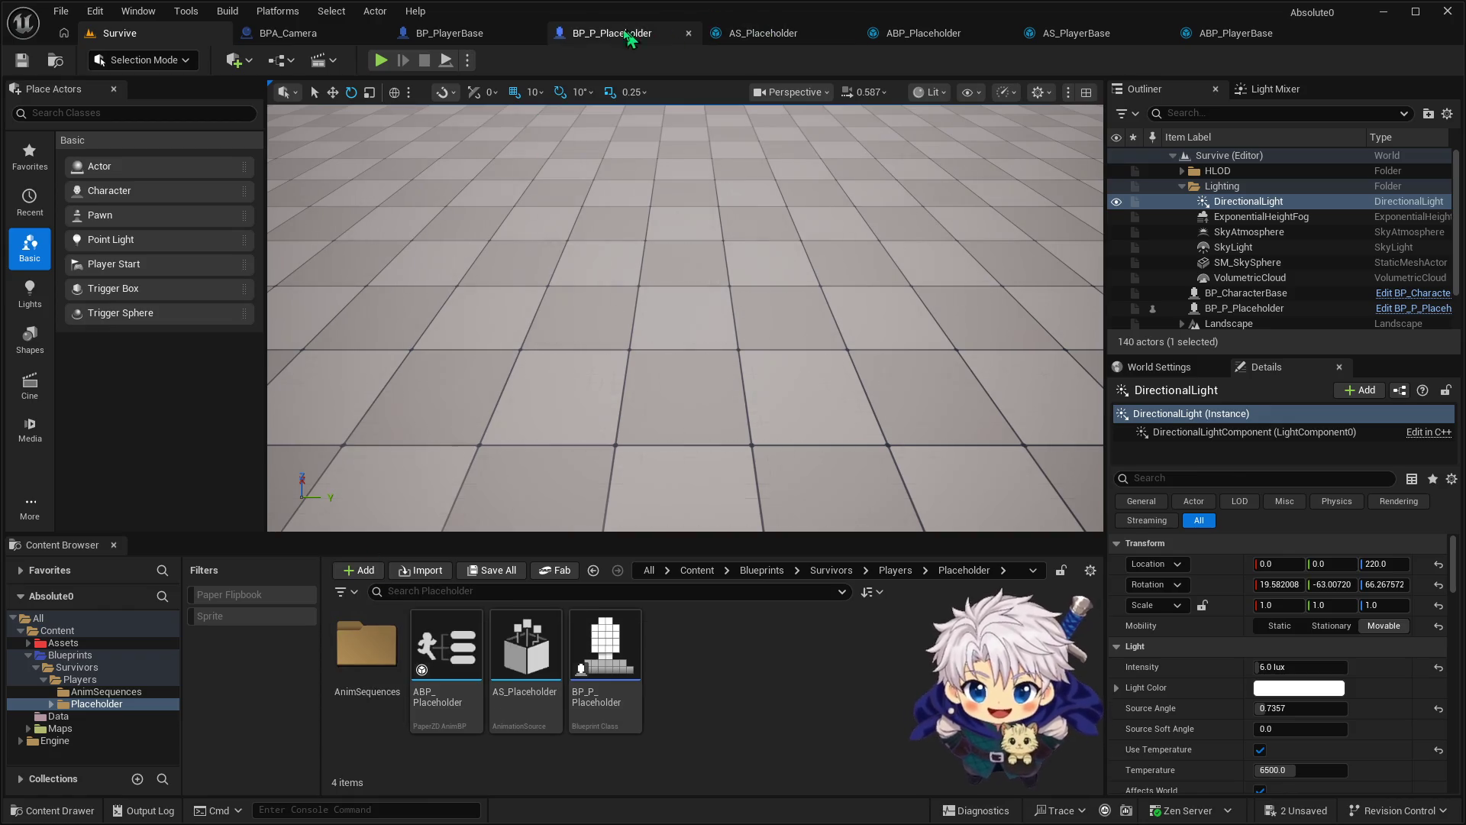
pyautogui.click(452, 38)
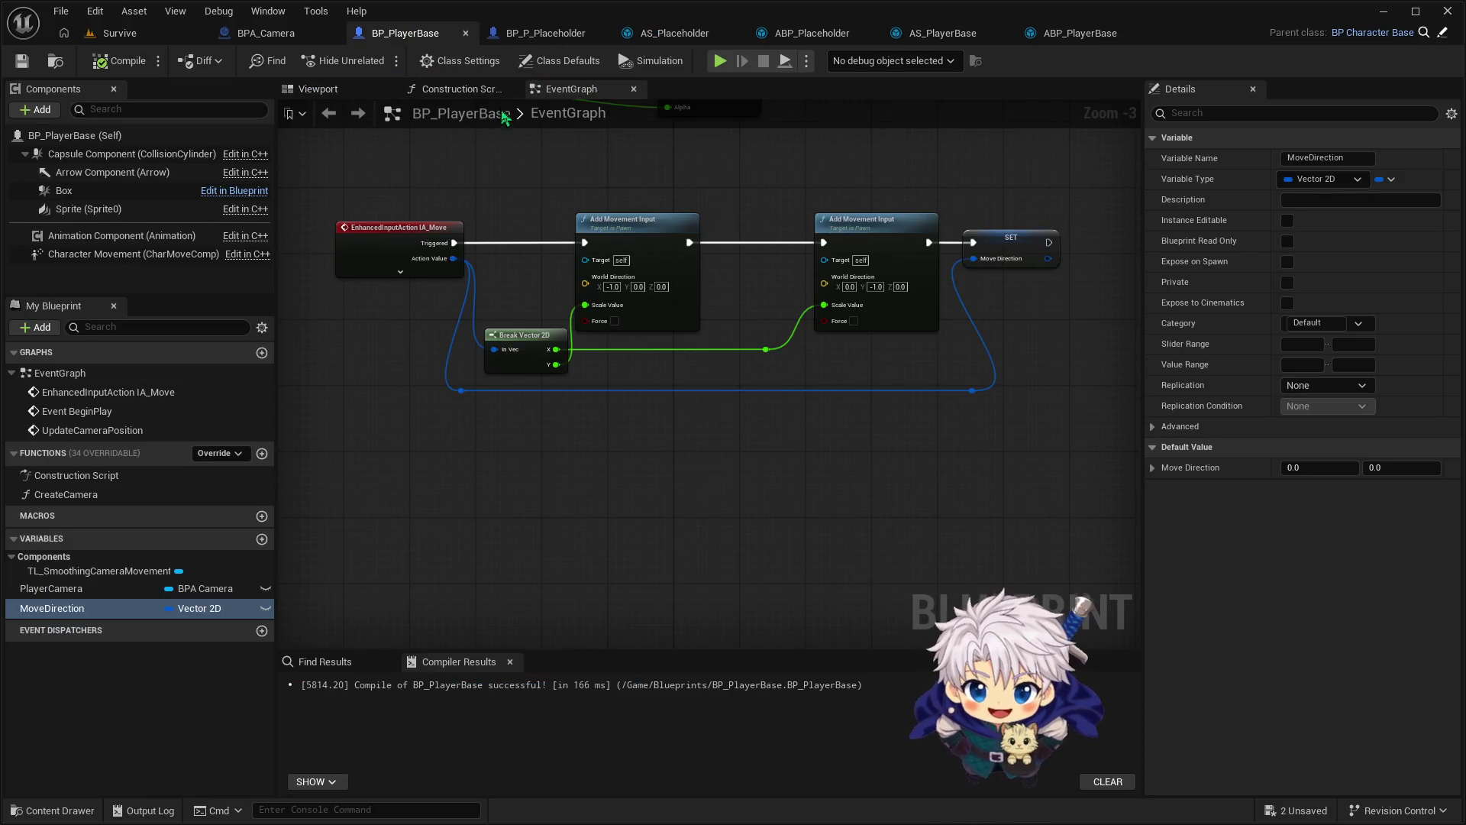
pyautogui.moveTo(410, 426)
pyautogui.mouseDown()
pyautogui.moveTo(1084, 223)
pyautogui.moveTo(1083, 188)
pyautogui.mouseUp()
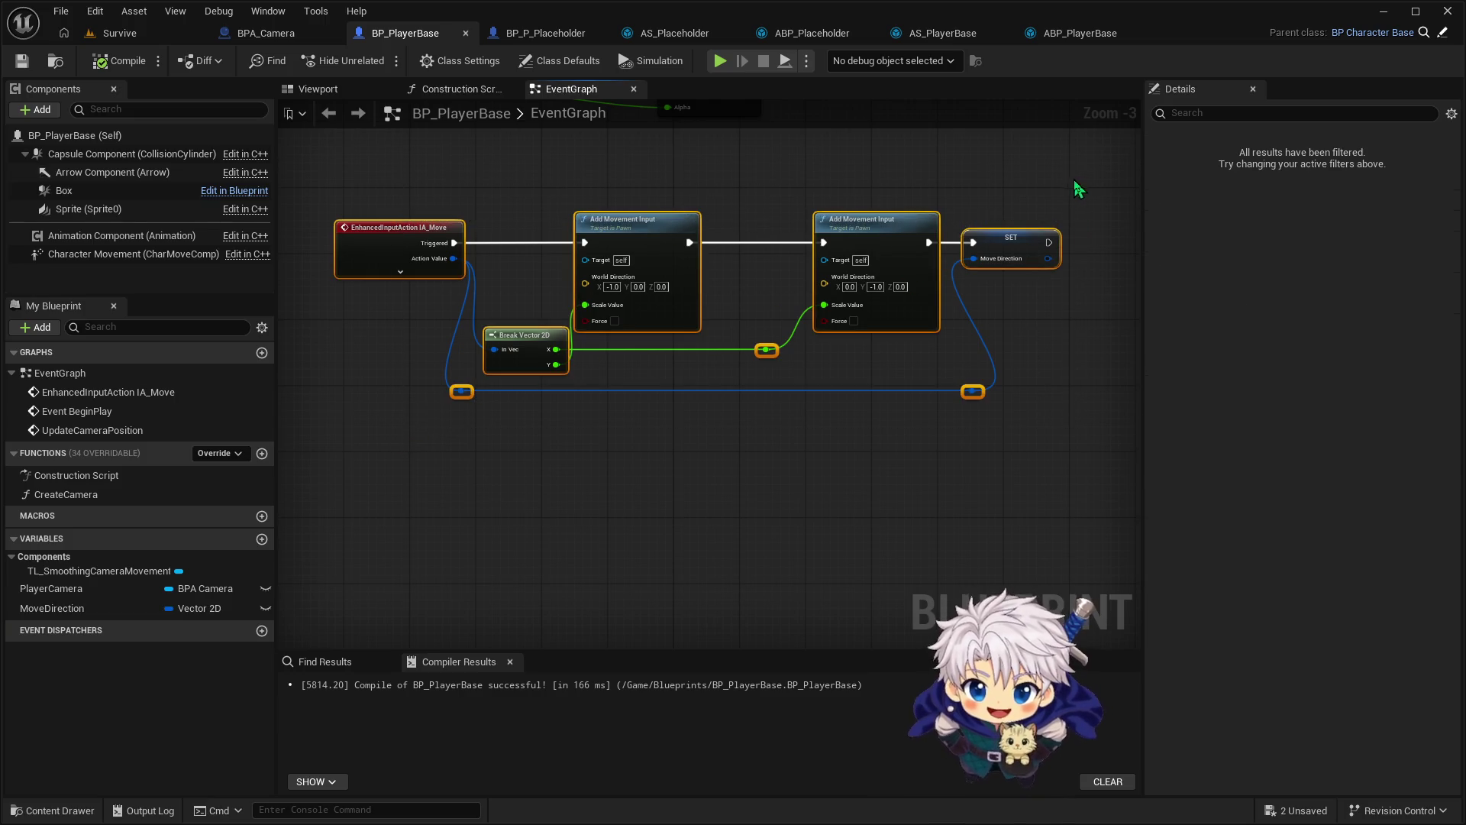
pyautogui.moveTo(792, 171); pyautogui.dragTo(849, 228)
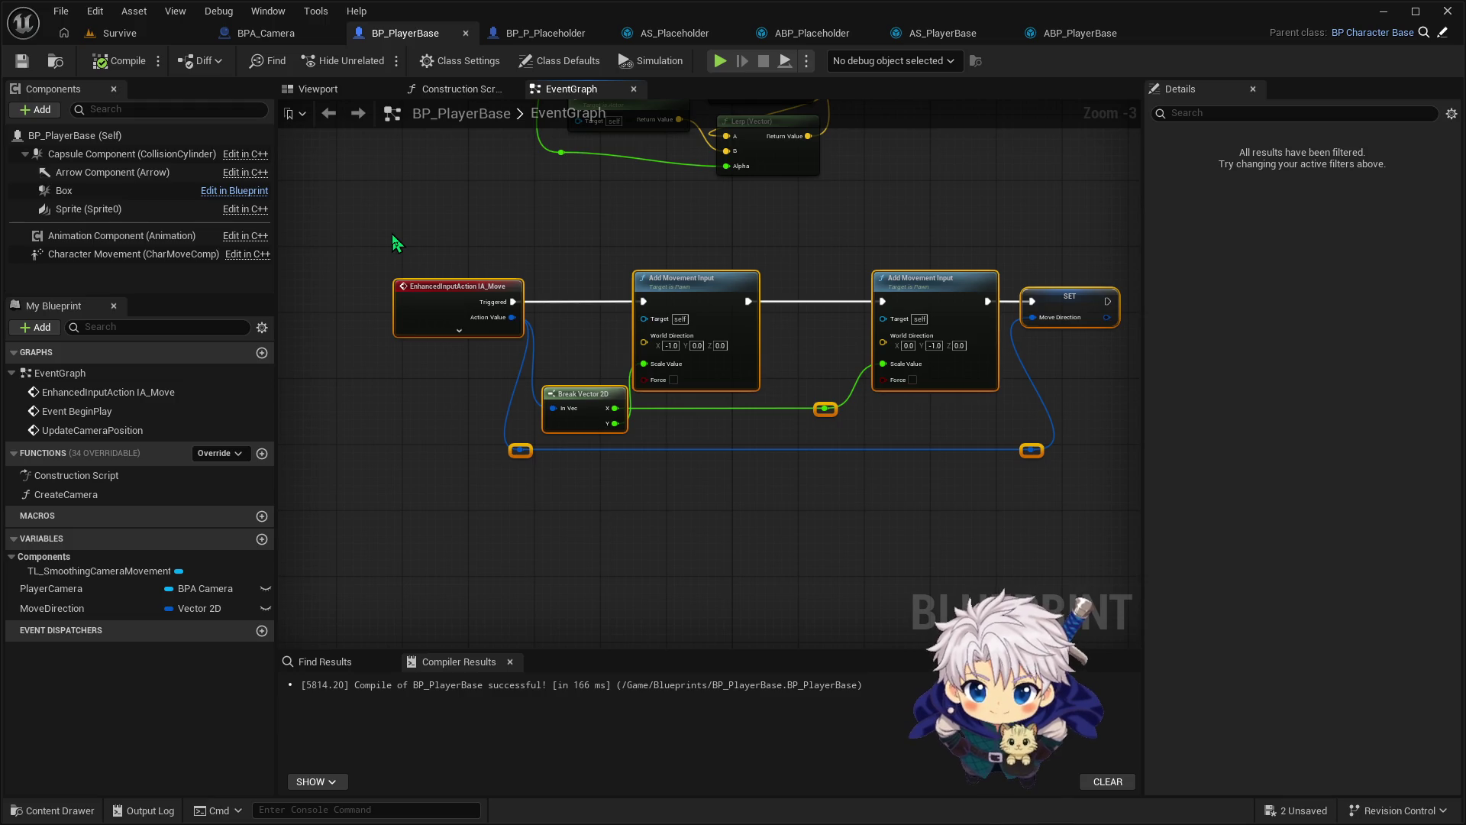
pyautogui.click(807, 243)
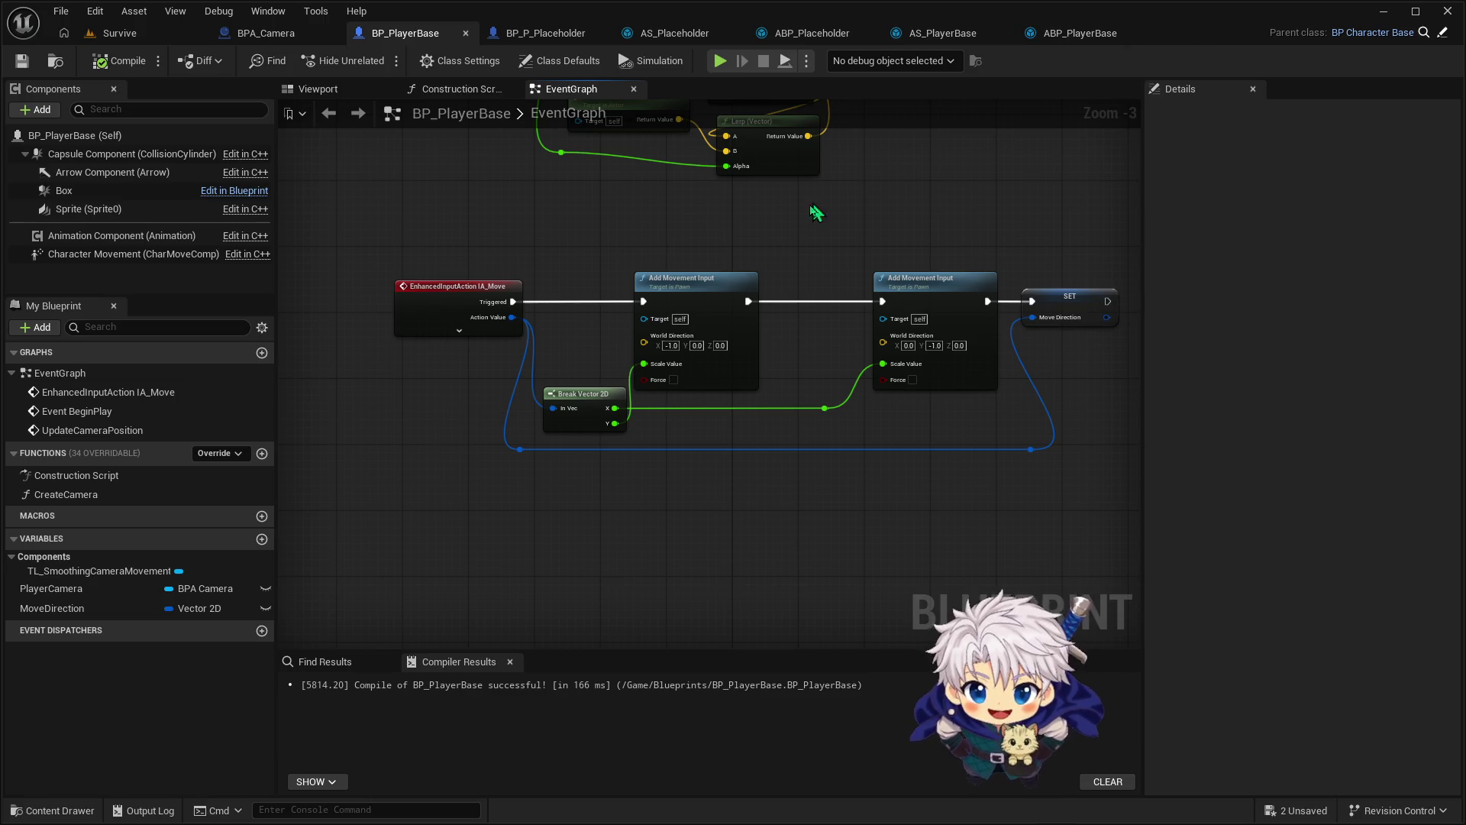
pyautogui.moveTo(450, 245); pyautogui.dragTo(1074, 514)
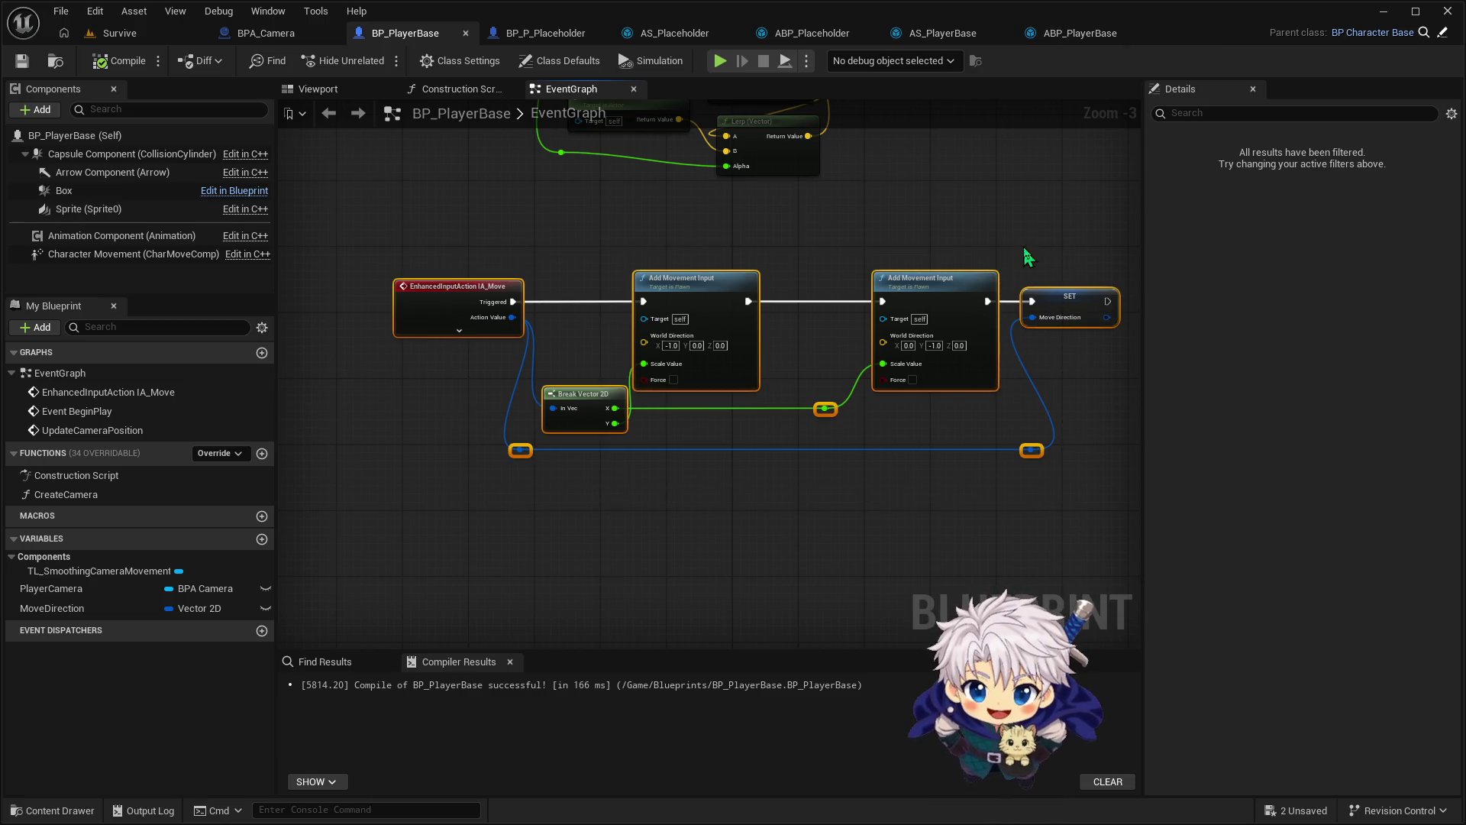
pyautogui.click(1068, 34)
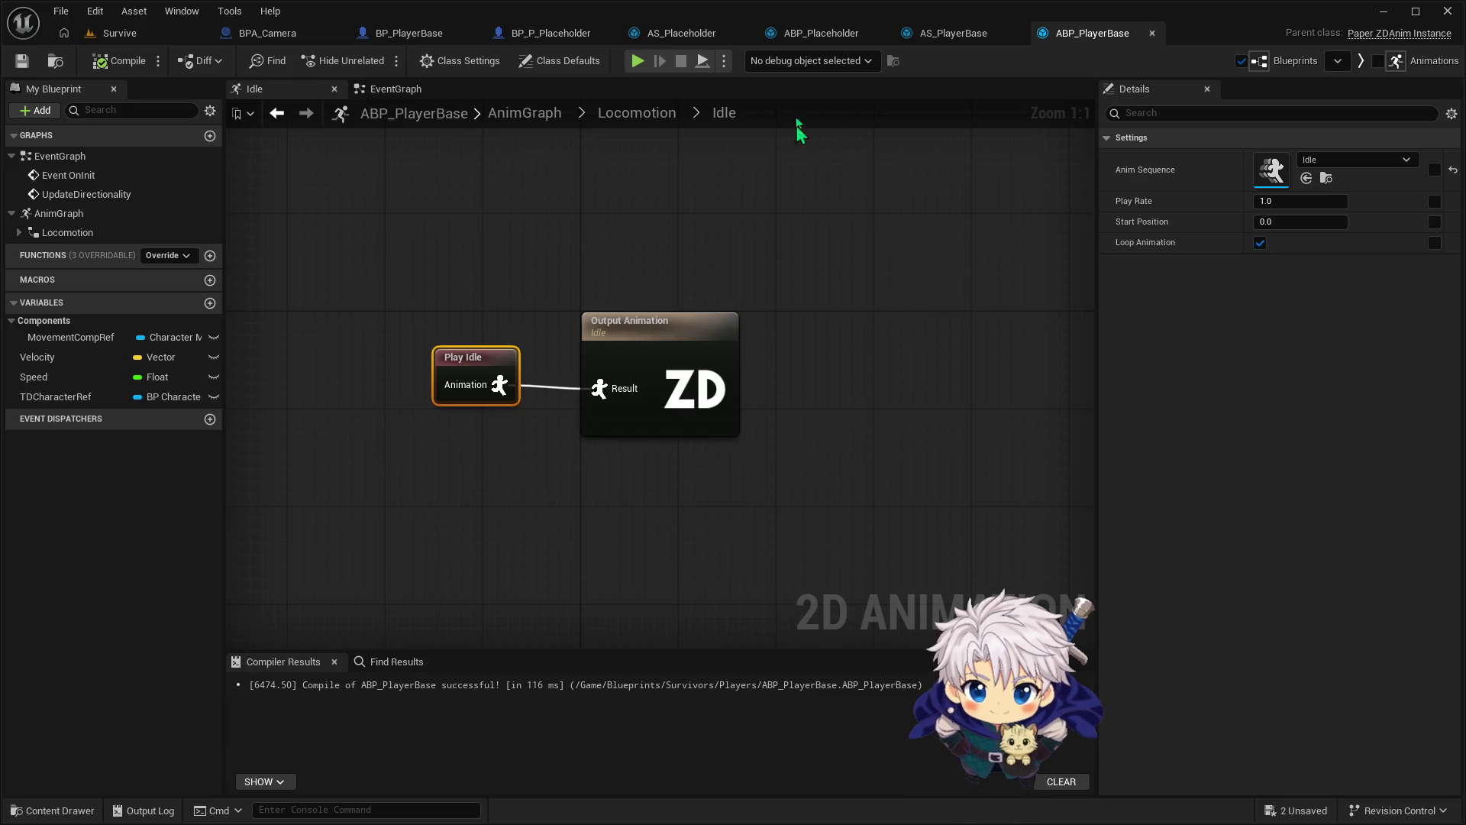
# Leave the Locomotion state machine and bring up ABP_PlayerBase's EventGraph
pyautogui.click(954, 33)
pyautogui.click(1222, 33)
pyautogui.click(615, 123)
pyautogui.click(395, 88)
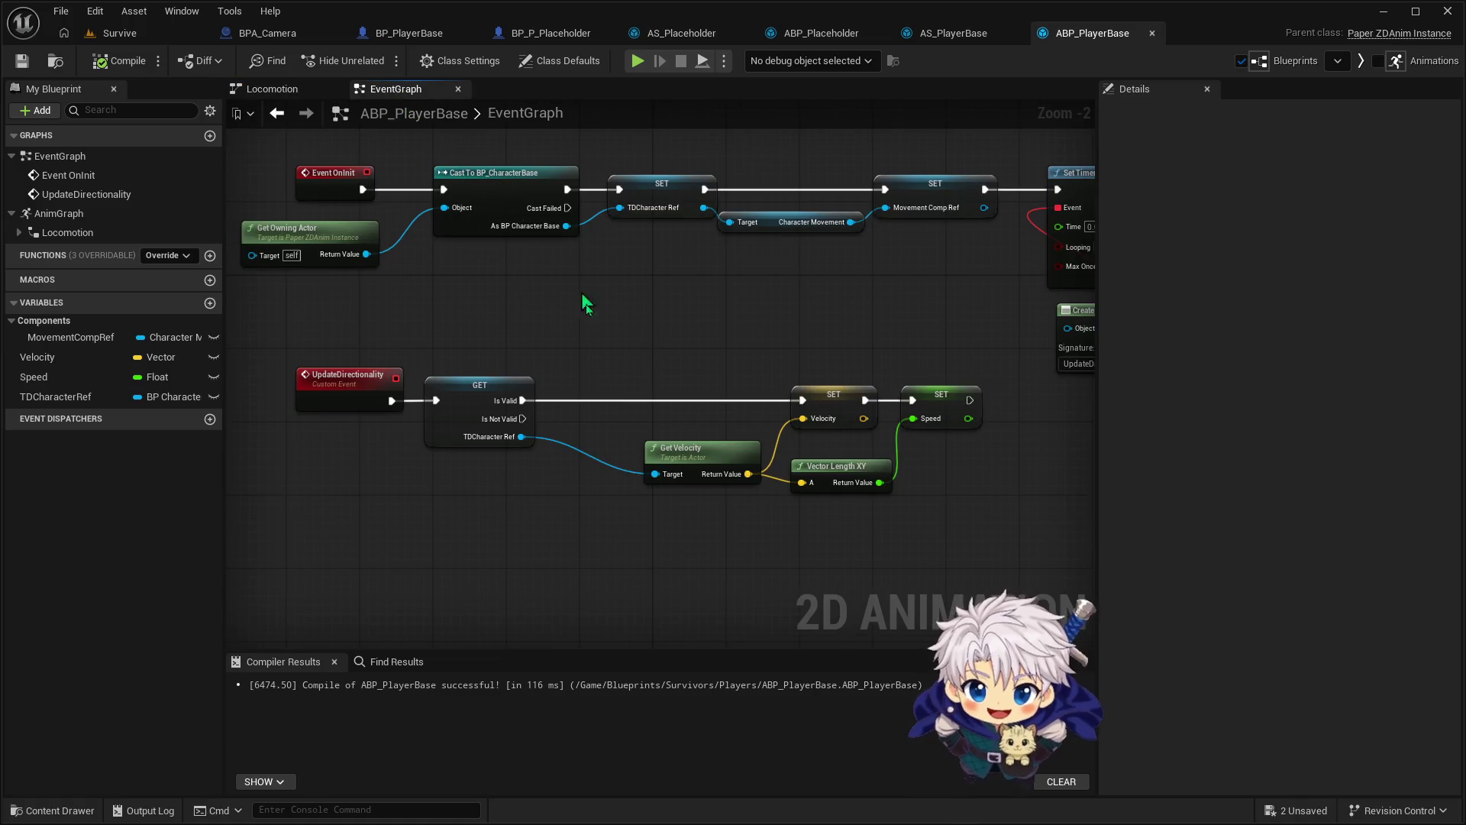
# Search for a Move Direction node off TDCharacter Ref, cancel without adding, then open BP_P_Placeholder
pyautogui.moveTo(522, 437); pyautogui.dragTo(577, 578)
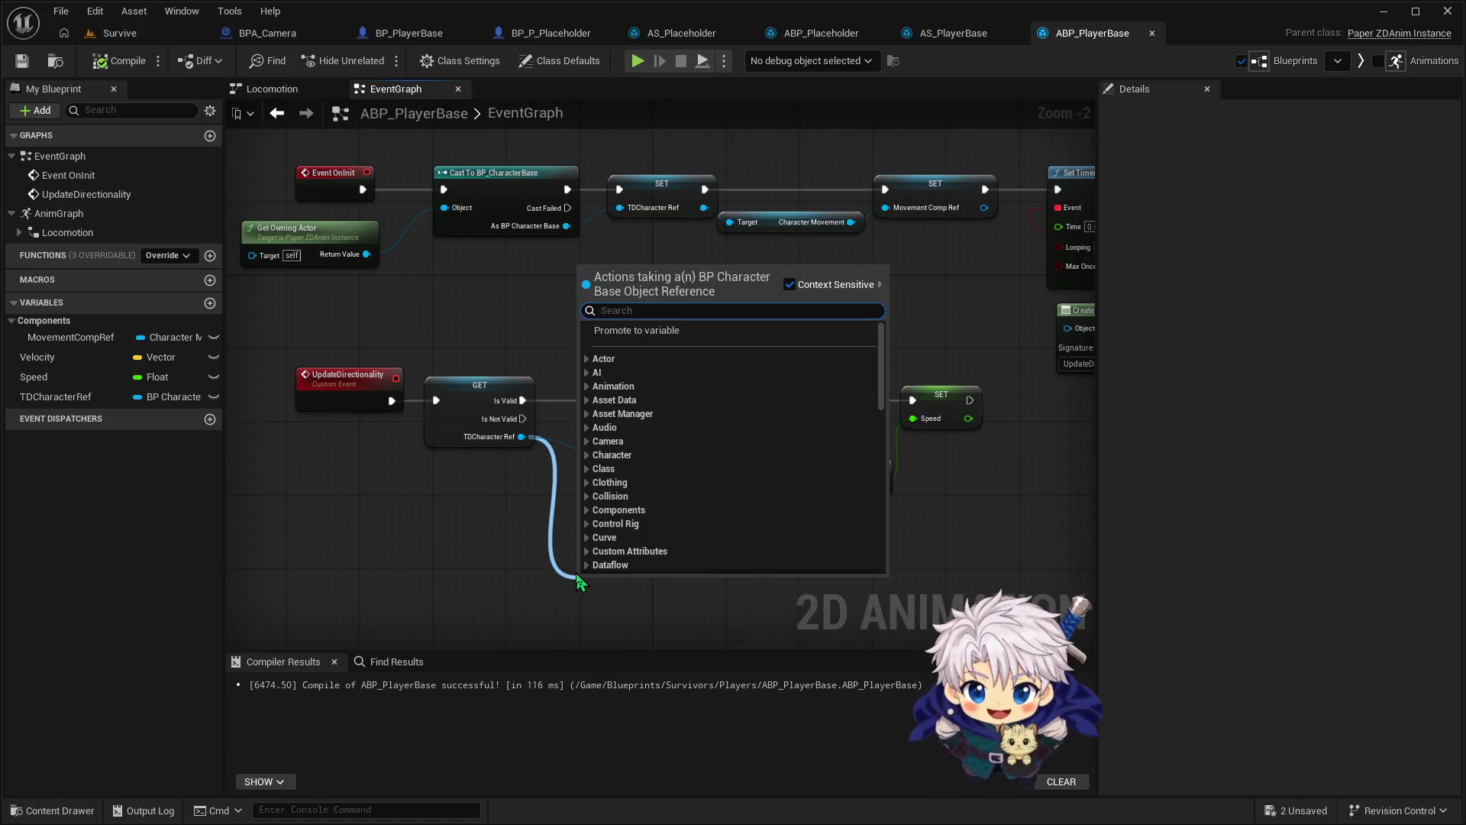
pyautogui.write('get move ')
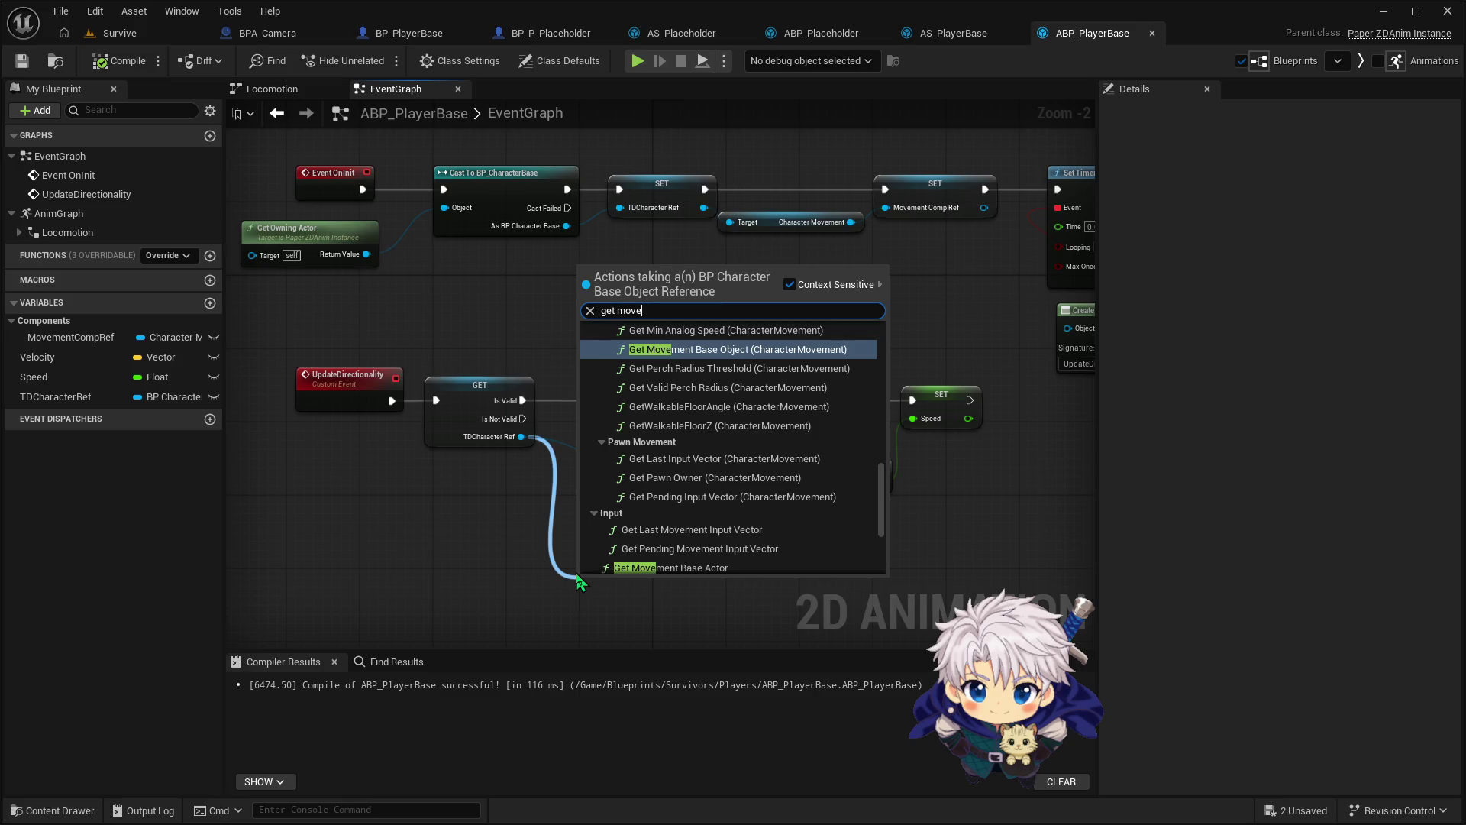
pyautogui.write('di')
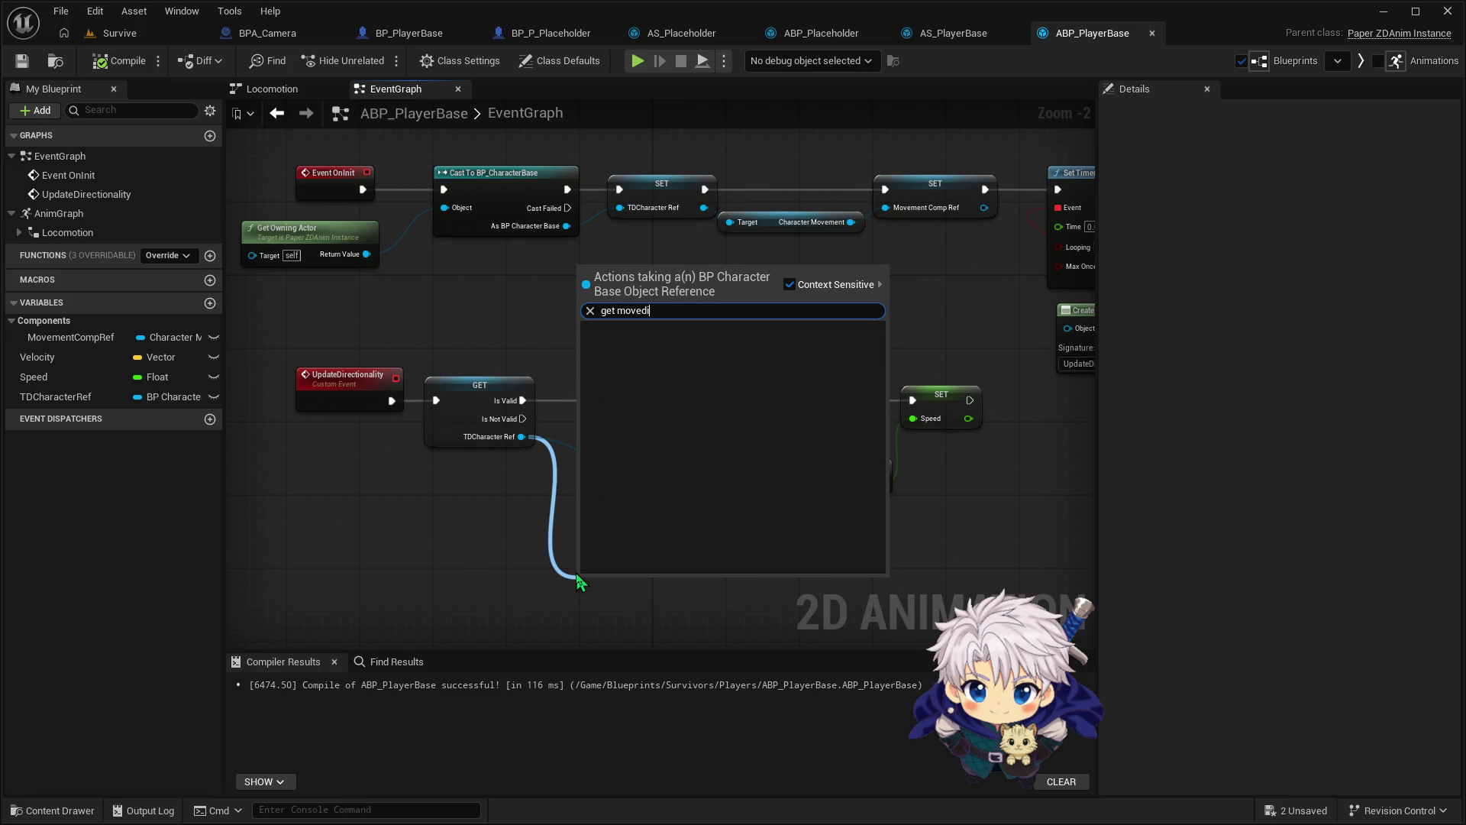
pyautogui.press('BackSpace')
pyautogui.press('BackSpace')
pyautogui.press('BackSpace')
pyautogui.write('dire')
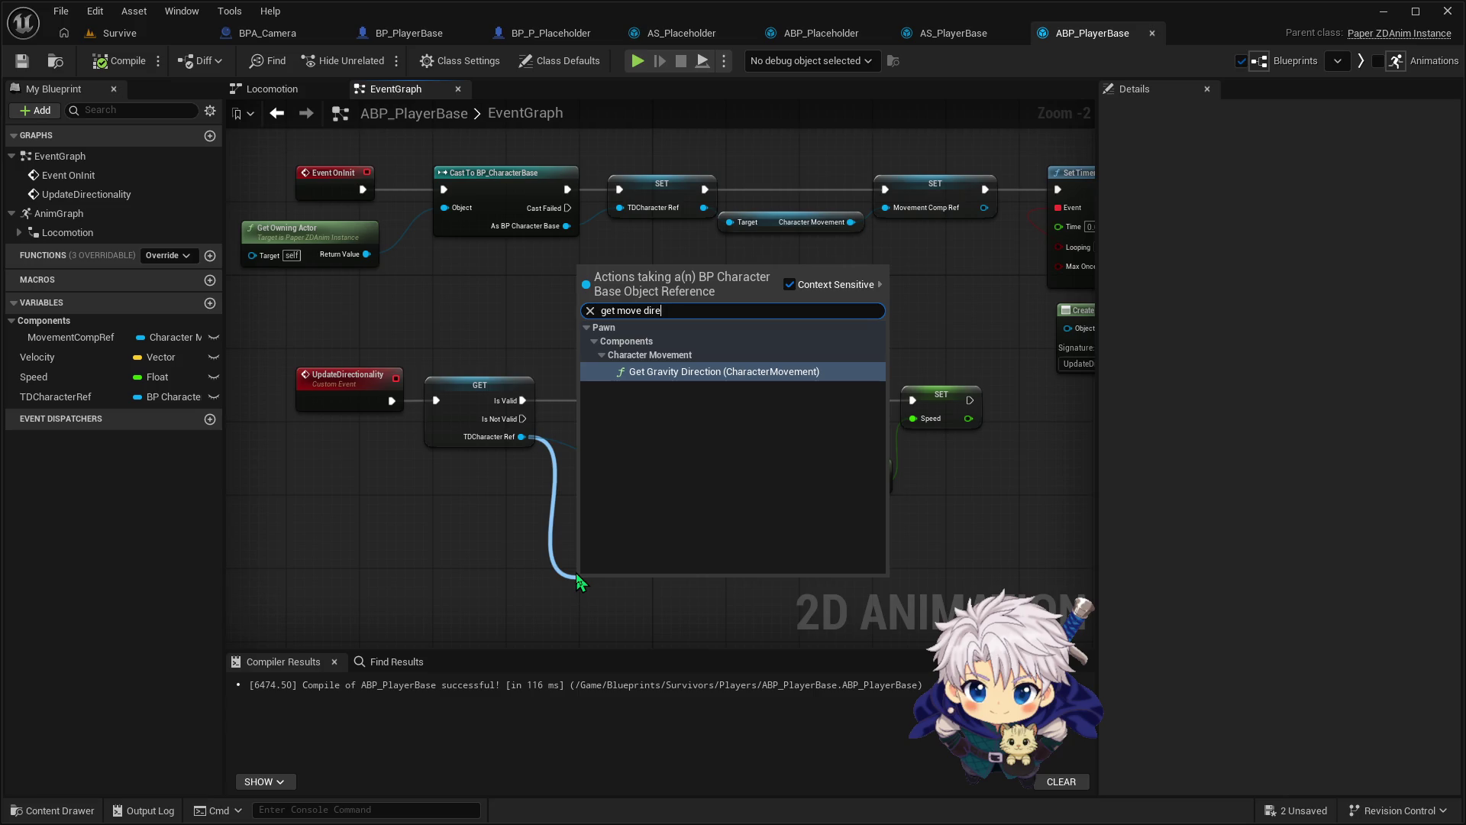
pyautogui.hotkey('ctrl', 'a')
pyautogui.press('BackSpace')
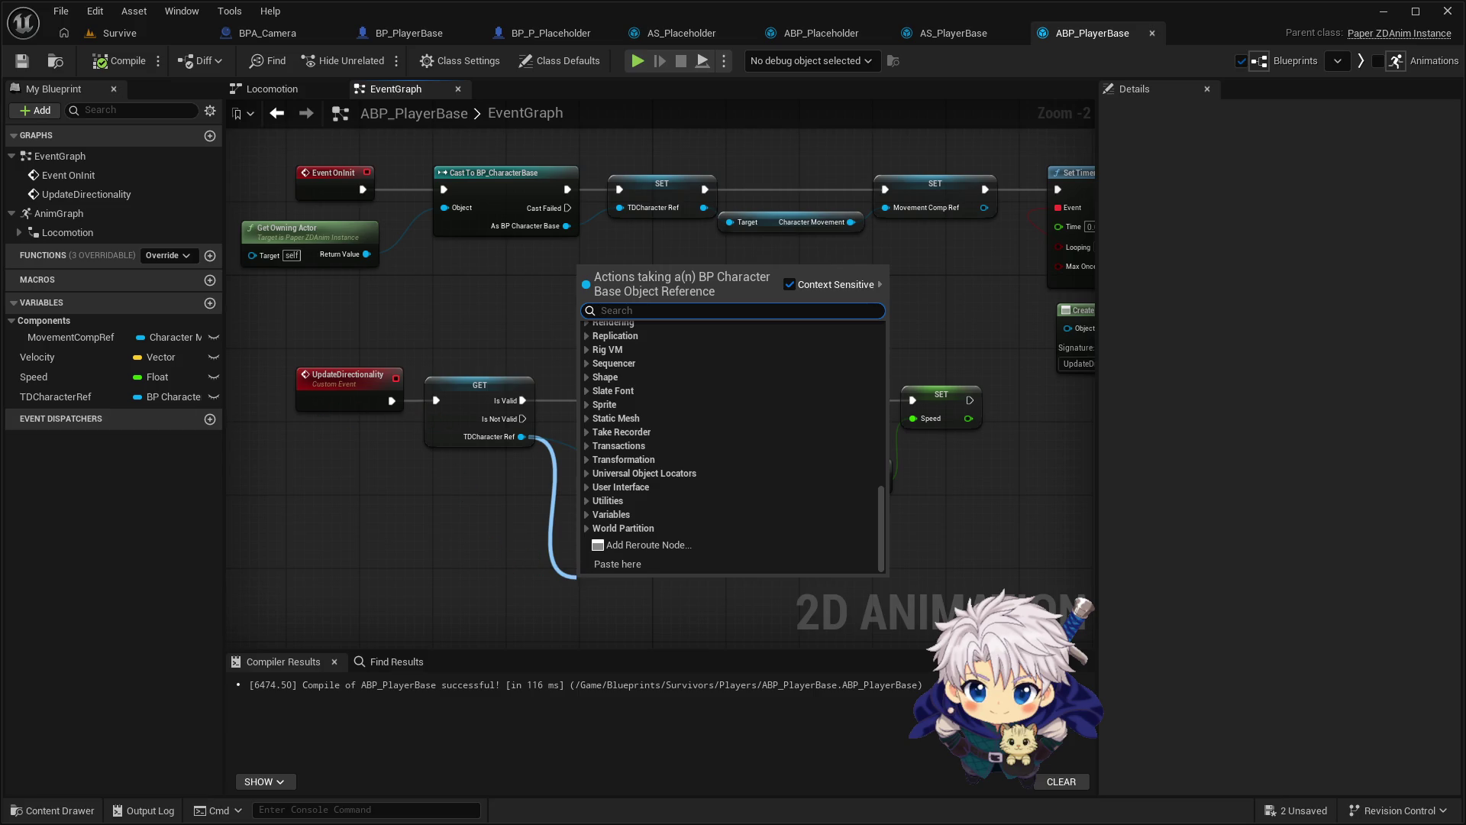
pyautogui.press('Escape')
pyautogui.hotkey('ctrl', 'z')
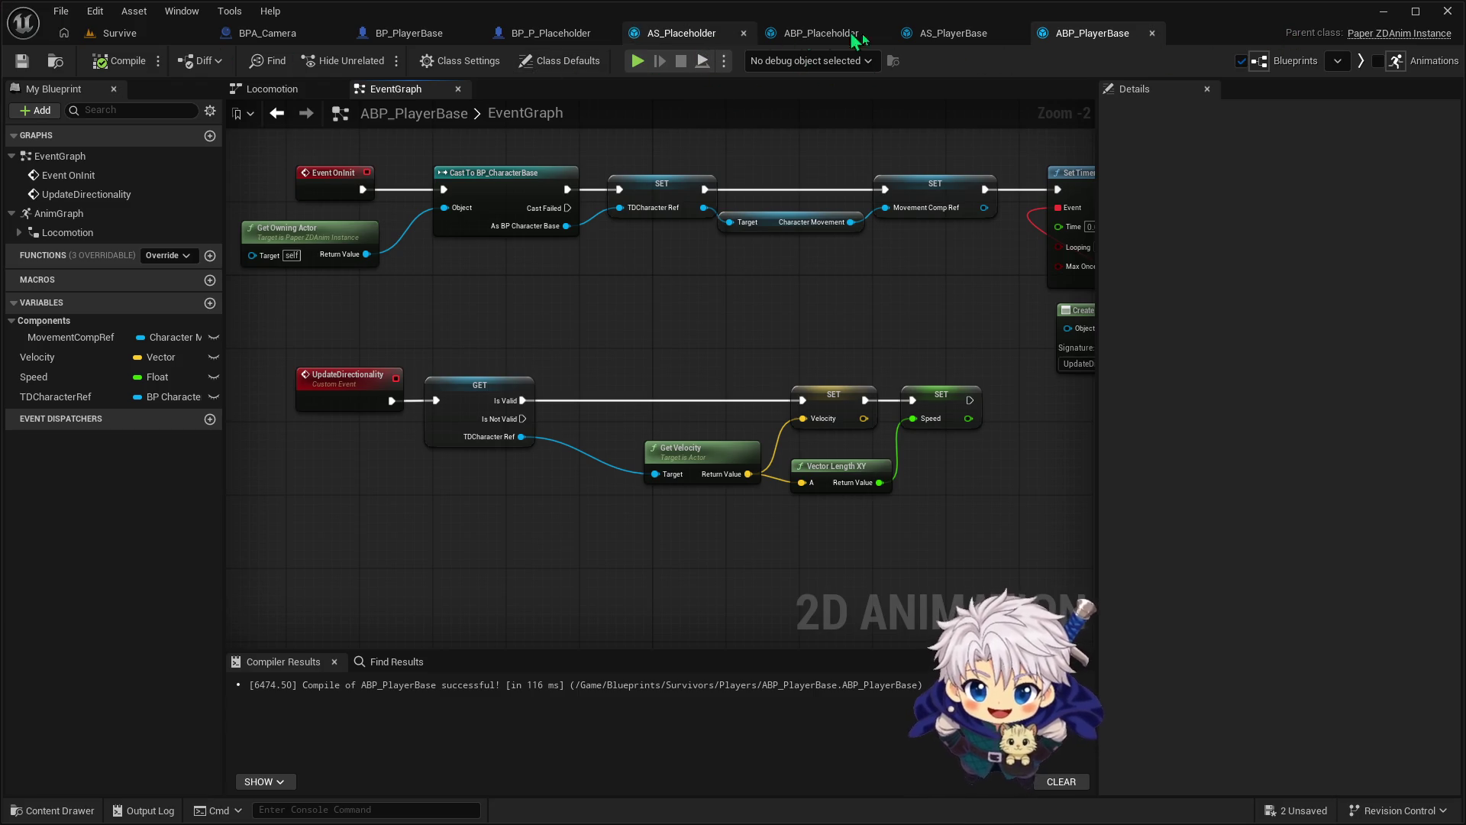
pyautogui.click(565, 34)
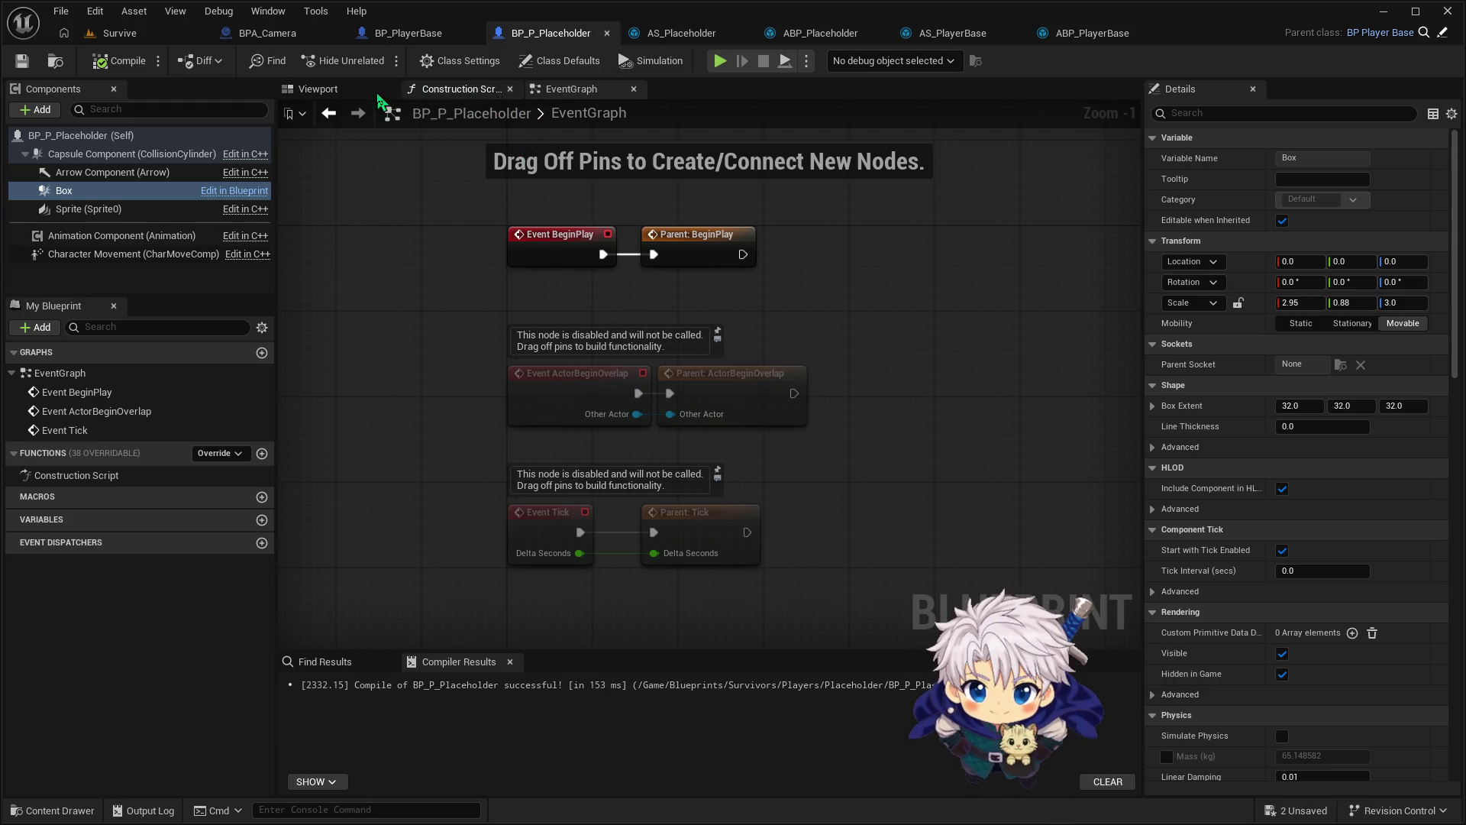
# Pass through the ABP_PlayerBase and AS_PlayerBase tabs, ending on ABP_Placeholder's Locomotion graph
pyautogui.click(1064, 42)
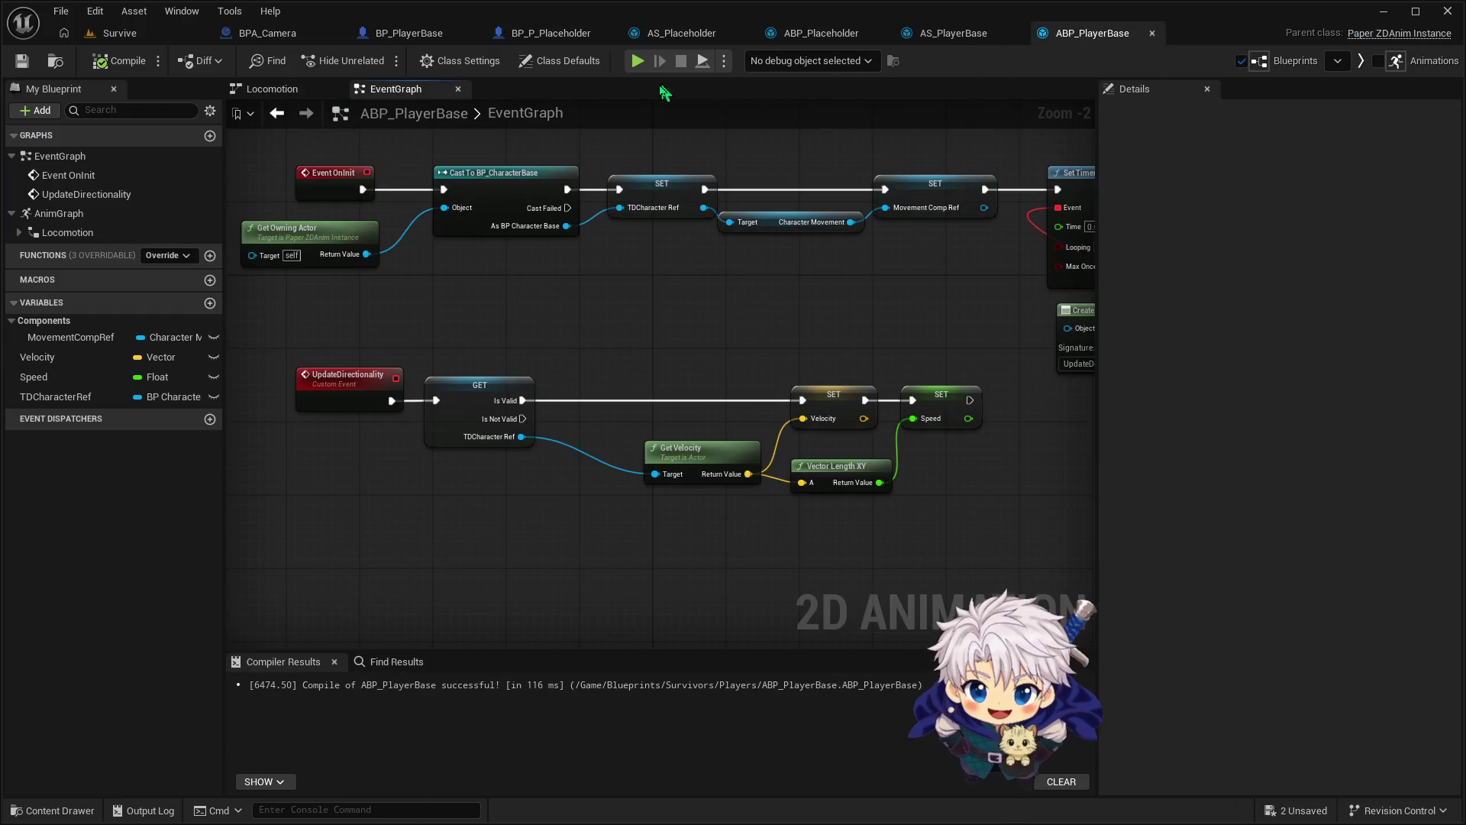
pyautogui.click(951, 33)
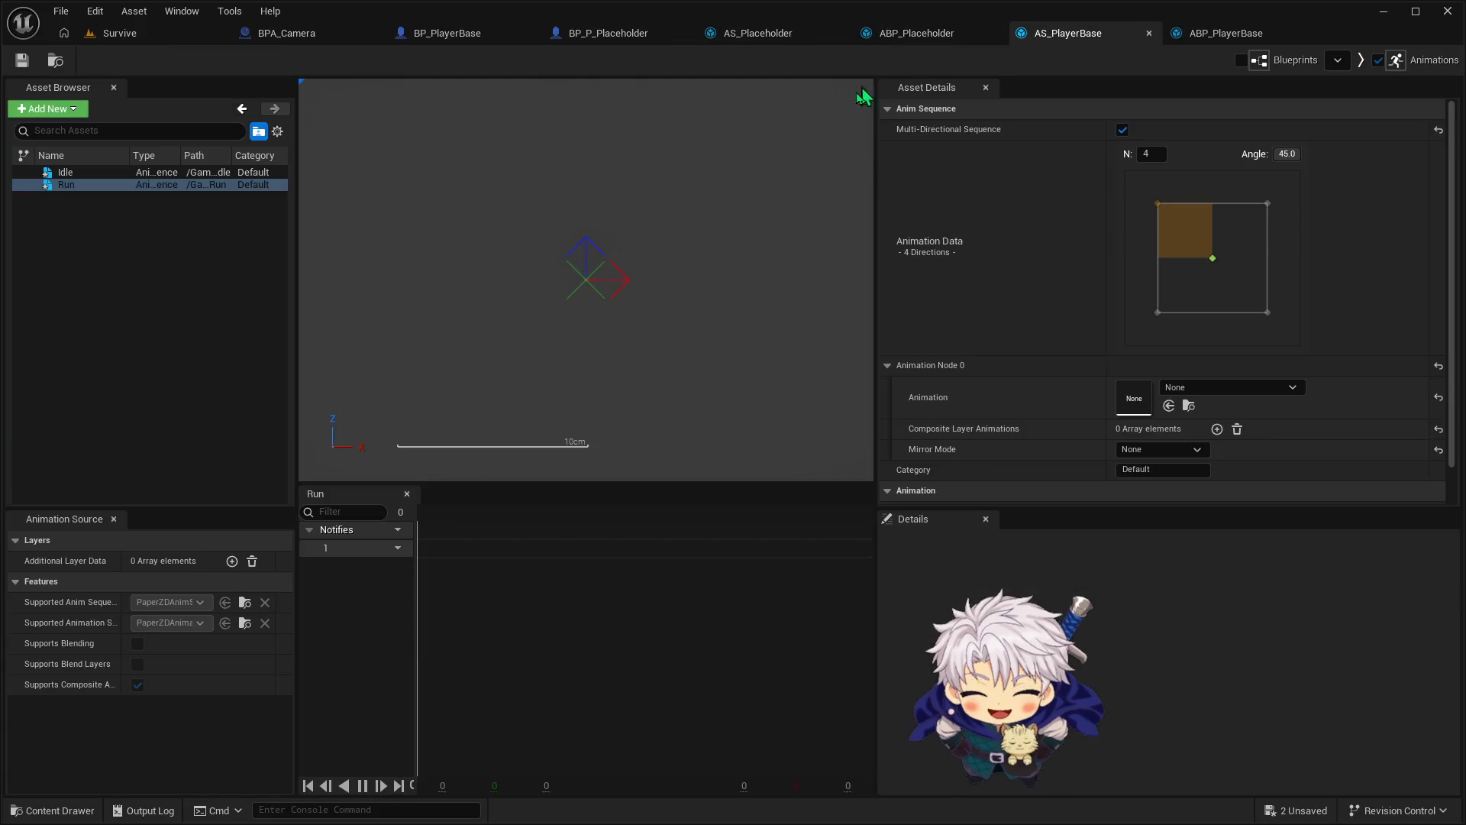
pyautogui.click(876, 36)
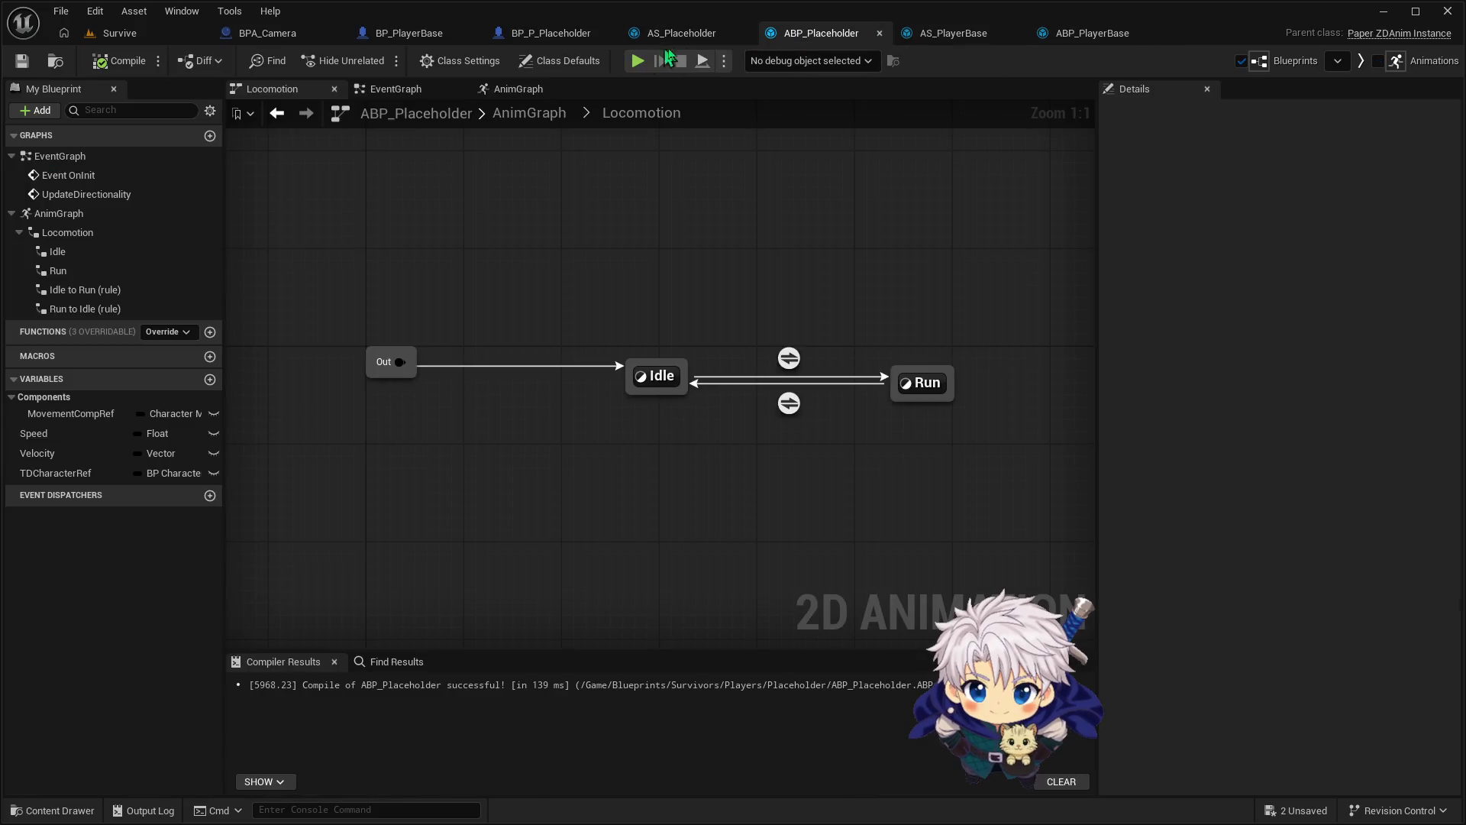
# Enter ABP_Placeholder's Idle state and select the Play Idle node, nudging it slightly up-left
pyautogui.doubleClick(657, 376)
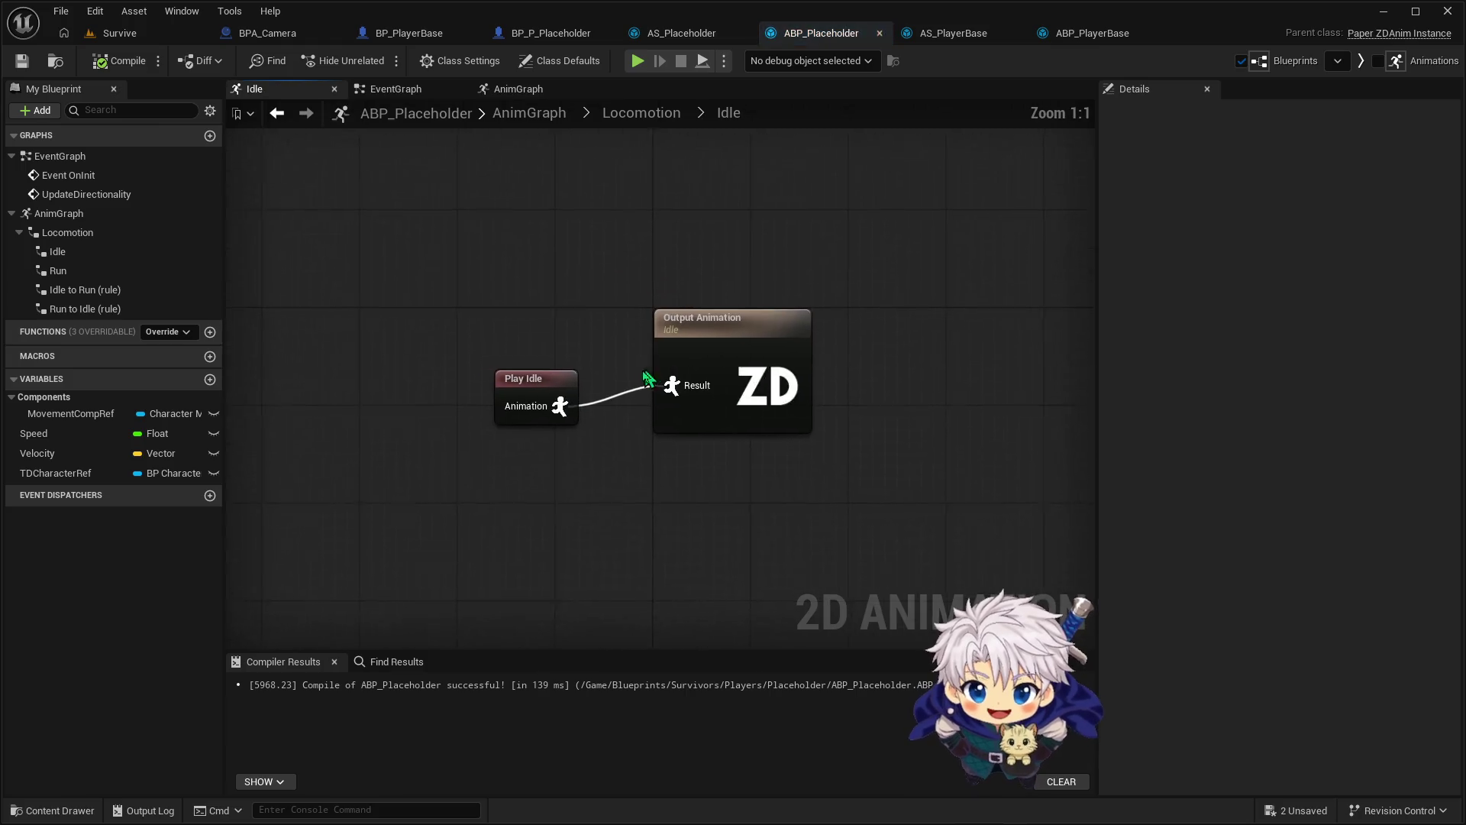
pyautogui.click(544, 380)
pyautogui.moveTo(545, 380); pyautogui.dragTo(520, 367)
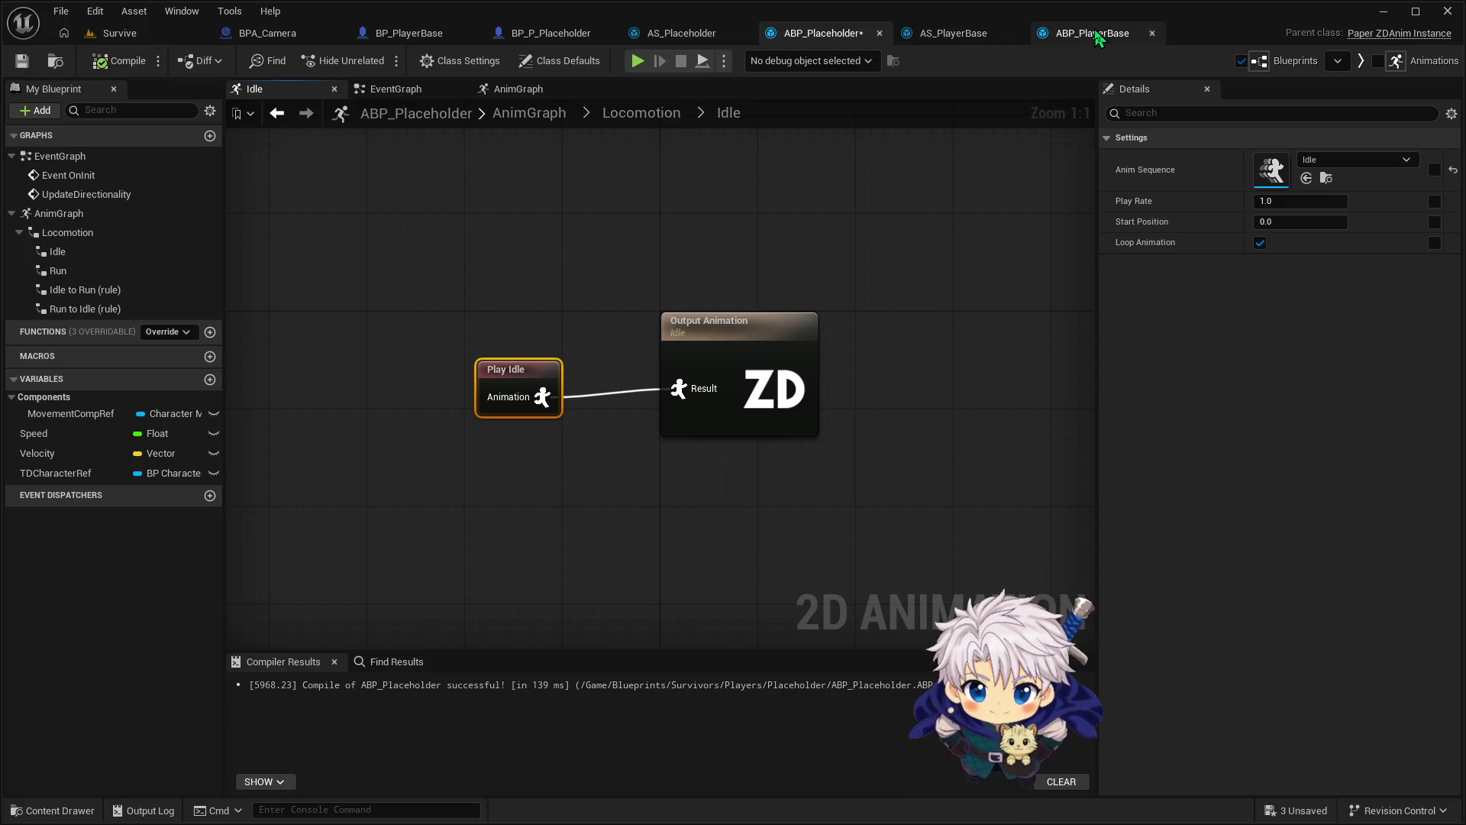
# Change TDCharacterRef's type to a BP Player Base object reference and confirm the change
pyautogui.click(1092, 33)
pyautogui.moveTo(571, 263); pyautogui.dragTo(666, 272)
pyautogui.click(166, 396)
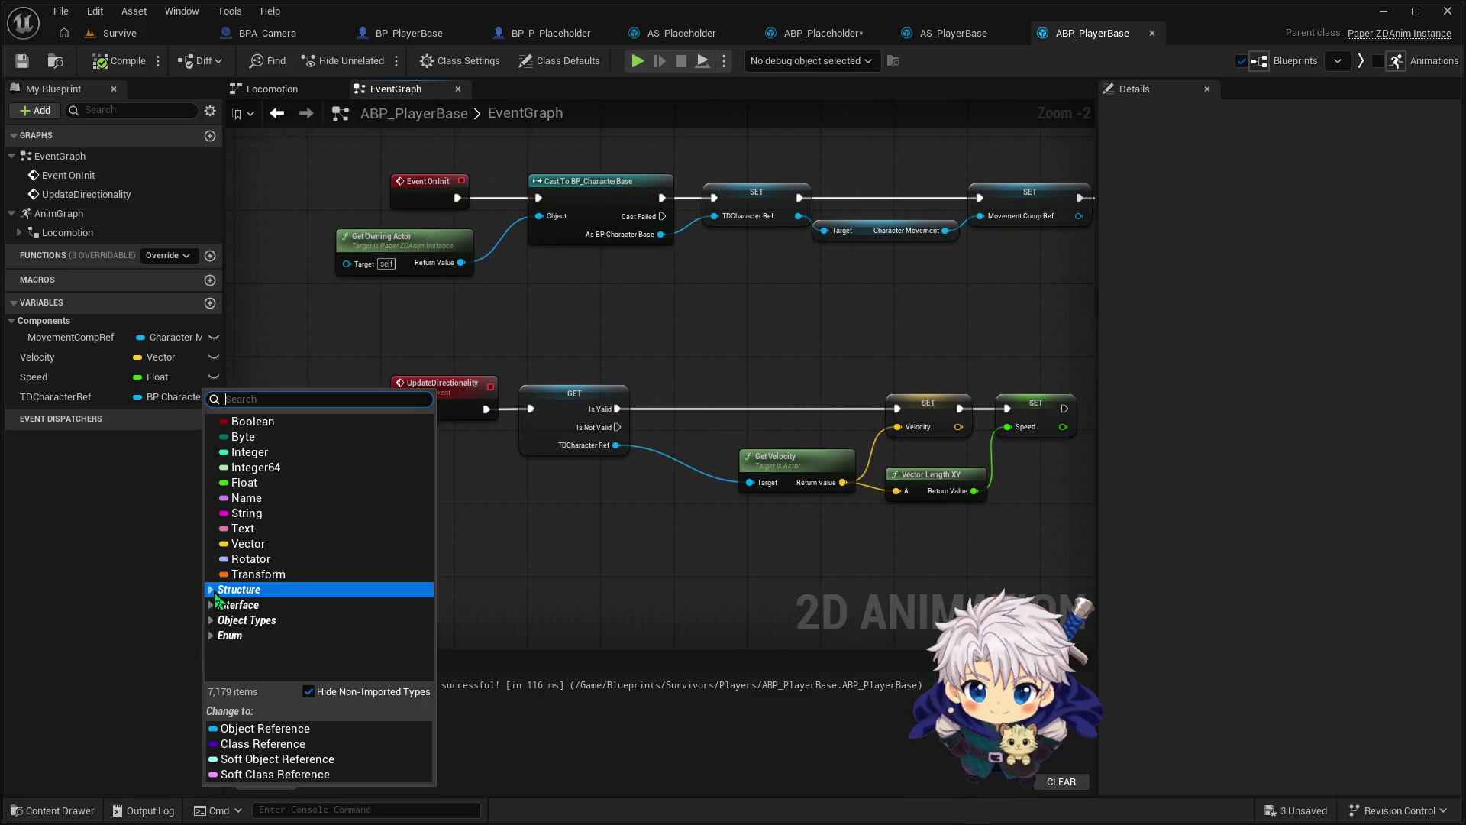
pyautogui.write('B')
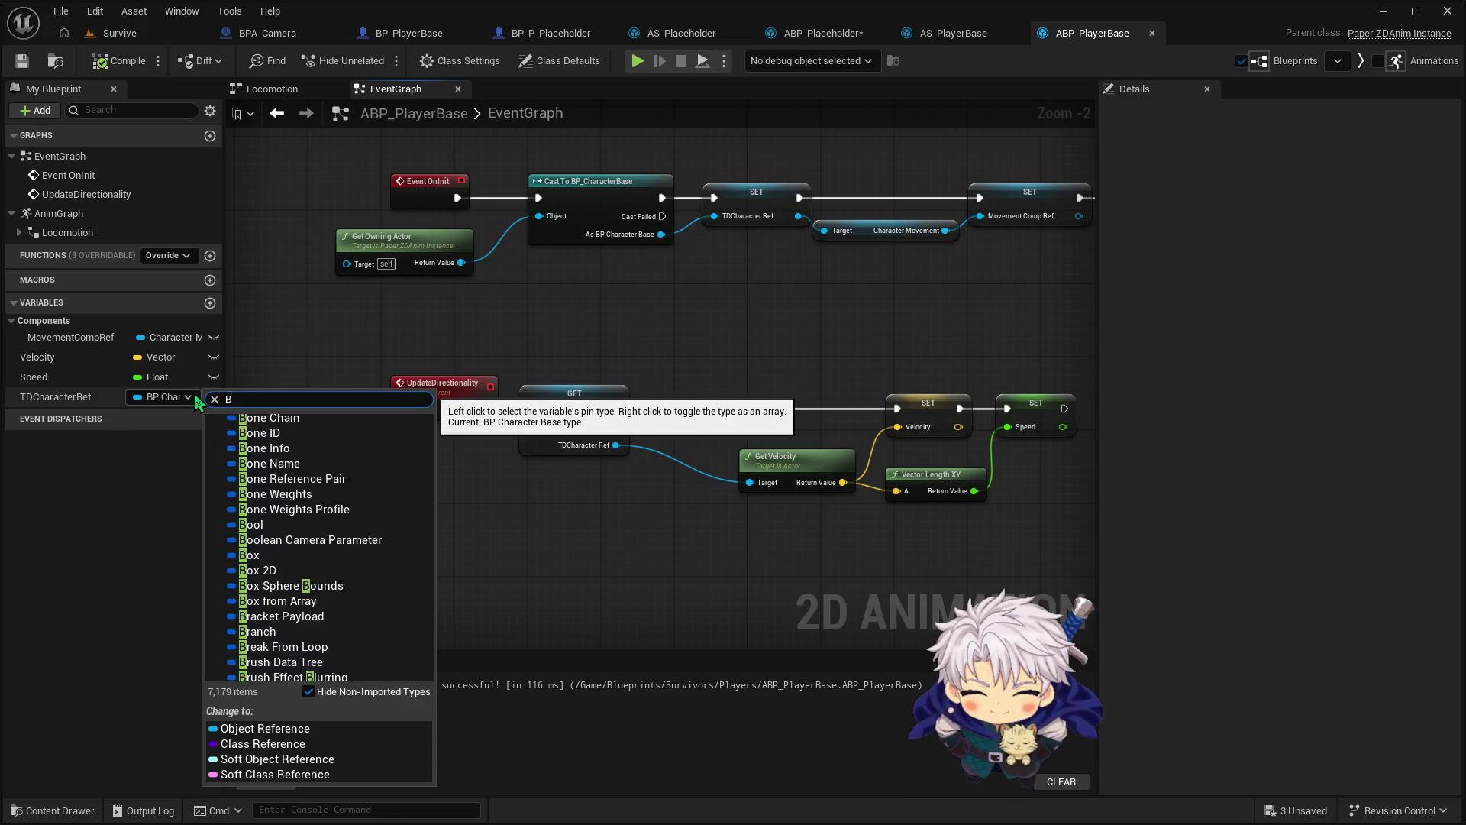
pyautogui.write('P_')
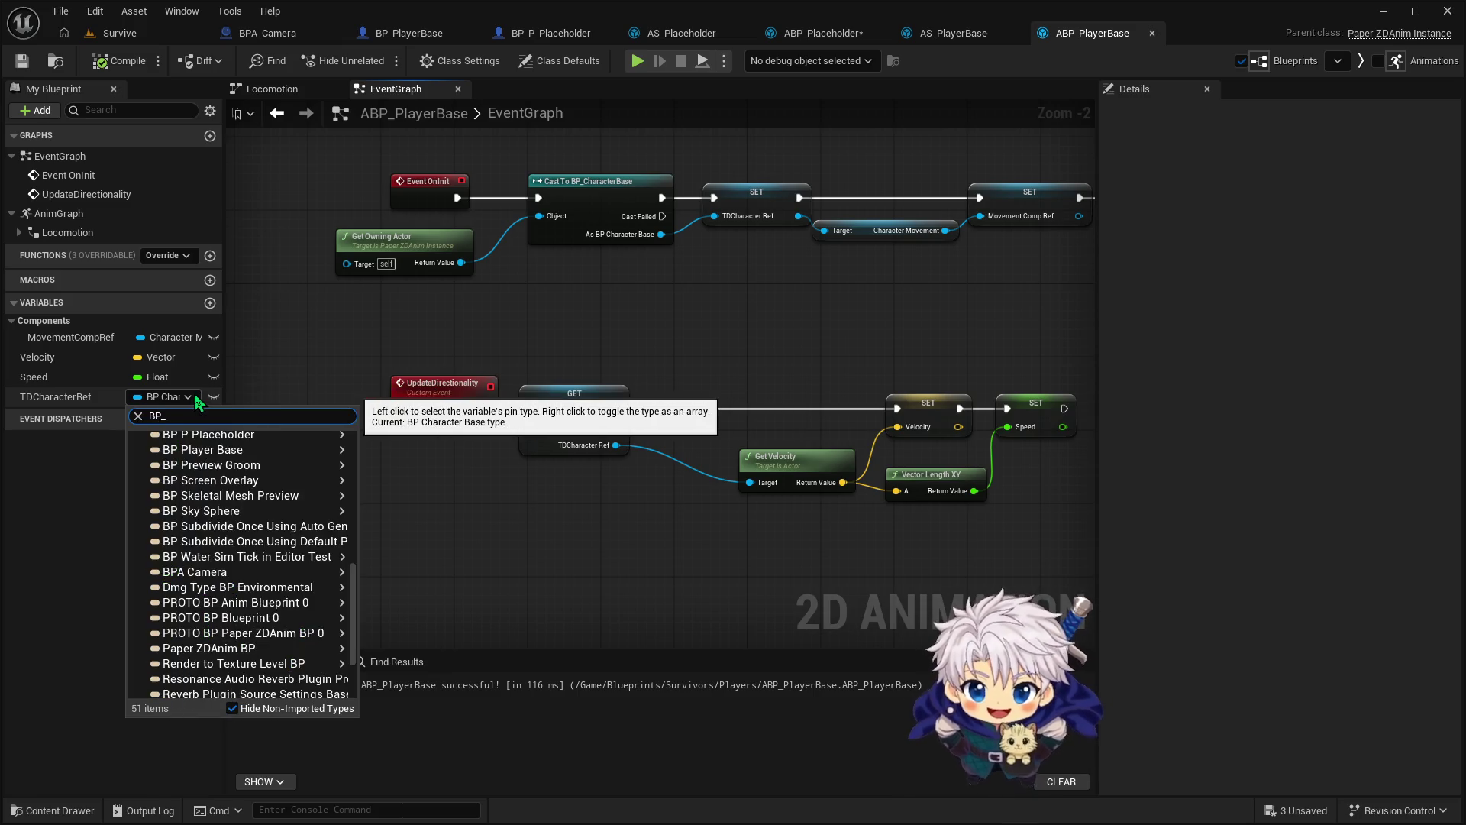
pyautogui.press('BackSpace')
pyautogui.write('Player')
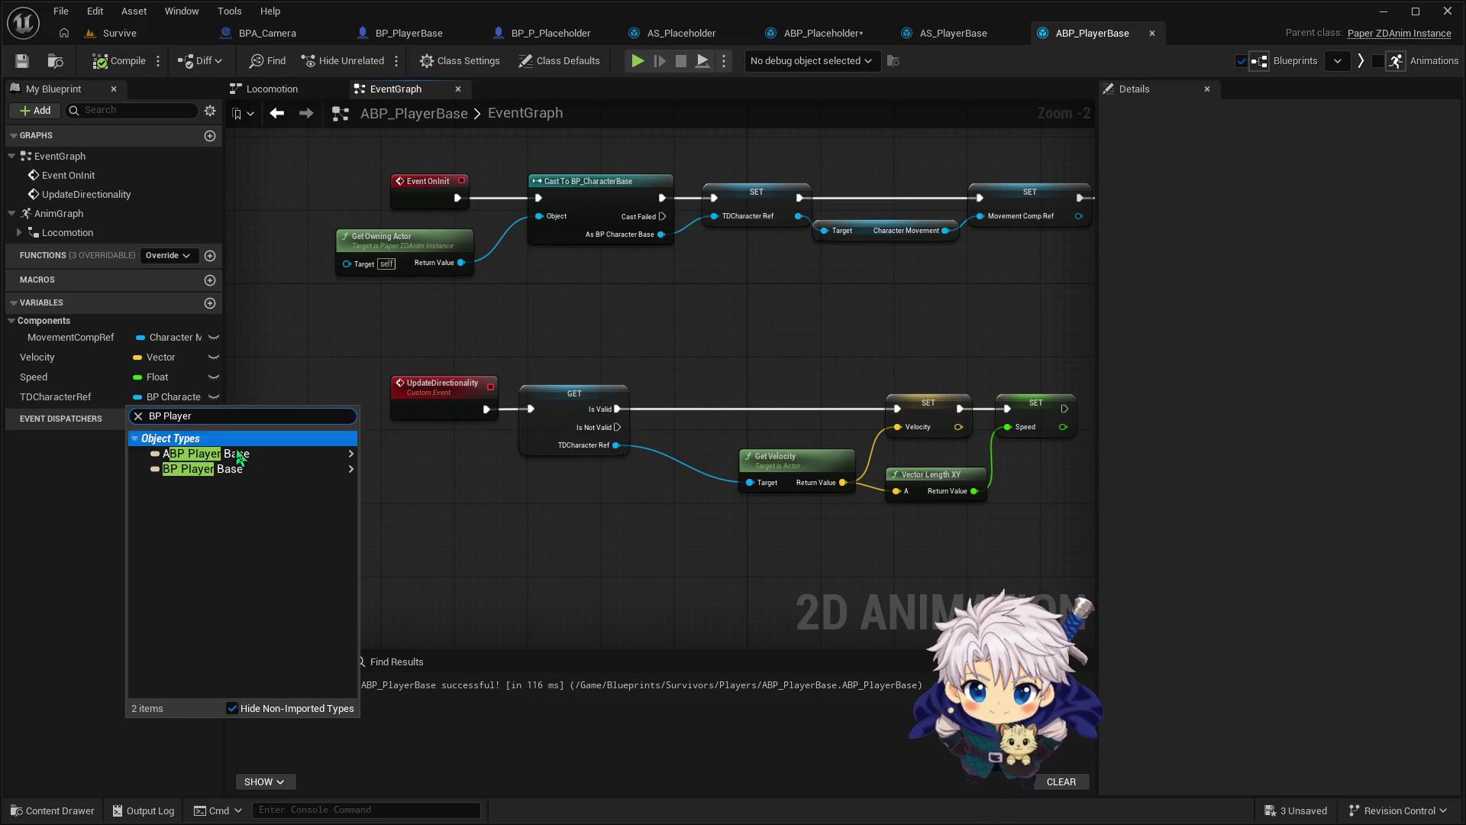
pyautogui.moveTo(229, 468)
pyautogui.click(381, 480)
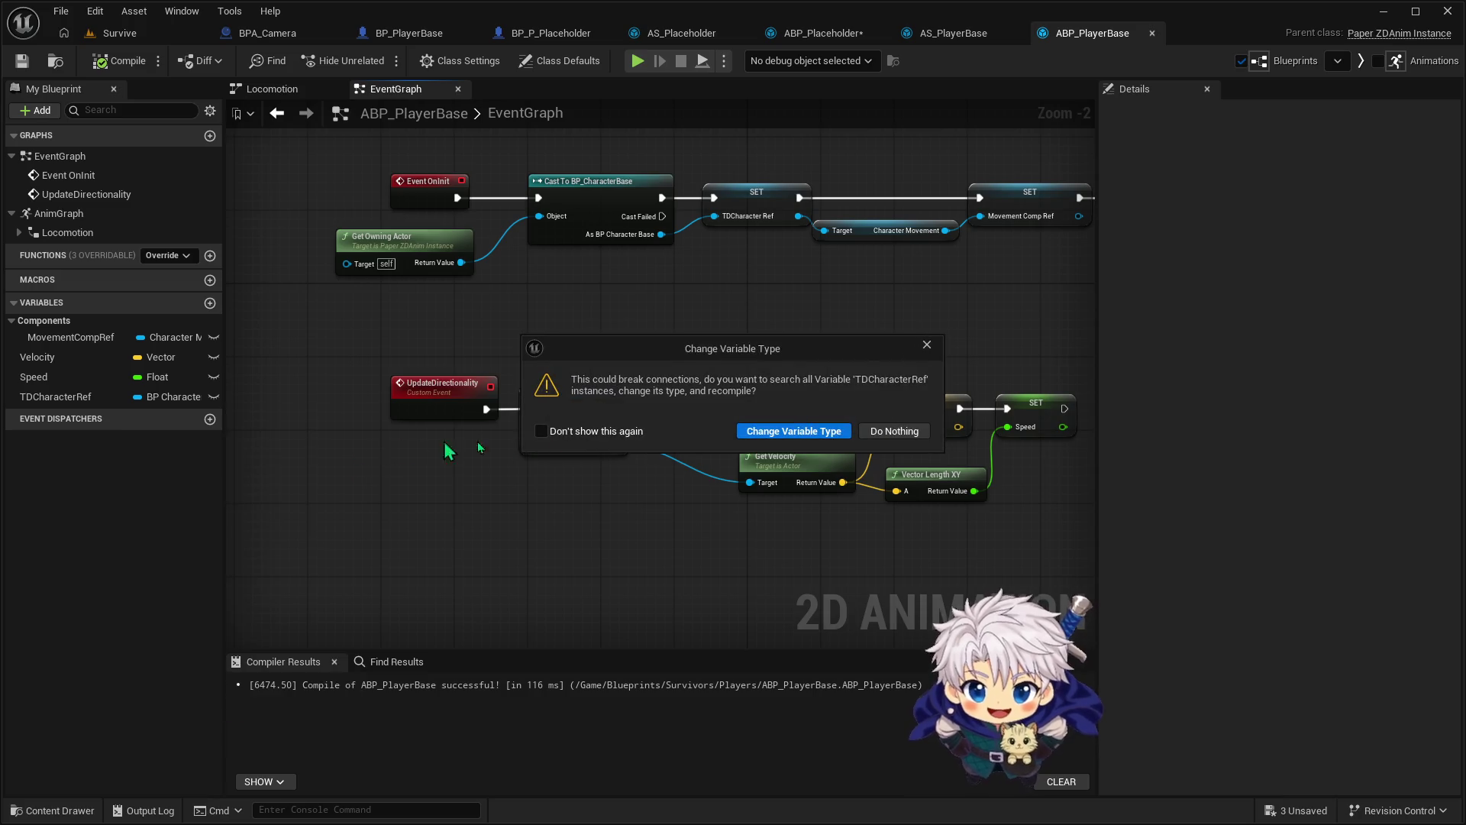
pyautogui.click(821, 445)
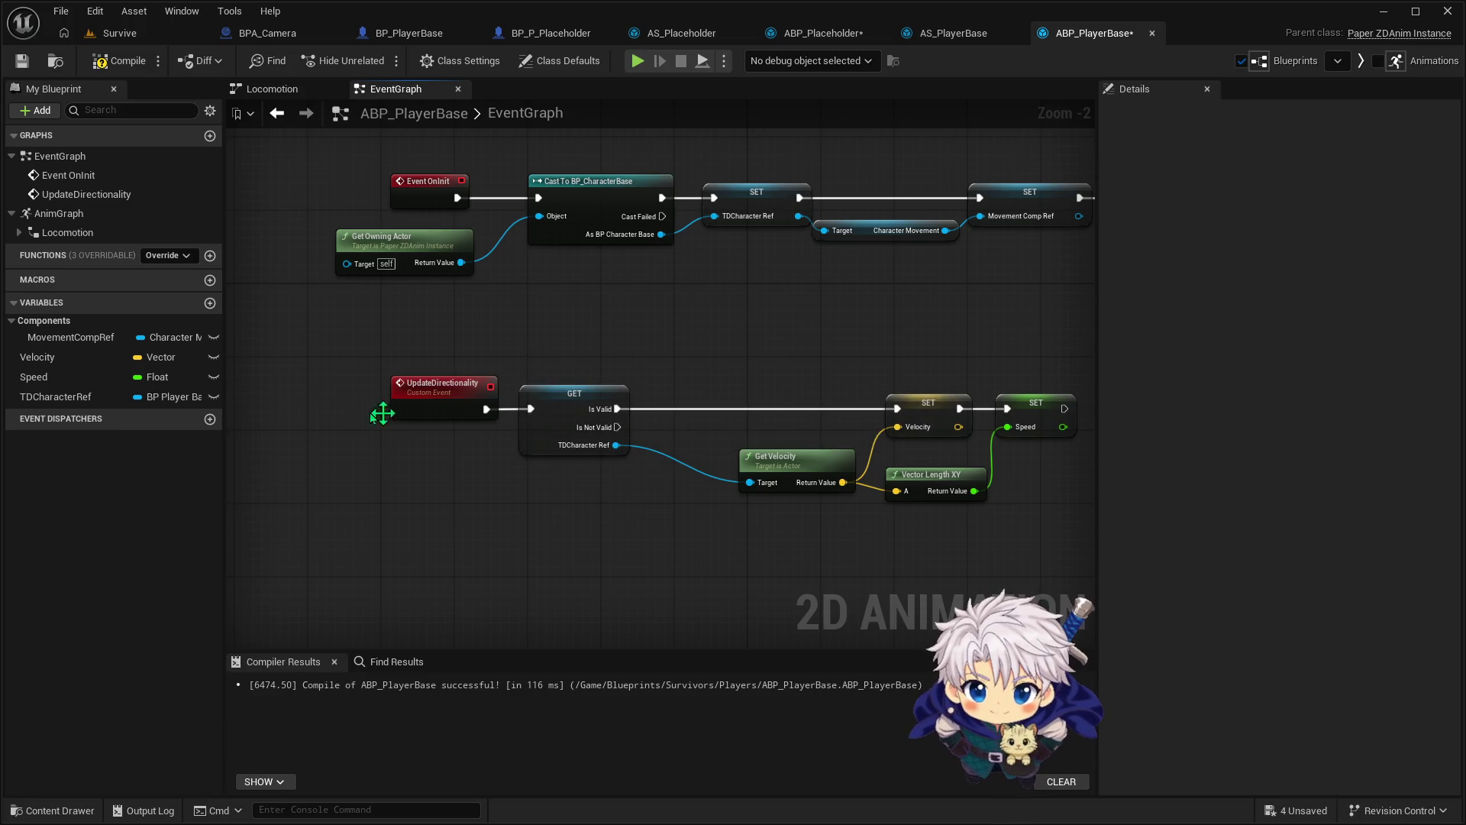
# Rename the variable to PlayerRef and compile, exposing the cast errors
pyautogui.click(65, 401)
pyautogui.press('F2')
pyautogui.write('Player')
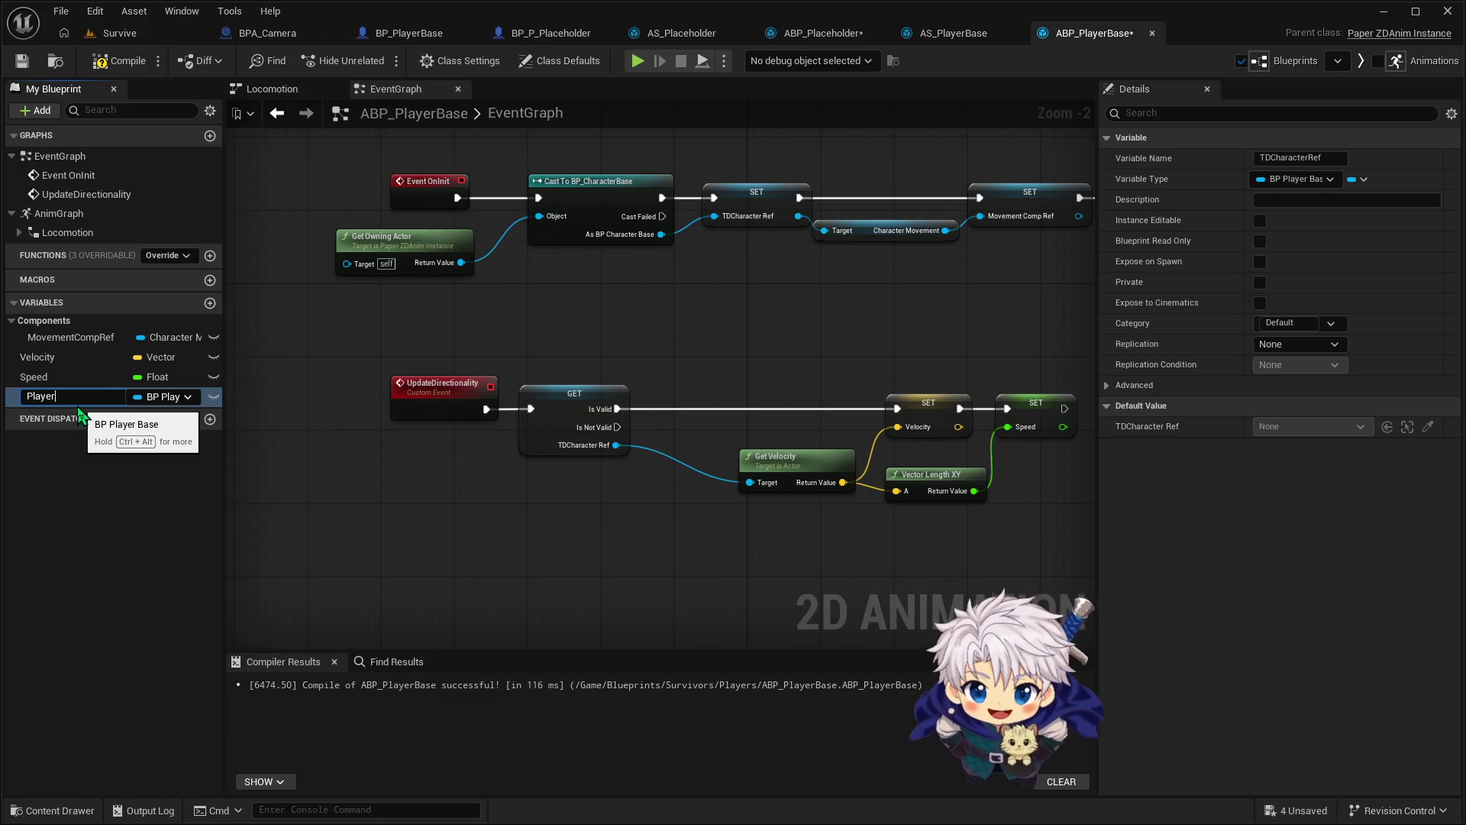
pyautogui.write('Ref')
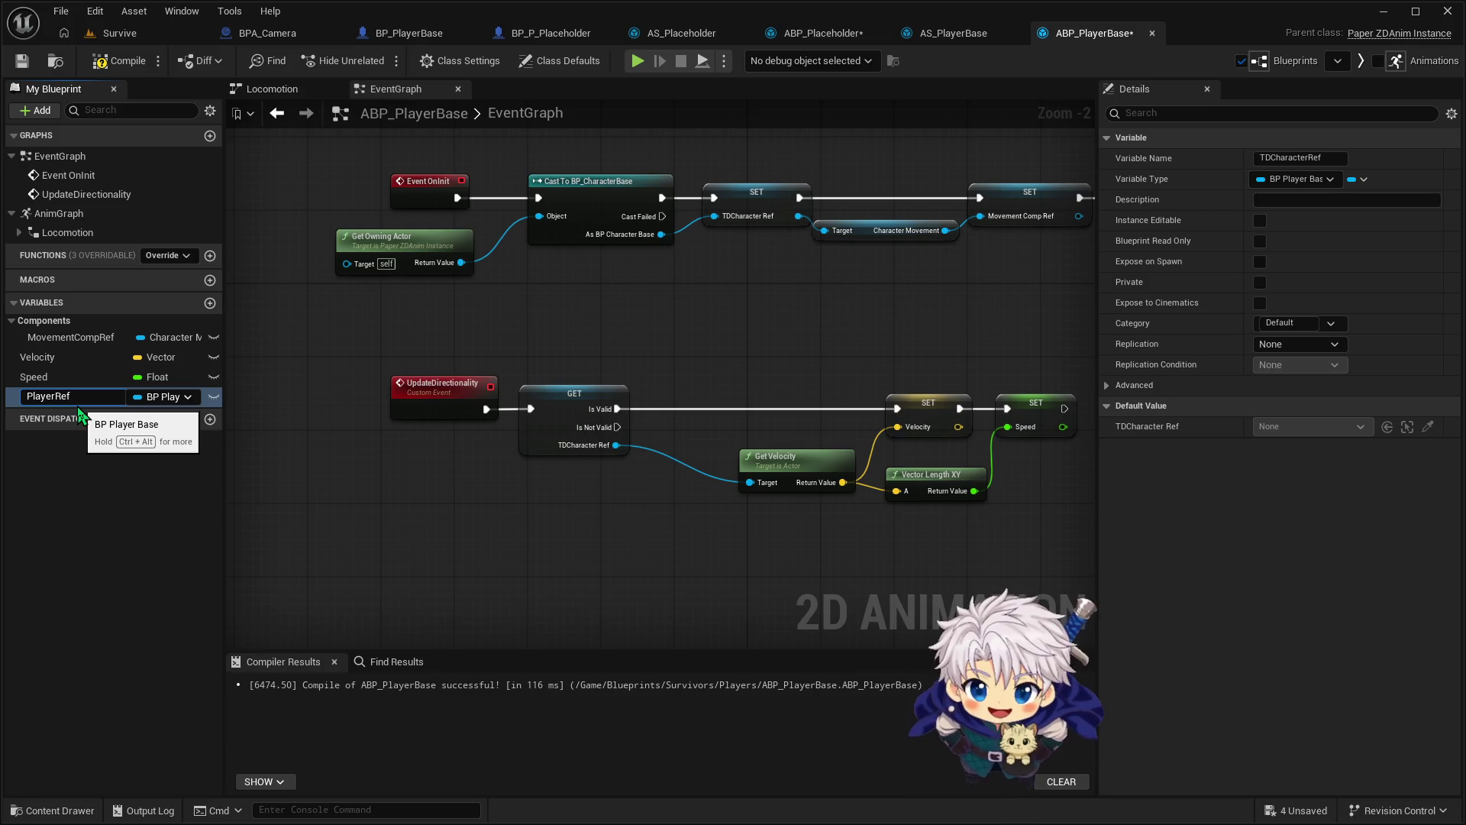
pyautogui.press('Return')
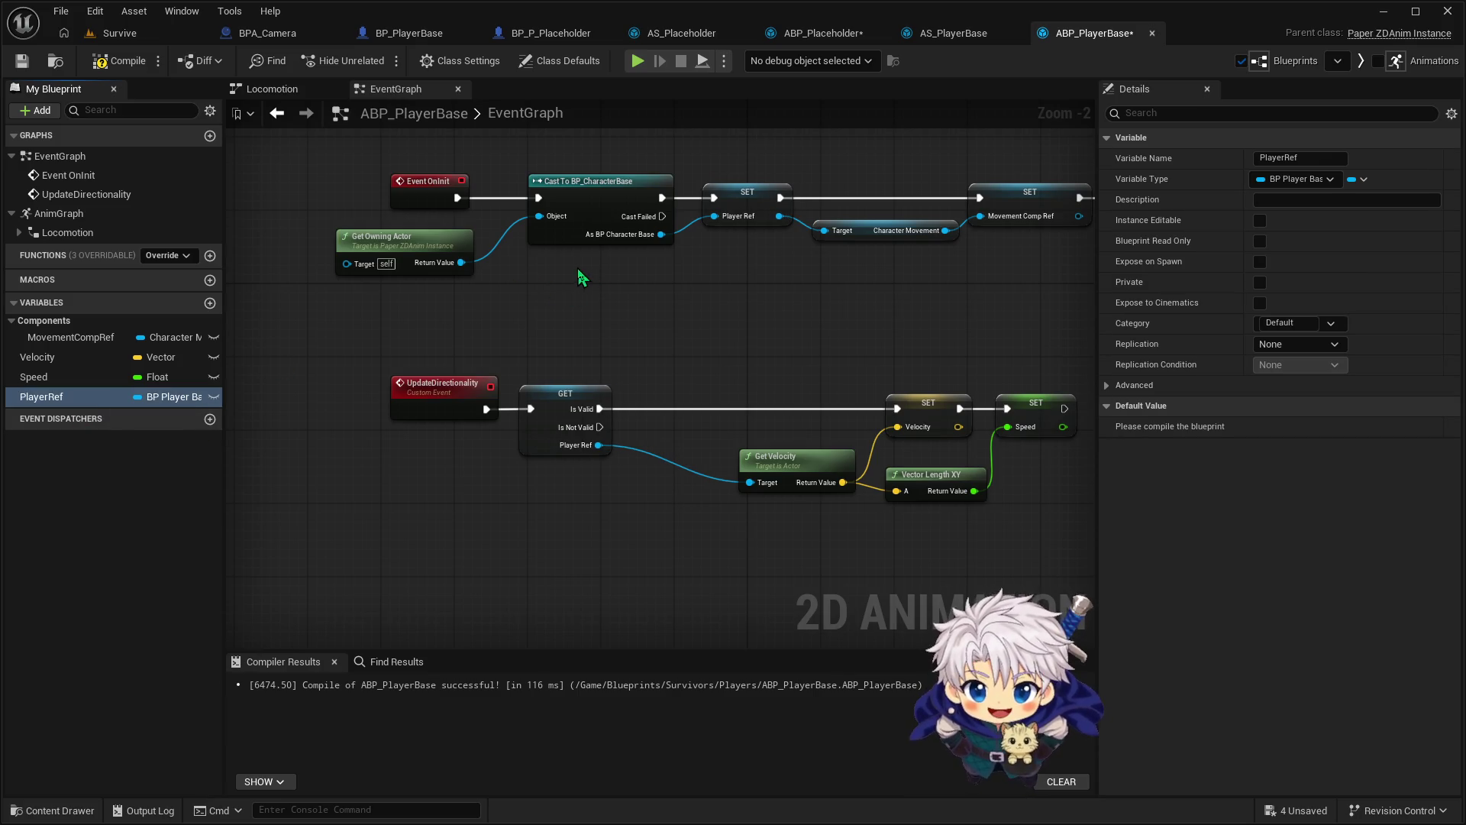
pyautogui.click(121, 66)
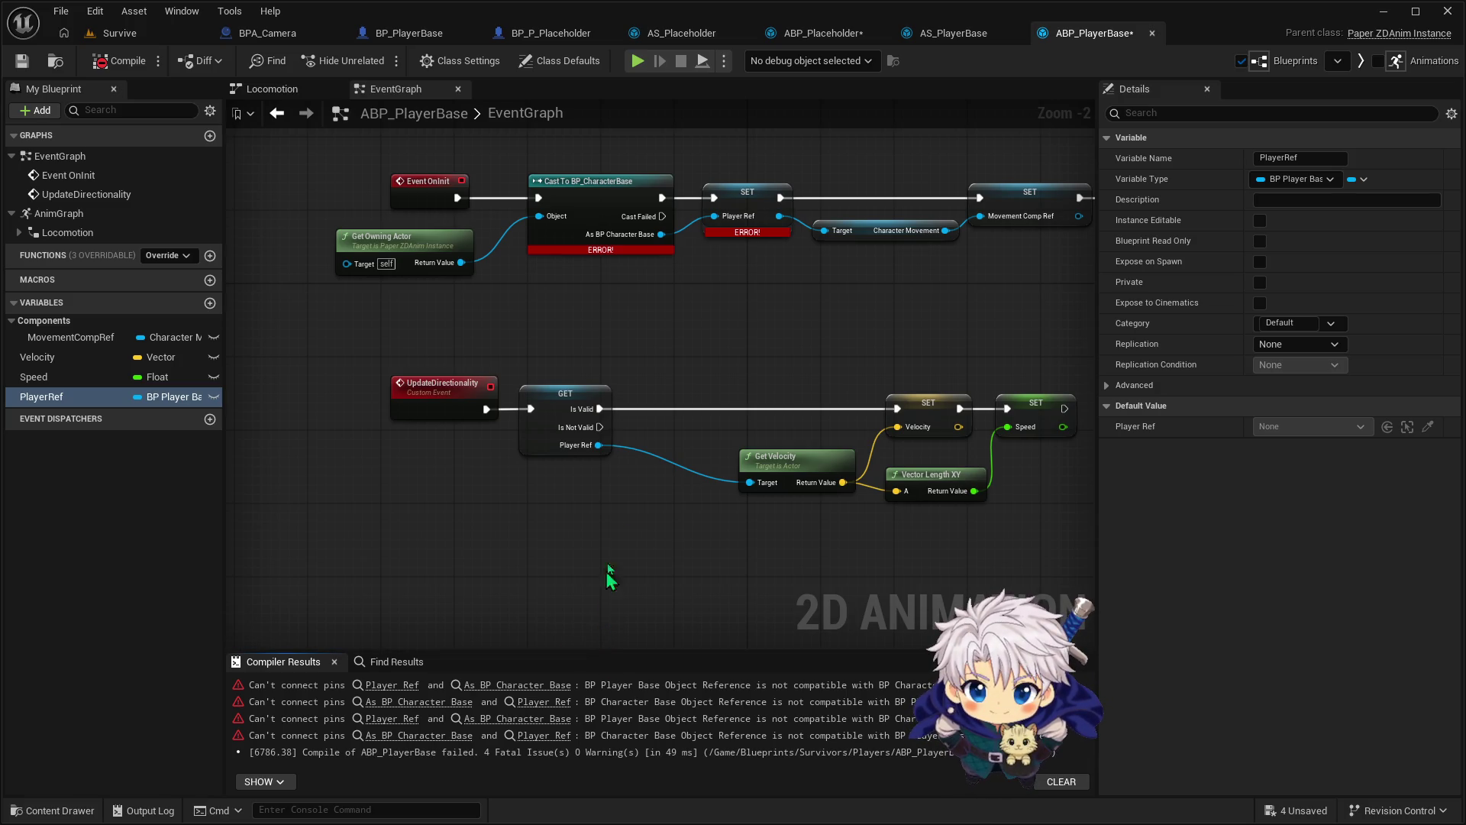
# Replace the Cast To BP_CharacterBase node with Cast To BP_PlayerBase off Get Owning Actor
pyautogui.click(616, 241)
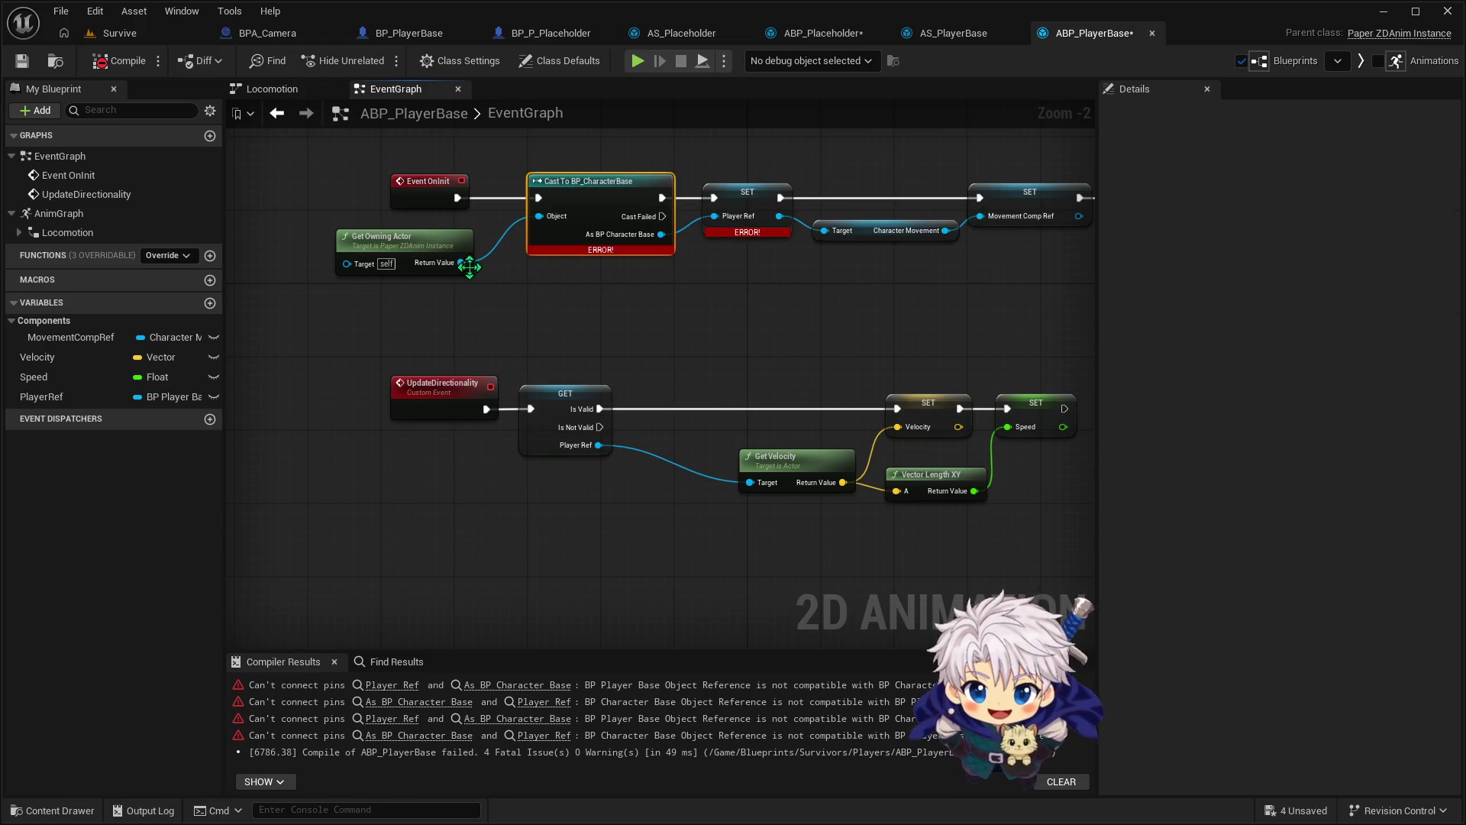
pyautogui.press('Delete')
pyautogui.moveTo(461, 262); pyautogui.dragTo(590, 199)
pyautogui.write('cast t')
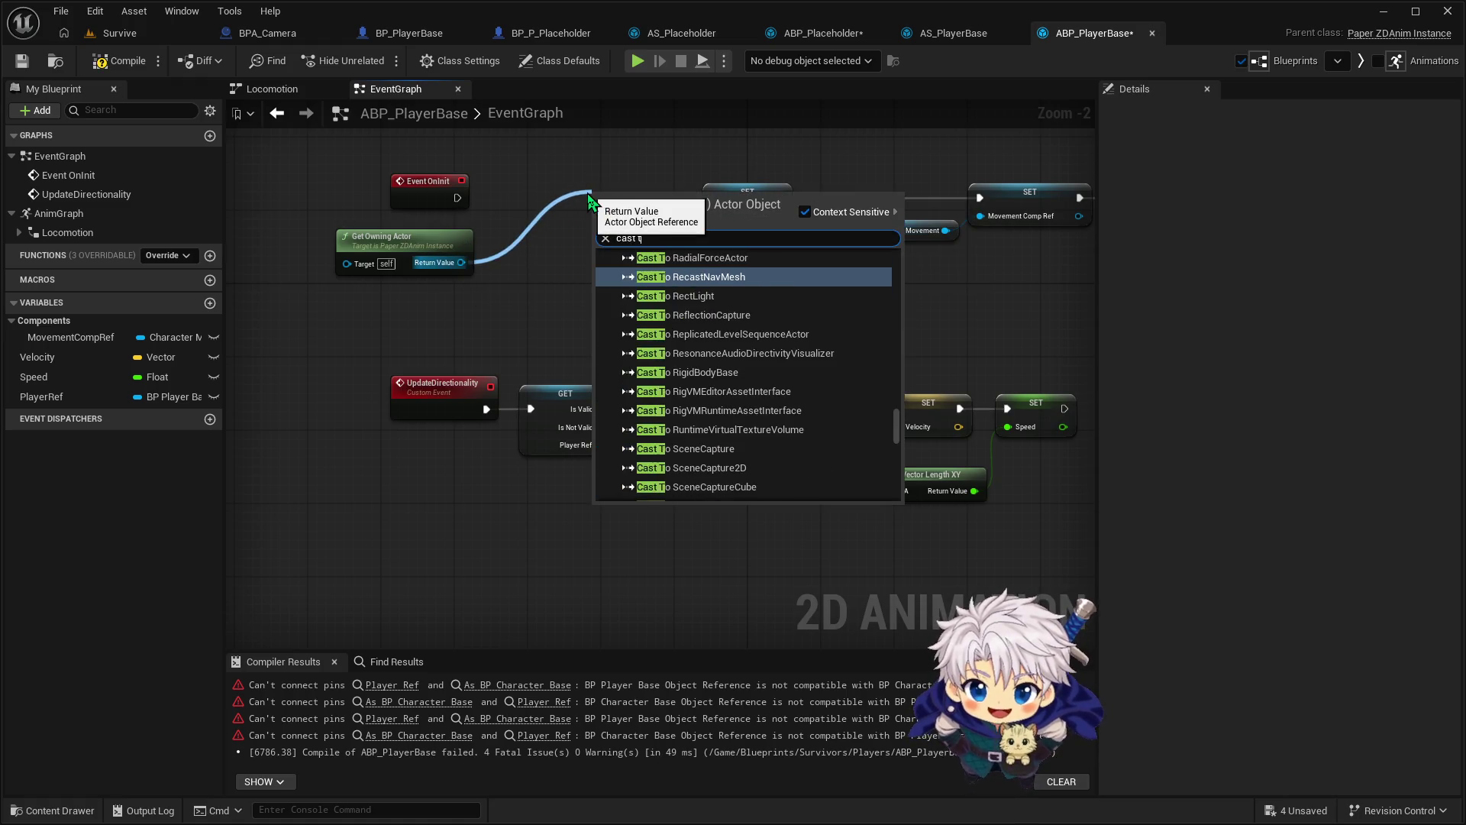
pyautogui.write('o BP player')
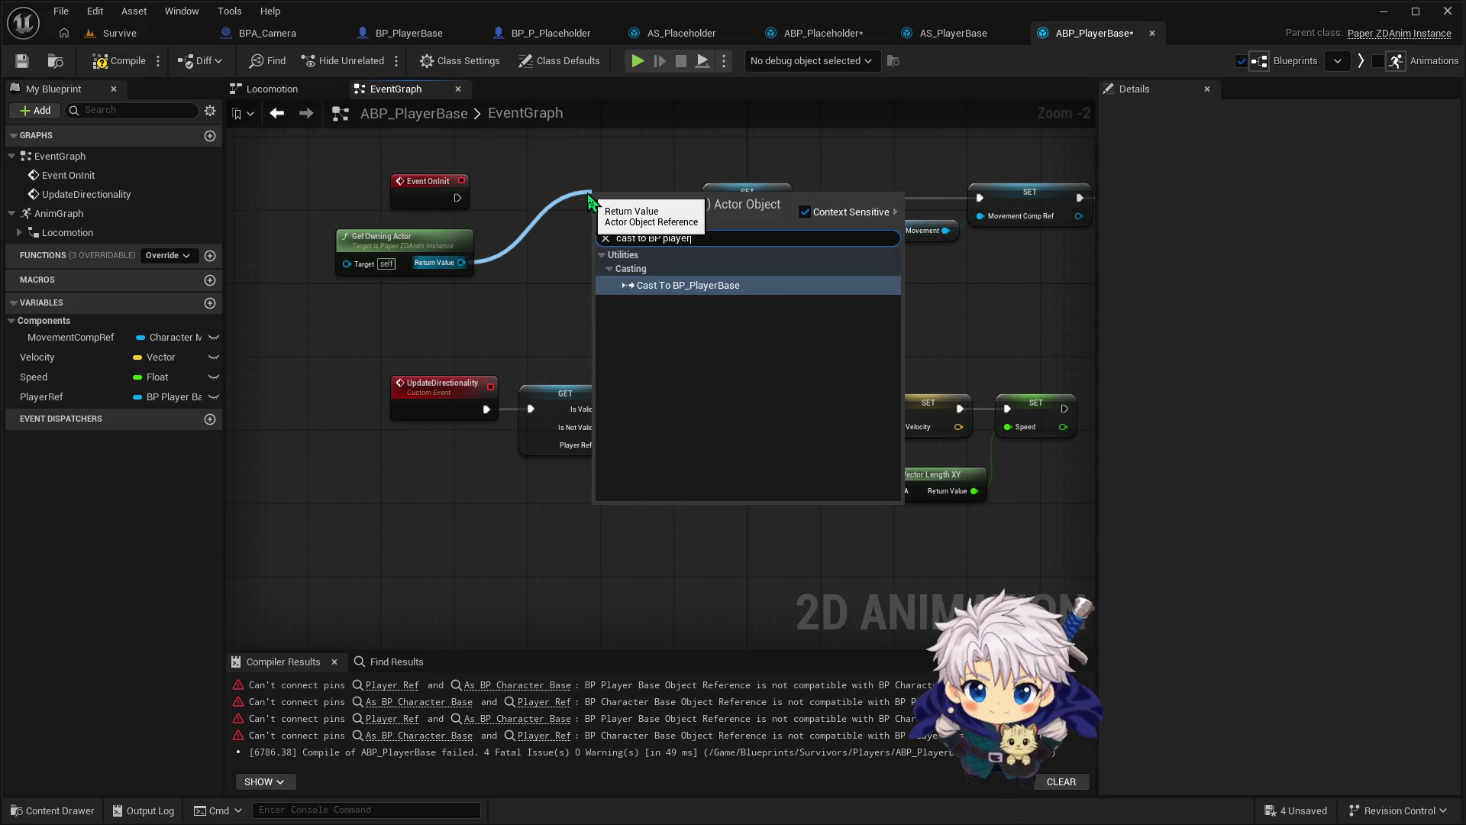
pyautogui.press('Return')
# Wire the cast into Player Ref and the exec chain, tidy, and recompile cleanly
pyautogui.moveTo(623, 218)
pyautogui.mouseDown()
pyautogui.moveTo(595, 209)
pyautogui.moveTo(715, 216)
pyautogui.mouseUp()
pyautogui.moveTo(441, 189); pyautogui.dragTo(529, 207)
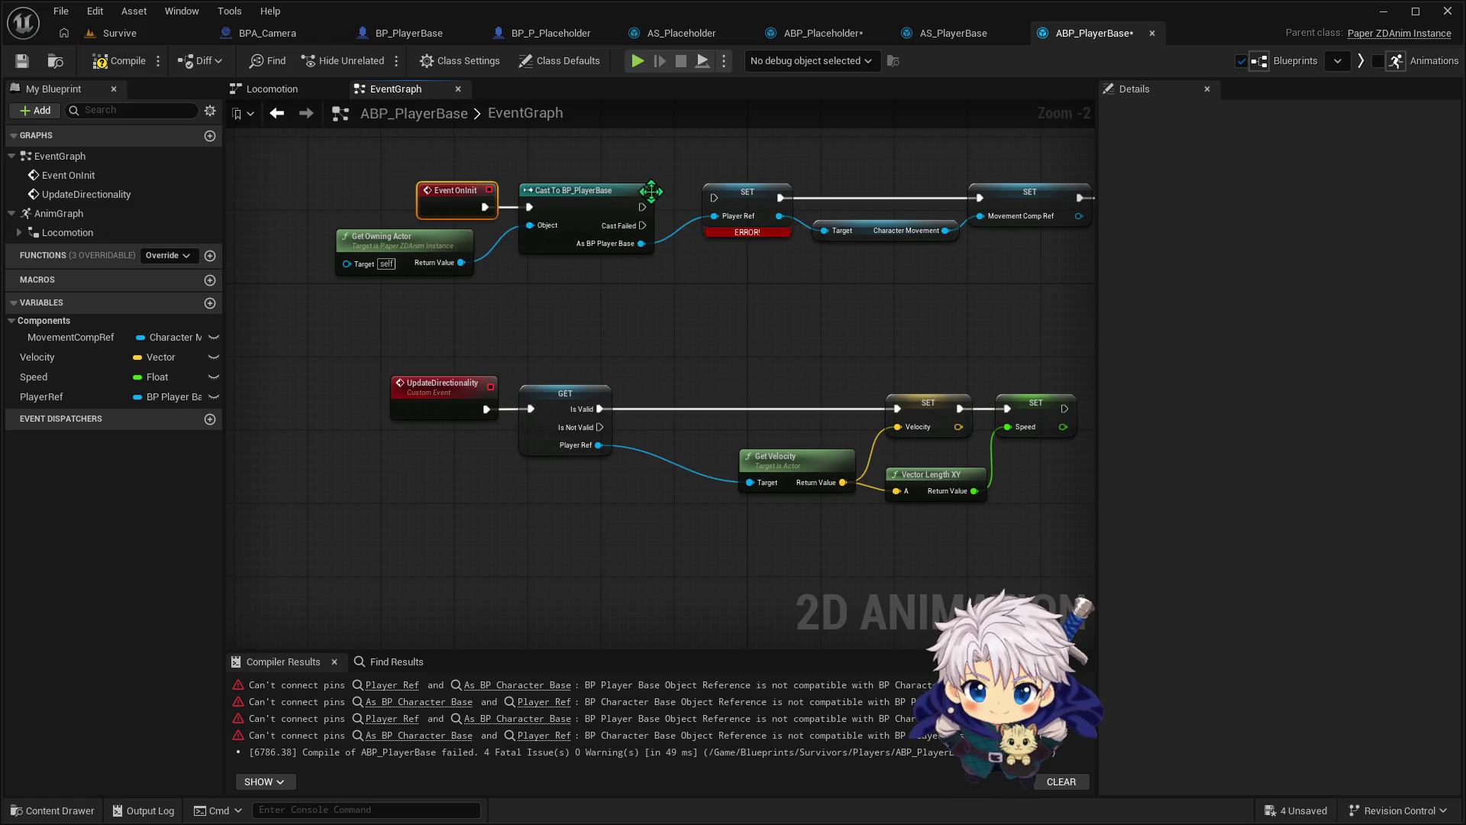
pyautogui.moveTo(642, 207); pyautogui.dragTo(715, 197)
pyautogui.moveTo(449, 160)
pyautogui.mouseDown()
pyautogui.moveTo(527, 195)
pyautogui.moveTo(533, 182)
pyautogui.mouseUp()
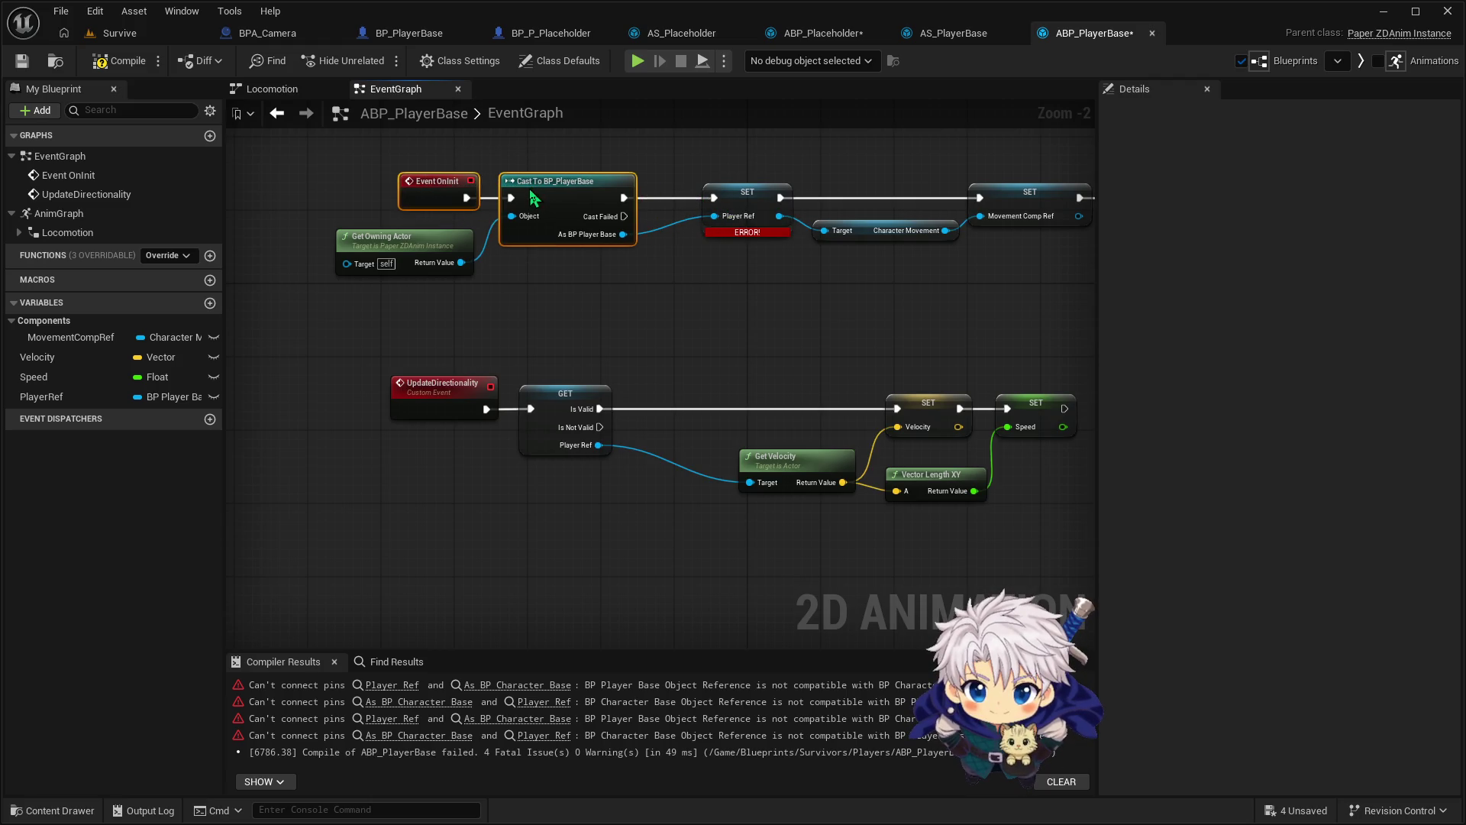
pyautogui.click(127, 67)
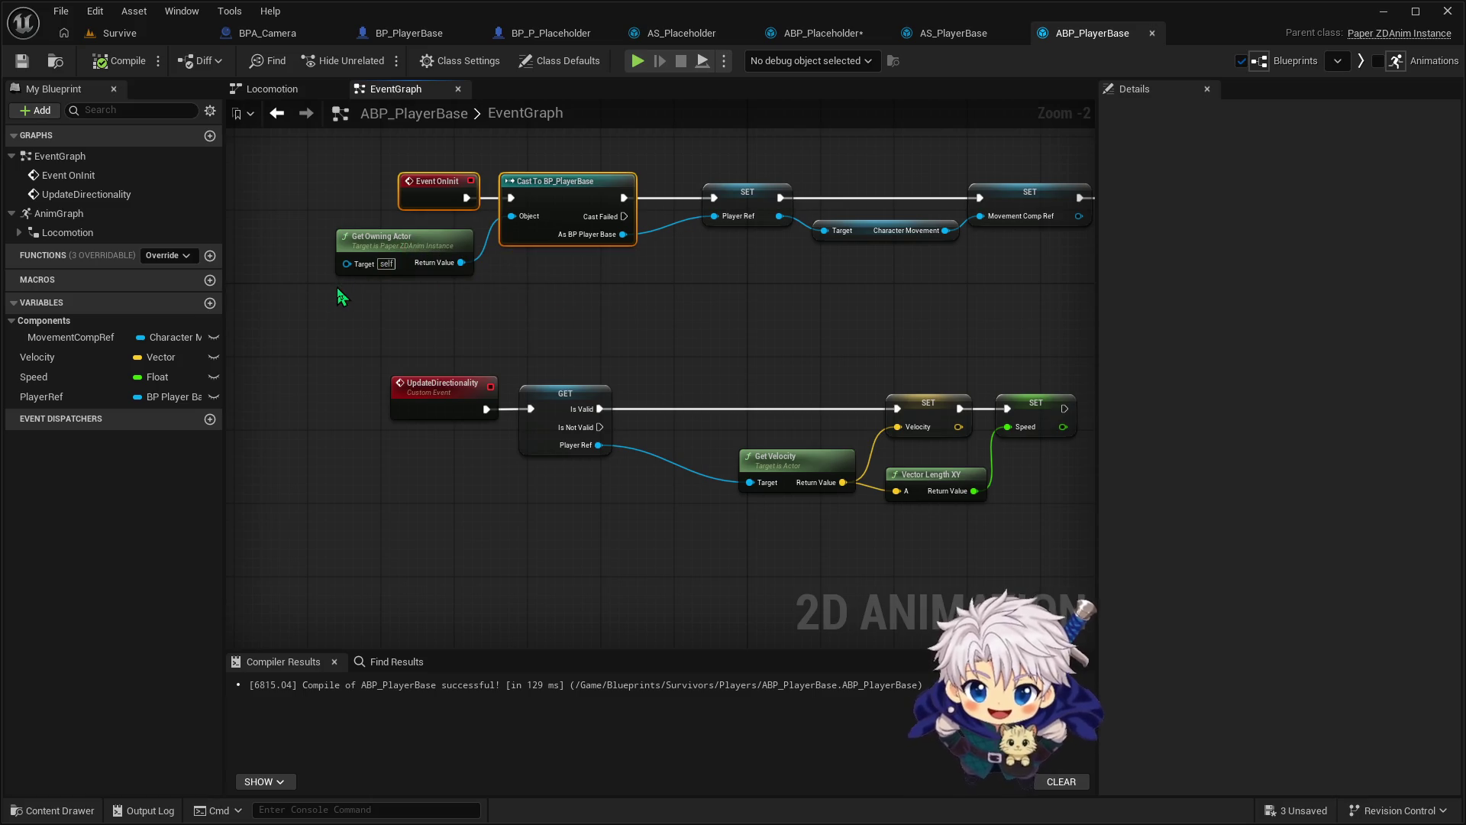
pyautogui.moveTo(600, 445); pyautogui.dragTo(617, 538)
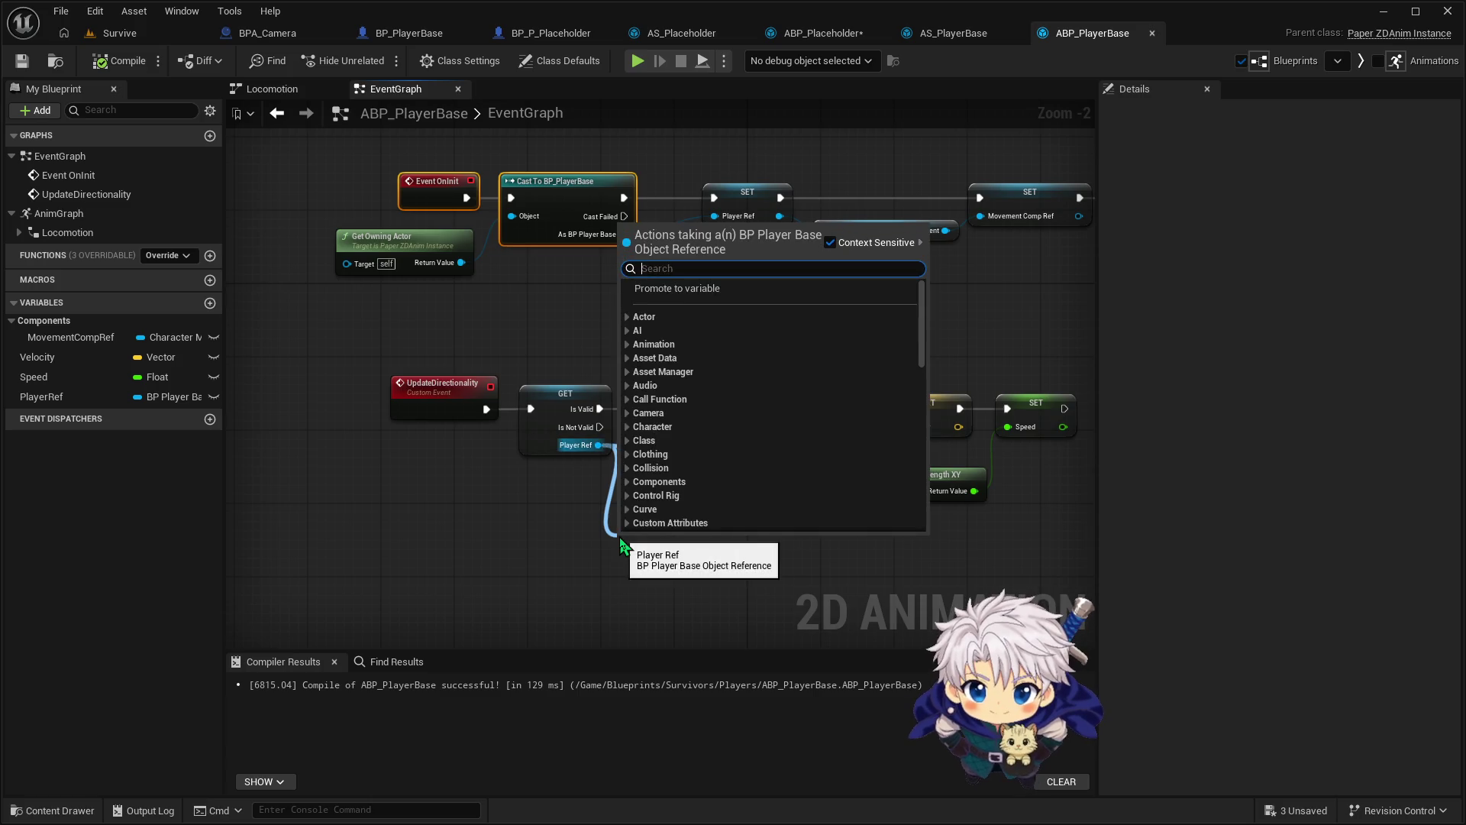
# Add a Get Move Direction node from Player Ref, then compile and save ABP_PlayerBase
pyautogui.write('get move')
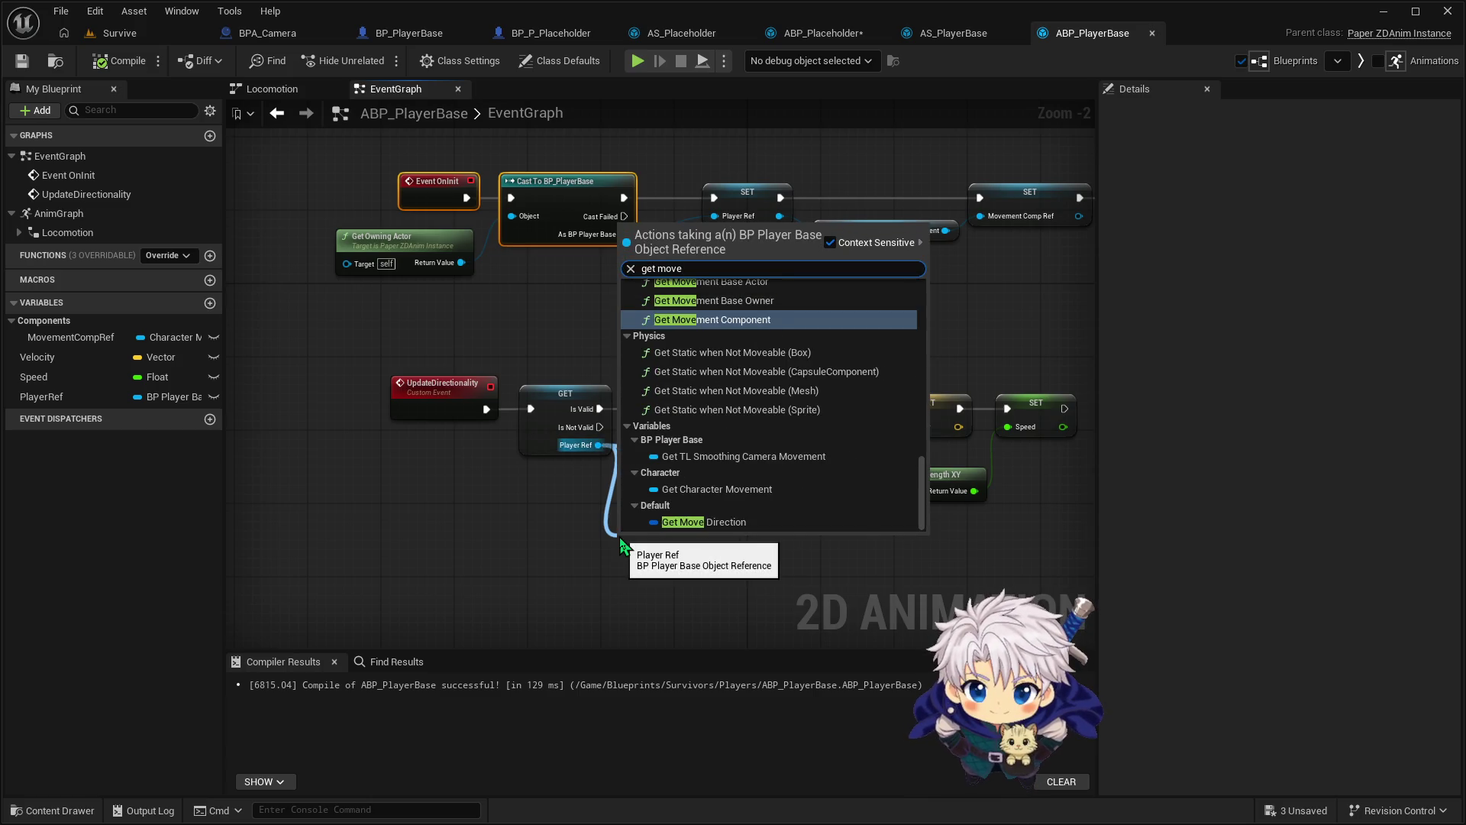
pyautogui.click(726, 523)
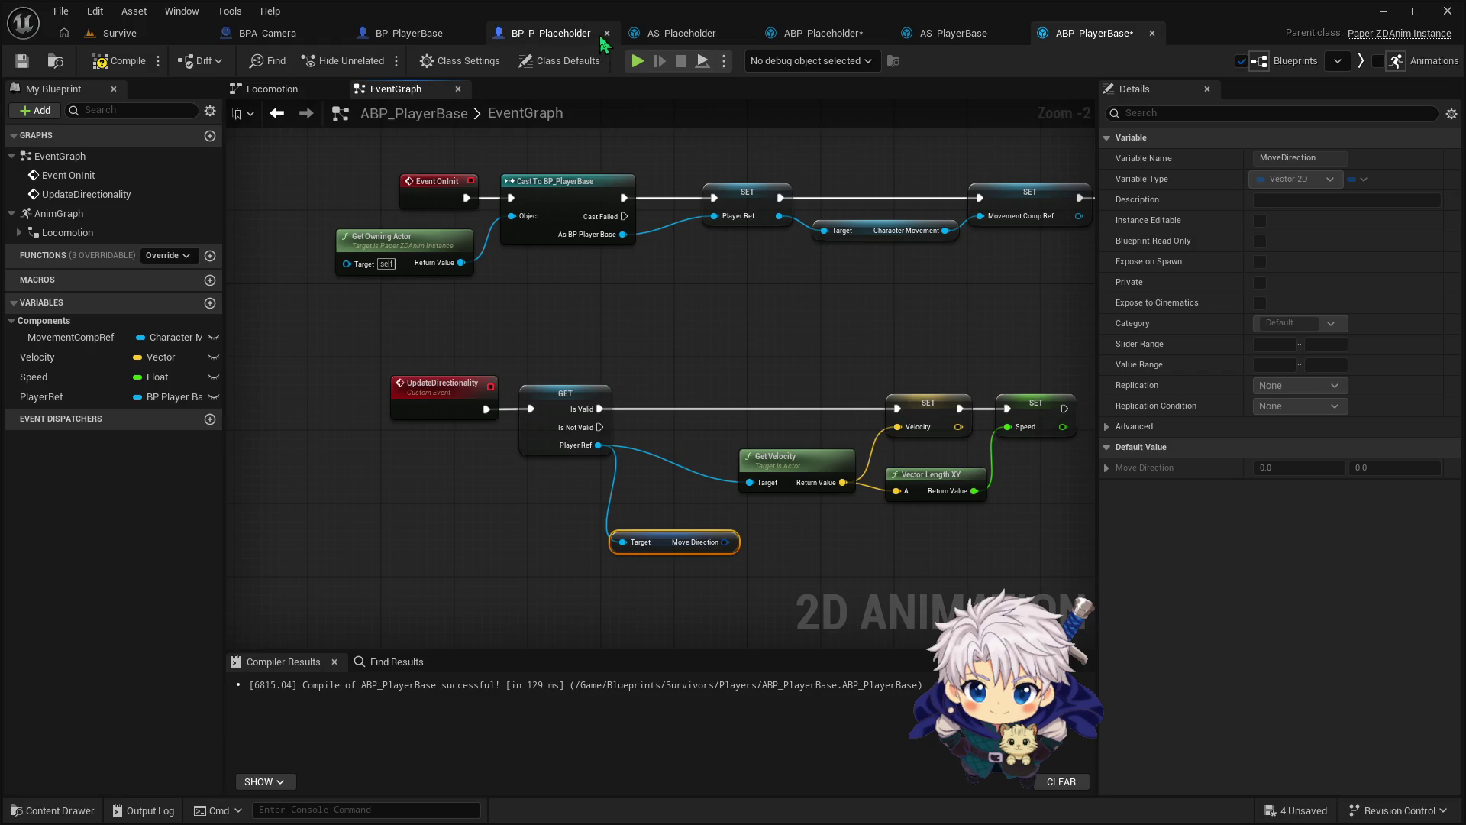
pyautogui.click(673, 33)
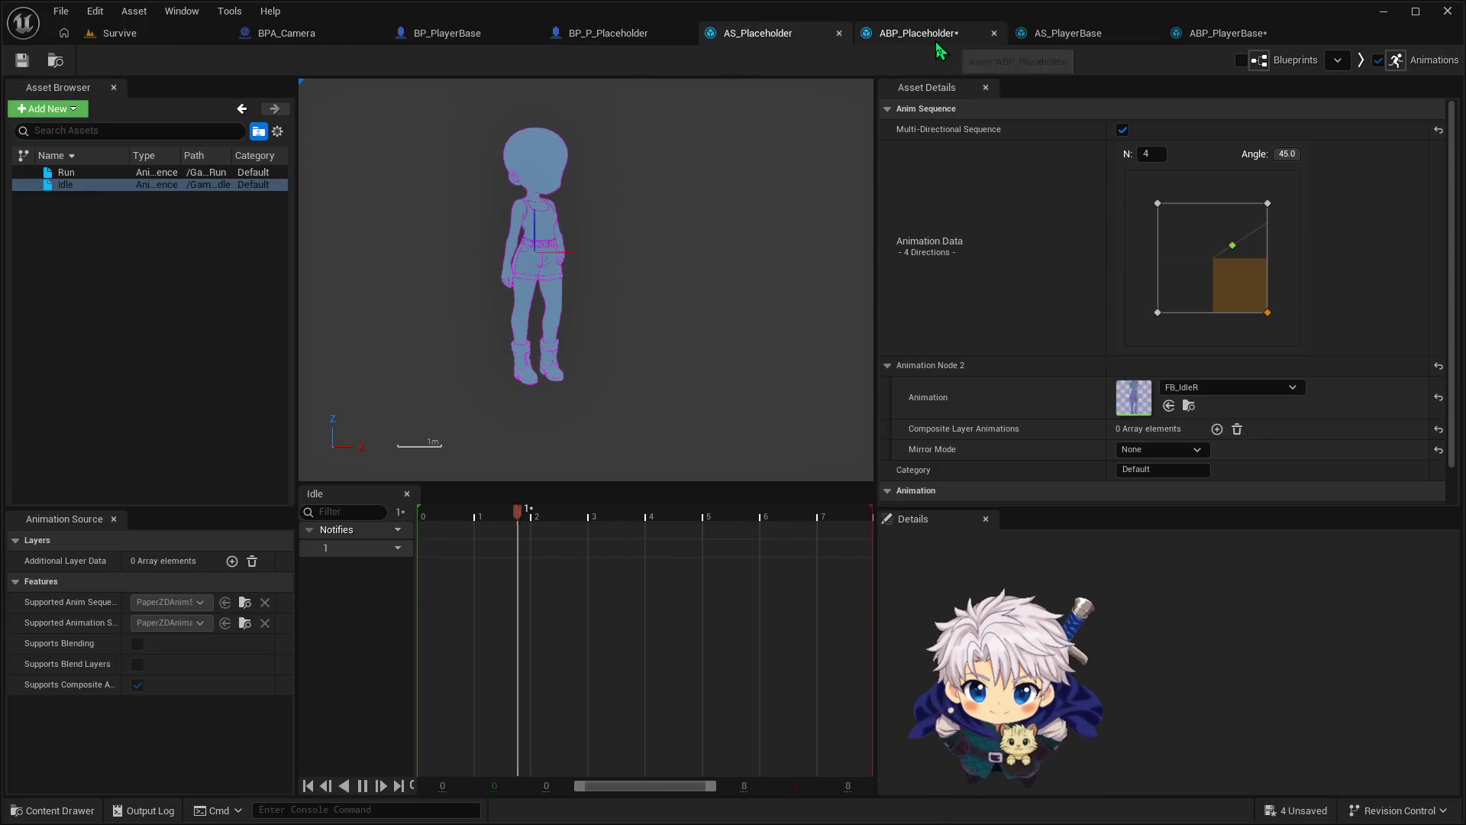
pyautogui.click(936, 36)
pyautogui.click(1092, 33)
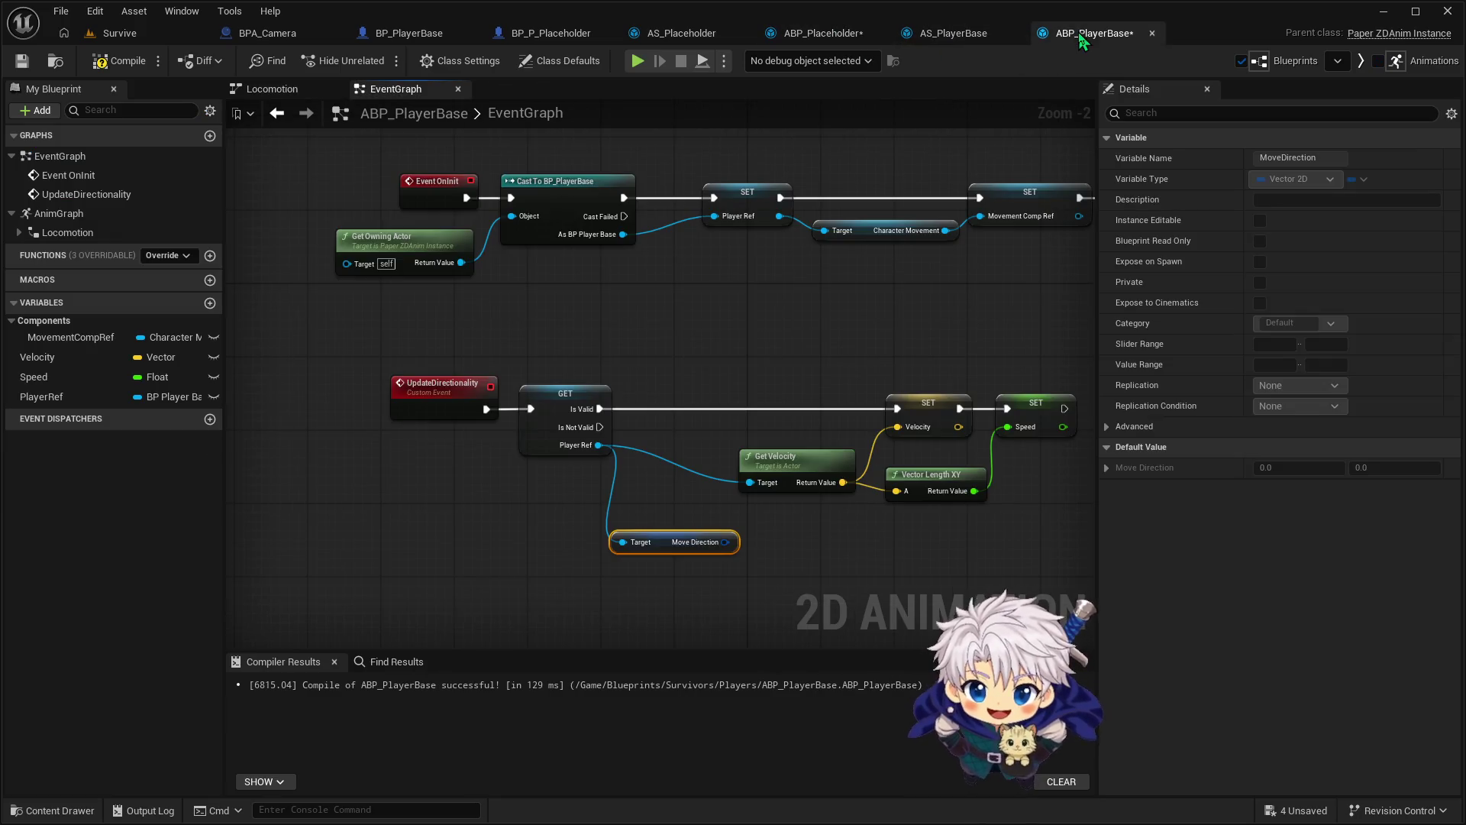
pyautogui.click(119, 60)
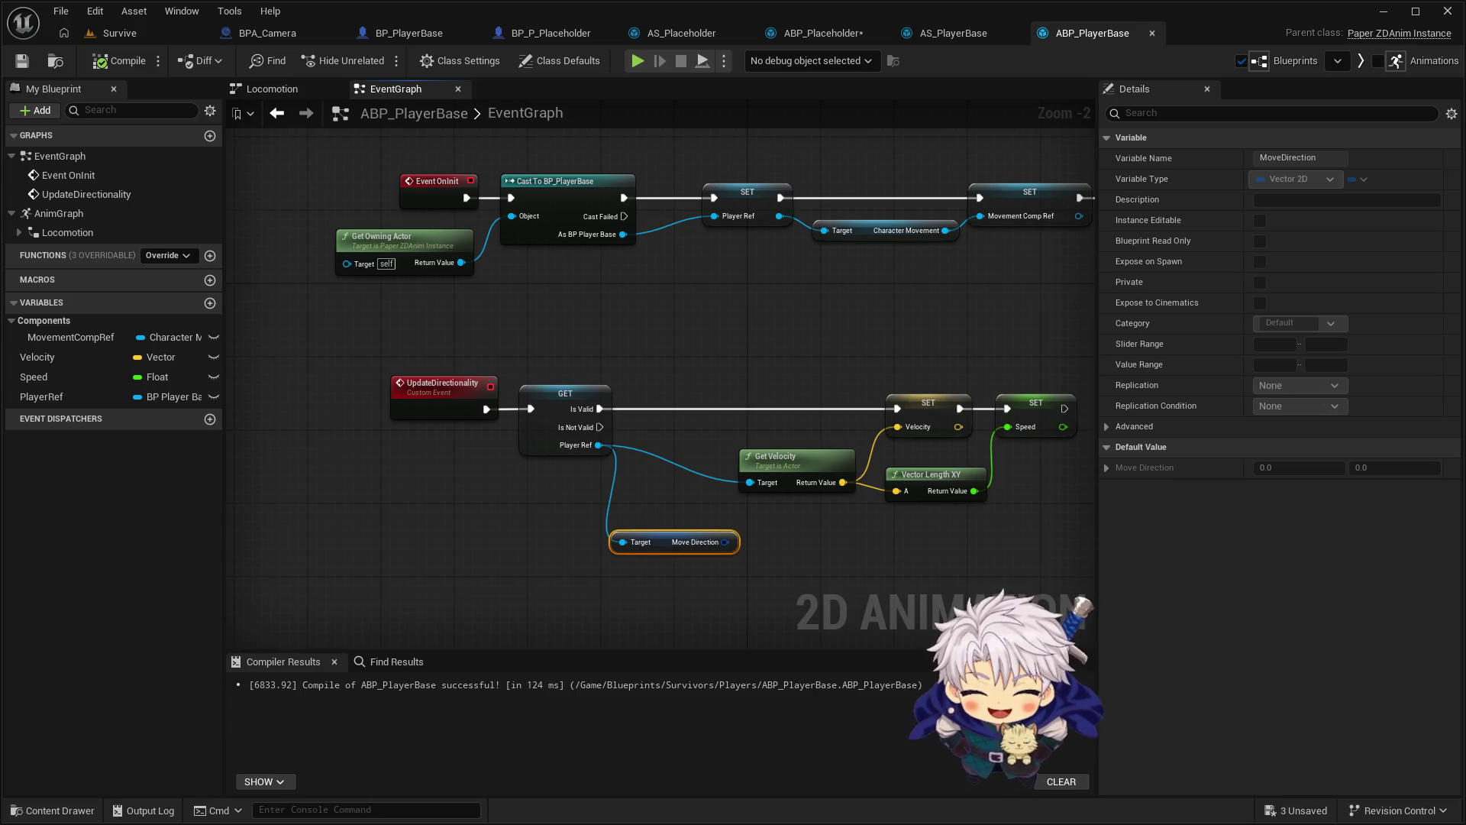
pyautogui.moveTo(453, 544)
pyautogui.mouseDown()
pyautogui.moveTo(610, 492)
pyautogui.moveTo(554, 509)
pyautogui.moveTo(522, 482)
pyautogui.moveTo(933, 559)
pyautogui.moveTo(915, 382)
pyautogui.mouseUp()
# Promote Move Direction to a variable, chain its setter after Speed, and tidy with a reroute
pyautogui.click(985, 448)
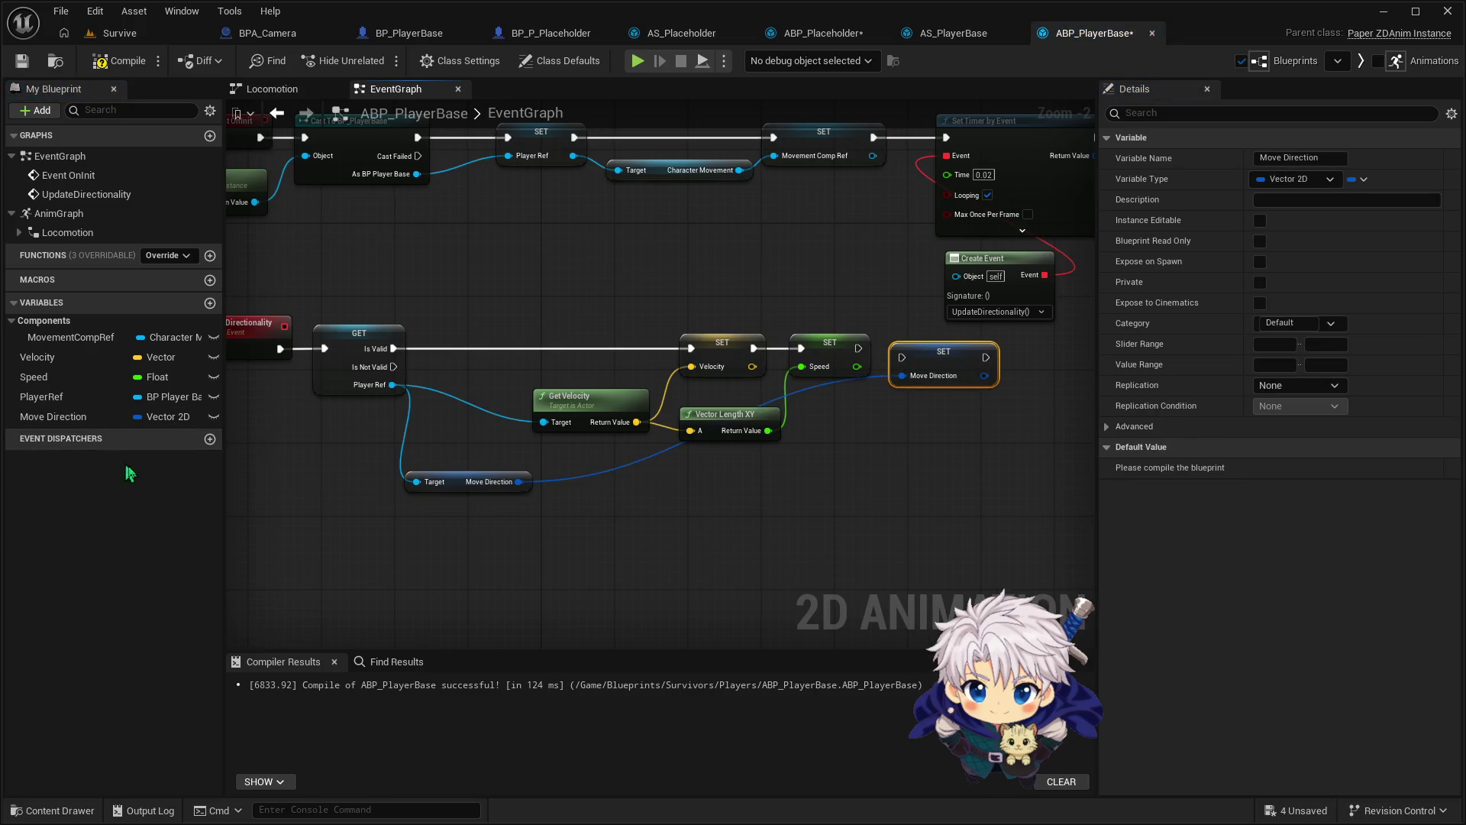
pyautogui.moveTo(859, 348); pyautogui.dragTo(902, 357)
pyautogui.doubleClick(802, 387)
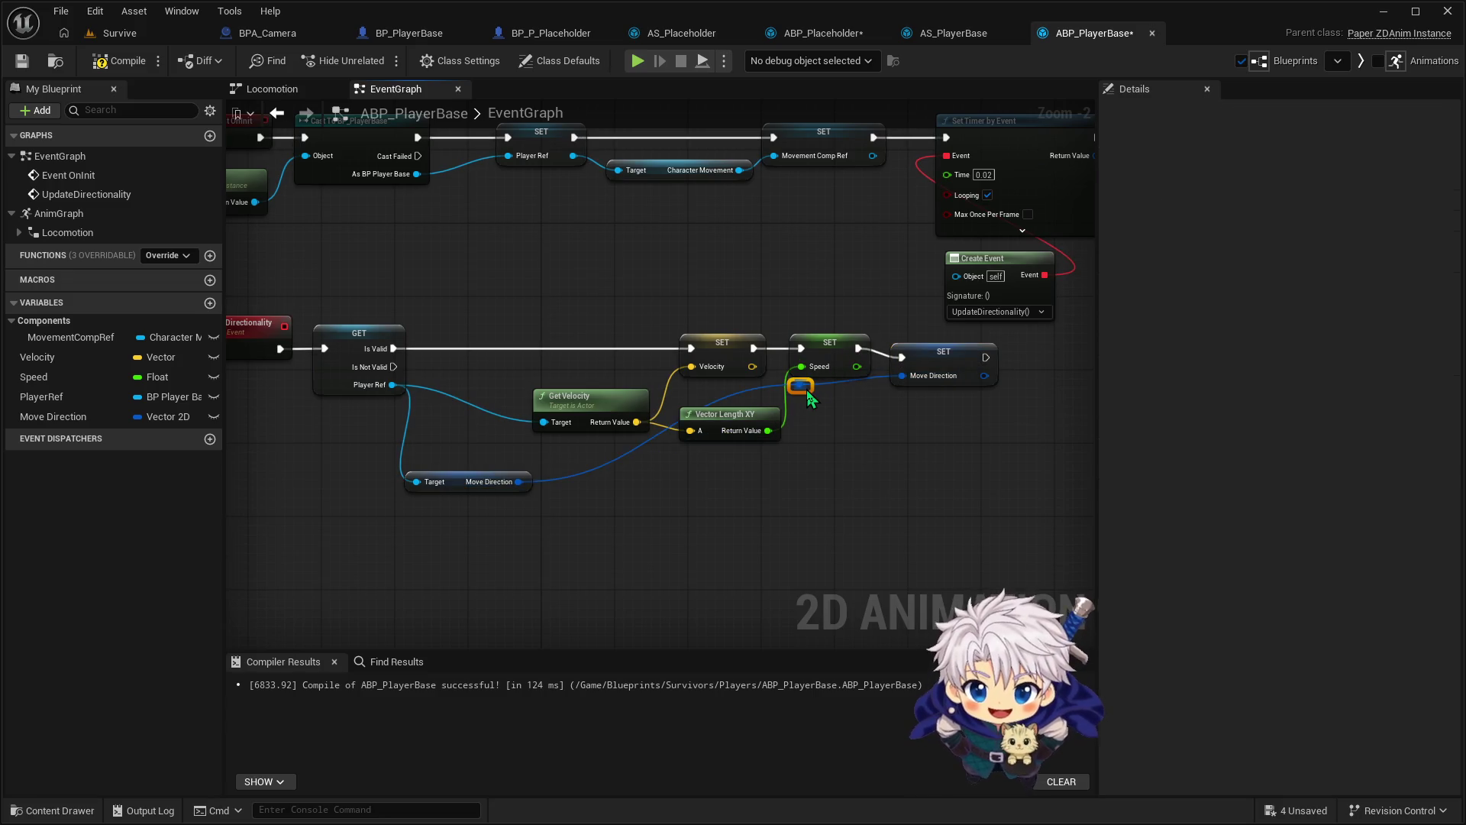
pyautogui.moveTo(803, 388)
pyautogui.mouseDown()
pyautogui.moveTo(888, 516)
pyautogui.moveTo(850, 507)
pyautogui.mouseUp()
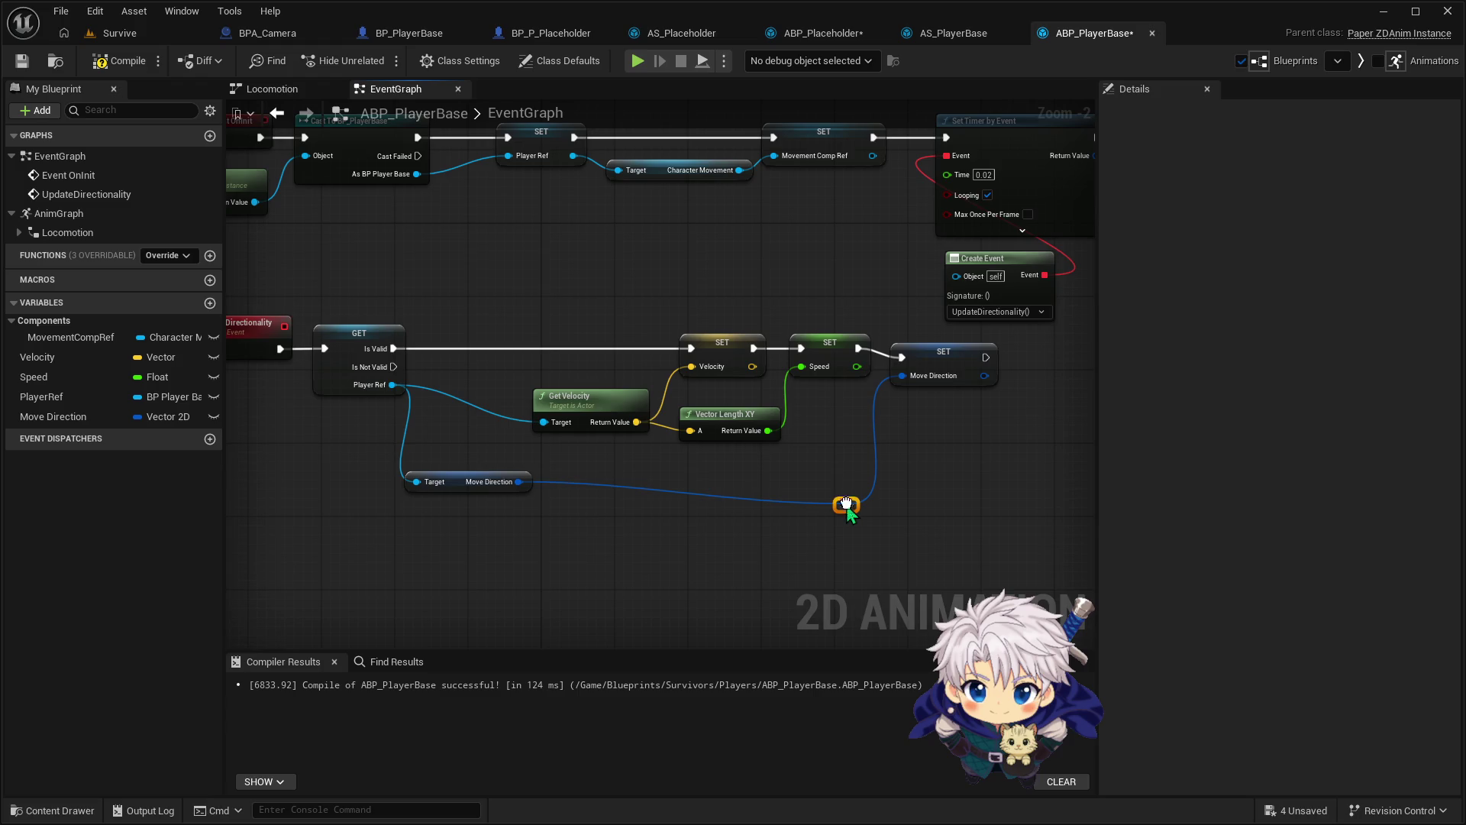
pyautogui.moveTo(450, 483); pyautogui.dragTo(496, 491)
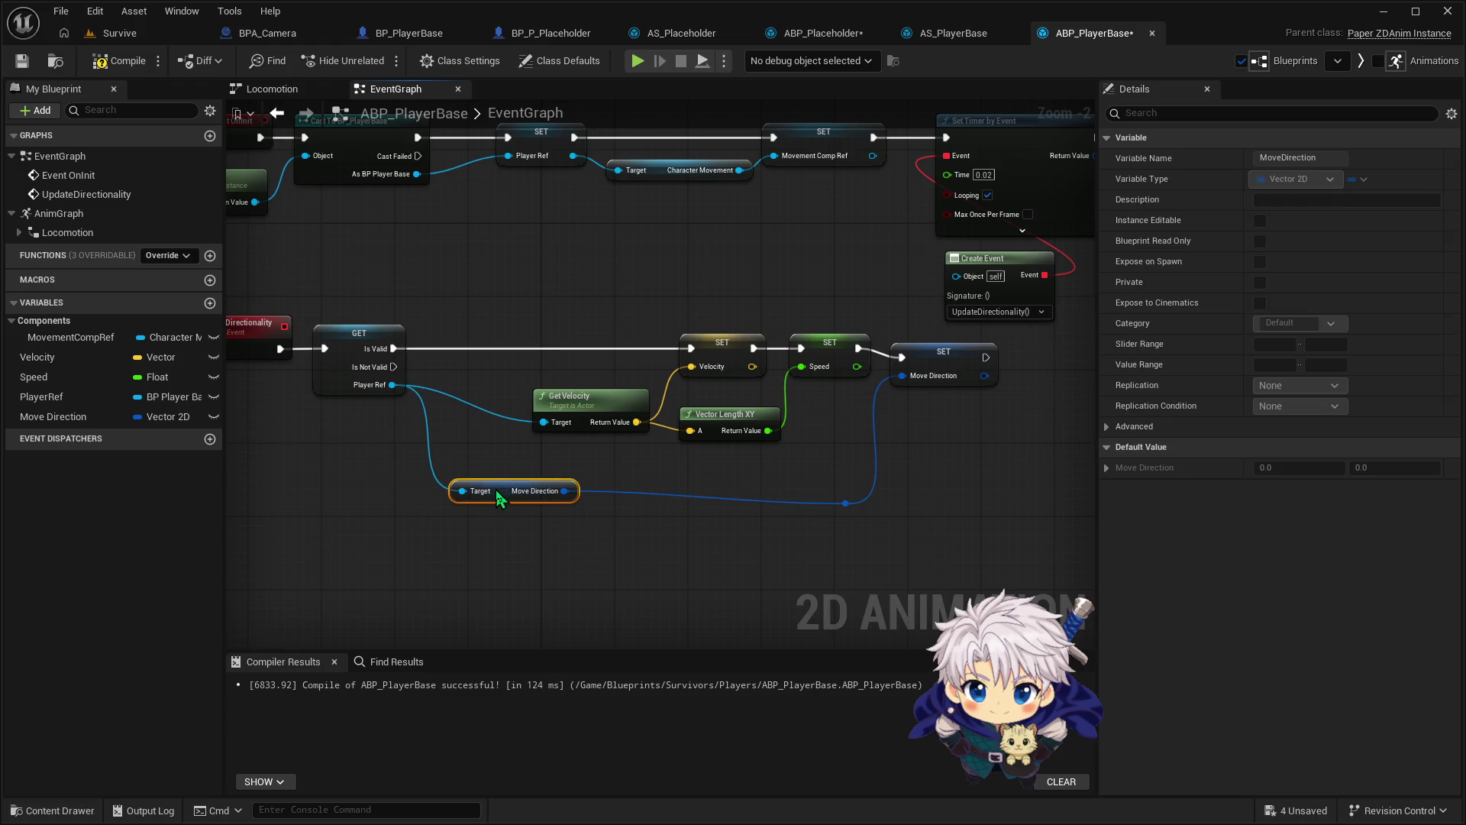
pyautogui.keyDown('ctrl'); pyautogui.click(847, 502); pyautogui.keyUp('ctrl')
pyautogui.moveTo(854, 505); pyautogui.dragTo(840, 468)
pyautogui.click(844, 481)
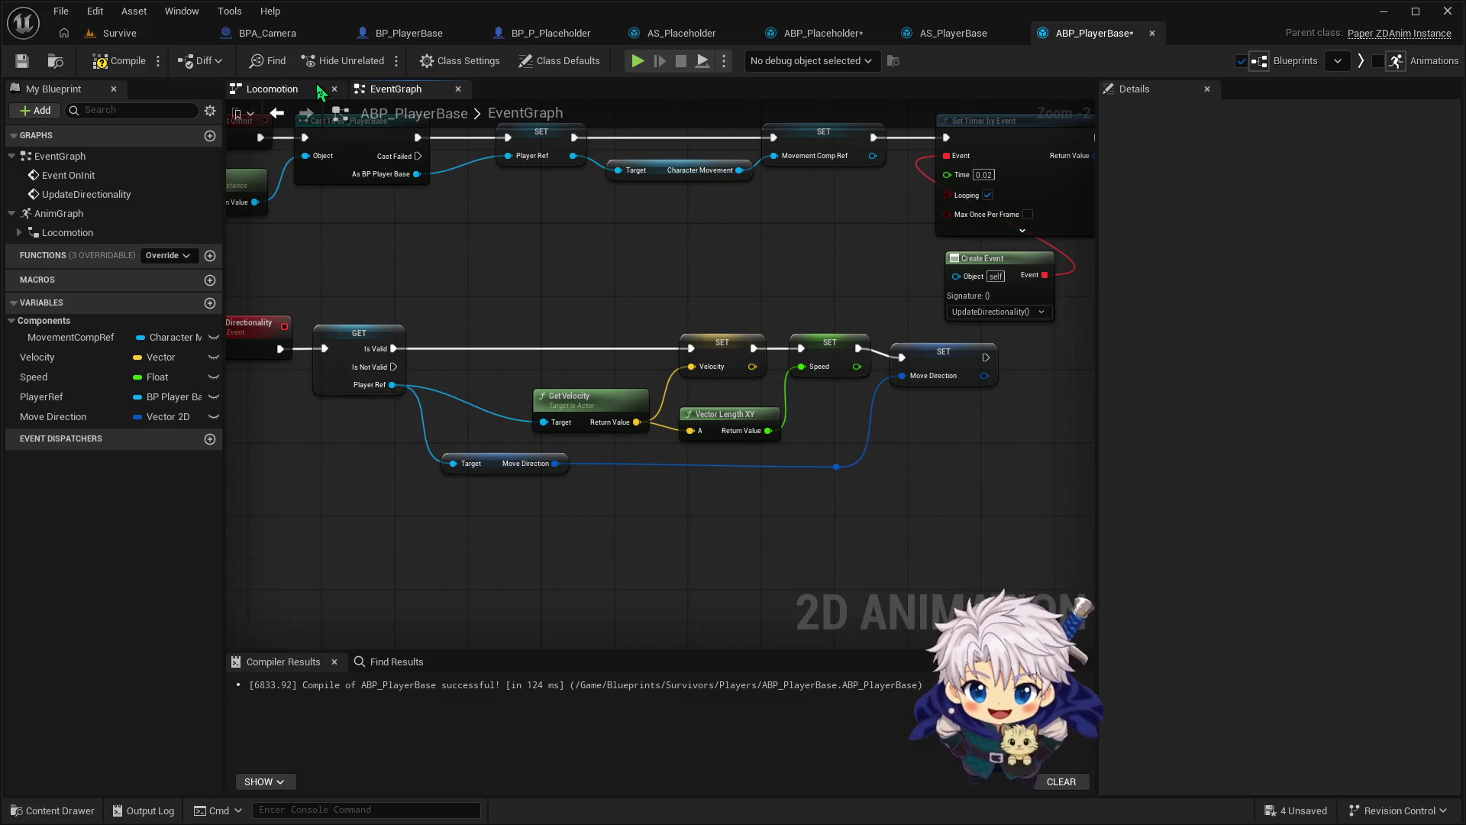
# Move the Locomotion node nearer Output Animation, then go into Locomotion and its Idle state
pyautogui.click(272, 88)
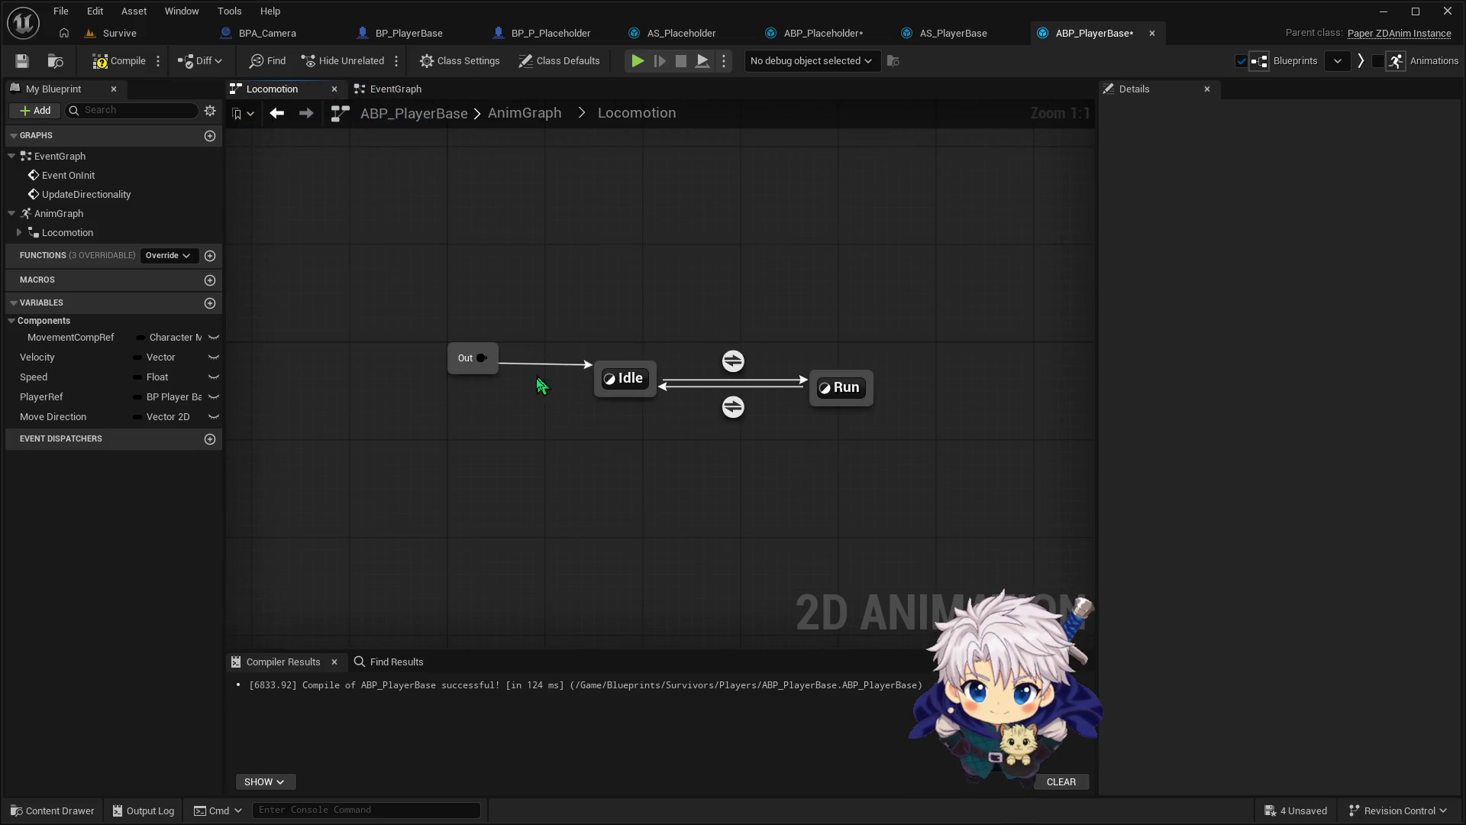
pyautogui.doubleClick(615, 118)
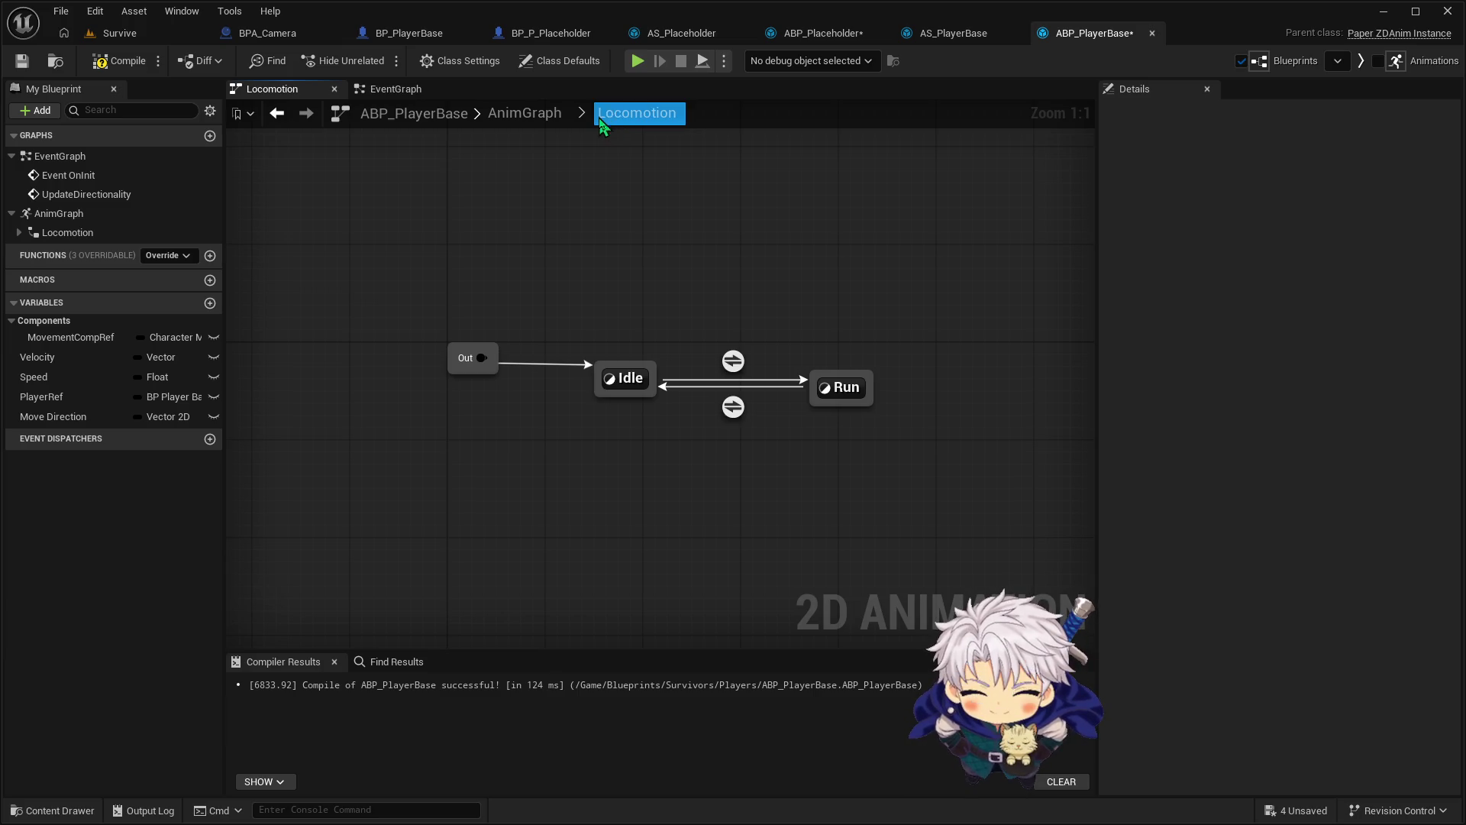
pyautogui.click(535, 114)
pyautogui.click(458, 374)
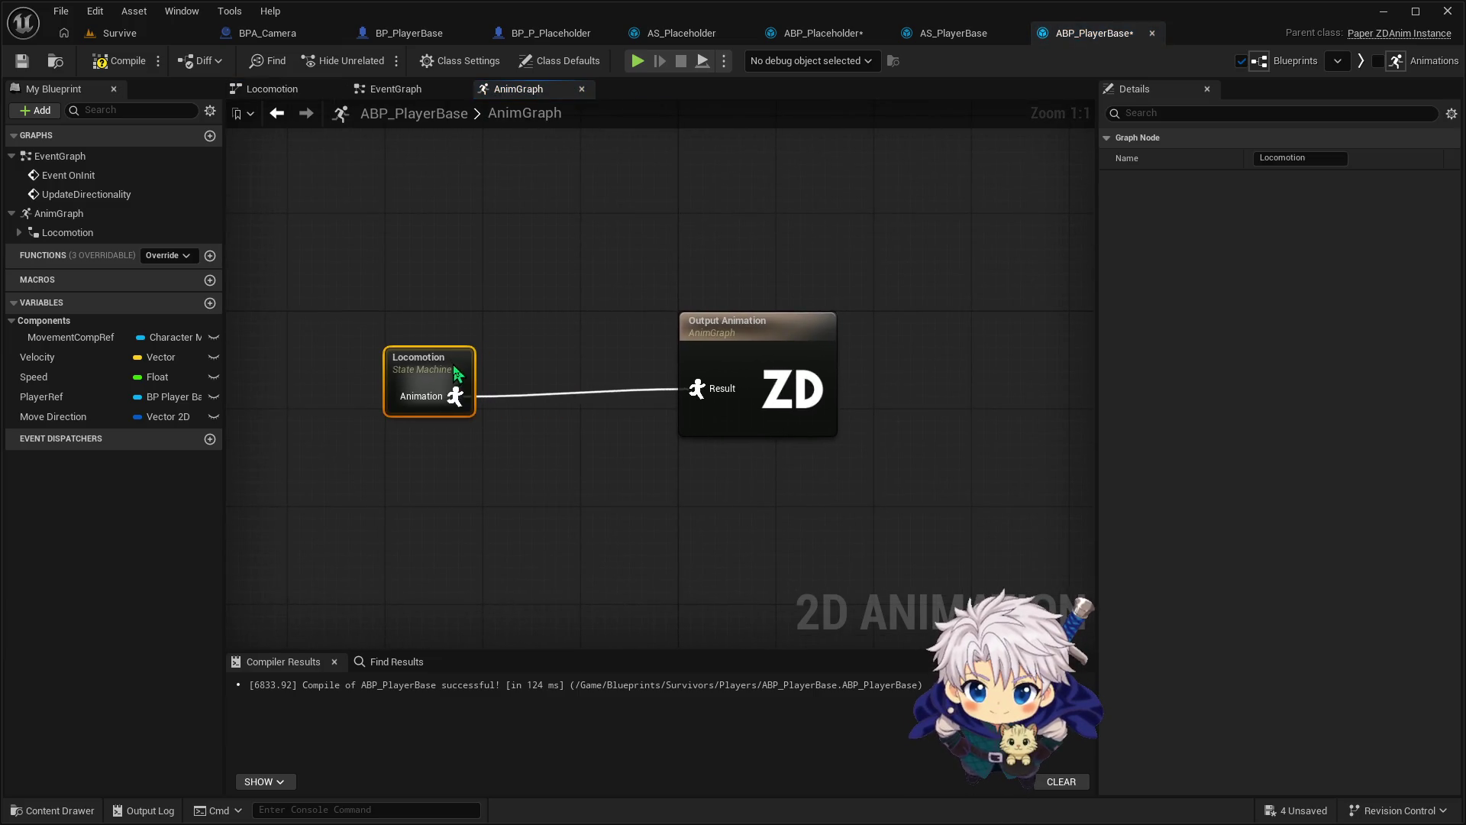
pyautogui.moveTo(434, 373); pyautogui.dragTo(532, 360)
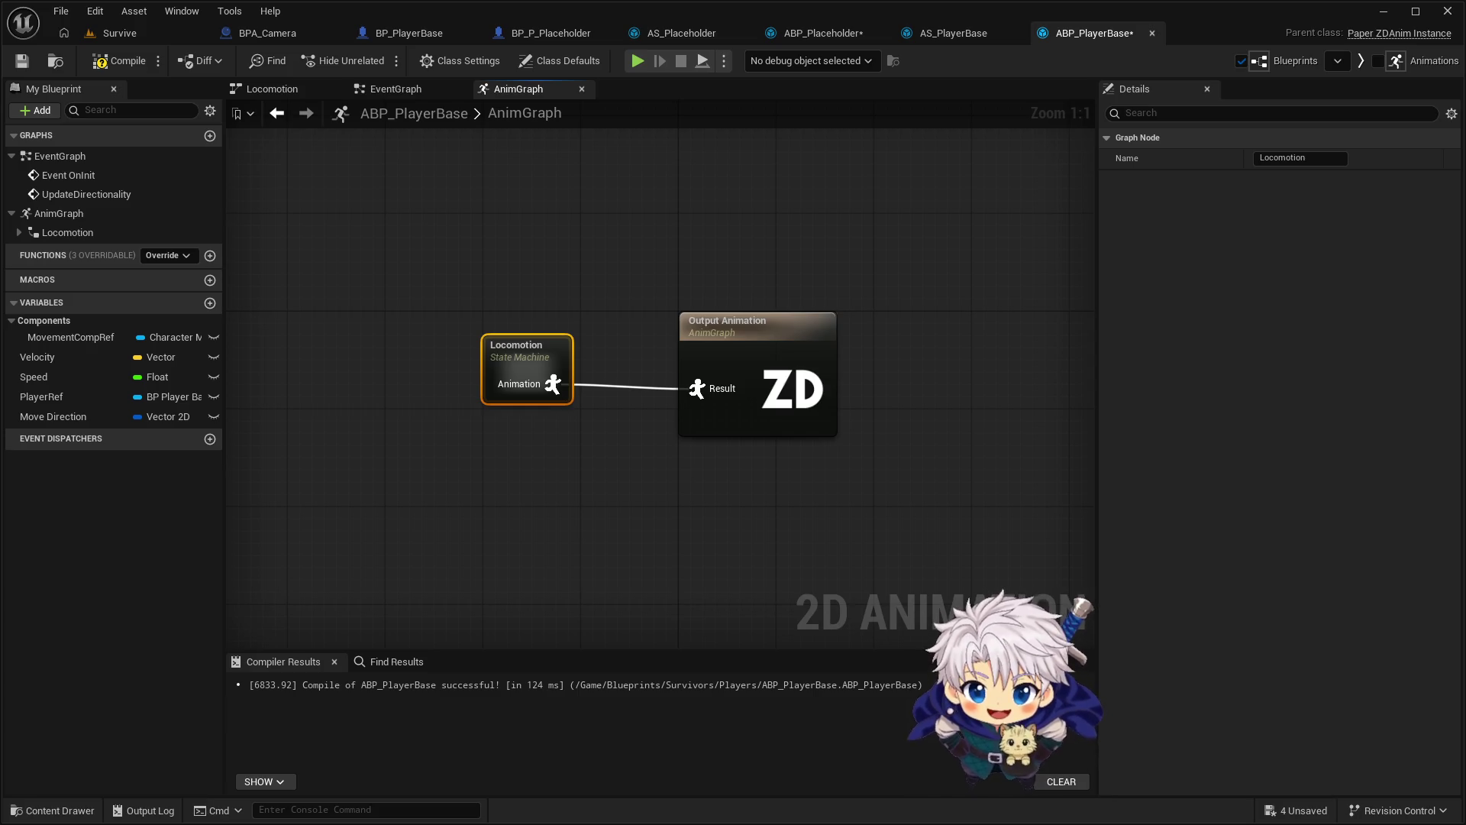
pyautogui.doubleClick(510, 350)
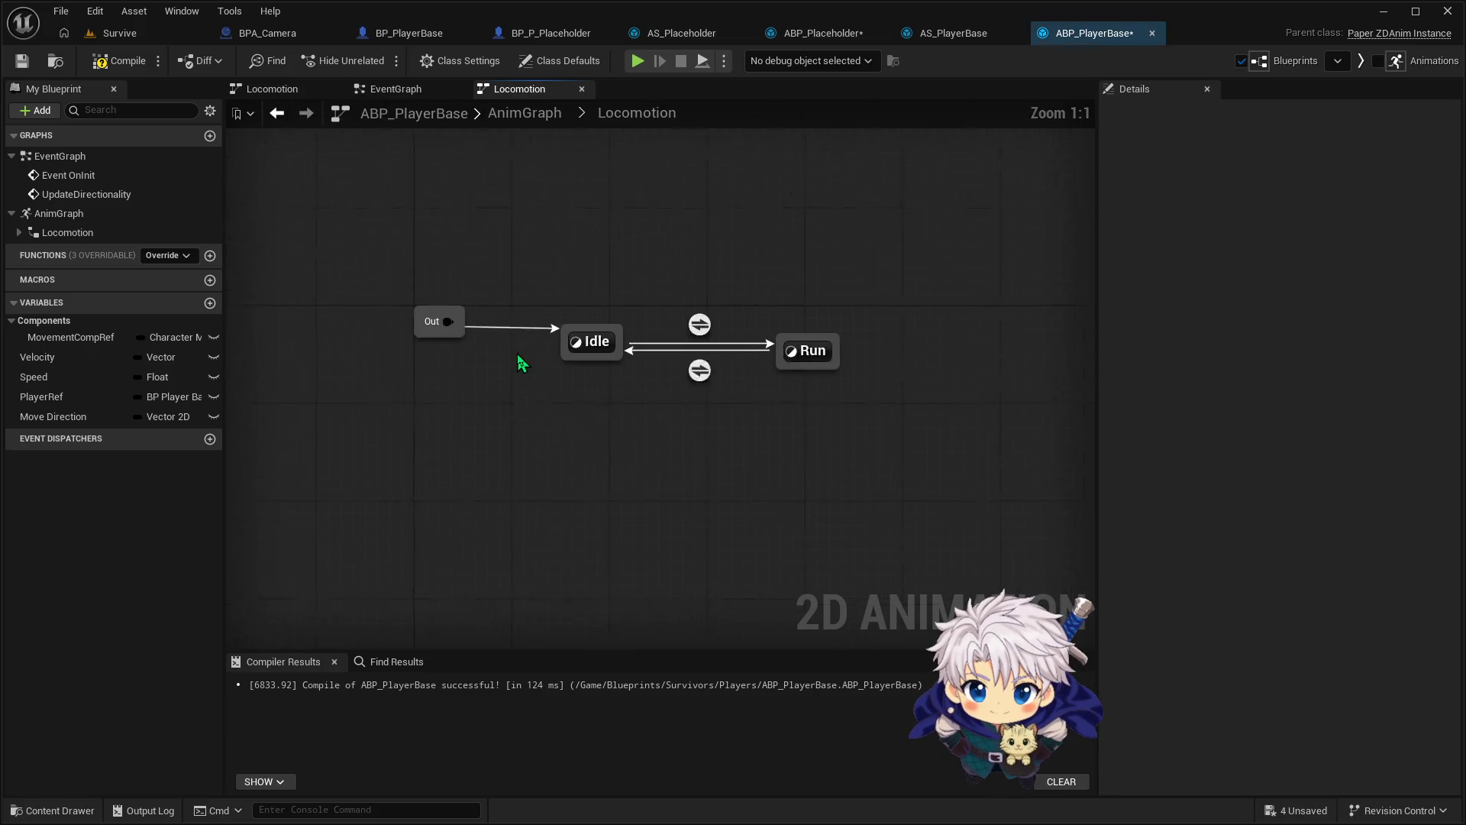
pyautogui.moveTo(458, 358); pyautogui.dragTo(459, 383)
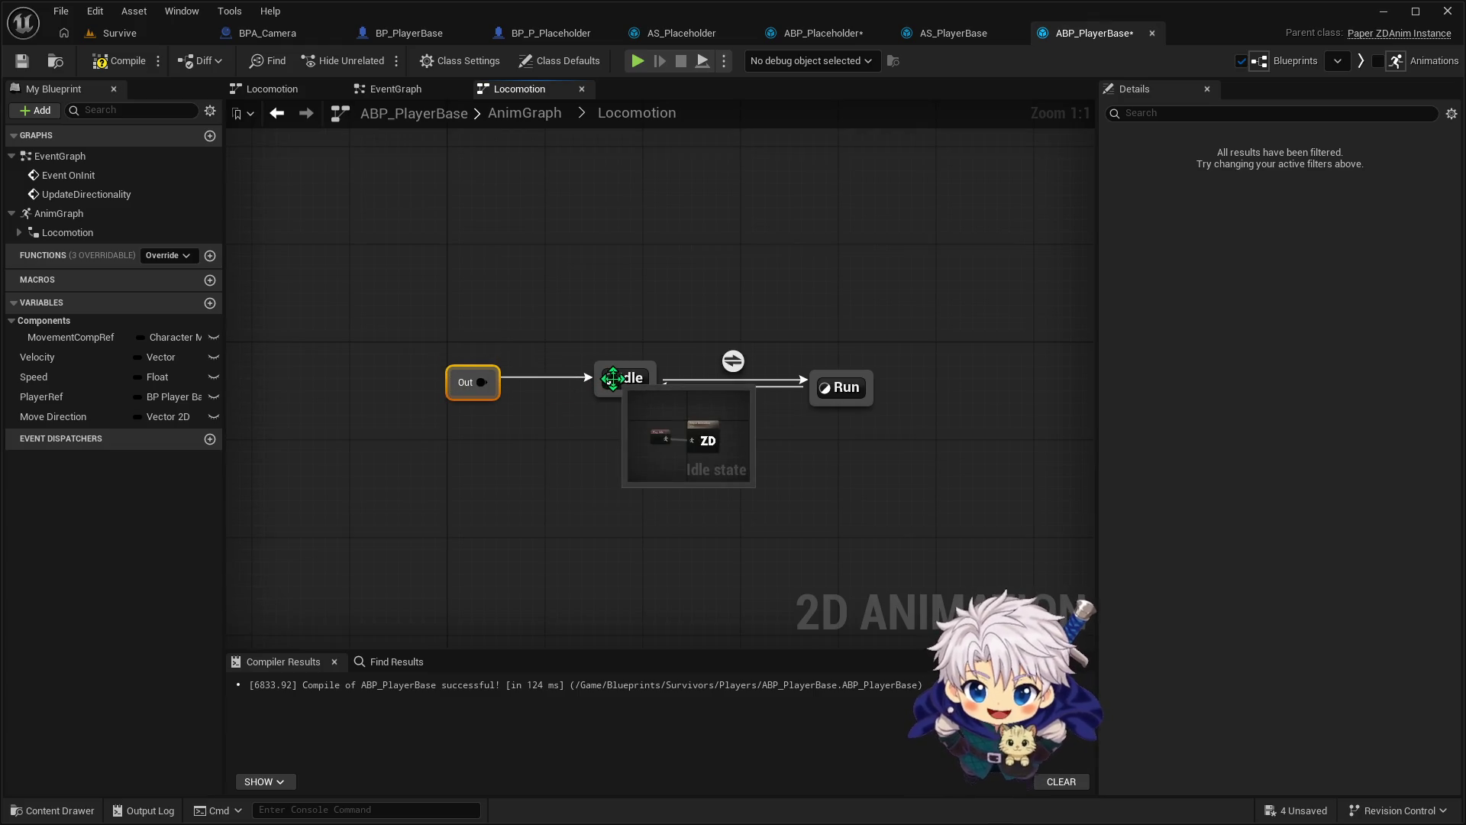
pyautogui.doubleClick(612, 378)
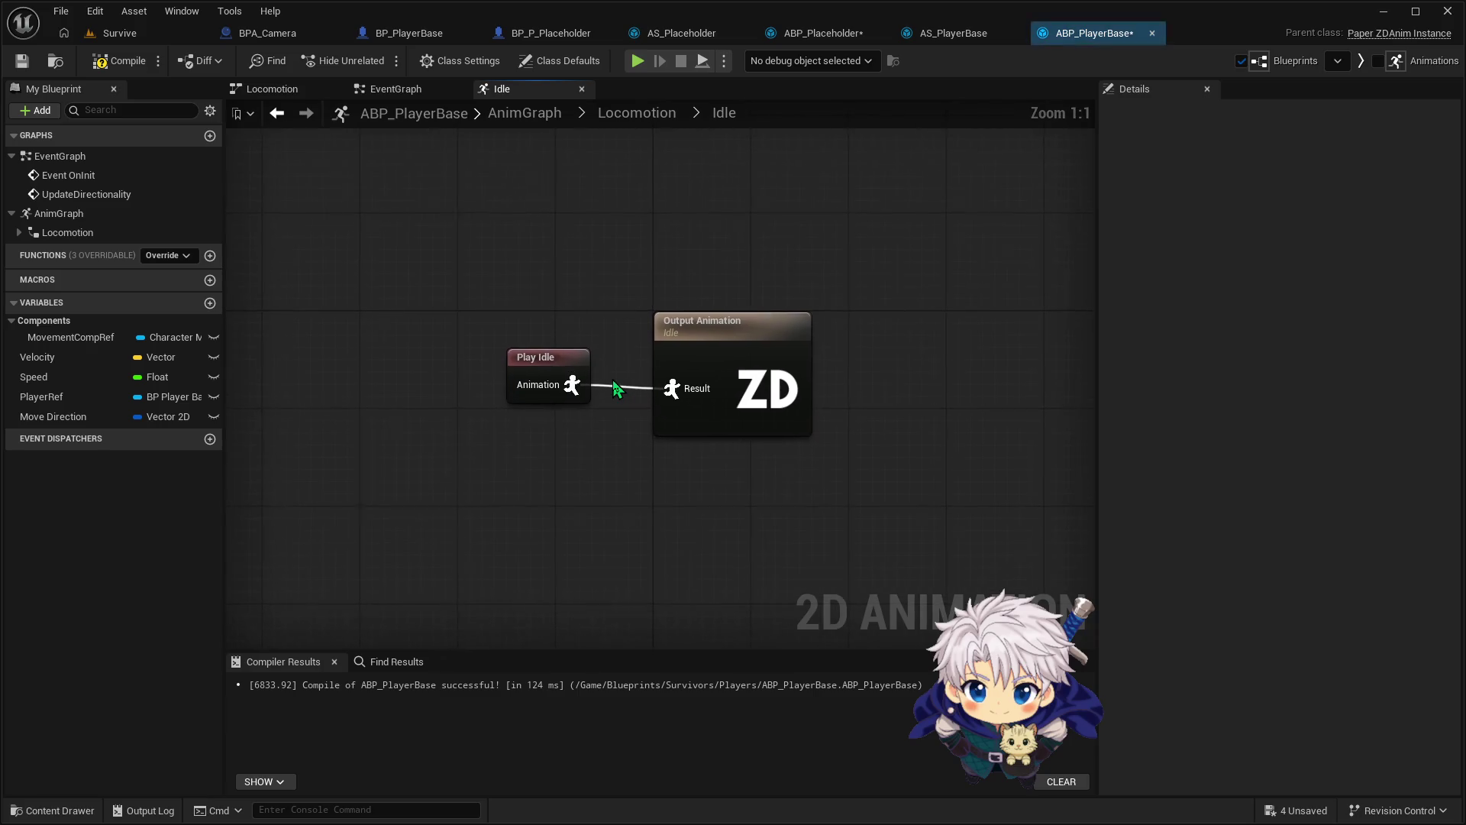
# Add Set Directionality after Play Idle, arrange both nodes, and wire its output to Result
pyautogui.click(520, 371)
pyautogui.moveTo(520, 371)
pyautogui.mouseDown()
pyautogui.moveTo(398, 371)
pyautogui.moveTo(477, 403)
pyautogui.moveTo(552, 407)
pyautogui.moveTo(529, 396)
pyautogui.mouseUp()
pyautogui.write('set dir')
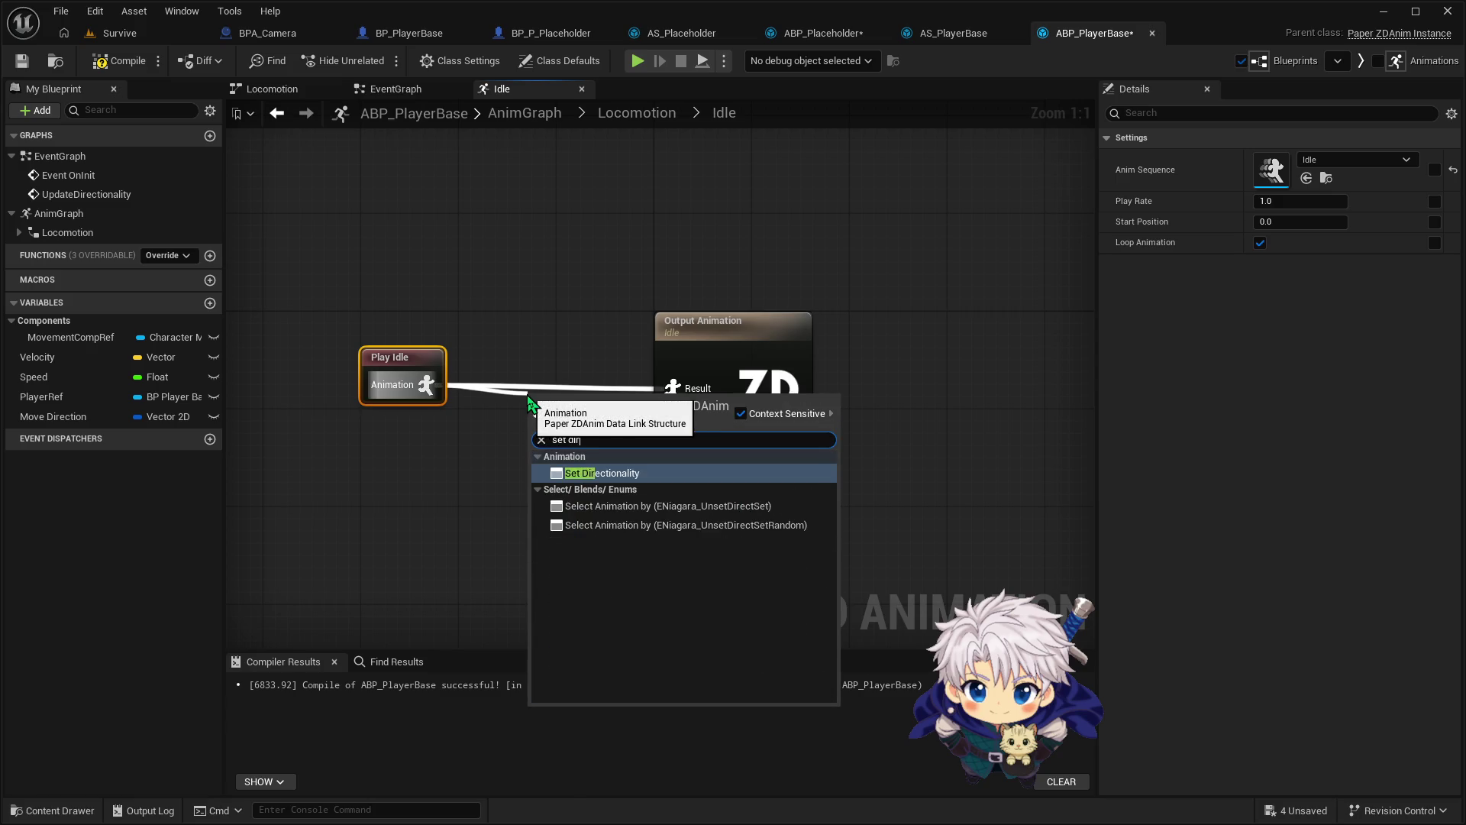
pyautogui.press('Return')
pyautogui.moveTo(580, 400); pyautogui.dragTo(521, 353)
pyautogui.moveTo(353, 337); pyautogui.dragTo(563, 466)
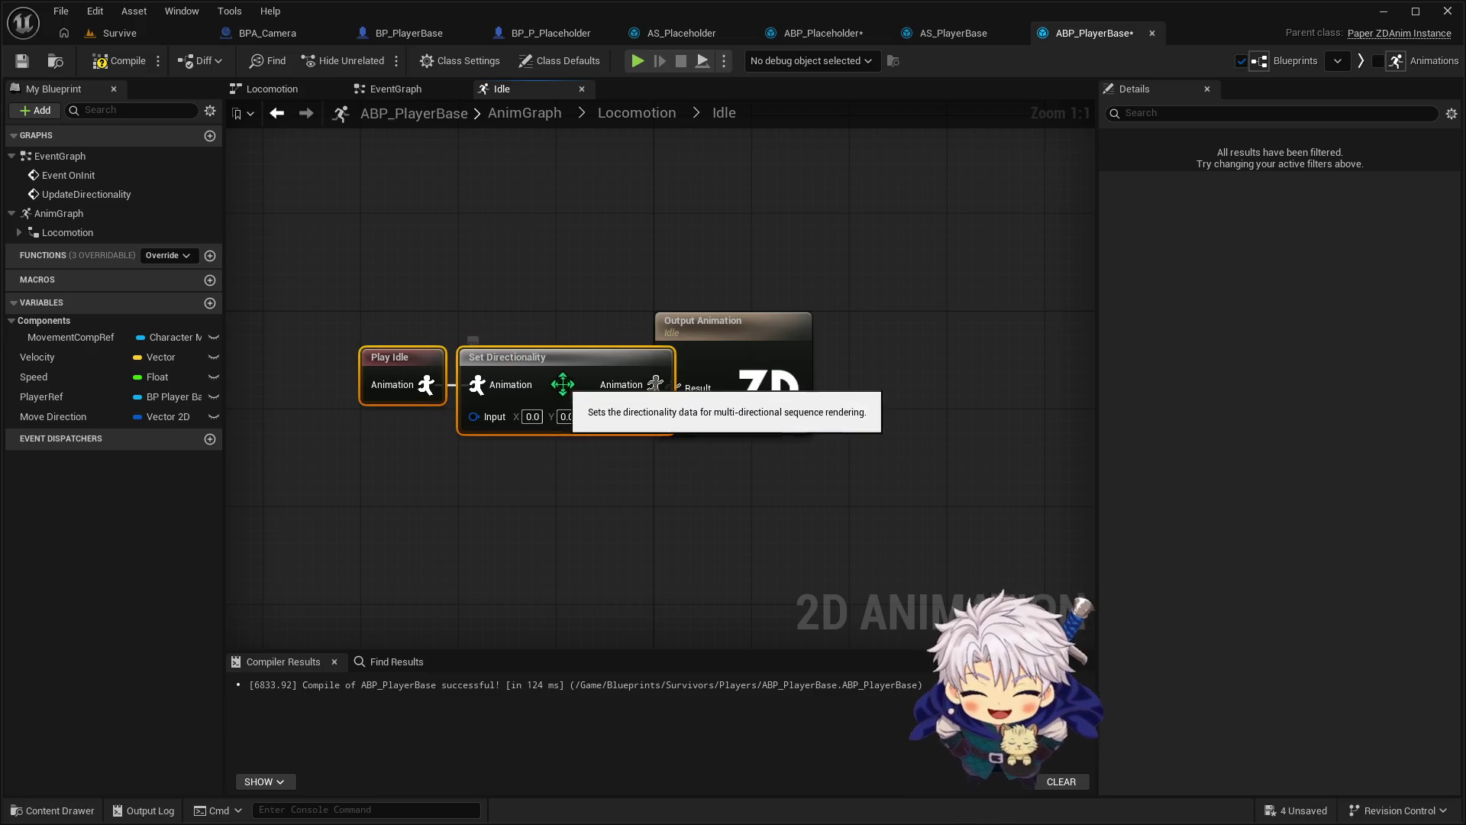
pyautogui.moveTo(571, 380); pyautogui.dragTo(510, 392)
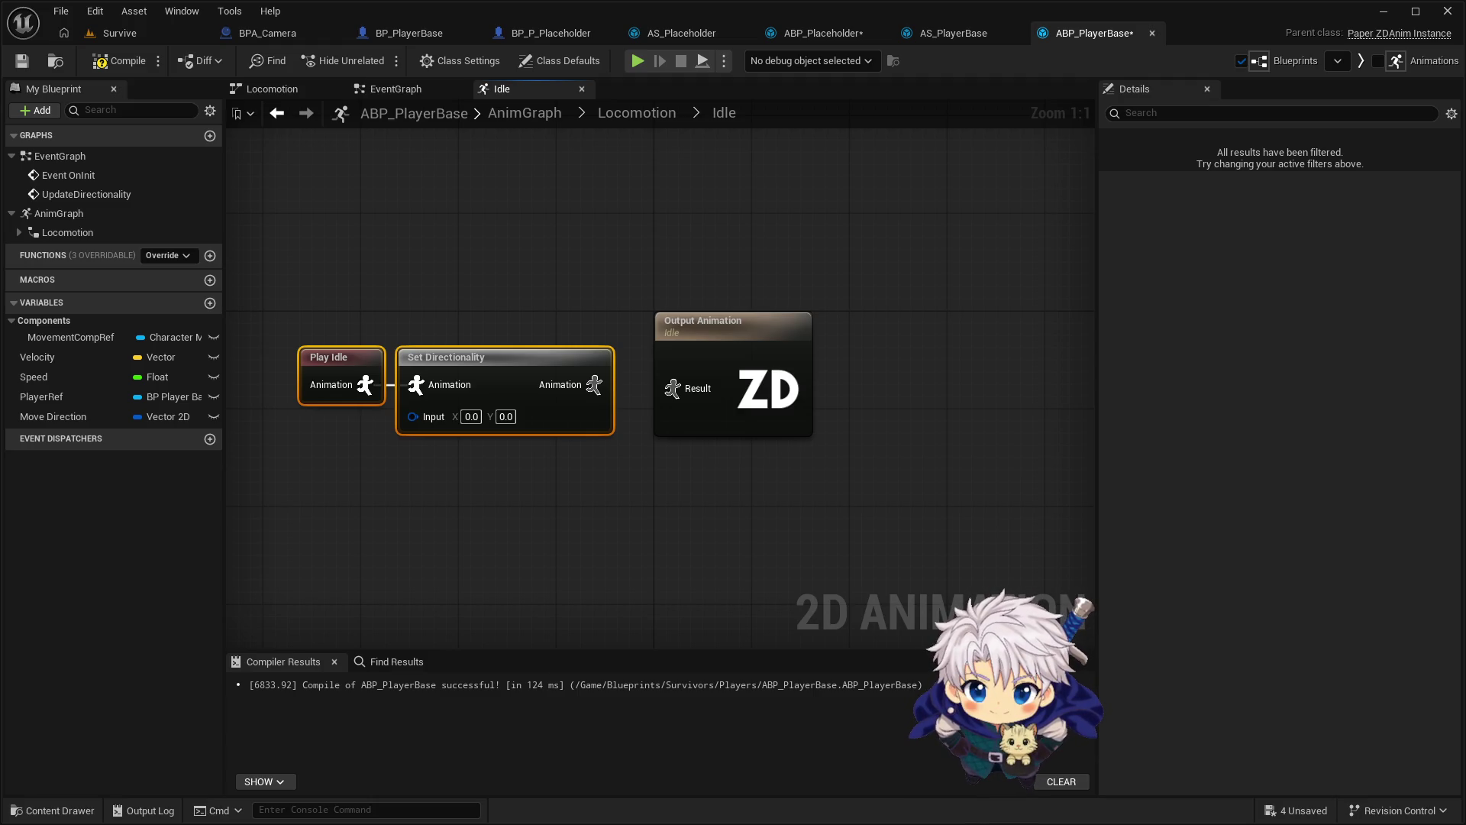
pyautogui.moveTo(594, 384); pyautogui.dragTo(673, 388)
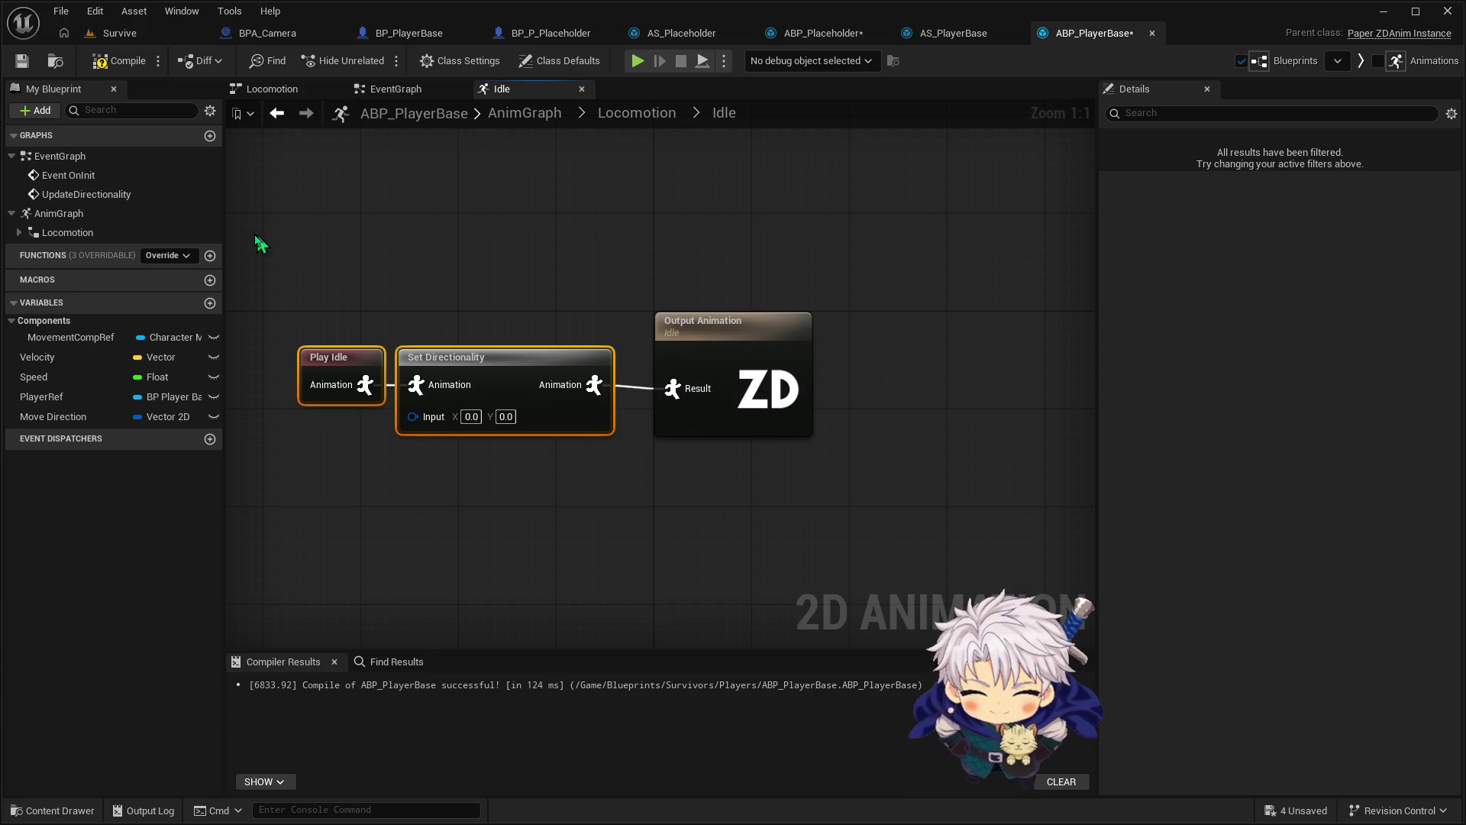
# Open the Run state graph and shift Play Run left to make room
pyautogui.click(637, 112)
pyautogui.doubleClick(844, 380)
pyautogui.moveTo(544, 364)
pyautogui.mouseDown()
pyautogui.moveTo(401, 363)
pyautogui.moveTo(367, 377)
pyautogui.moveTo(434, 397)
pyautogui.moveTo(459, 386)
pyautogui.mouseUp()
pyautogui.click(89, 428)
pyautogui.moveTo(72, 417); pyautogui.dragTo(453, 403)
pyautogui.press('Delete')
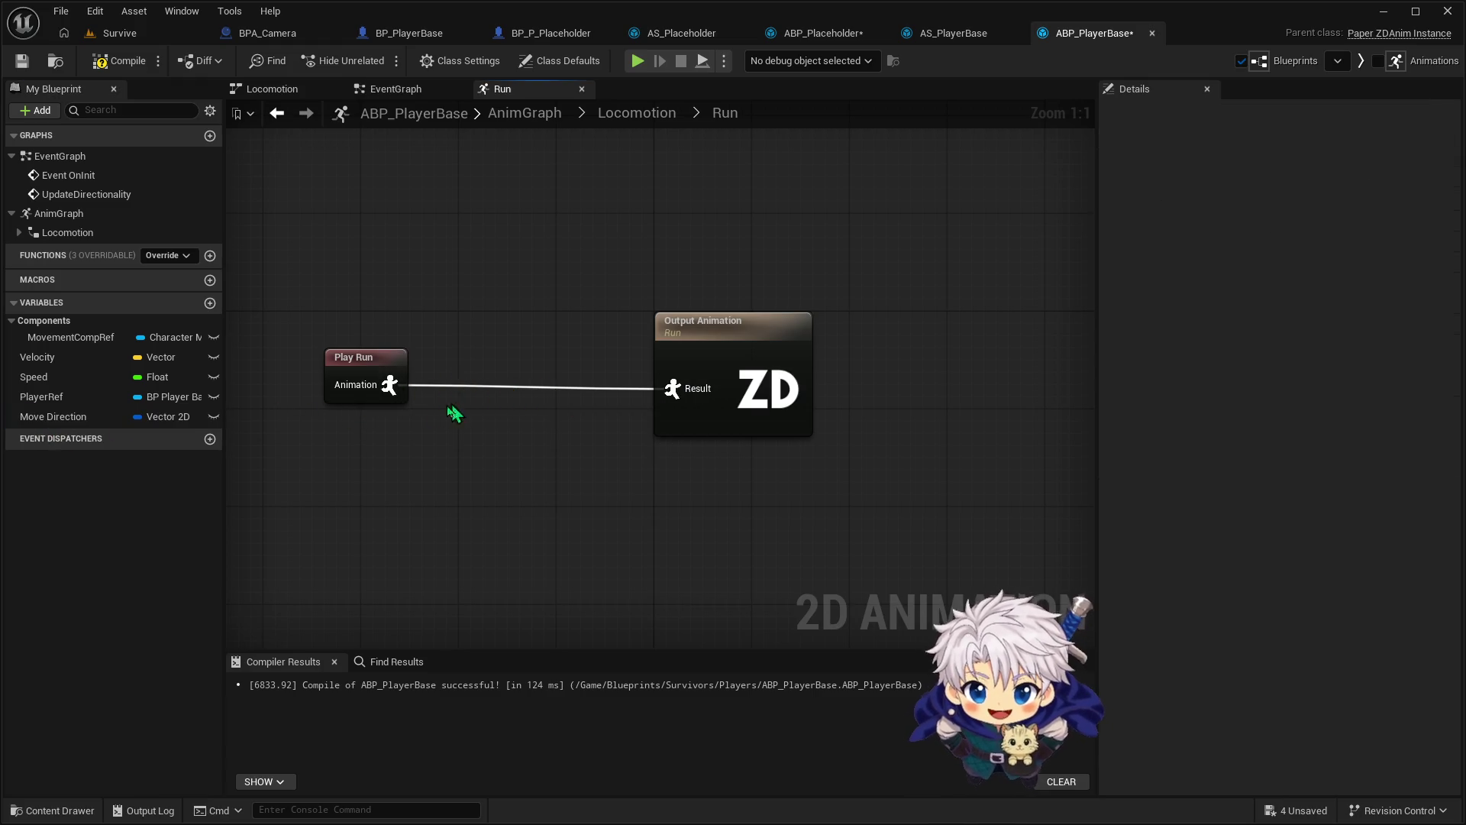
pyautogui.moveTo(73, 422)
pyautogui.mouseDown()
pyautogui.moveTo(202, 427)
pyautogui.moveTo(443, 388)
pyautogui.mouseUp()
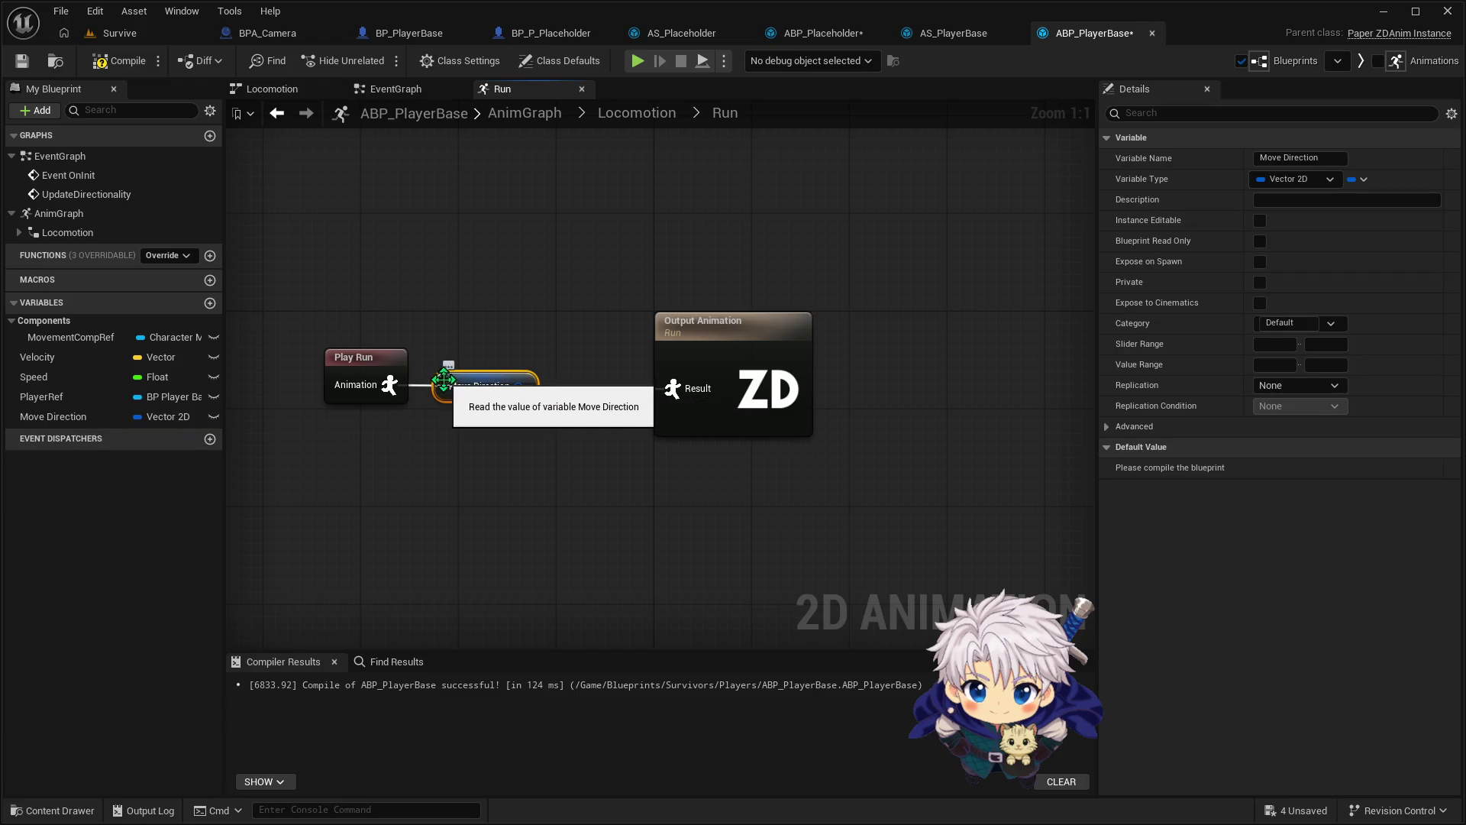
pyautogui.press('Delete')
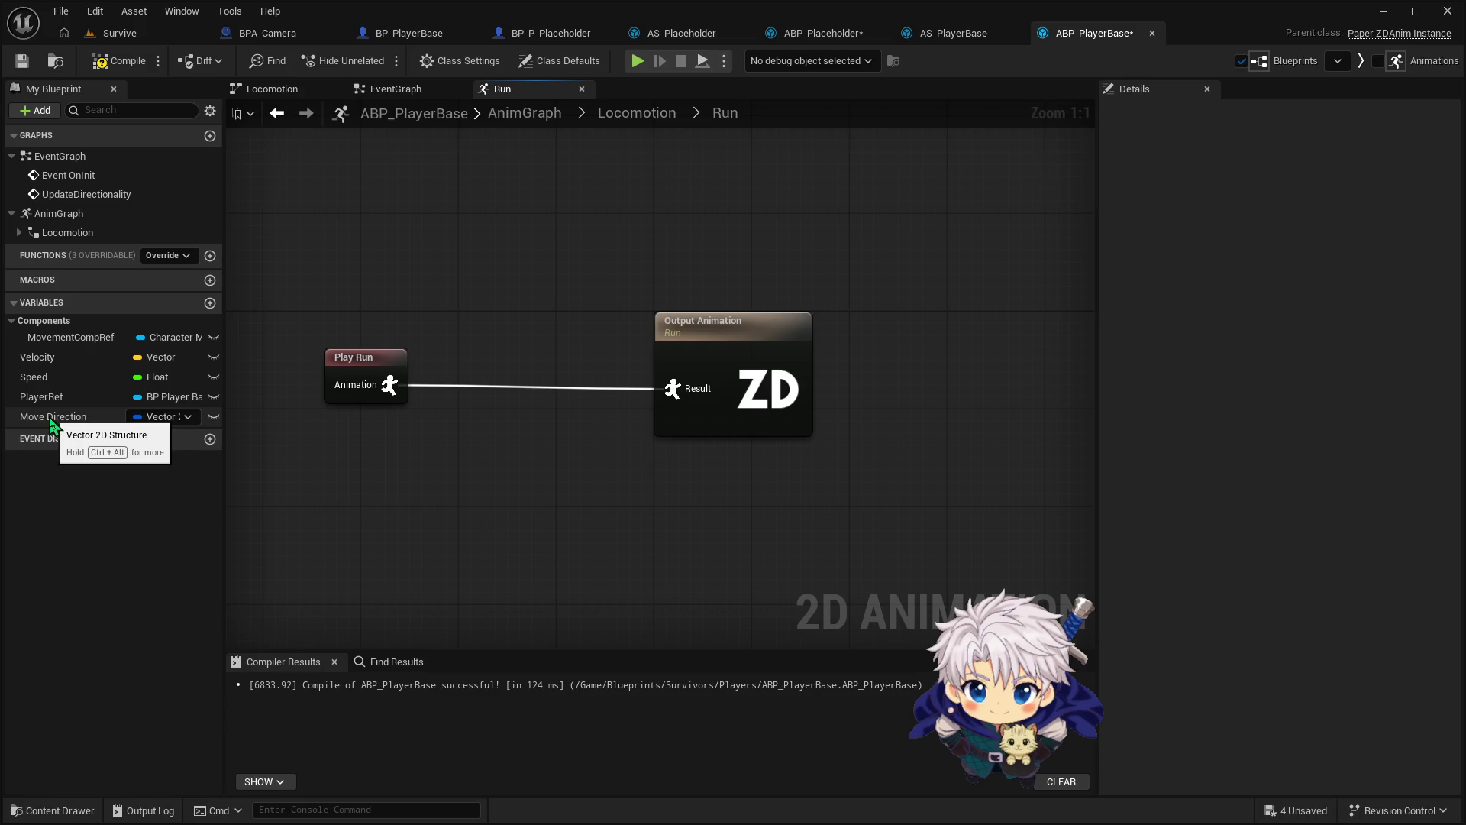
# Route Play Run through Set Directionality fed by Move Direction into Result, then compile
pyautogui.moveTo(390, 385); pyautogui.dragTo(461, 396)
pyautogui.moveTo(195, 417)
pyautogui.mouseDown()
pyautogui.moveTo(238, 399)
pyautogui.moveTo(208, 423)
pyautogui.moveTo(115, 443)
pyautogui.moveTo(328, 447)
pyautogui.moveTo(492, 402)
pyautogui.moveTo(473, 409)
pyautogui.mouseUp()
pyautogui.click(390, 475)
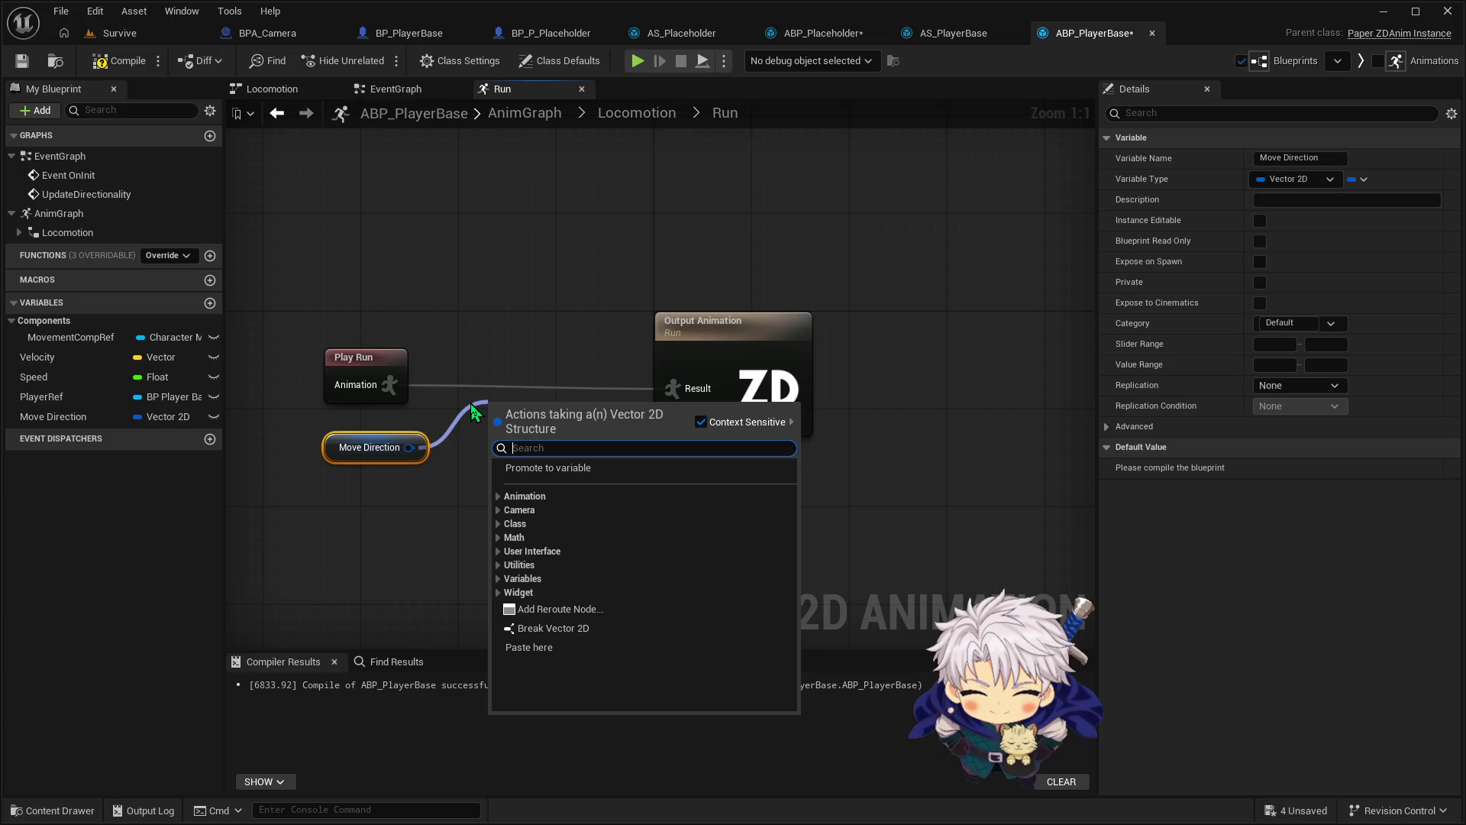
pyautogui.write('set di')
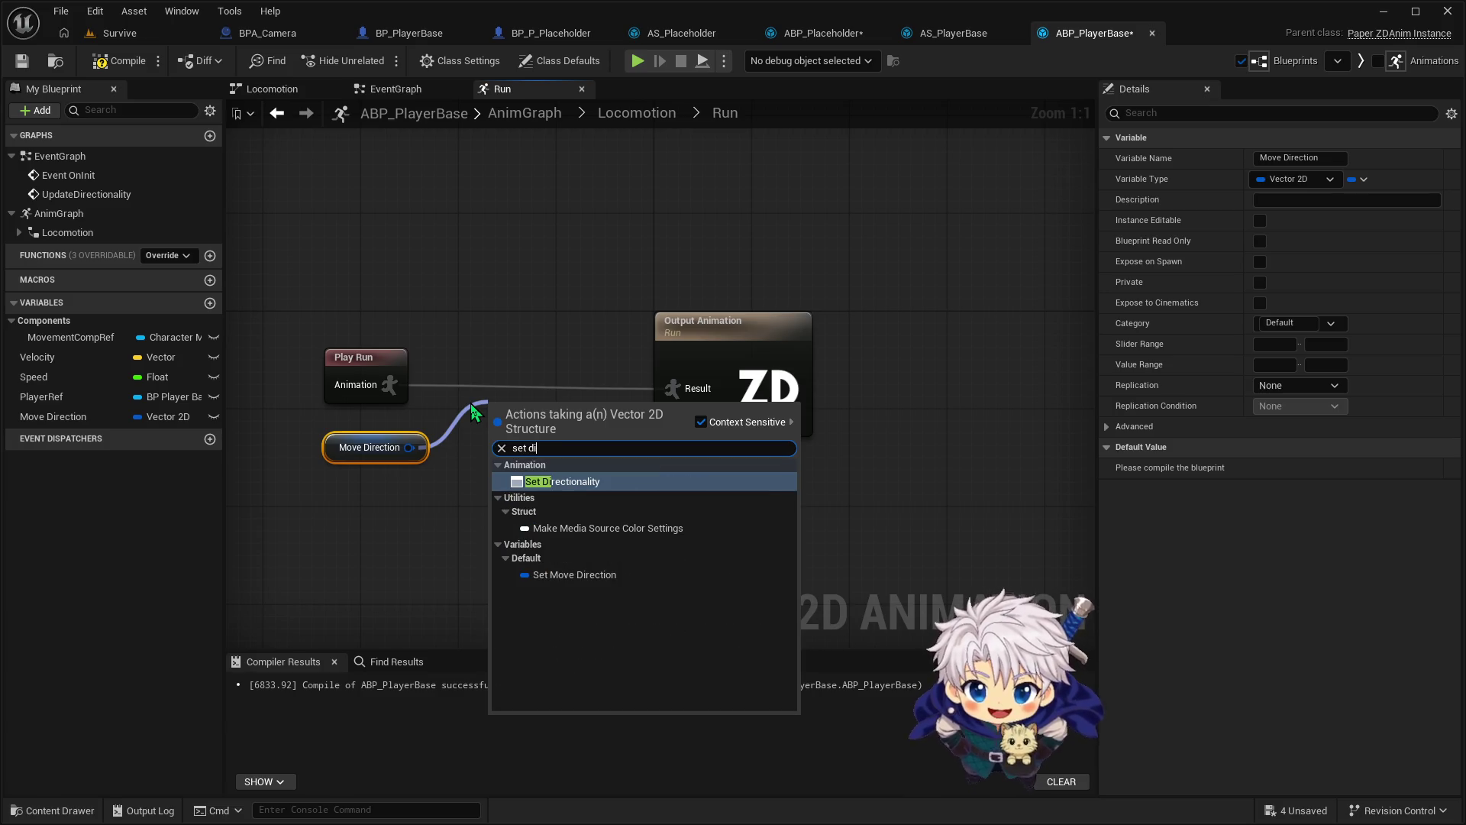
pyautogui.press('Return')
pyautogui.moveTo(535, 420); pyautogui.dragTo(511, 374)
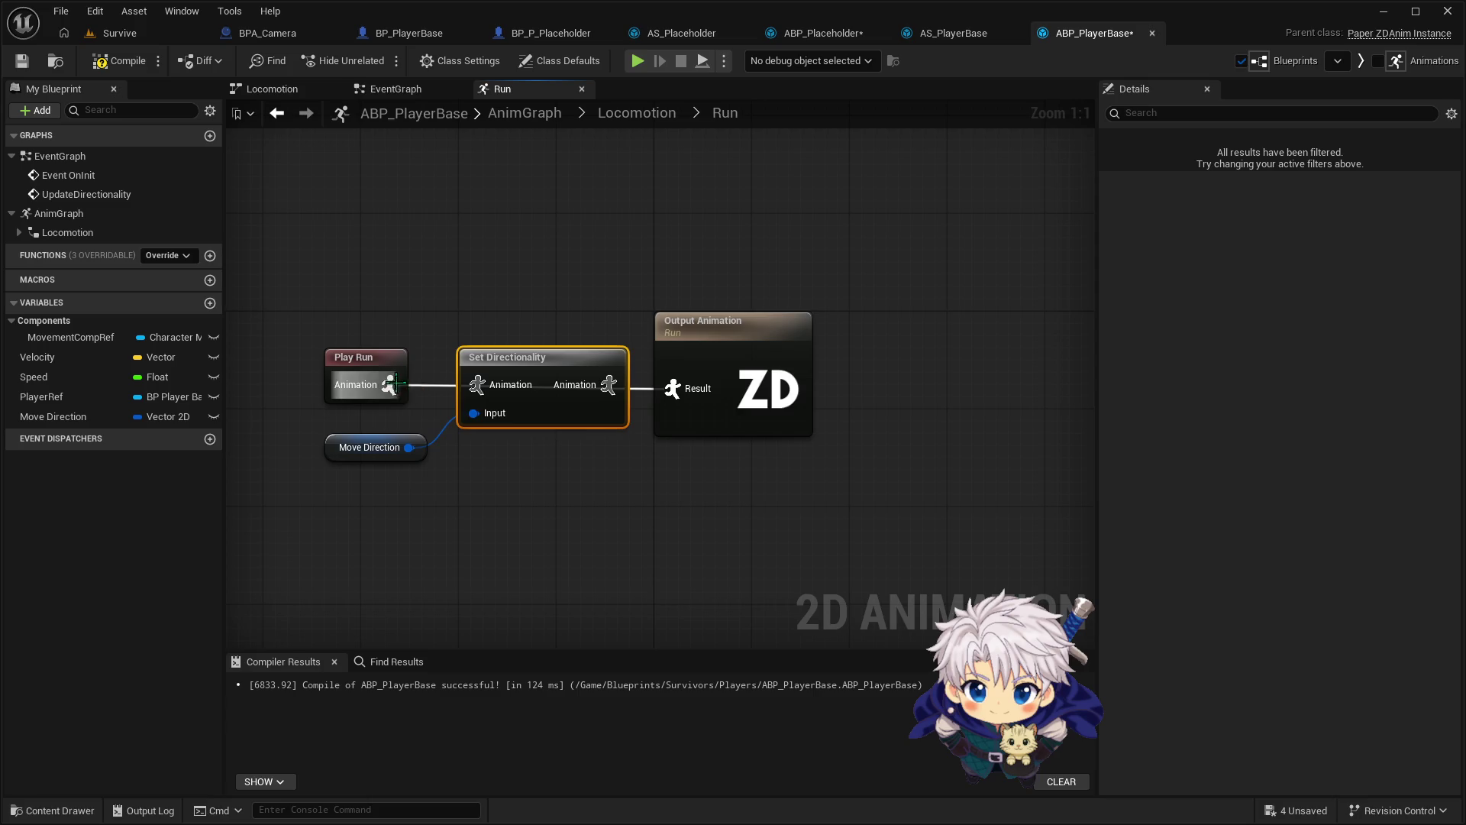
pyautogui.moveTo(609, 385)
pyautogui.mouseDown()
pyautogui.moveTo(626, 398)
pyautogui.moveTo(673, 388)
pyautogui.mouseUp()
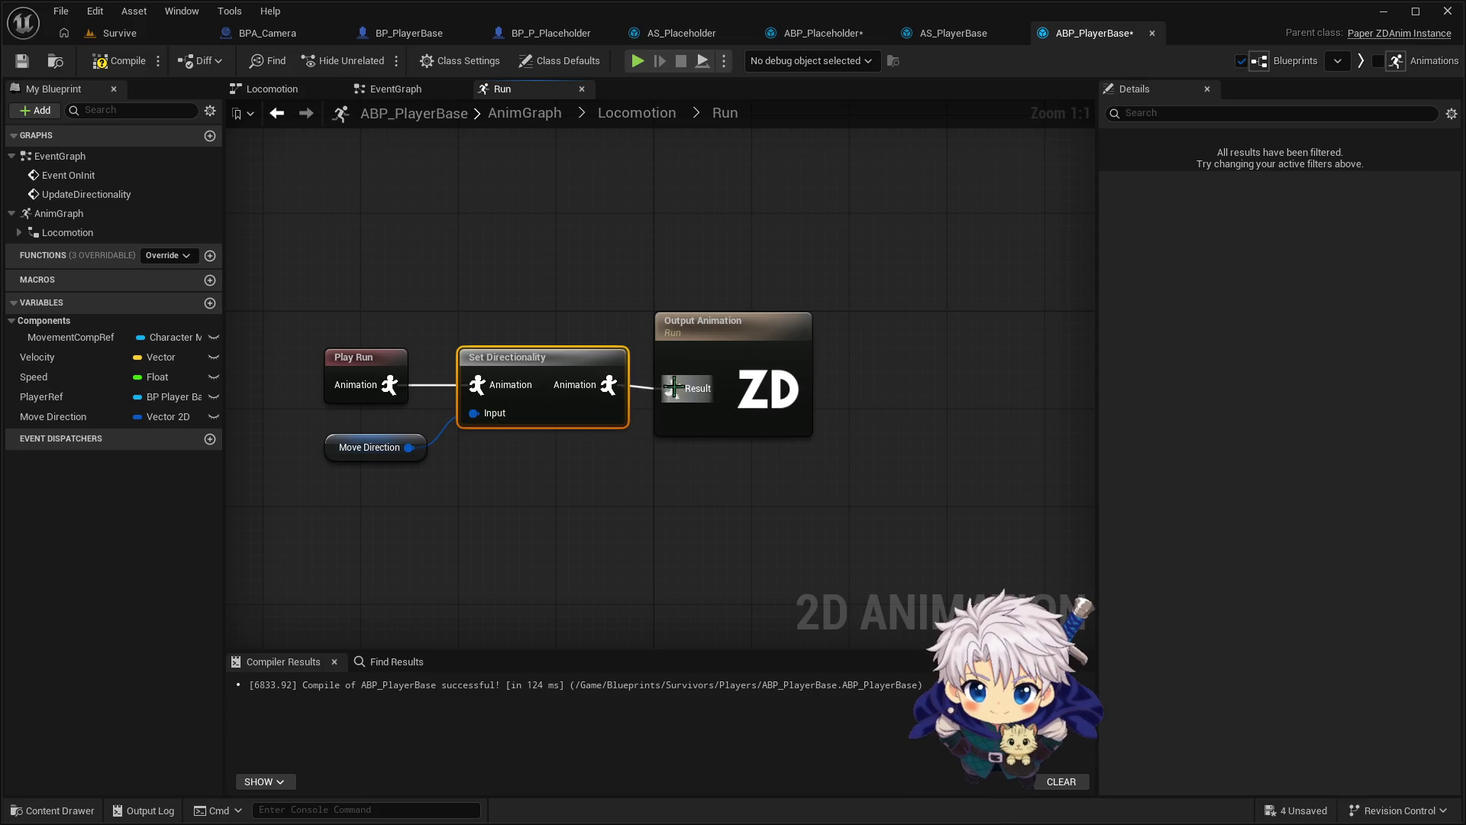
pyautogui.click(120, 63)
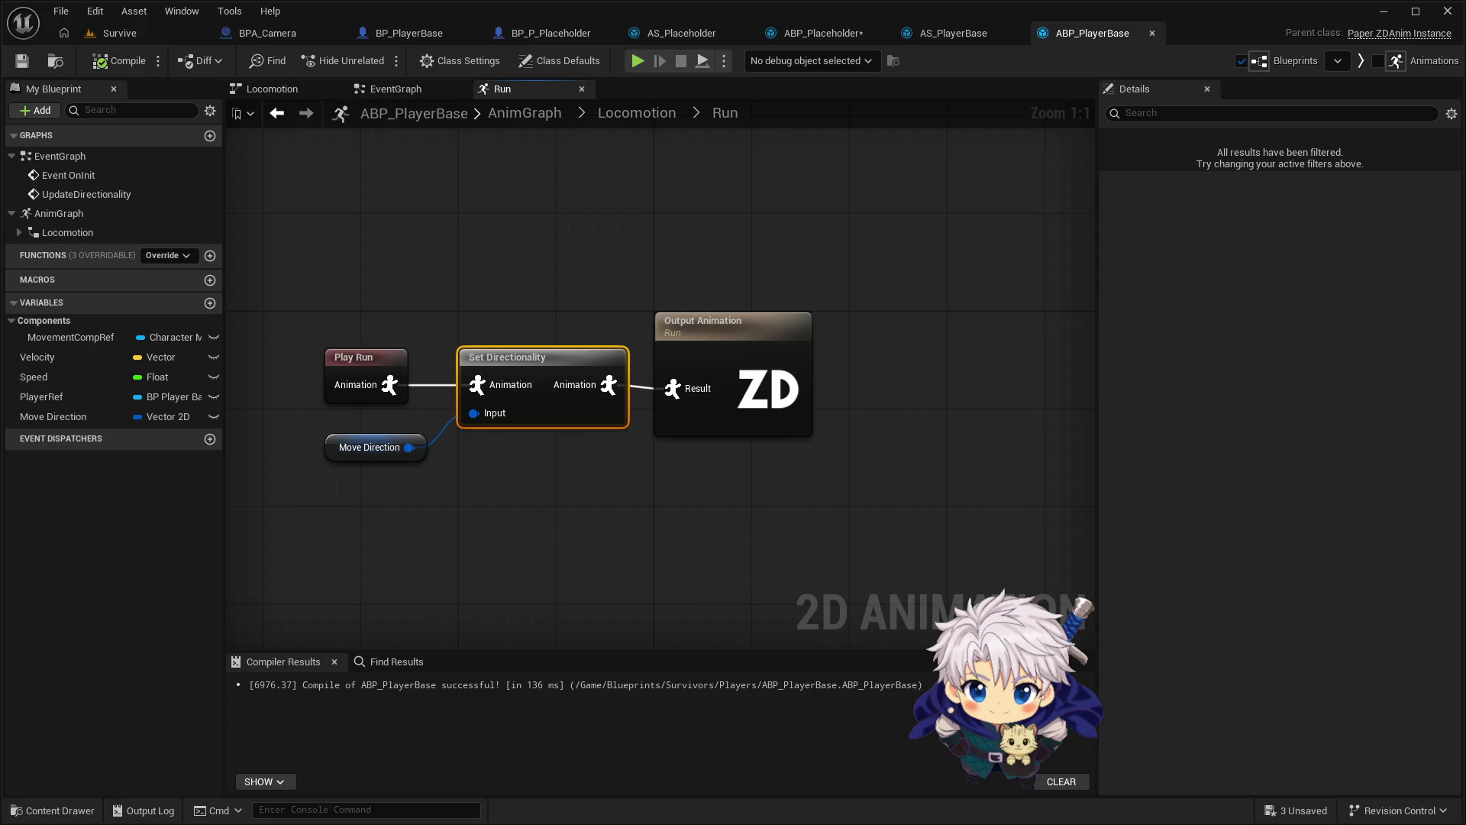
pyautogui.click(138, 34)
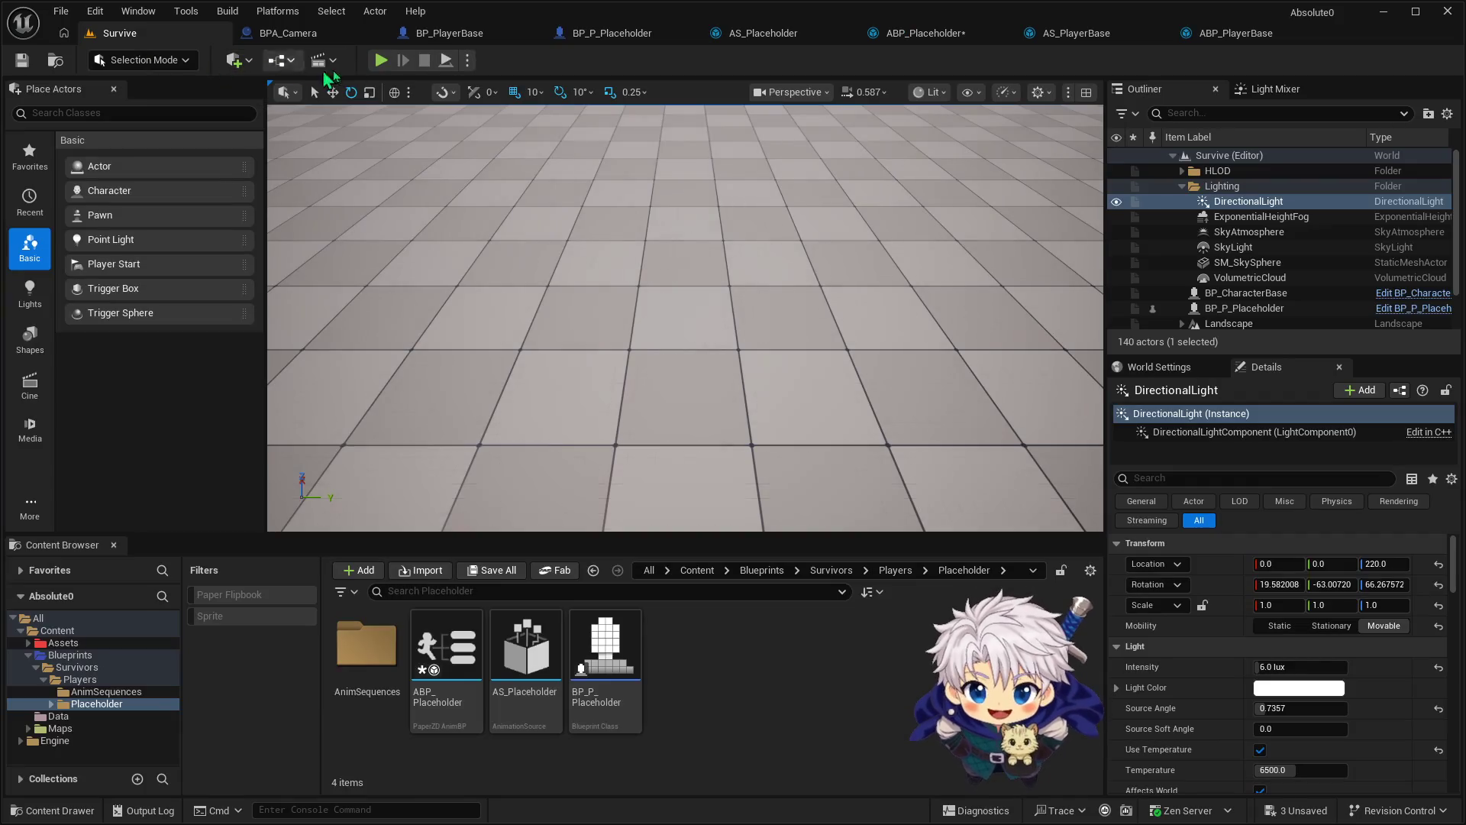
pyautogui.click(1214, 35)
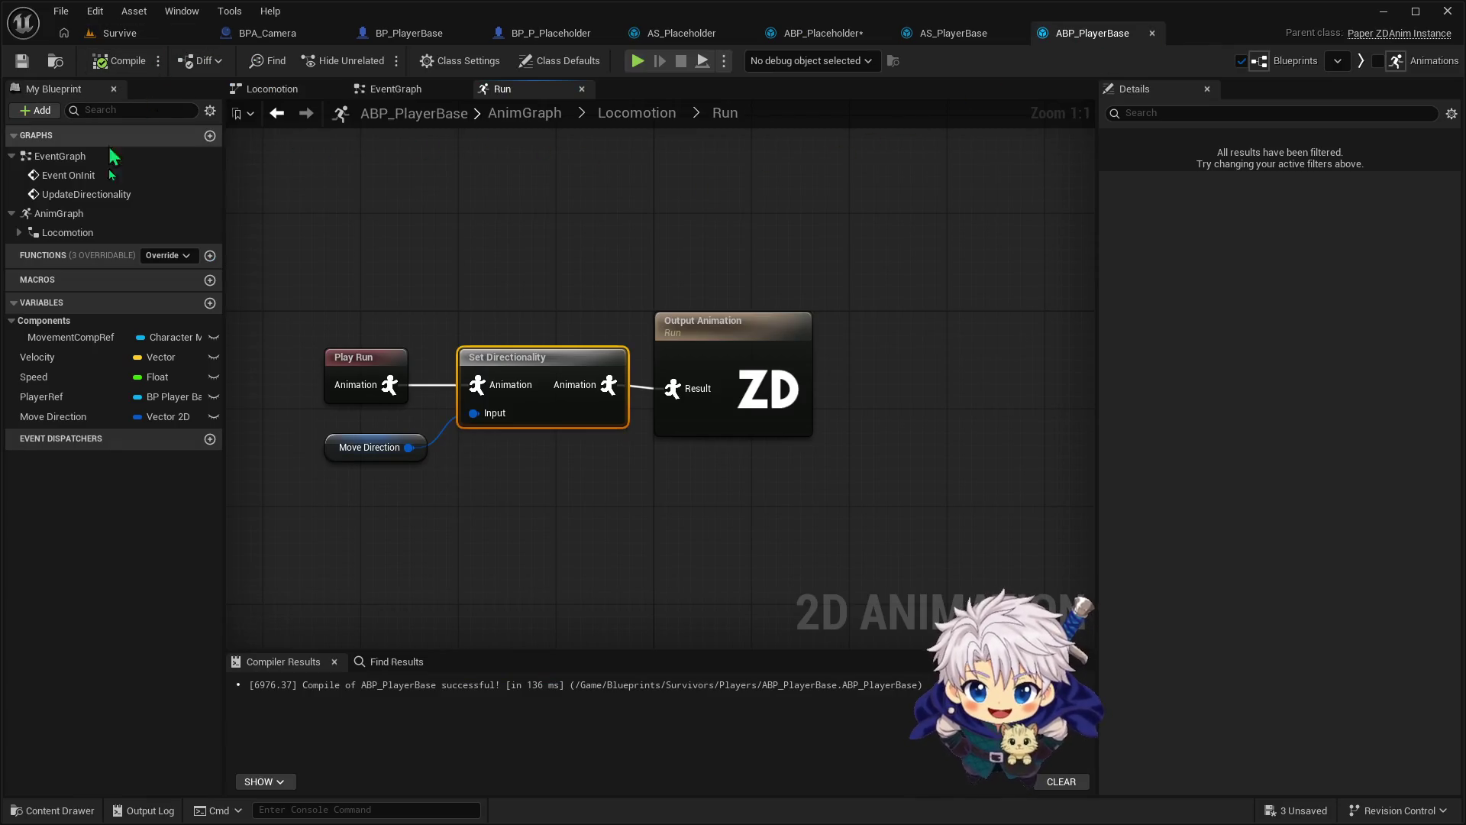
pyautogui.click(54, 810)
pyautogui.click(594, 633)
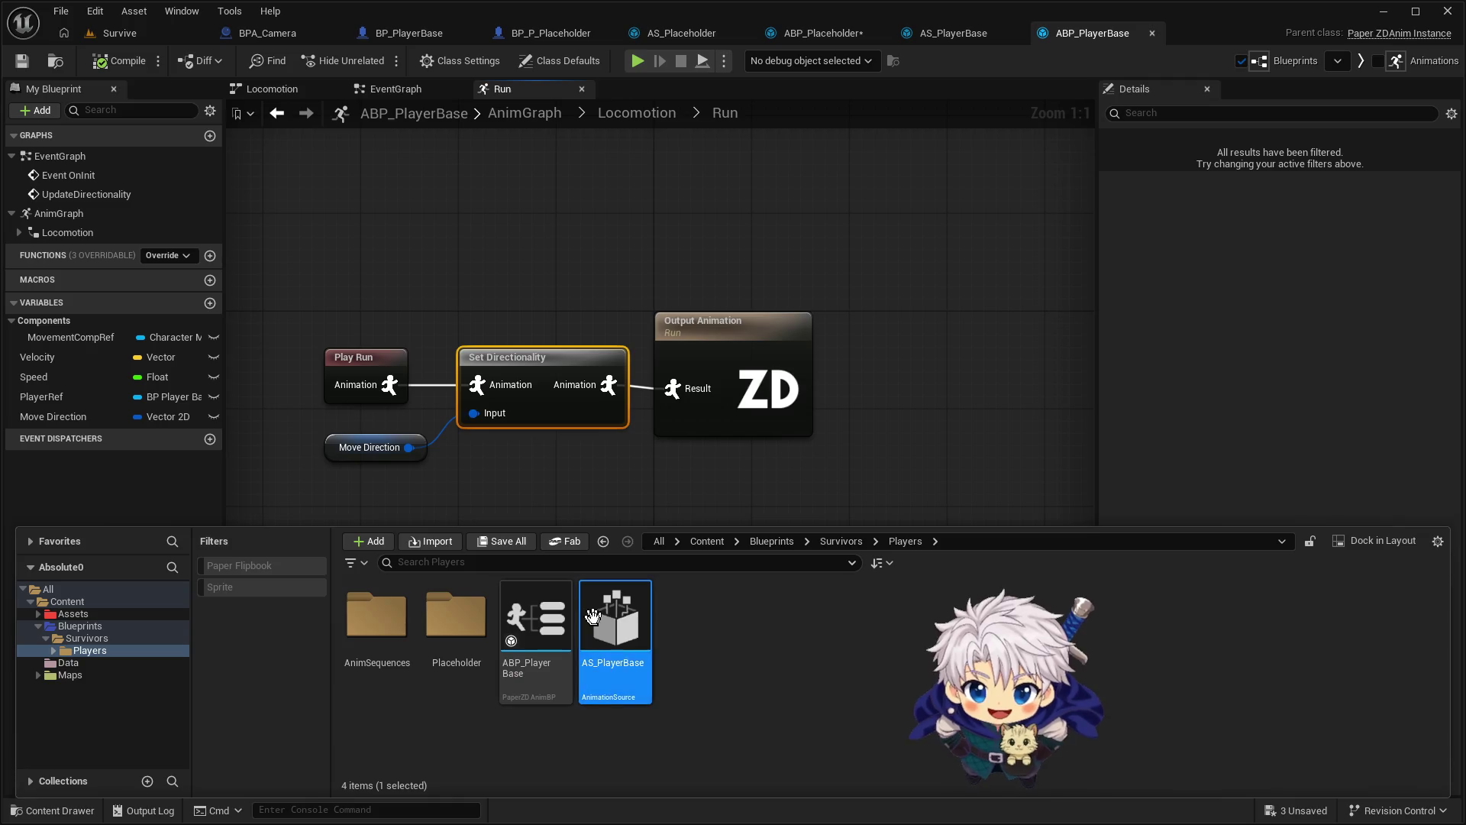
pyautogui.click(536, 623)
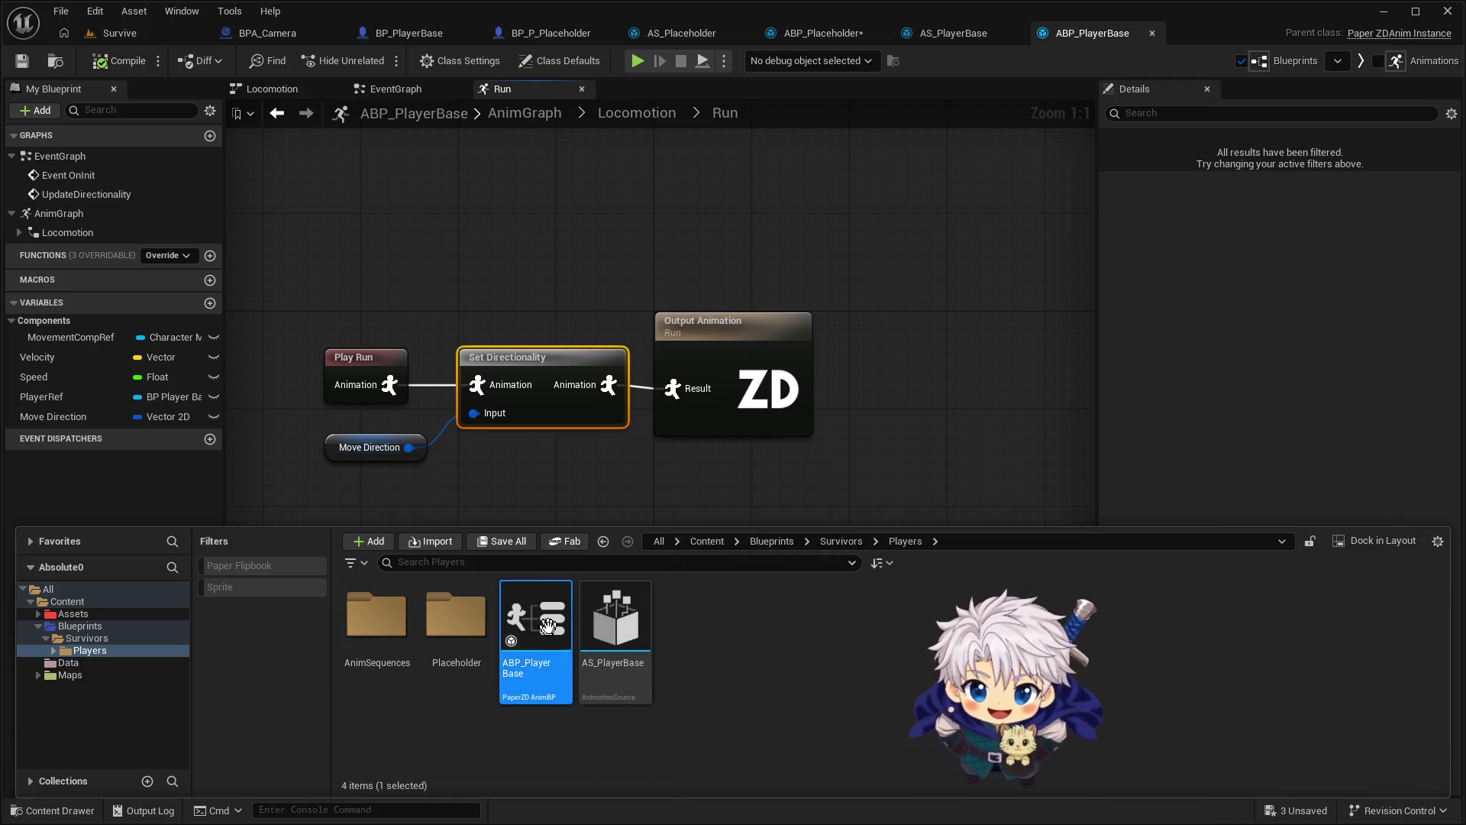
pyautogui.rightClick(537, 623)
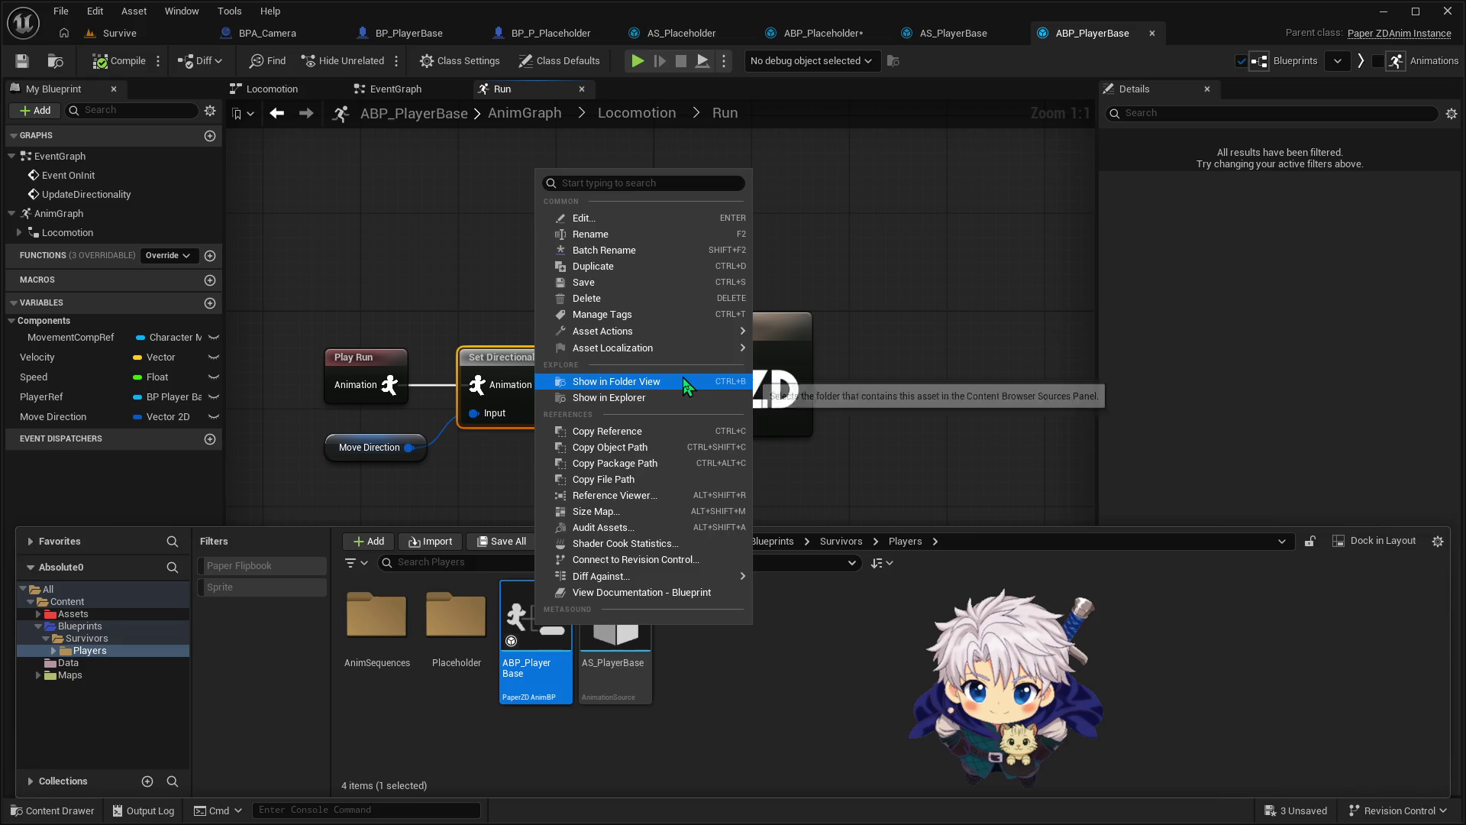
pyautogui.moveTo(676, 346)
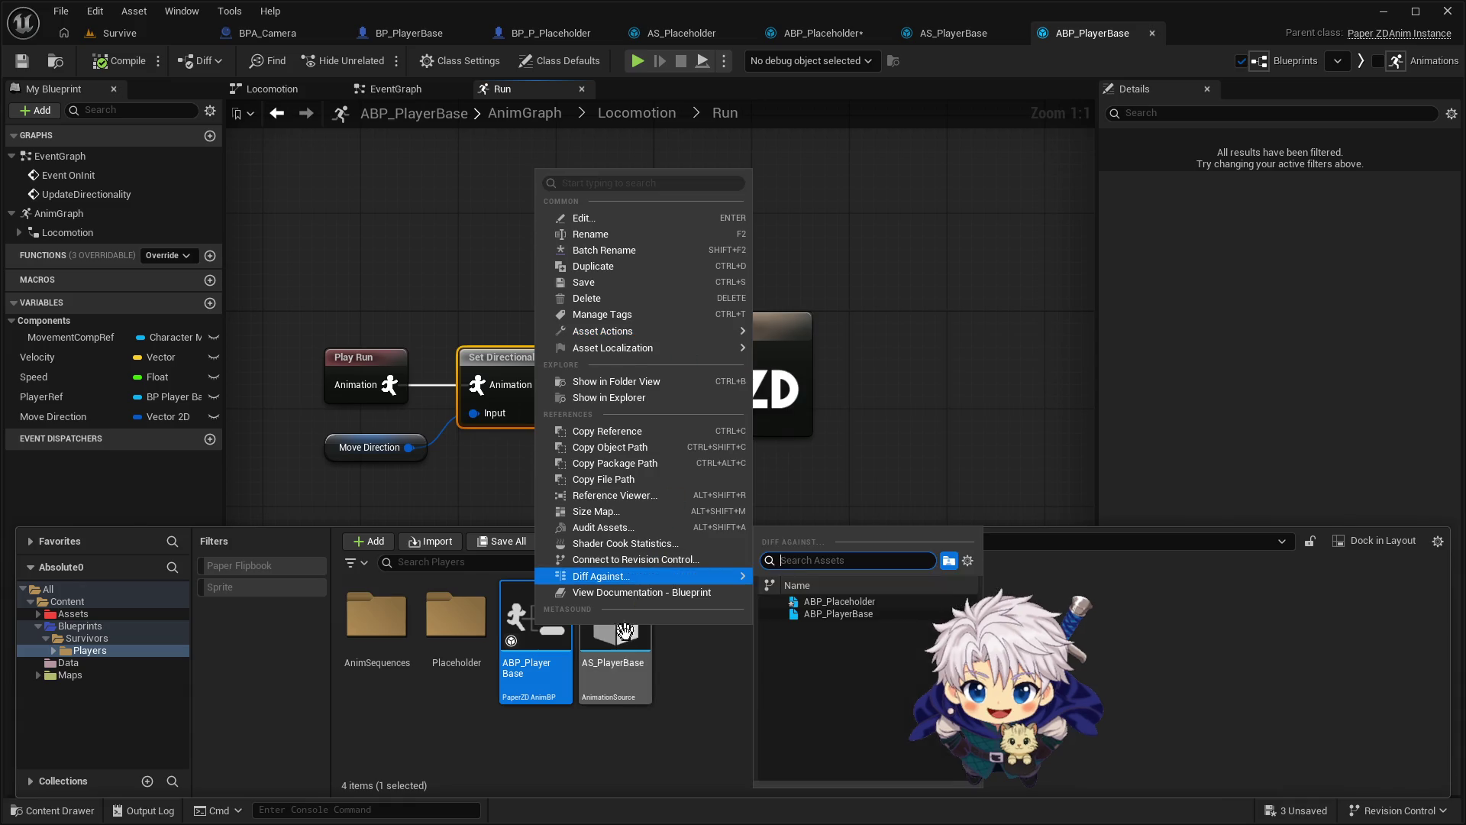
pyautogui.click(535, 640)
pyautogui.rightClick(535, 640)
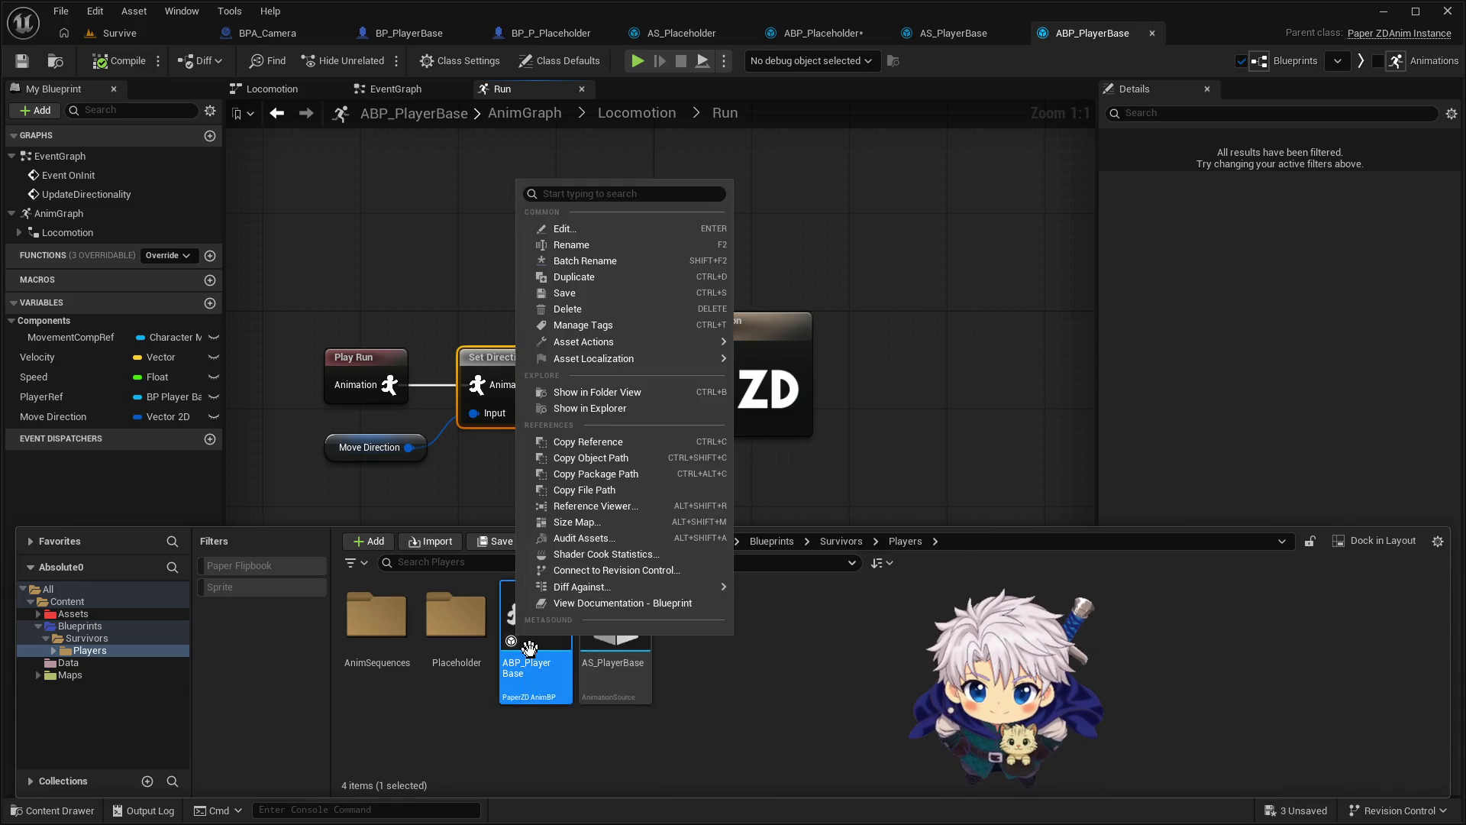
pyautogui.click(534, 640)
pyautogui.rightClick(535, 640)
pyautogui.moveTo(642, 361)
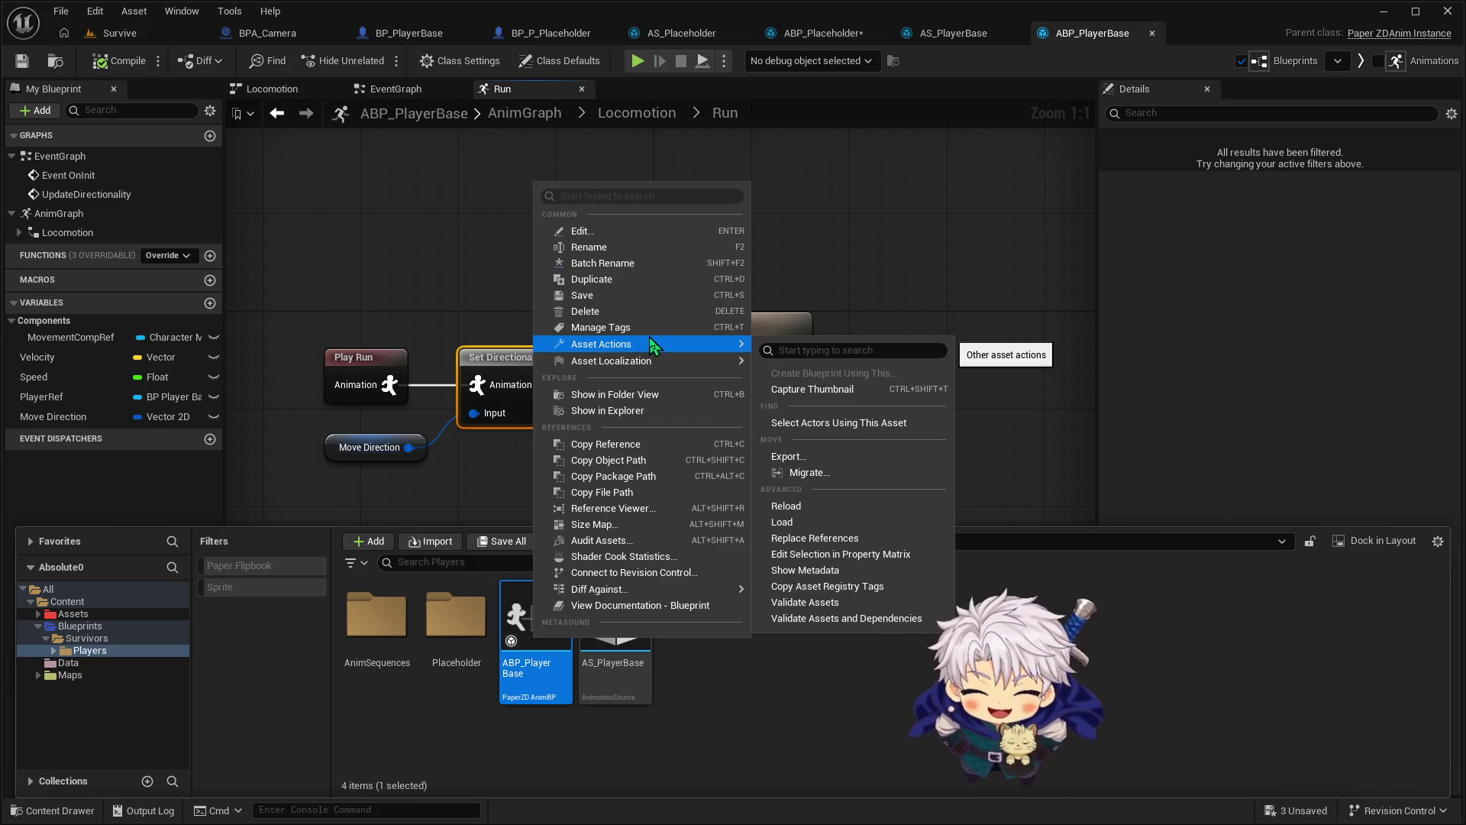
pyautogui.click(649, 195)
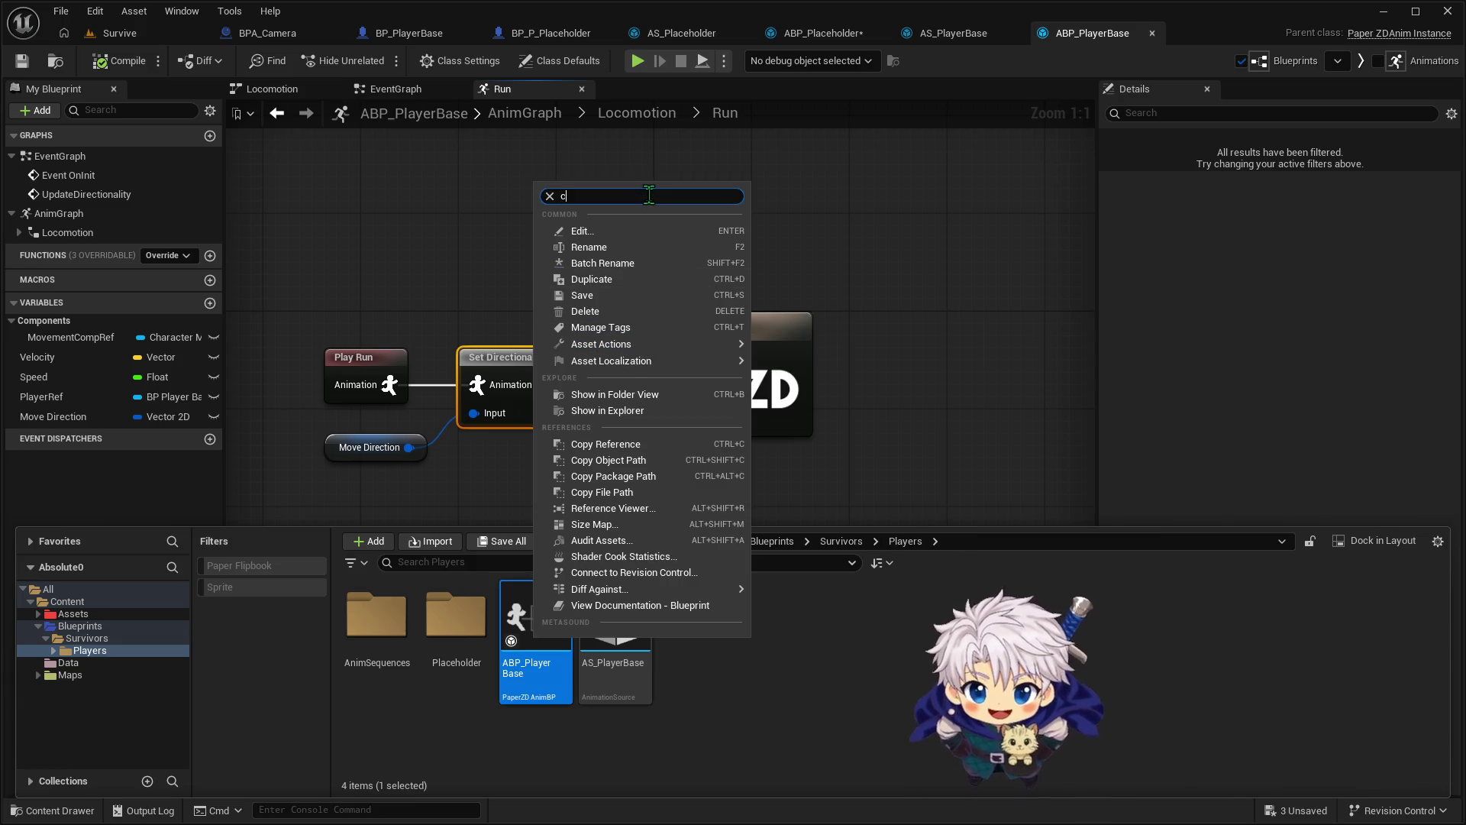
pyautogui.write('reat')
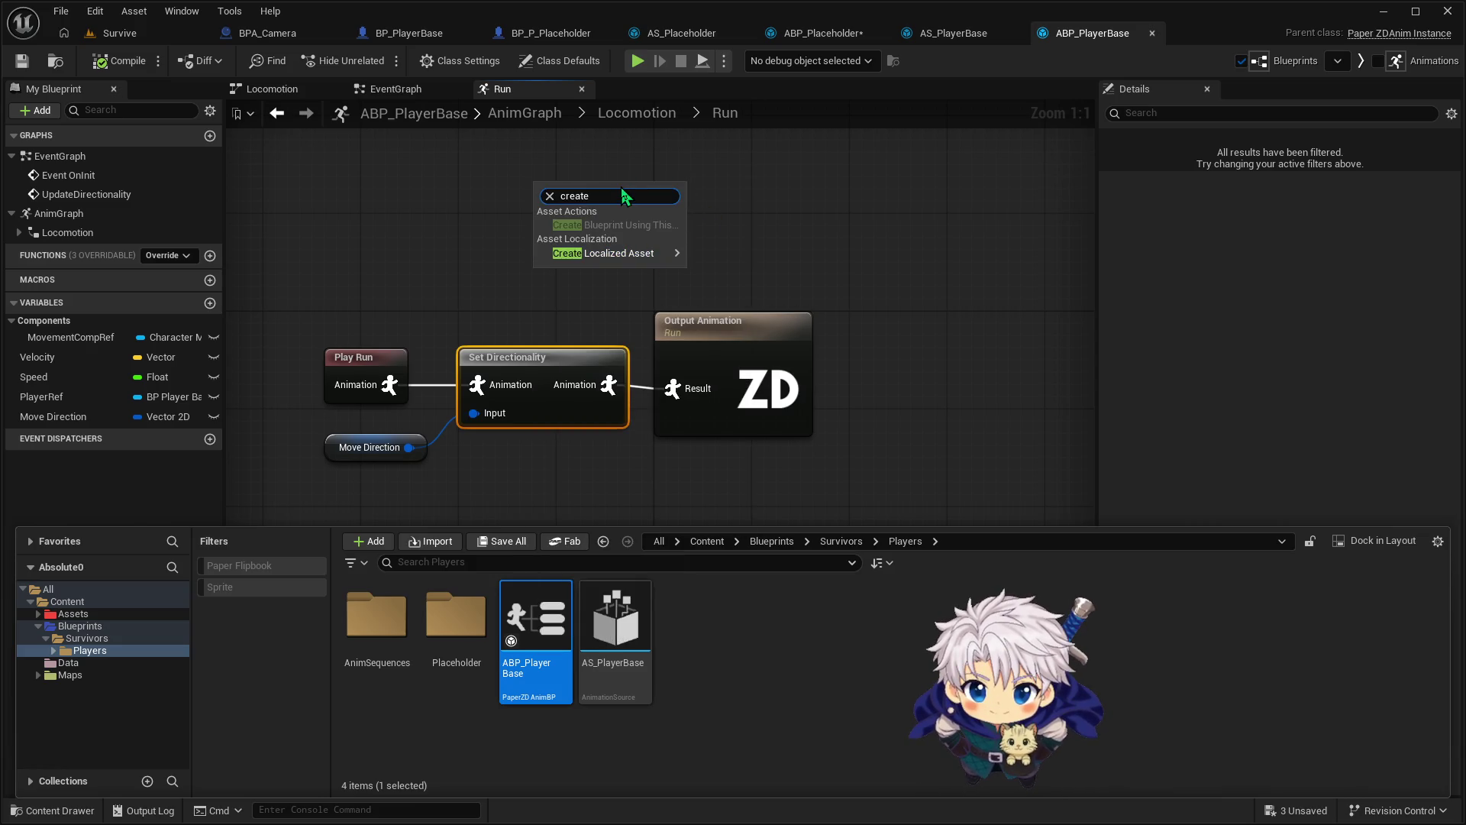
pyautogui.hotkey('ctrl', 'a')
pyautogui.write('child')
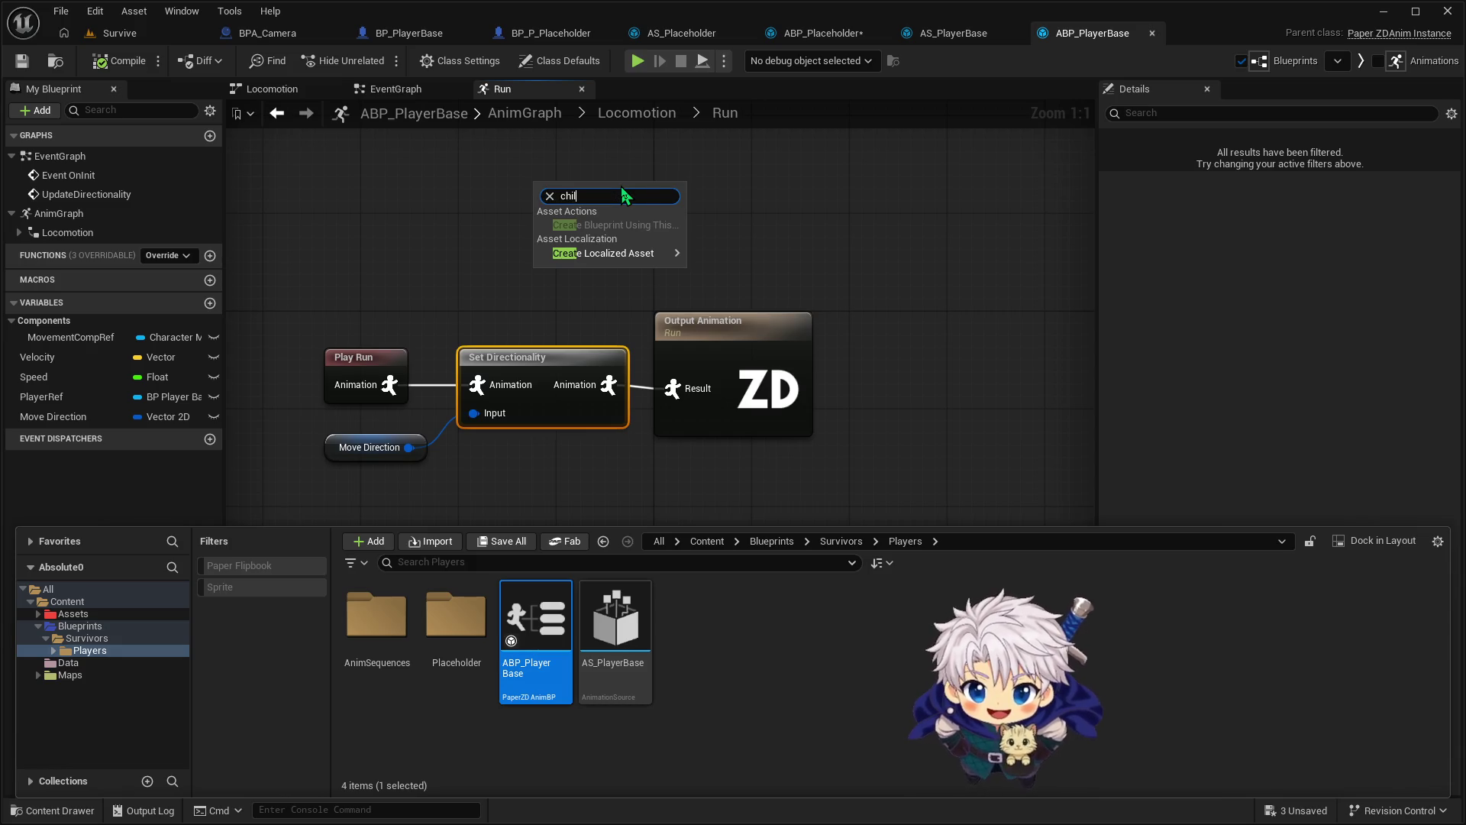
pyautogui.click(686, 628)
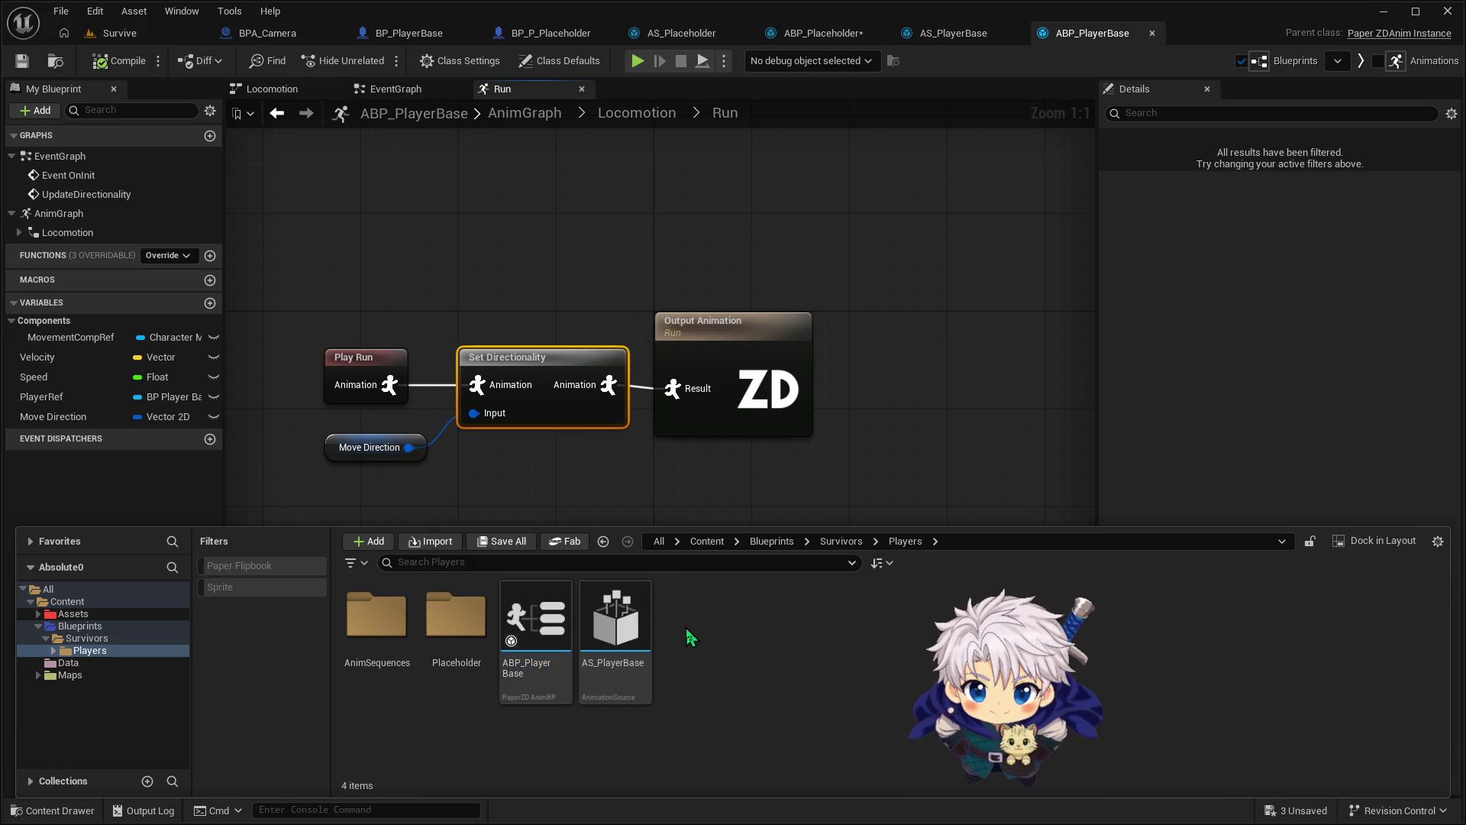
pyautogui.click(672, 649)
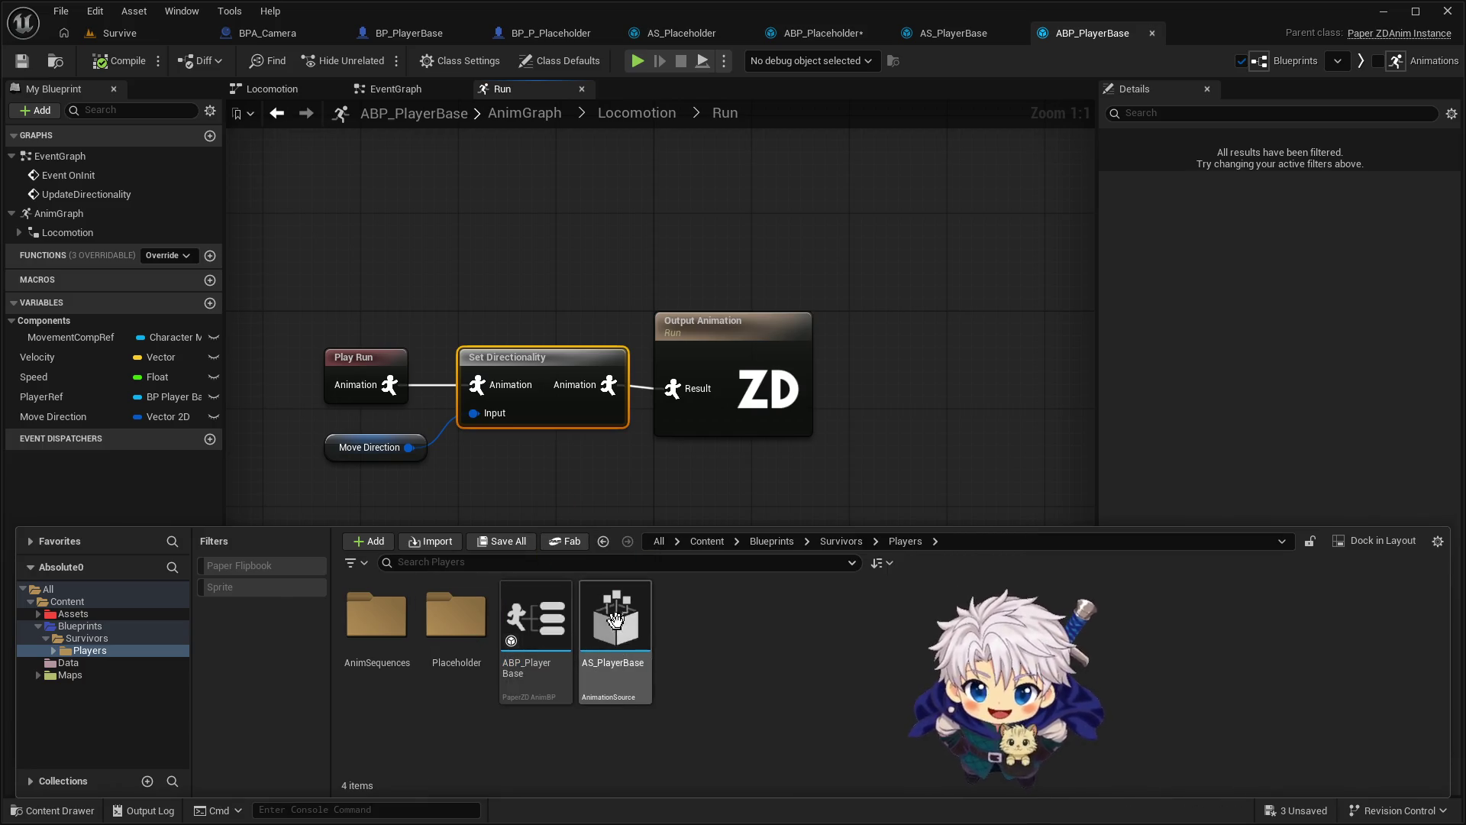
pyautogui.click(534, 622)
pyautogui.click(641, 628)
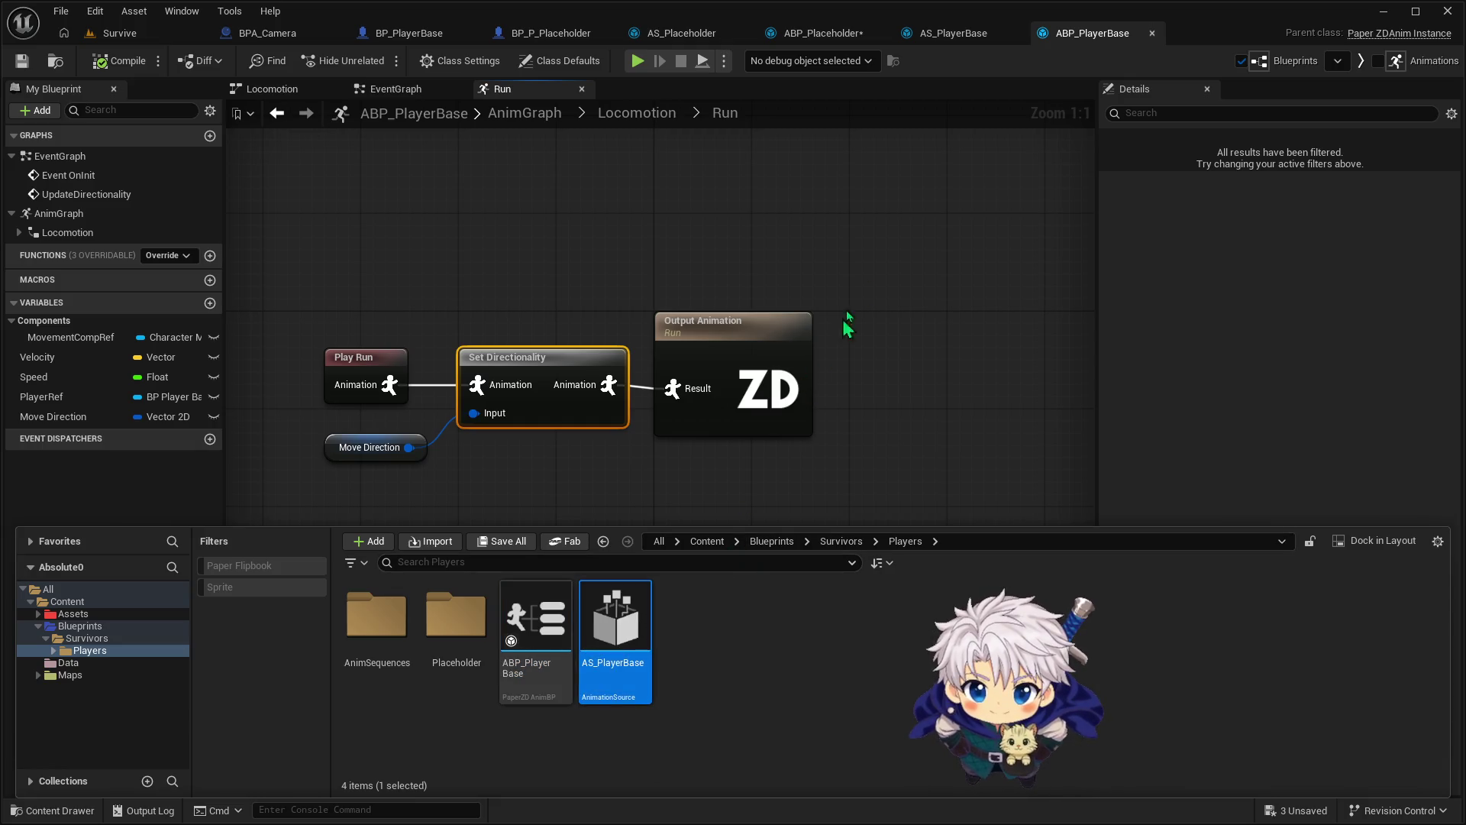
pyautogui.click(549, 600)
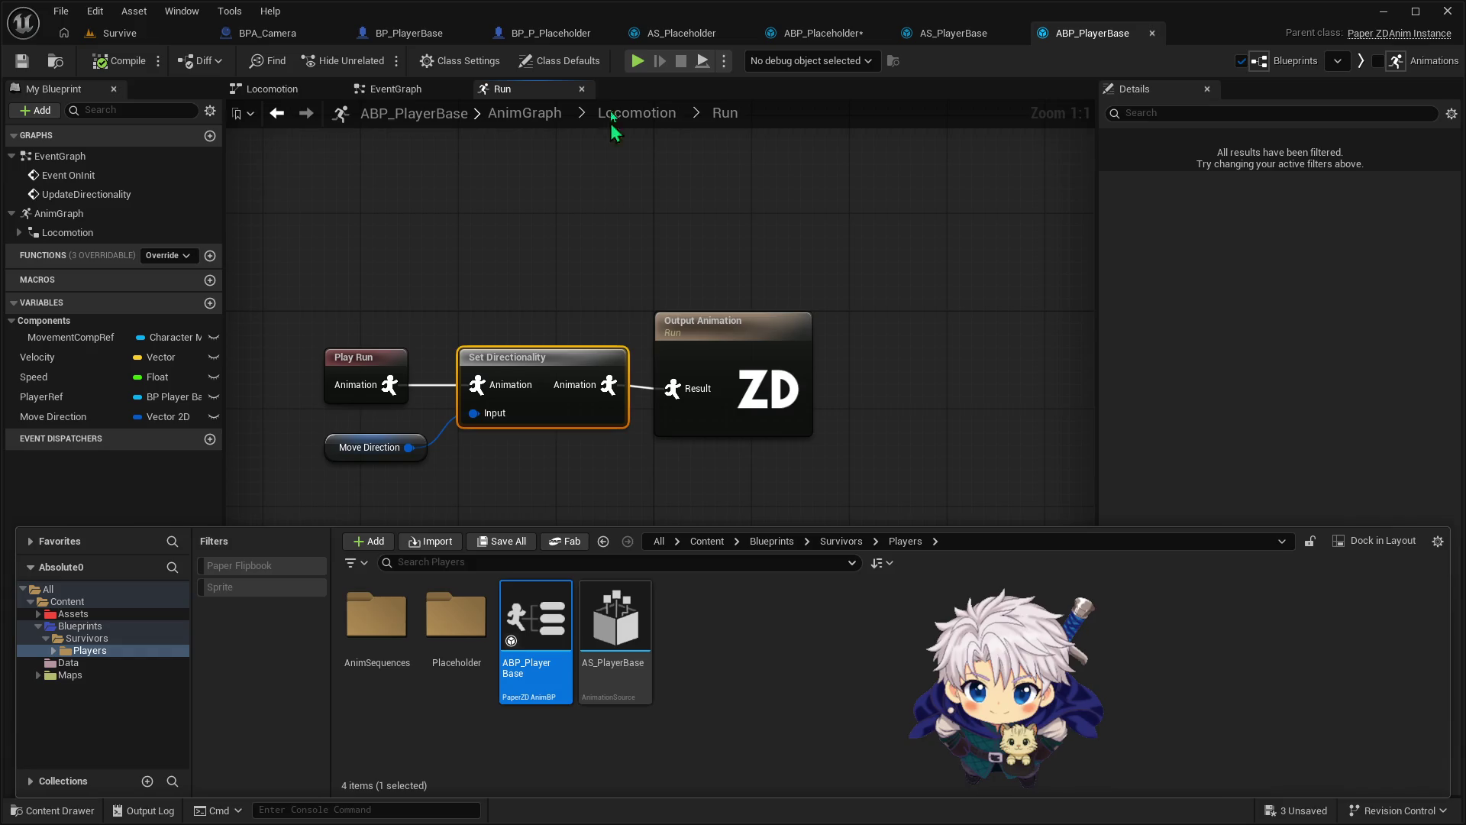
# Close the AS_Placeholder animation source editor
pyautogui.click(551, 42)
pyautogui.click(430, 35)
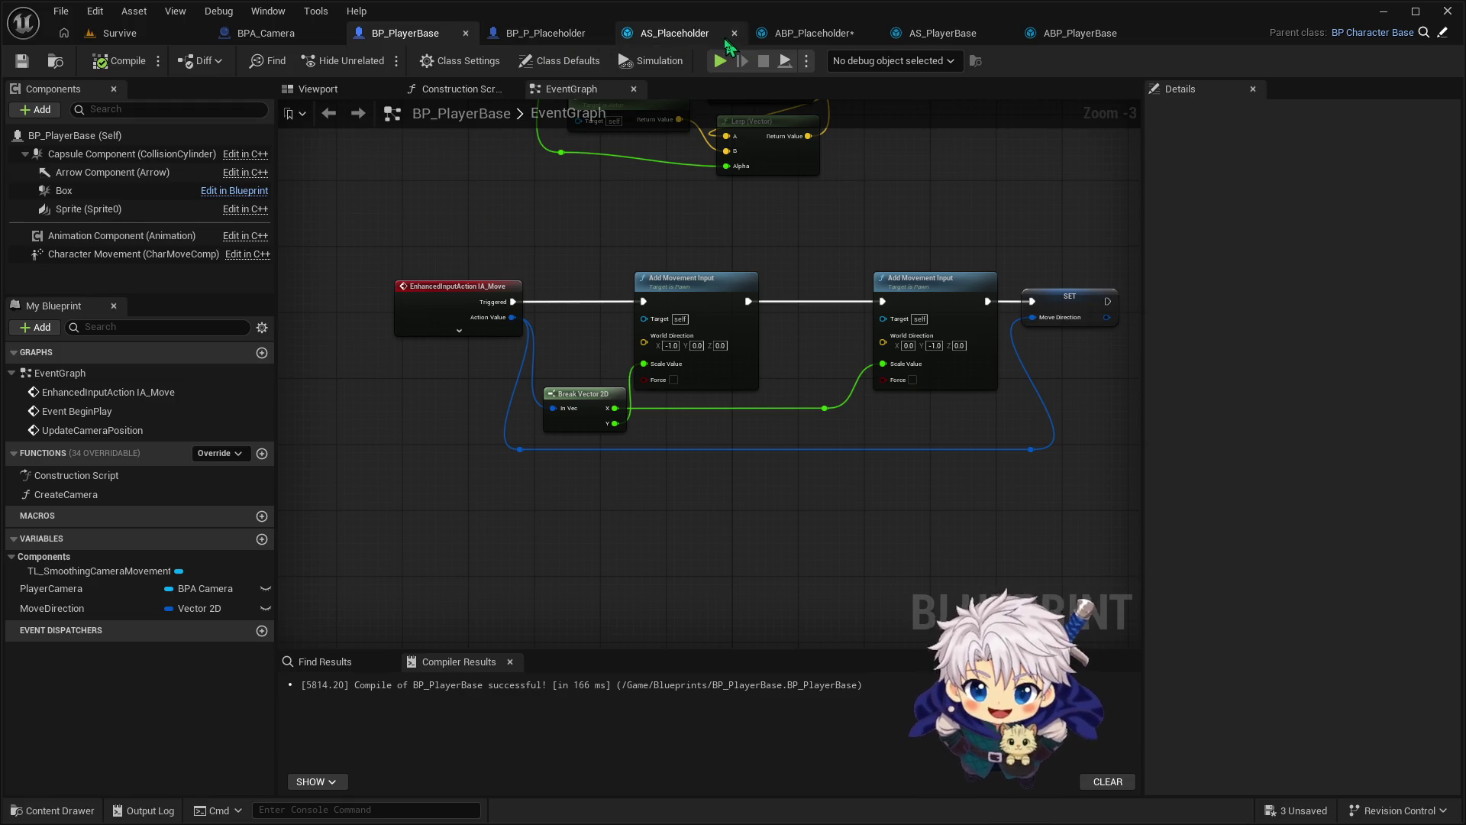
pyautogui.click(730, 35)
pyautogui.click(838, 34)
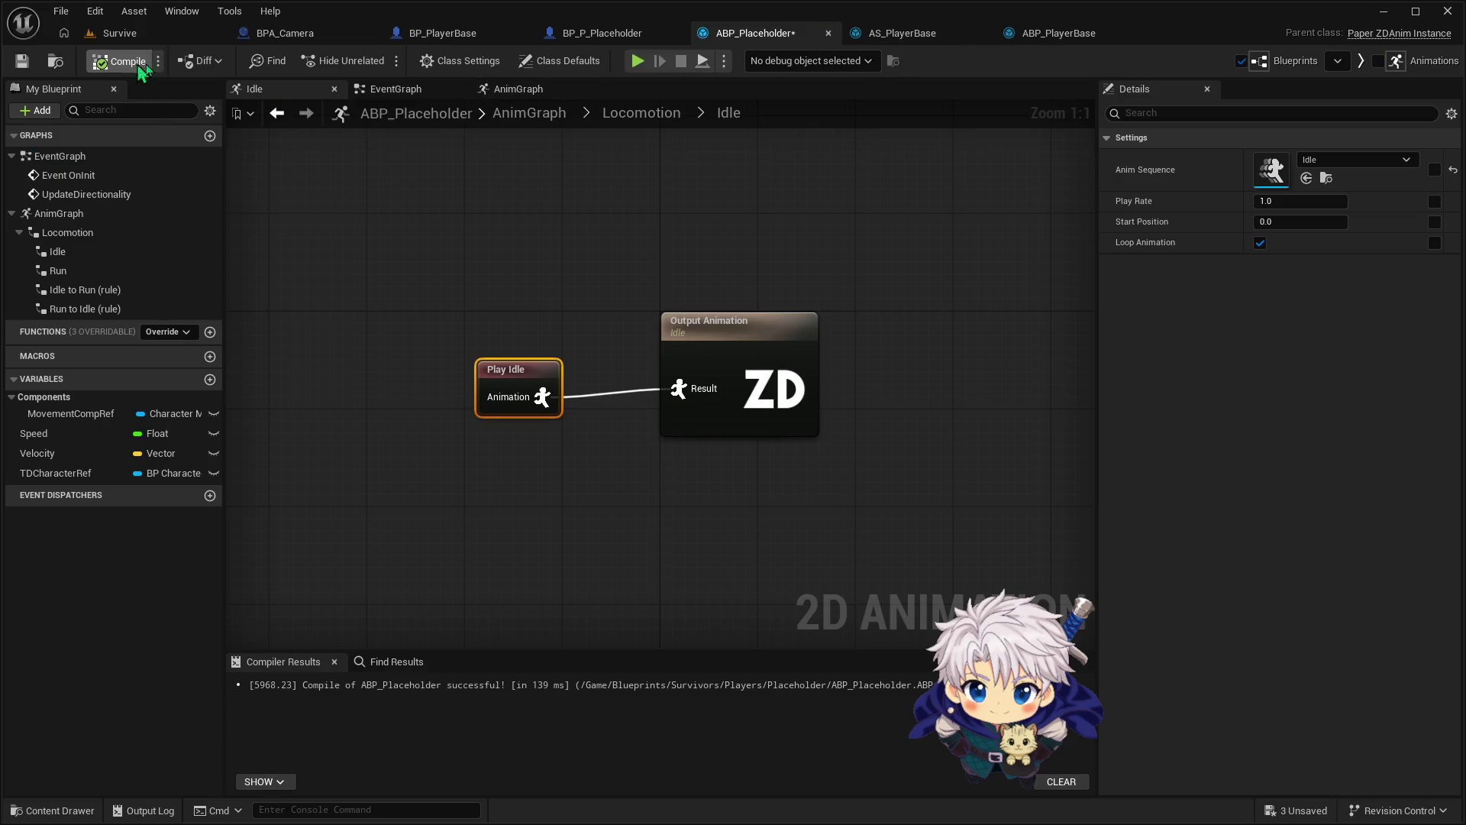
# Shift Play Idle left and check ABP_PlayerBase's Run graph Set Directionality and Move Direction nodes
pyautogui.click(506, 370)
pyautogui.moveTo(505, 370); pyautogui.dragTo(405, 370)
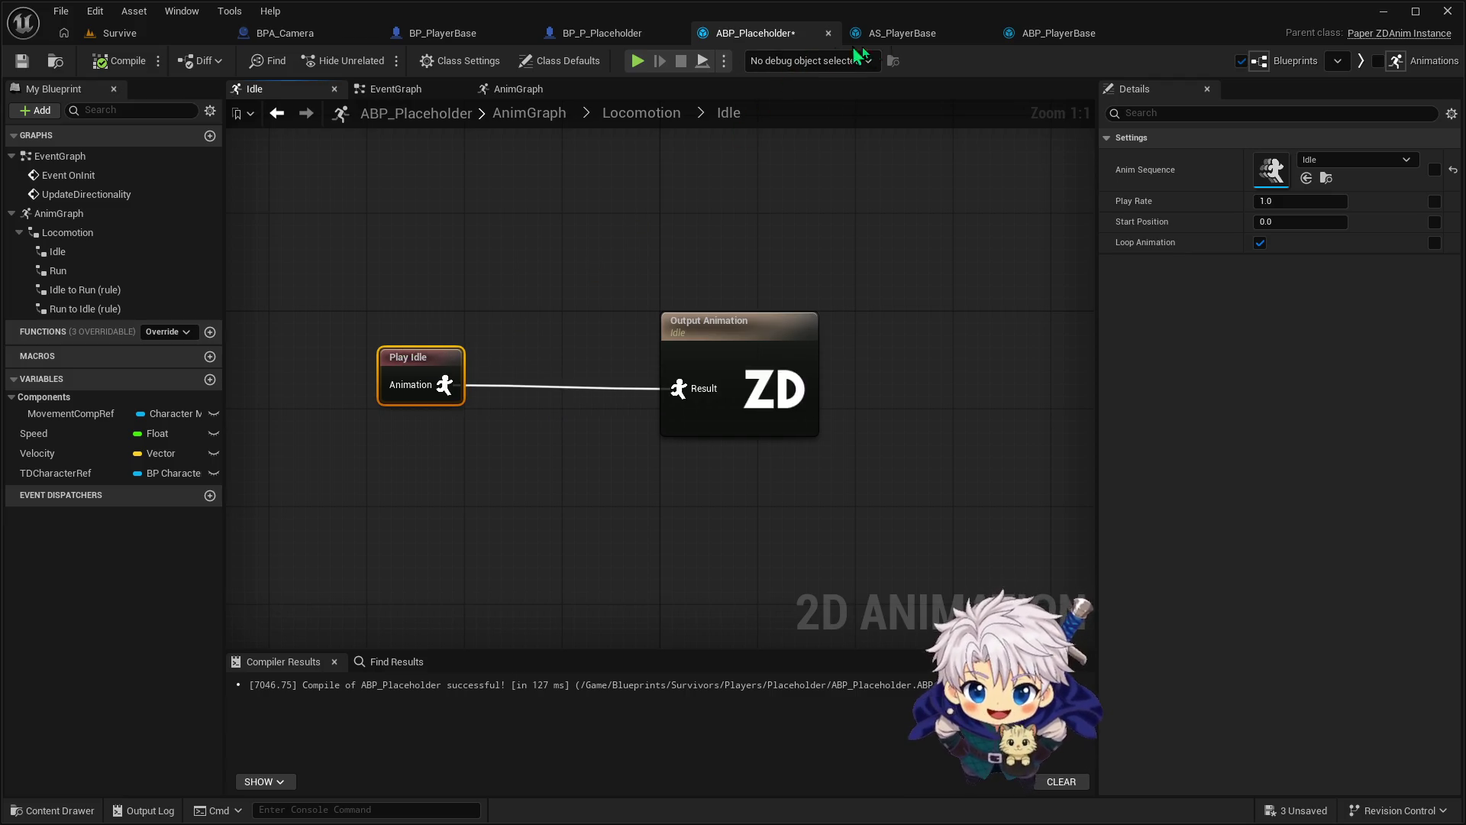
pyautogui.click(1050, 34)
pyautogui.moveTo(437, 315)
pyautogui.mouseDown()
pyautogui.moveTo(514, 507)
pyautogui.moveTo(536, 524)
pyautogui.mouseUp()
pyautogui.moveTo(401, 518); pyautogui.dragTo(532, 413)
# Move Play Idle further left in ABP_Placeholder's Idle graph to make room
pyautogui.click(817, 35)
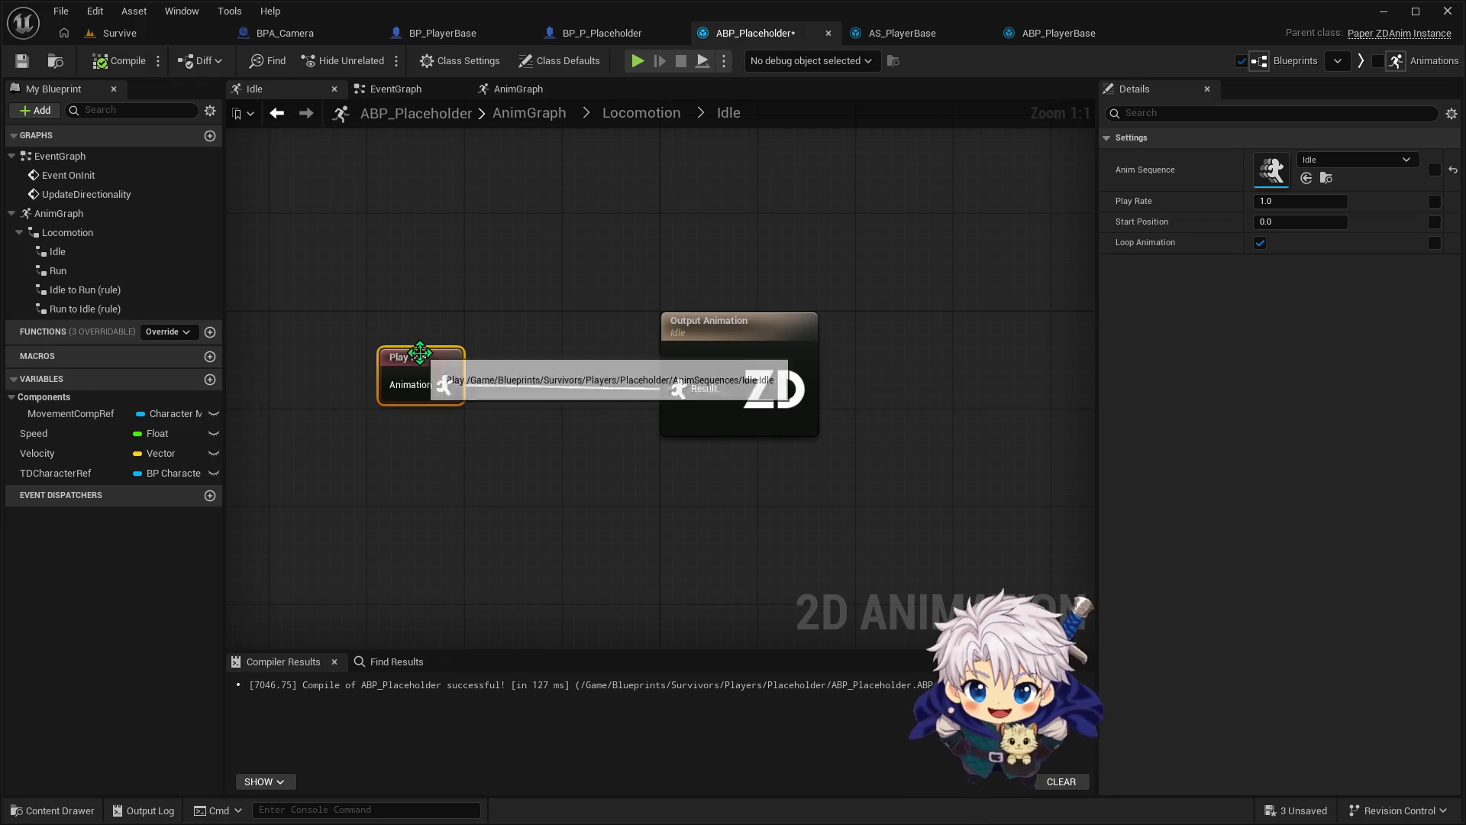
pyautogui.moveTo(397, 356); pyautogui.dragTo(361, 356)
pyautogui.click(695, 341)
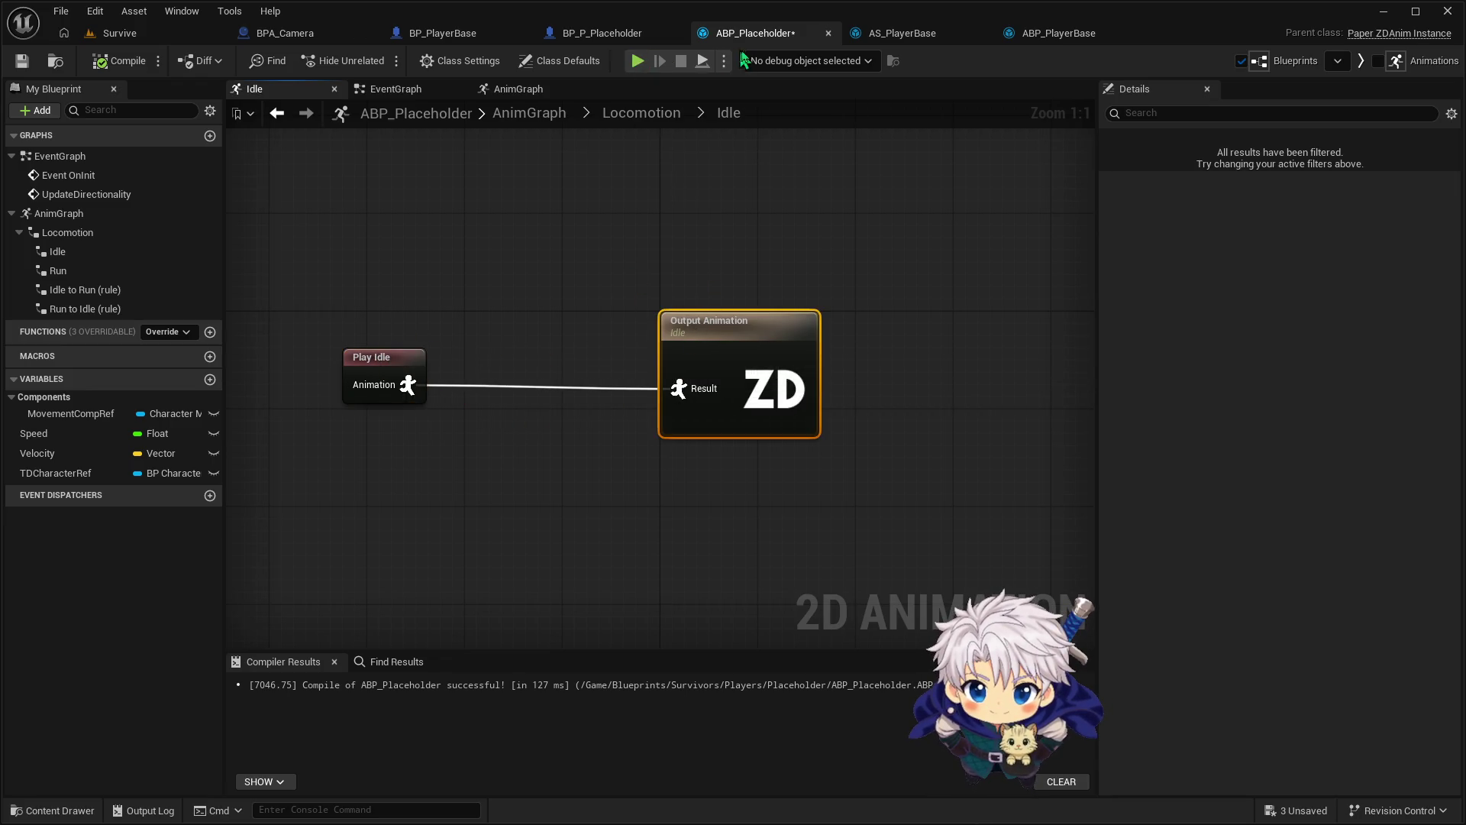
pyautogui.click(584, 37)
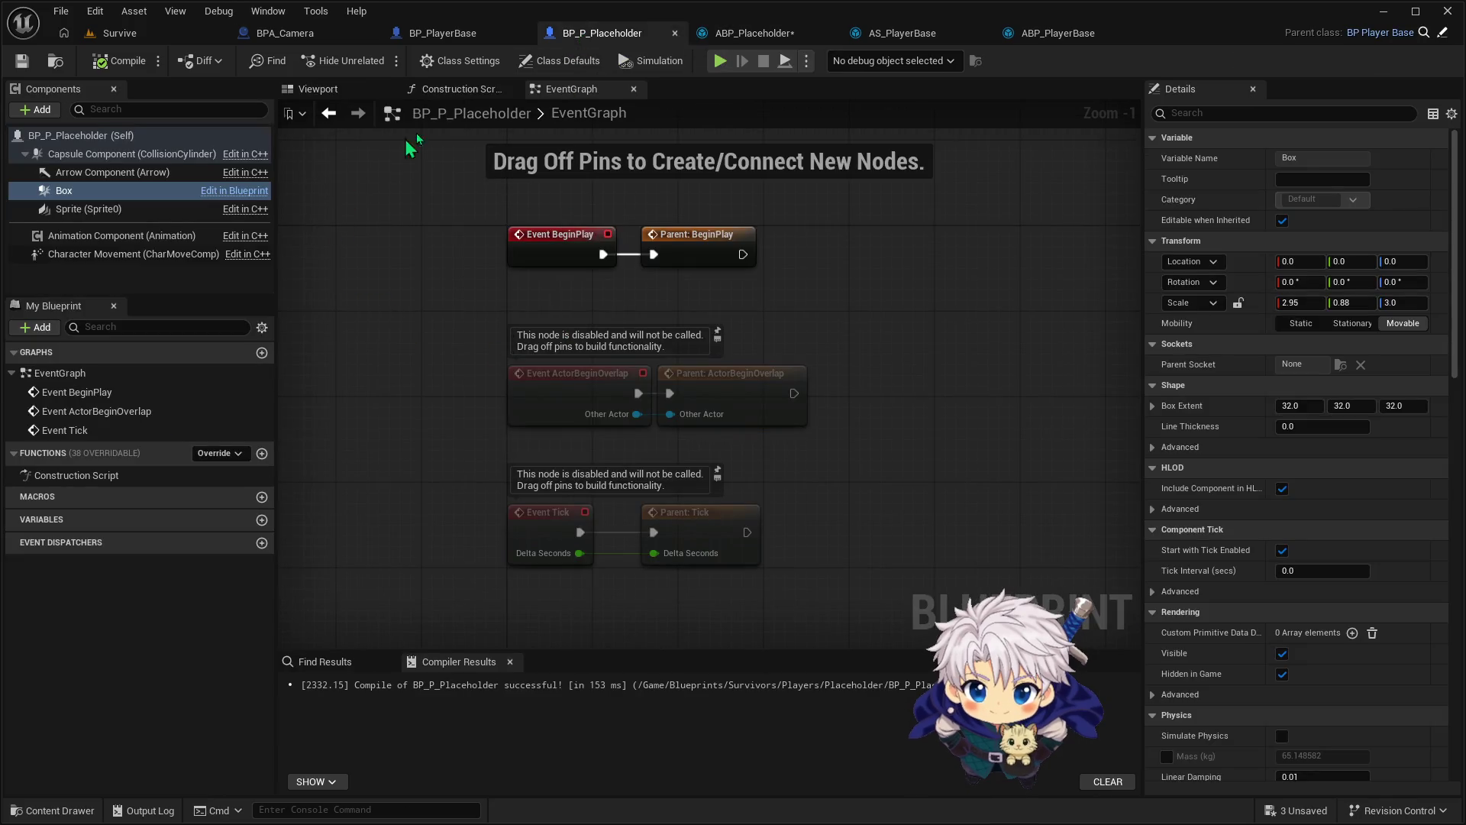
# Marquee-select BP_PlayerBase's IA_Move movement nodes and reroute points for copying
pyautogui.moveTo(765, 350); pyautogui.dragTo(739, 308)
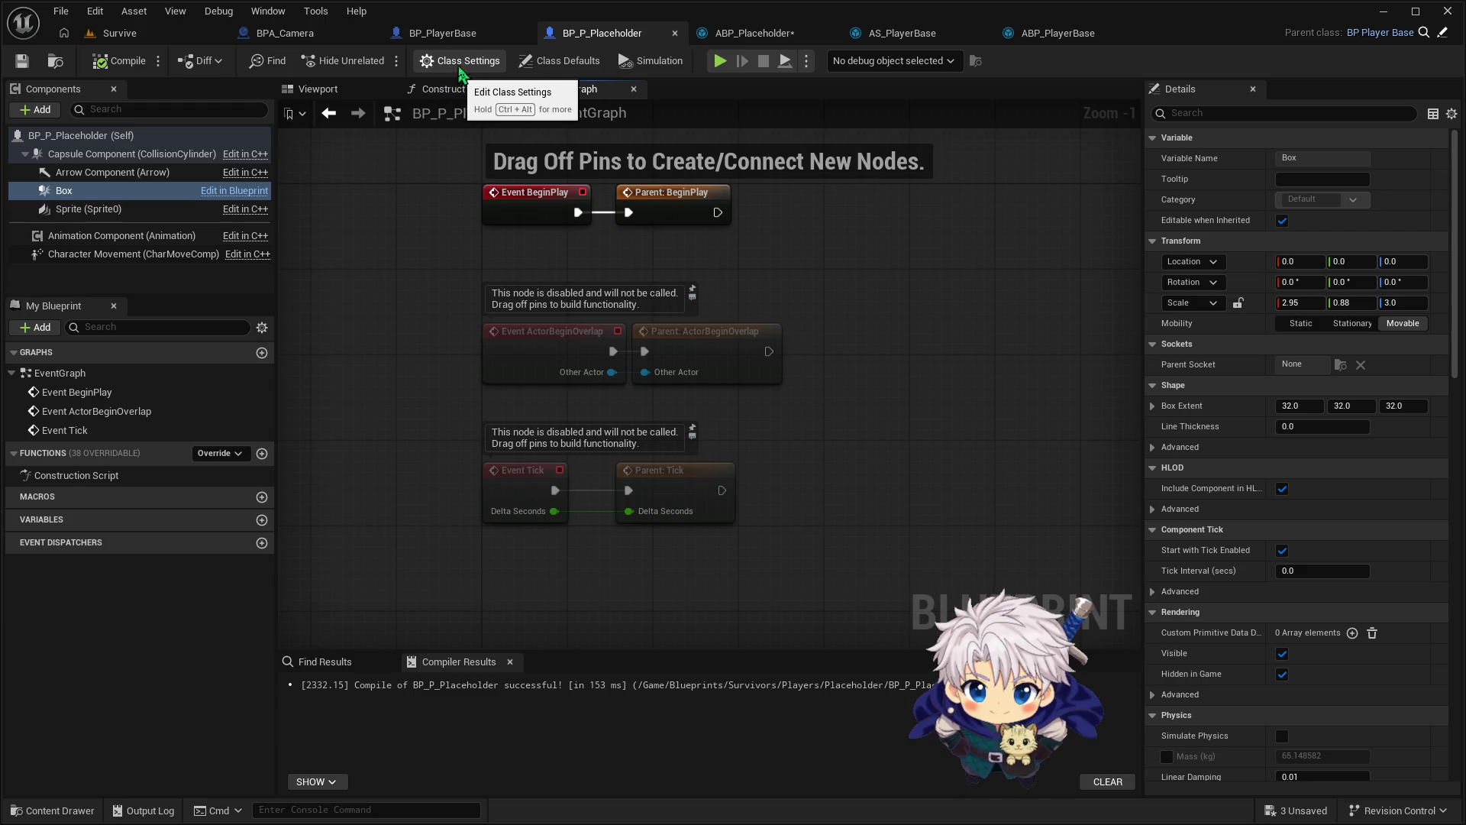
pyautogui.click(441, 33)
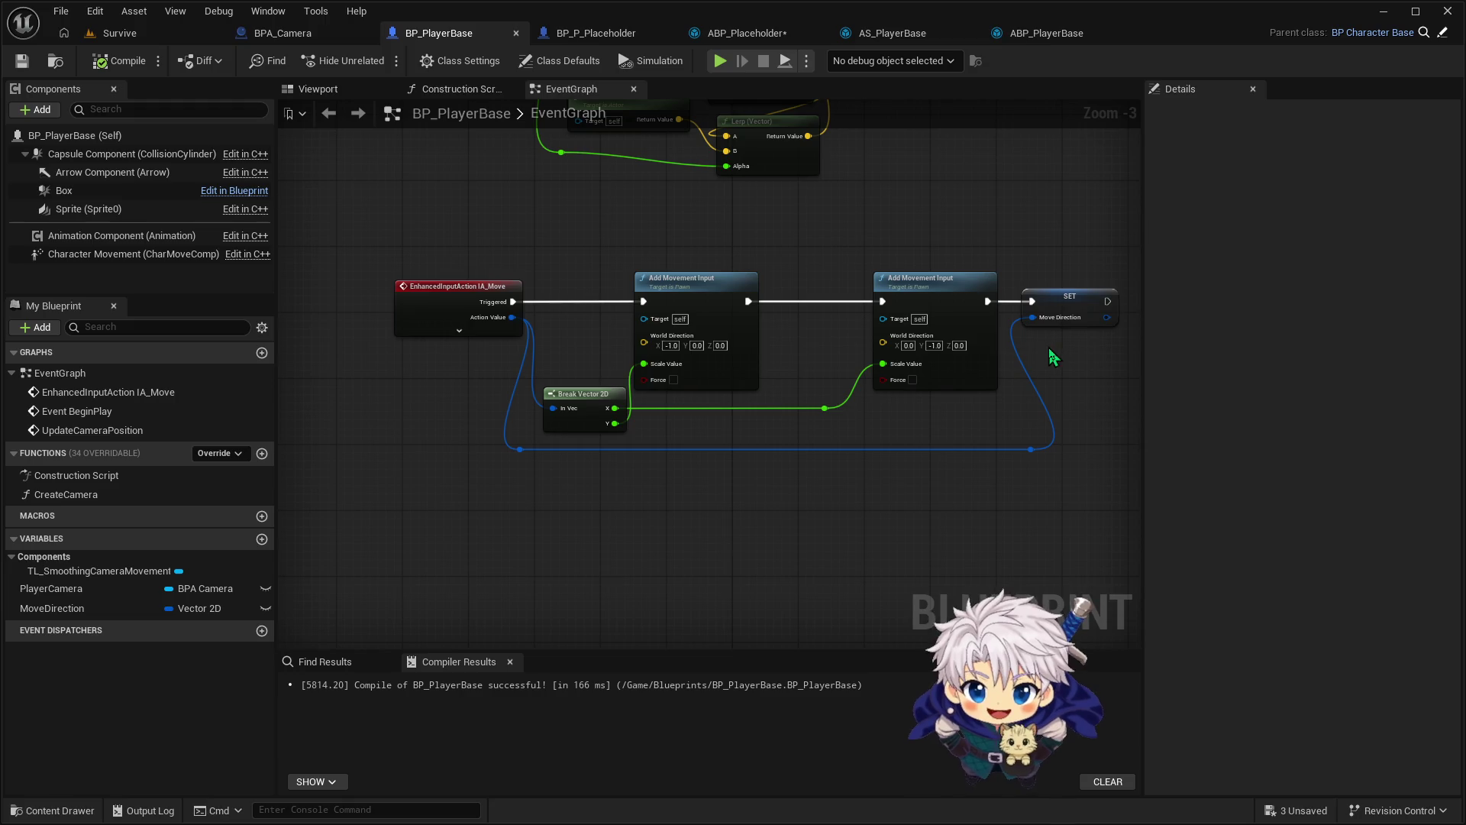
pyautogui.moveTo(456, 260)
pyautogui.mouseDown()
pyautogui.moveTo(879, 428)
pyautogui.moveTo(1060, 443)
pyautogui.mouseUp()
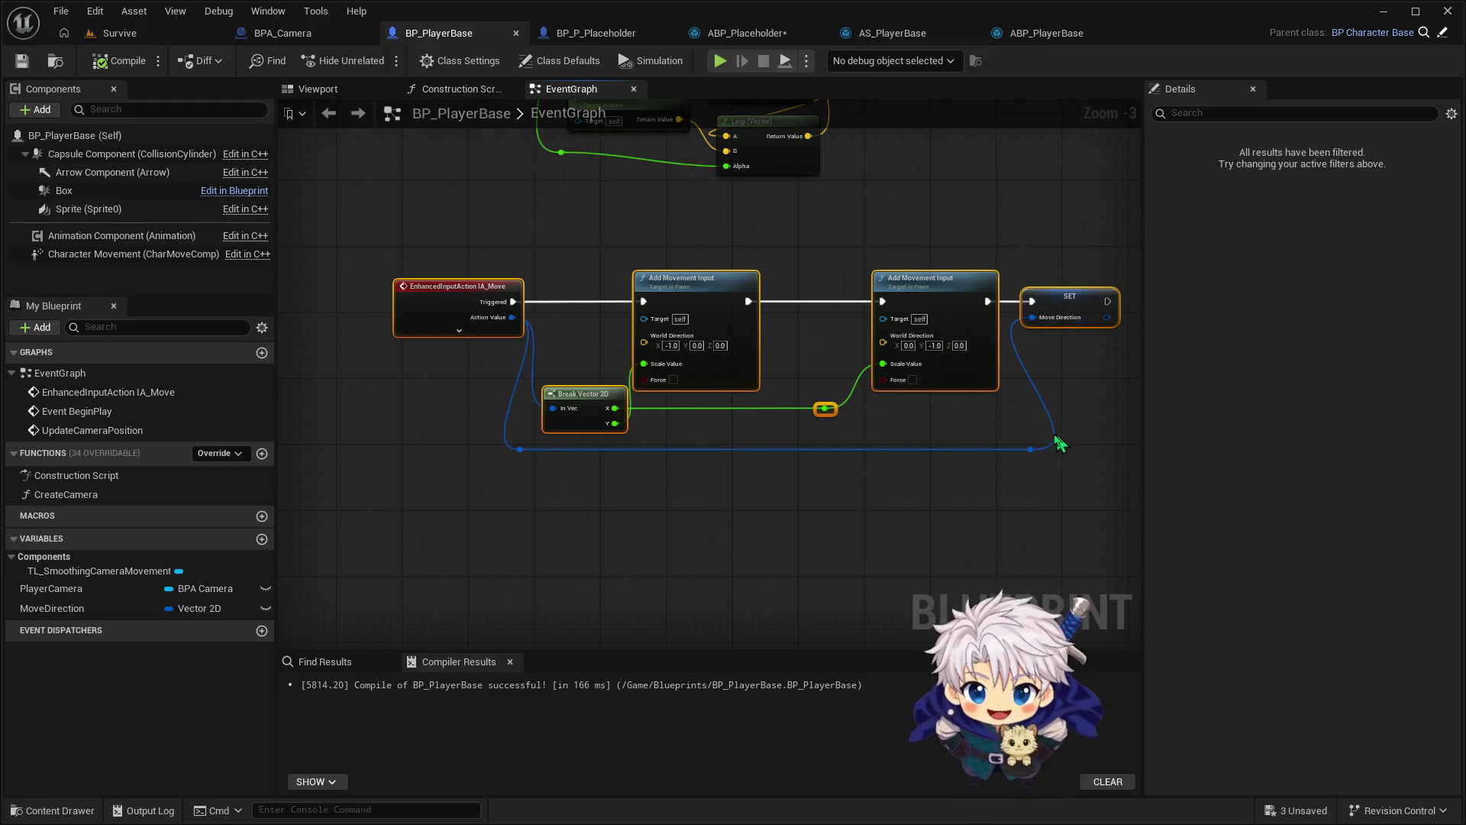
pyautogui.click(561, 271)
pyautogui.moveTo(437, 237)
pyautogui.mouseDown()
pyautogui.moveTo(815, 419)
pyautogui.moveTo(1111, 478)
pyautogui.moveTo(1100, 483)
pyautogui.mouseUp()
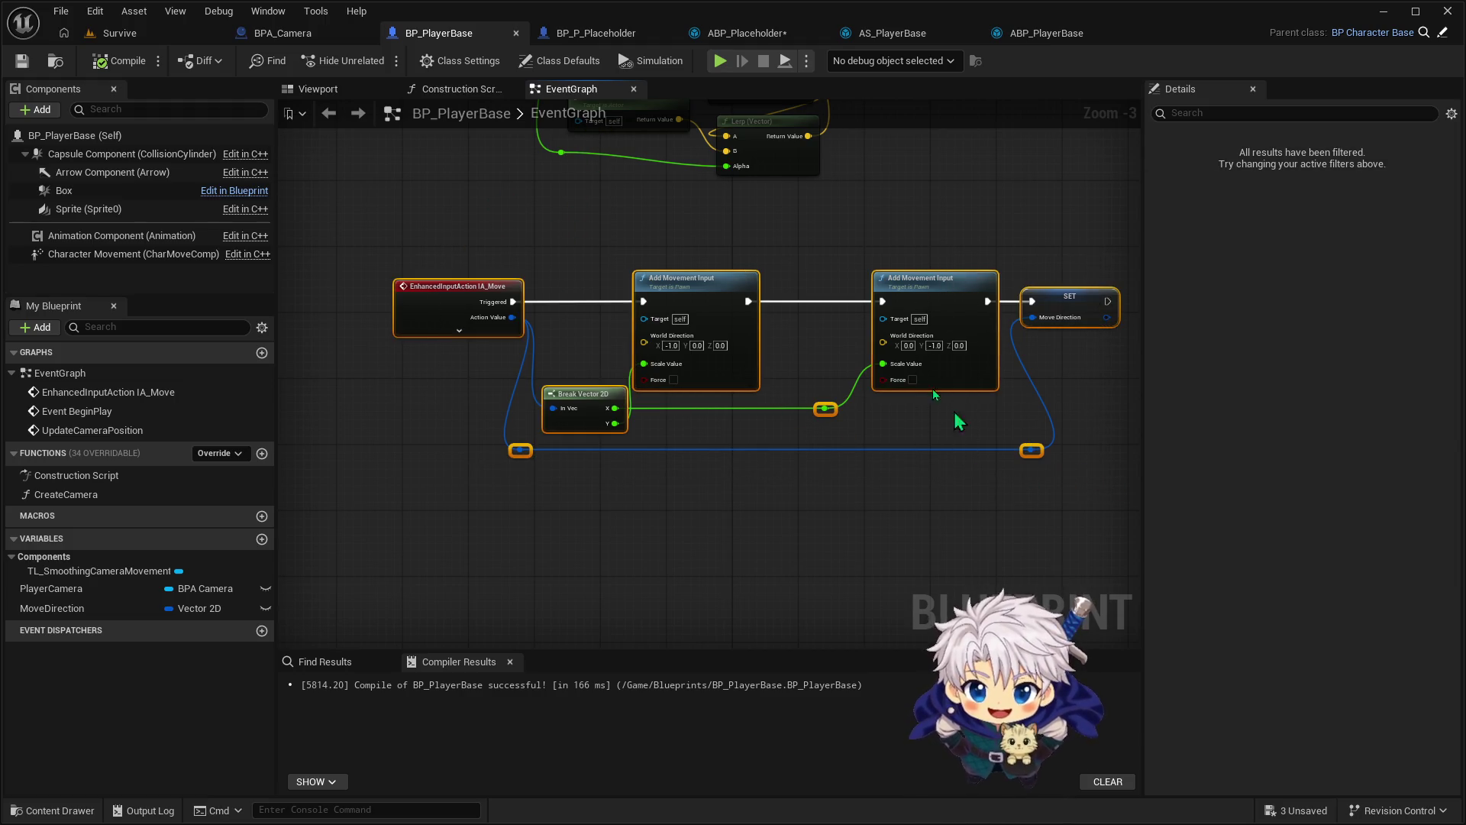
pyautogui.click(600, 33)
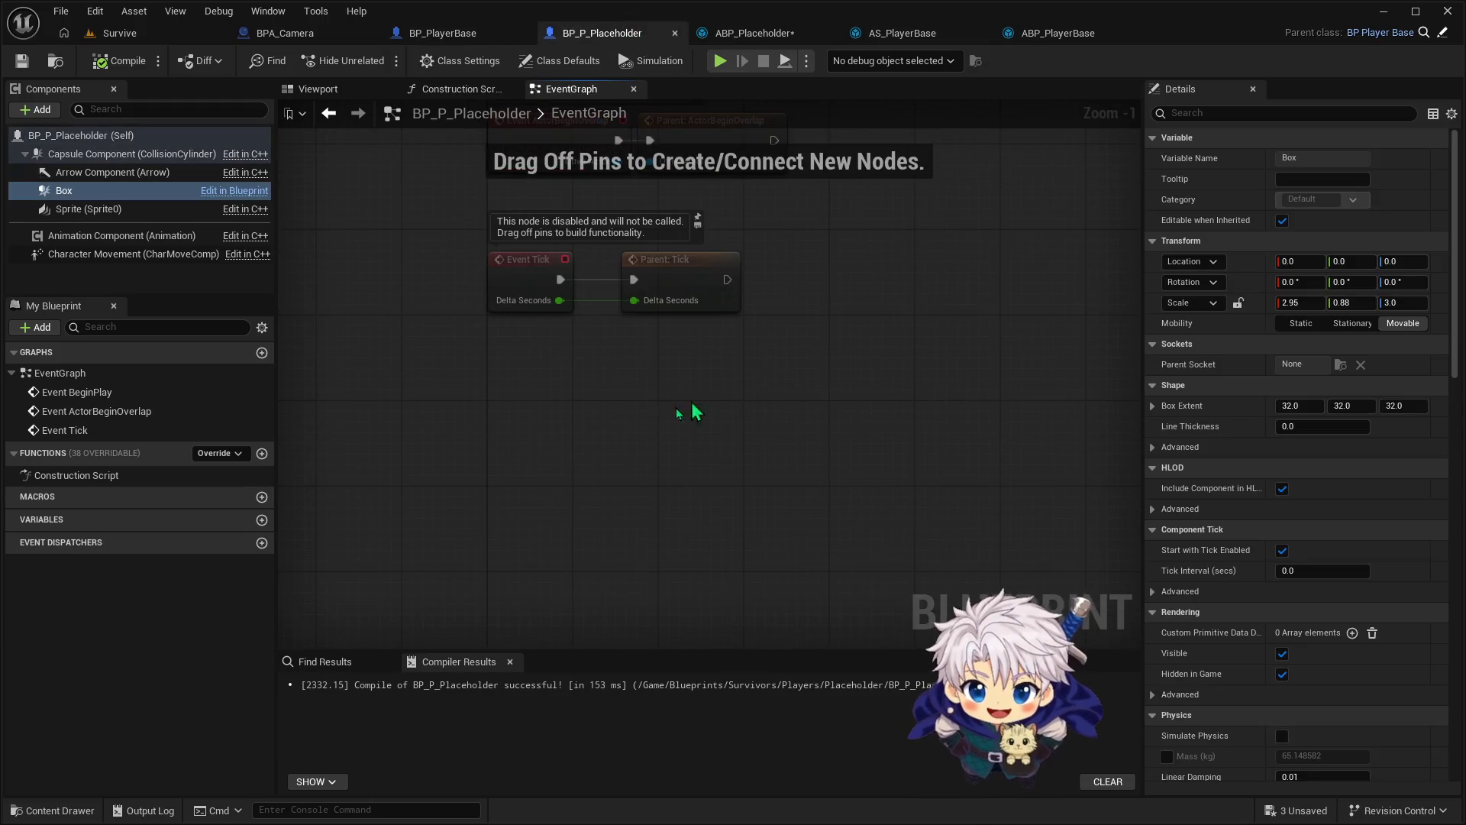
# Paste the IA_Move movement nodes below BP_P_Placeholder's Tick events and compile
pyautogui.hotkey('ctrl', 'v')
pyautogui.moveTo(548, 342)
pyautogui.mouseDown()
pyautogui.moveTo(880, 418)
pyautogui.moveTo(942, 414)
pyautogui.mouseUp()
pyautogui.click(886, 298)
pyautogui.moveTo(886, 298); pyautogui.dragTo(766, 315)
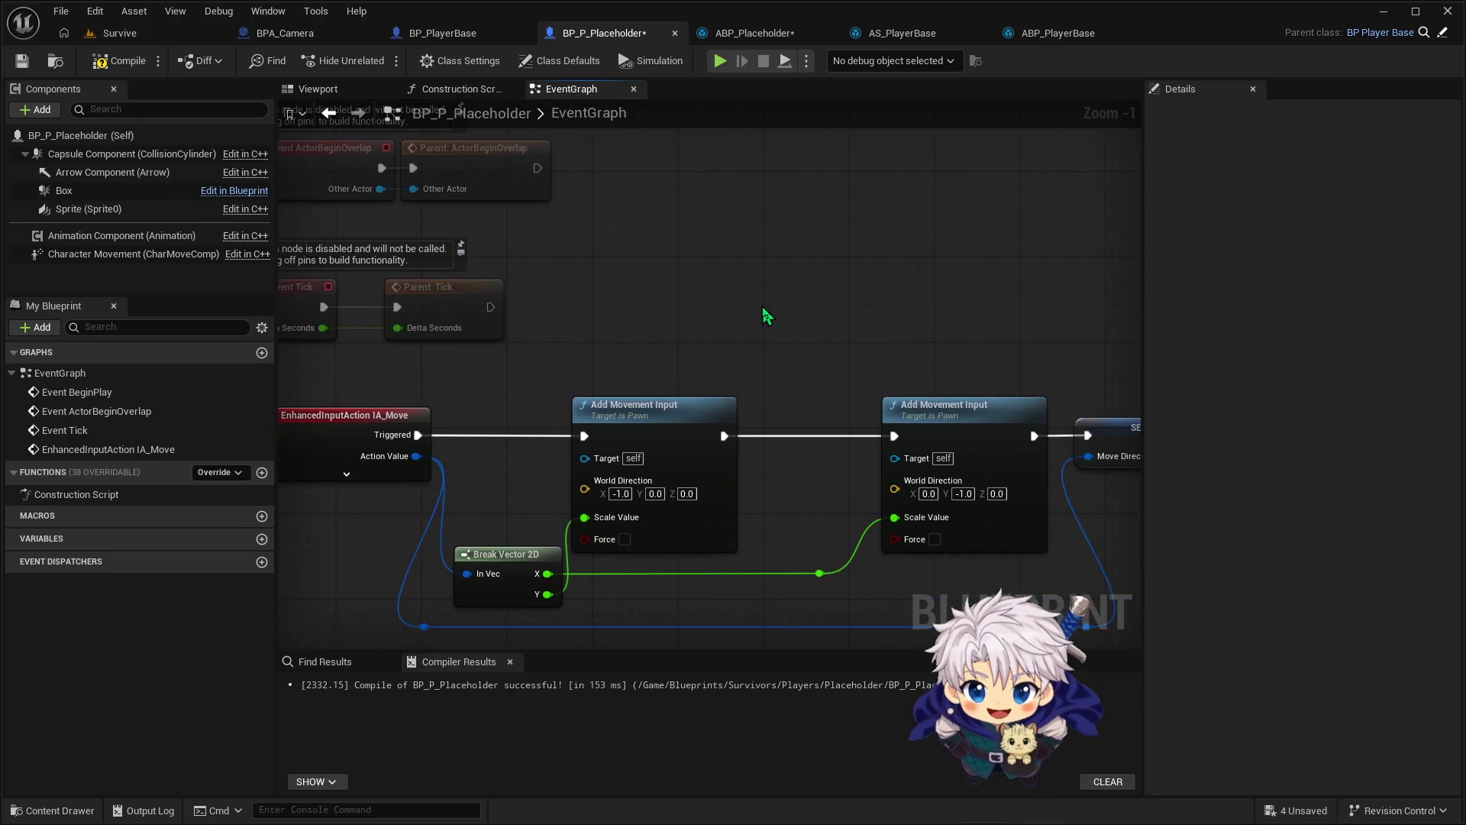
pyautogui.scroll(-1, 766, 315)
pyautogui.scroll(-1, 799, 347)
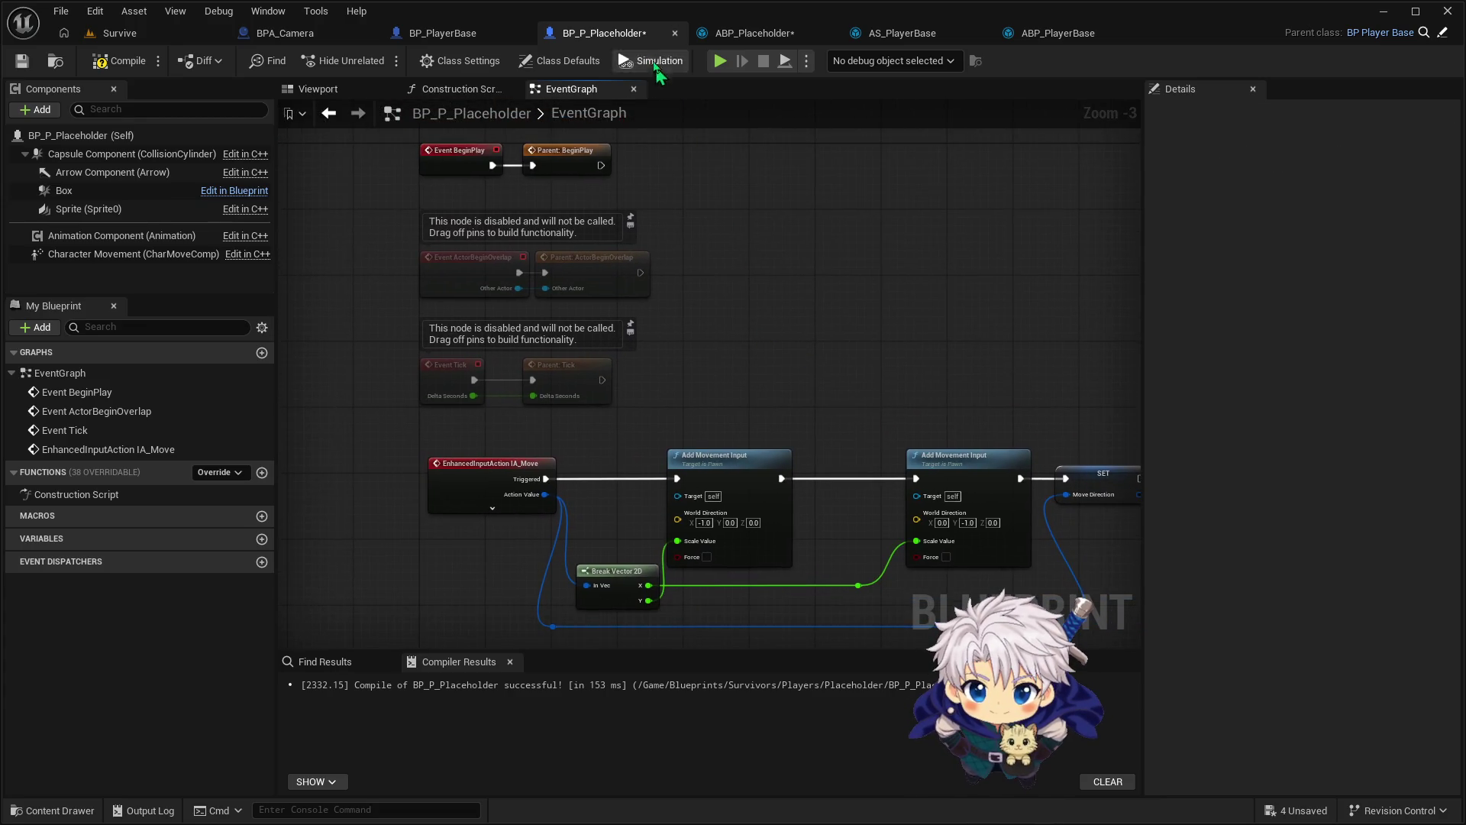
pyautogui.click(120, 60)
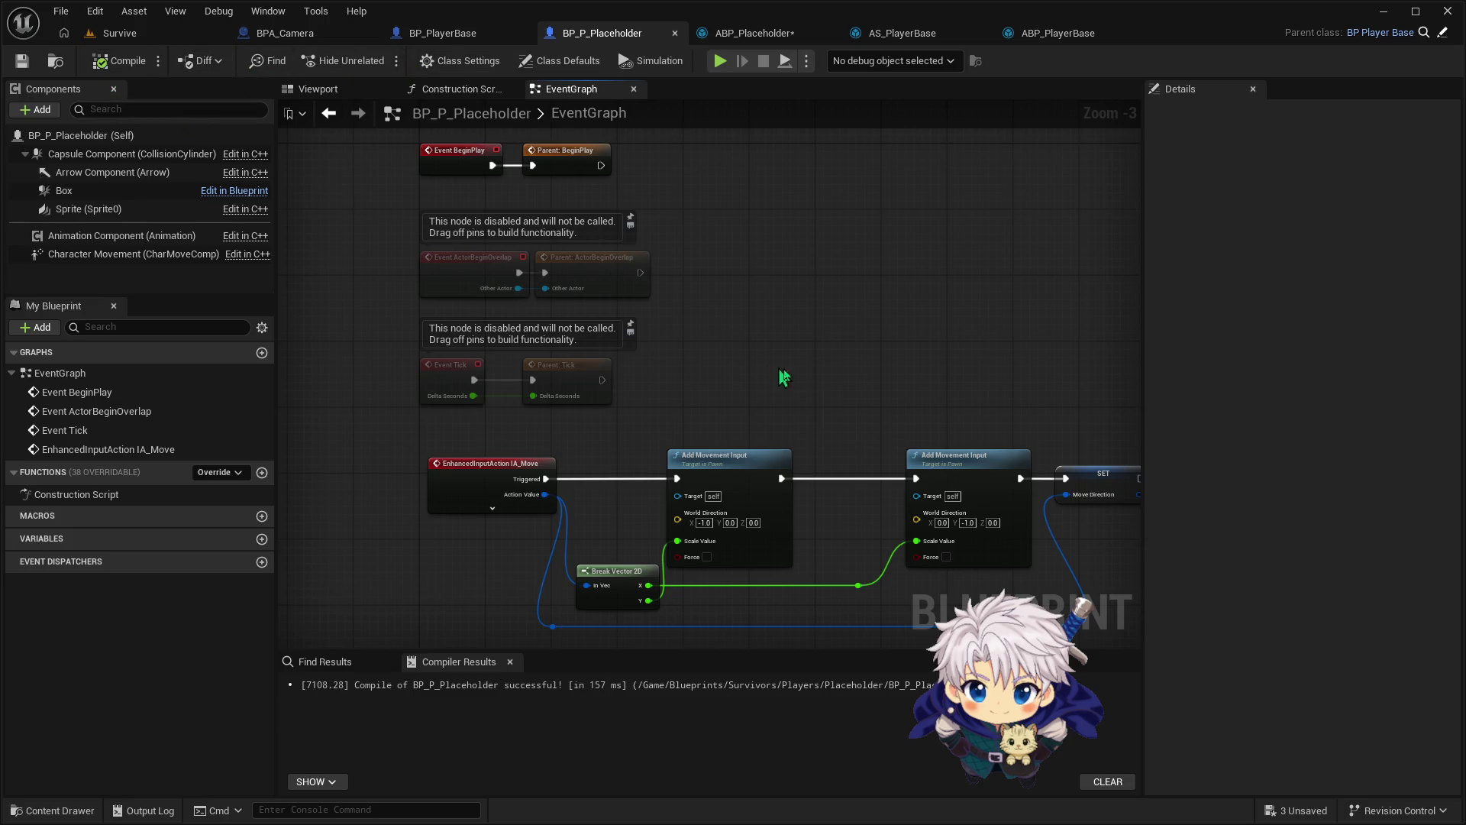
# Wire Action Value to the reroute, promote it to a variable, and delete the SET NewVar node
pyautogui.moveTo(807, 366); pyautogui.dragTo(673, 248)
pyautogui.click(948, 376)
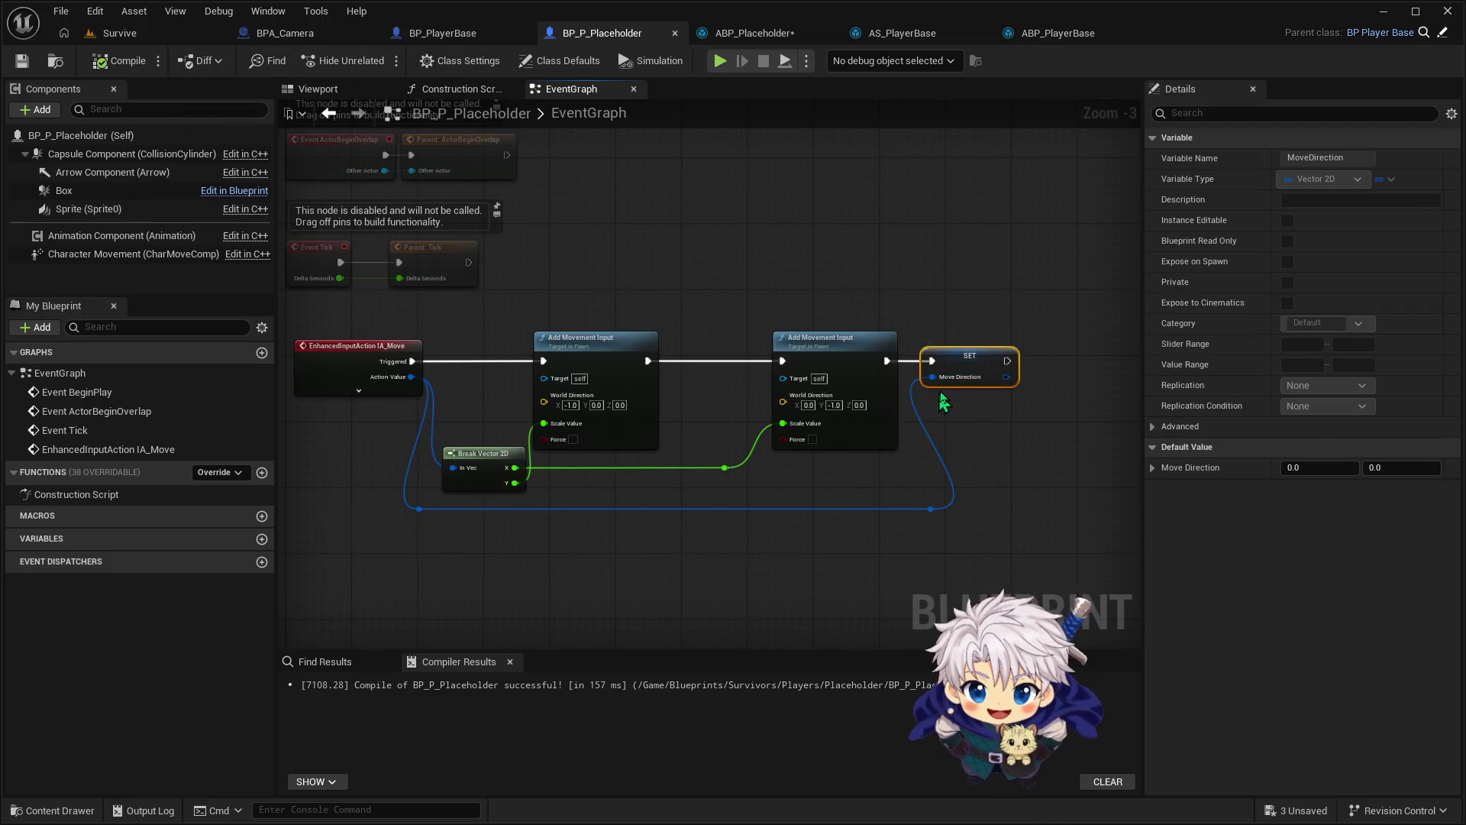
pyautogui.moveTo(416, 383); pyautogui.dragTo(422, 509)
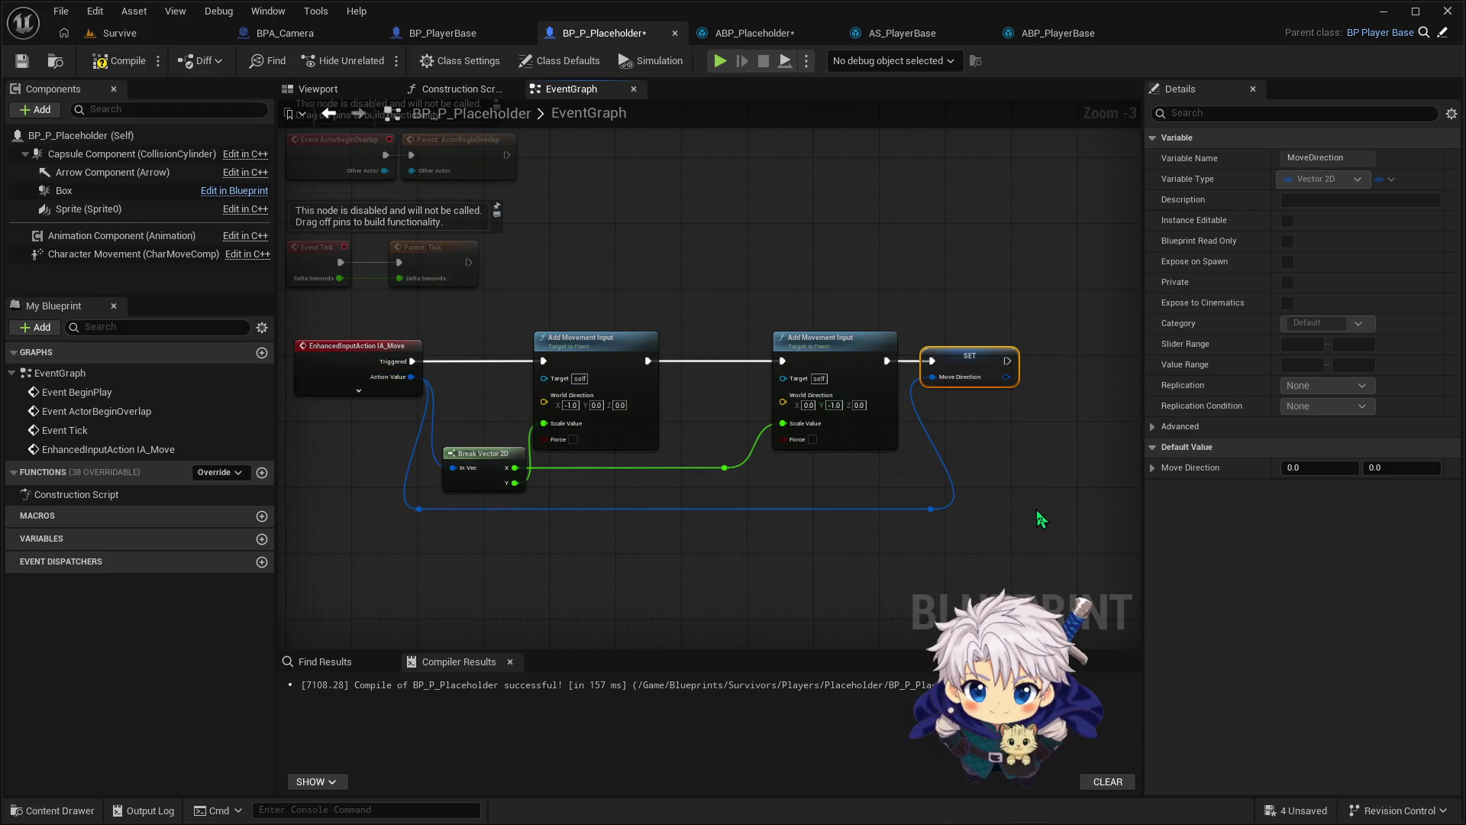
pyautogui.moveTo(941, 512); pyautogui.dragTo(1015, 506)
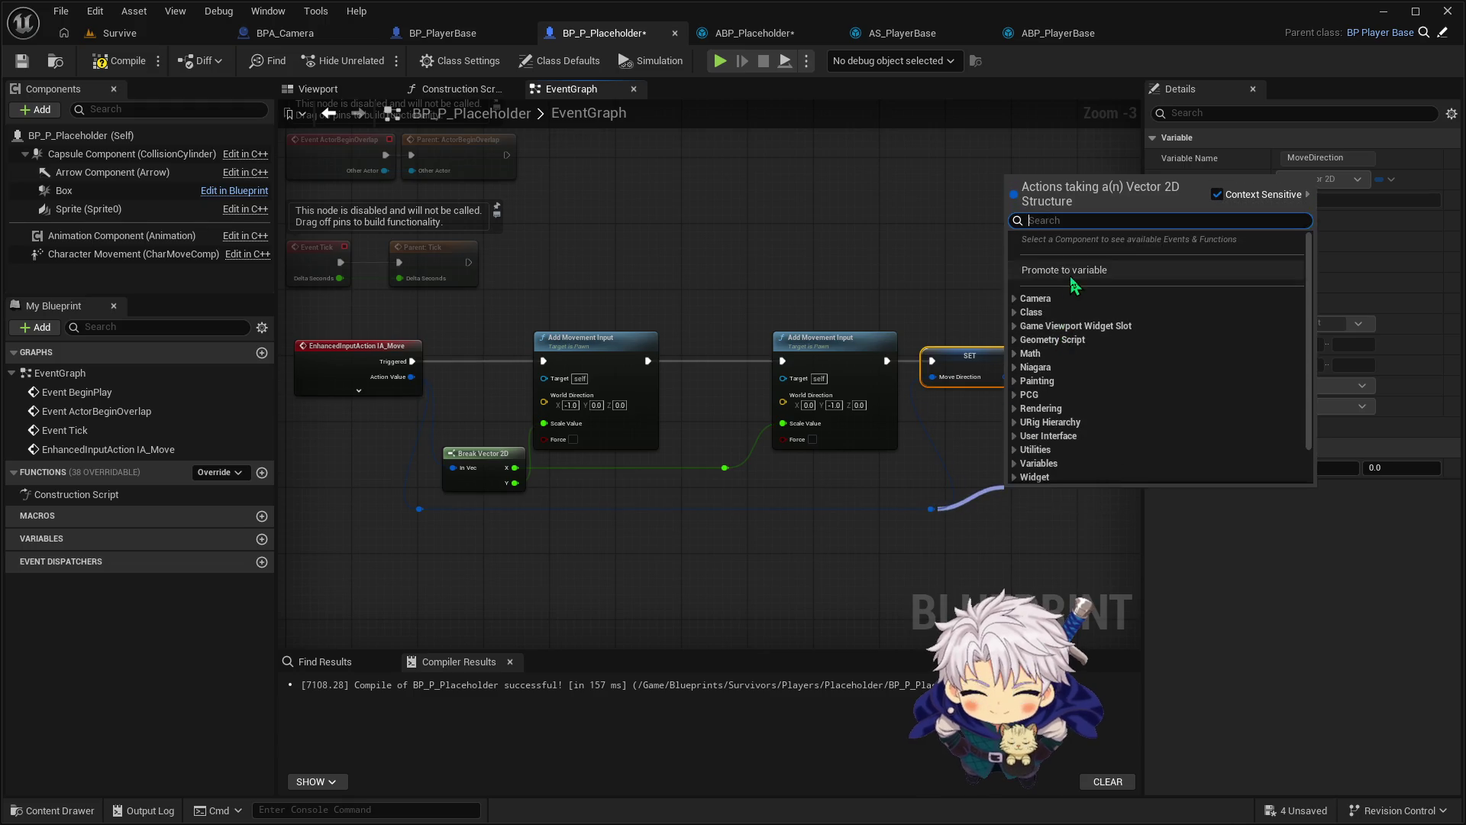
pyautogui.click(1058, 316)
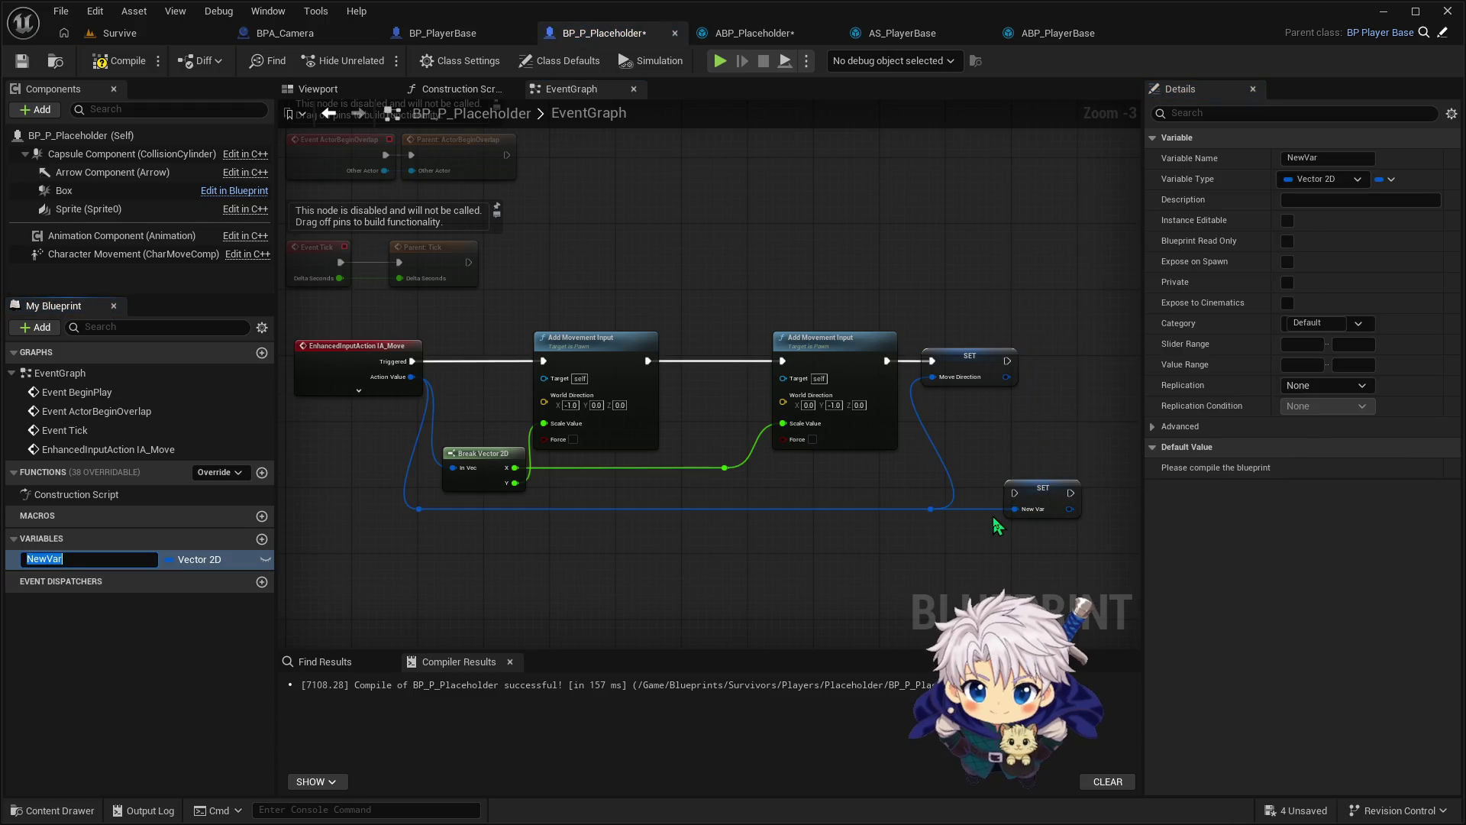
pyautogui.write('Move Dir')
pyautogui.hotkey('ctrl', 'z')
pyautogui.click(1019, 500)
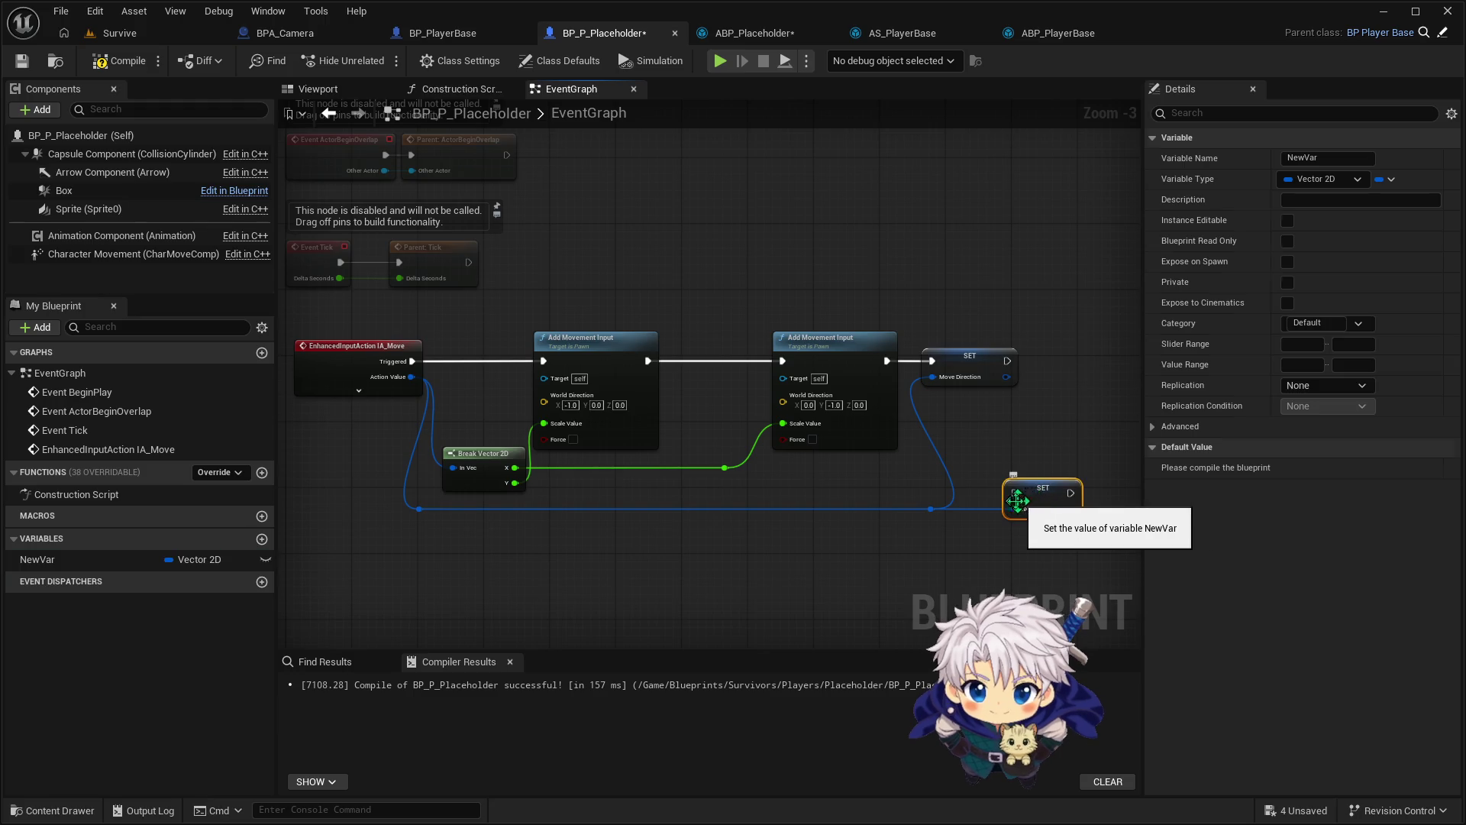
pyautogui.press('Delete')
# Abandon renaming NewVar and delete all the pasted movement nodes and reroute knots
pyautogui.click(133, 560)
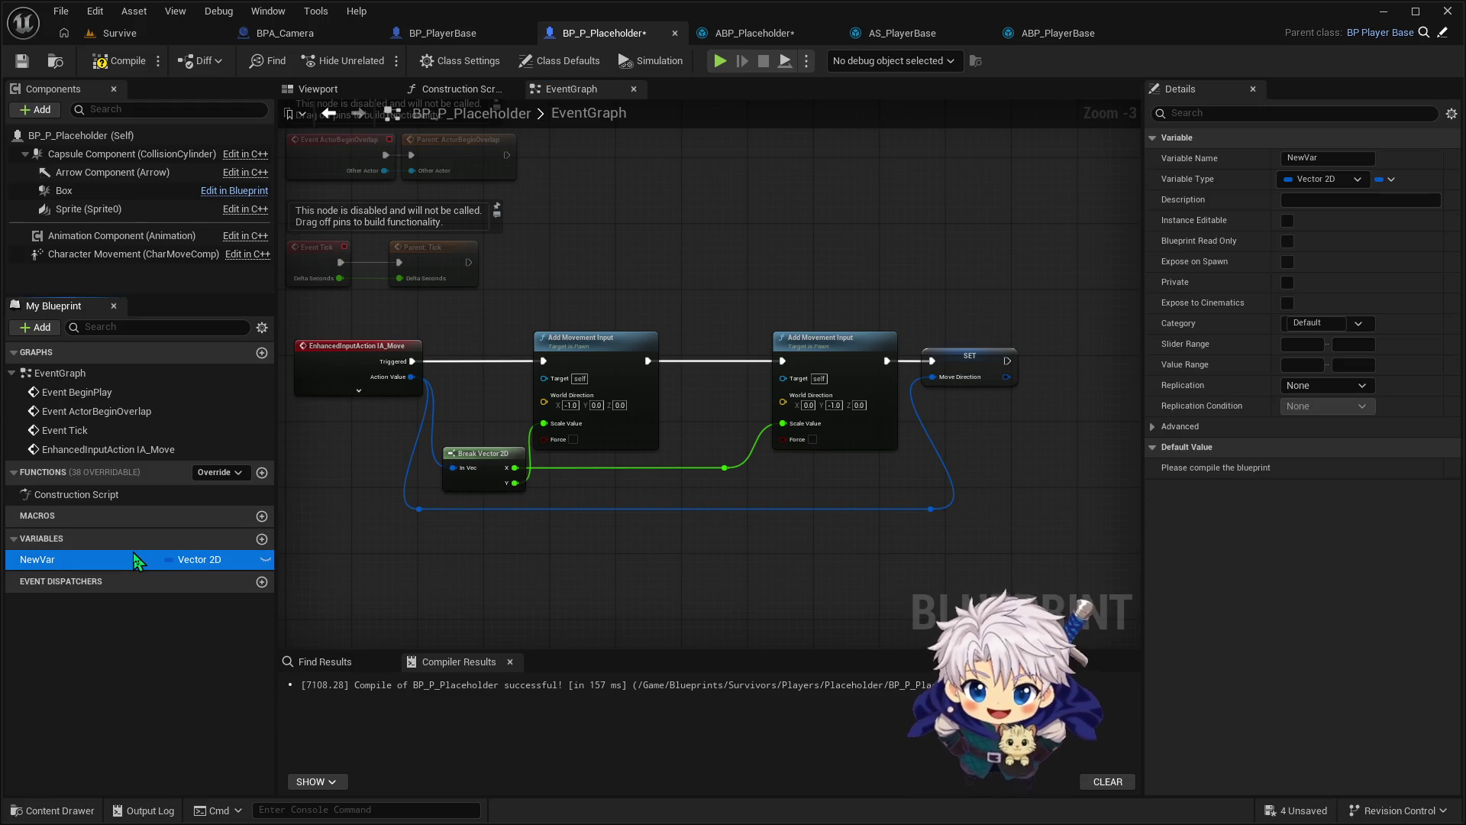
pyautogui.click(134, 555)
pyautogui.press('BackSpace')
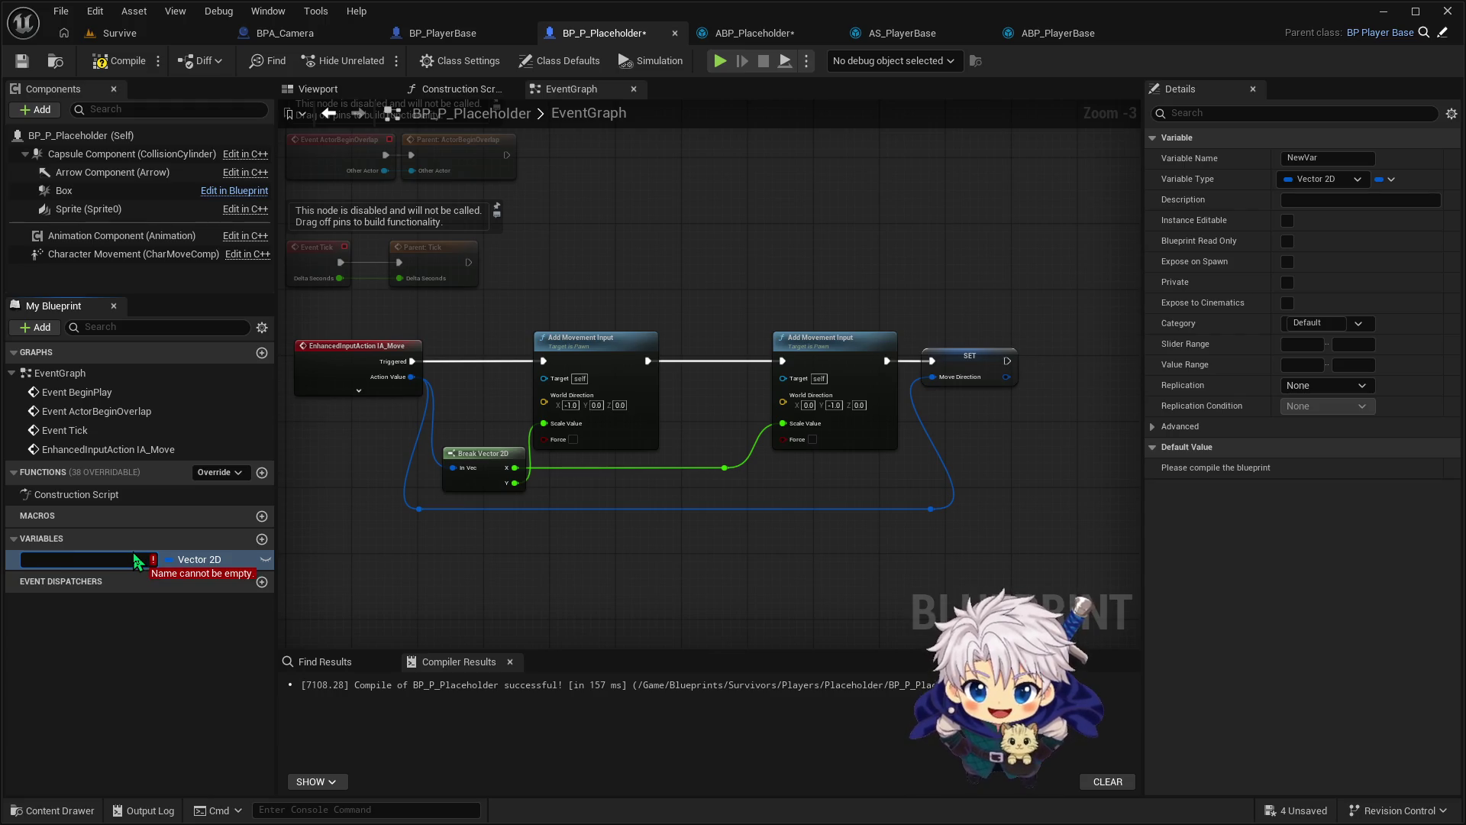
pyautogui.click(953, 411)
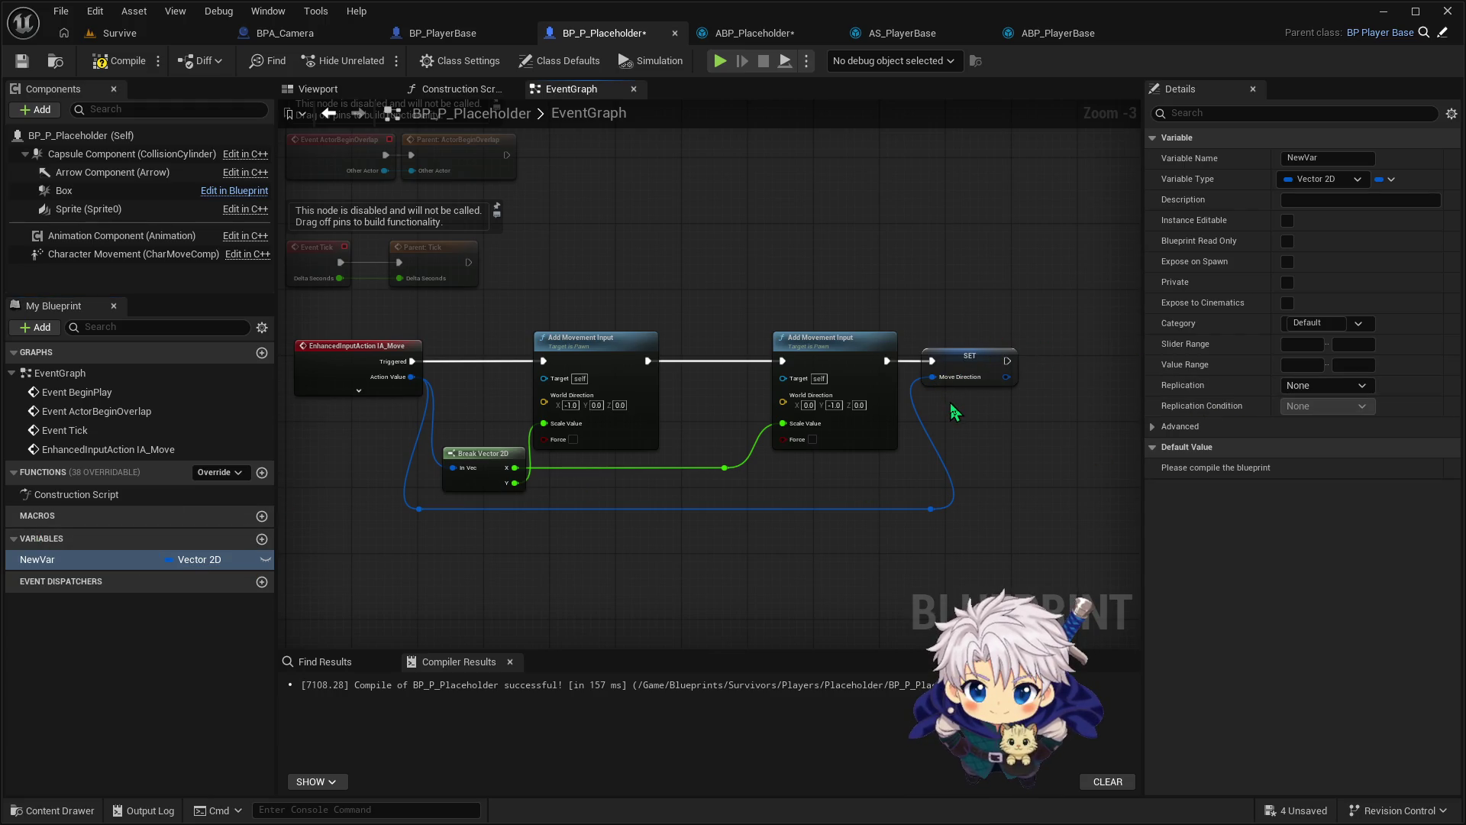
pyautogui.moveTo(348, 326)
pyautogui.mouseDown()
pyautogui.moveTo(939, 466)
pyautogui.moveTo(985, 546)
pyautogui.mouseUp()
pyautogui.press('Delete')
pyautogui.click(753, 32)
# Go to ABP_Placeholder's event graph and delete the loose Move Direction node
pyautogui.click(573, 34)
pyautogui.click(458, 34)
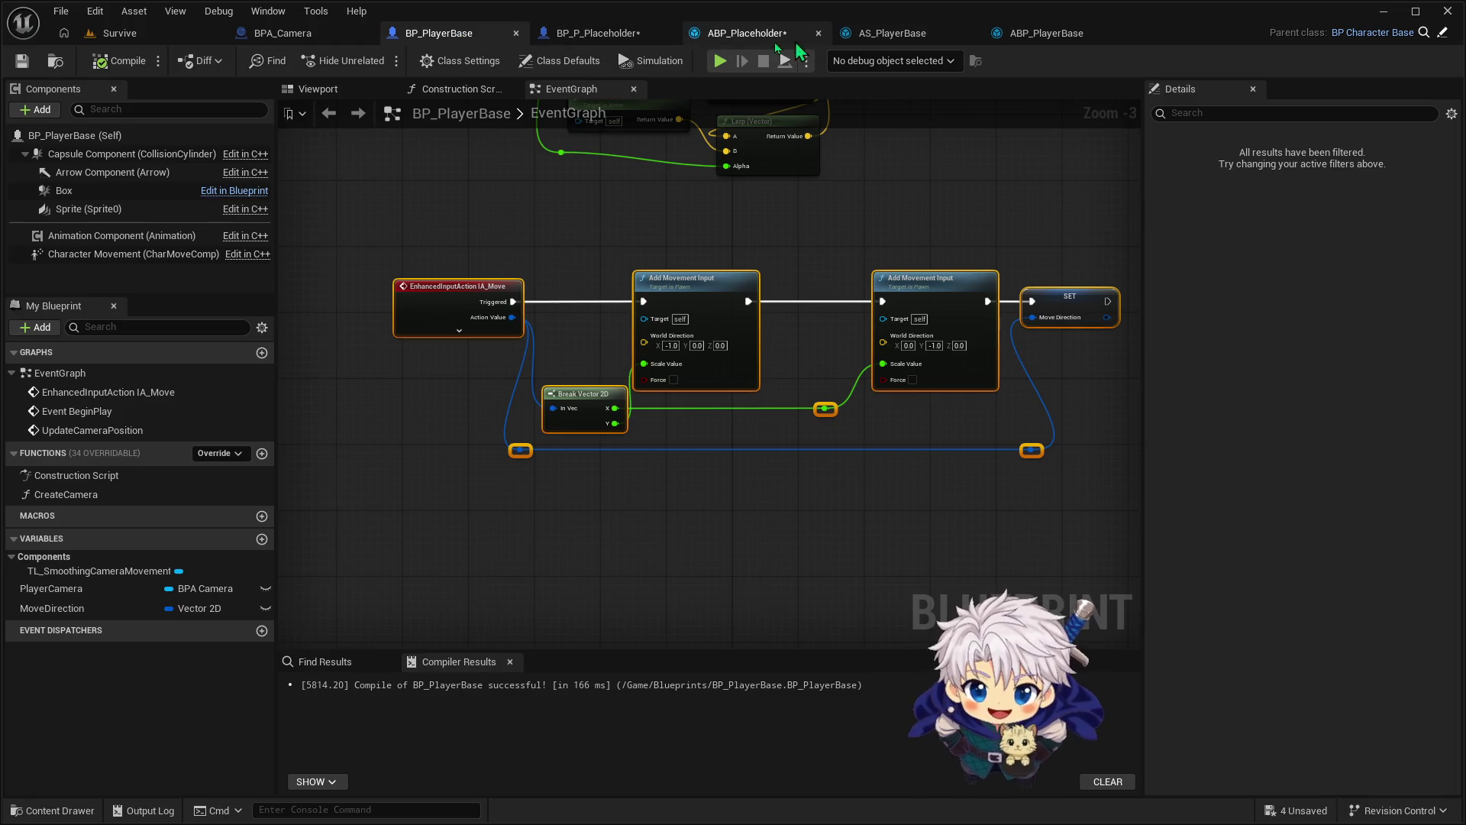
pyautogui.click(741, 33)
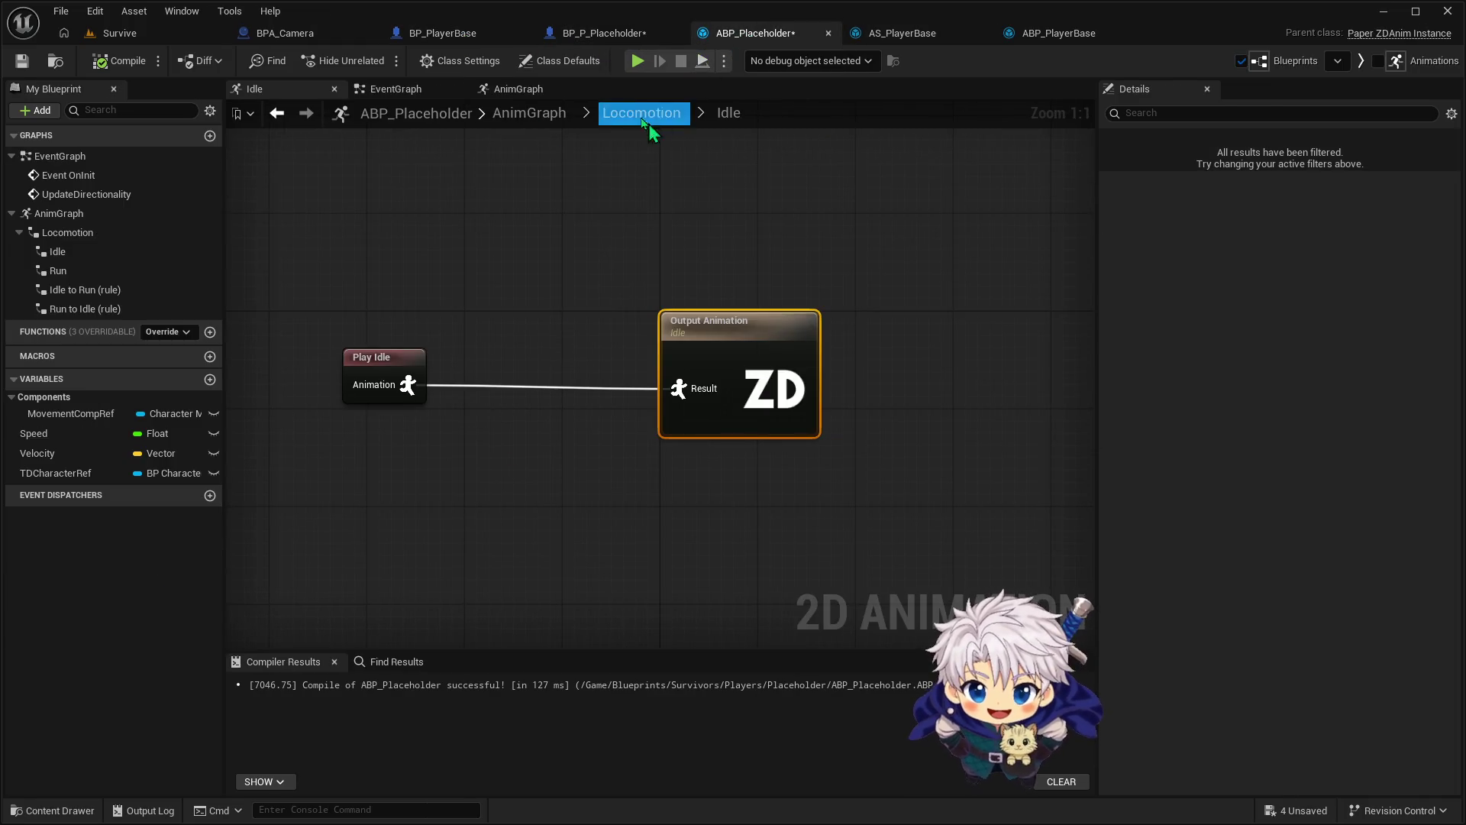
pyautogui.click(504, 89)
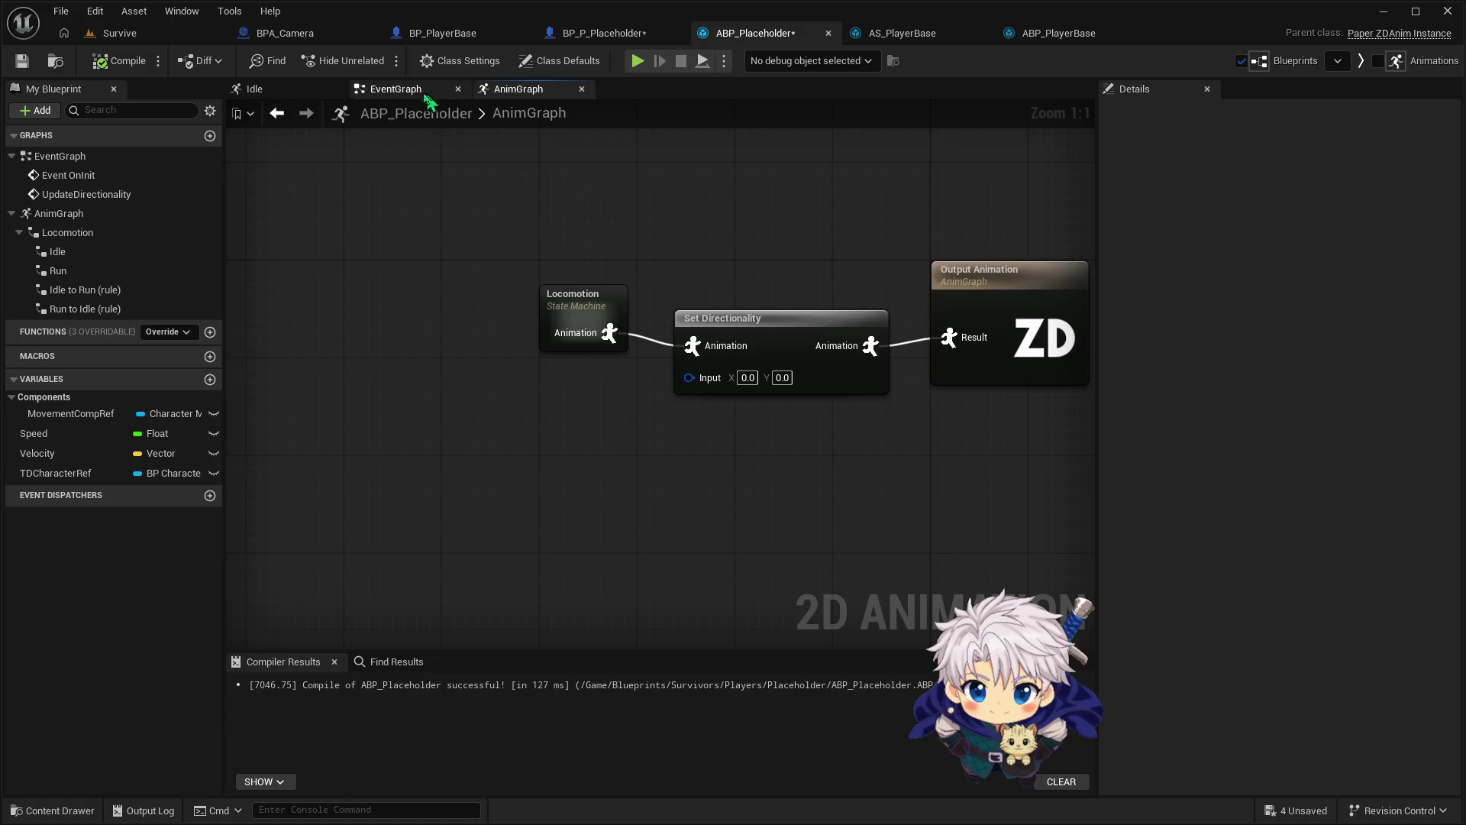
pyautogui.click(393, 89)
pyautogui.moveTo(572, 310)
pyautogui.mouseDown()
pyautogui.moveTo(606, 482)
pyautogui.moveTo(620, 480)
pyautogui.mouseUp()
pyautogui.click(620, 452)
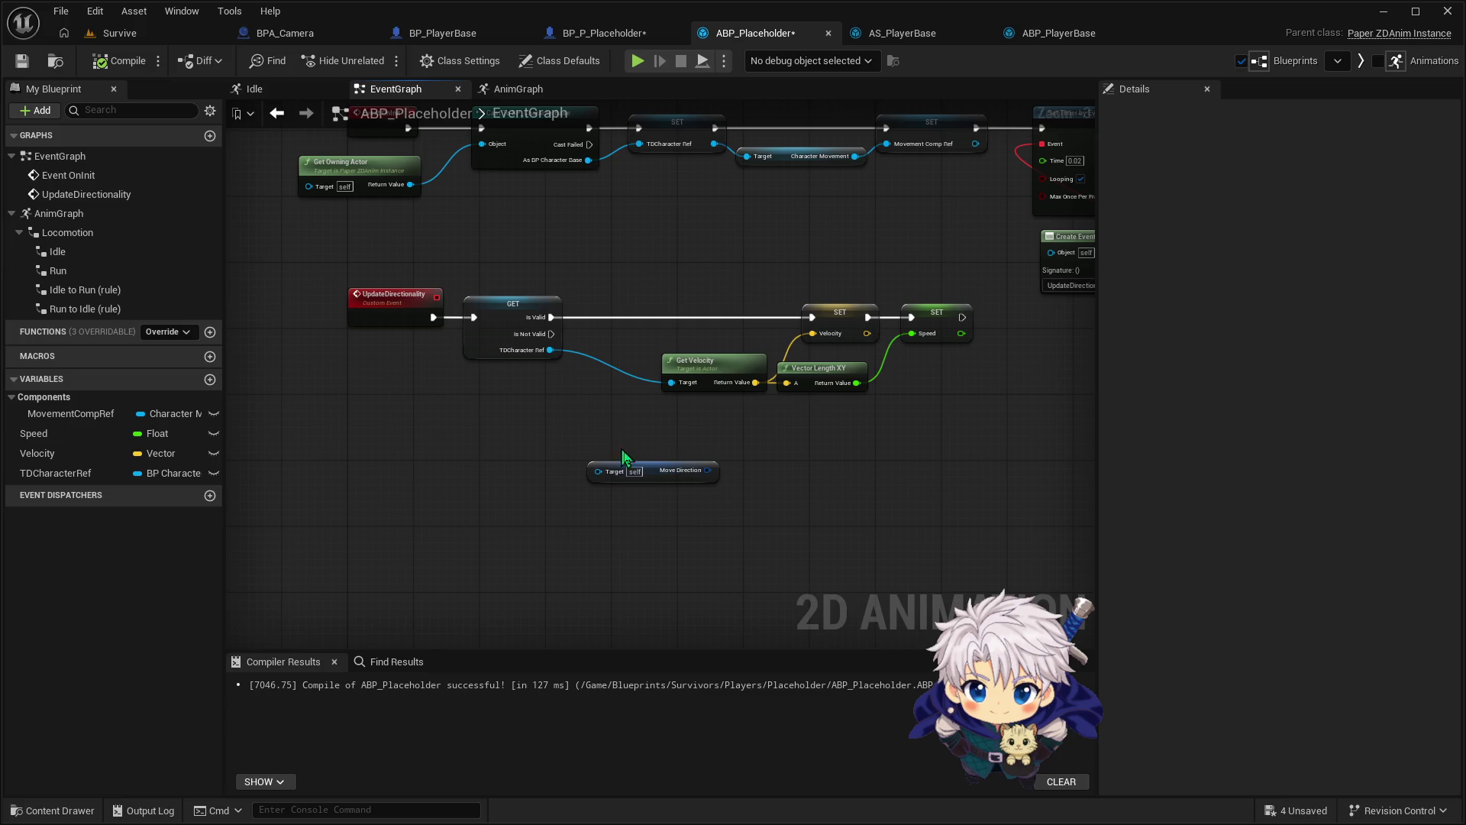
pyautogui.click(638, 469)
pyautogui.press('Delete')
# Search for 'get move dir' off TDCharacter Ref, then cancel without adding a node
pyautogui.moveTo(549, 356)
pyautogui.mouseDown()
pyautogui.moveTo(588, 368)
pyautogui.moveTo(598, 426)
pyautogui.mouseUp()
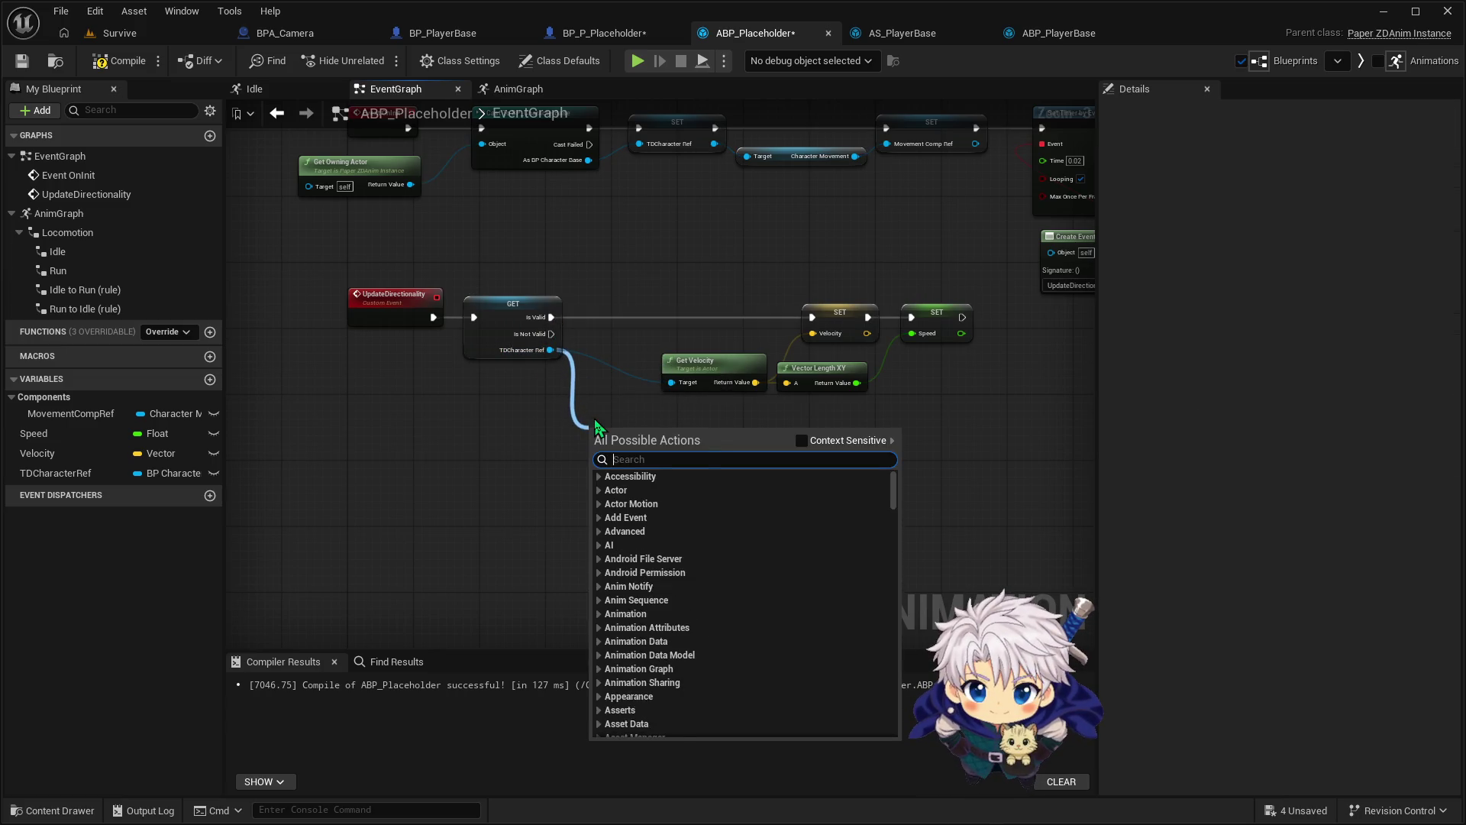
pyautogui.write('get move')
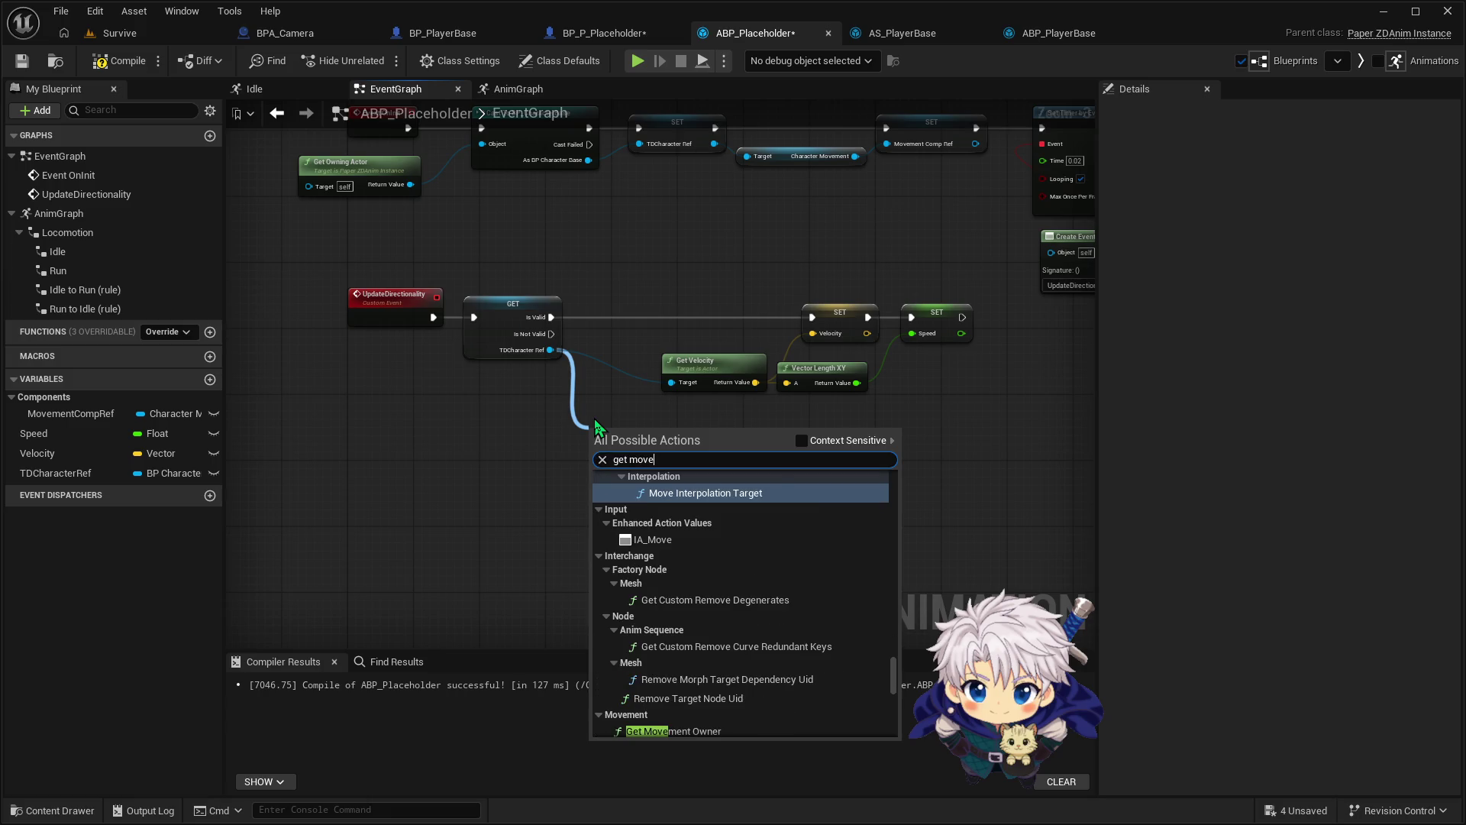
pyautogui.write(' dir')
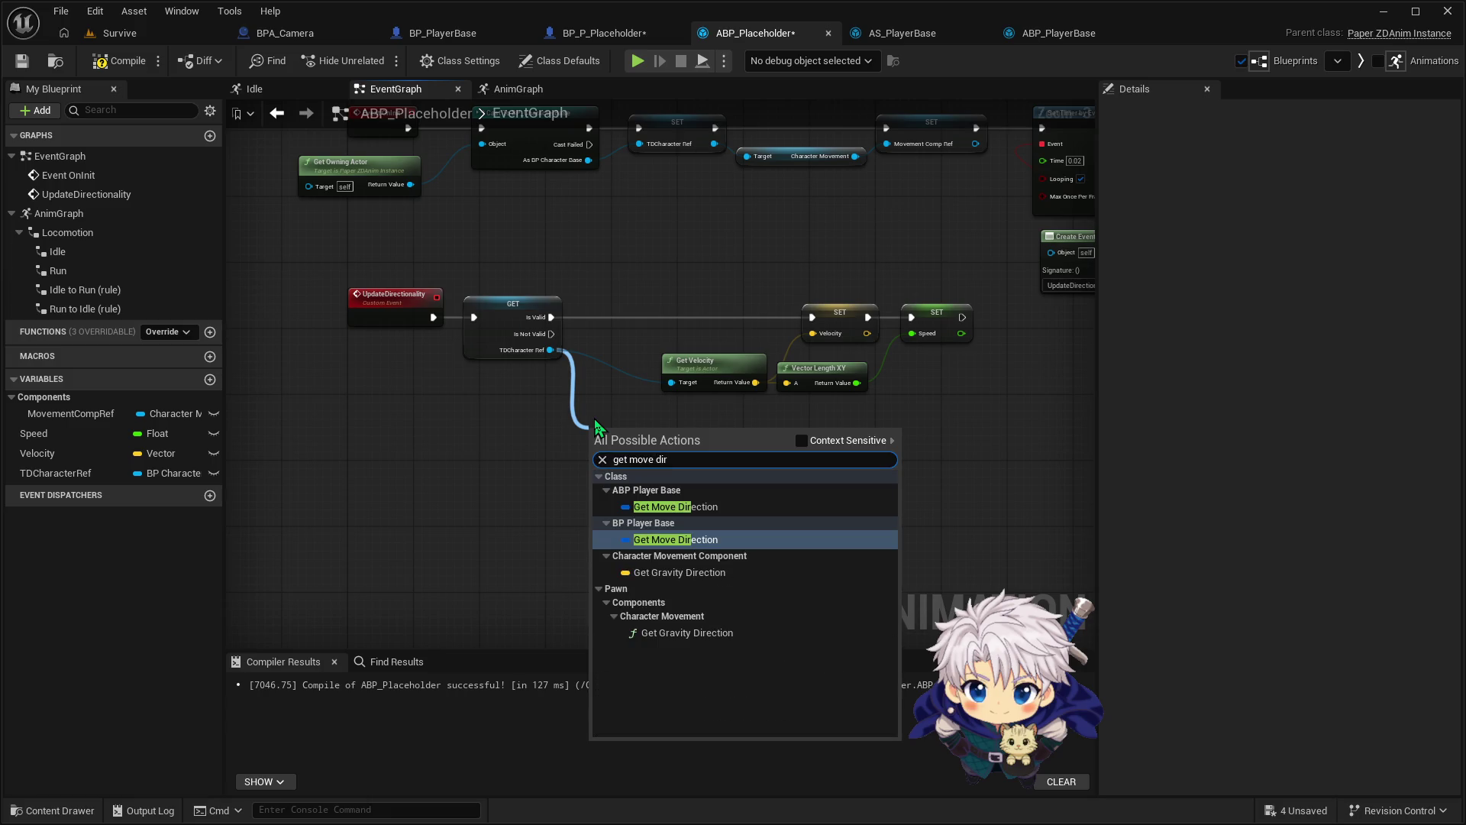
pyautogui.click(802, 441)
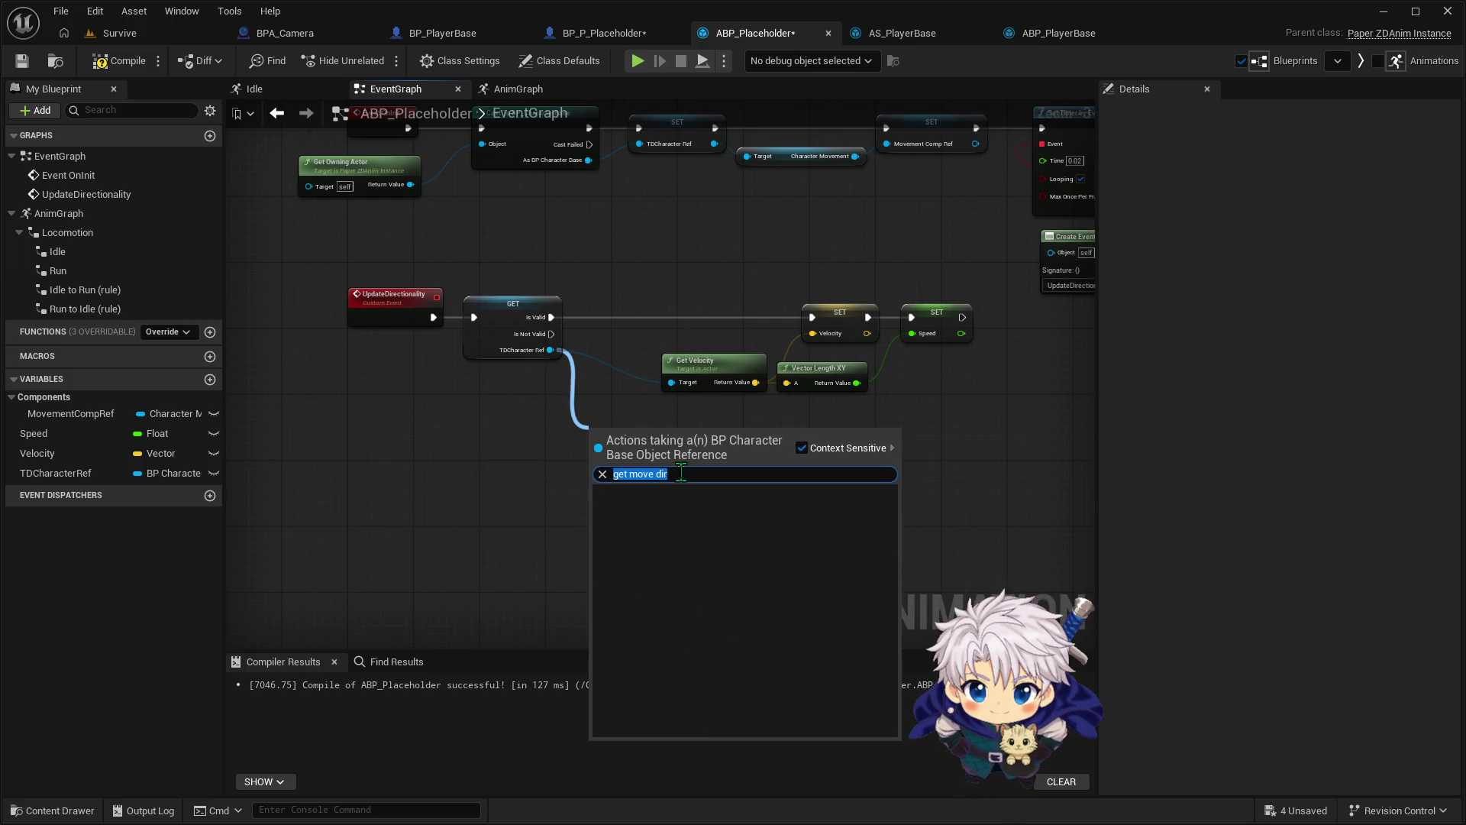
pyautogui.write('get mov')
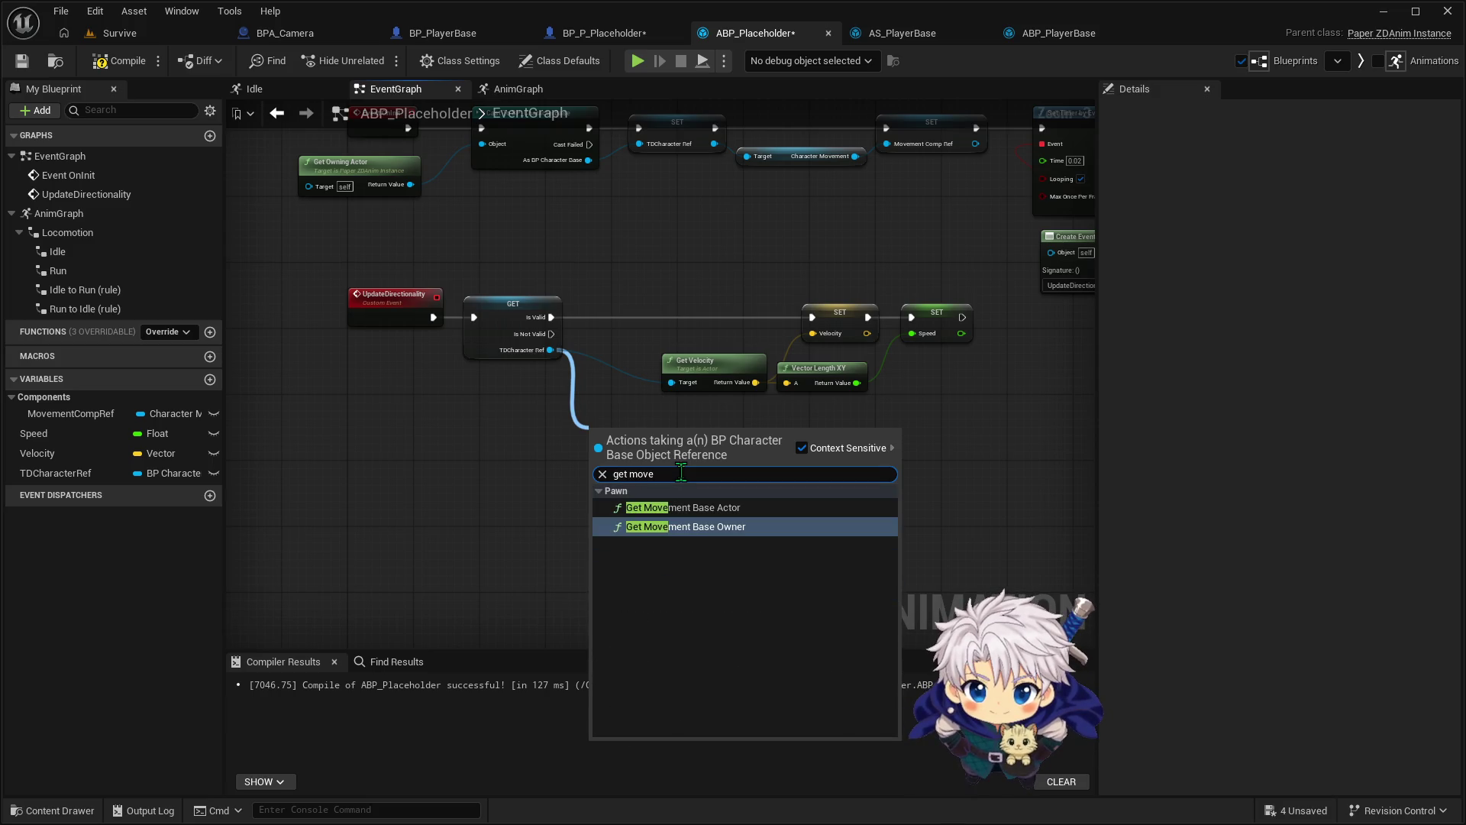
pyautogui.press('BackSpace')
pyautogui.press('BackSpace')
pyautogui.press('BackSpace')
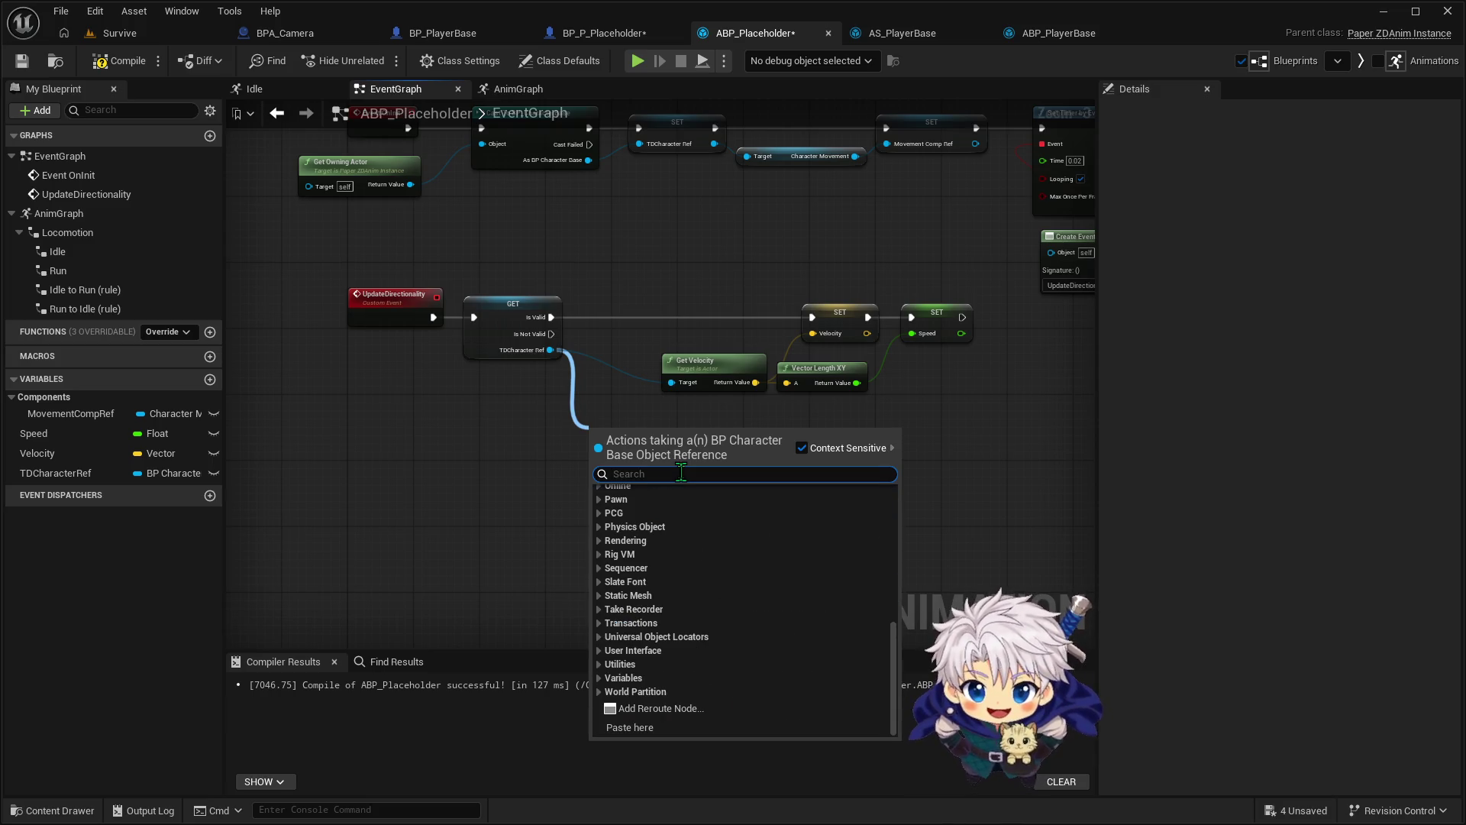
pyautogui.click(503, 601)
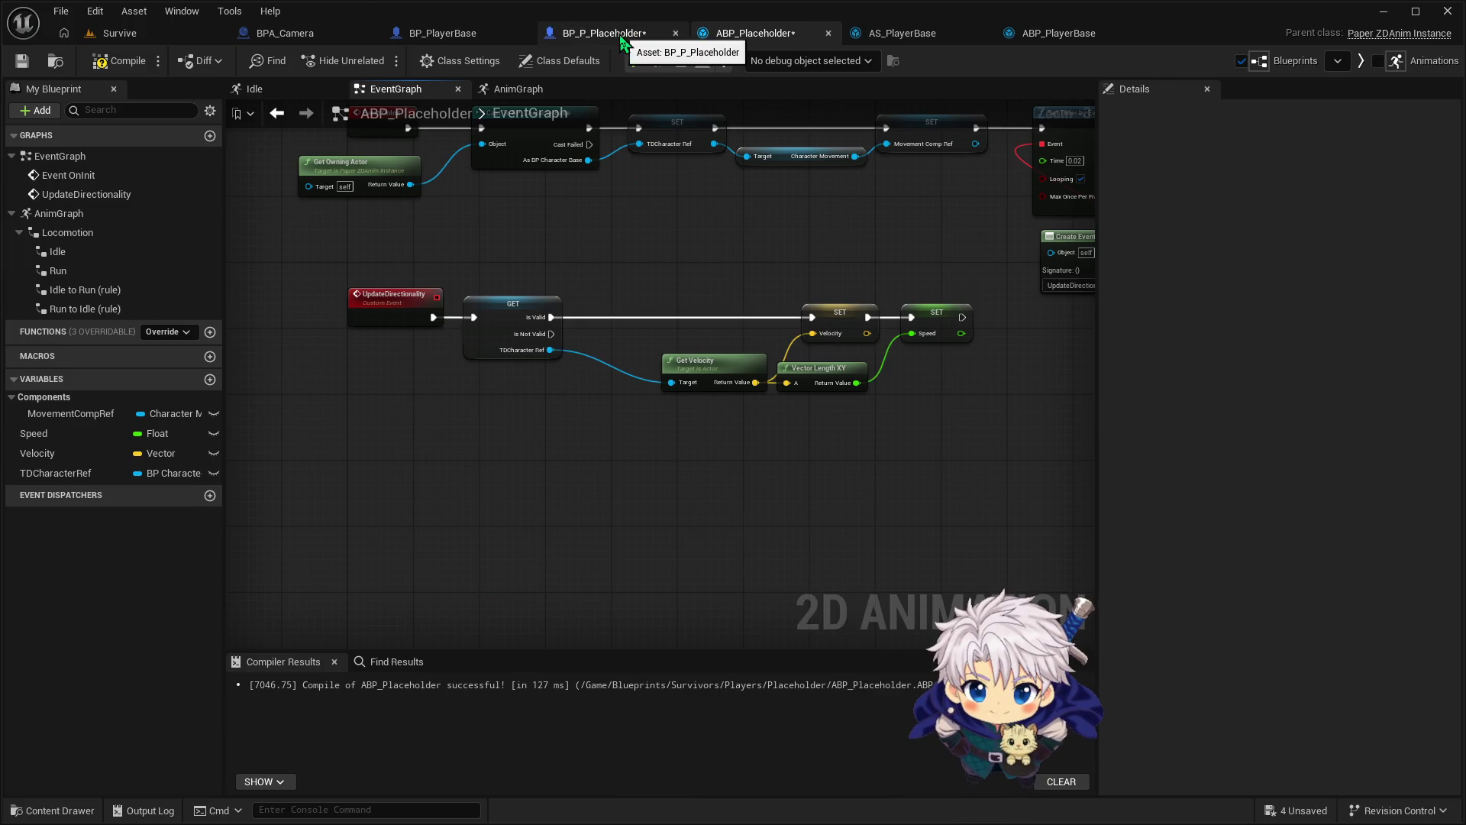
# Delete the NewVar variable from BP_P_Placeholder's My Blueprint panel
pyautogui.click(622, 33)
pyautogui.moveTo(535, 363); pyautogui.dragTo(705, 354)
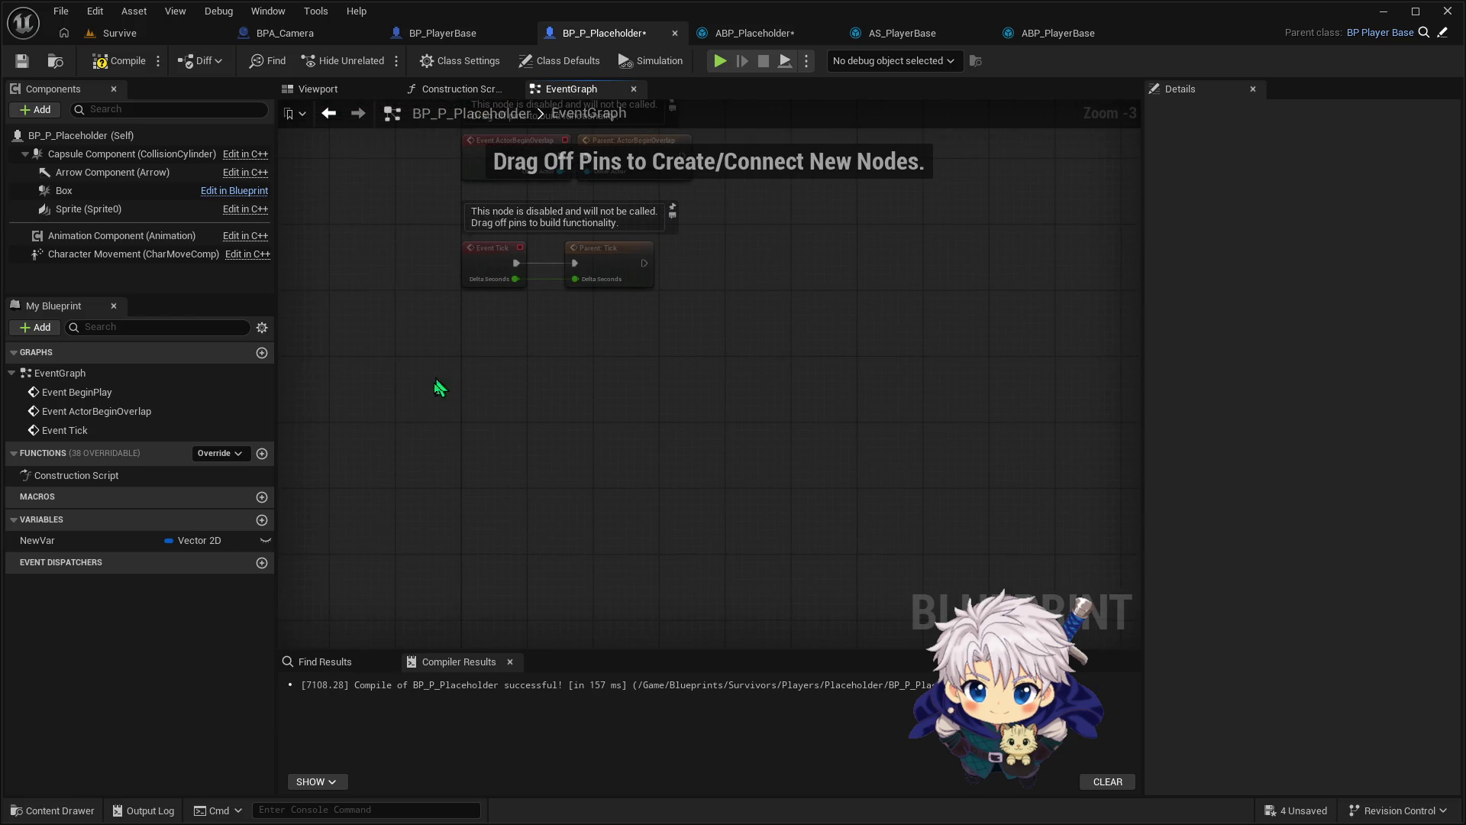
pyautogui.click(93, 542)
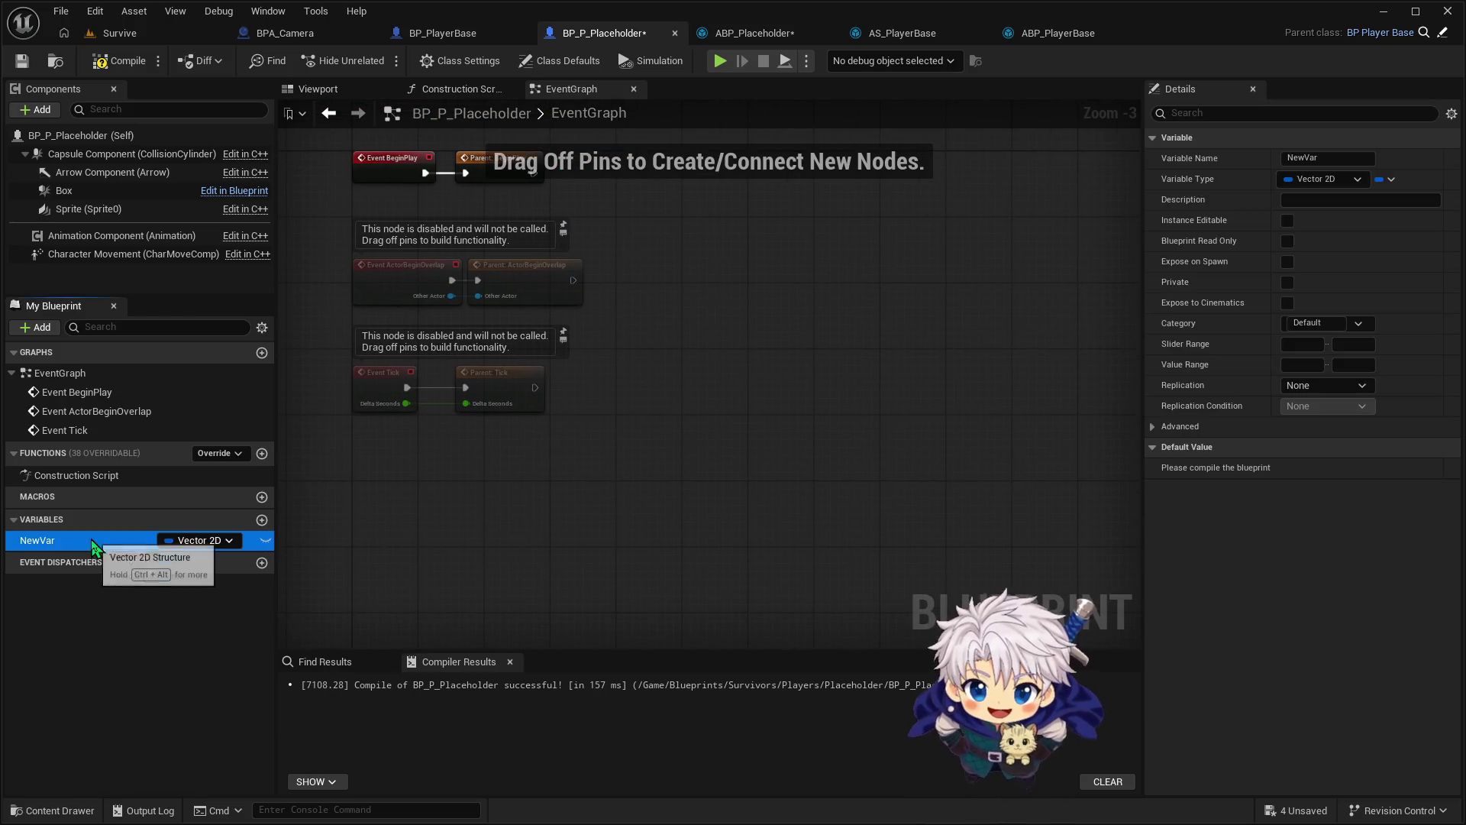
pyautogui.press('Delete')
pyautogui.moveTo(535, 468)
pyautogui.mouseDown()
pyautogui.moveTo(730, 387)
pyautogui.moveTo(687, 429)
pyautogui.mouseUp()
# Compile BP_P_Placeholder and ABP_Placeholder, then review the Cast To BP_CharacterBase node
pyautogui.click(441, 33)
pyautogui.click(603, 33)
pyautogui.click(122, 61)
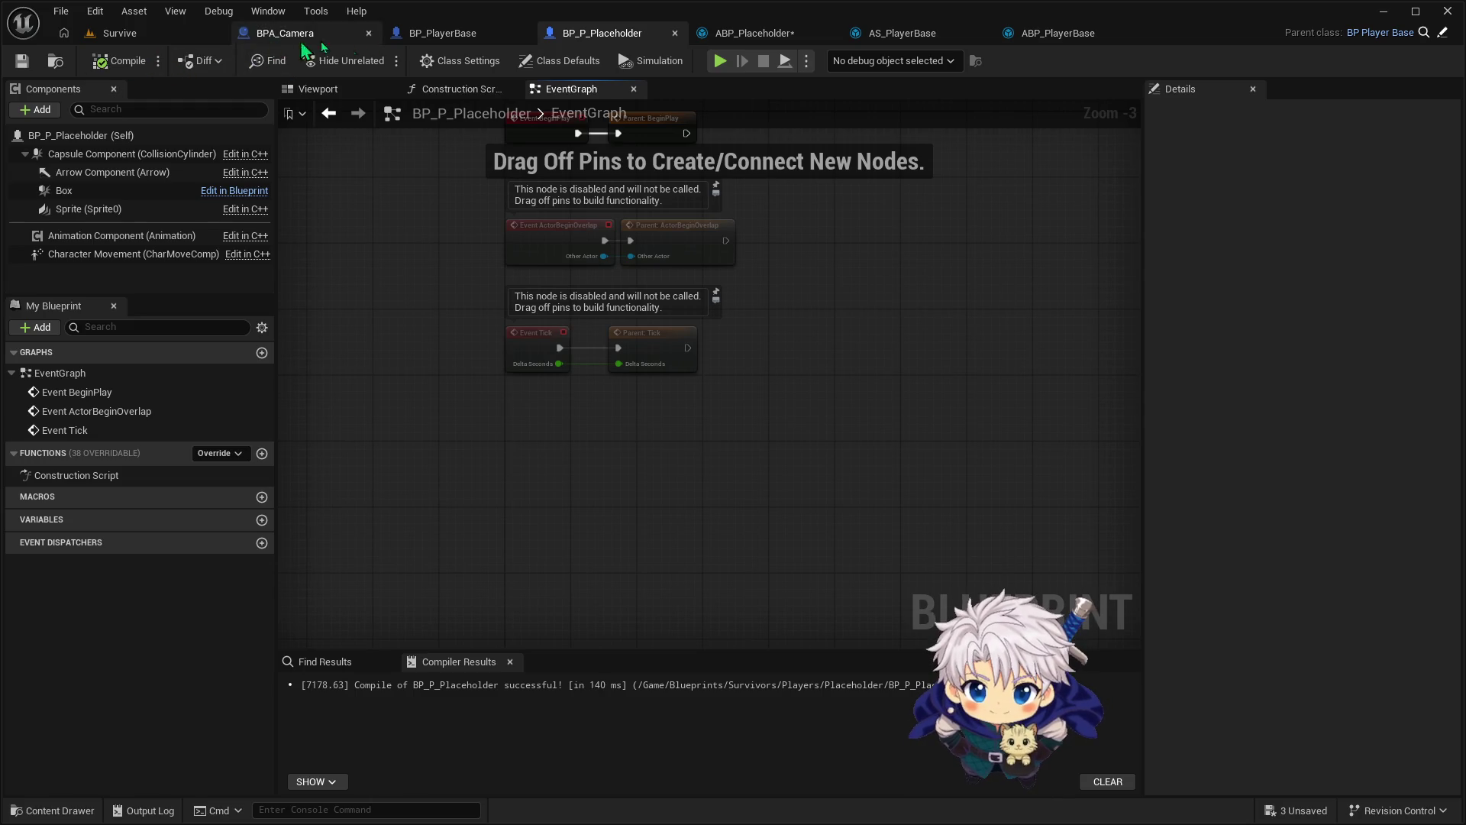
pyautogui.click(756, 33)
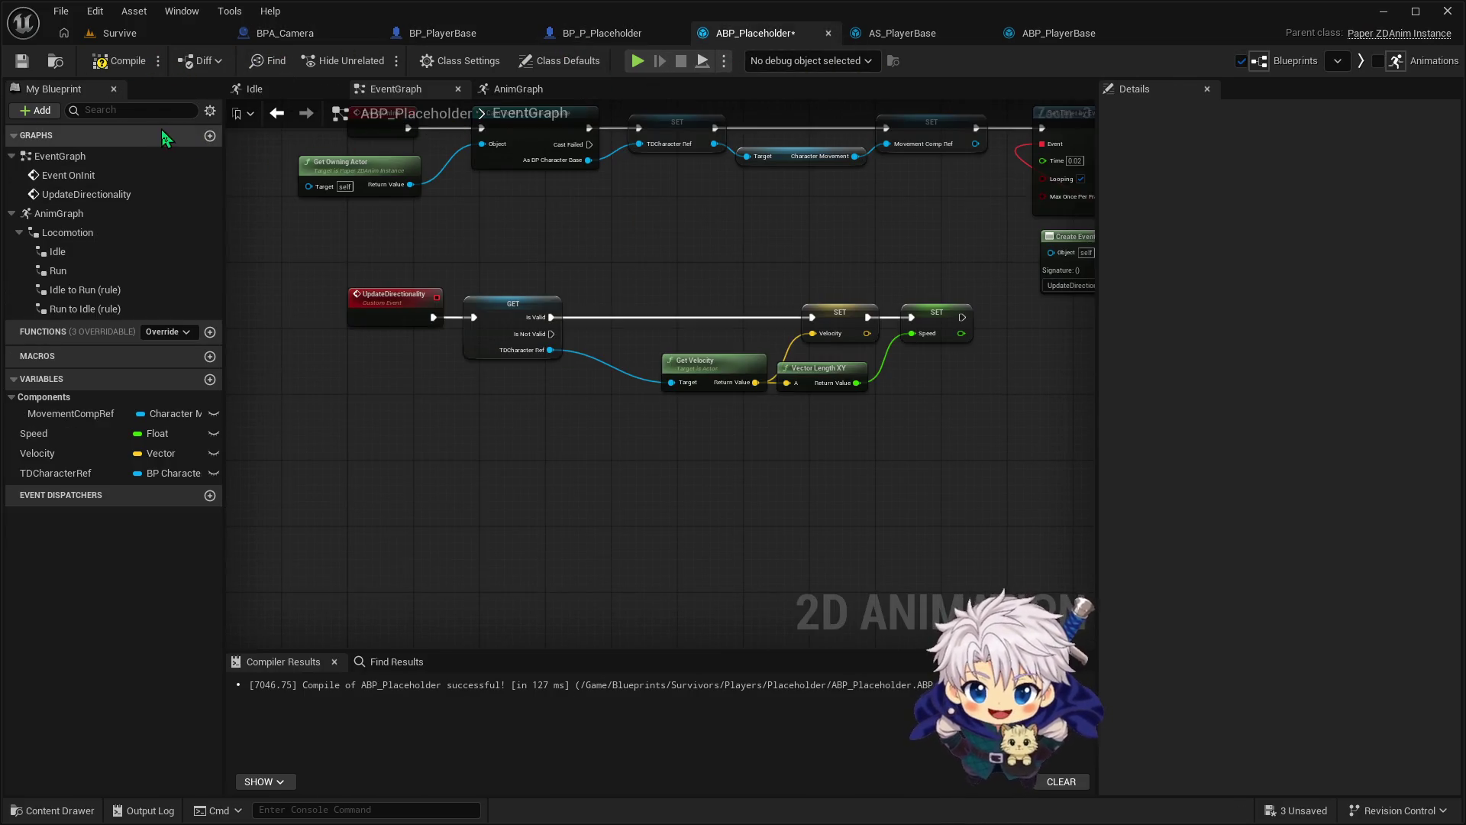
pyautogui.click(122, 61)
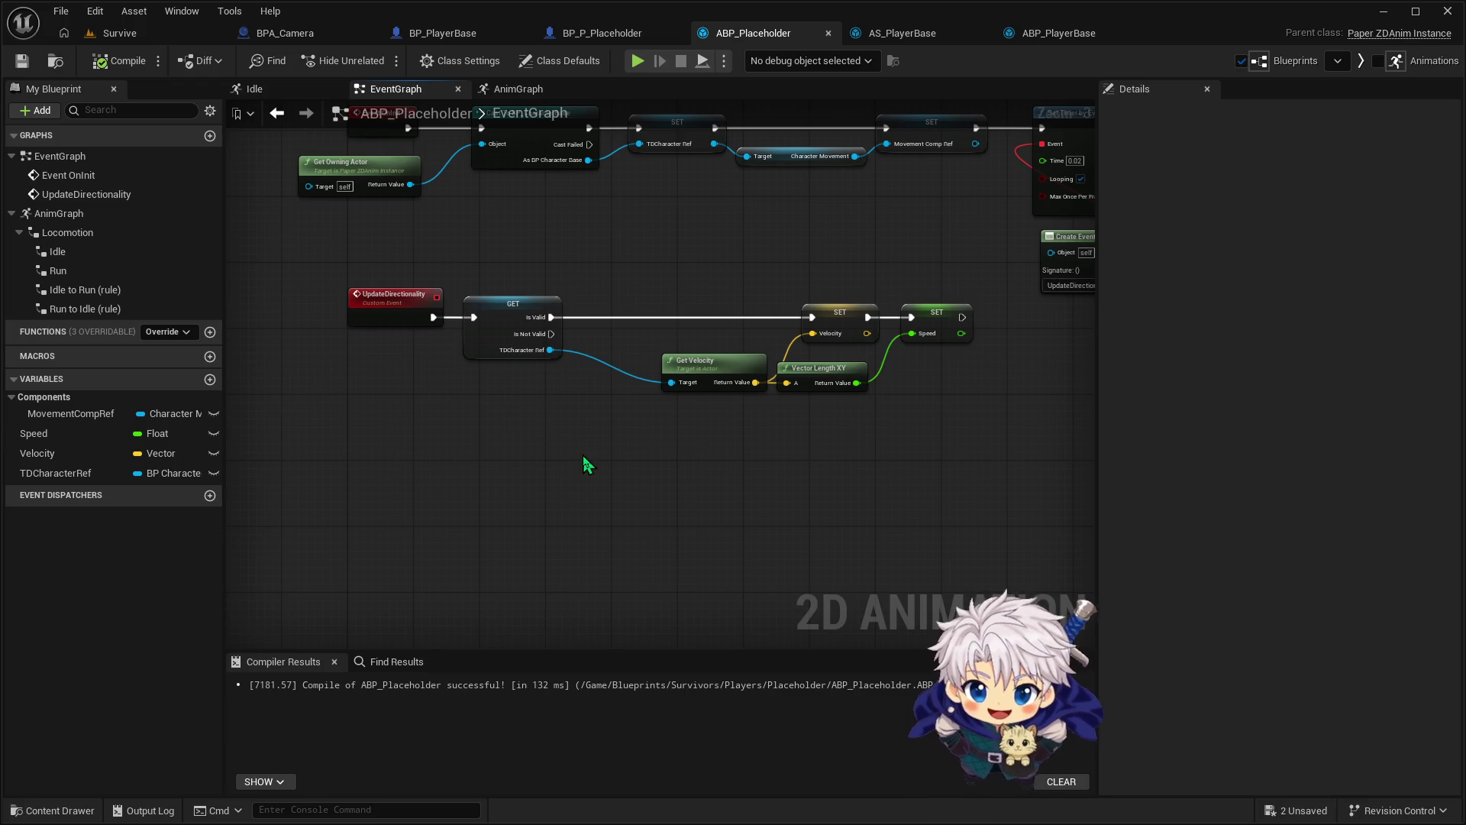
pyautogui.moveTo(651, 249); pyautogui.dragTo(641, 314)
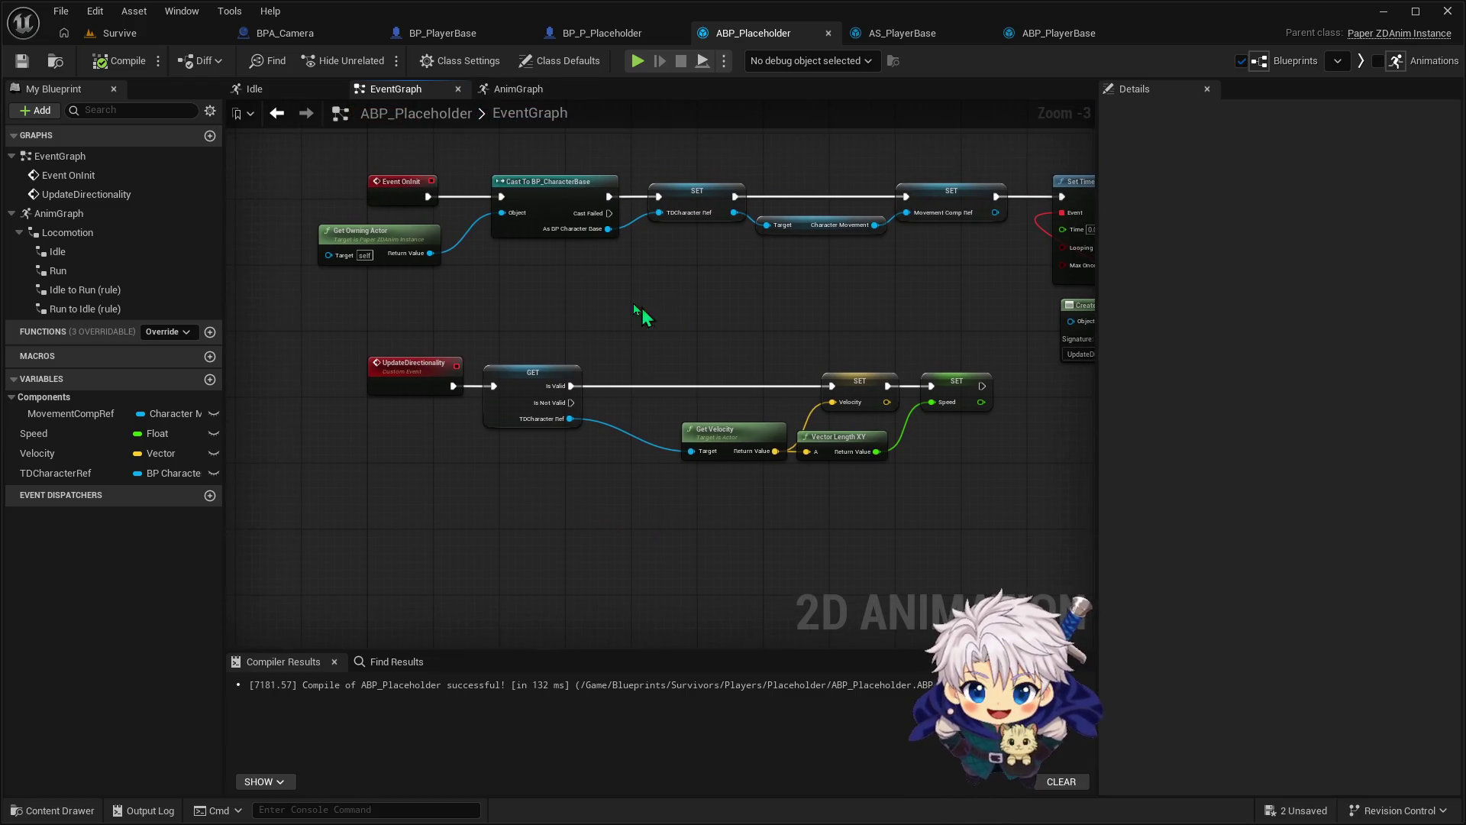
pyautogui.click(564, 195)
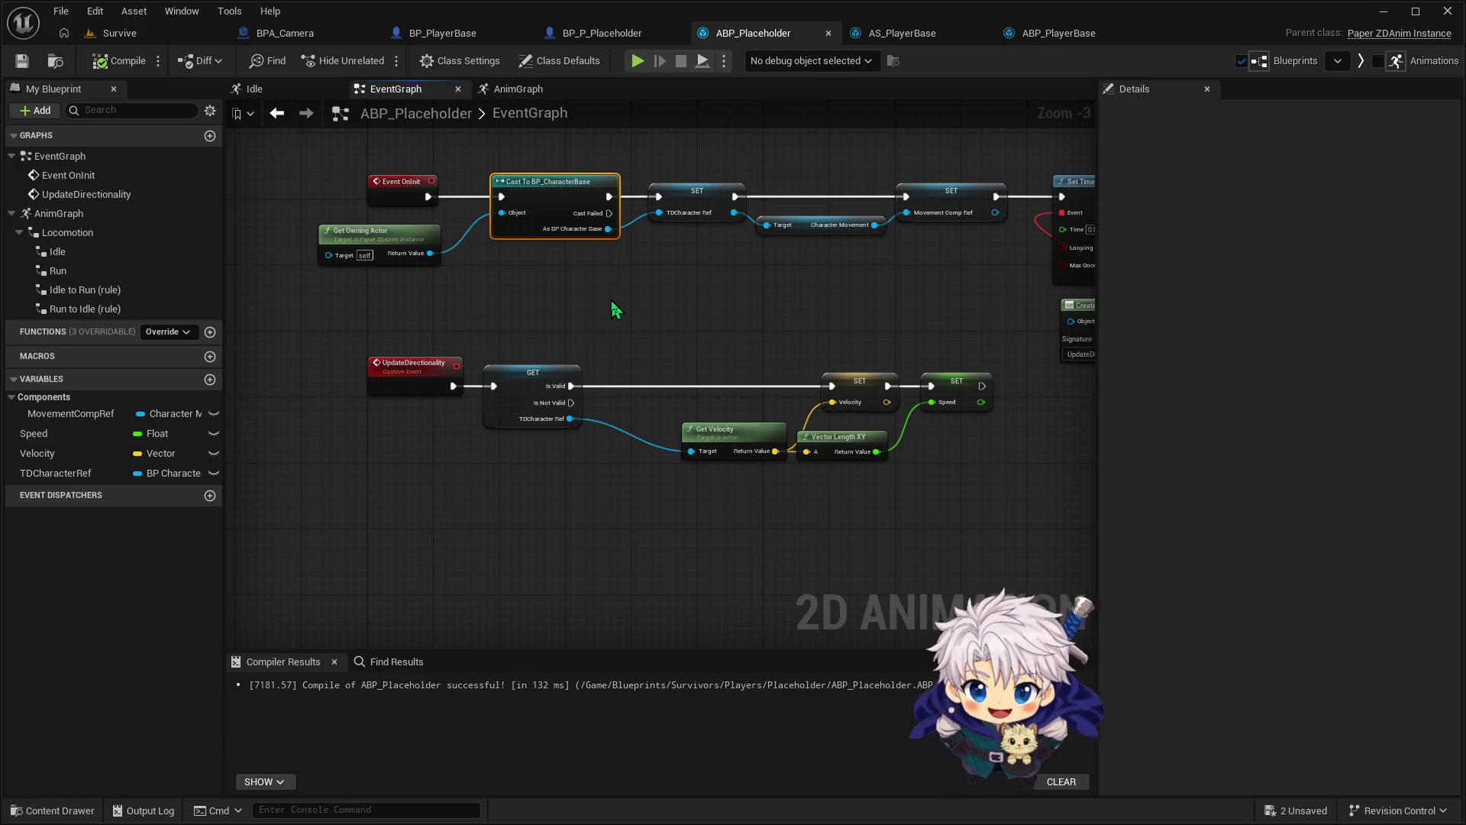
pyautogui.moveTo(607, 263); pyautogui.dragTo(633, 287)
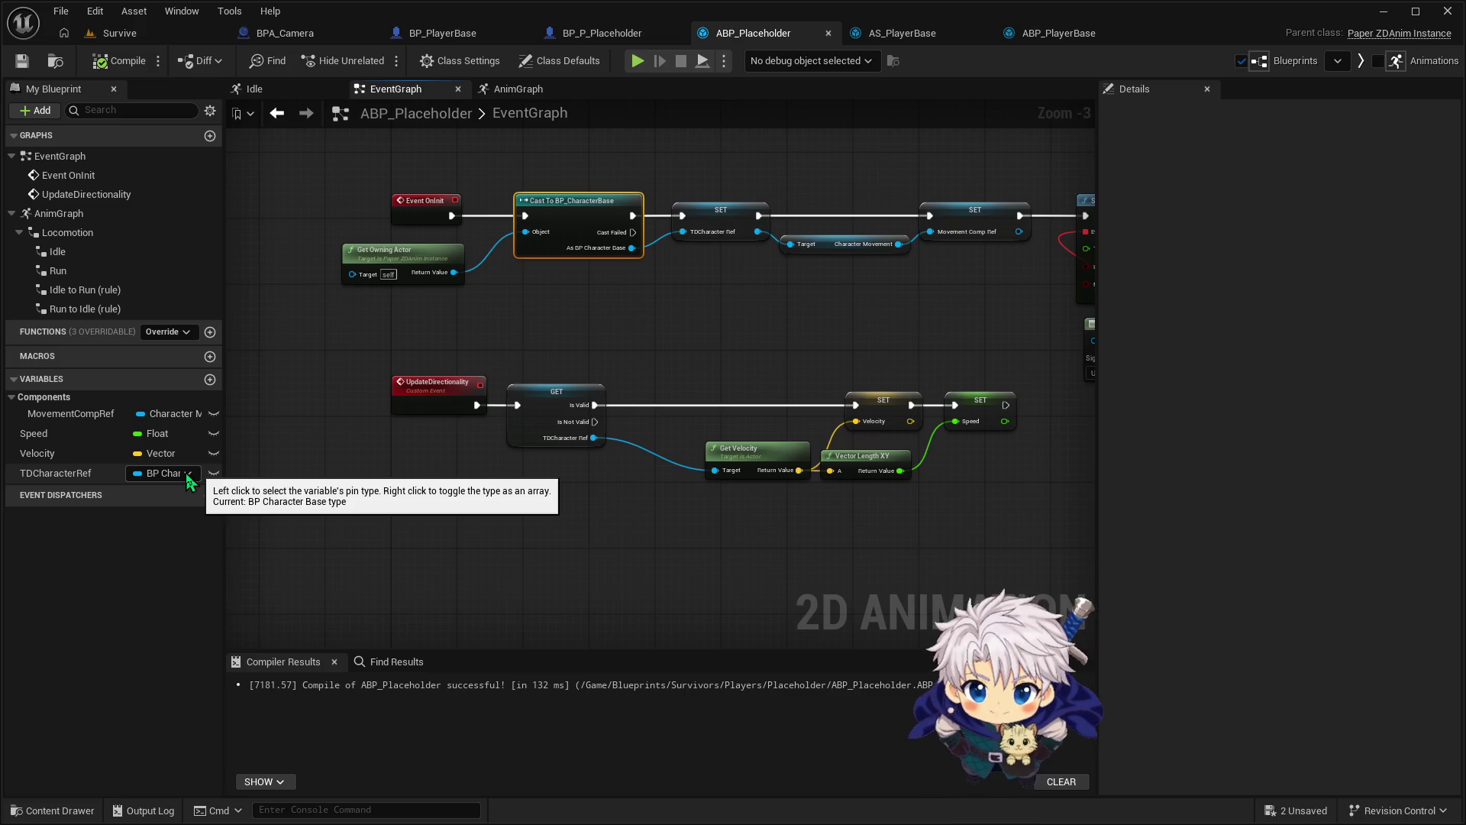
# Select every node in ABP_PlayerBase's event graph for copying
pyautogui.click(1023, 31)
pyautogui.click(397, 90)
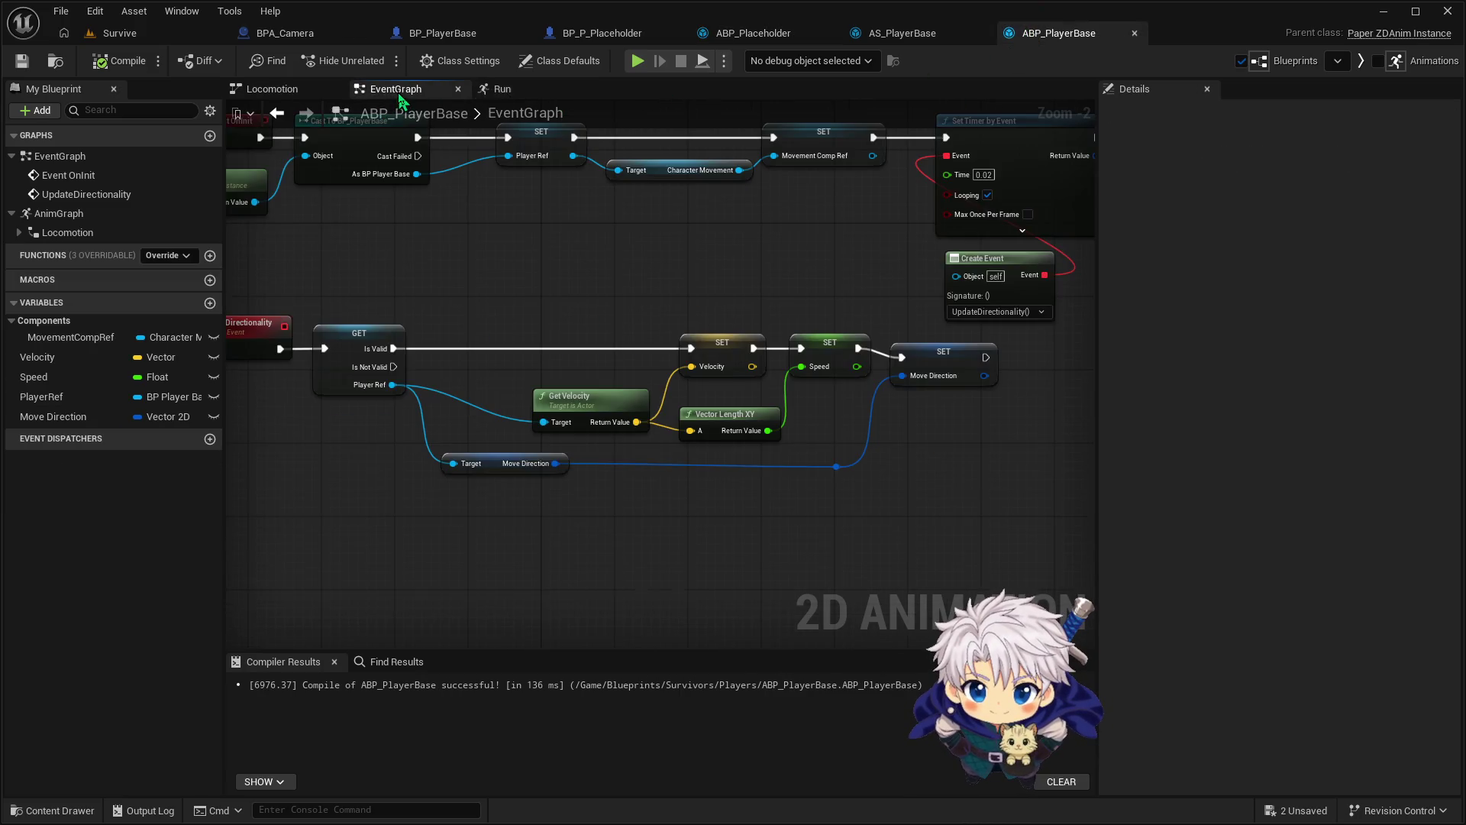
pyautogui.scroll(-2, 669, 297)
pyautogui.moveTo(344, 171); pyautogui.dragTo(1003, 513)
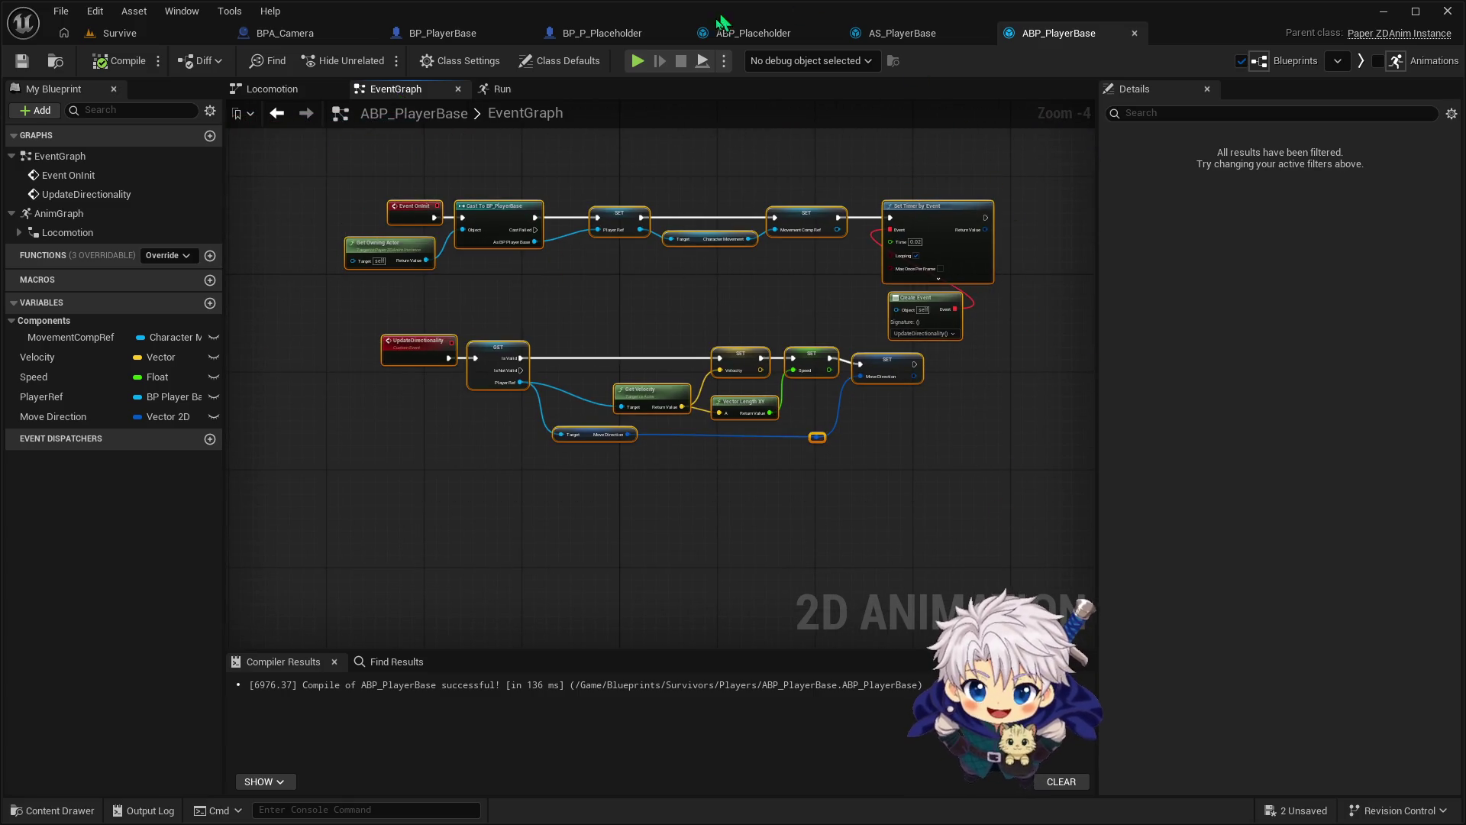
# Clear ABP_Placeholder's event graph and put ABP_PlayerBase's nodes in their place
pyautogui.click(733, 33)
pyautogui.scroll(1, 483, 321)
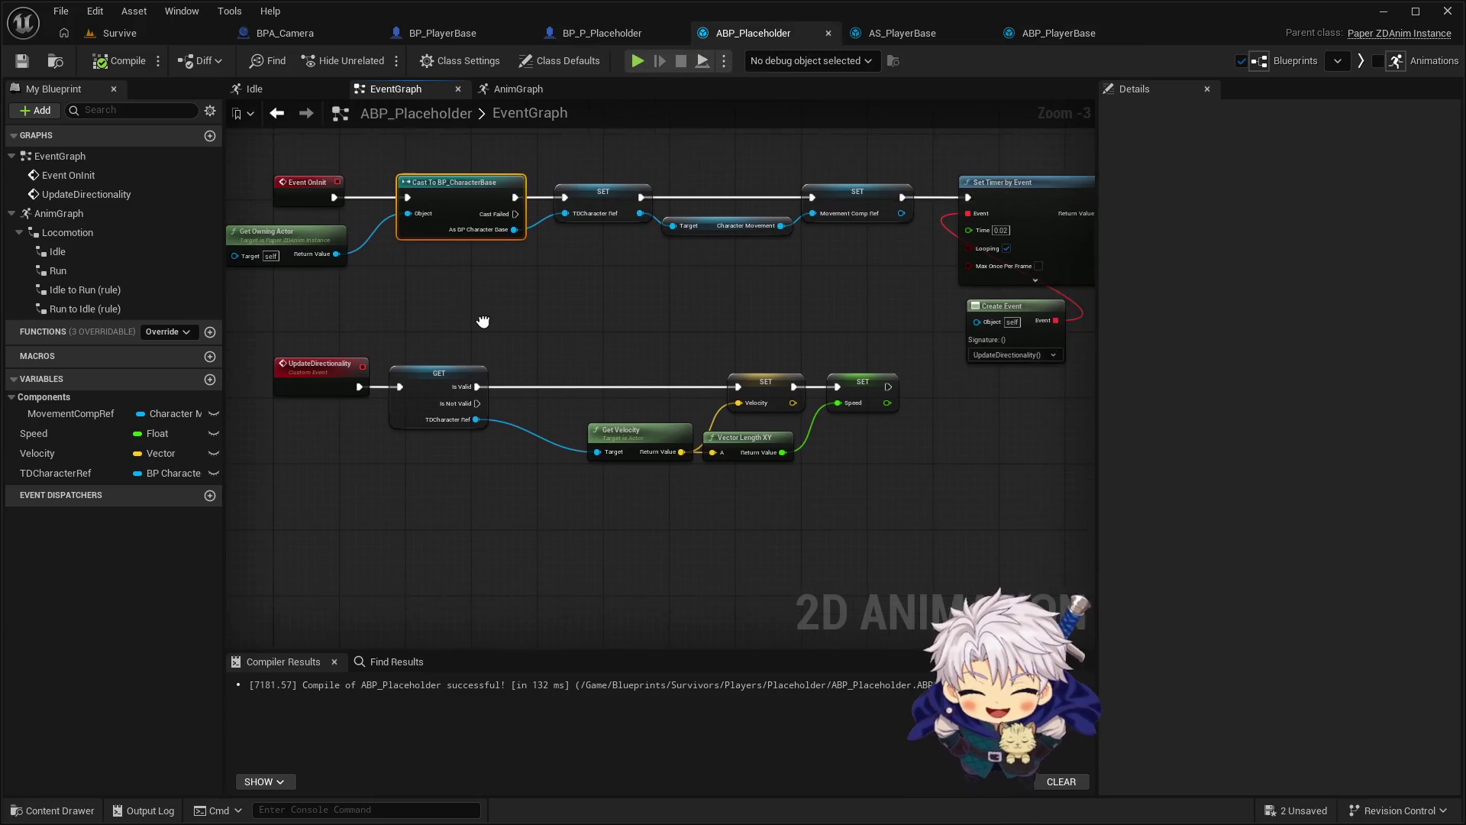
pyautogui.scroll(-2, 483, 322)
pyautogui.moveTo(408, 262); pyautogui.dragTo(801, 461)
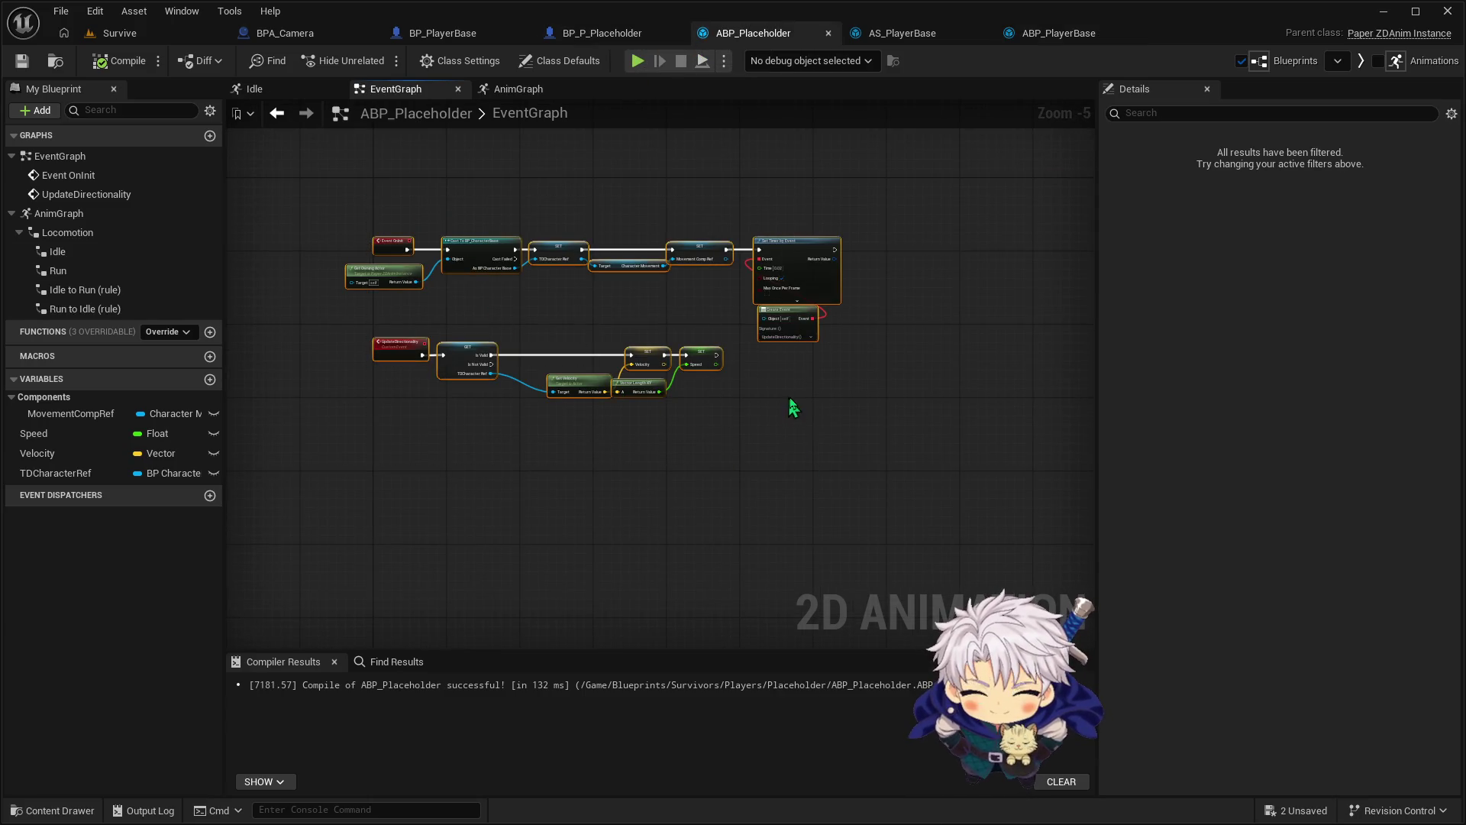
pyautogui.press('Delete')
pyautogui.hotkey('ctrl', 'z')
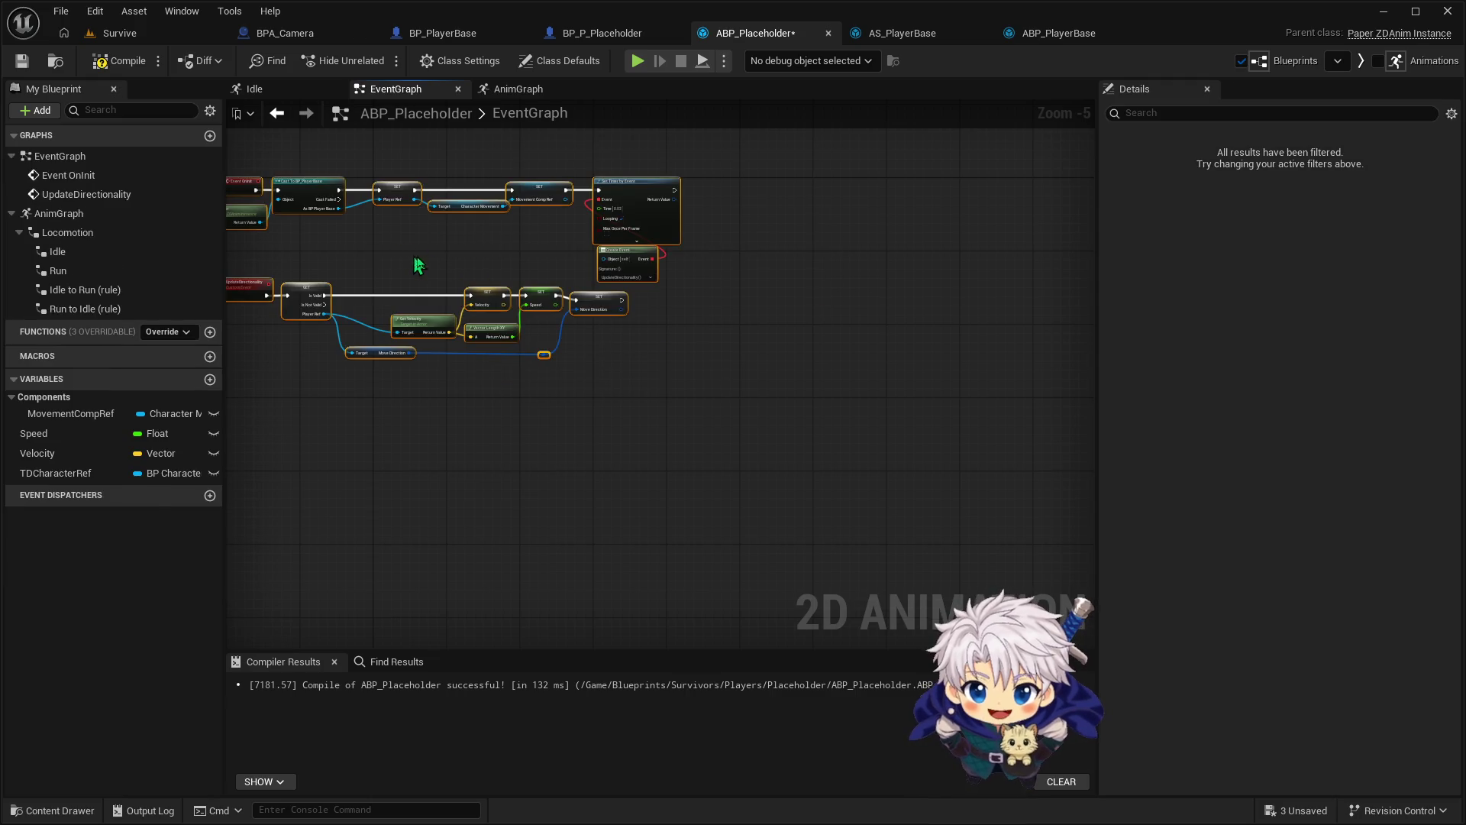
pyautogui.moveTo(321, 194); pyautogui.dragTo(486, 249)
# Make TDCharacterRef a BP Player Base object reference and compile to surface the errors
pyautogui.click(169, 473)
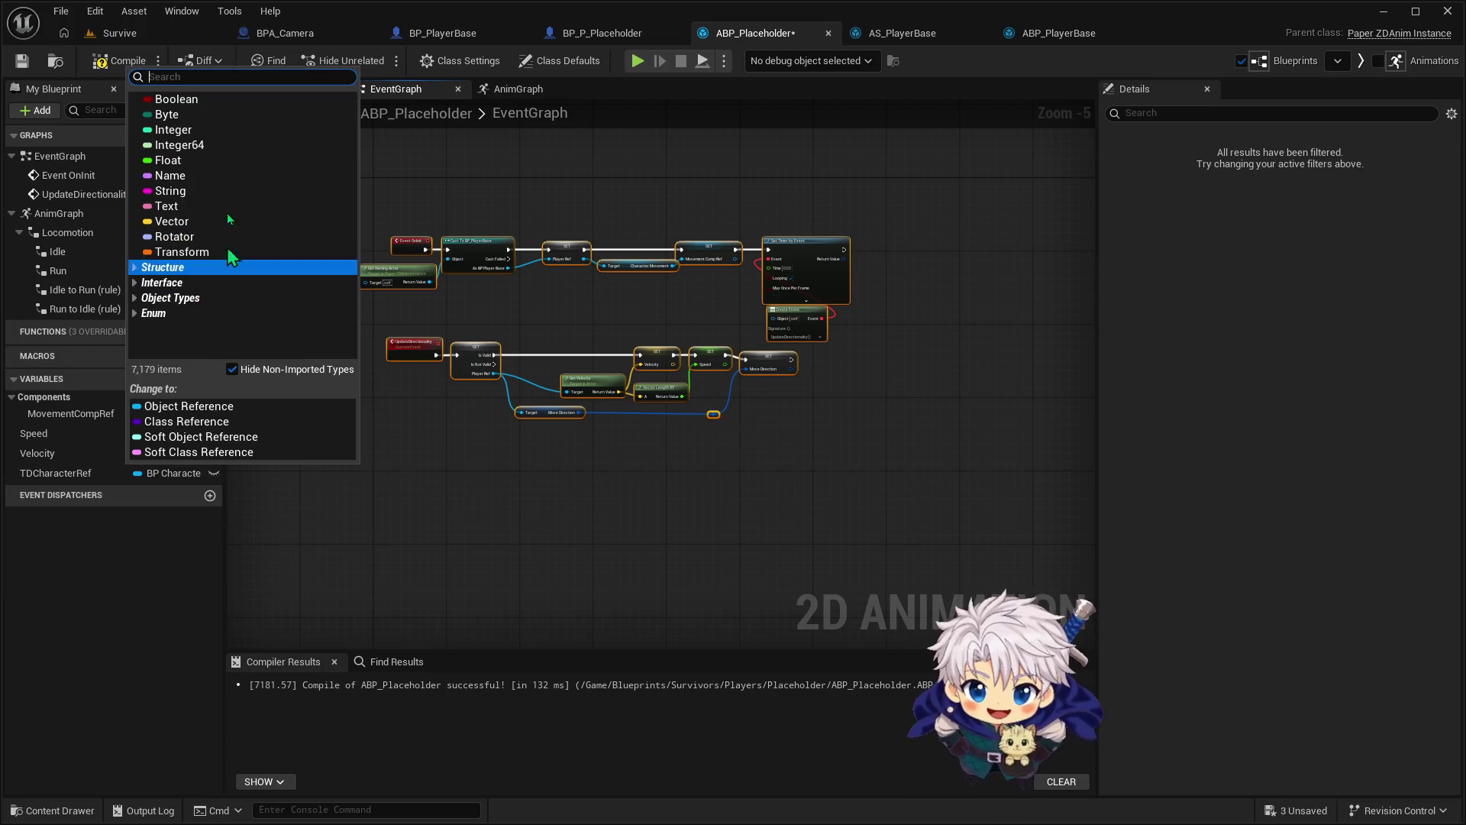
pyautogui.write('BP')
pyautogui.moveTo(196, 100)
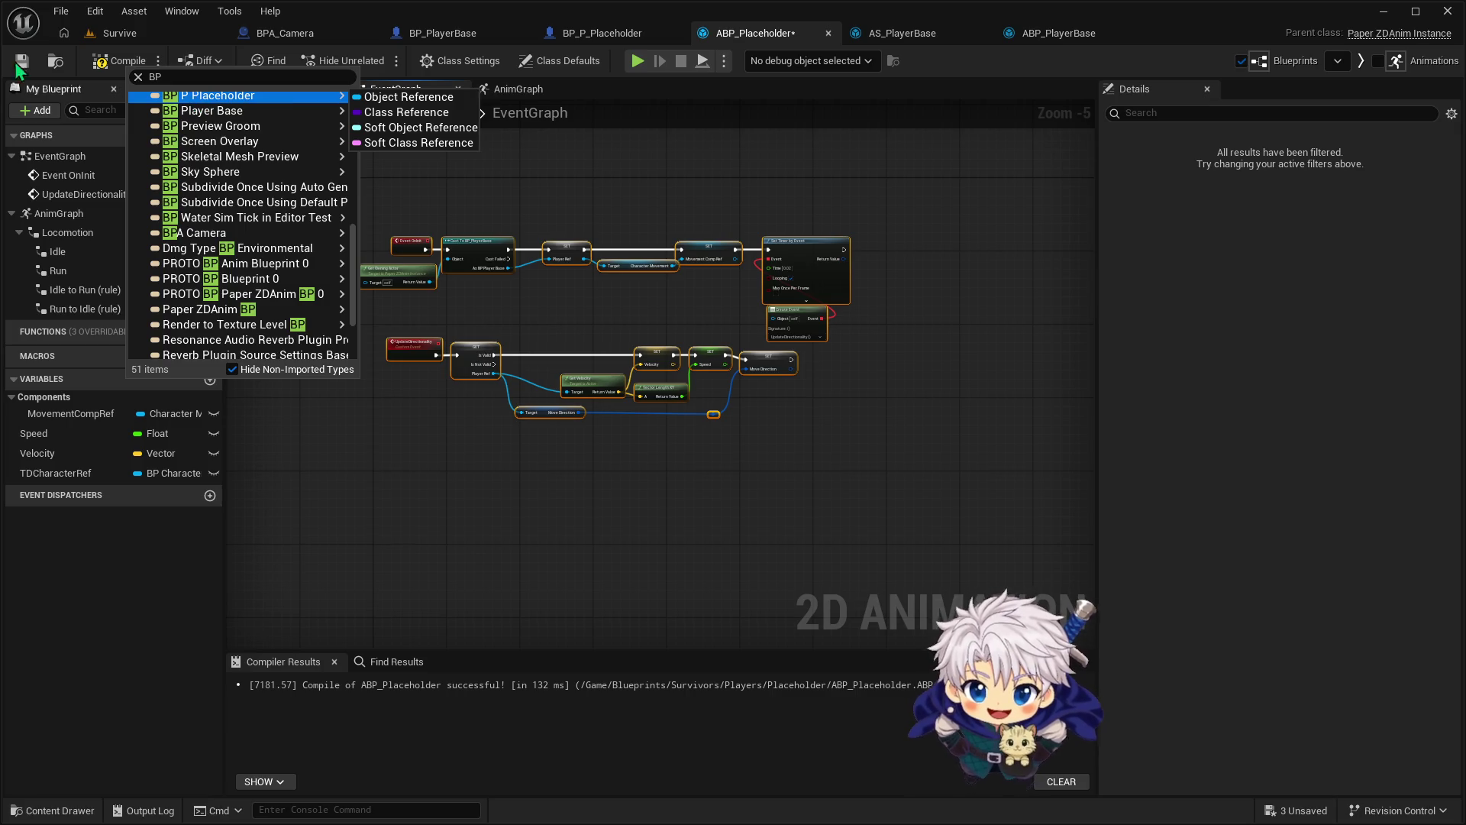
pyautogui.moveTo(211, 148)
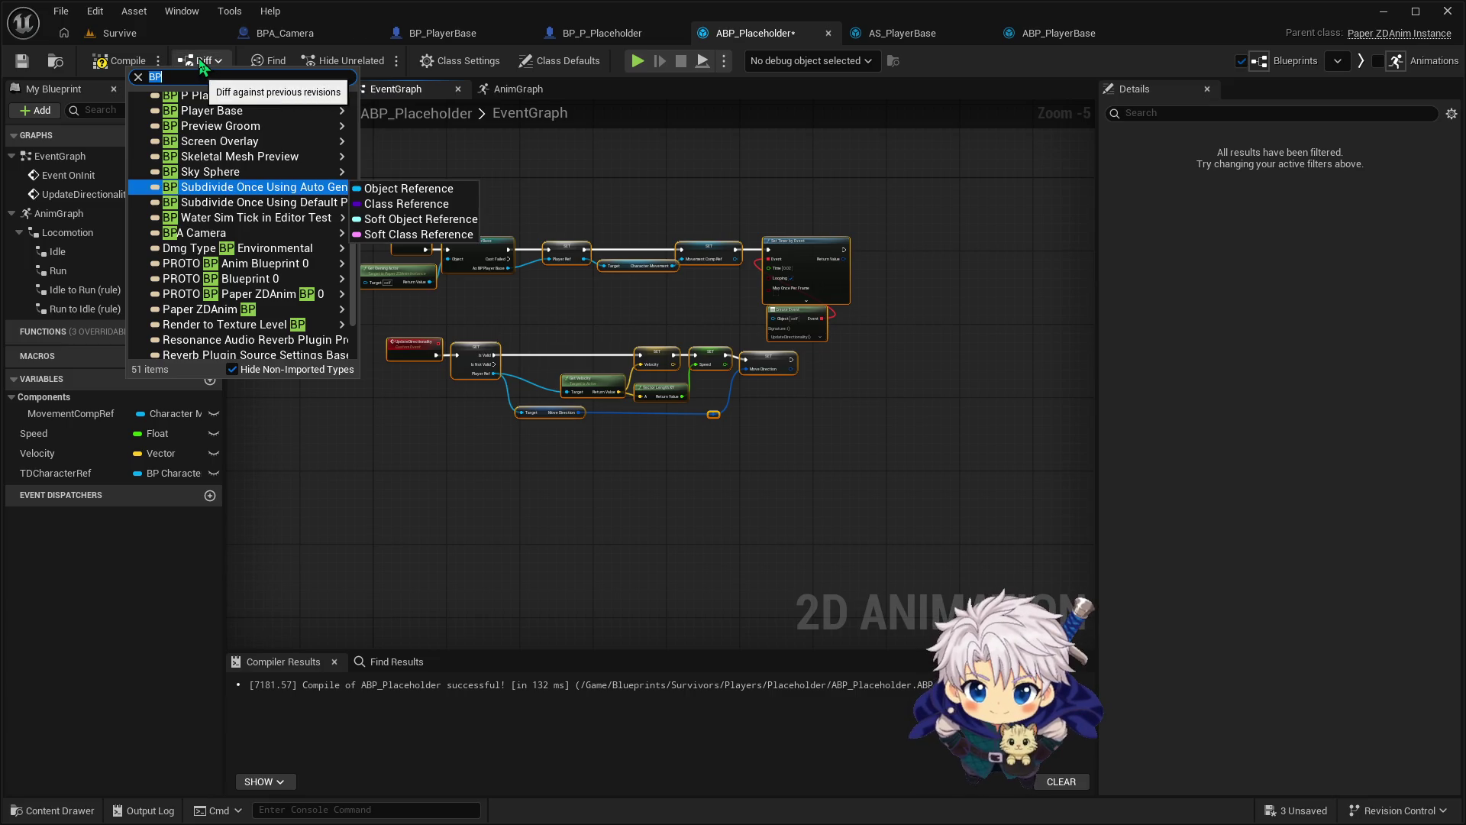
pyautogui.click(381, 122)
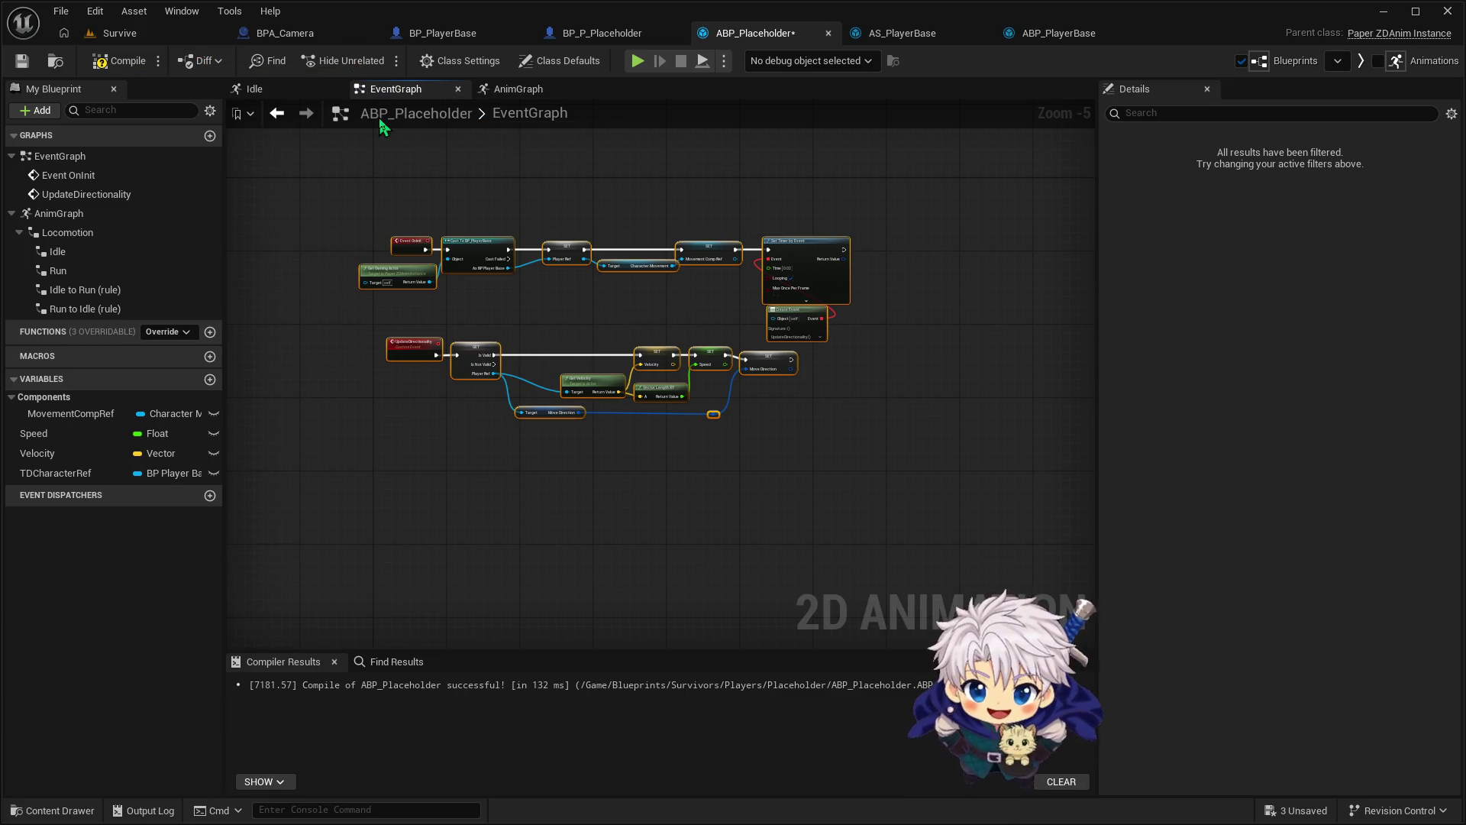
pyautogui.click(111, 62)
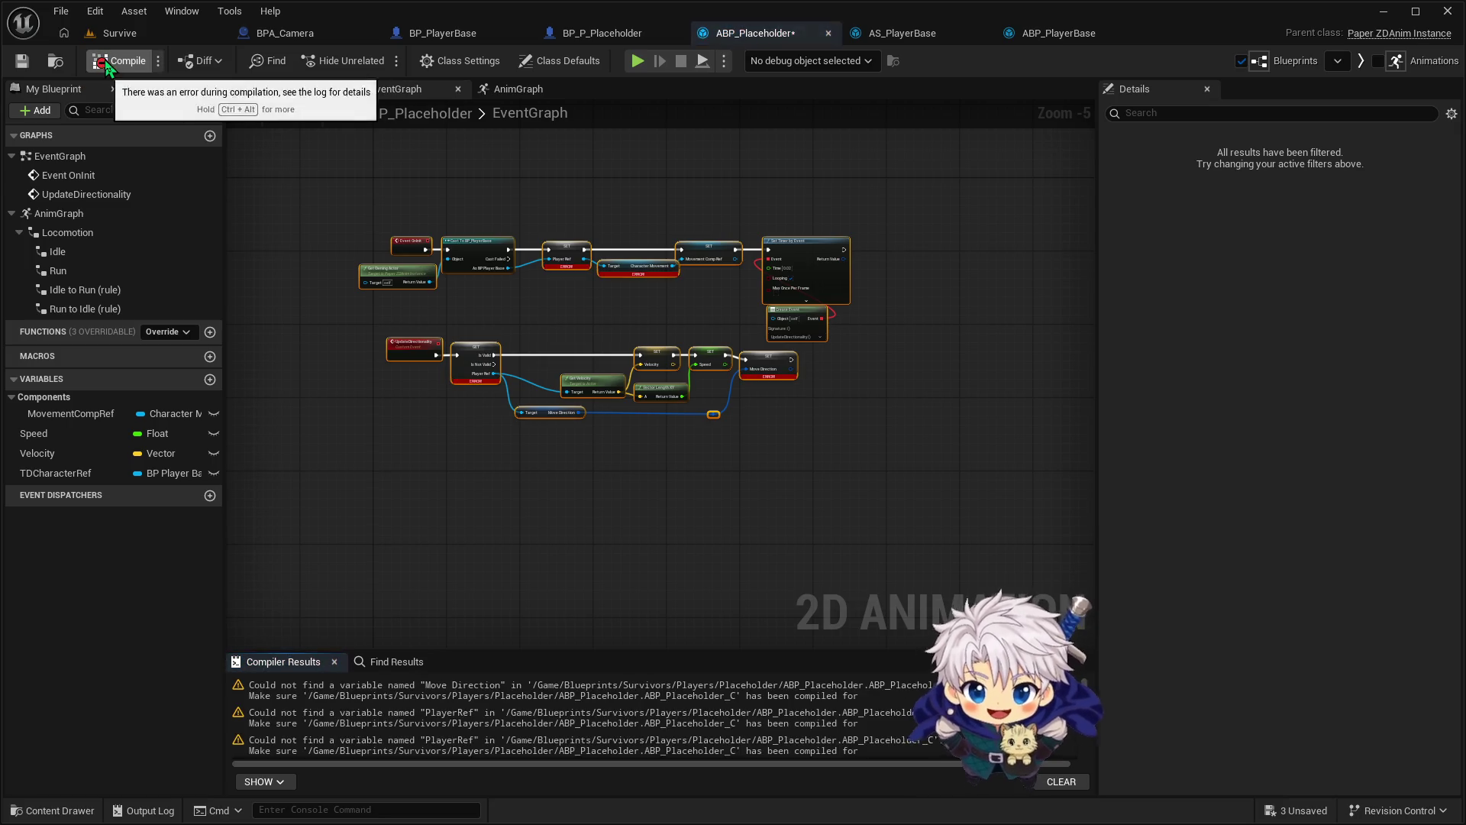
pyautogui.scroll(2, 579, 323)
pyautogui.moveTo(580, 331); pyautogui.dragTo(635, 328)
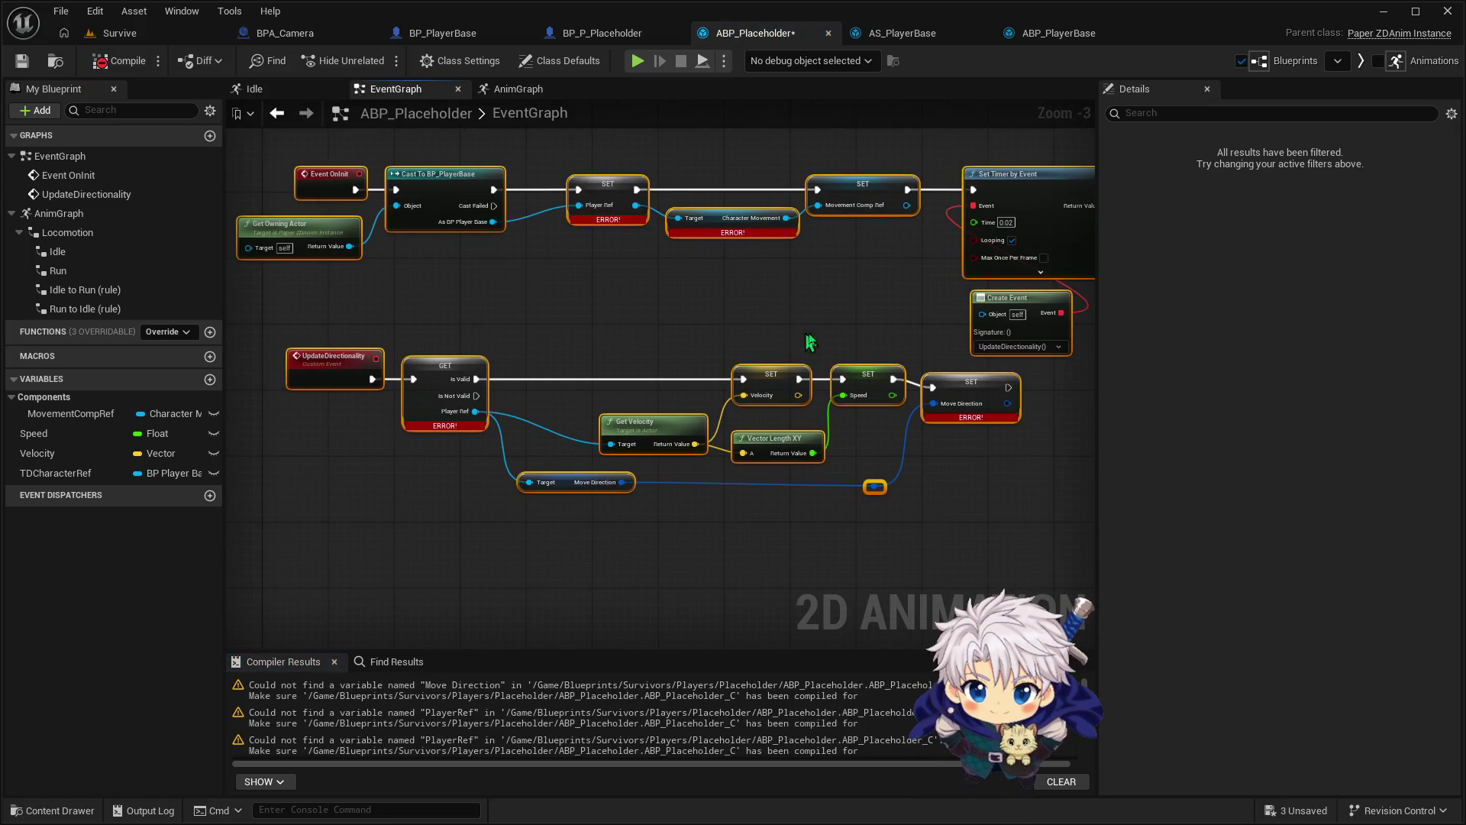
pyautogui.click(963, 391)
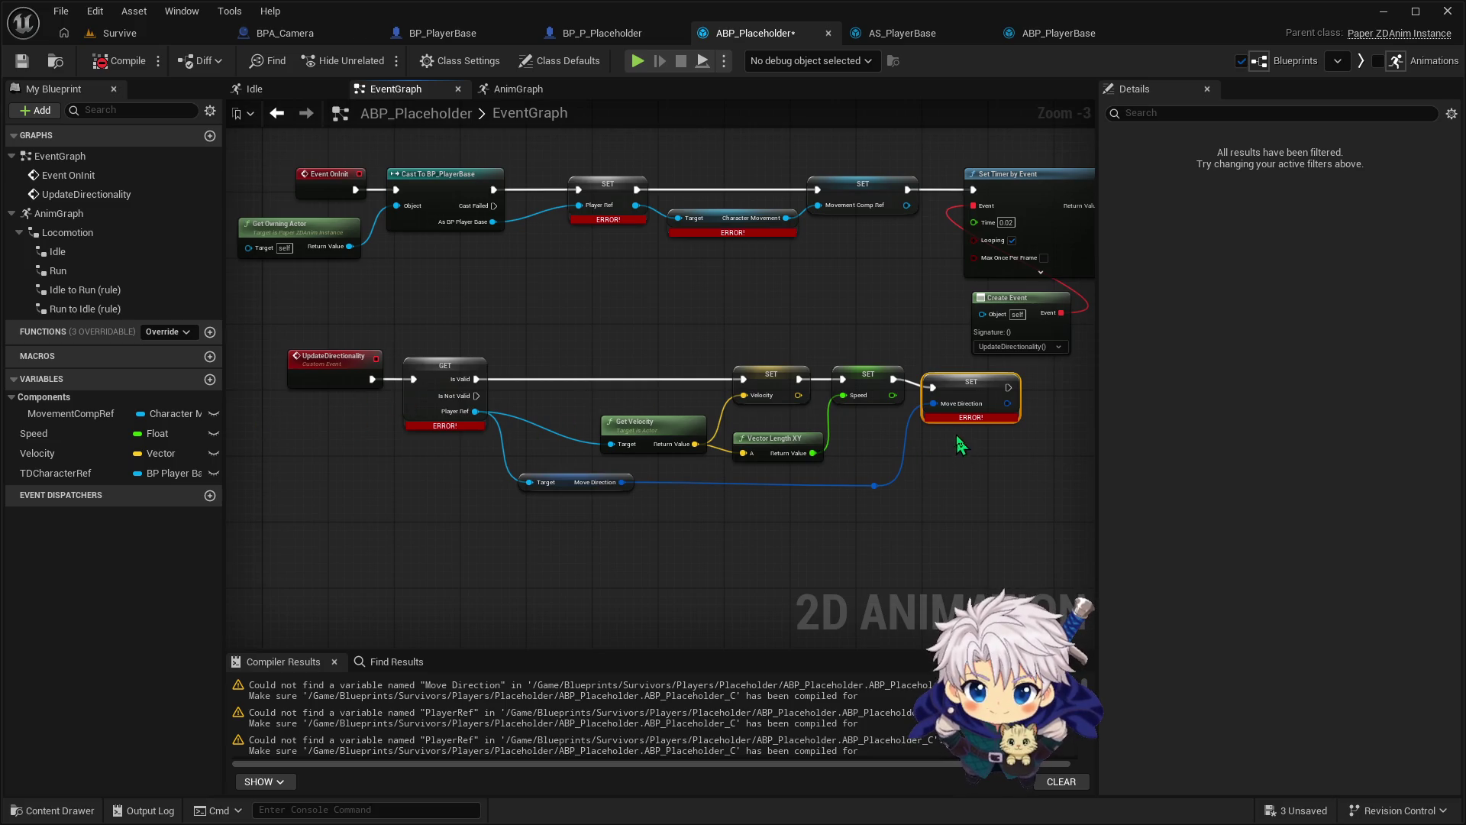
# Promote the Move Direction pin to a Vector 2D variable MoveDirection, deleting the extra setter
pyautogui.moveTo(880, 489); pyautogui.dragTo(928, 483)
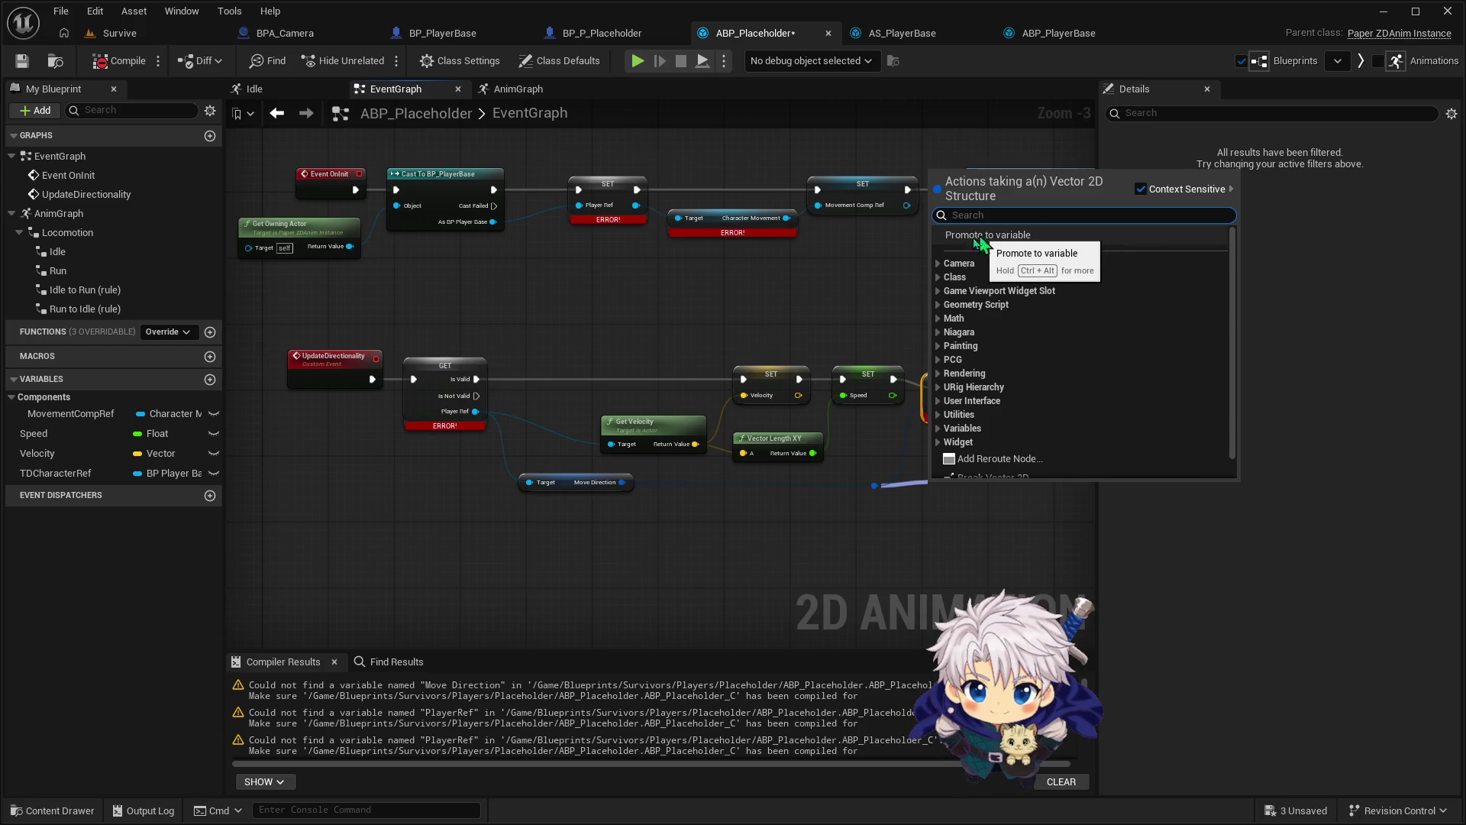
pyautogui.click(799, 480)
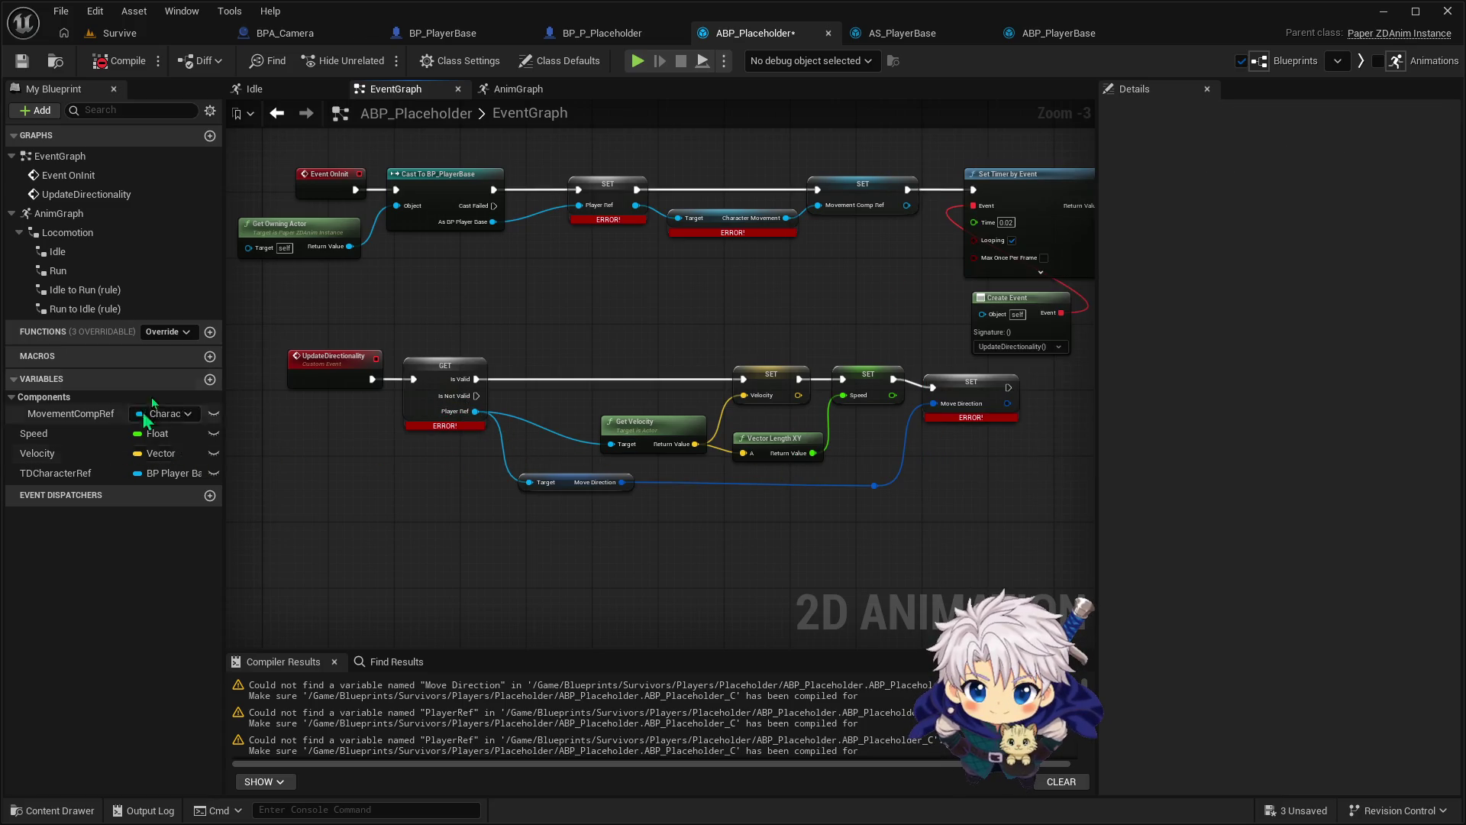
pyautogui.moveTo(875, 485); pyautogui.dragTo(930, 481)
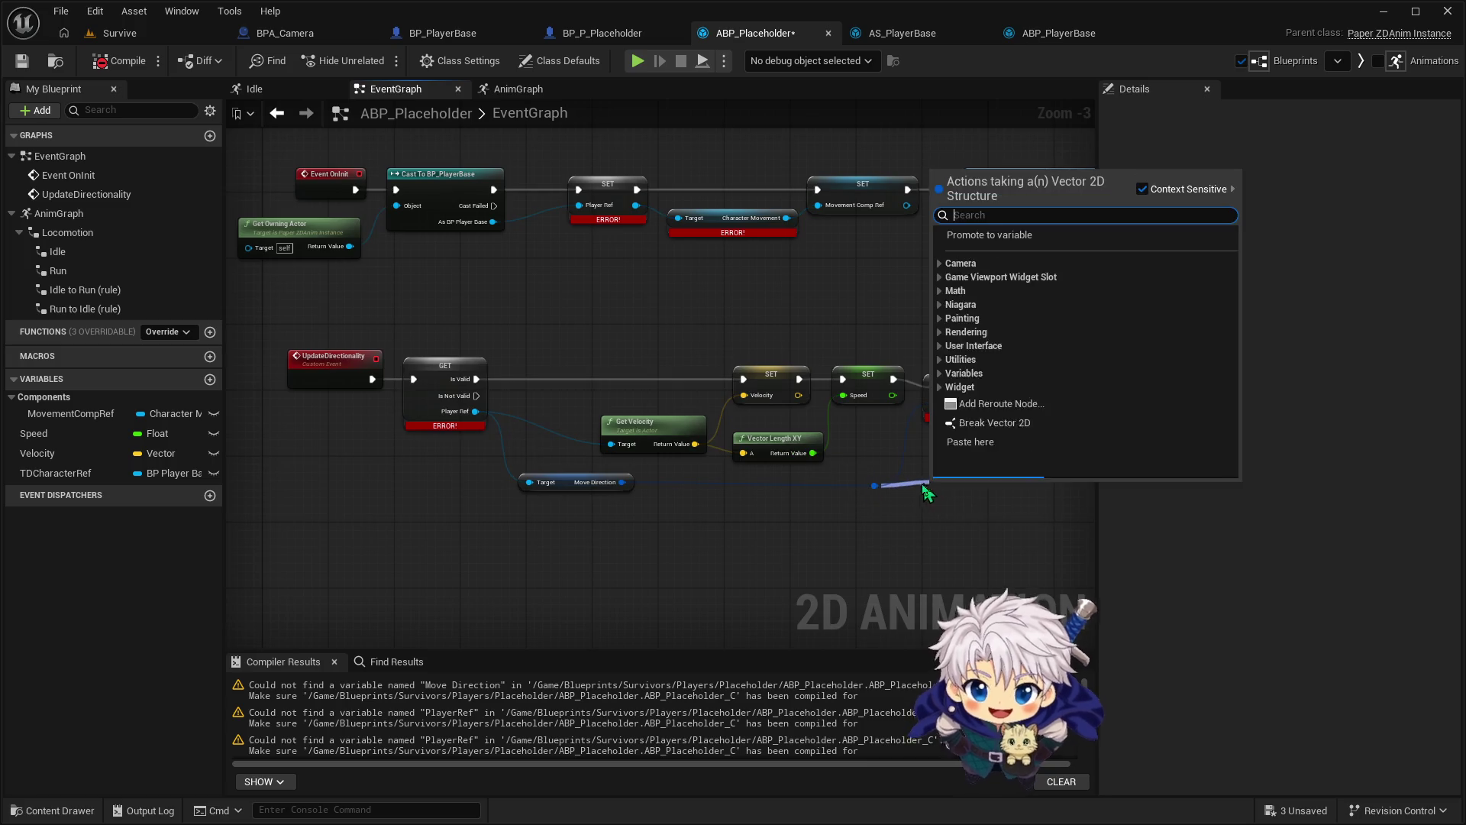
pyautogui.click(1000, 235)
pyautogui.write('MoveDirection')
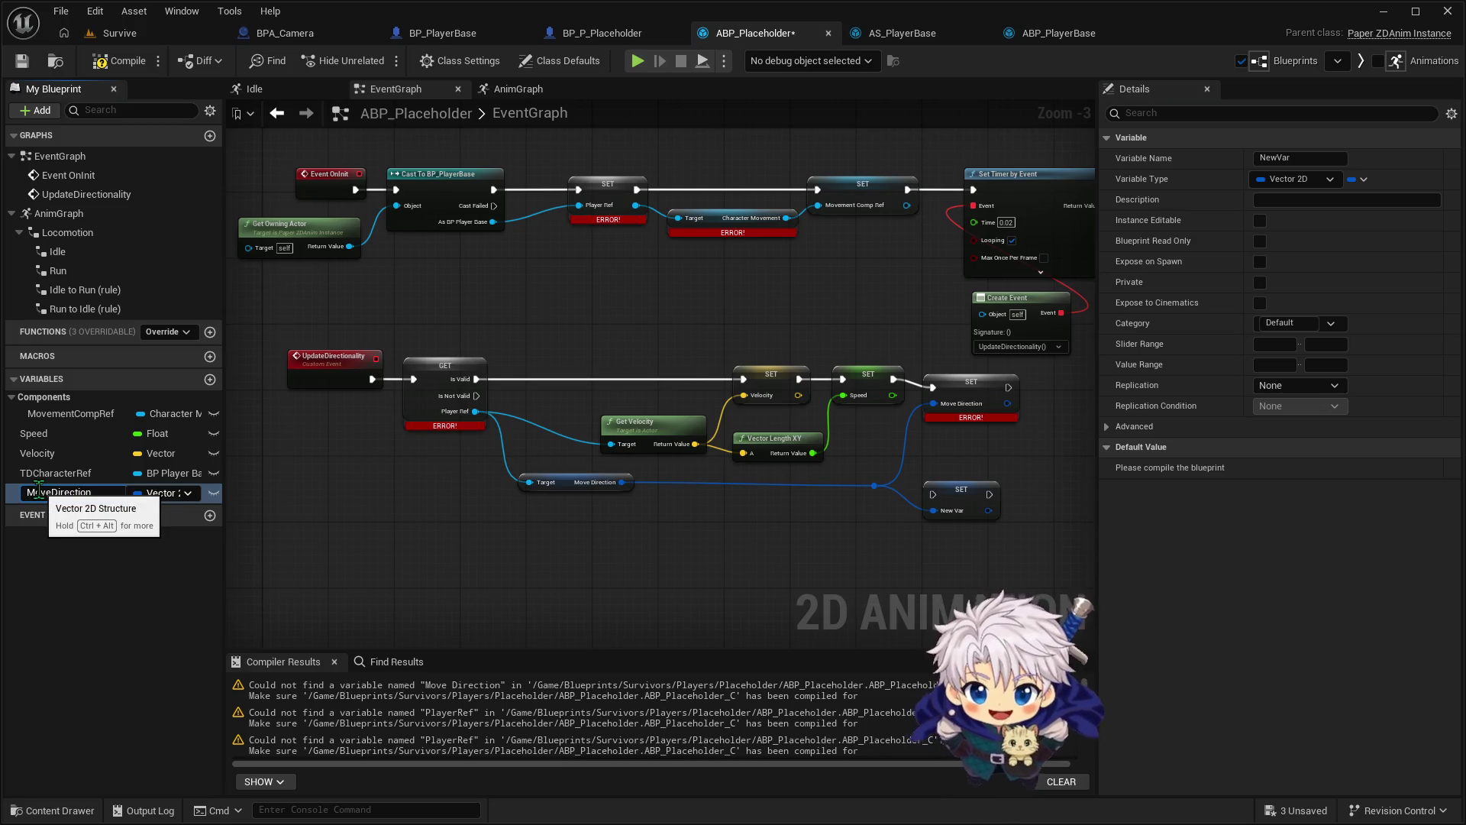
pyautogui.press('Return')
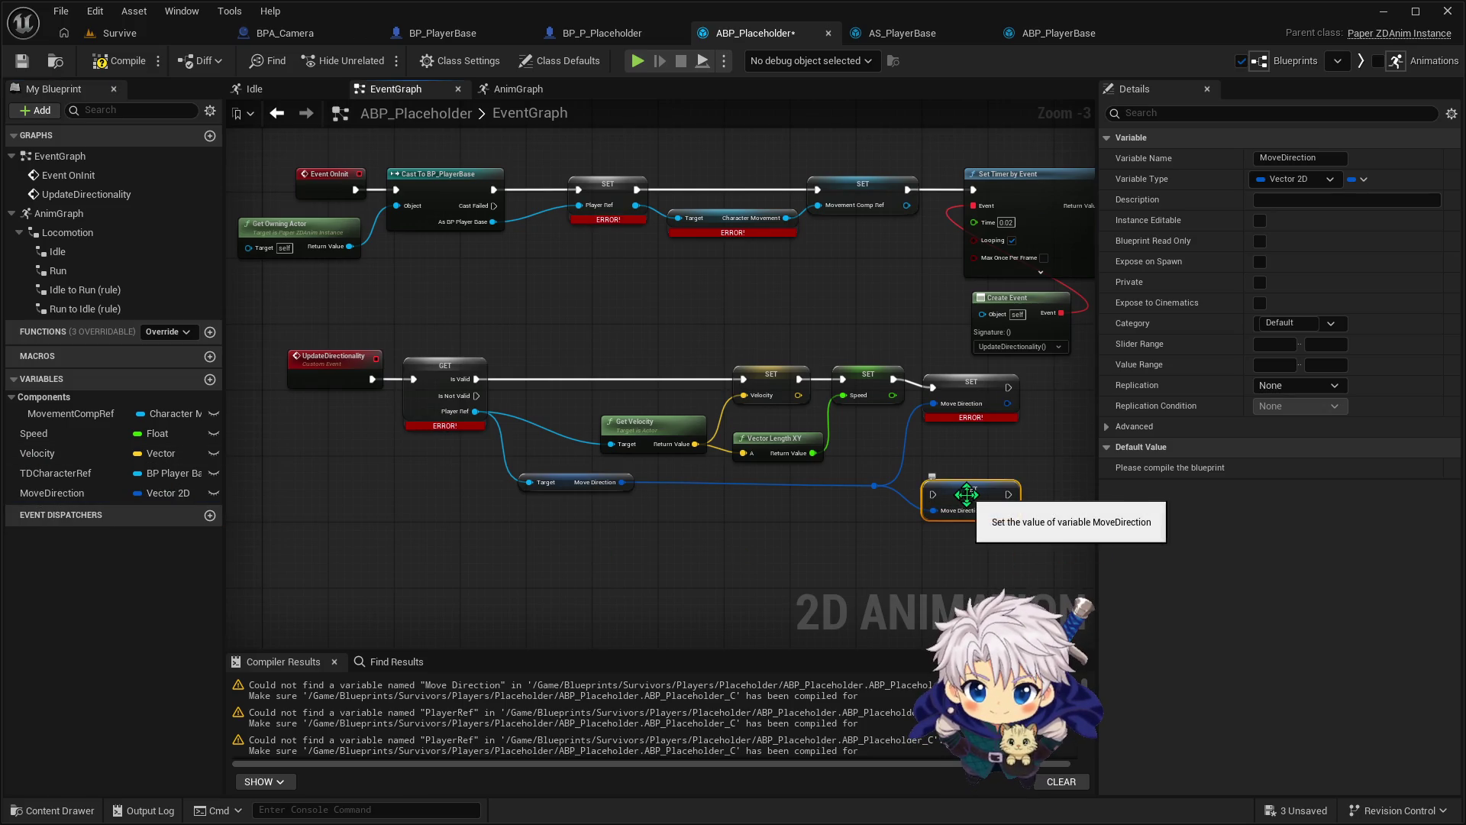
pyautogui.press('Delete')
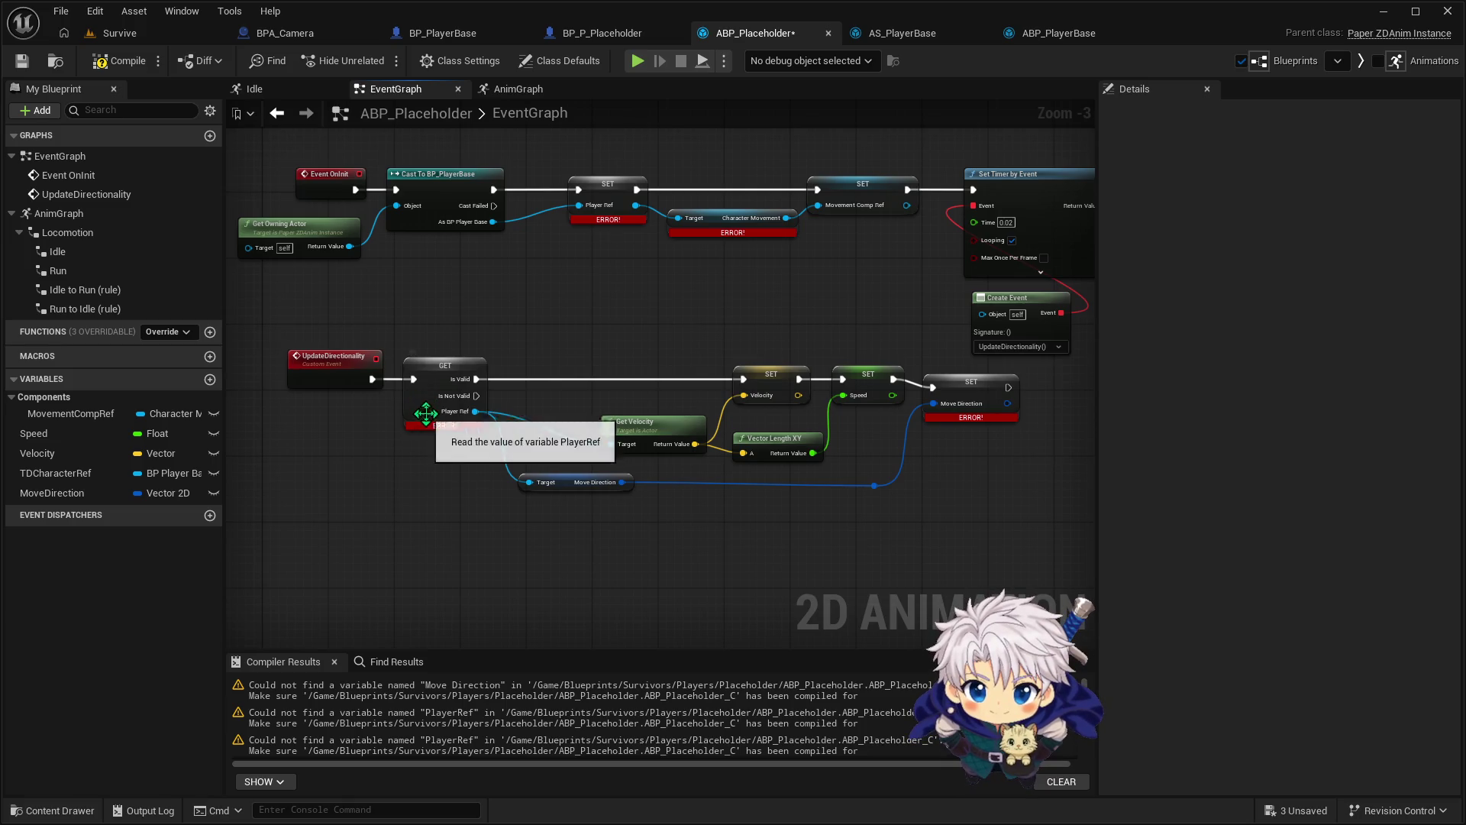
# Rename TDCharacterRef to PlayerRef, recompile, and inspect the still-failing Move Direction nodes
pyautogui.click(450, 417)
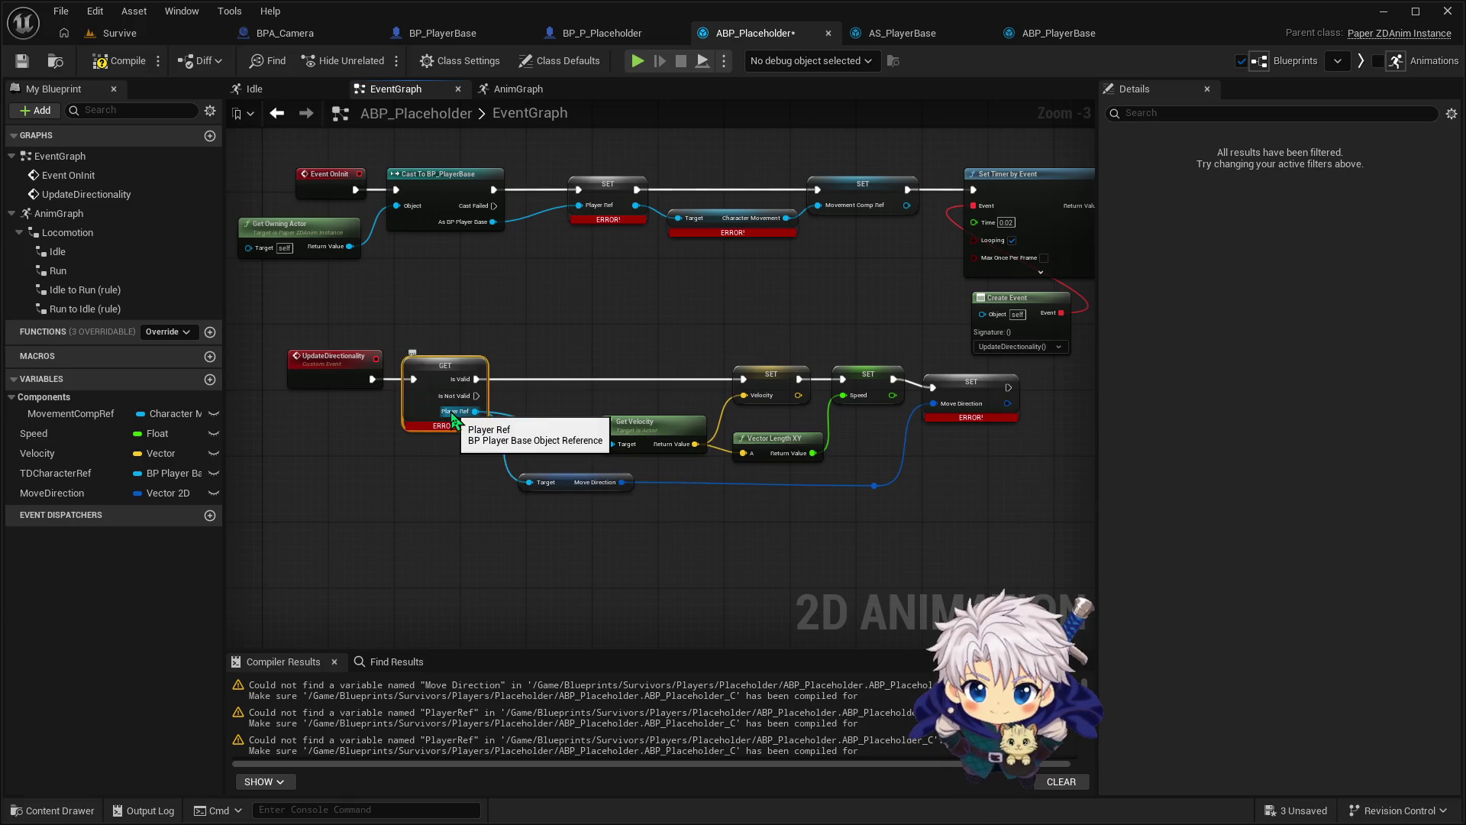
pyautogui.click(83, 475)
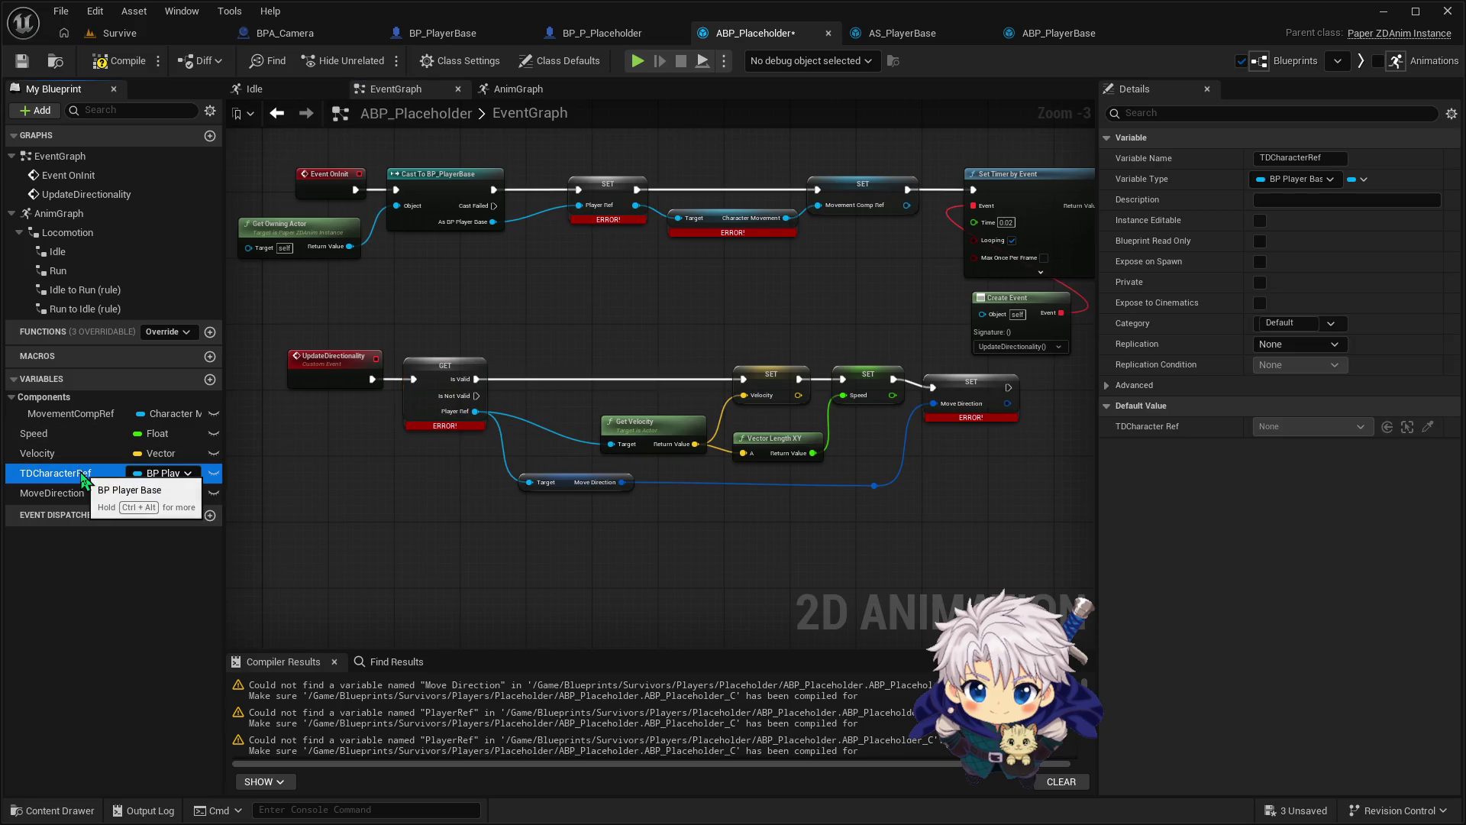
pyautogui.press('F2')
pyautogui.write('PlayerRef')
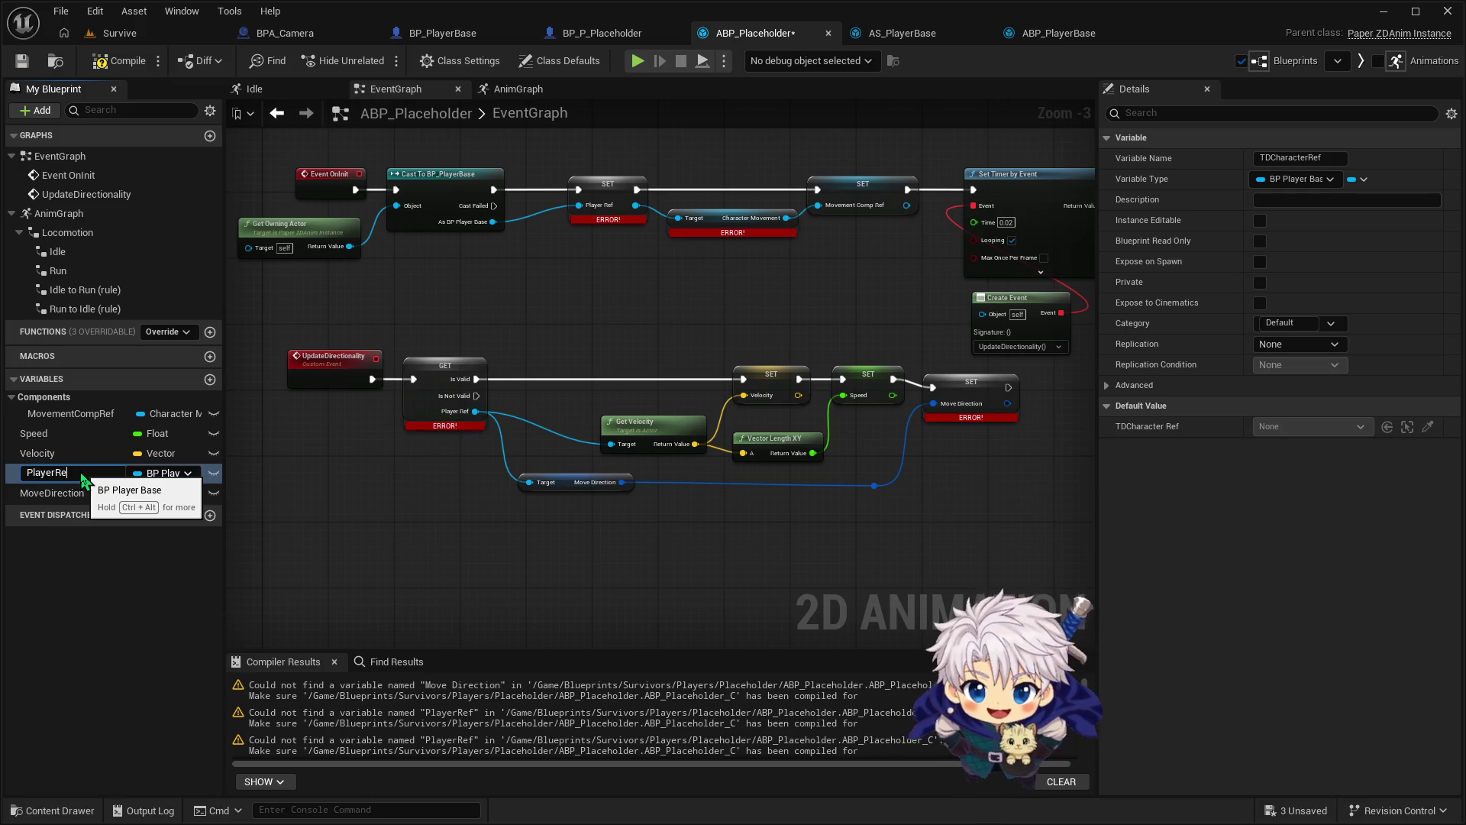
pyautogui.press('Return')
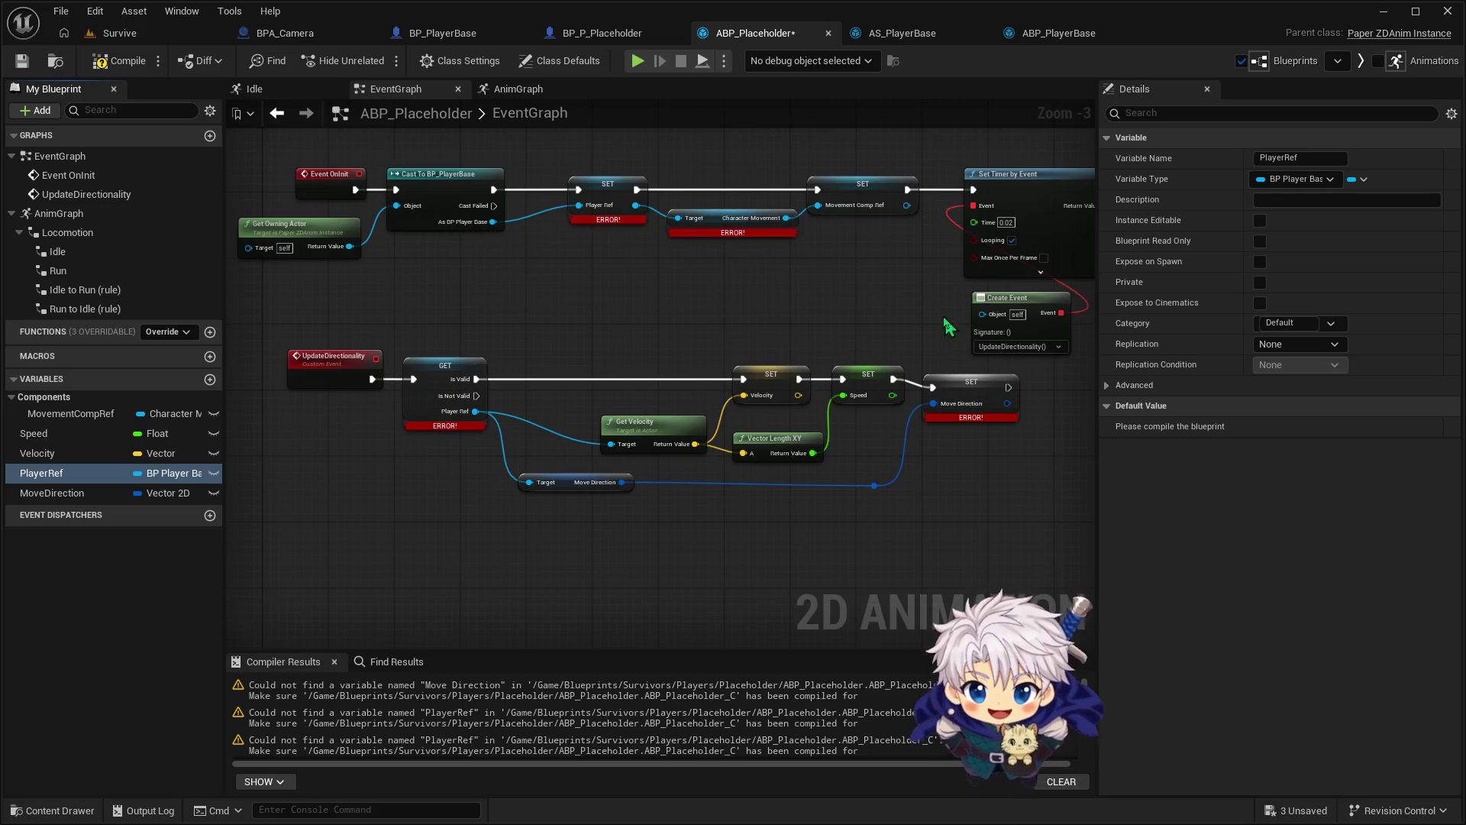
pyautogui.click(109, 61)
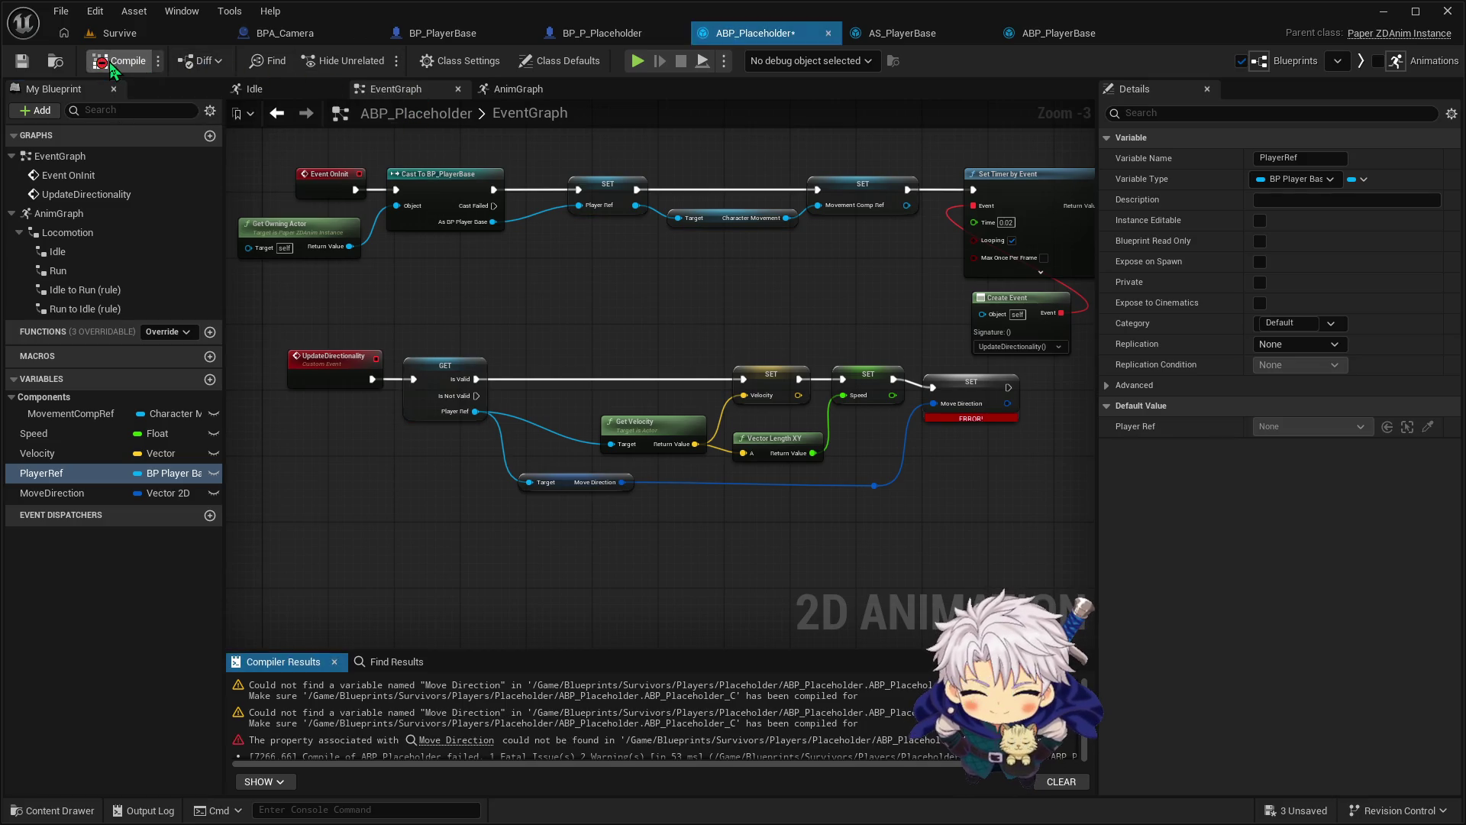
pyautogui.click(985, 413)
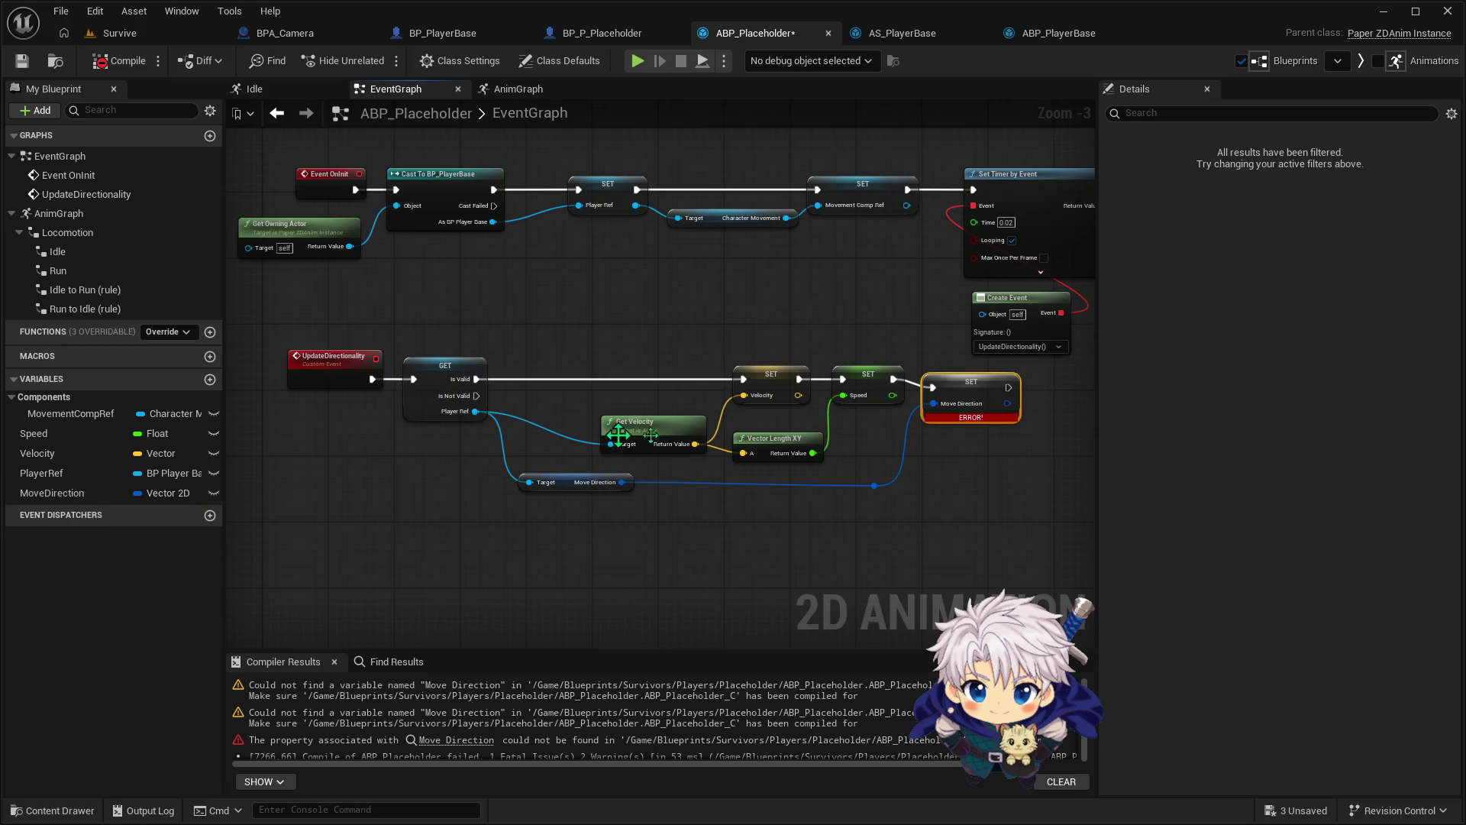
pyautogui.click(577, 489)
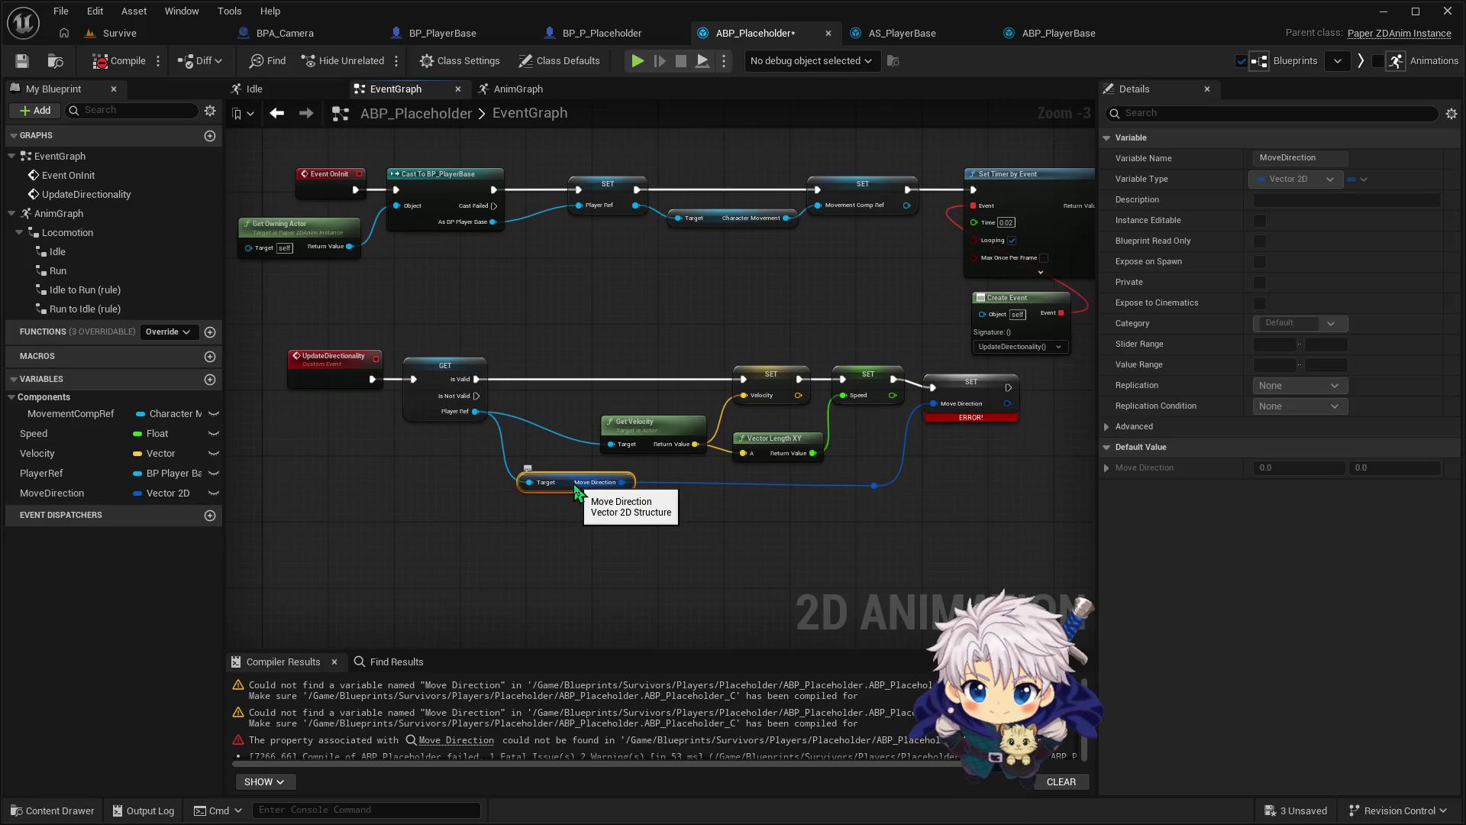
# Replace the broken setter by promoting the getter's value to Move Direction, deleting the duplicate variable
pyautogui.click(95, 495)
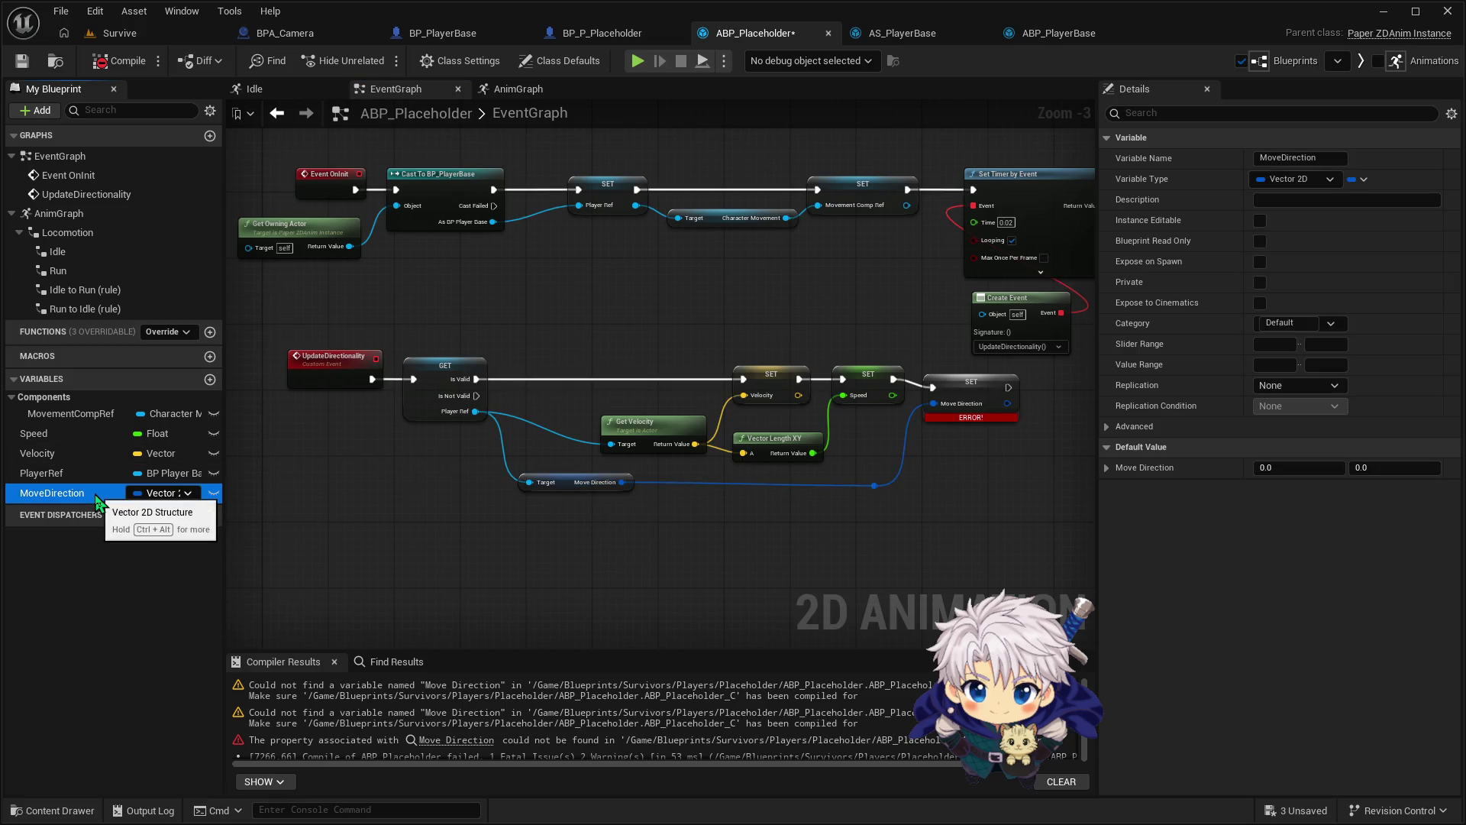
pyautogui.click(954, 388)
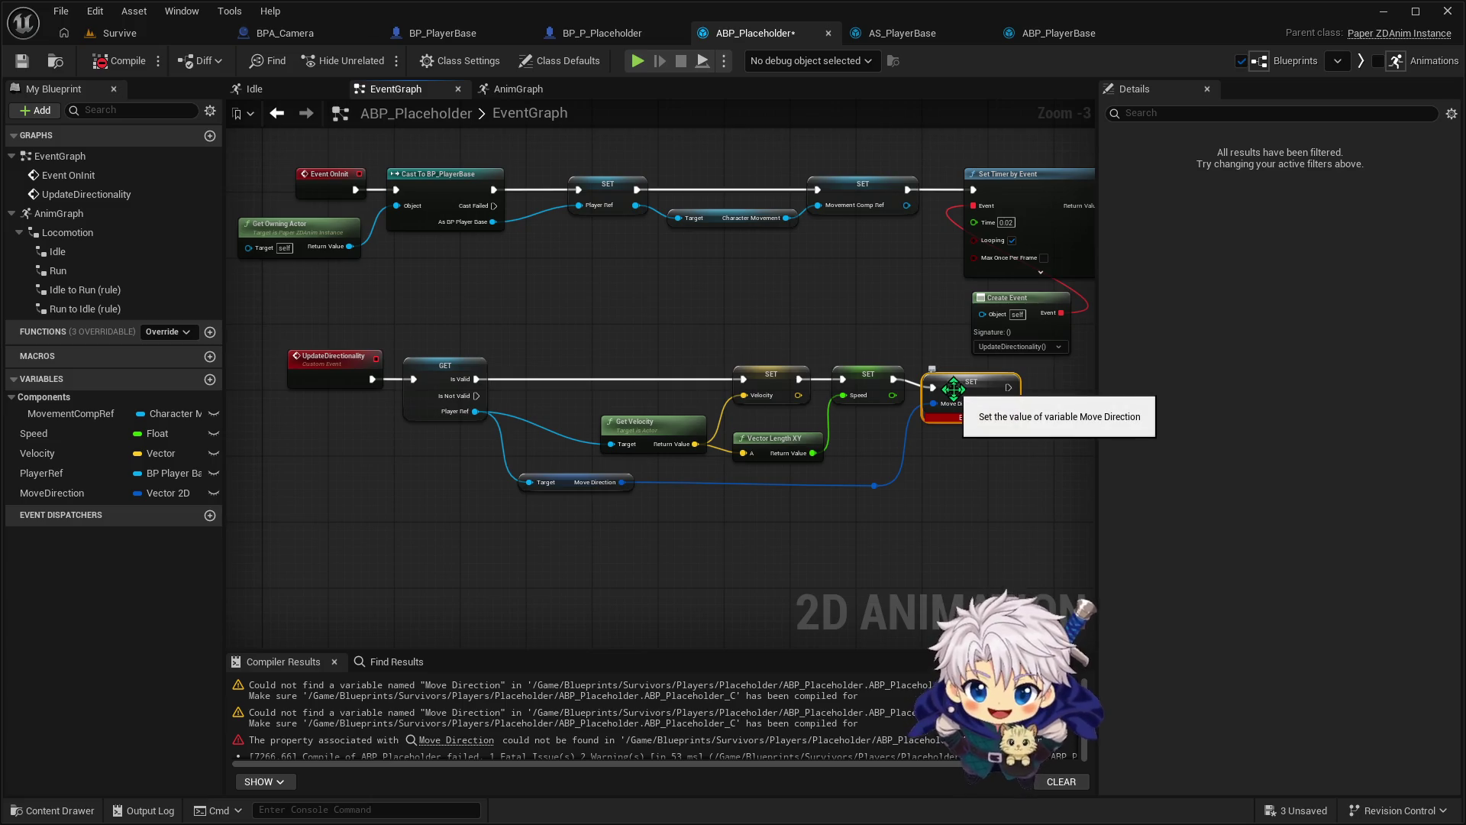
pyautogui.press('Delete')
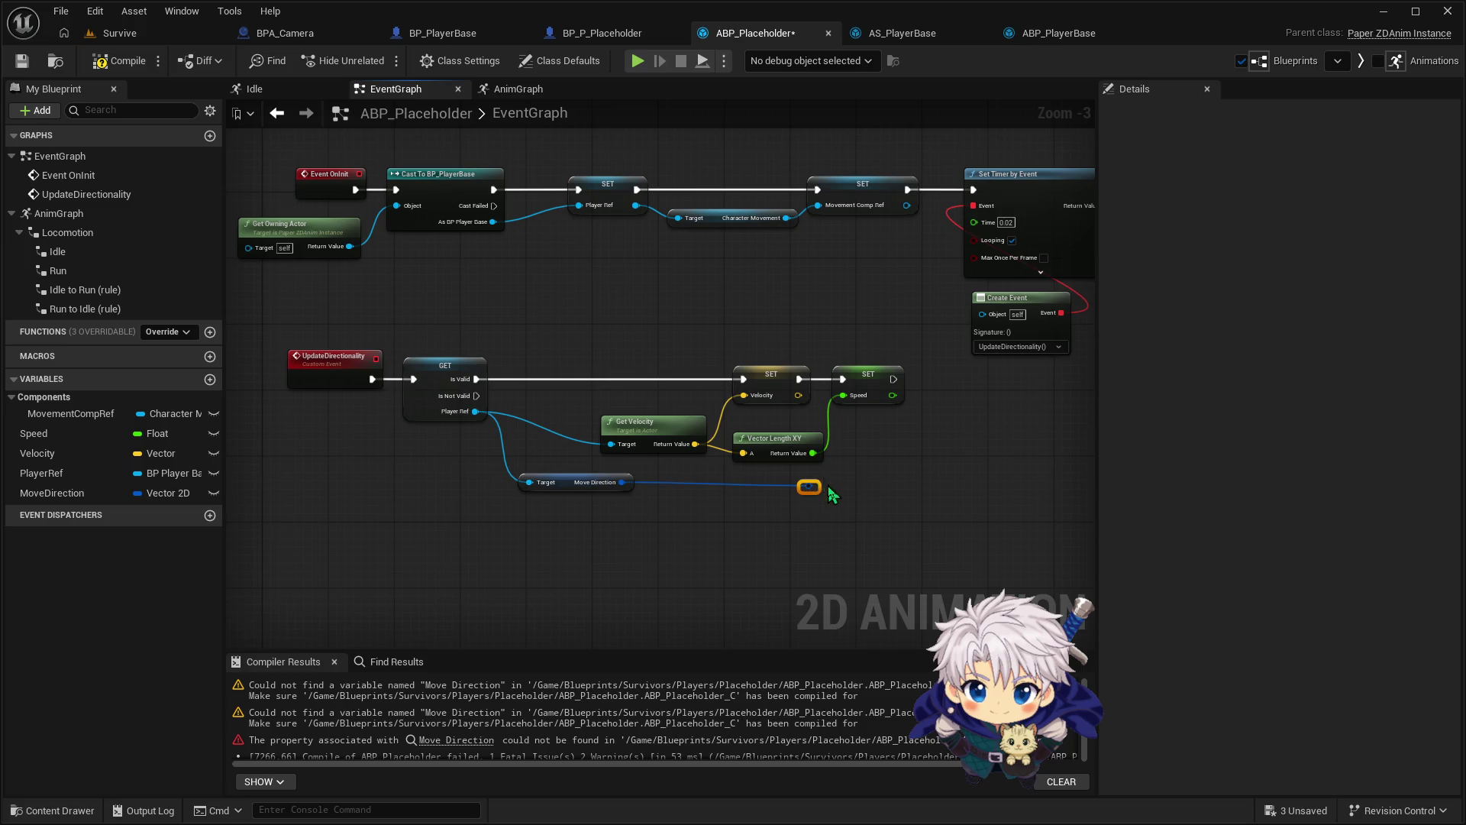
pyautogui.press('Delete')
pyautogui.moveTo(624, 482); pyautogui.dragTo(898, 417)
pyautogui.click(982, 474)
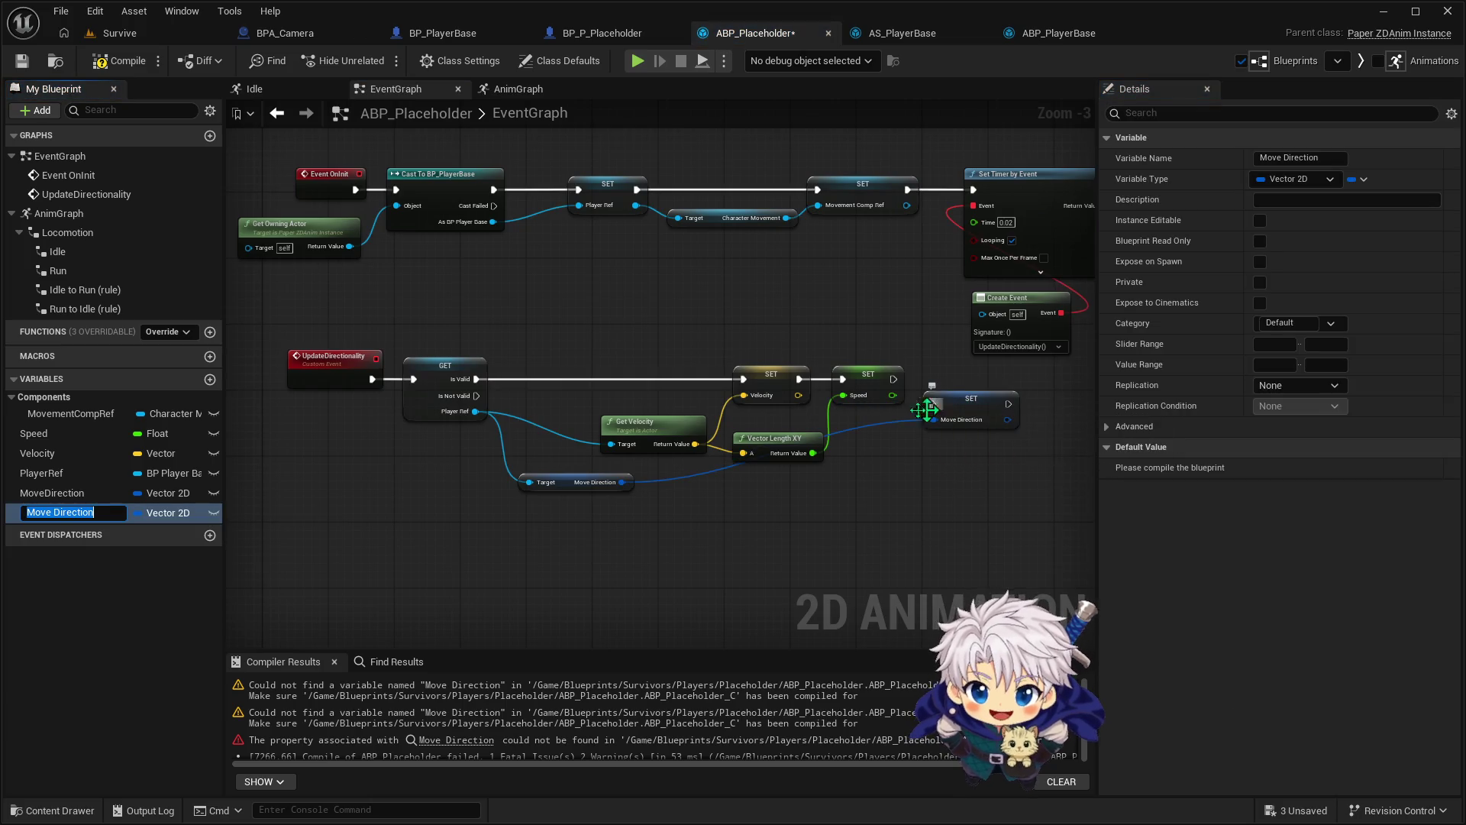
pyautogui.click(114, 513)
pyautogui.click(103, 495)
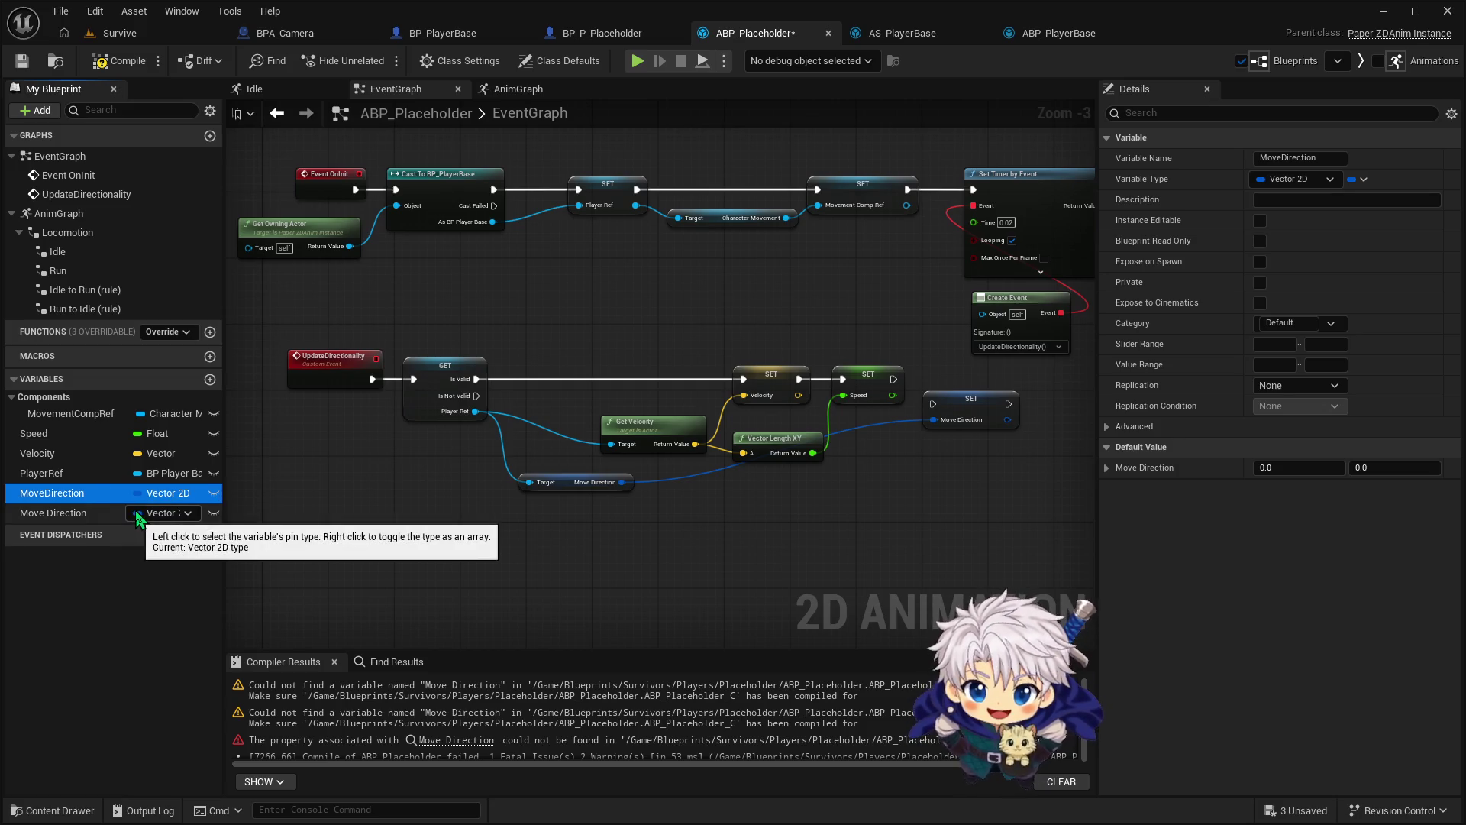
pyautogui.press('Delete')
# Chain the new Move Direction setter after SET Speed with a reroute, and compile
pyautogui.click(973, 405)
pyautogui.moveTo(974, 404)
pyautogui.mouseDown()
pyautogui.moveTo(974, 381)
pyautogui.moveTo(938, 391)
pyautogui.mouseUp()
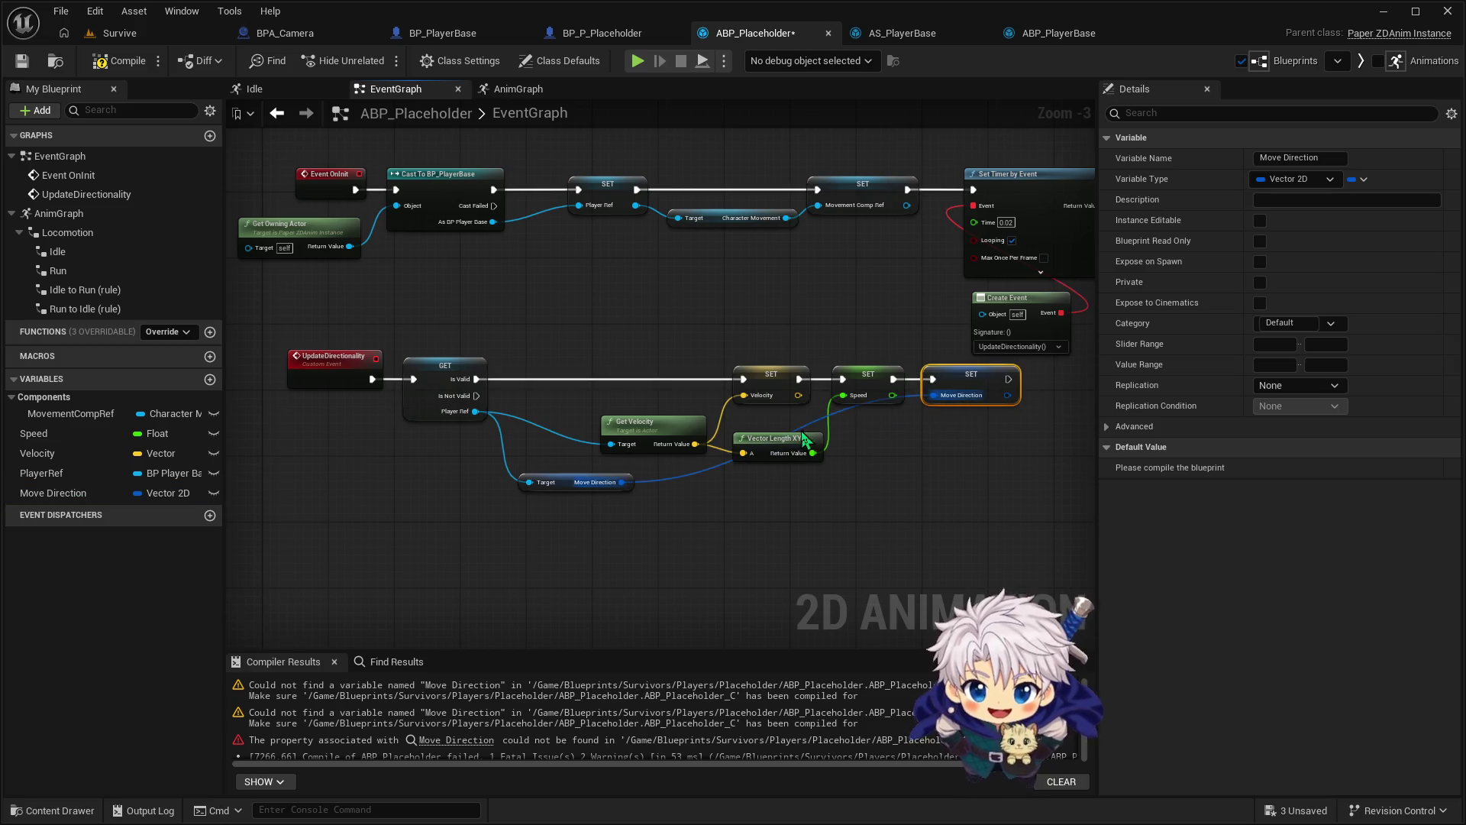
pyautogui.doubleClick(839, 410)
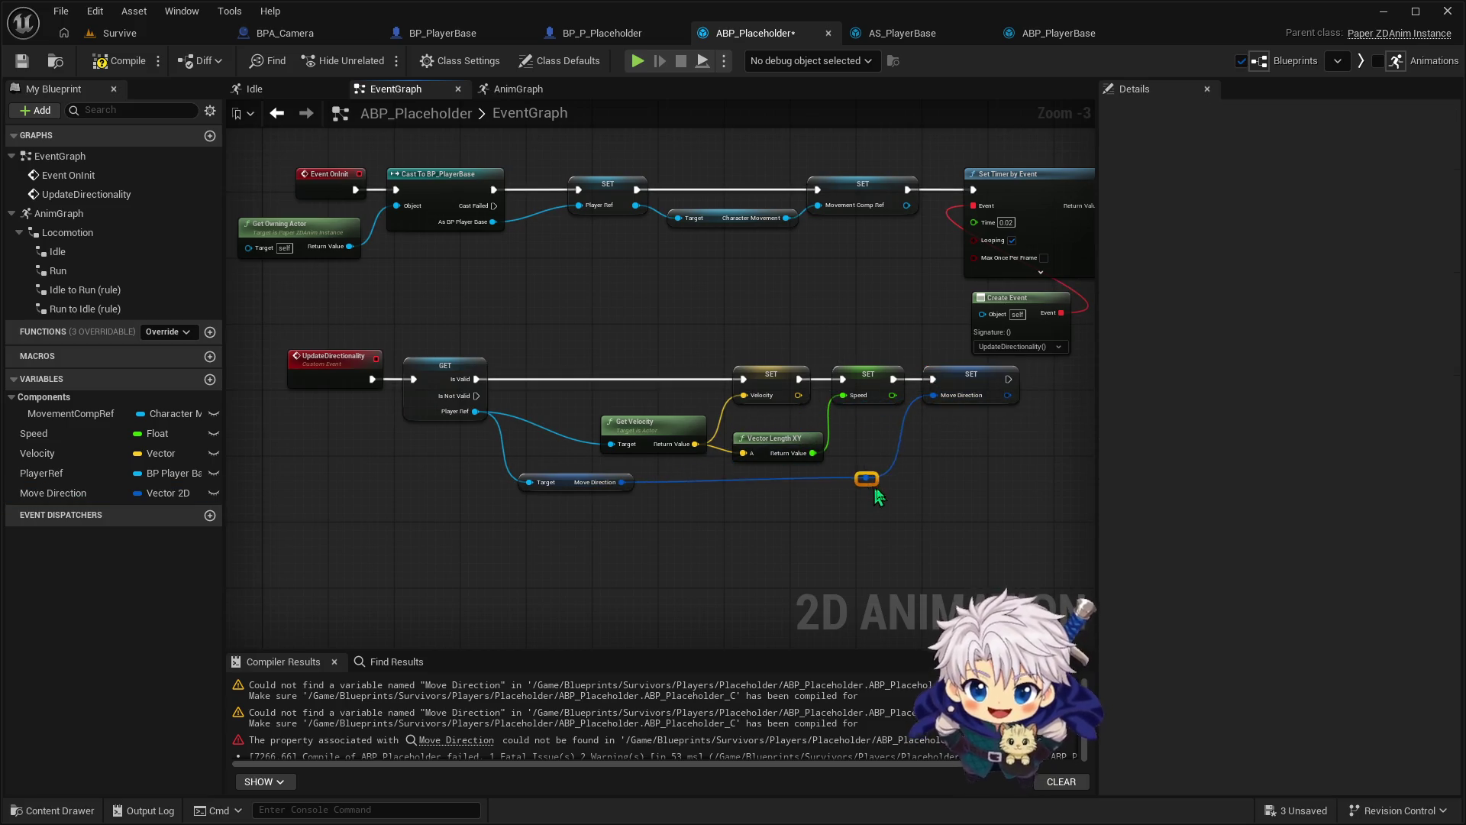
pyautogui.click(122, 61)
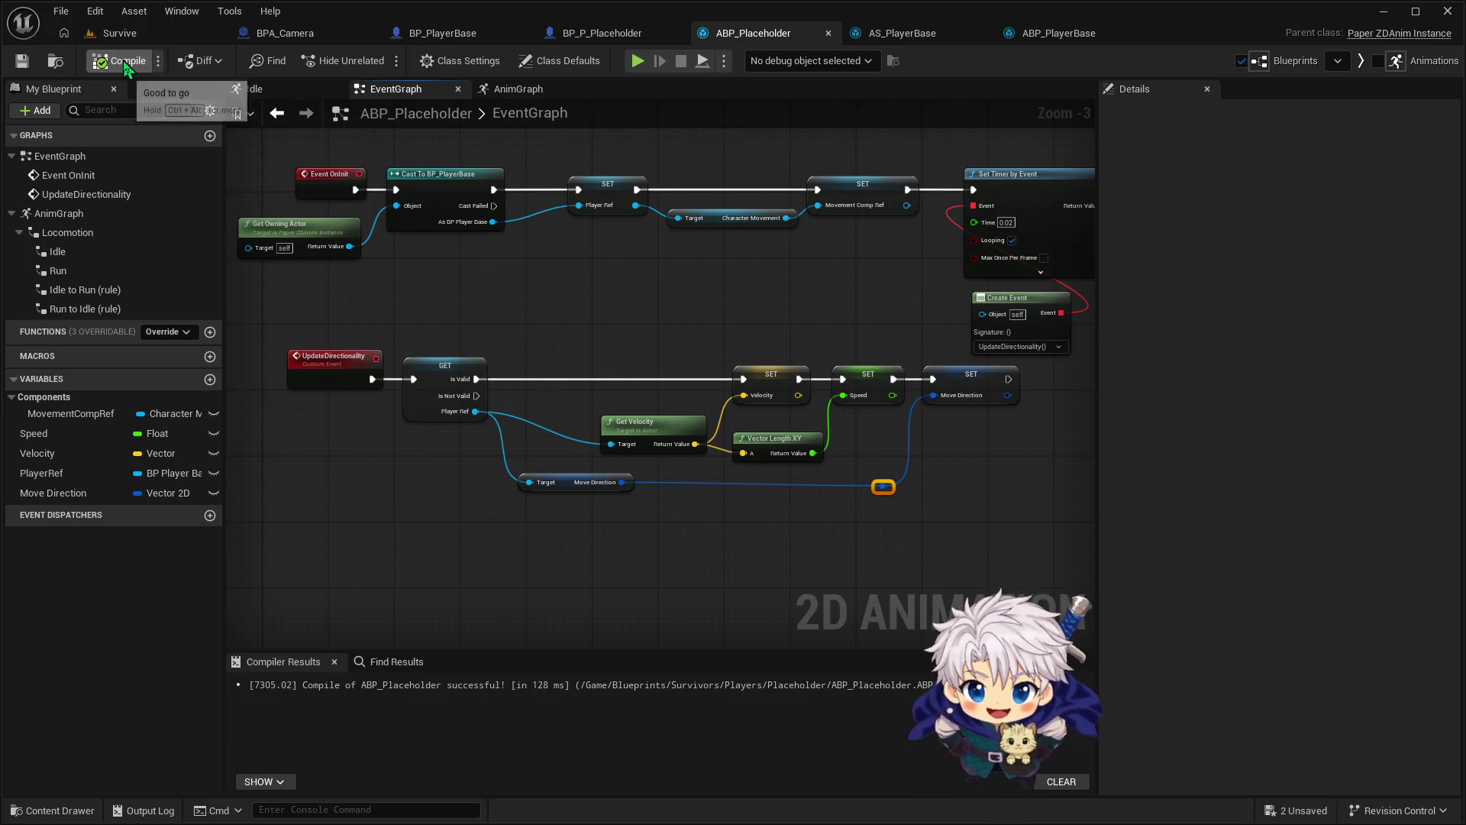
pyautogui.click(583, 39)
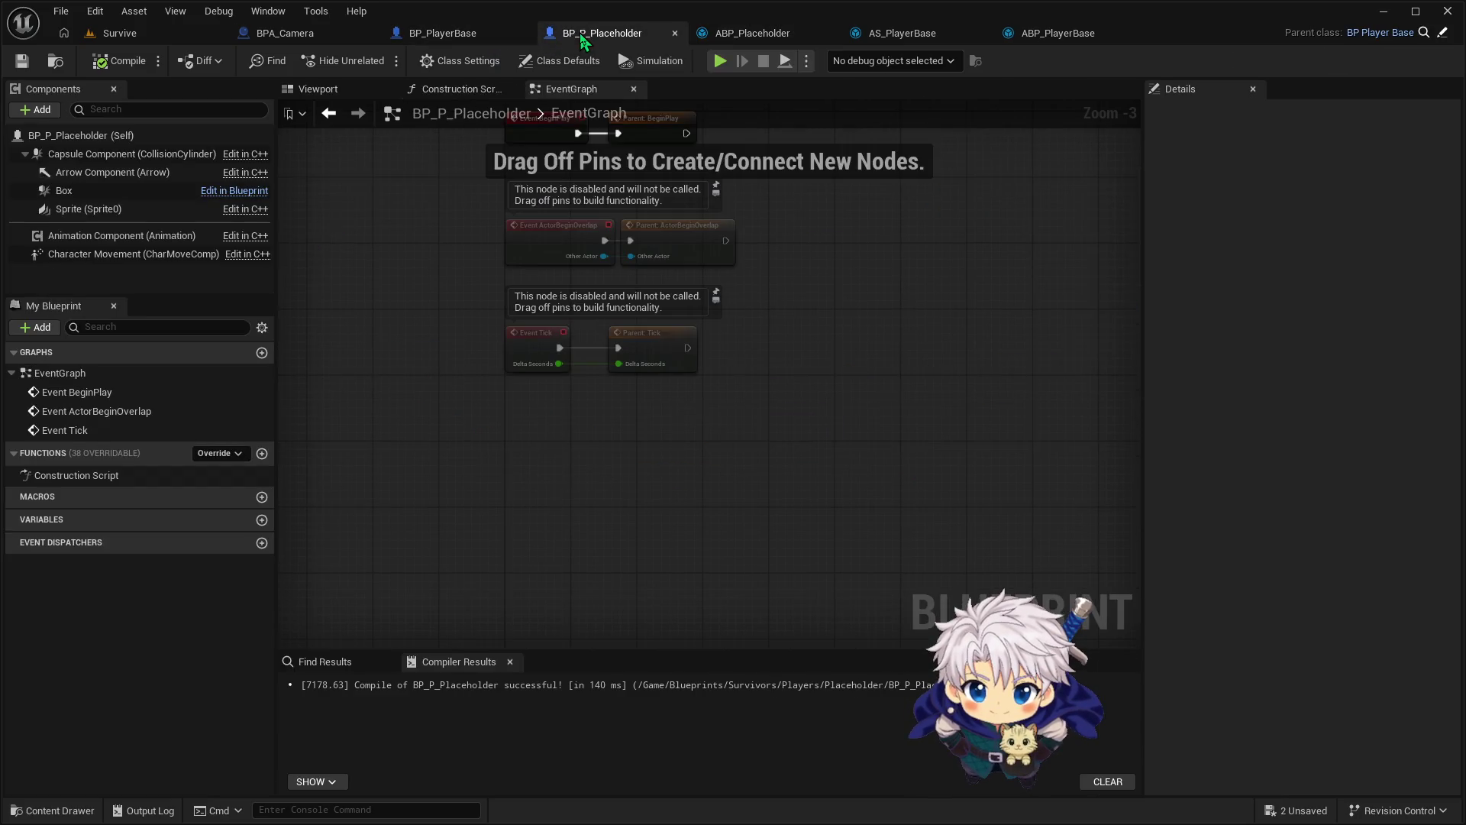
pyautogui.click(122, 34)
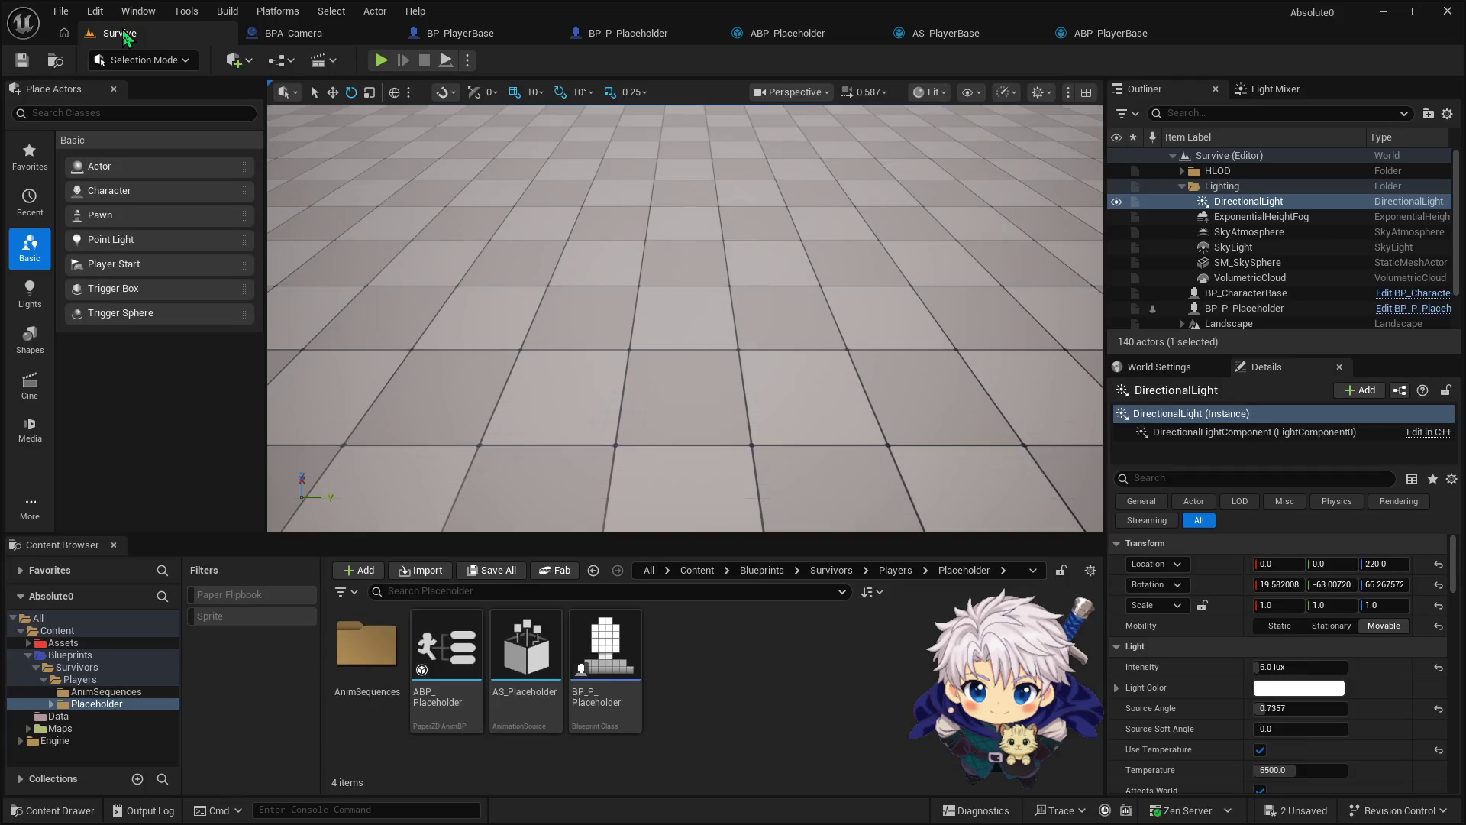
pyautogui.click(466, 35)
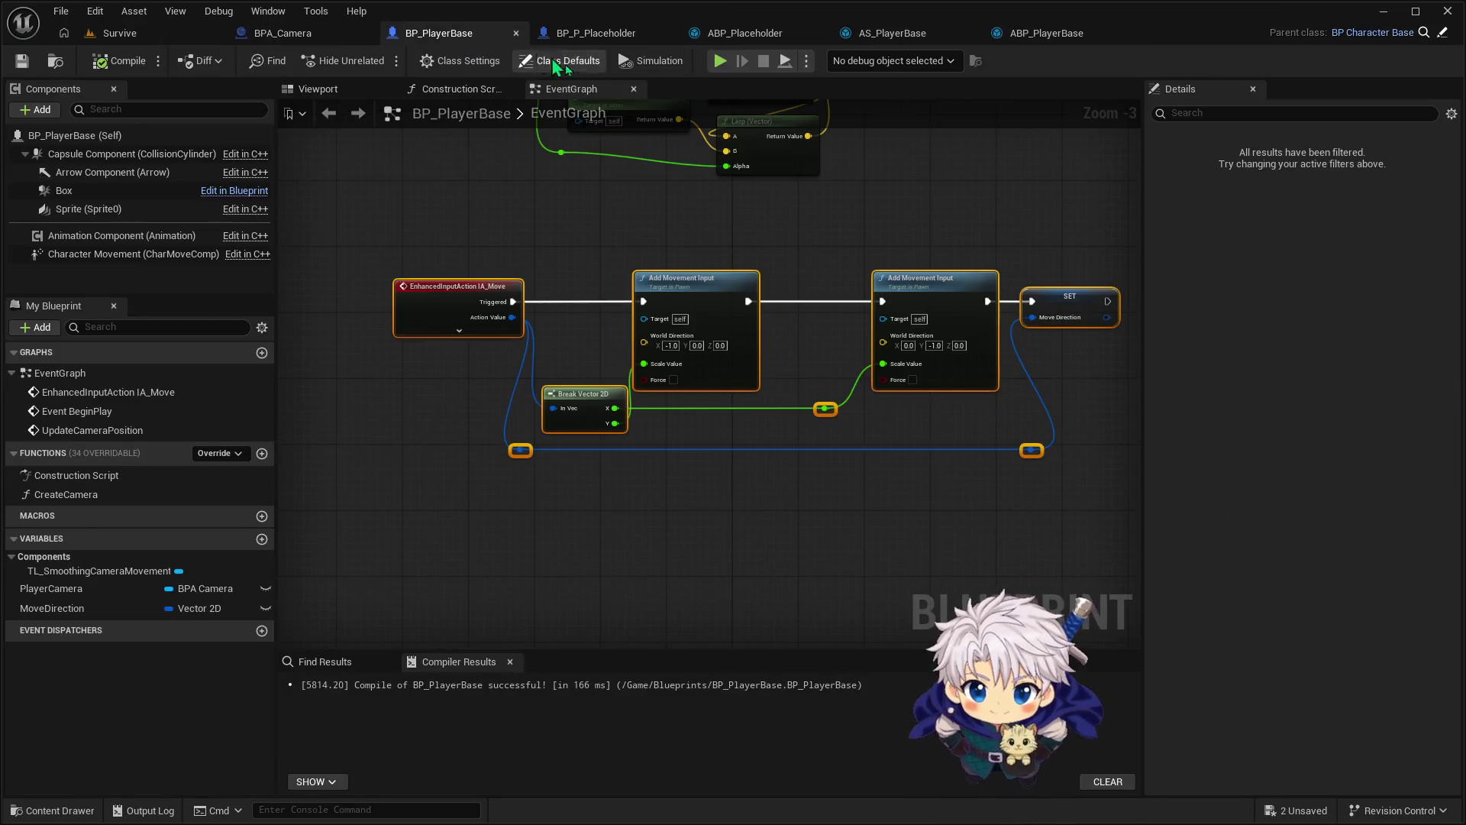
pyautogui.click(464, 90)
pyautogui.click(543, 91)
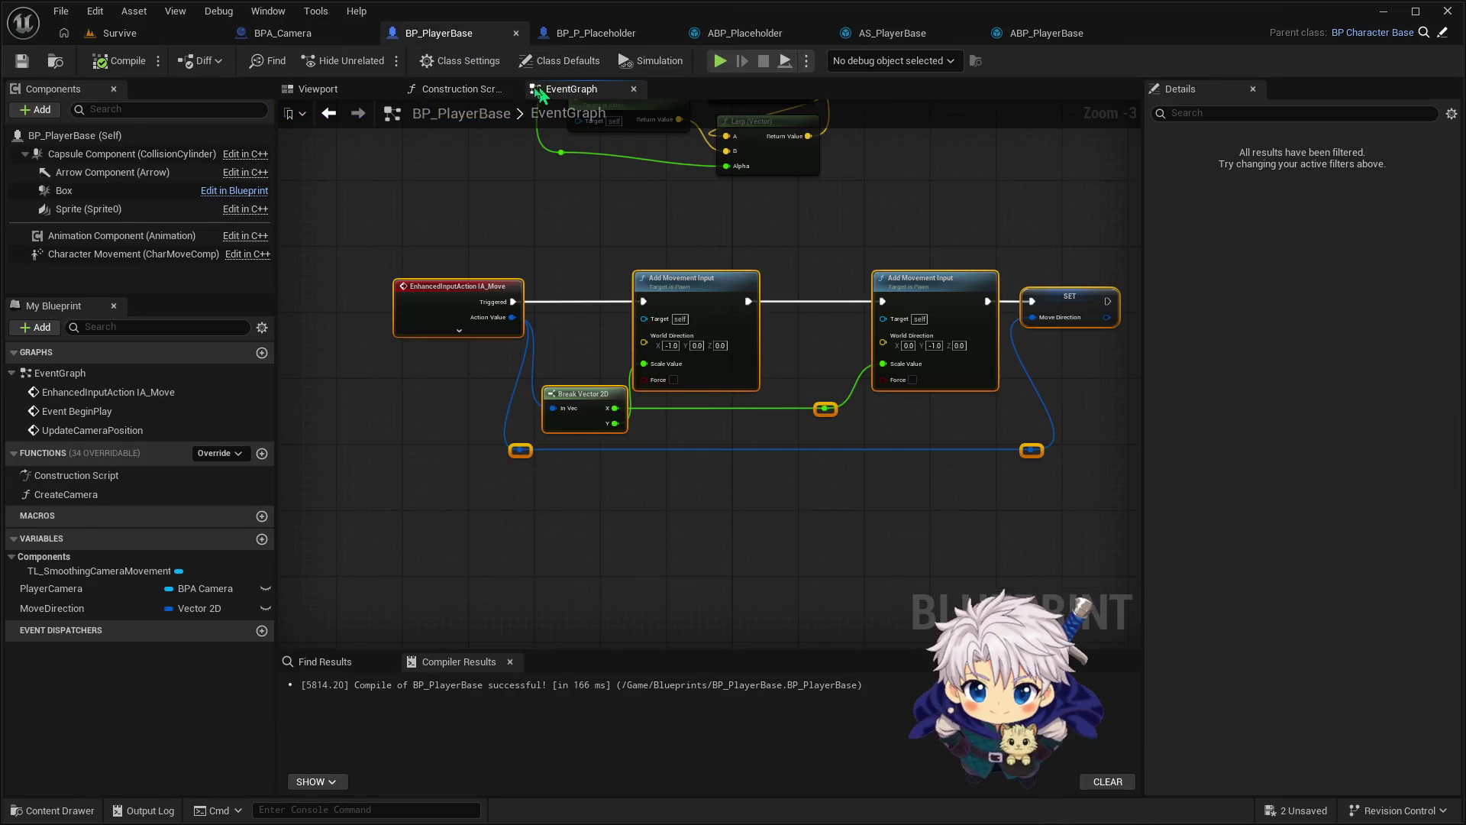
pyautogui.click(592, 34)
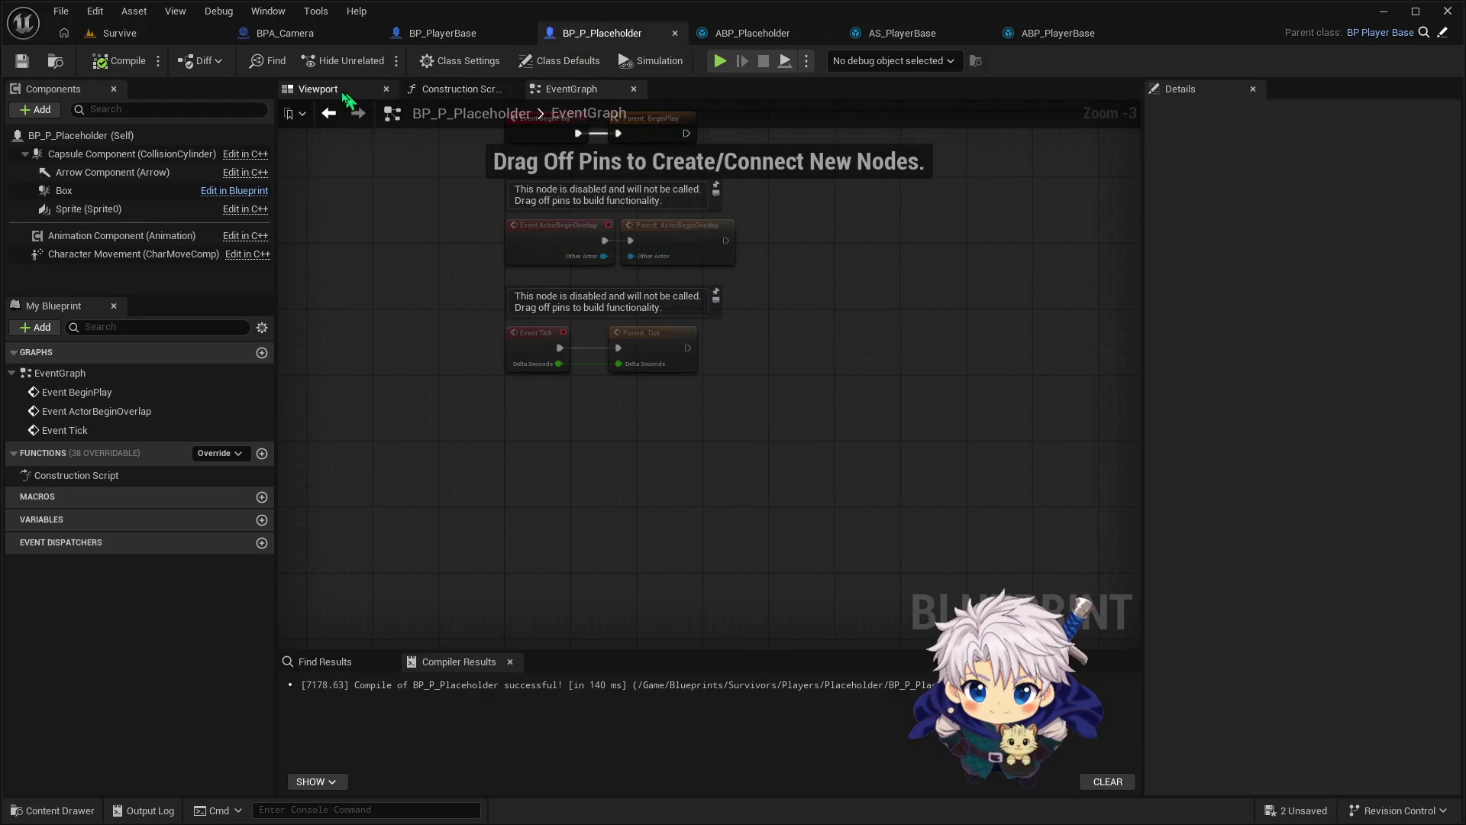
pyautogui.click(753, 32)
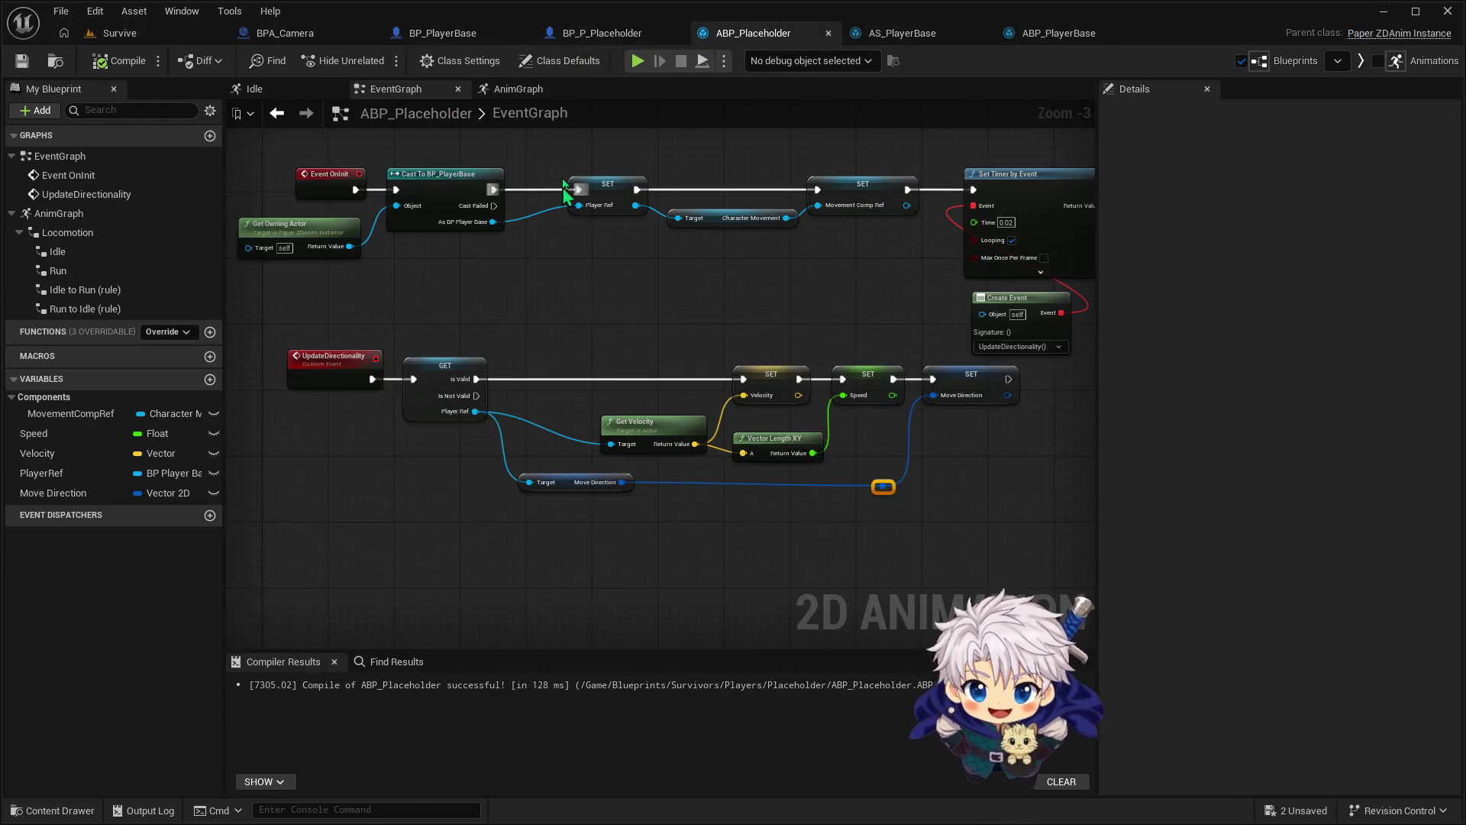
pyautogui.click(511, 89)
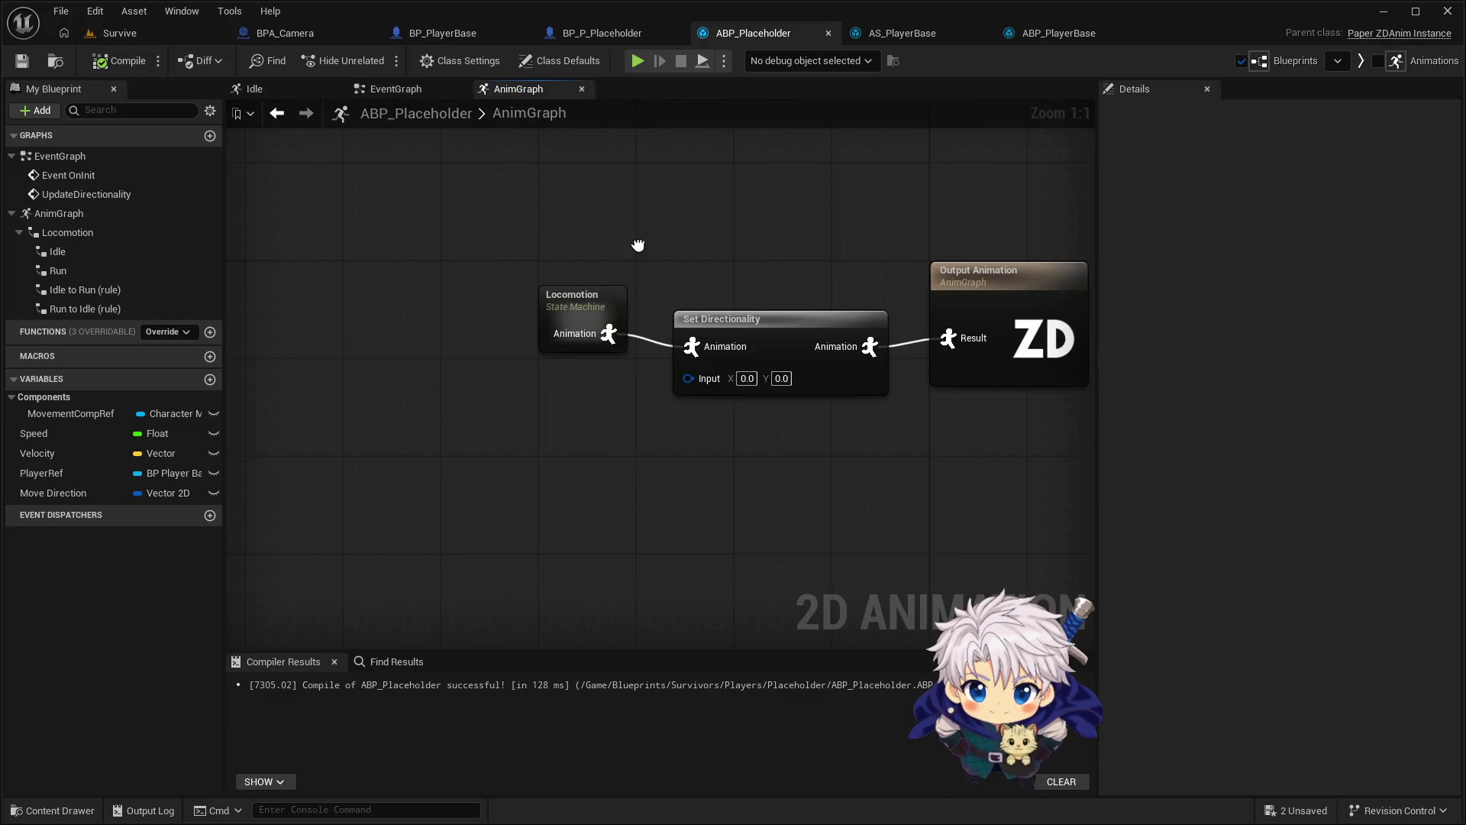
# Delete Set Directionality from the AnimGraph and wire Locomotion straight into Output Animation
pyautogui.moveTo(592, 261)
pyautogui.mouseDown()
pyautogui.moveTo(657, 305)
pyautogui.moveTo(676, 283)
pyautogui.mouseUp()
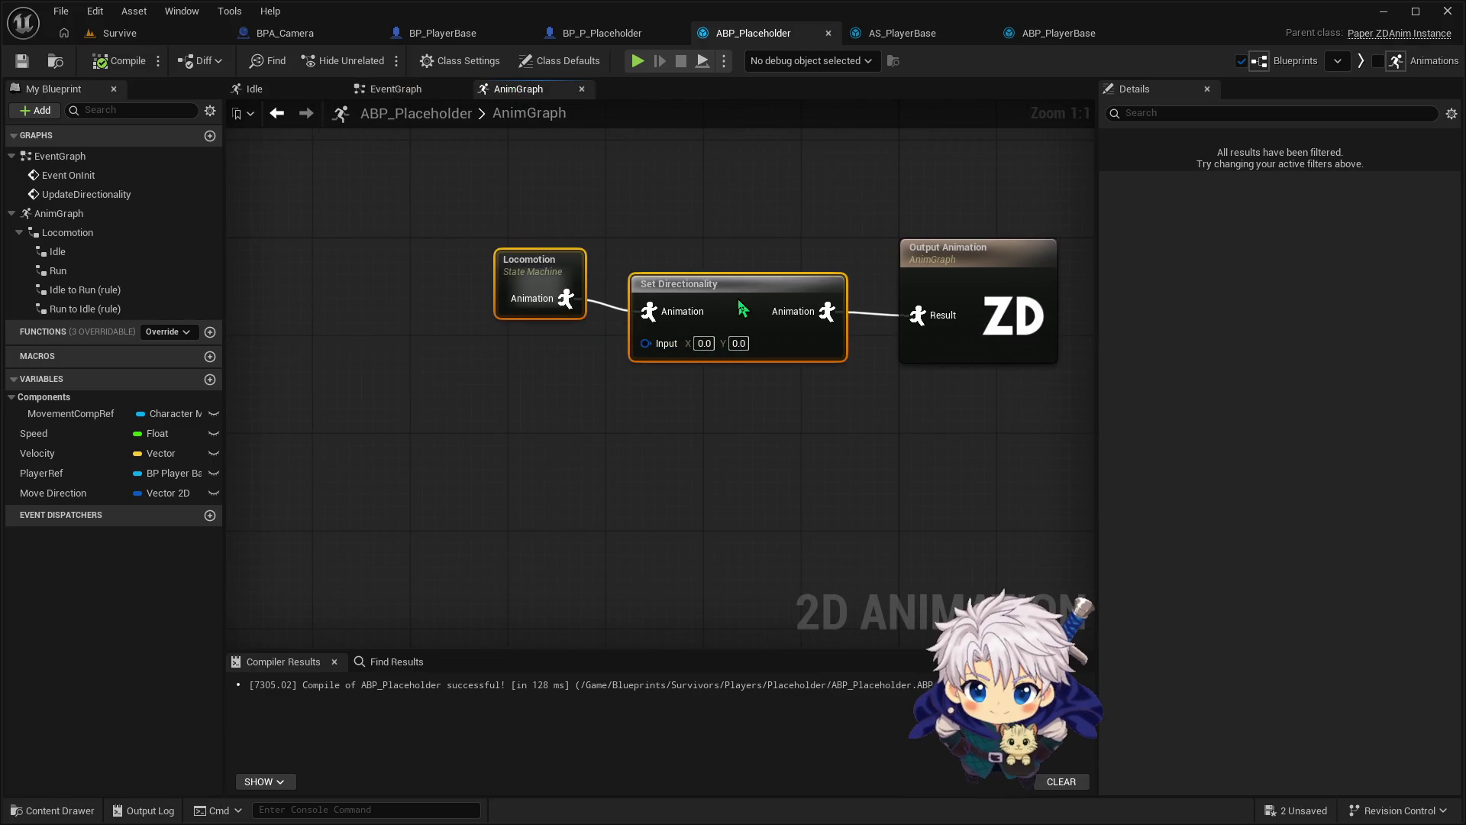
pyautogui.click(722, 241)
pyautogui.moveTo(663, 204)
pyautogui.mouseDown()
pyautogui.moveTo(715, 407)
pyautogui.moveTo(710, 380)
pyautogui.mouseUp()
pyautogui.press('Delete')
pyautogui.moveTo(566, 298); pyautogui.dragTo(937, 323)
pyautogui.moveTo(563, 273); pyautogui.dragTo(692, 295)
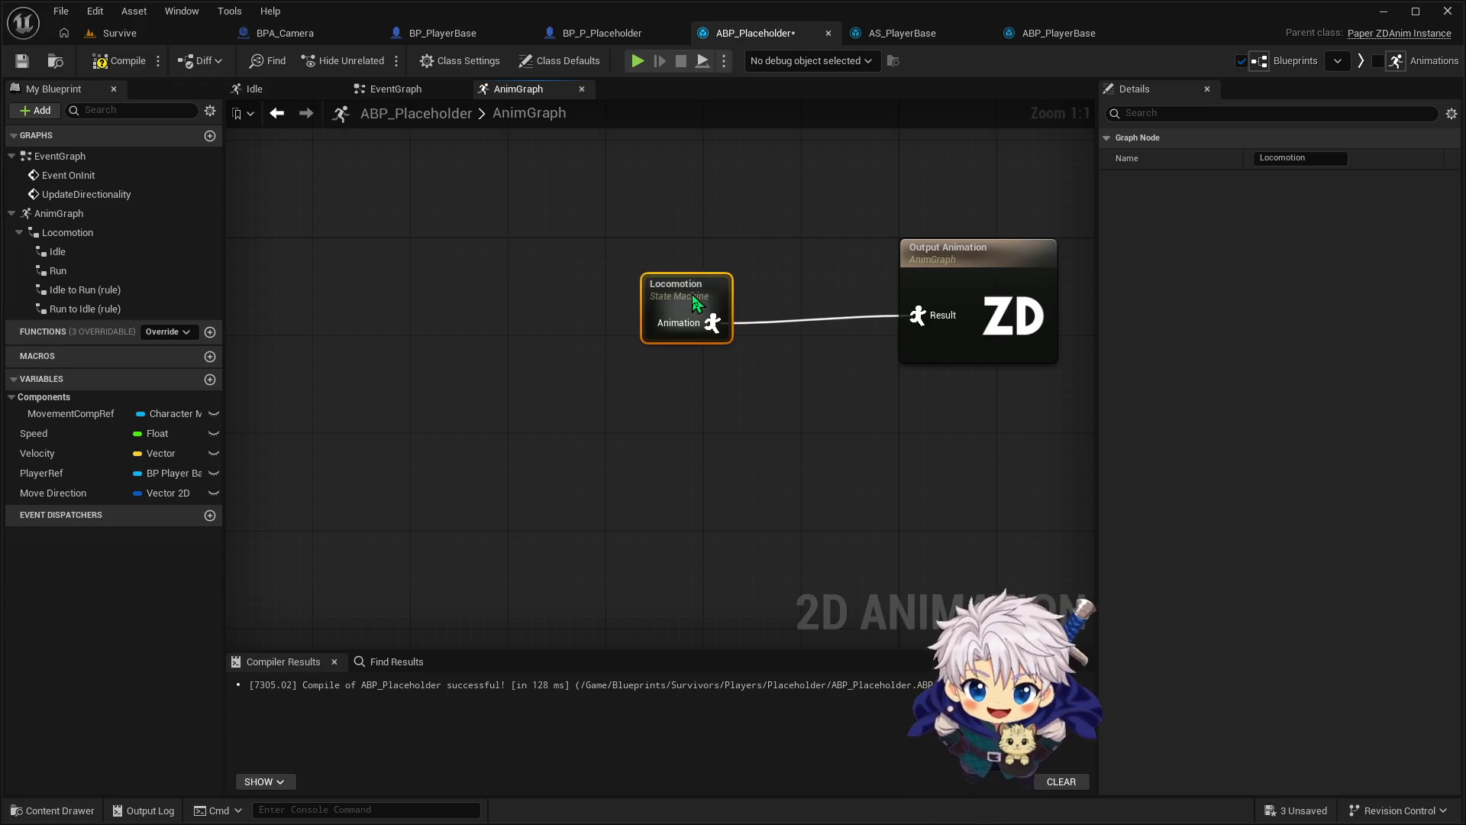
# Open ABP_Placeholder's Idle state, then select Set Directionality in ABP_PlayerBase's Idle state to copy it
pyautogui.doubleClick(691, 293)
pyautogui.doubleClick(671, 375)
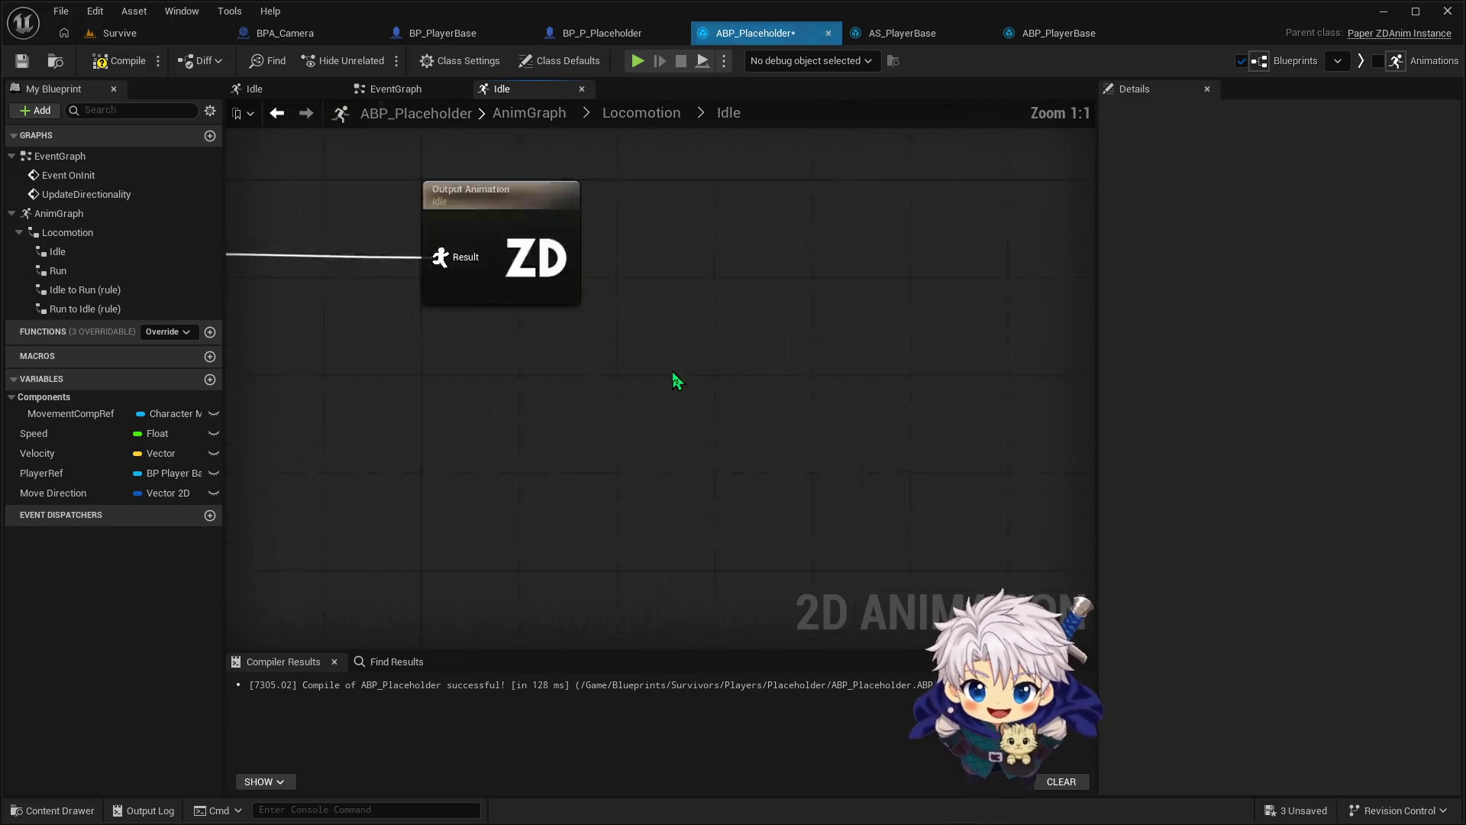
pyautogui.click(447, 365)
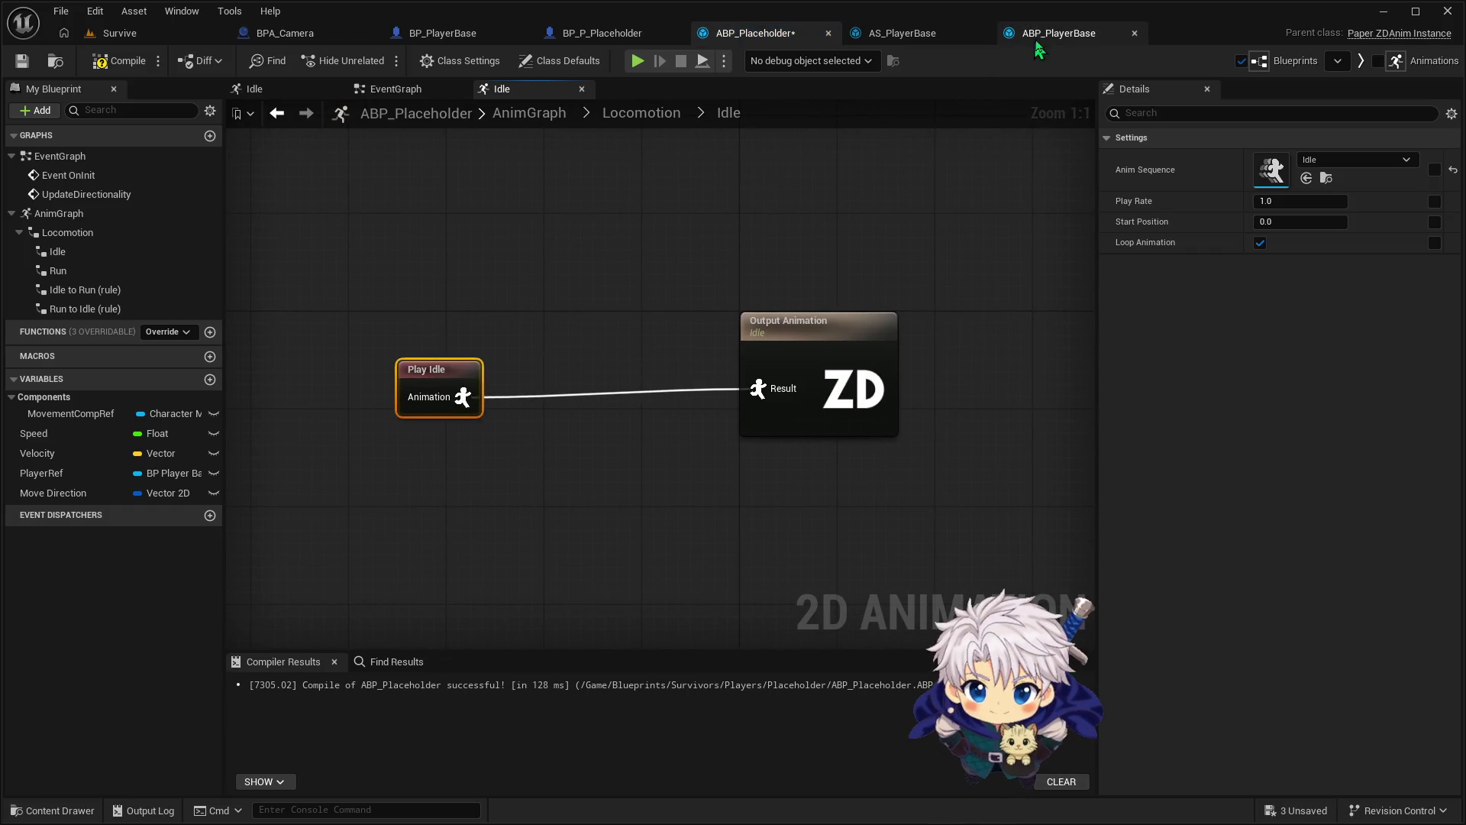
pyautogui.click(1062, 33)
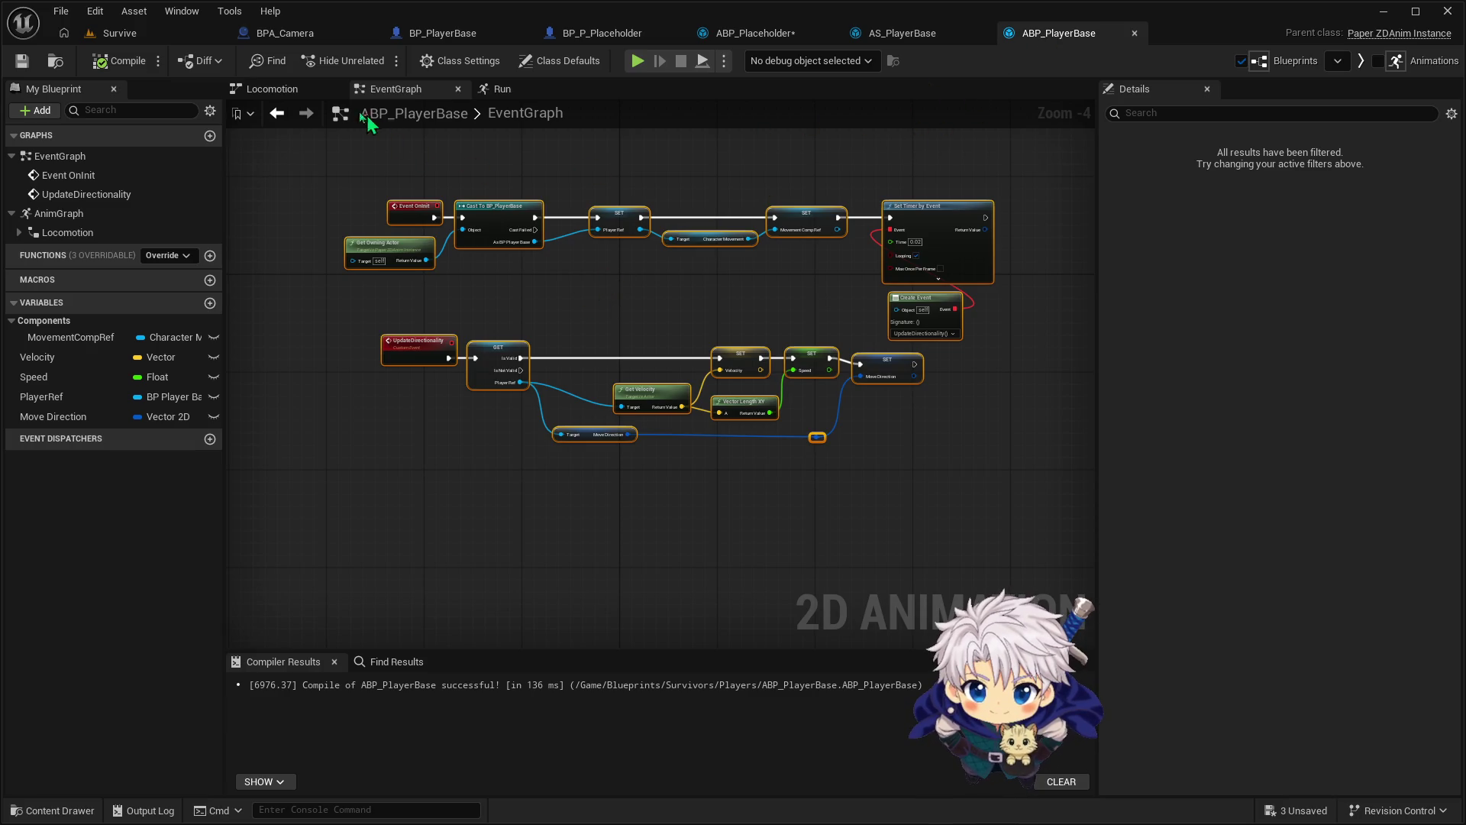
pyautogui.click(500, 89)
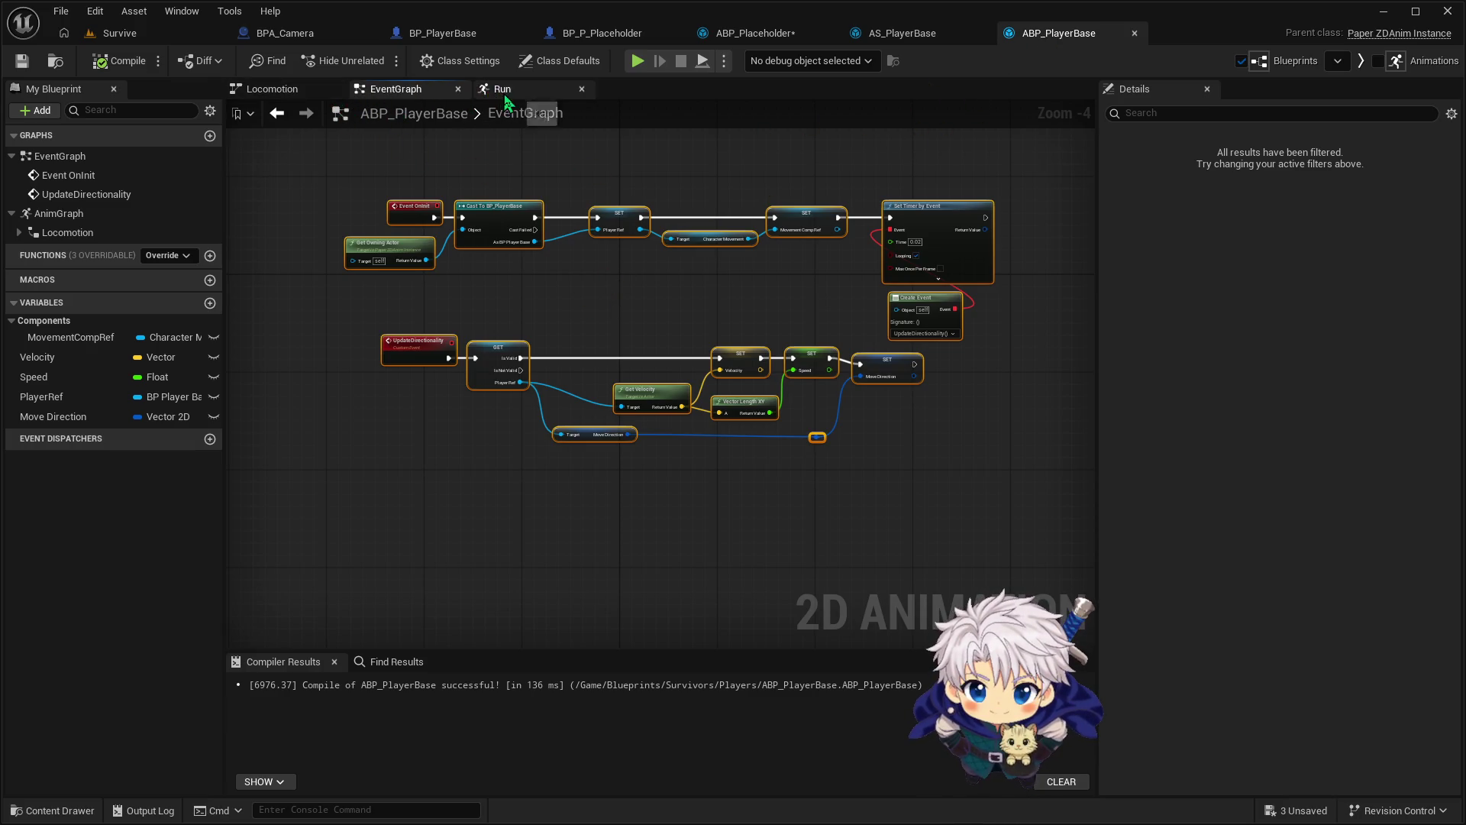
pyautogui.click(311, 90)
pyautogui.doubleClick(610, 377)
pyautogui.moveTo(558, 302); pyautogui.dragTo(668, 463)
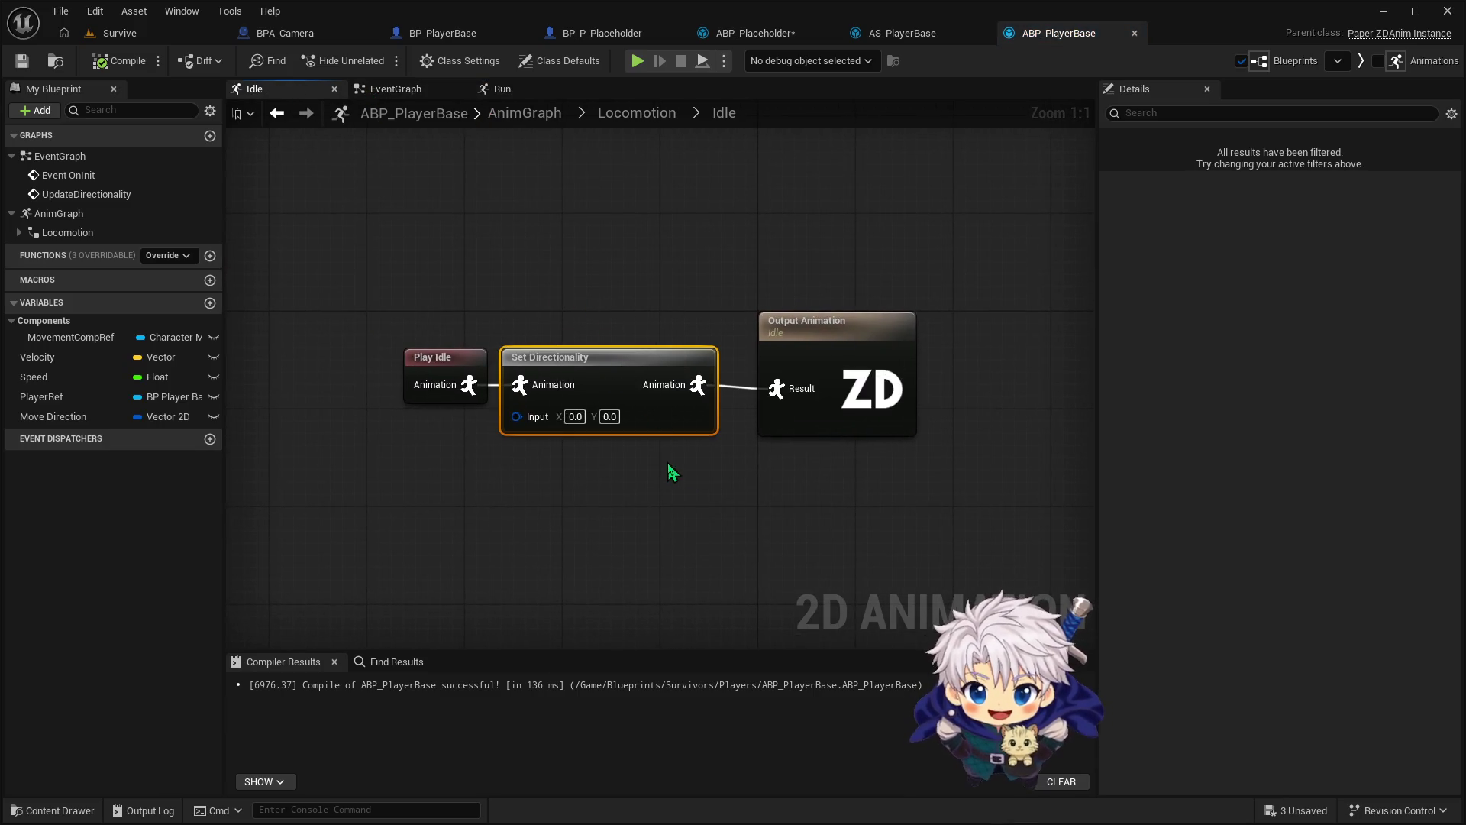
# Paste Set Directionality into ABP_Placeholder's Idle graph, wiring Play Idle through it to Output Animation
pyautogui.click(754, 34)
pyautogui.click(566, 393)
pyautogui.moveTo(427, 388)
pyautogui.mouseDown()
pyautogui.moveTo(390, 363)
pyautogui.moveTo(538, 359)
pyautogui.mouseUp()
pyautogui.click(496, 325)
pyautogui.hotkey('ctrl', 'v')
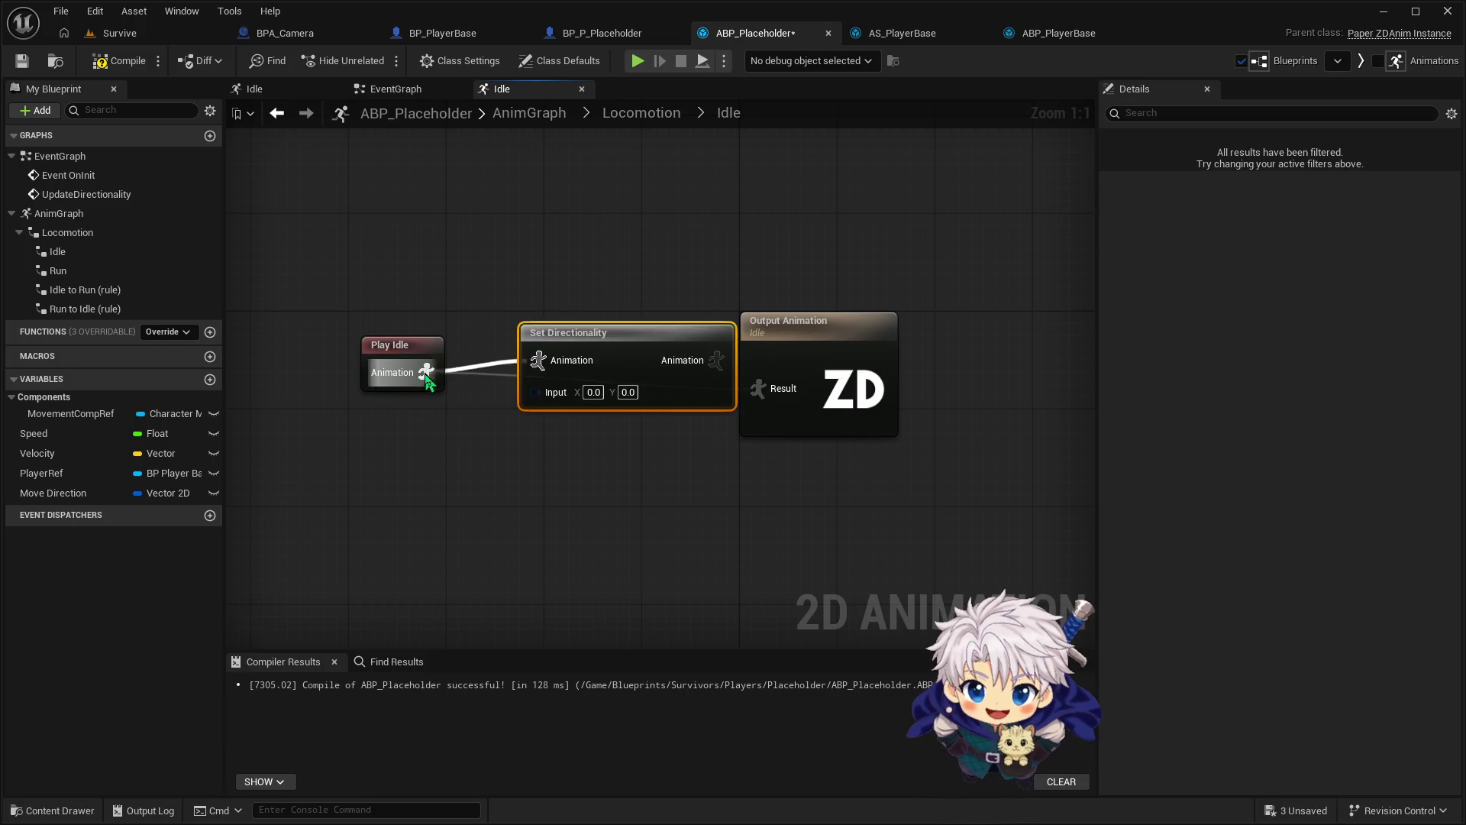
pyautogui.moveTo(715, 362); pyautogui.dragTo(759, 388)
pyautogui.moveTo(633, 347); pyautogui.dragTo(609, 359)
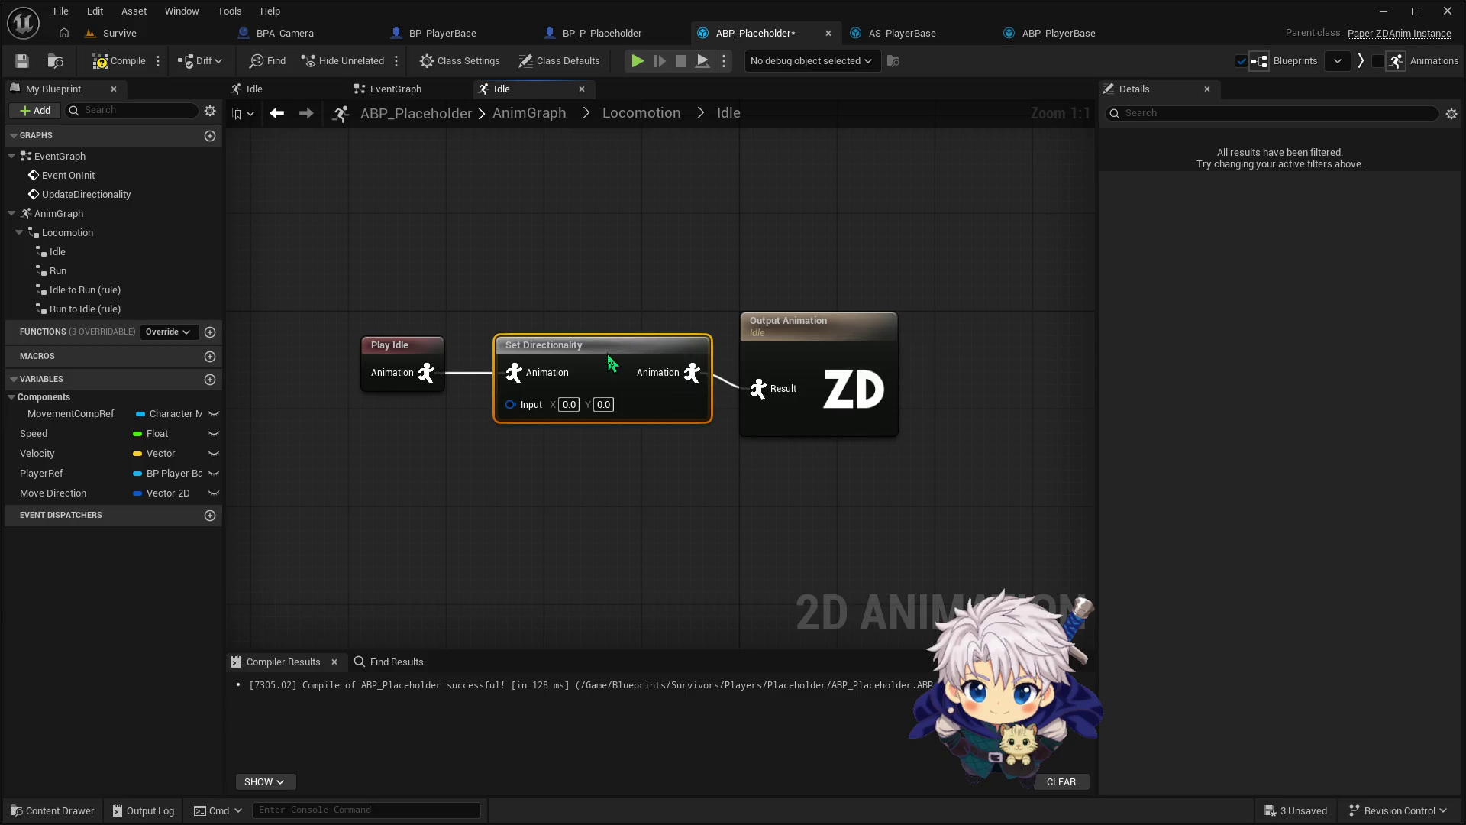
pyautogui.moveTo(412, 311); pyautogui.dragTo(610, 426)
pyautogui.moveTo(597, 355); pyautogui.dragTo(596, 368)
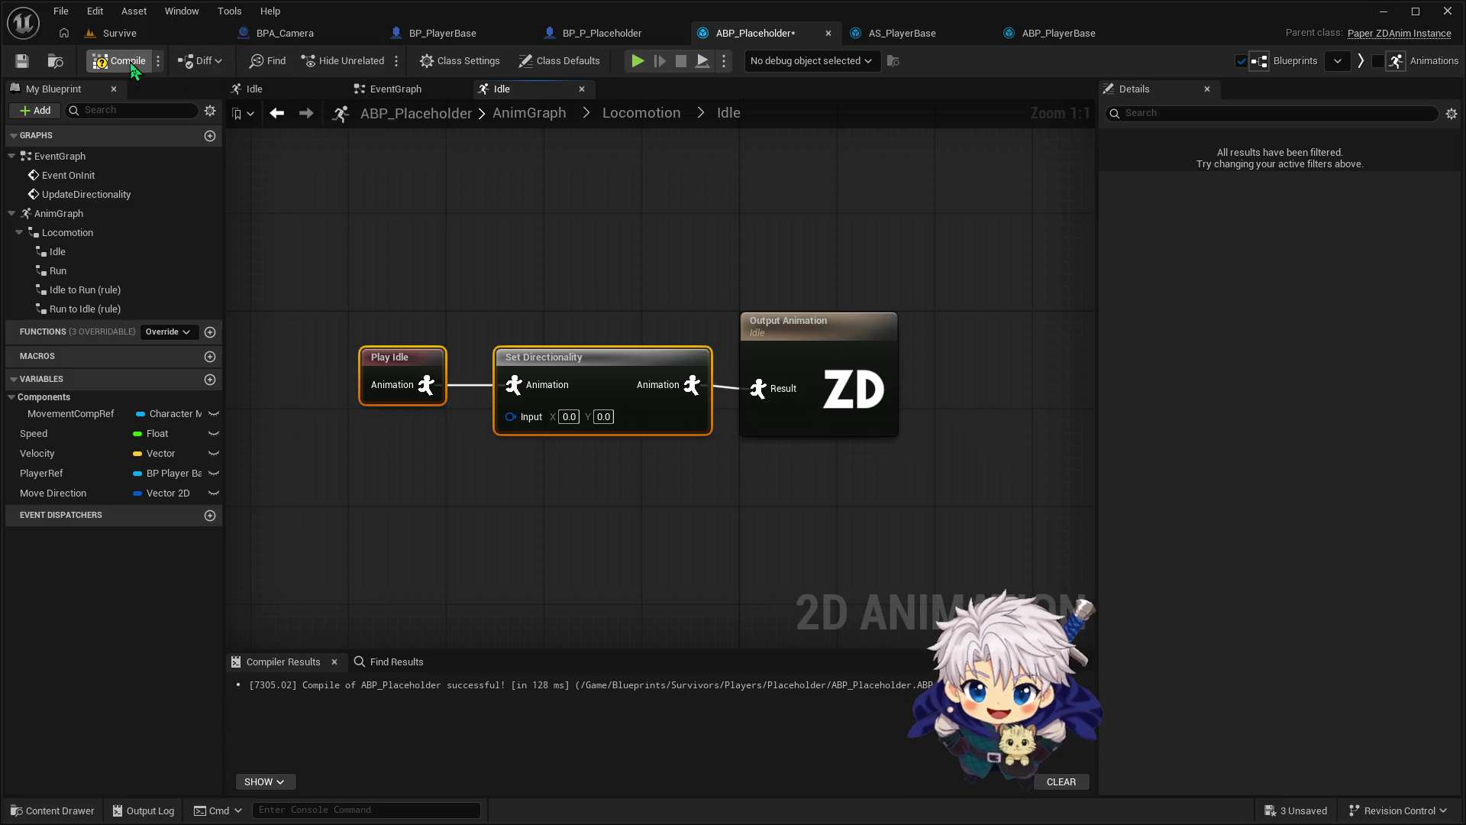
# Review ABP_PlayerBase and AS_PlayerBase, then return to ABP_Placeholder's Locomotion state machine
pyautogui.click(1055, 33)
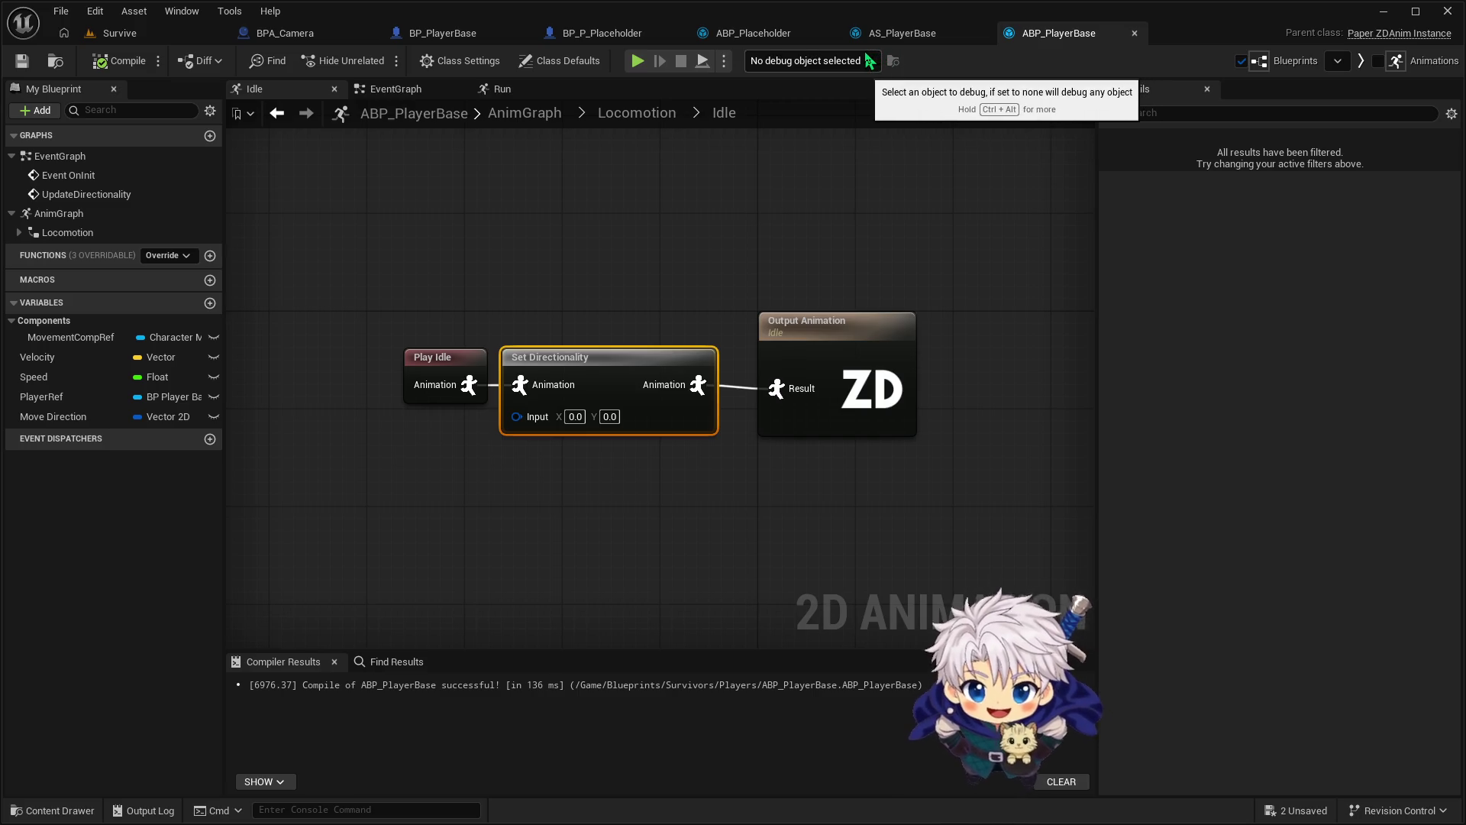
pyautogui.click(921, 33)
pyautogui.click(1053, 32)
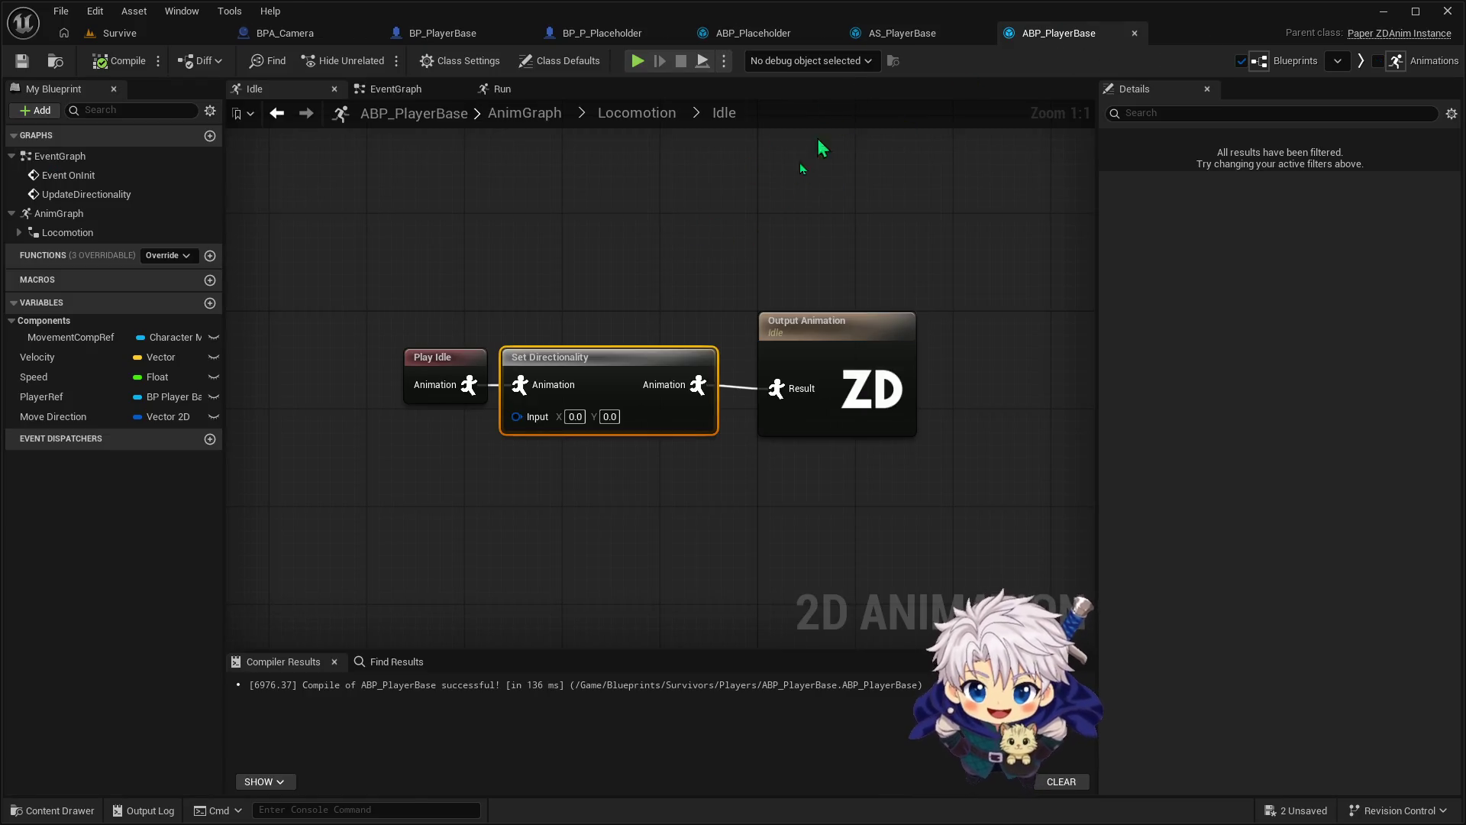
pyautogui.click(712, 33)
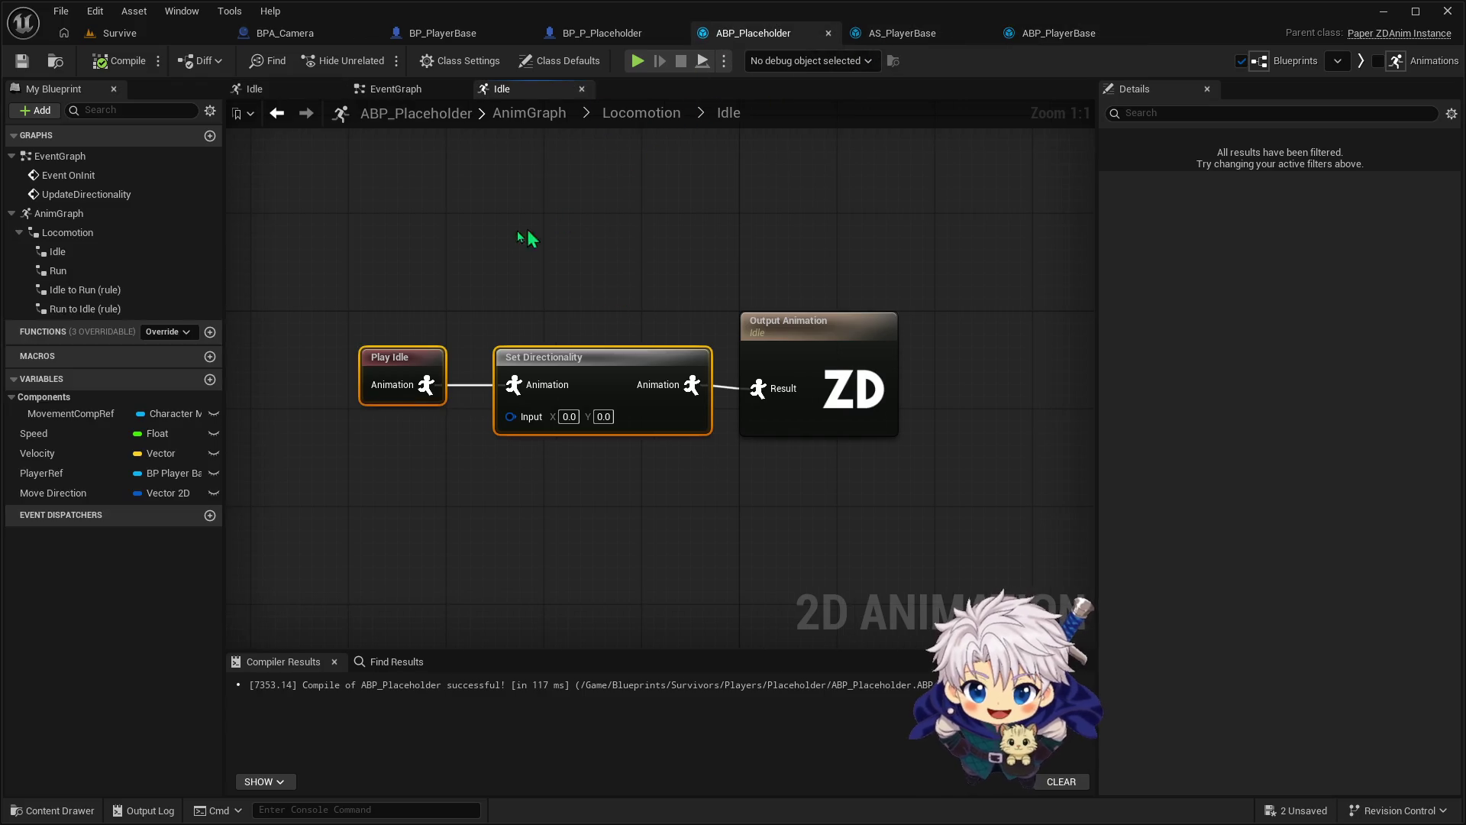
pyautogui.click(640, 113)
# Select Play Run, Set Directionality and Move Direction in ABP_PlayerBase's Run state to copy them
pyautogui.doubleClick(909, 382)
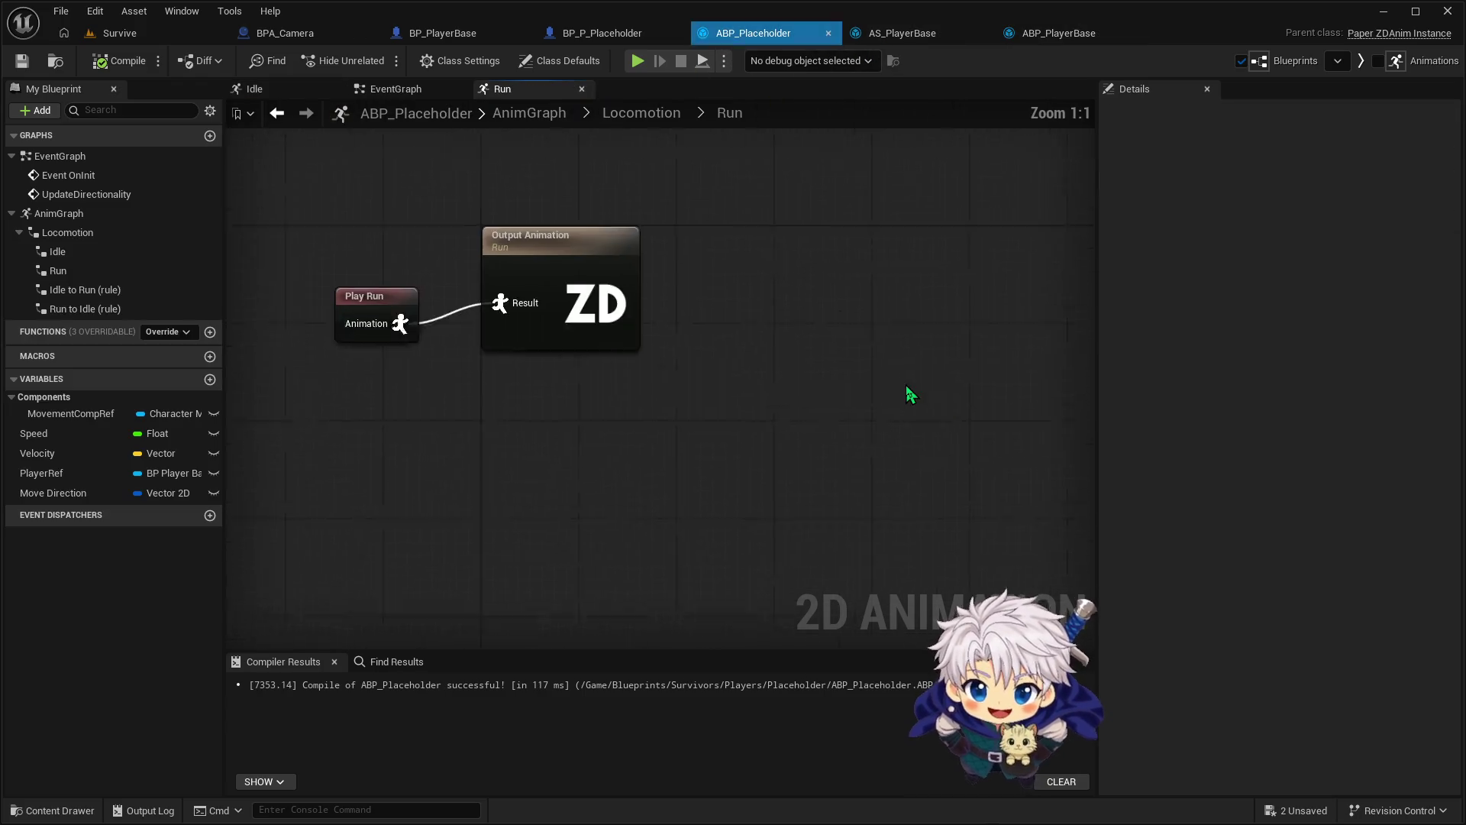
pyautogui.moveTo(568, 388); pyautogui.dragTo(408, 362)
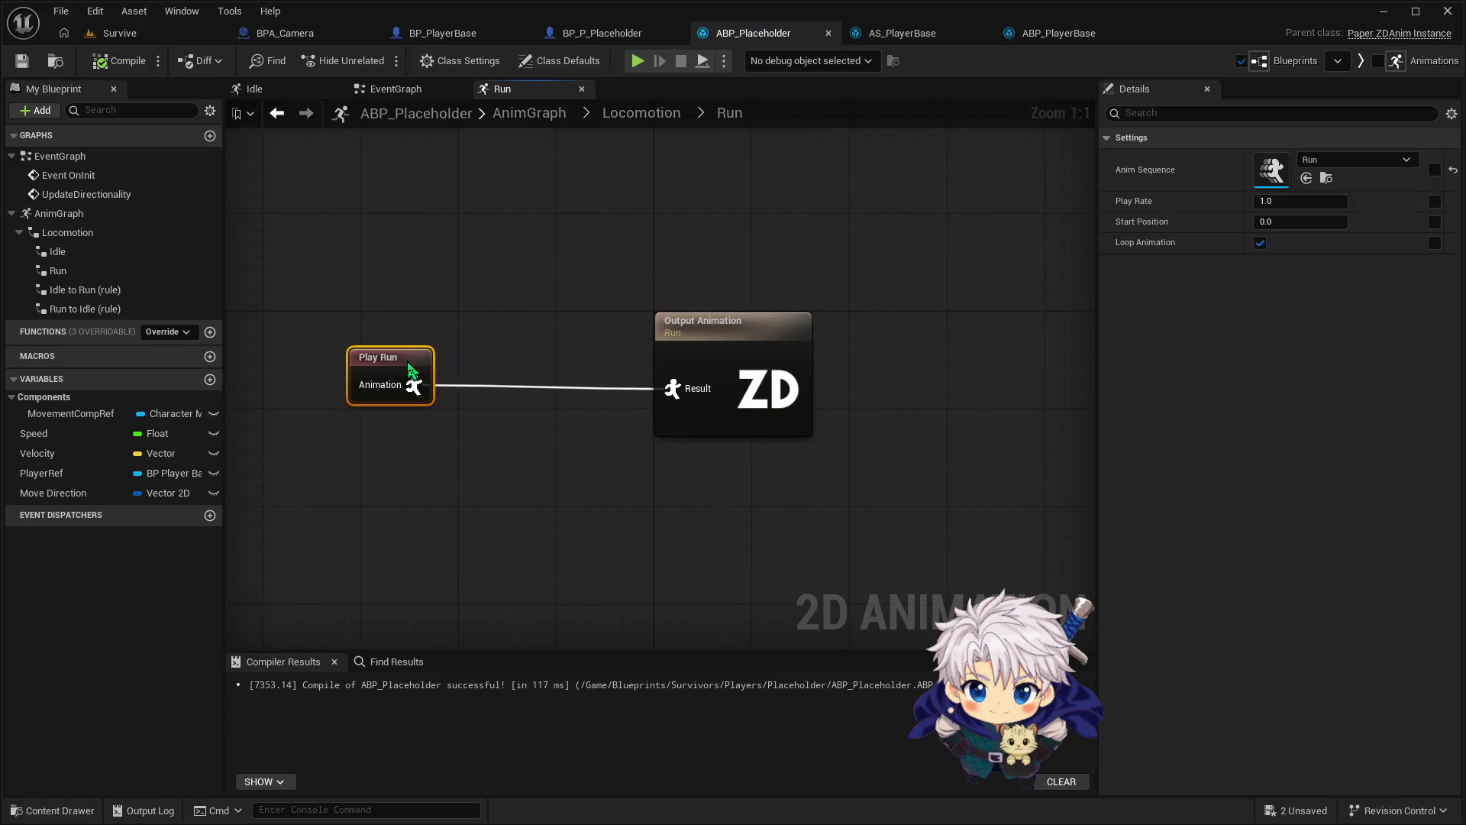
pyautogui.click(1069, 33)
pyautogui.click(640, 114)
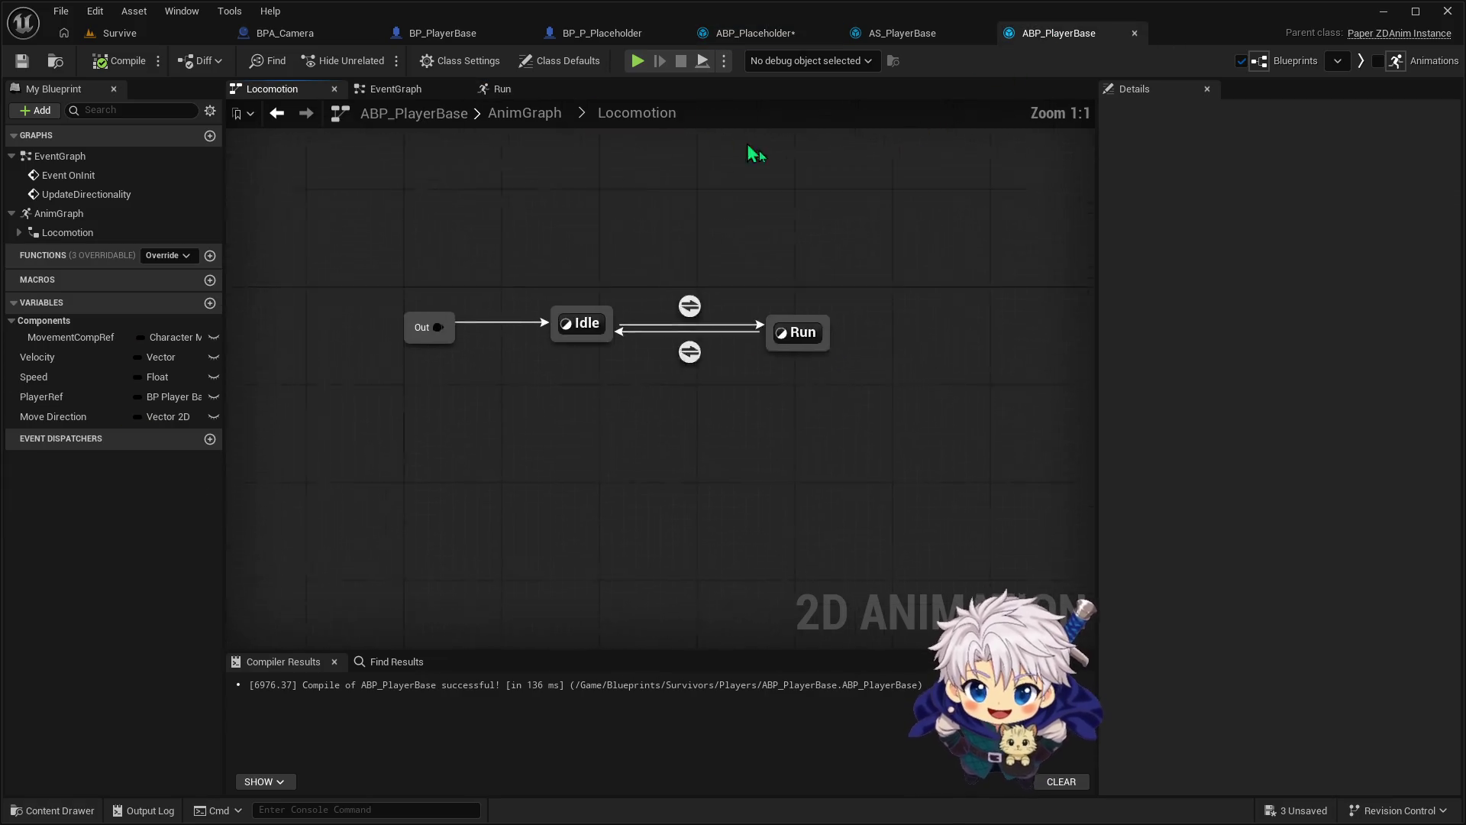
pyautogui.doubleClick(834, 378)
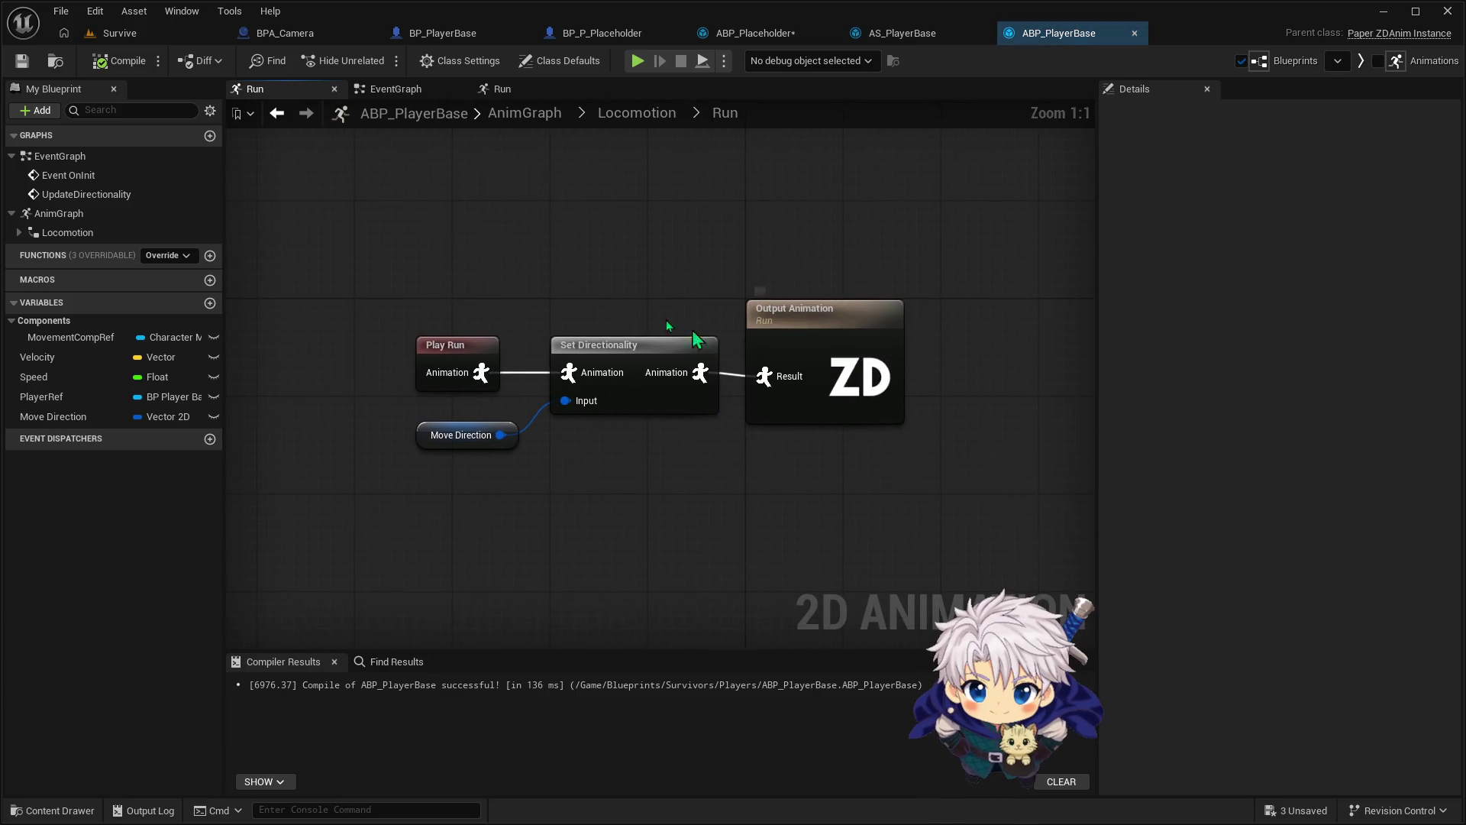
pyautogui.moveTo(625, 498); pyautogui.dragTo(625, 498)
pyautogui.moveTo(436, 205); pyautogui.dragTo(644, 469)
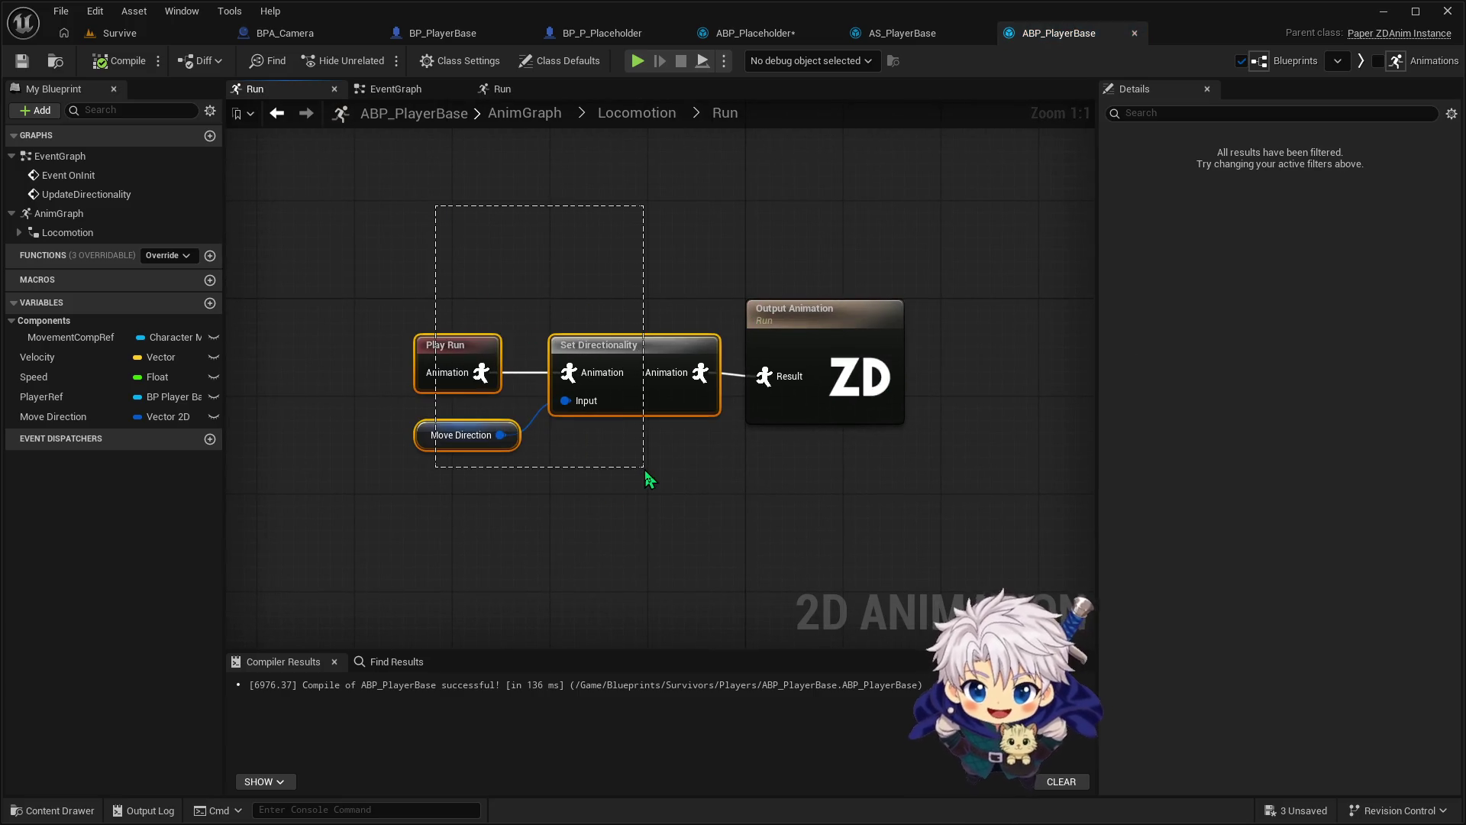
# Paste the nodes into ABP_Placeholder's Run graph, routing Play Run through Move Direction-driven Set Directionality to Output
pyautogui.click(887, 32)
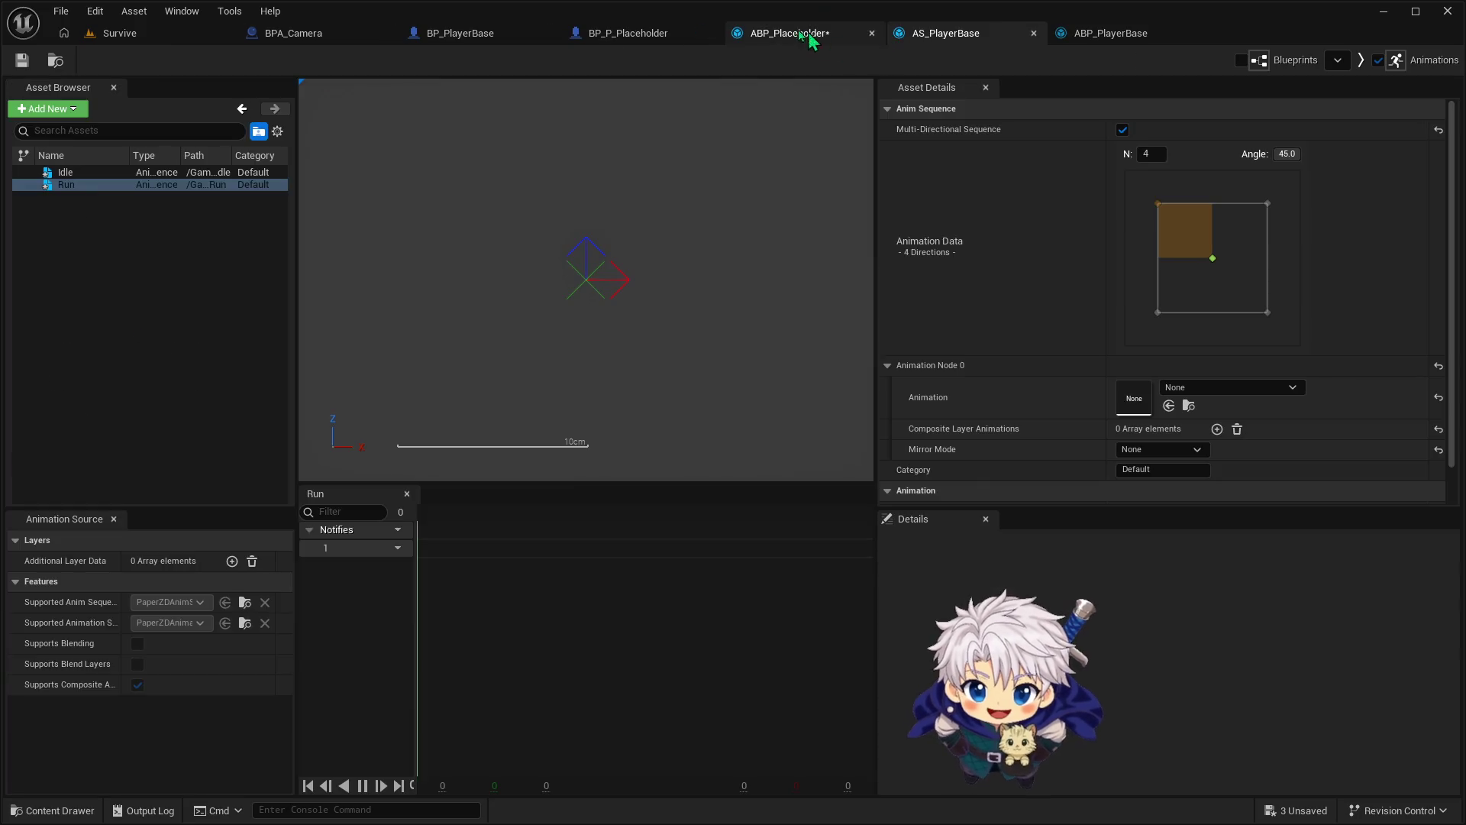
pyautogui.click(651, 33)
pyautogui.click(710, 34)
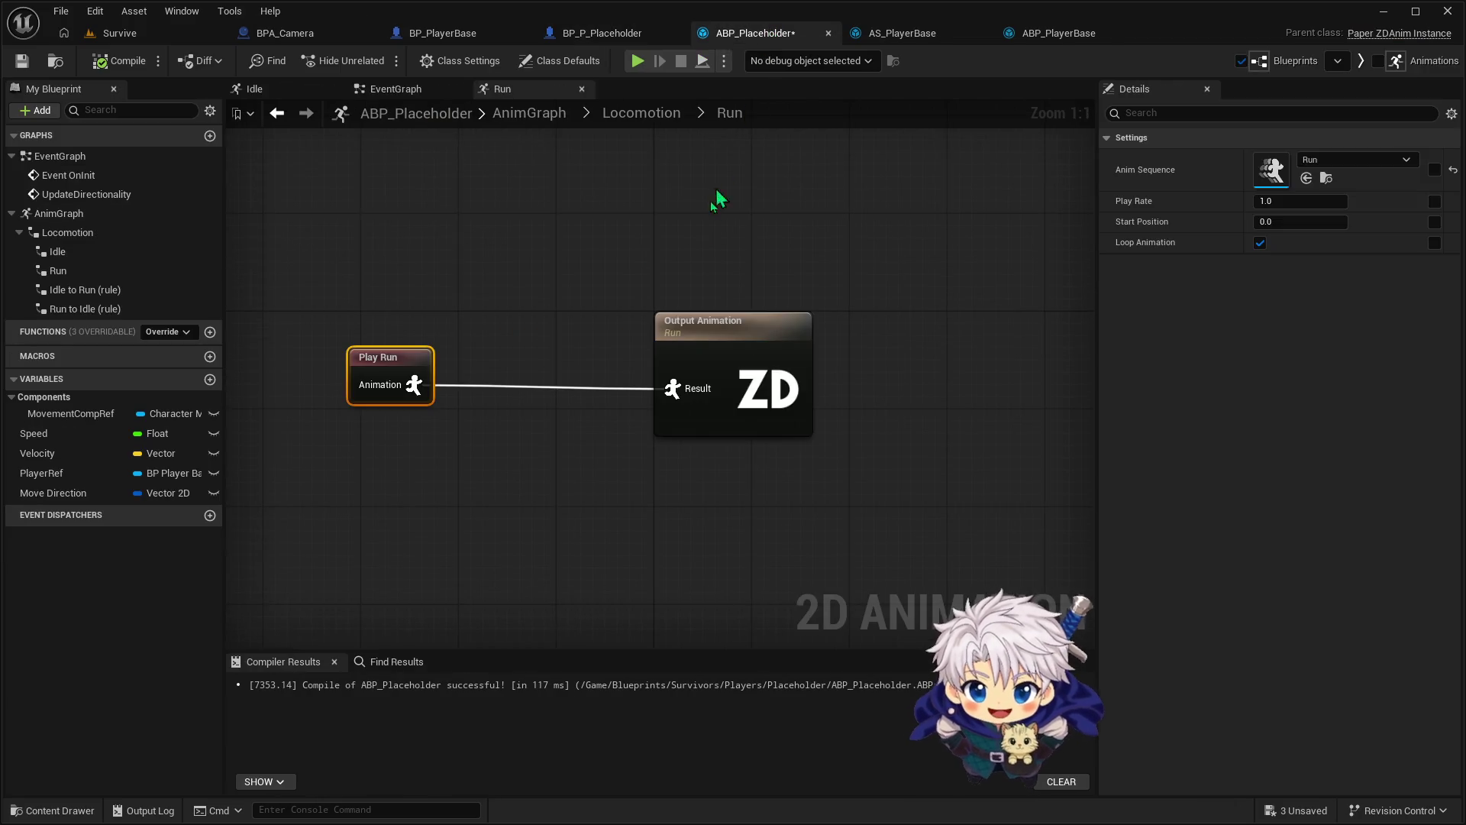
pyautogui.moveTo(520, 501); pyautogui.dragTo(520, 501)
pyautogui.hotkey('ctrl', 'v')
pyautogui.moveTo(767, 491)
pyautogui.mouseDown()
pyautogui.moveTo(560, 491)
pyautogui.moveTo(672, 390)
pyautogui.mouseUp()
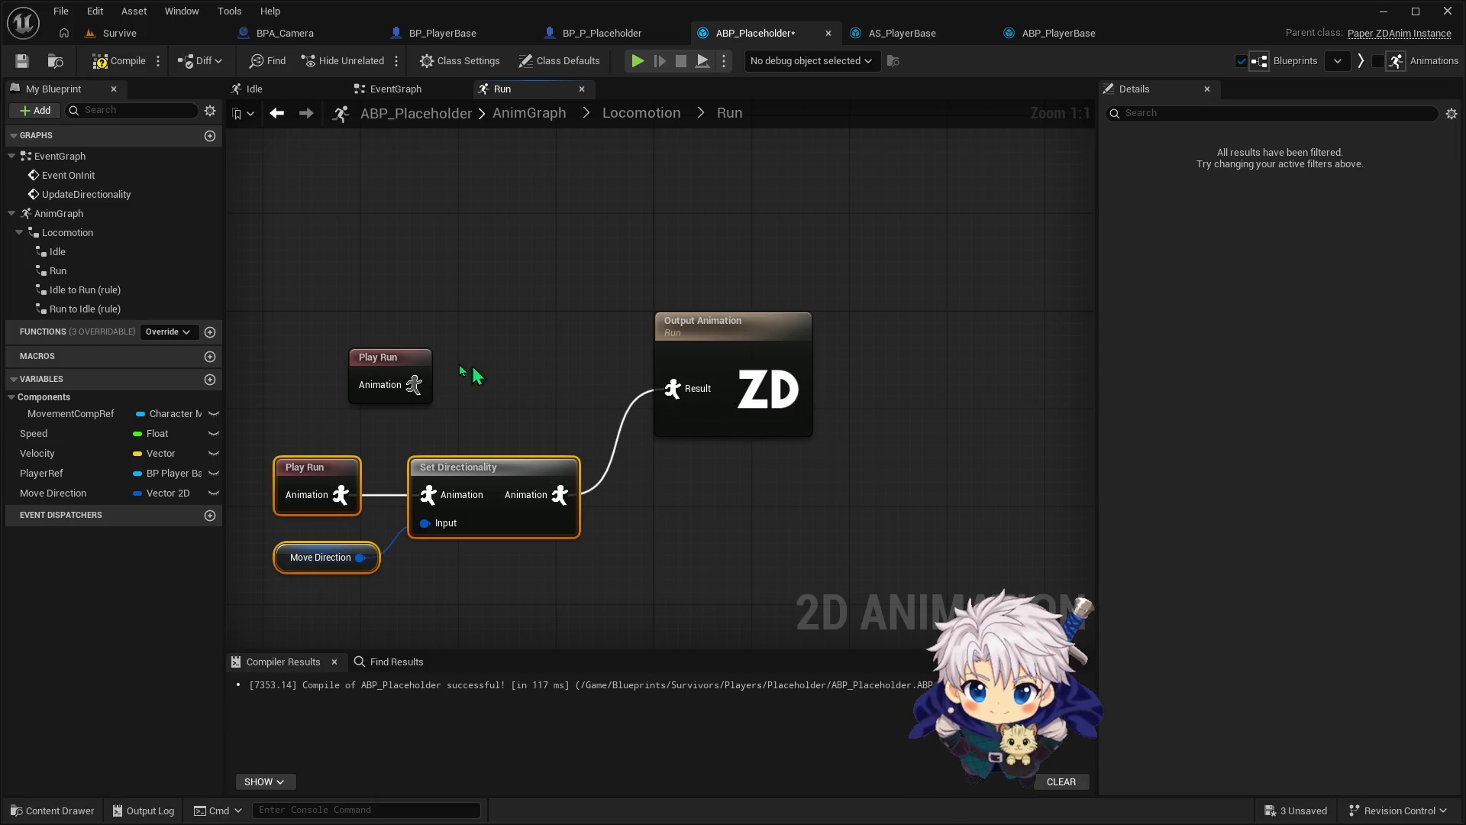
pyautogui.click(333, 466)
pyautogui.press('Delete')
pyautogui.moveTo(414, 384)
pyautogui.mouseDown()
pyautogui.moveTo(429, 482)
pyautogui.moveTo(545, 360)
pyautogui.mouseUp()
pyautogui.click(495, 456)
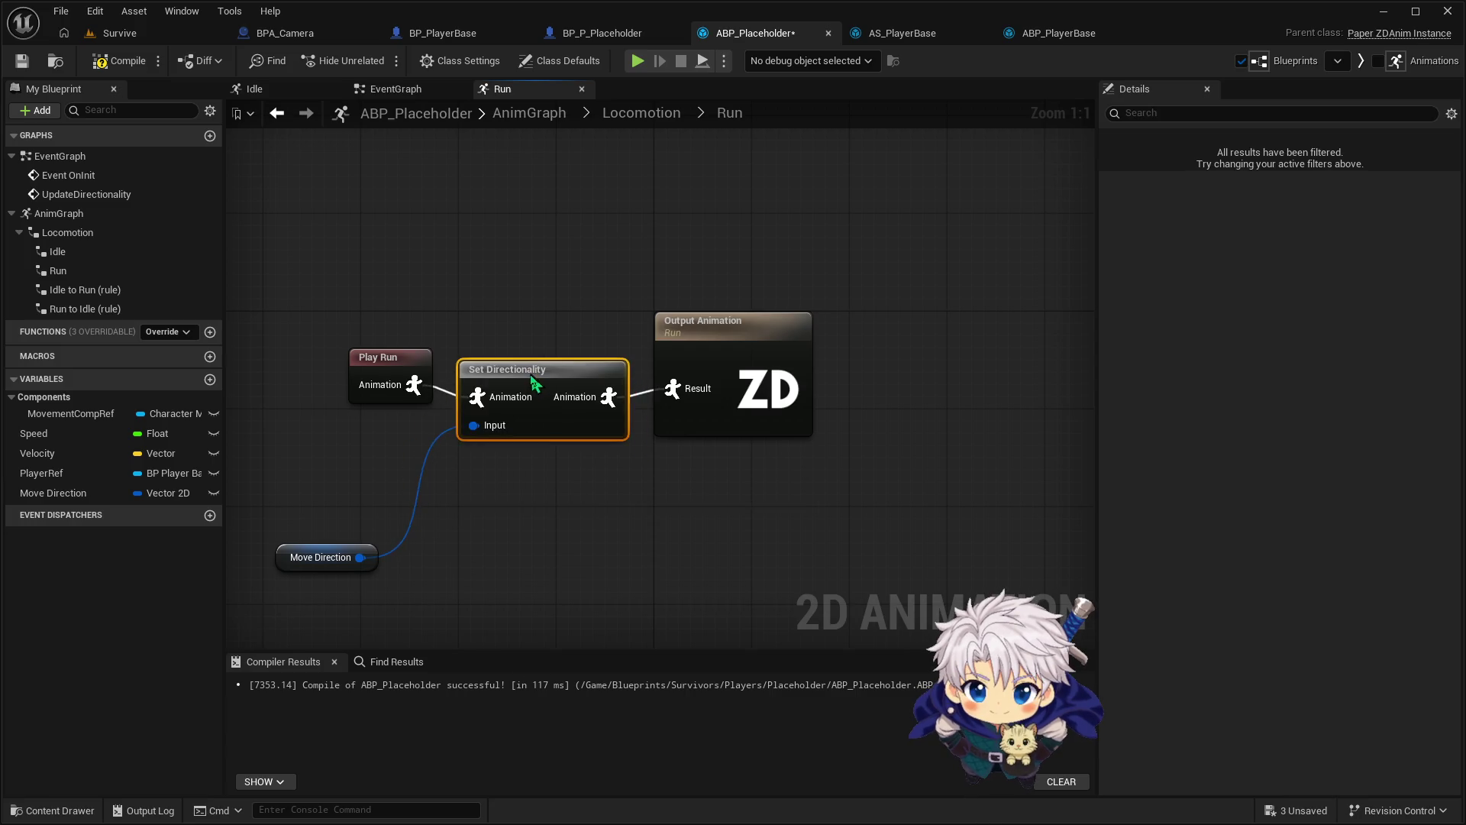
pyautogui.click(318, 545)
pyautogui.moveTo(319, 544); pyautogui.dragTo(380, 459)
# Compile ABP_Placeholder, check the Idle to Run transition rule, and play-test the Survive level
pyautogui.click(115, 62)
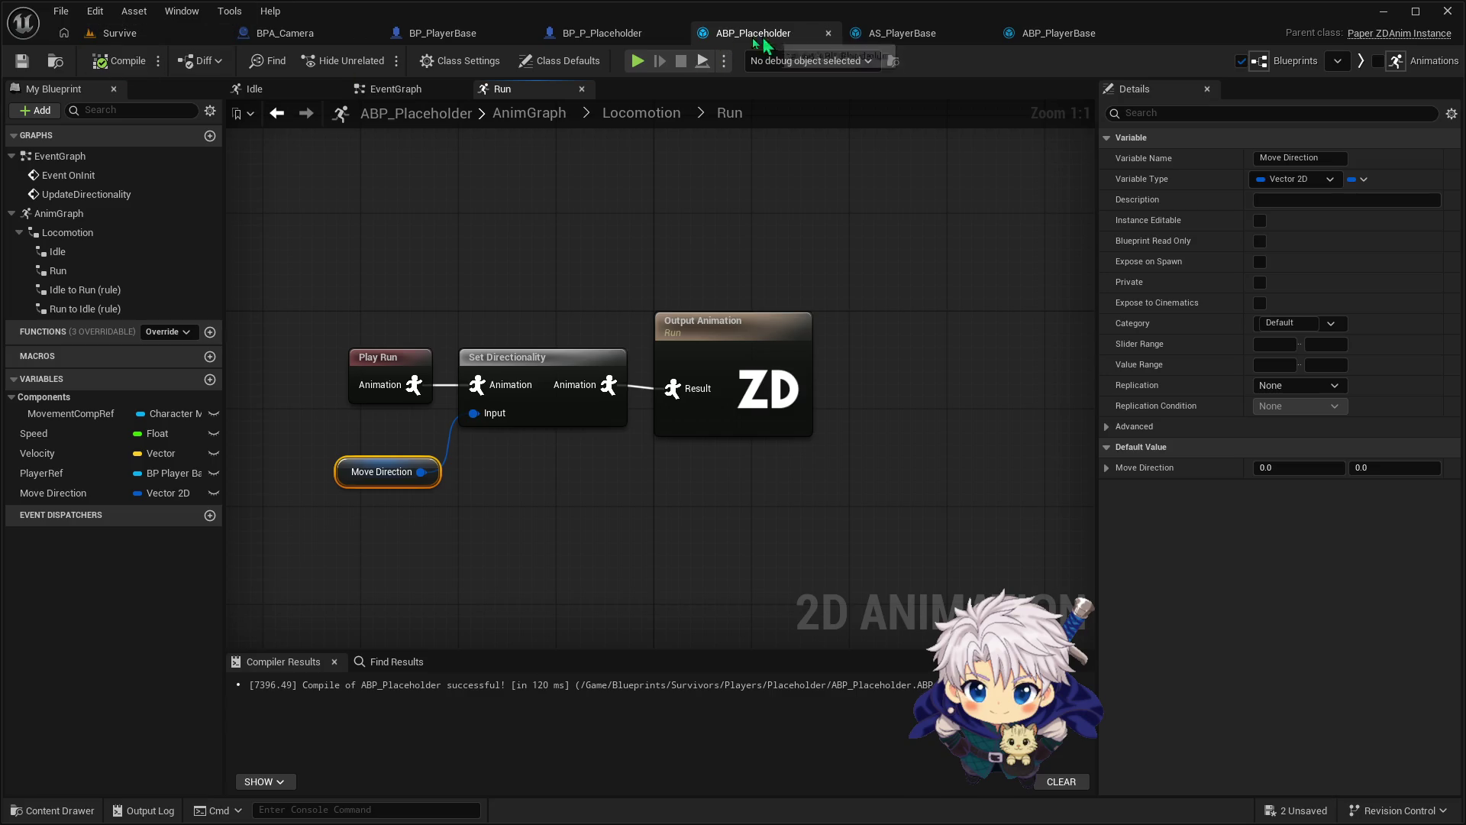
pyautogui.click(642, 113)
pyautogui.doubleClick(787, 357)
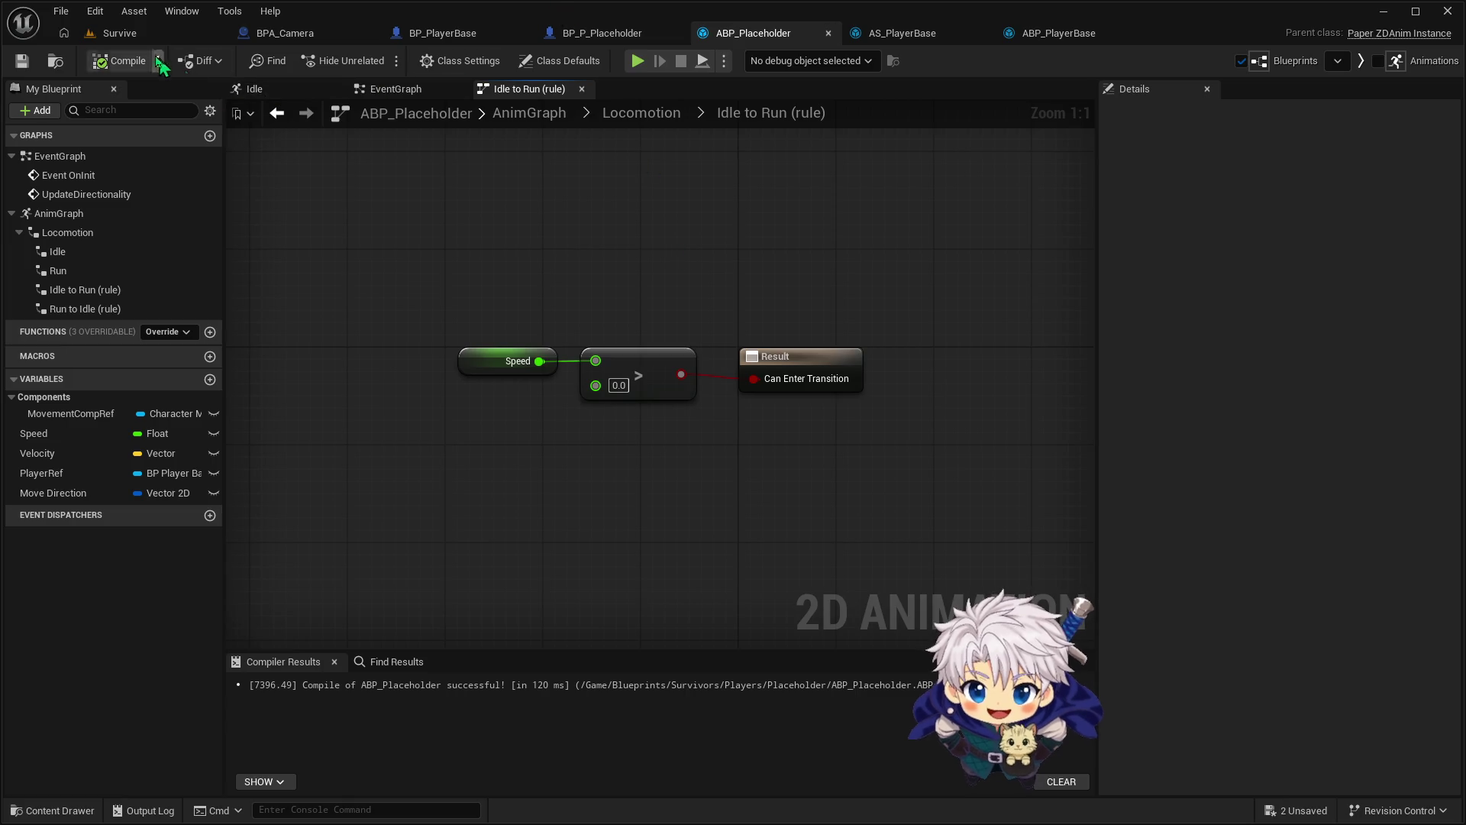
pyautogui.click(114, 32)
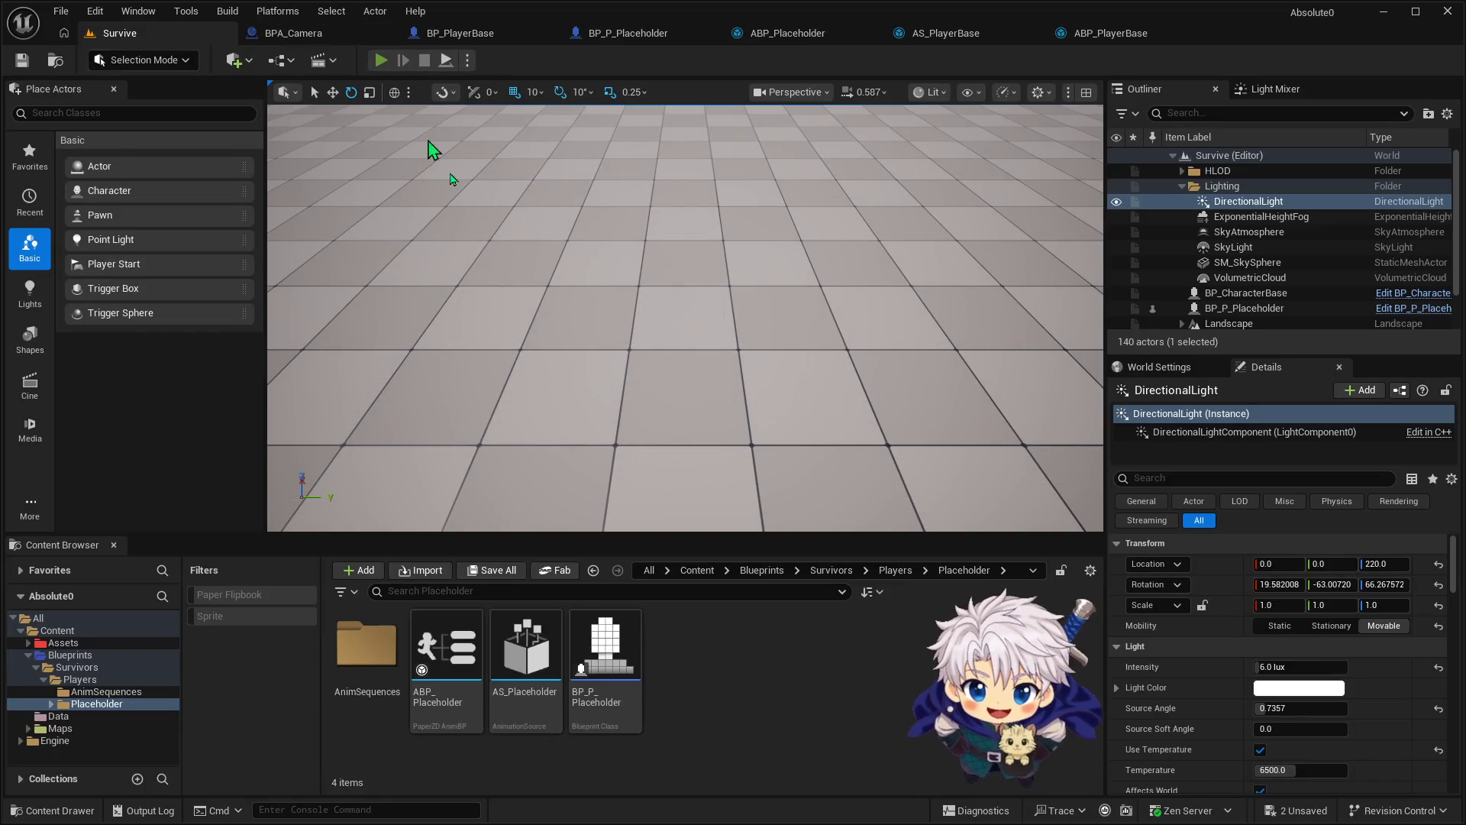
pyautogui.hotkey('alt', 'p')
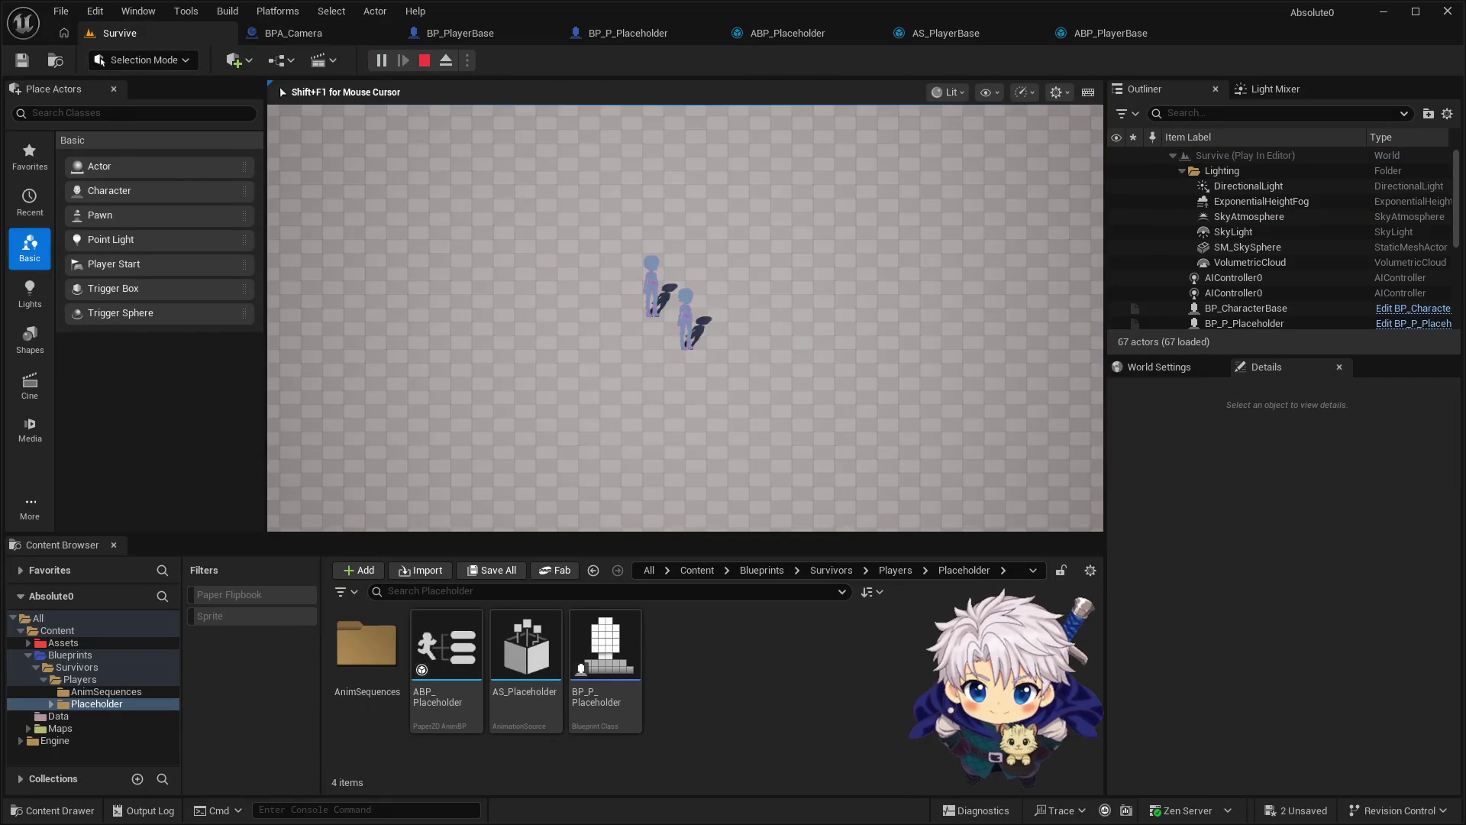
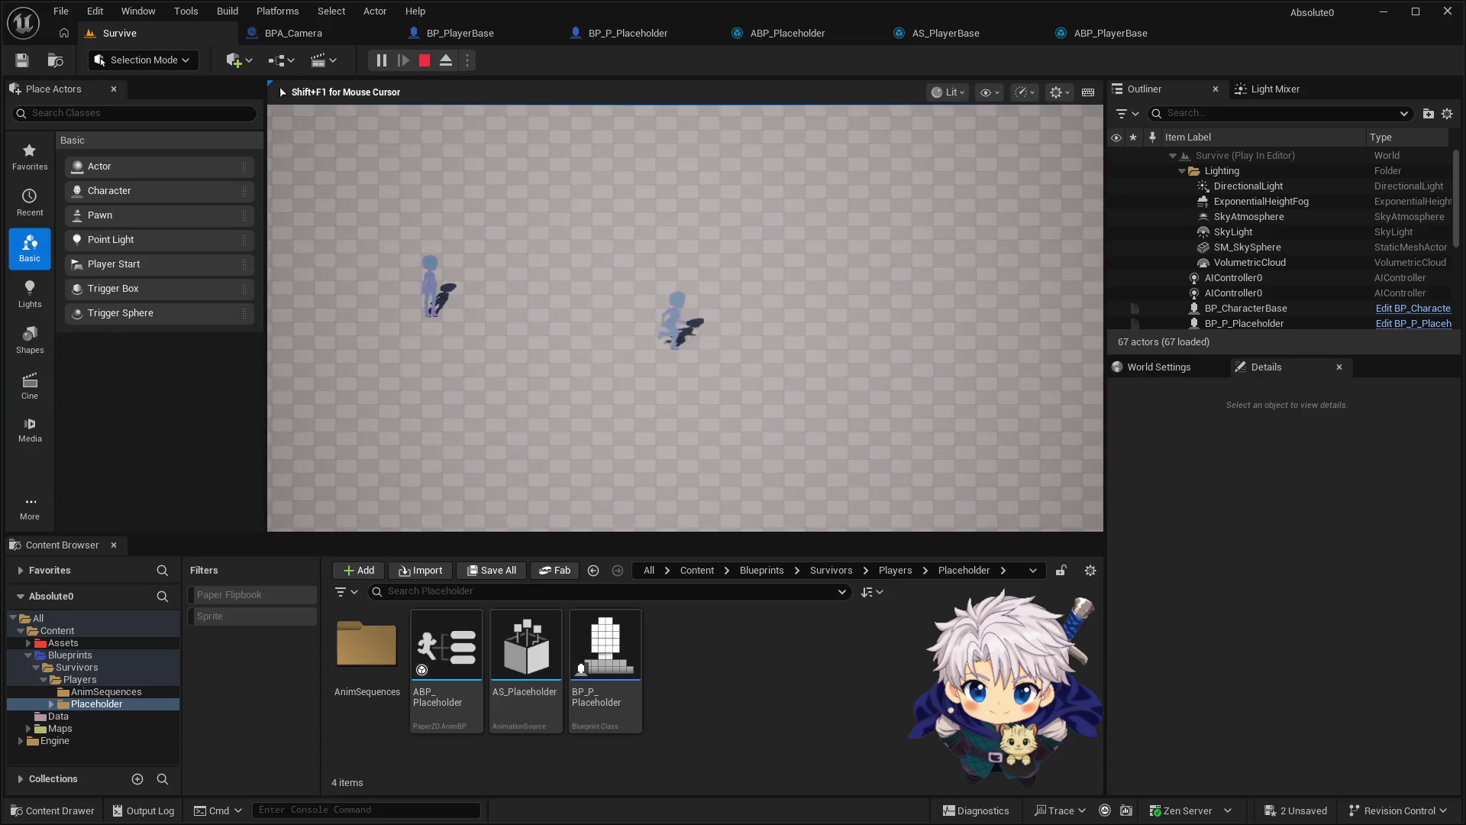
# Stop the play-test and look over the ABP_Placeholder and BP_P_Placeholder tabs
pyautogui.press('Escape')
pyautogui.click(787, 32)
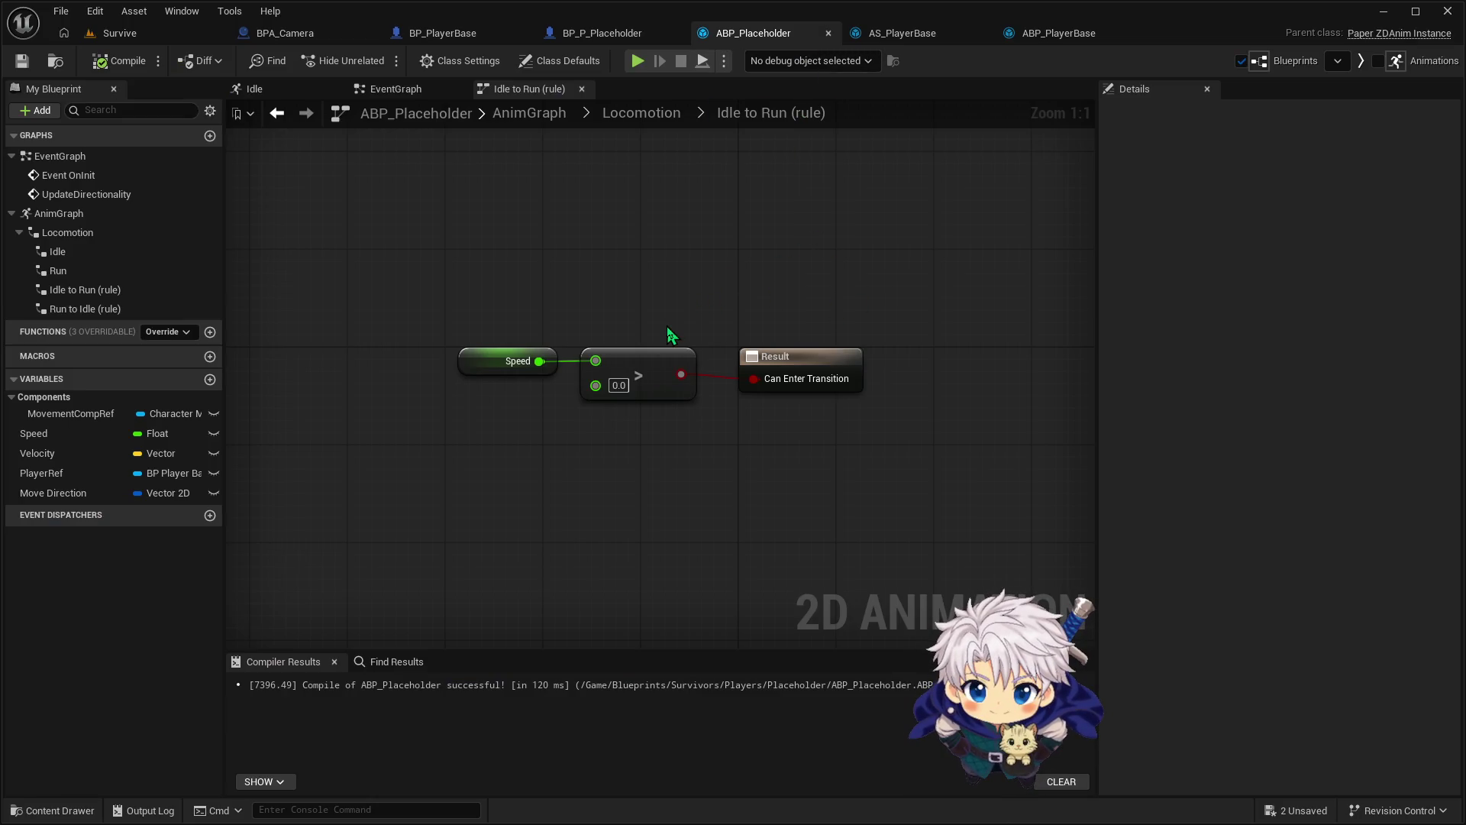
pyautogui.click(603, 33)
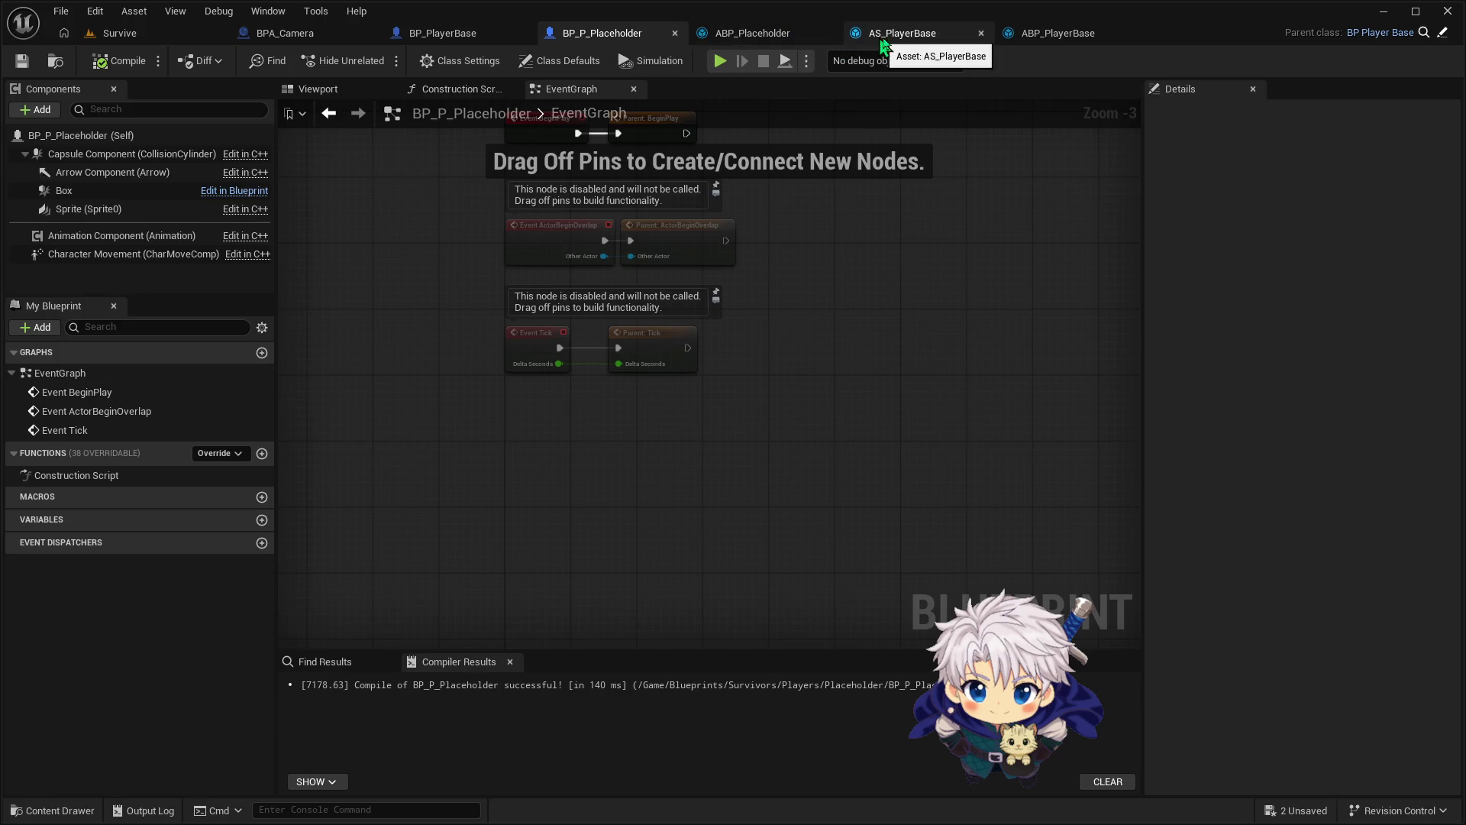
pyautogui.click(1062, 35)
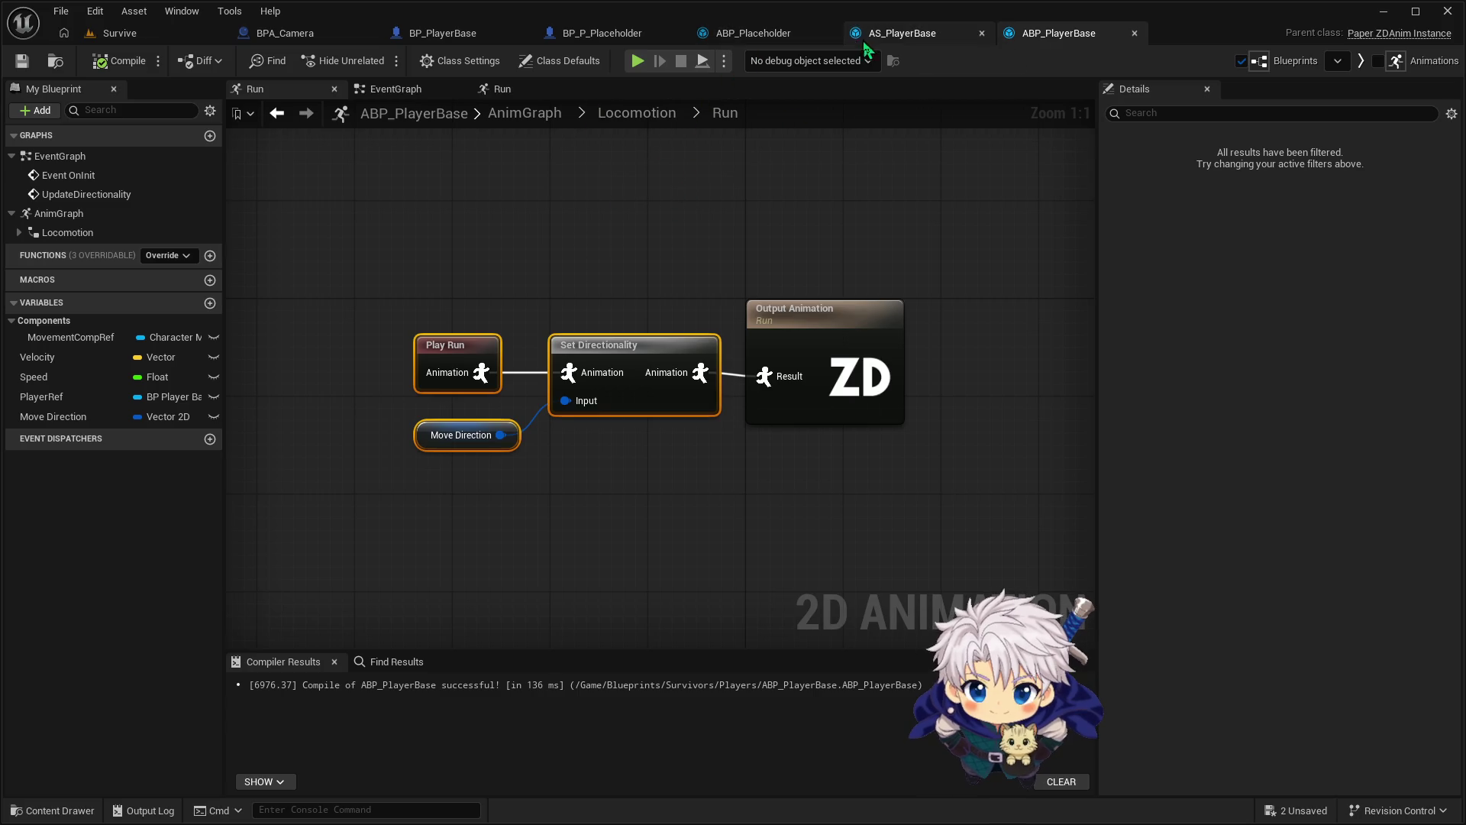
pyautogui.click(604, 35)
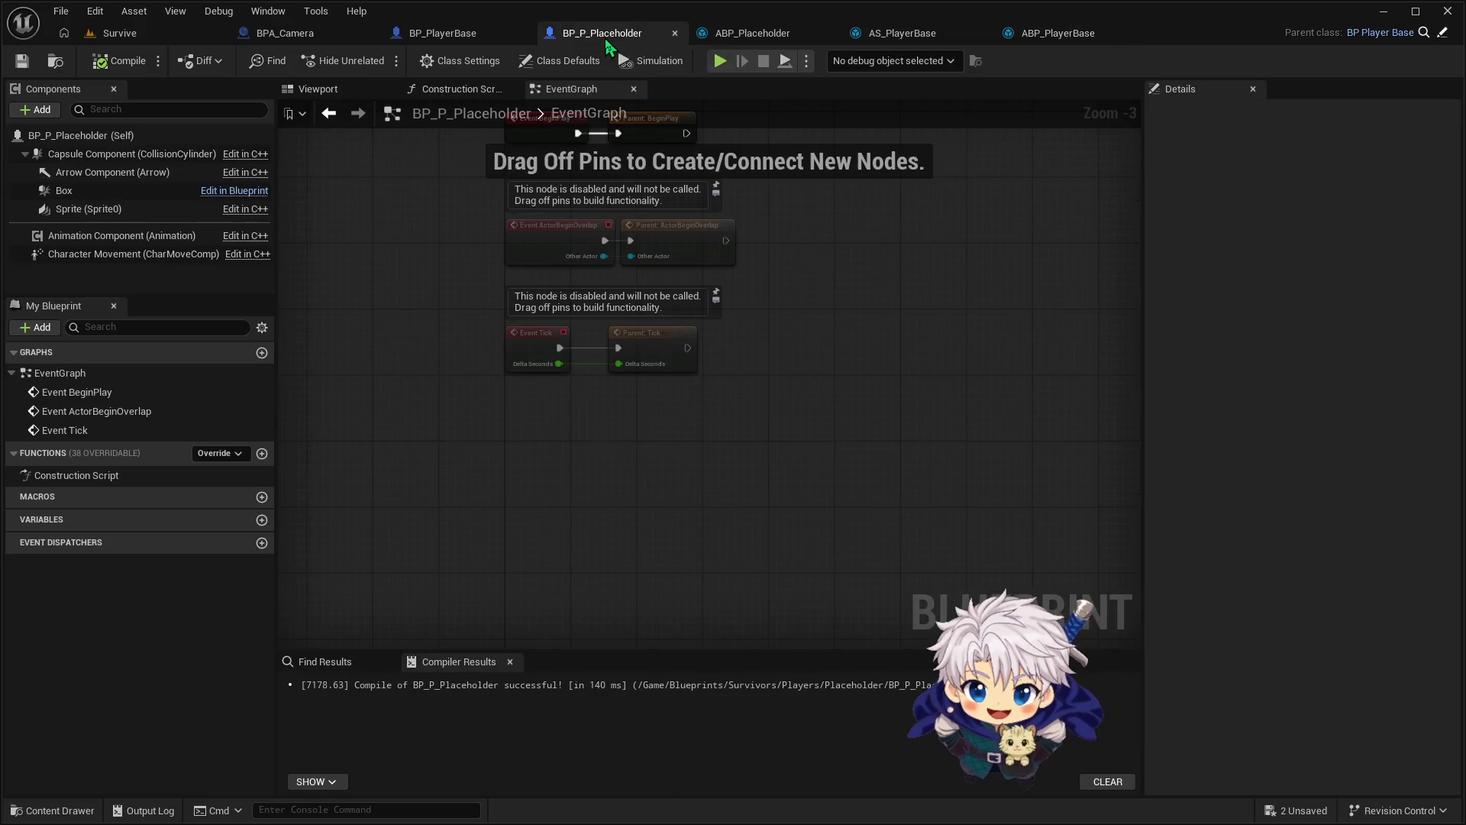
pyautogui.click(730, 38)
# Inspect ABP_PlayerBase's Run state, its Locomotion state machine and the AS_PlayerBase source
pyautogui.click(1060, 34)
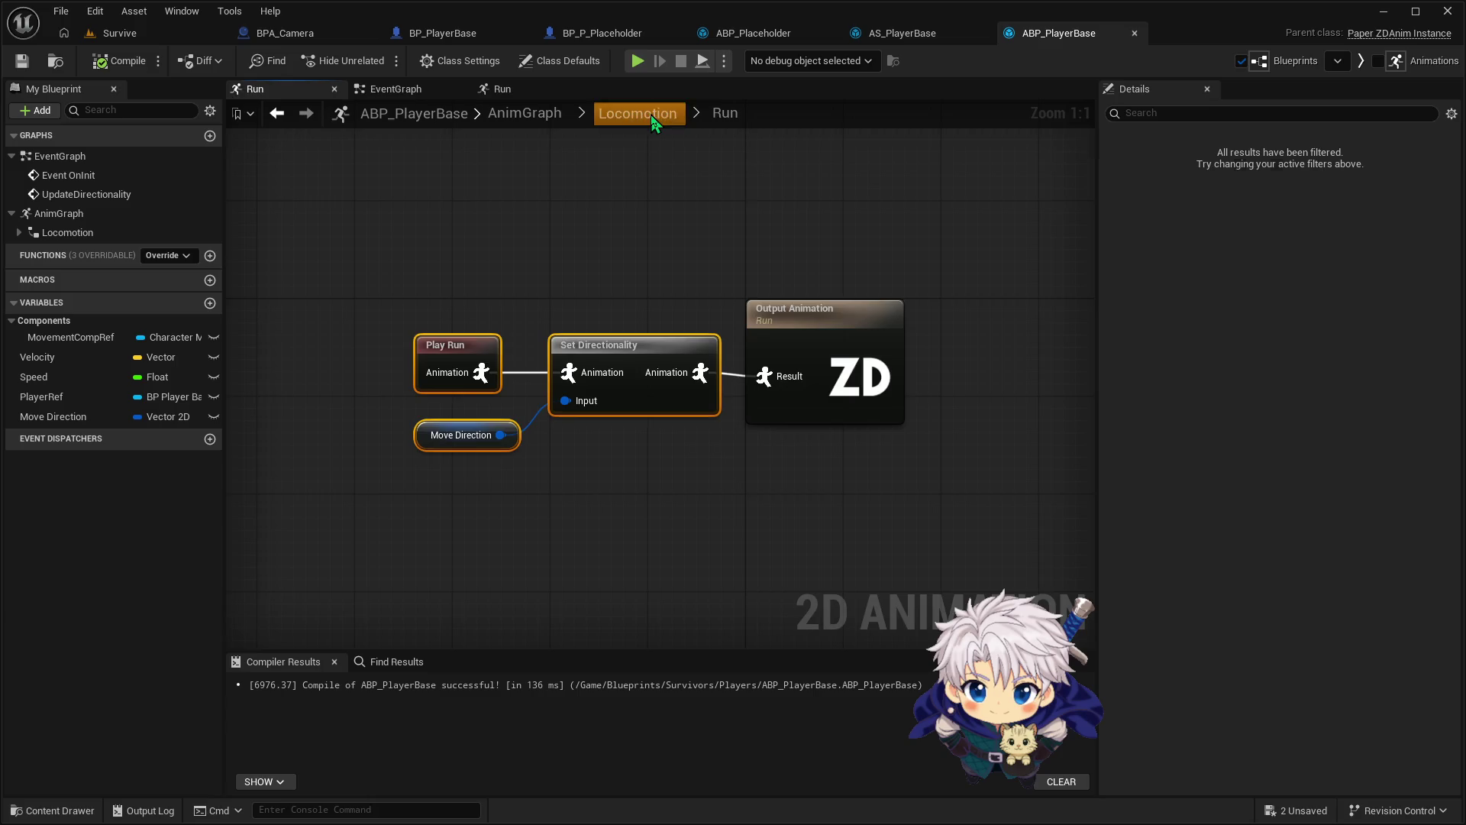
pyautogui.click(650, 113)
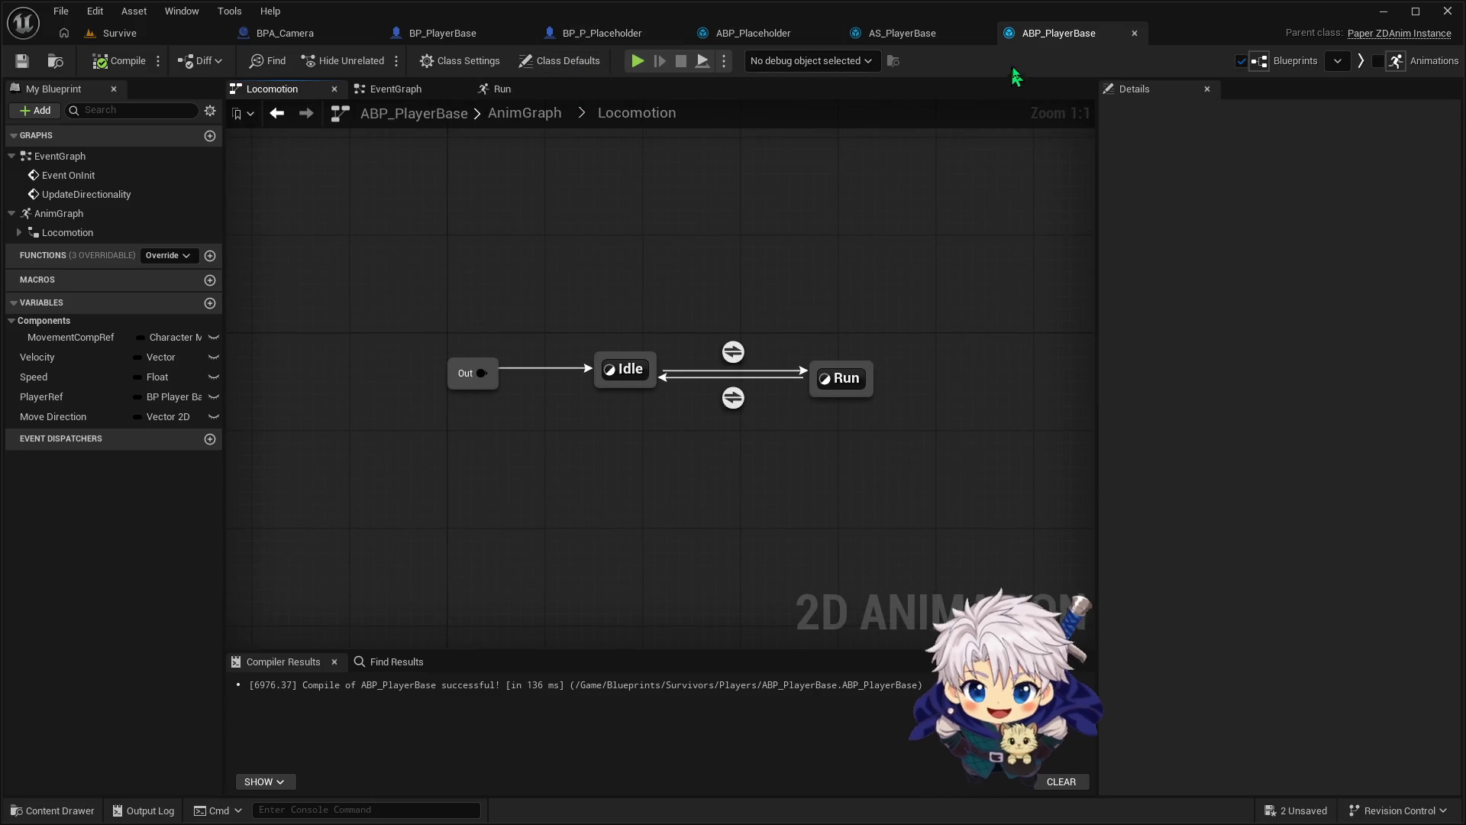
pyautogui.click(924, 51)
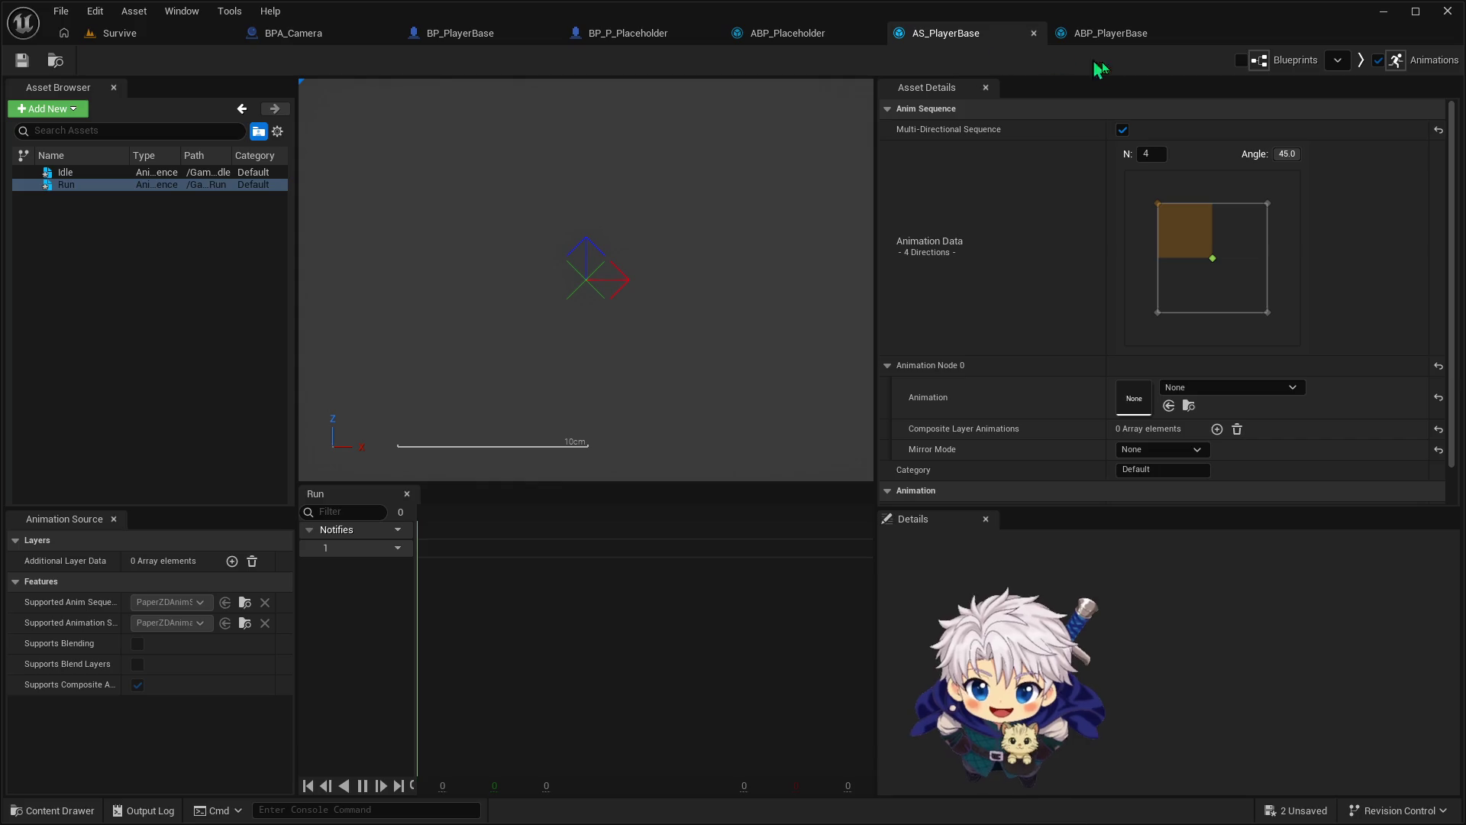
pyautogui.click(1127, 37)
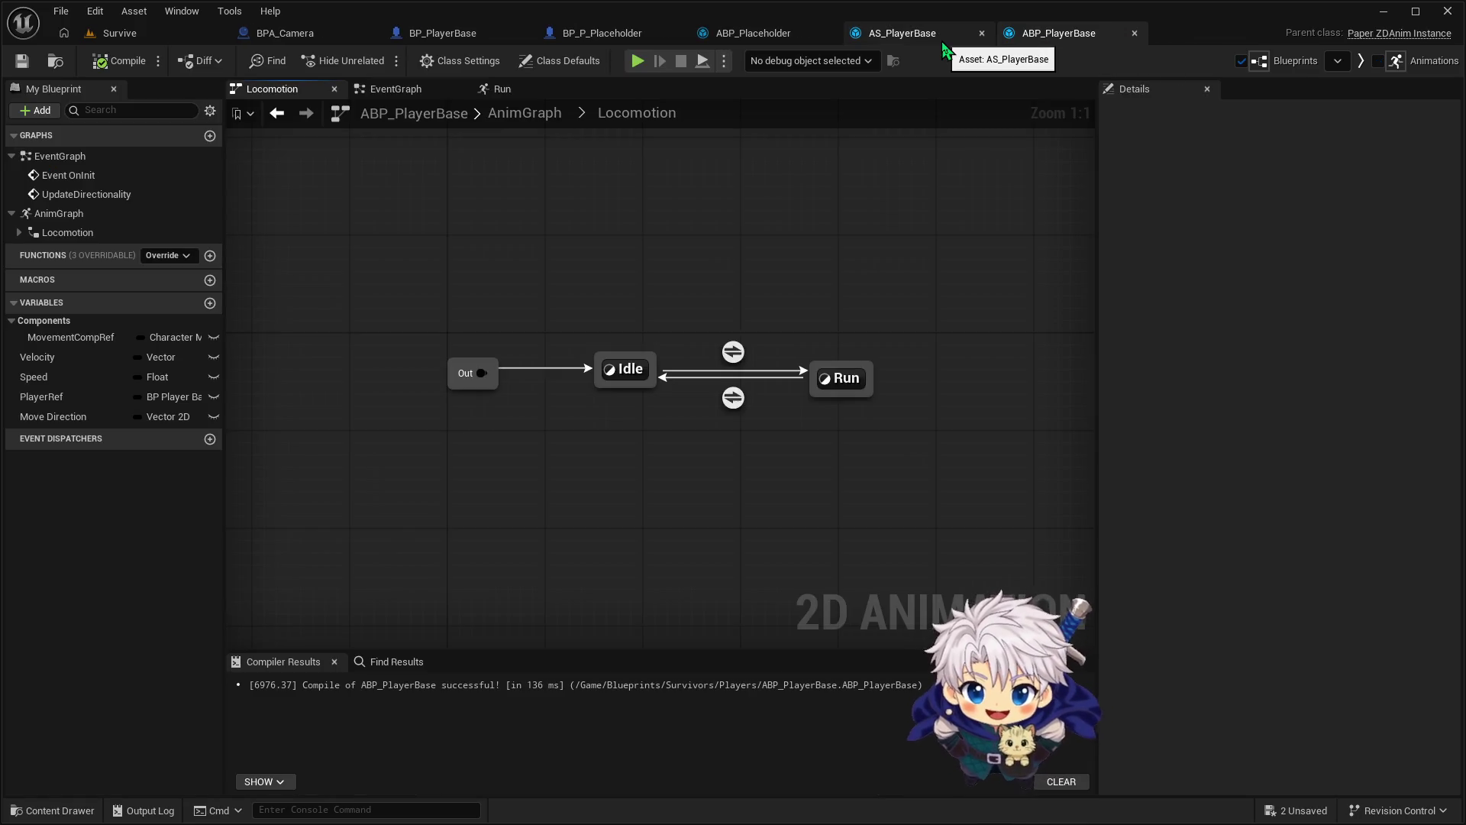
pyautogui.click(945, 46)
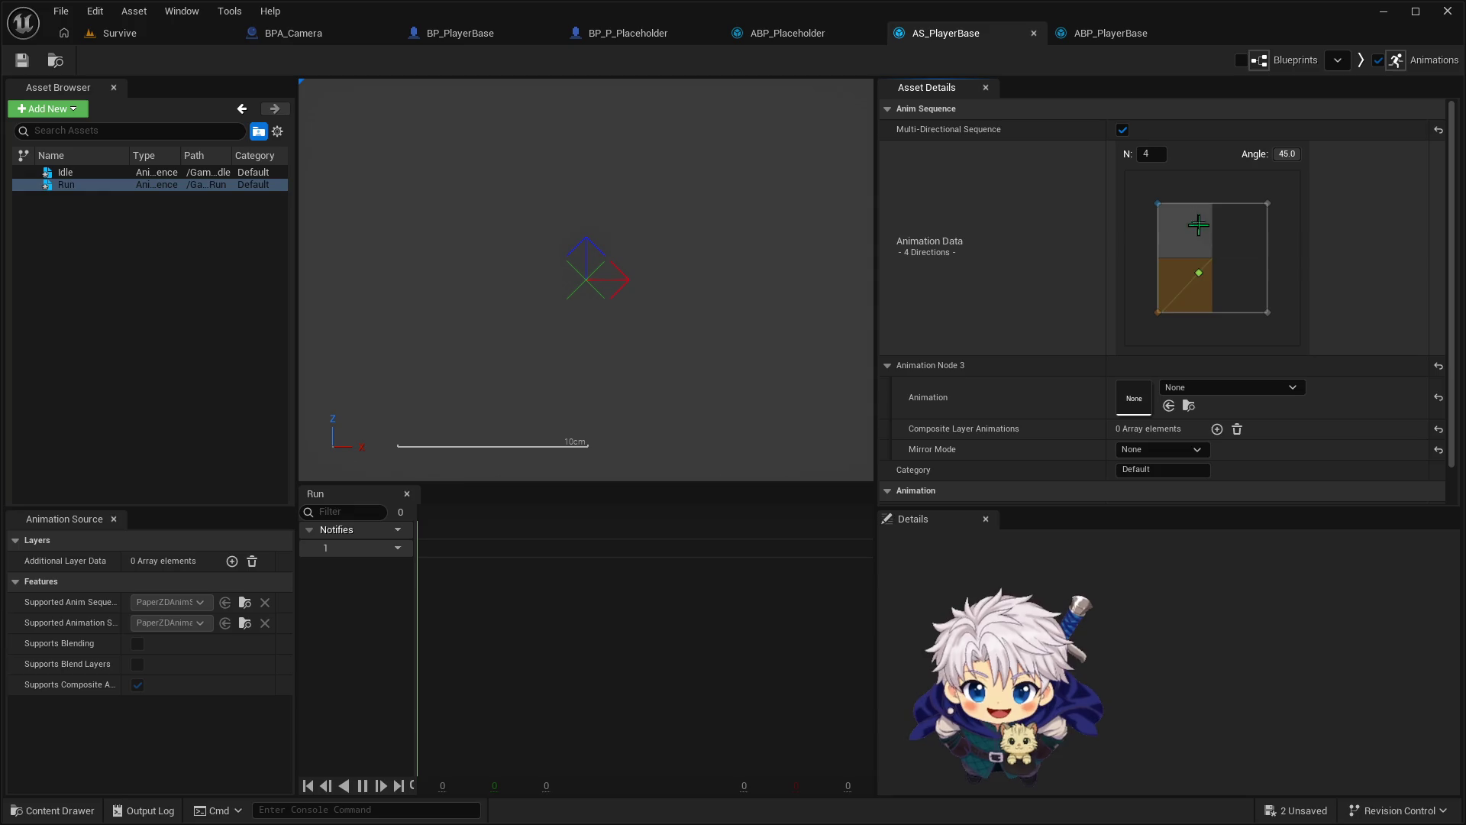
# Close AS_PlayerBase and ABP_PlayerBase, returning to ABP_Placeholder's Locomotion state machine
pyautogui.click(1035, 33)
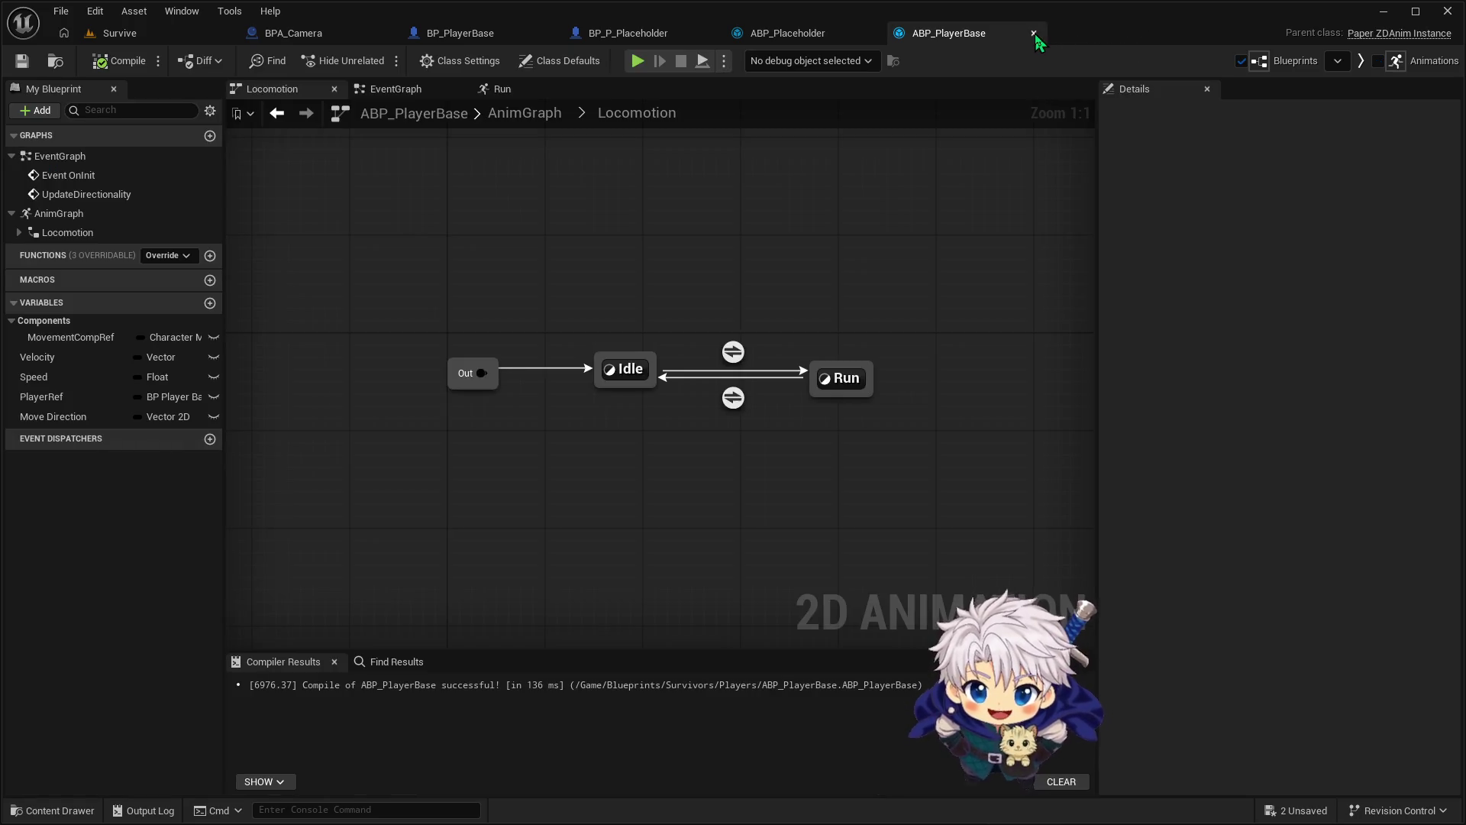
pyautogui.click(1034, 34)
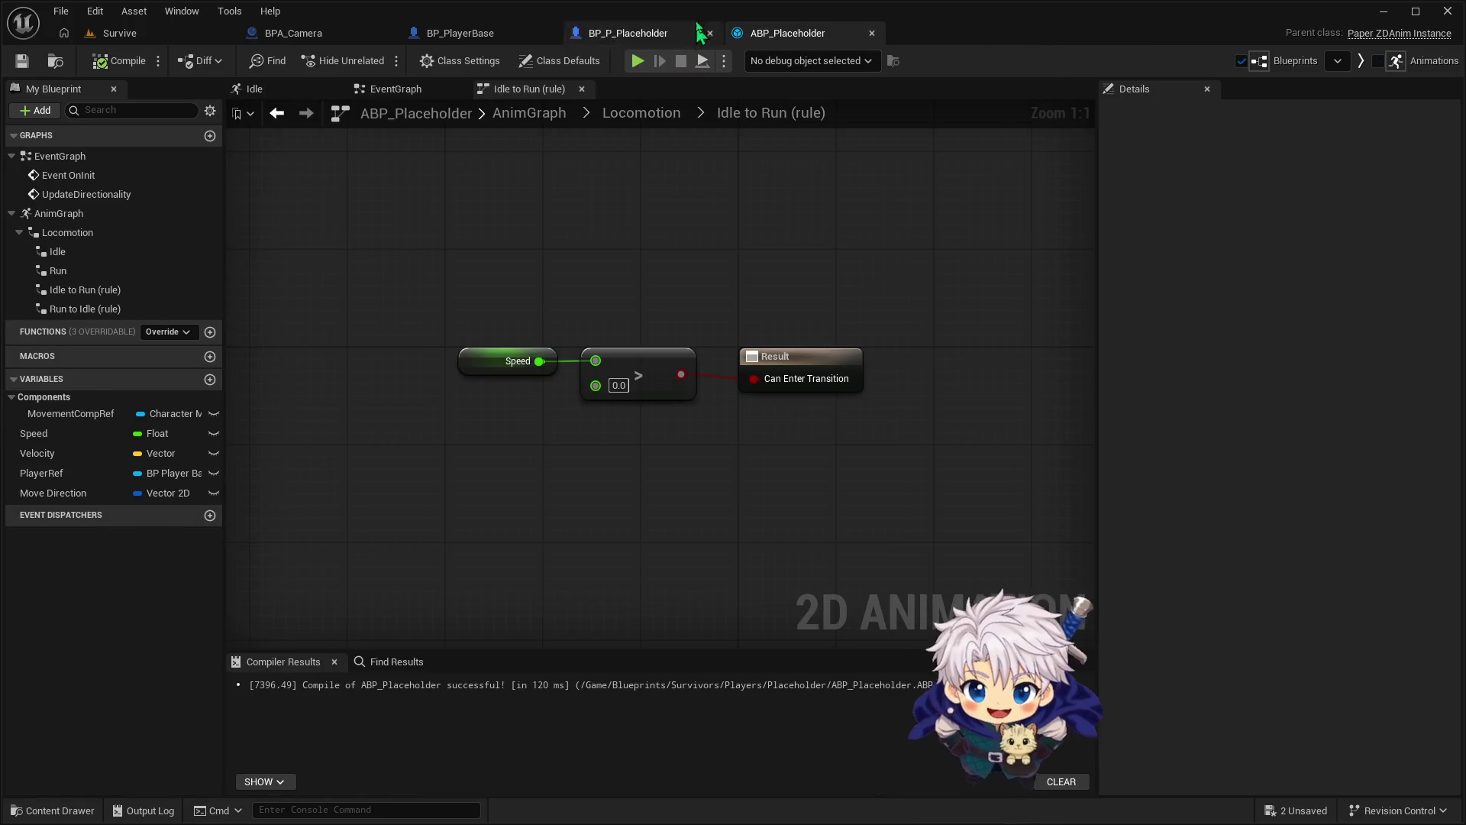
pyautogui.click(638, 115)
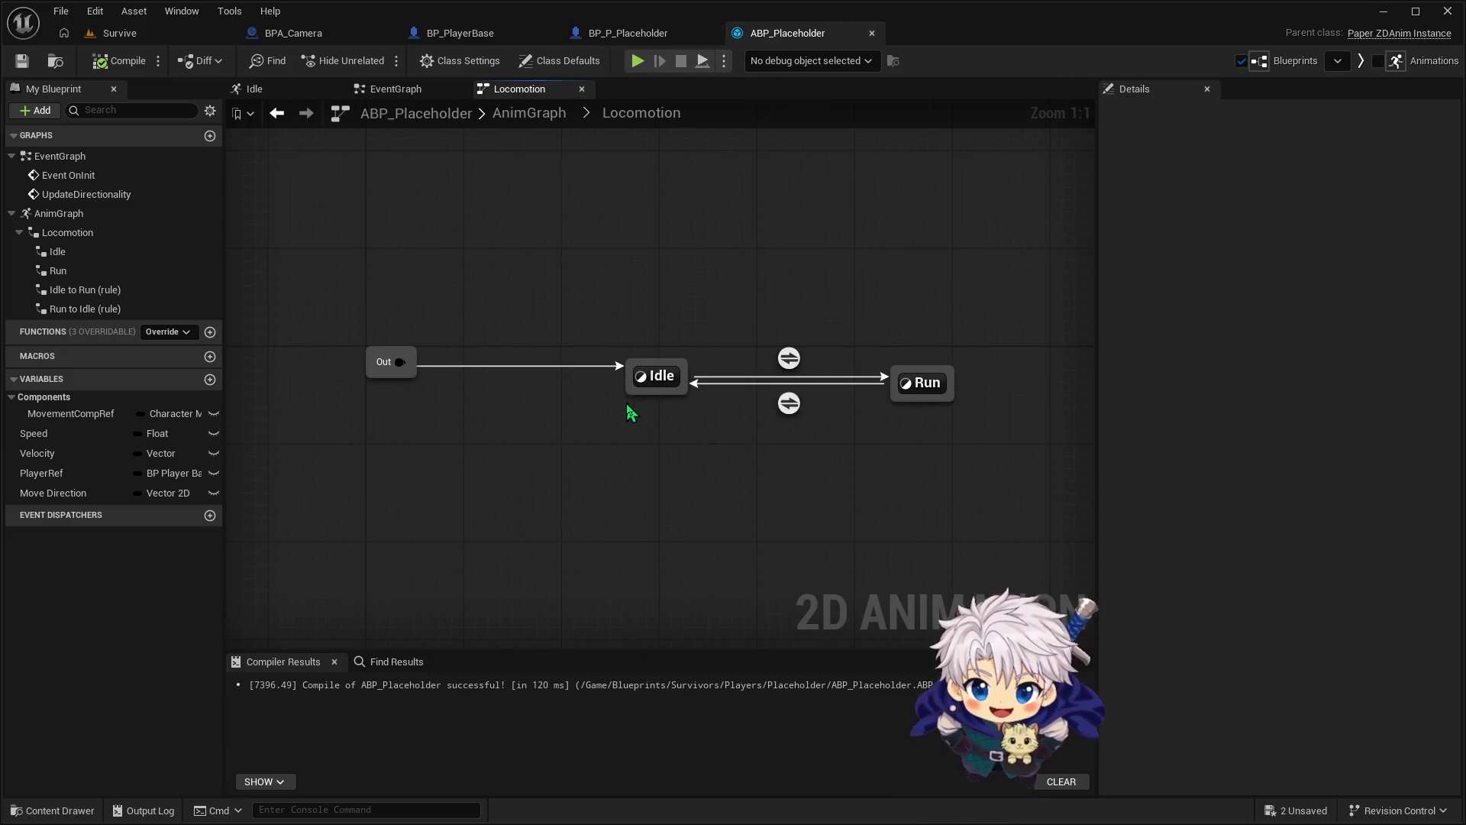
# Inspect ABP_Placeholder's Idle and Run state graphs, including the Run state's Move Direction node
pyautogui.doubleClick(648, 379)
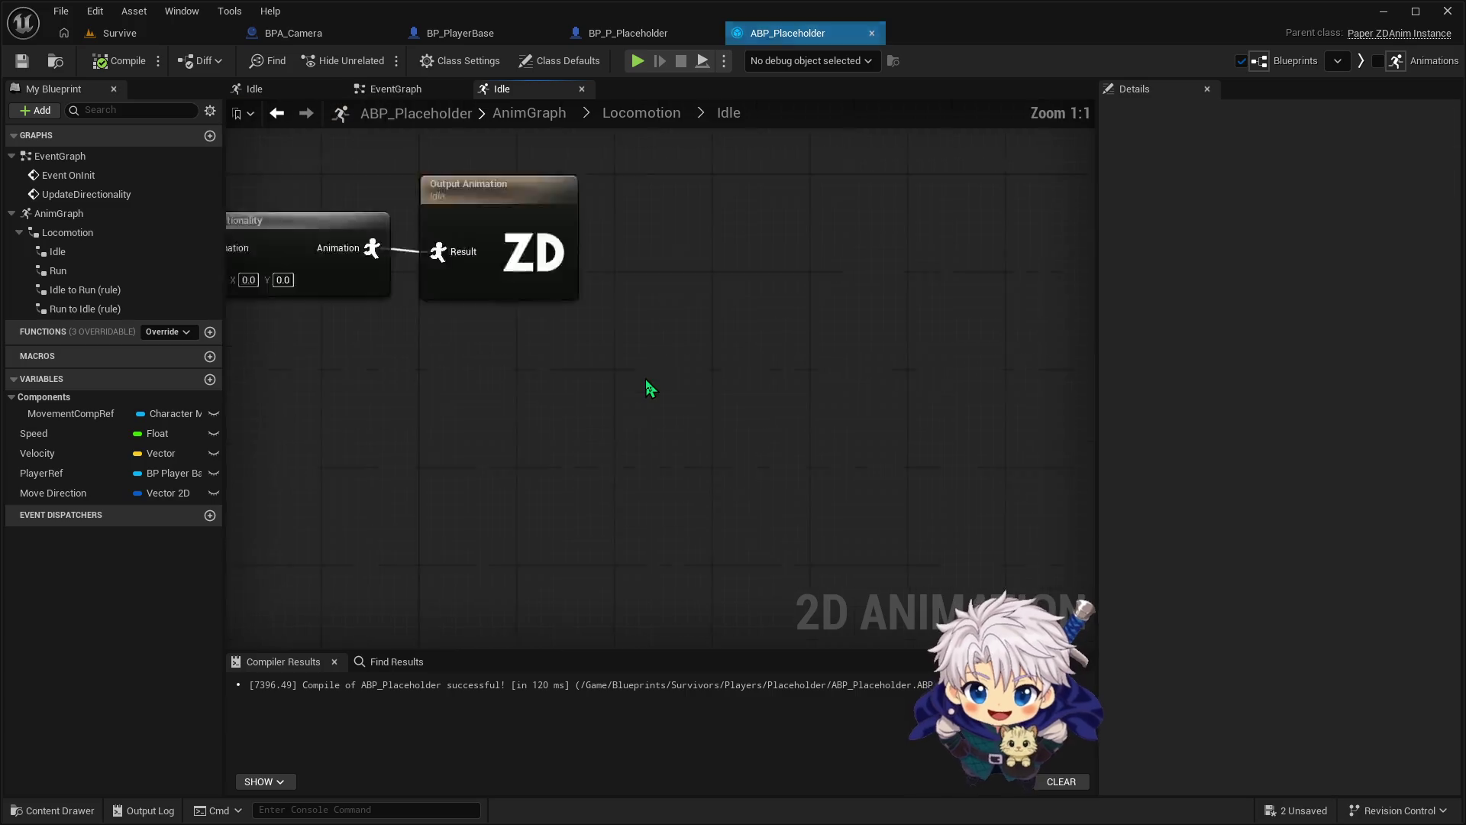
pyautogui.click(664, 118)
pyautogui.click(916, 385)
pyautogui.doubleClick(917, 386)
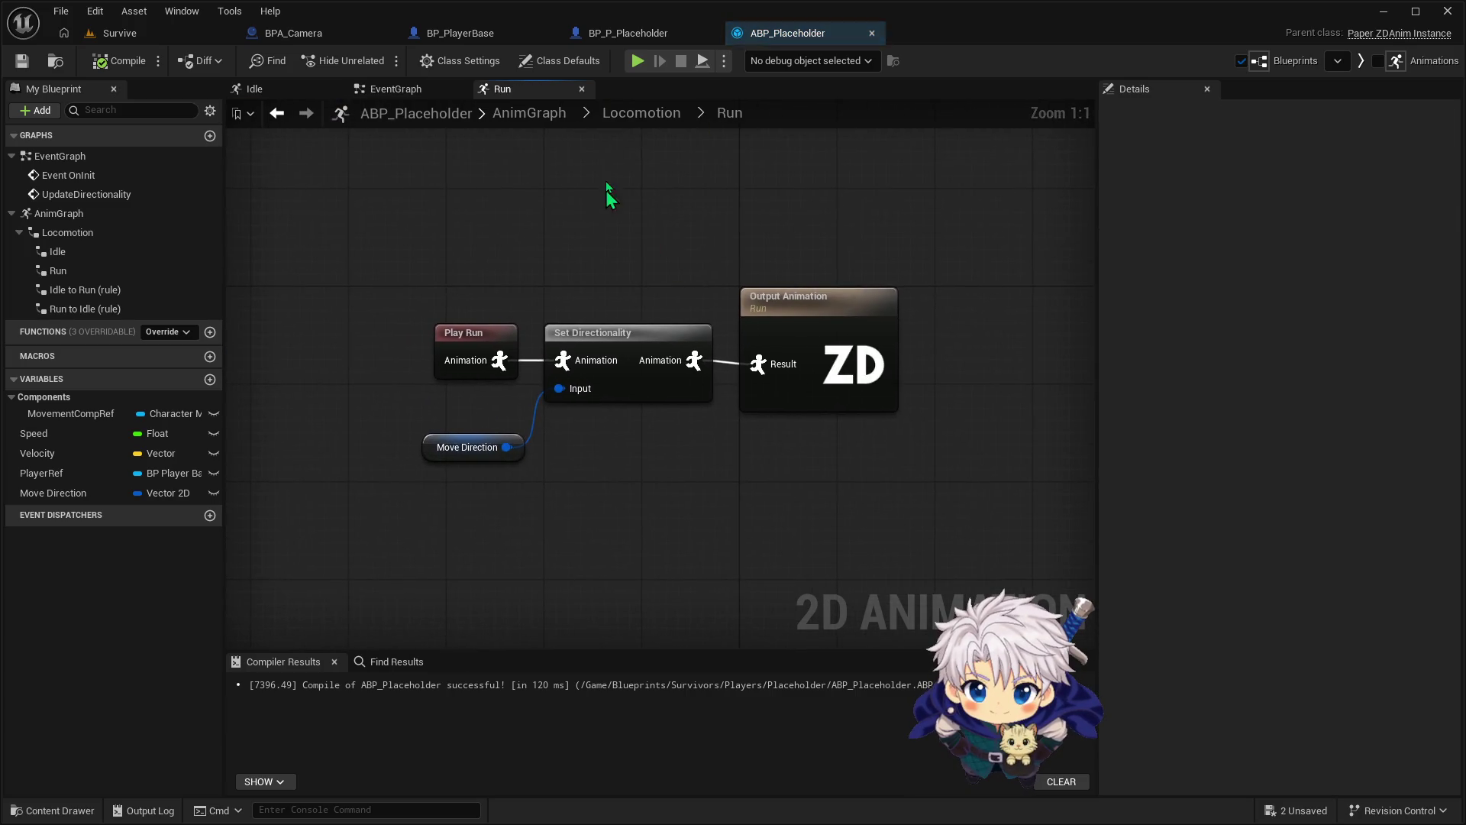
pyautogui.click(456, 448)
pyautogui.click(660, 275)
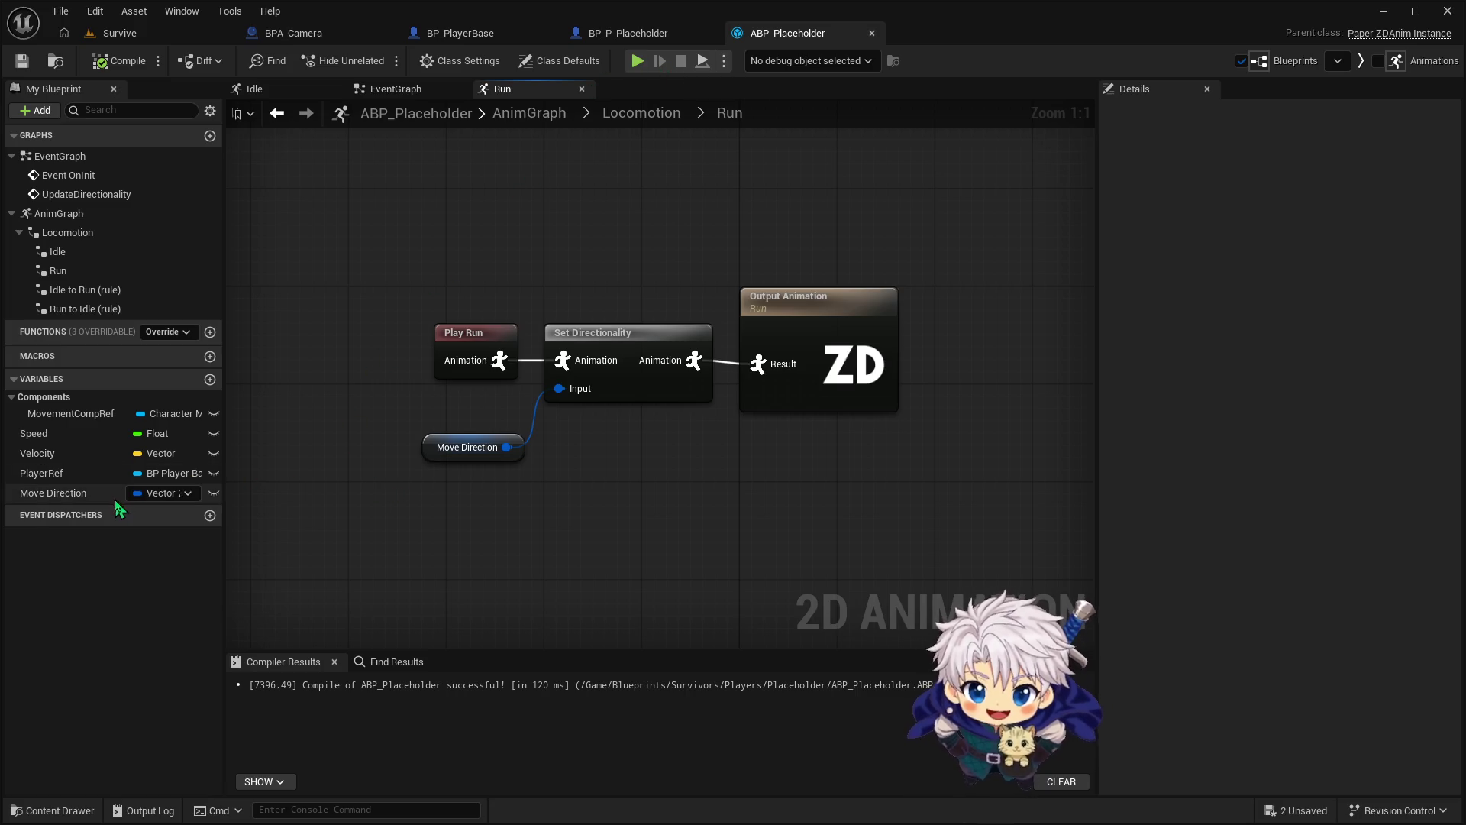
pyautogui.click(619, 32)
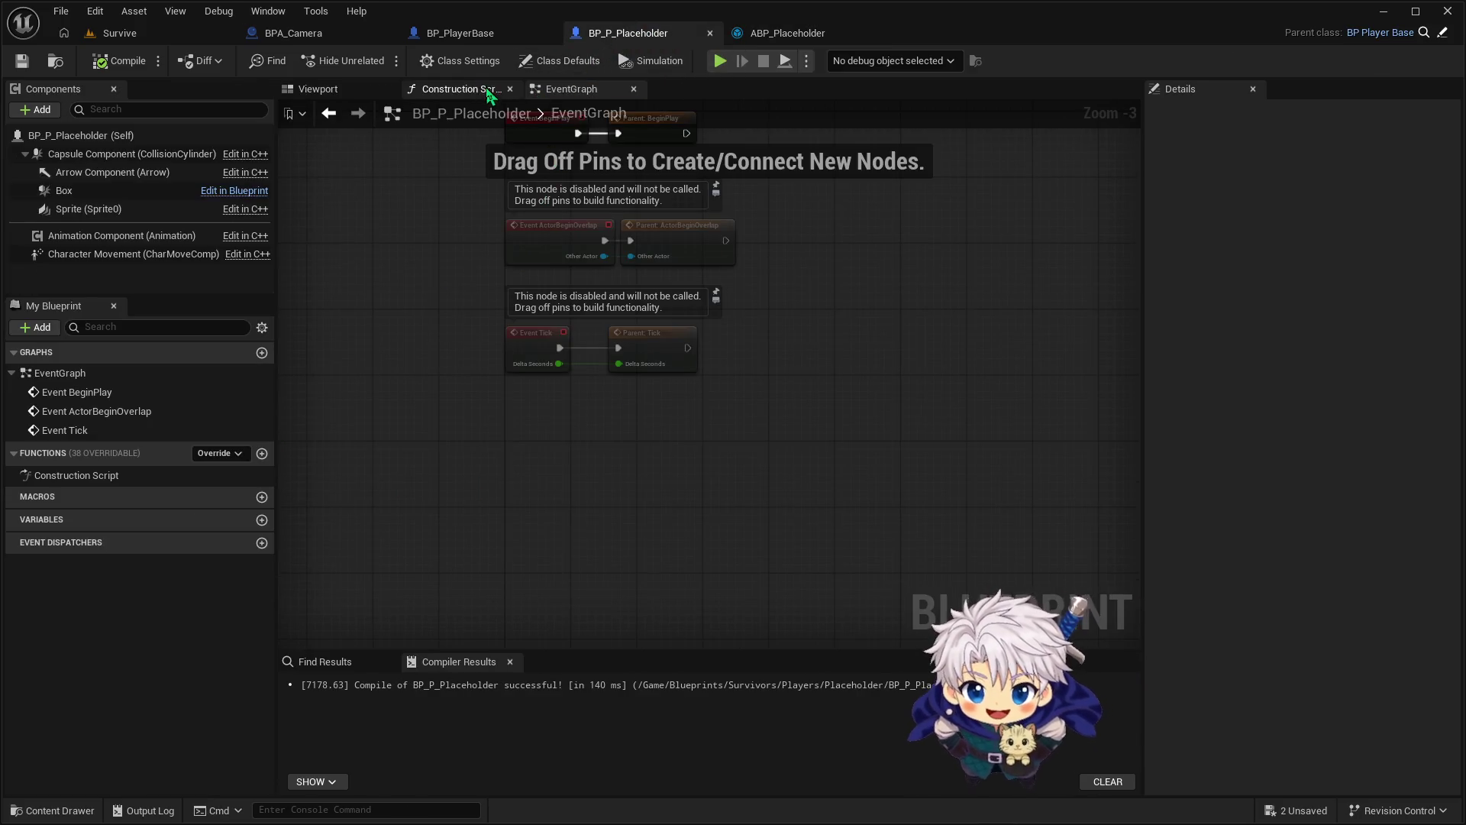
pyautogui.click(771, 33)
# In the EventGraph, add an Equal (Vector2D) node on Move Direction, then delete it
pyautogui.click(413, 90)
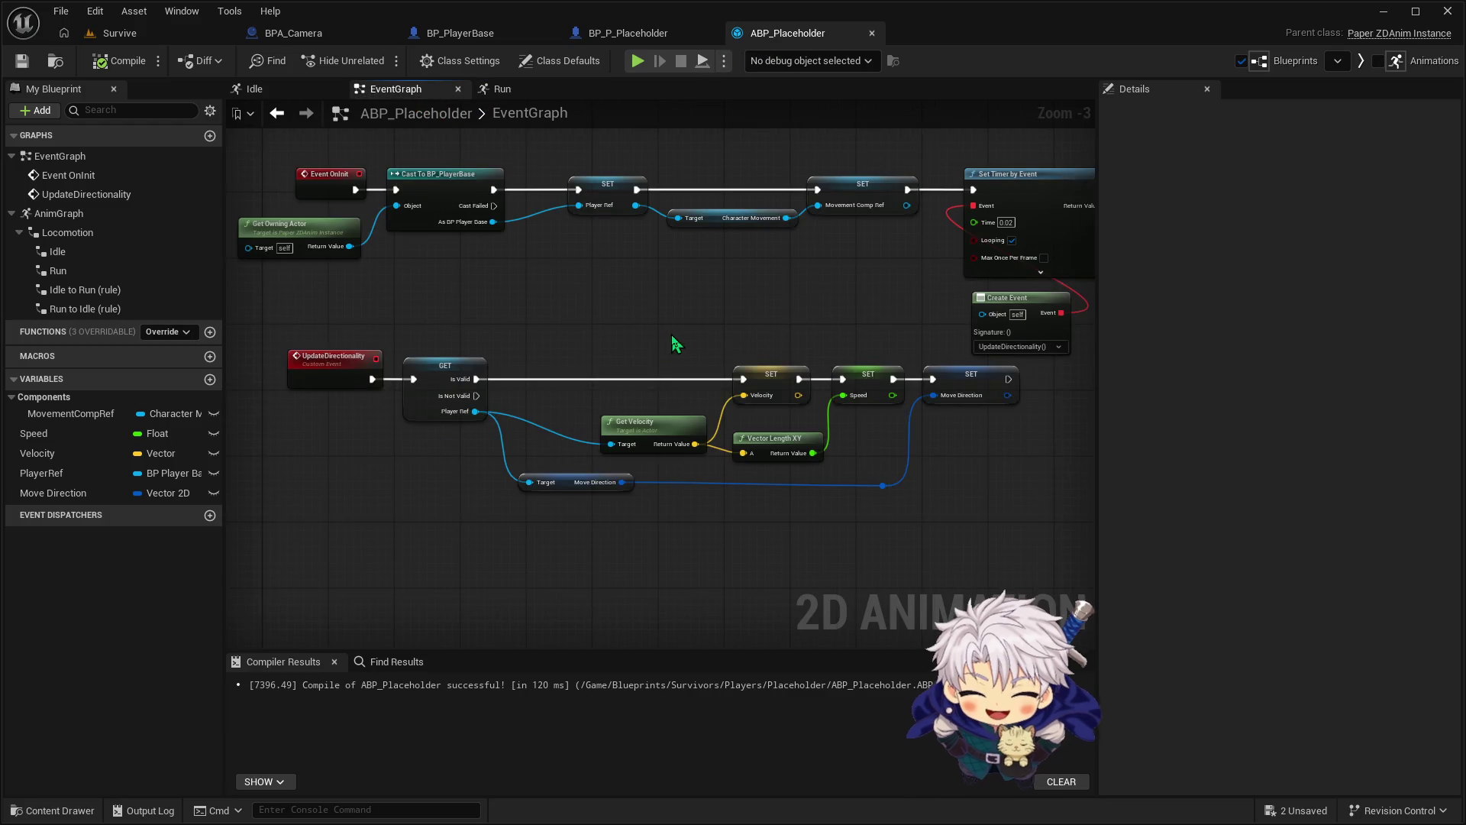
pyautogui.moveTo(672, 334); pyautogui.dragTo(643, 324)
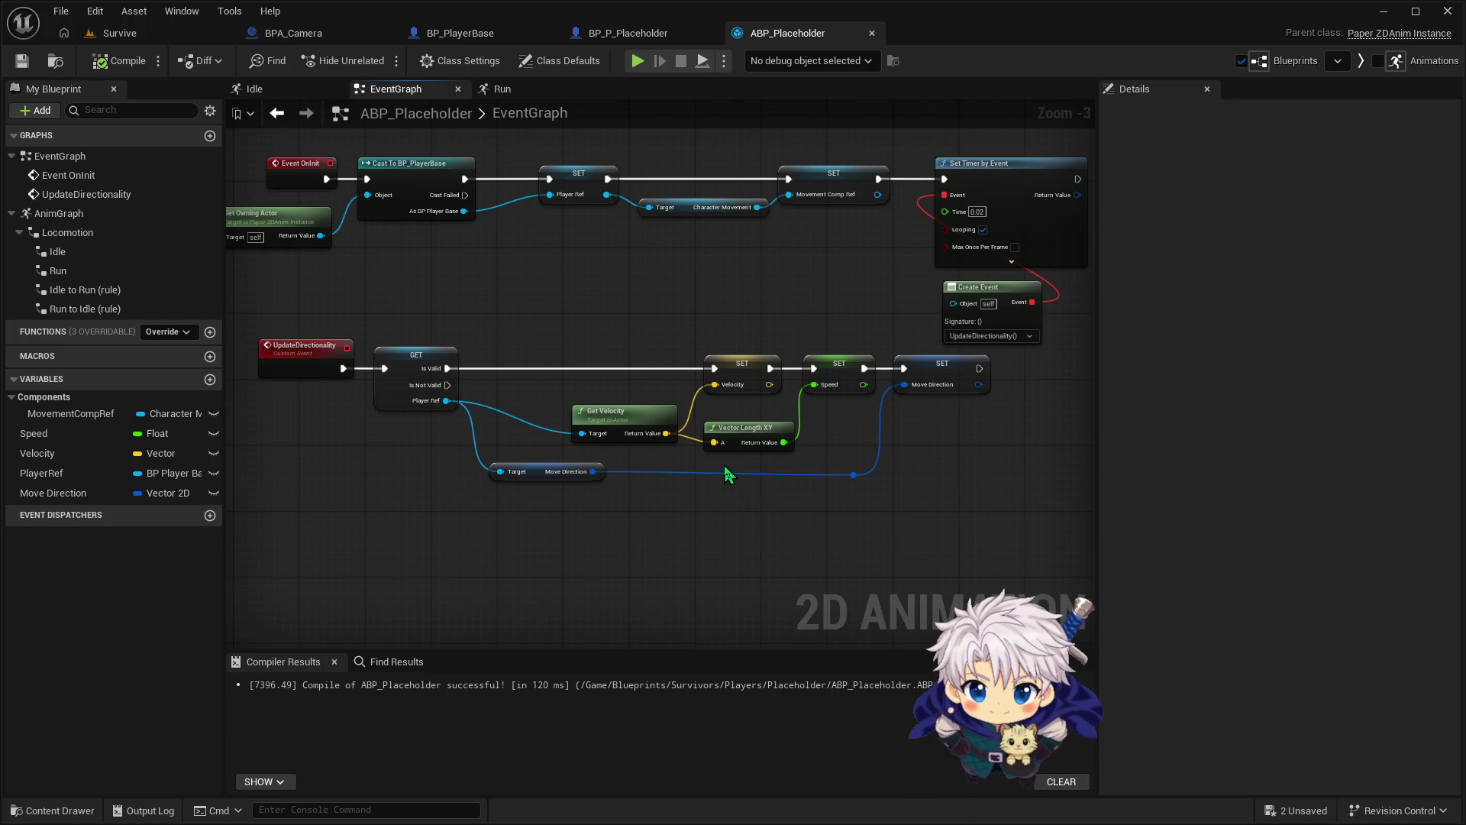
pyautogui.moveTo(939, 452); pyautogui.dragTo(836, 462)
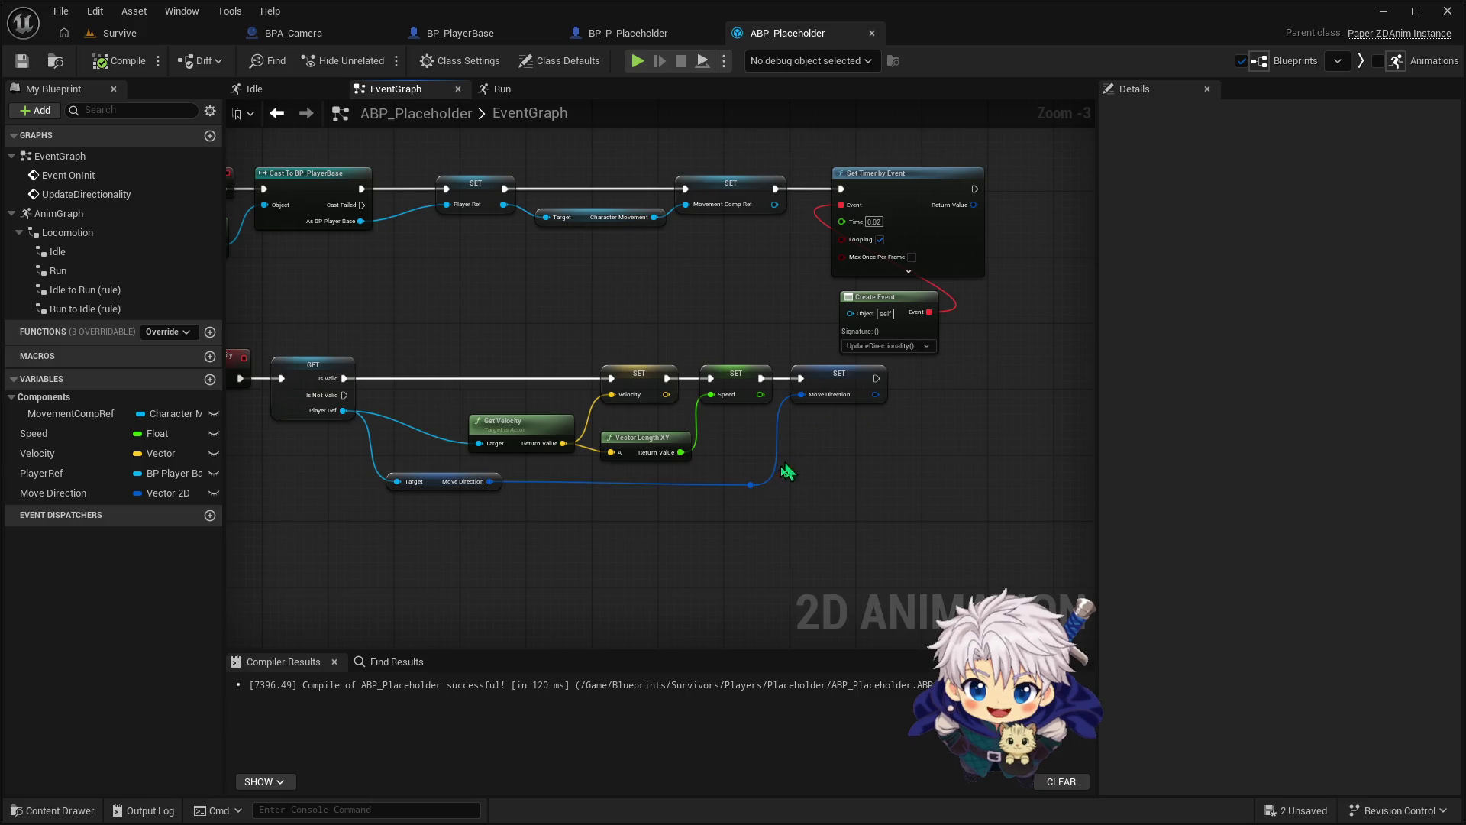
pyautogui.moveTo(490, 481)
pyautogui.mouseDown()
pyautogui.moveTo(725, 500)
pyautogui.moveTo(721, 486)
pyautogui.mouseUp()
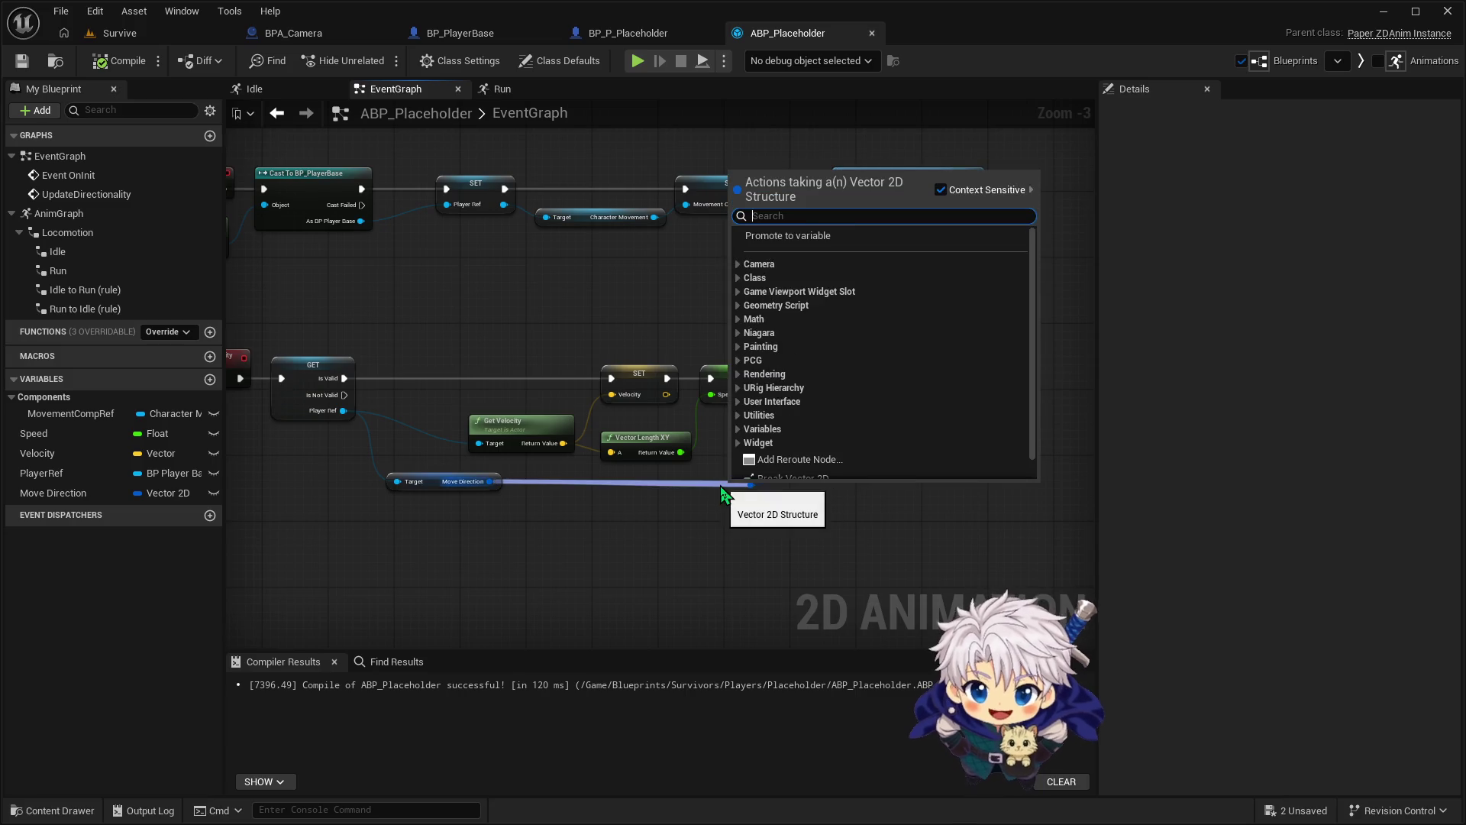
pyautogui.write('=')
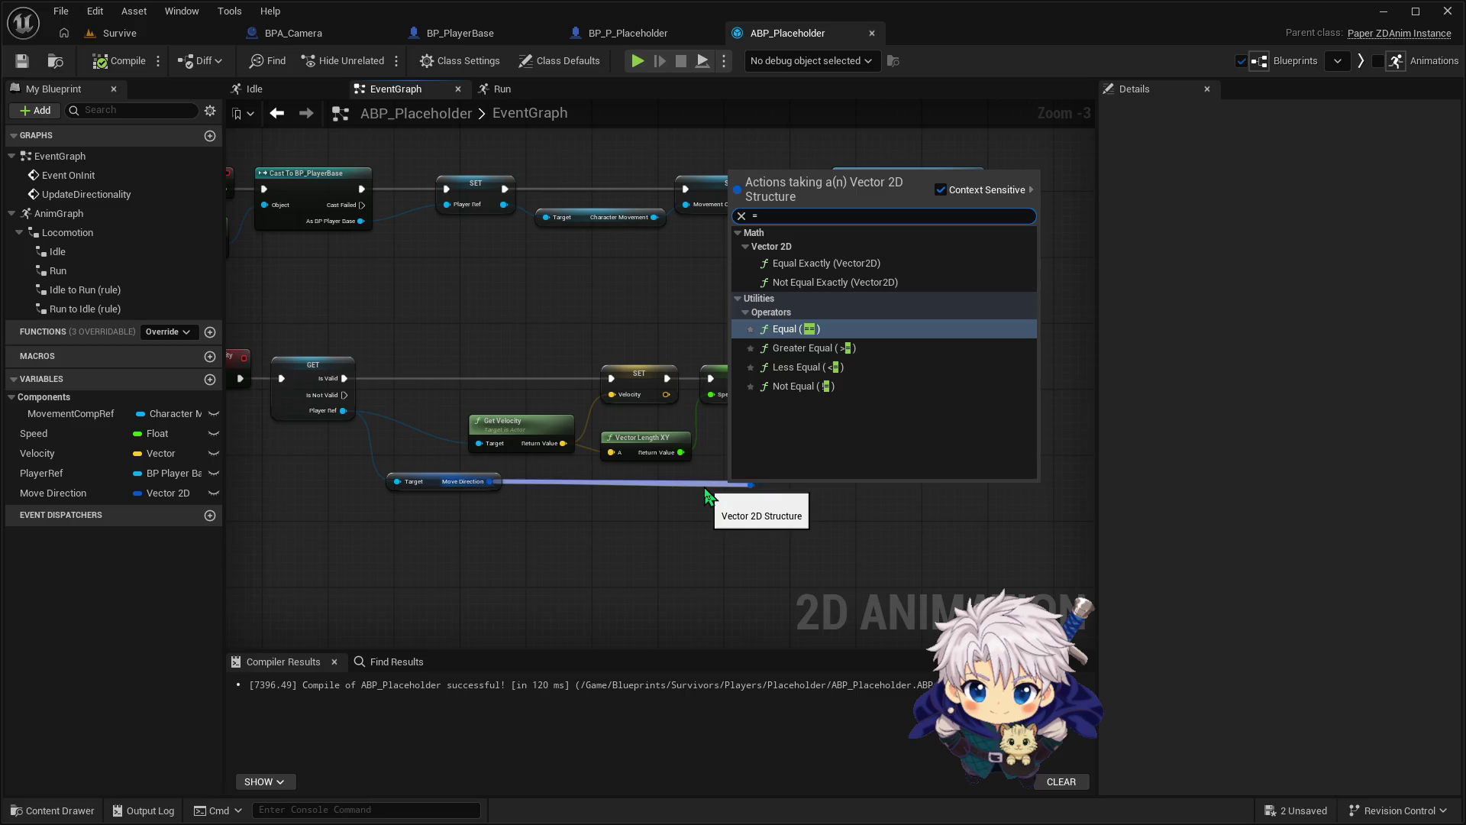
pyautogui.press('Return')
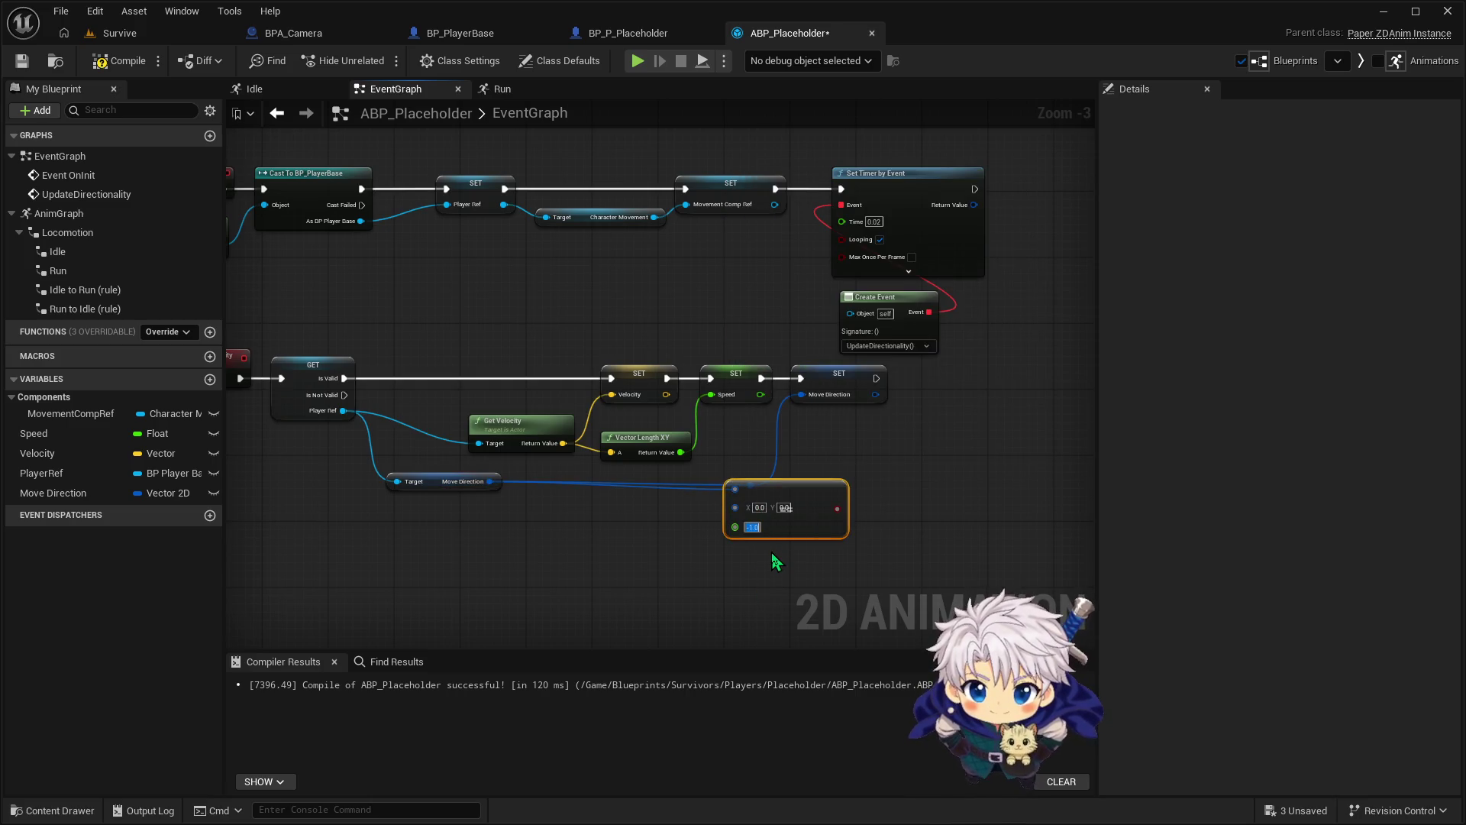
pyautogui.moveTo(810, 490)
pyautogui.mouseDown()
pyautogui.moveTo(768, 489)
pyautogui.moveTo(786, 531)
pyautogui.mouseUp()
pyautogui.press('Delete')
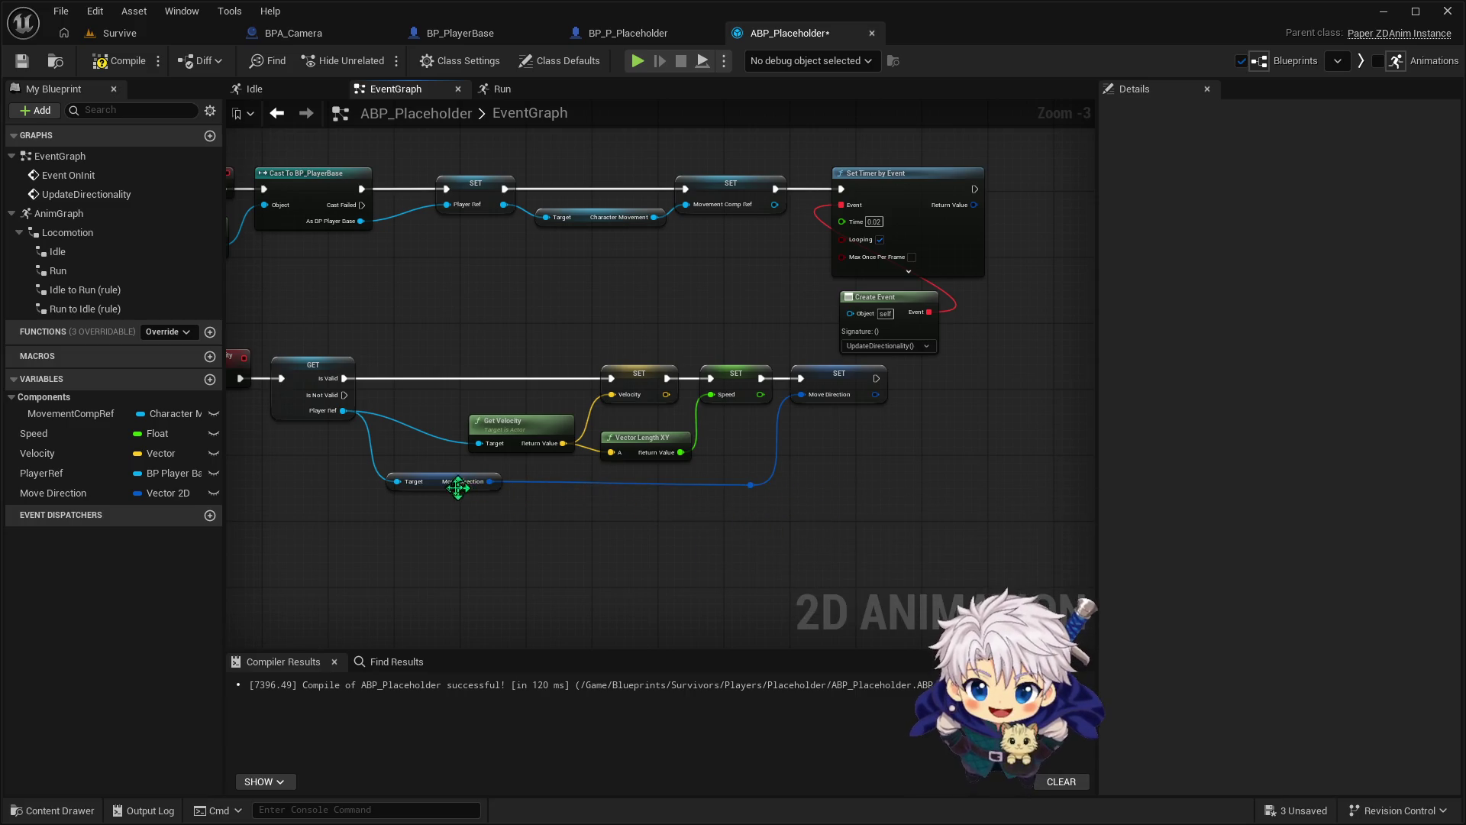
# Add an == node from the Vector Length XY result and position it
pyautogui.moveTo(491, 481); pyautogui.dragTo(539, 501)
pyautogui.click(485, 544)
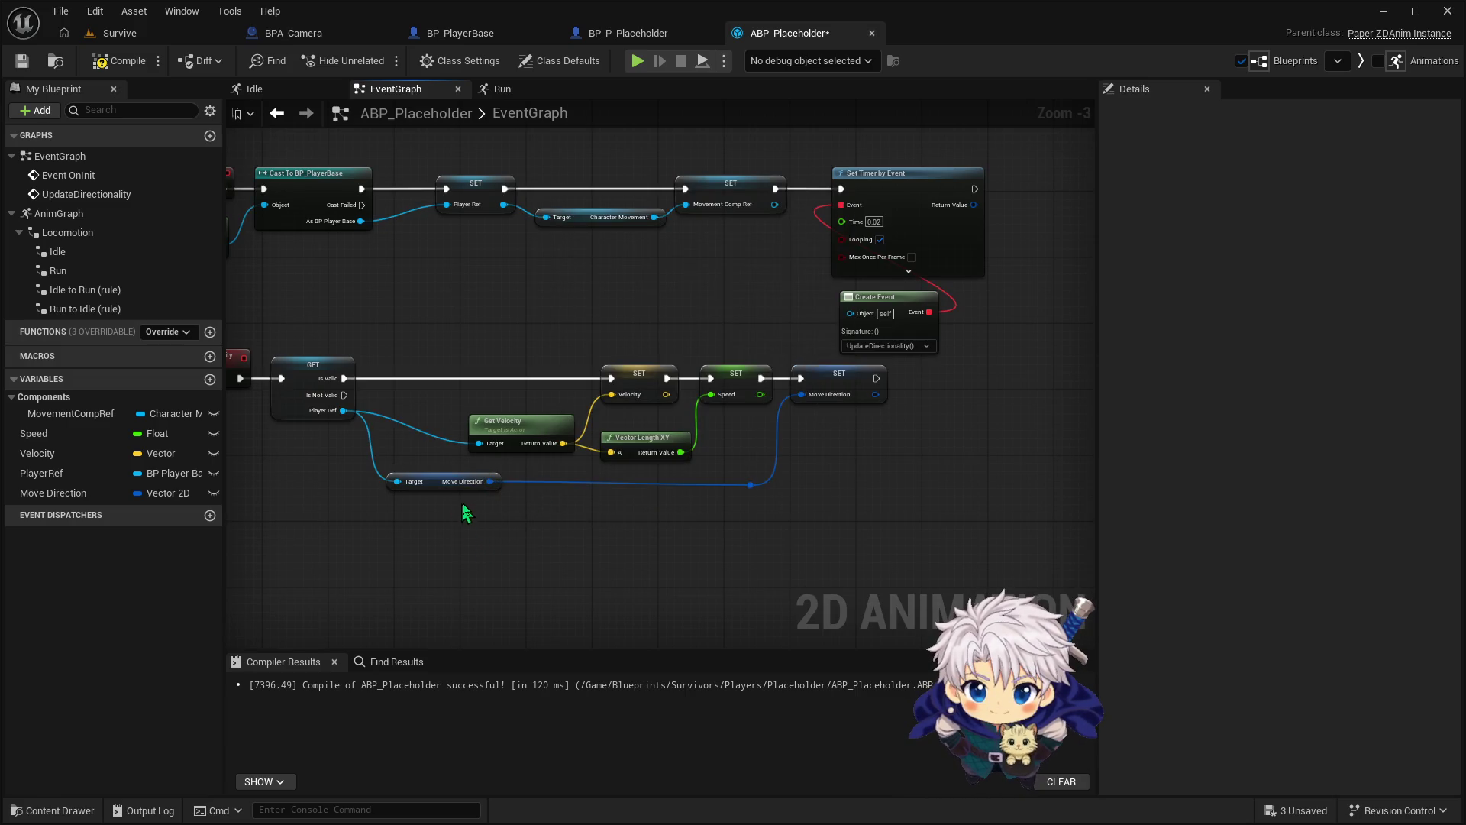
pyautogui.moveTo(681, 452)
pyautogui.mouseDown()
pyautogui.moveTo(722, 470)
pyautogui.moveTo(707, 459)
pyautogui.mouseUp()
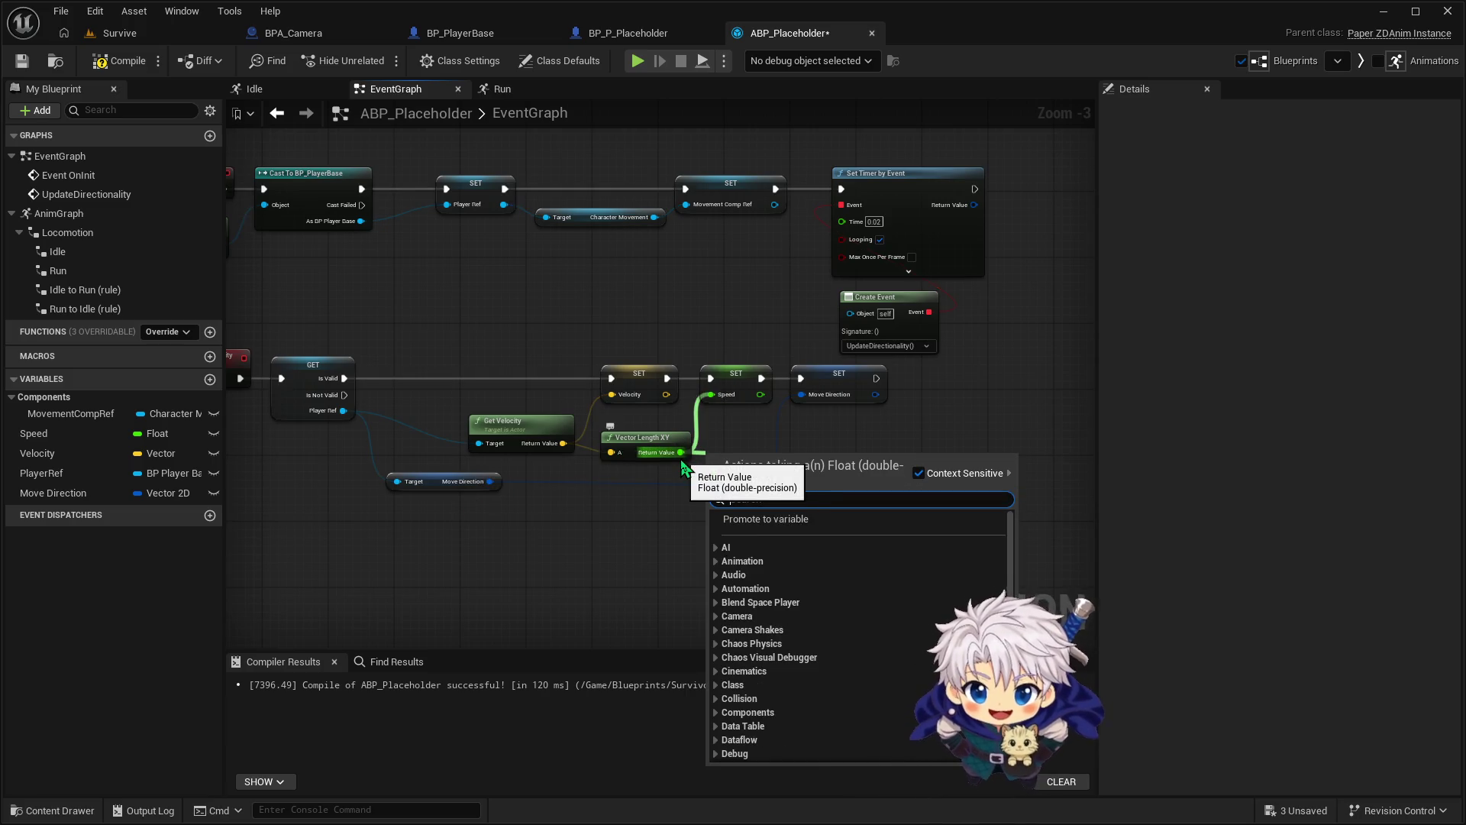
pyautogui.write('==')
pyautogui.click(772, 674)
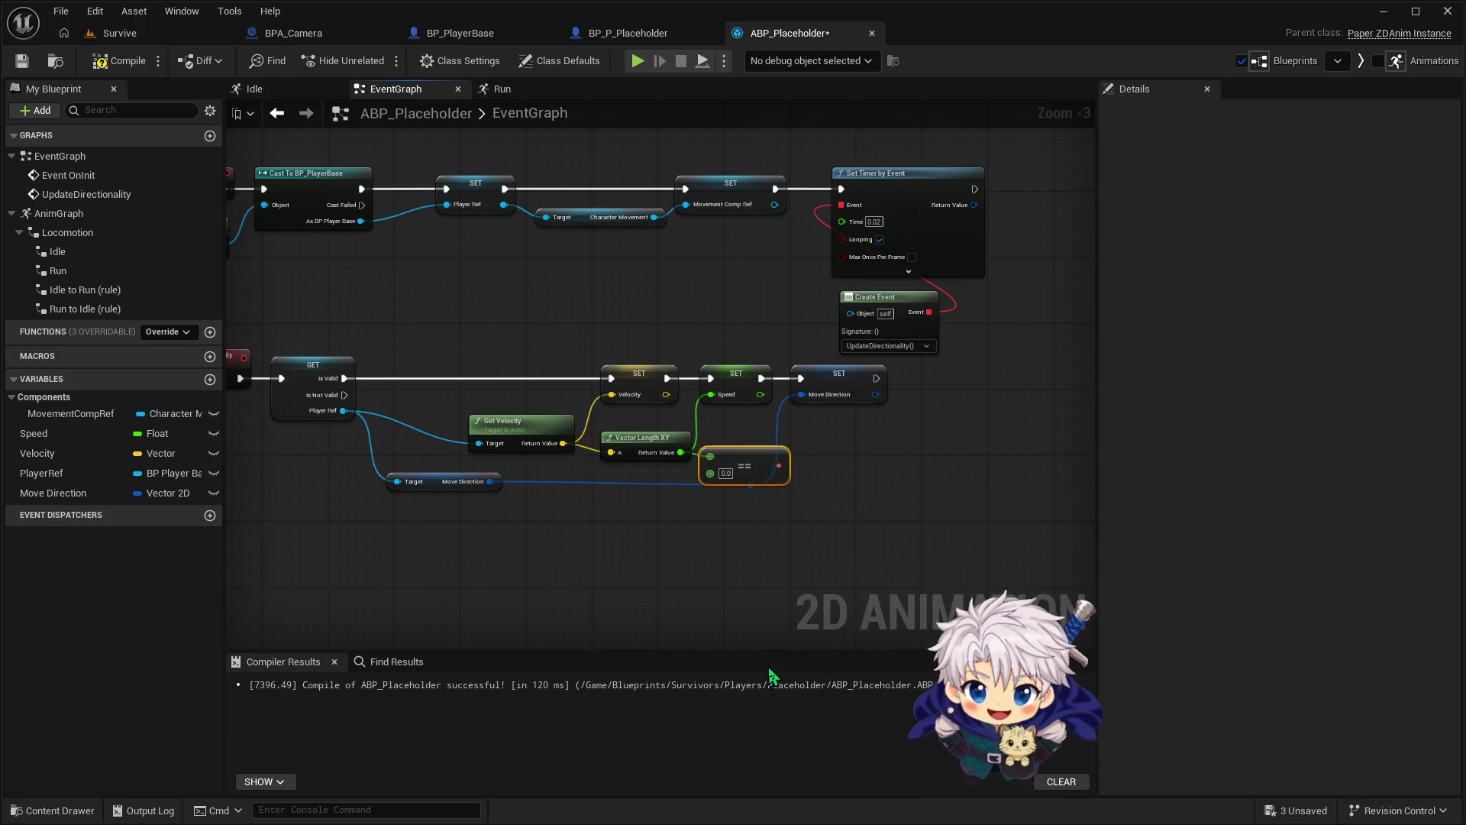
pyautogui.moveTo(753, 462); pyautogui.dragTo(762, 464)
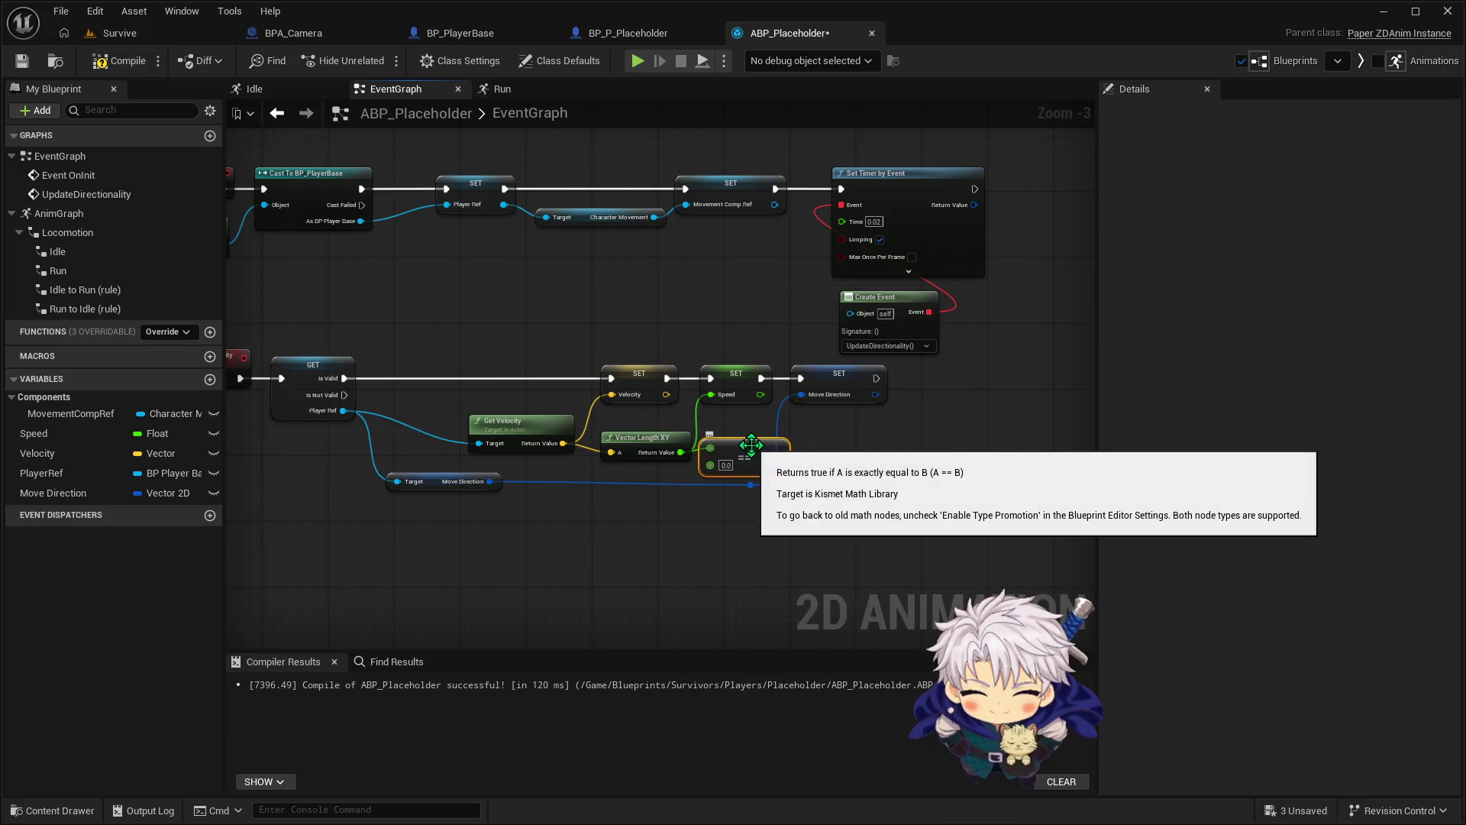
# Delete the == node and confirm Speed's default value remains 0.0
pyautogui.press('Delete')
pyautogui.click(33, 433)
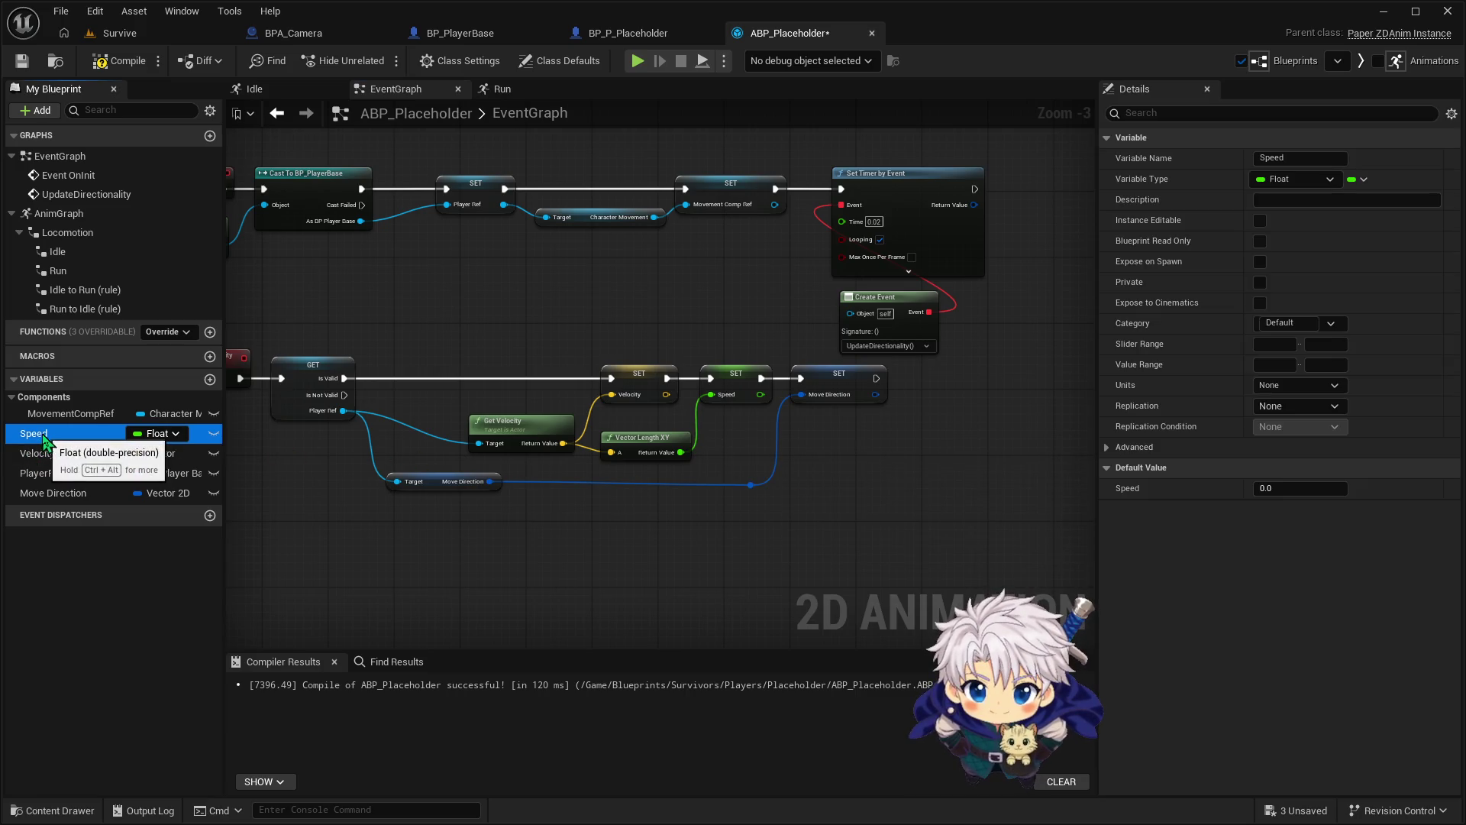
pyautogui.click(1302, 490)
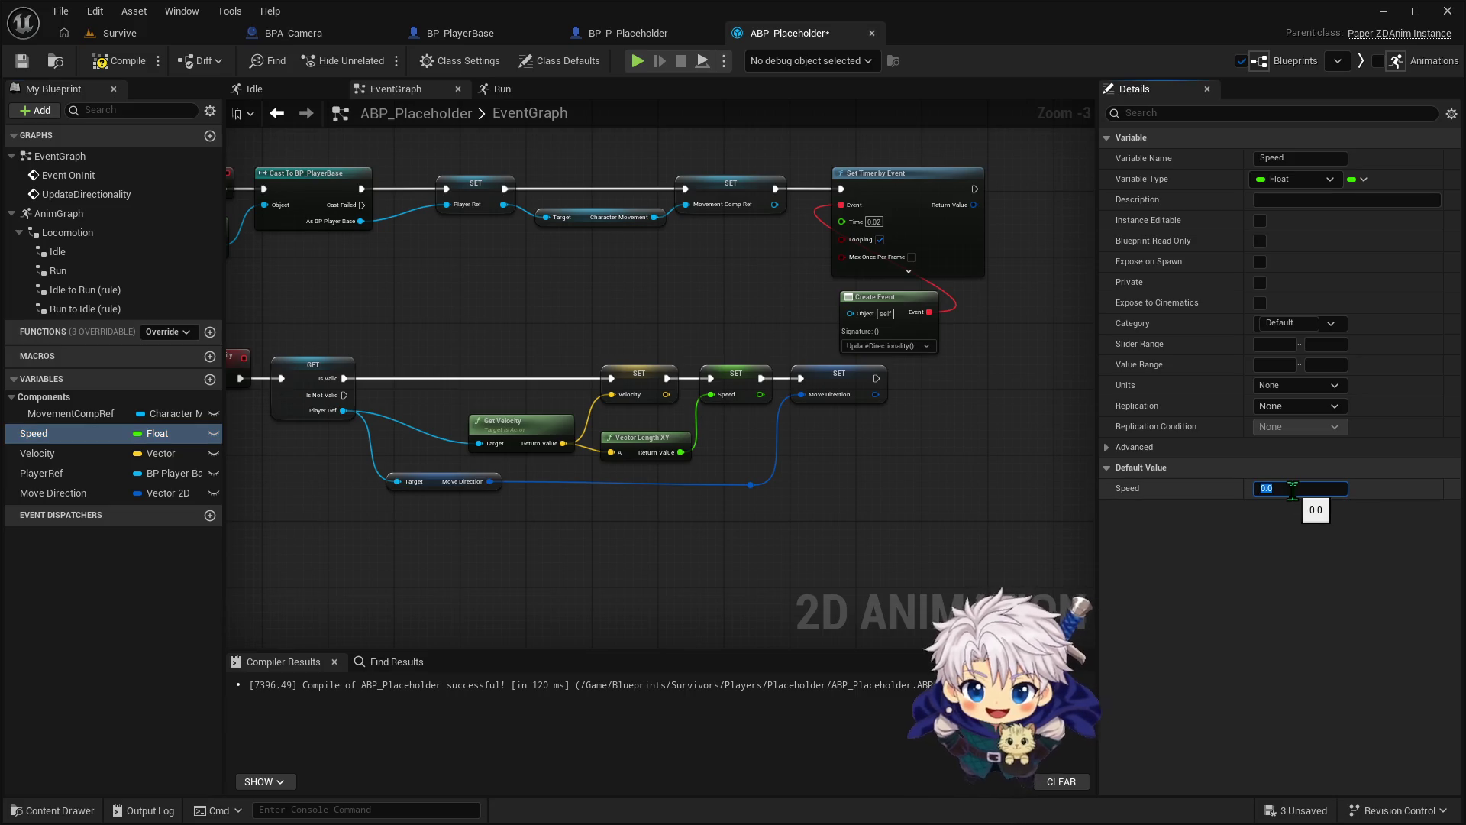
pyautogui.click(76, 434)
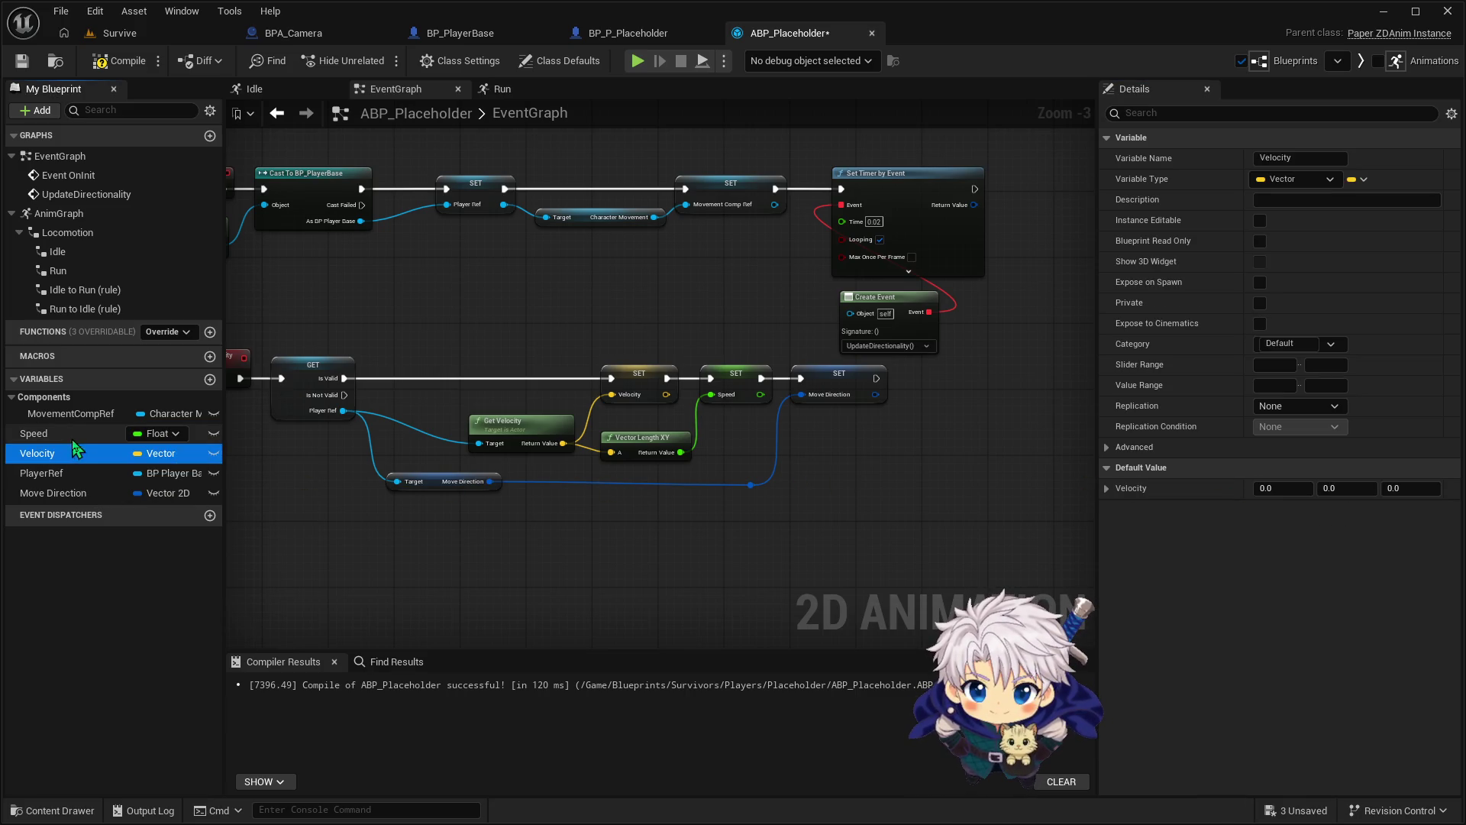
pyautogui.click(1298, 488)
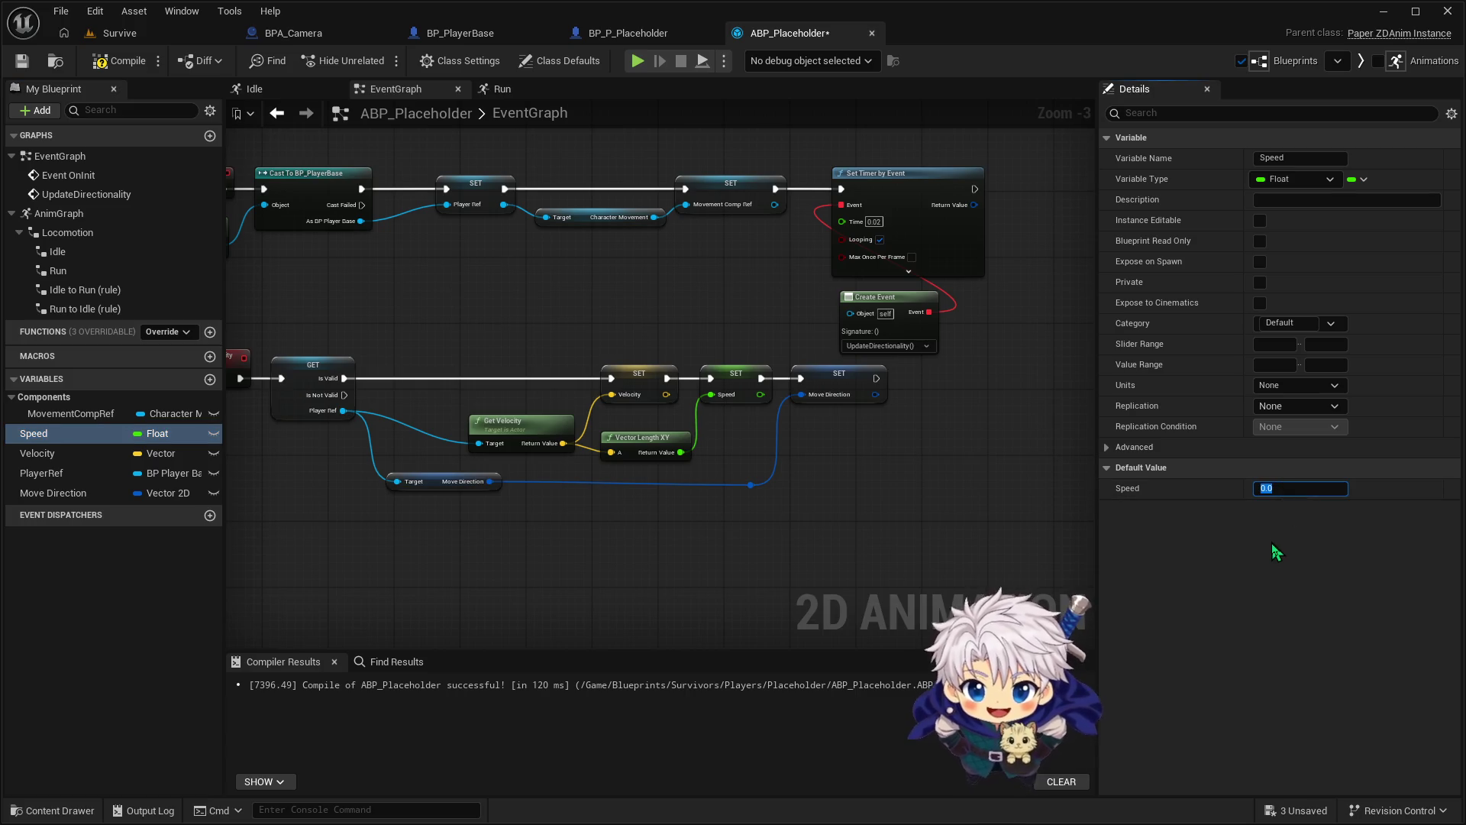
pyautogui.write('-0')
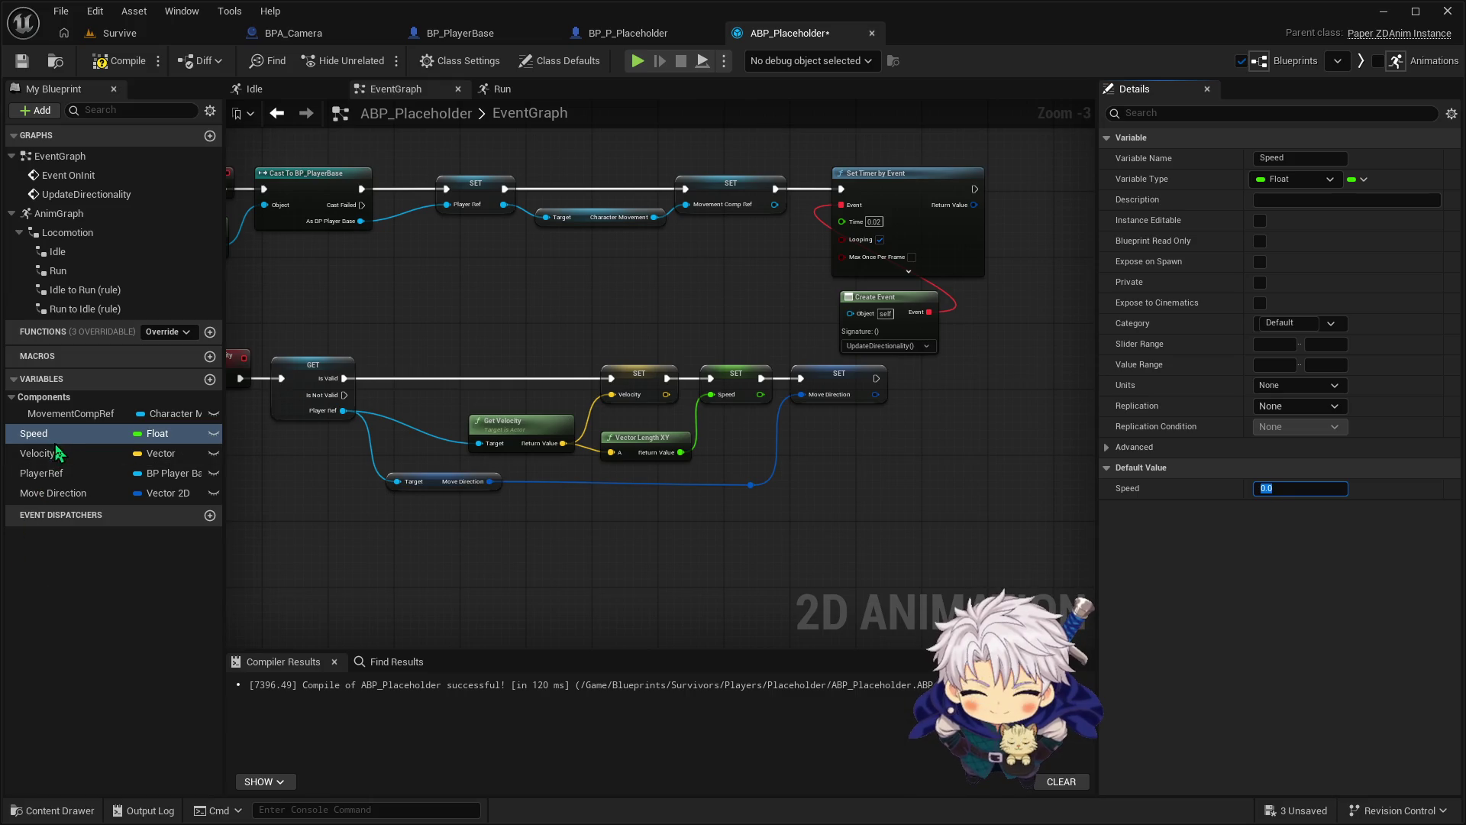
pyautogui.click(705, 517)
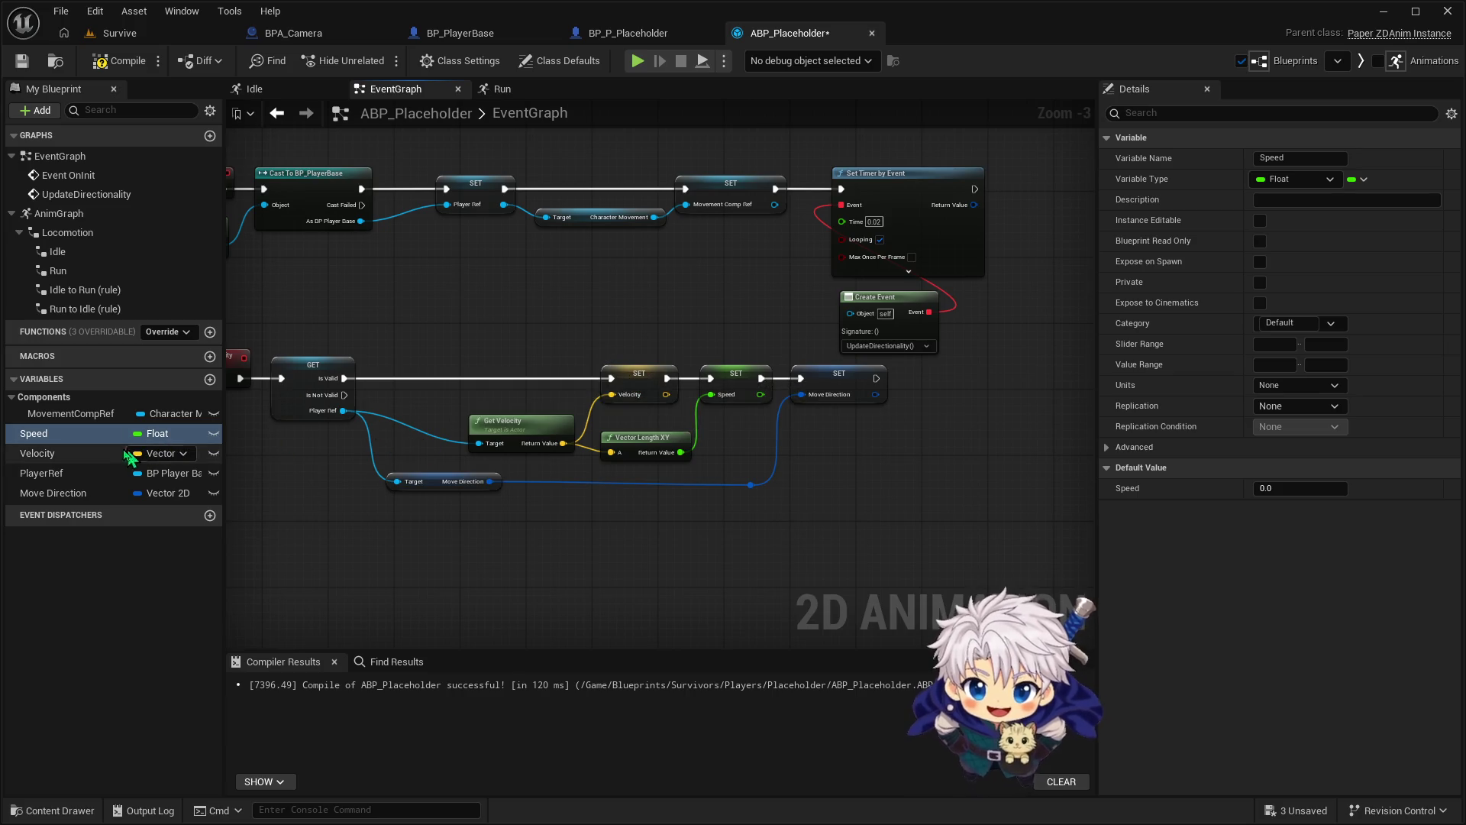
# Inspect the Velocity variable and drag a new connection from Move Direction
pyautogui.click(100, 456)
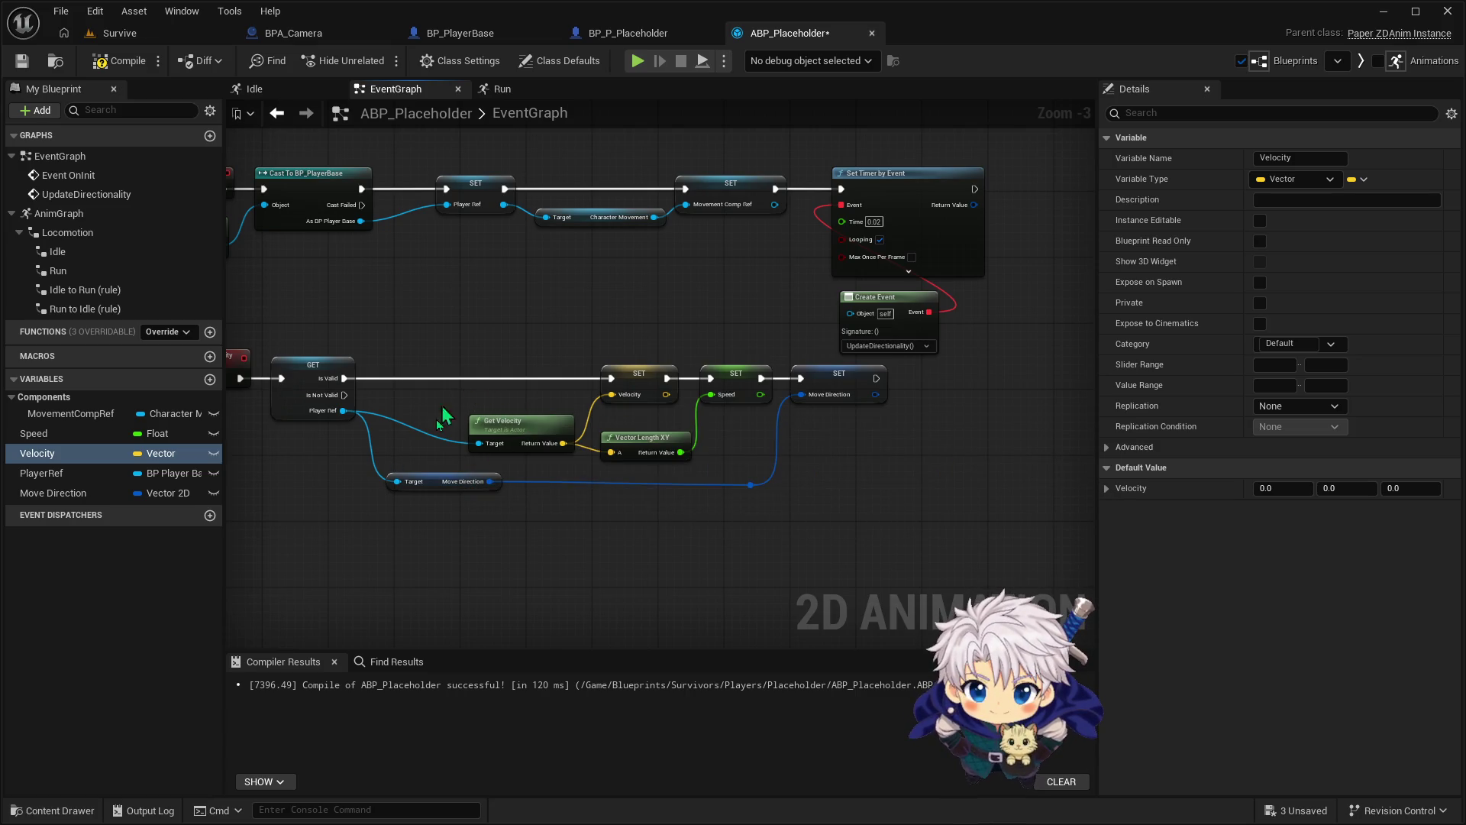
pyautogui.moveTo(436, 425); pyautogui.dragTo(480, 403)
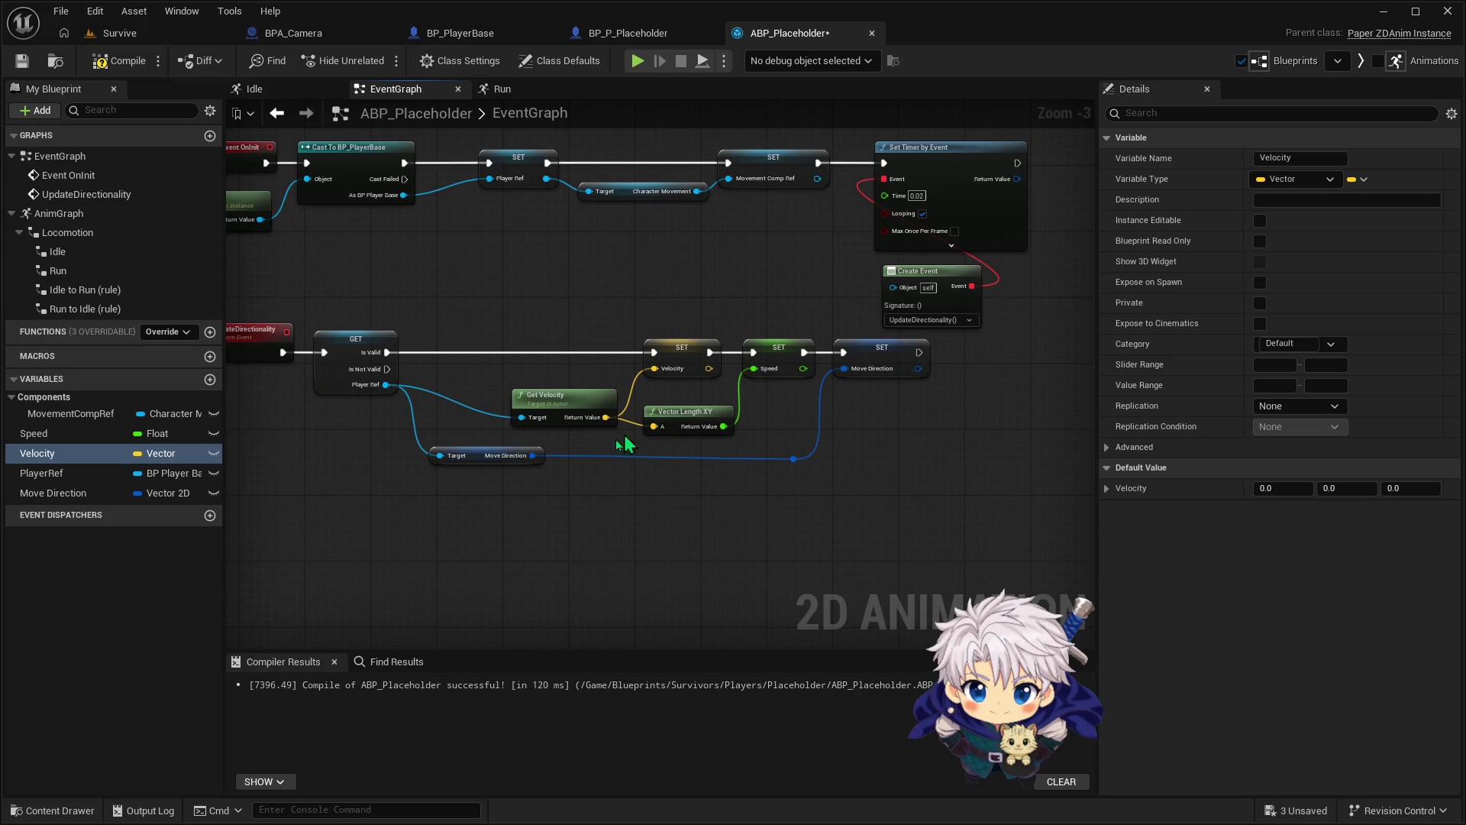
pyautogui.moveTo(533, 455)
pyautogui.mouseDown()
pyautogui.moveTo(746, 481)
pyautogui.moveTo(752, 467)
pyautogui.mouseUp()
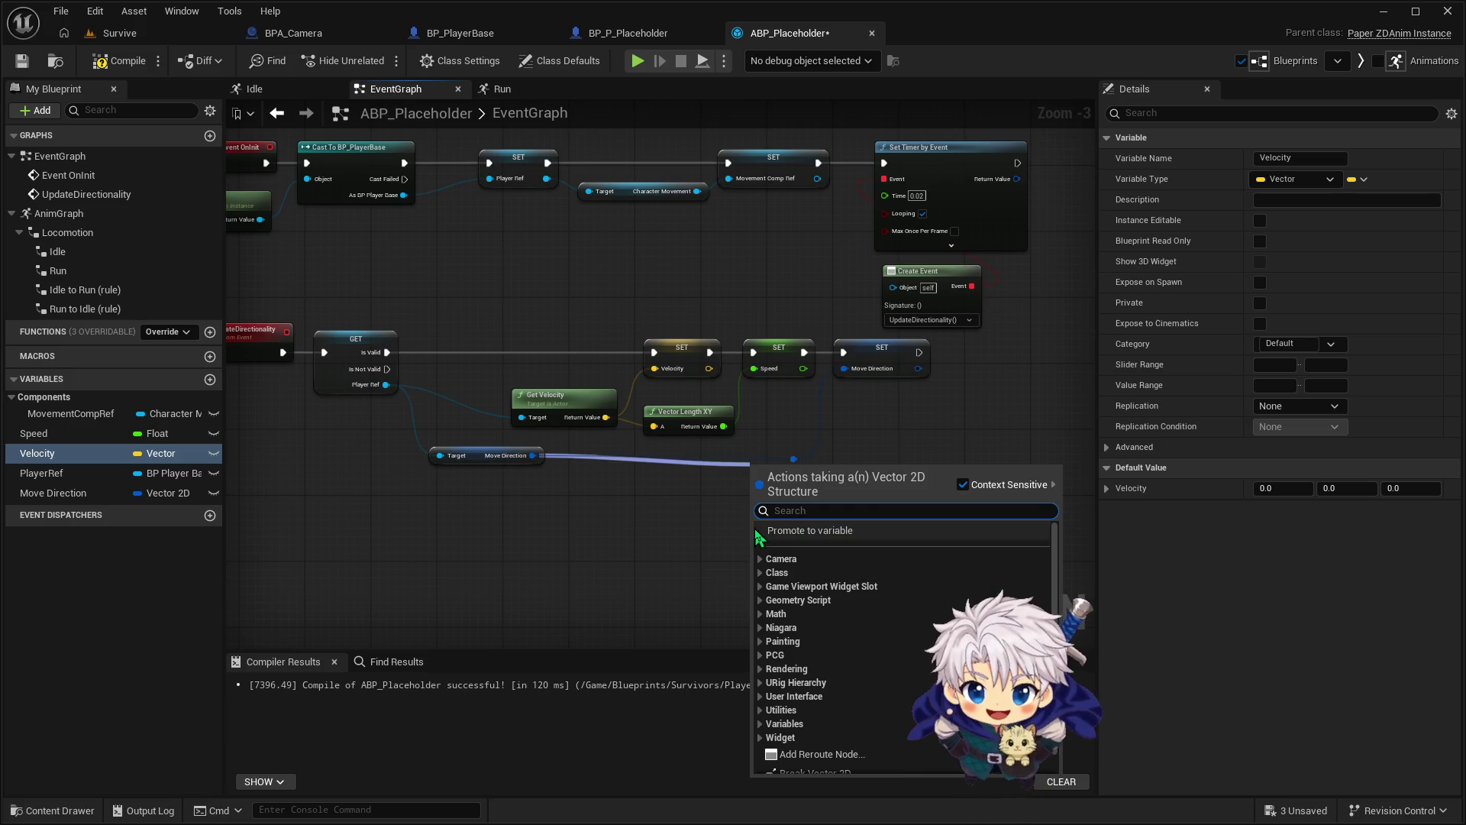
# Try Not Equal and Subtract nodes on Move Direction, deleting both
pyautogui.write('not')
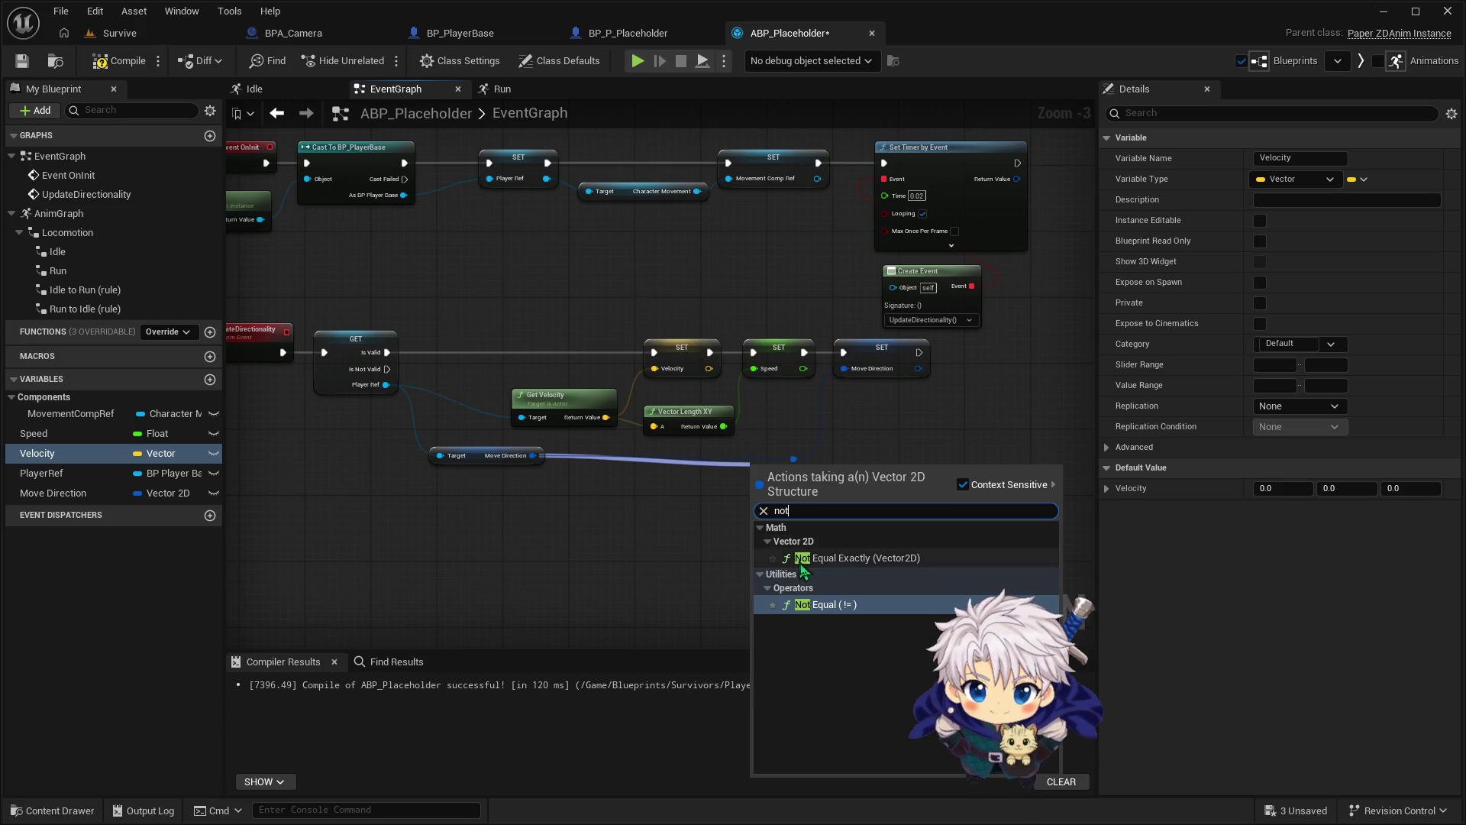
pyautogui.click(841, 605)
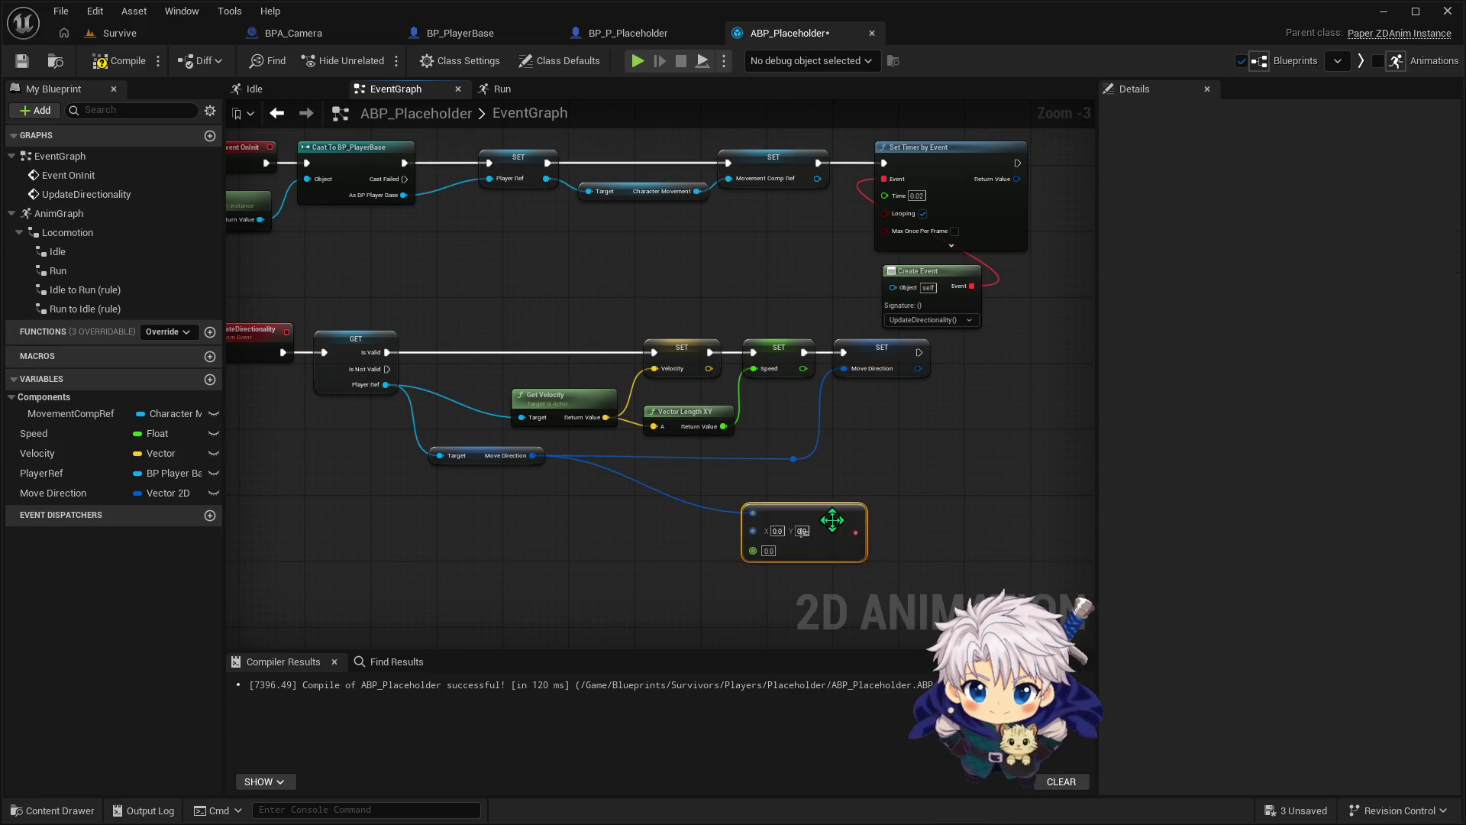
pyautogui.press('Delete')
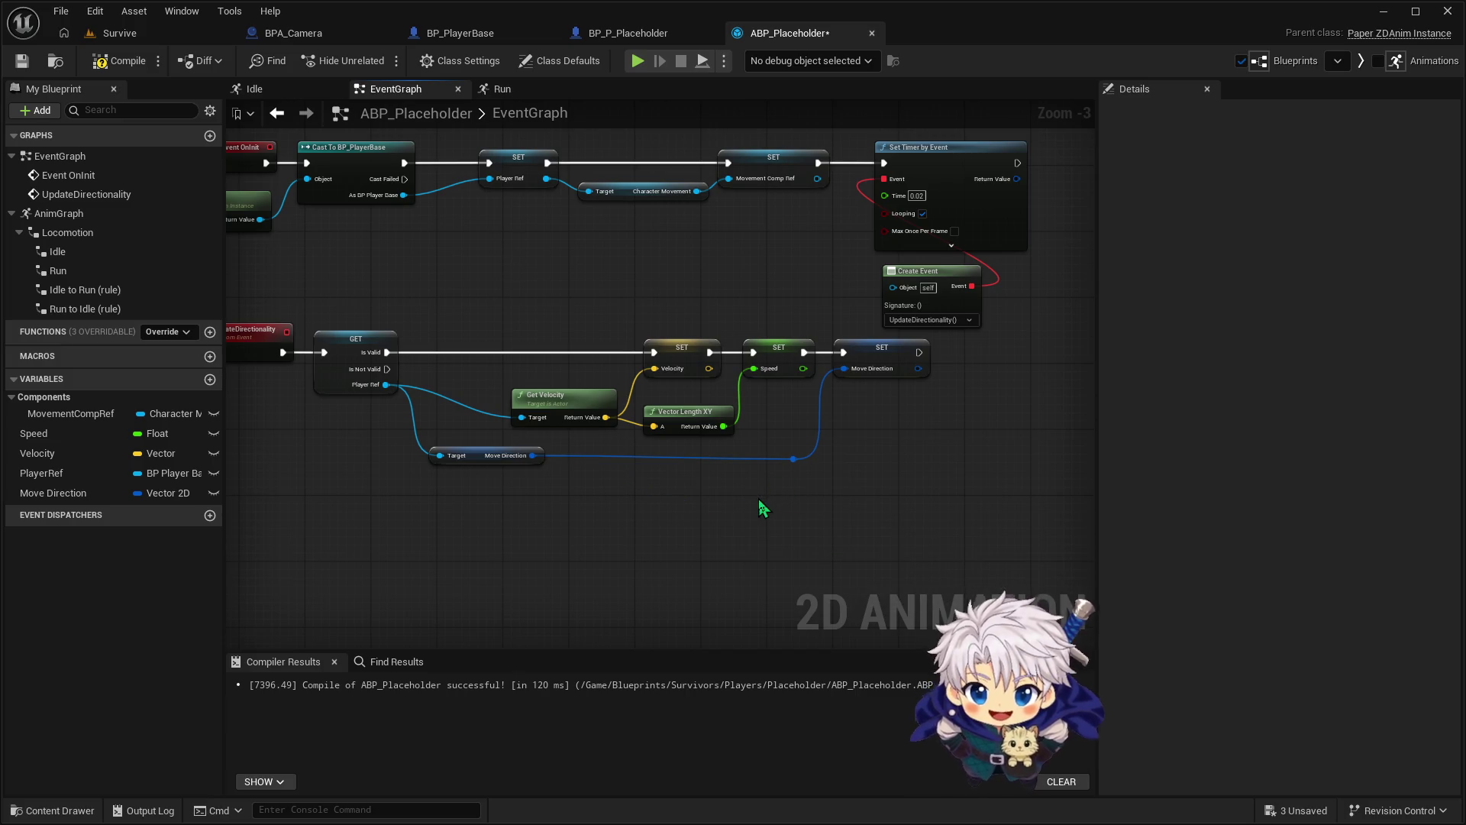
pyautogui.rightClick(760, 498)
pyautogui.click(706, 509)
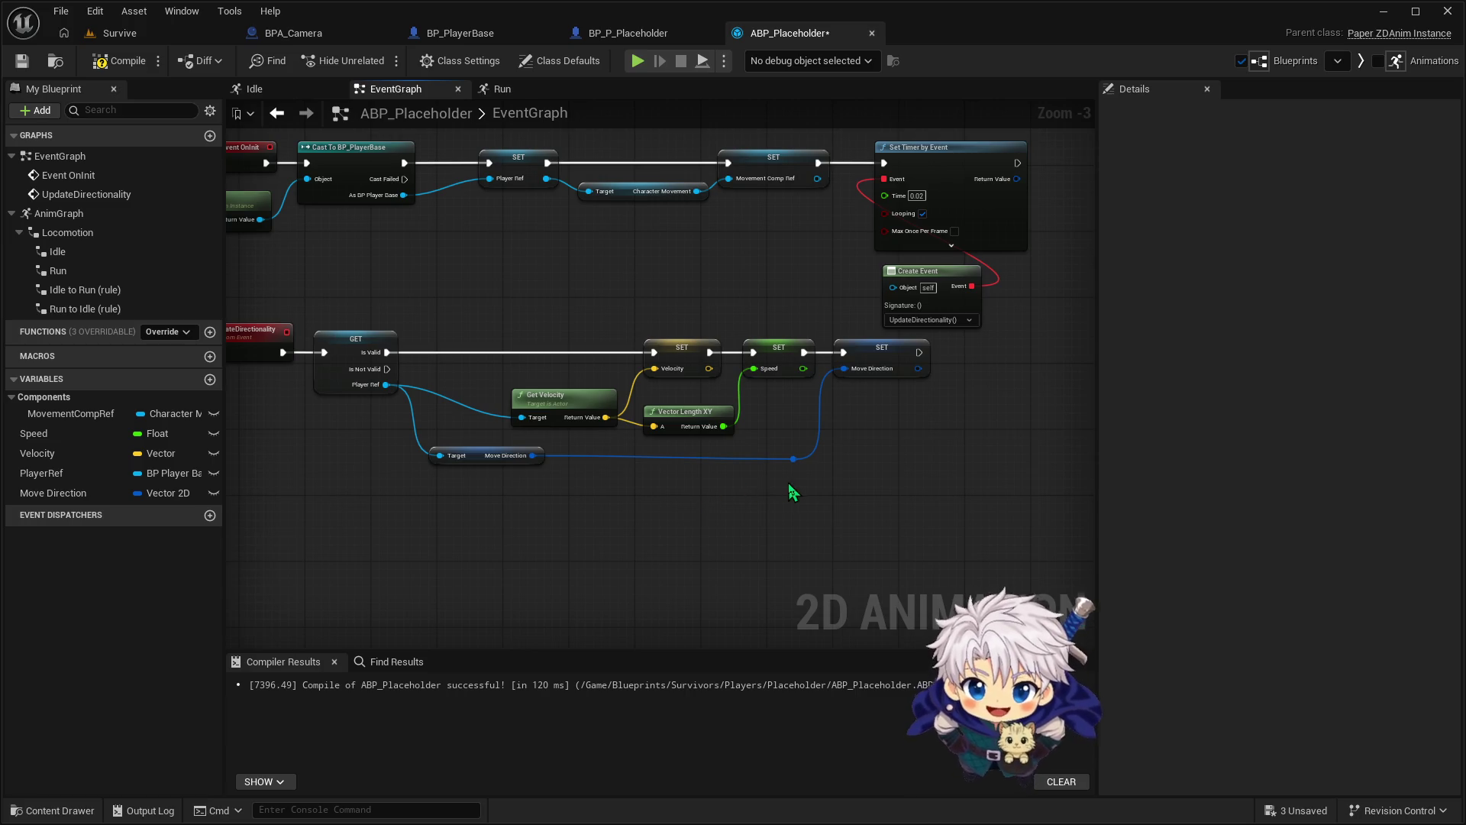
pyautogui.moveTo(788, 482); pyautogui.dragTo(811, 441)
pyautogui.moveTo(802, 380); pyautogui.dragTo(854, 388)
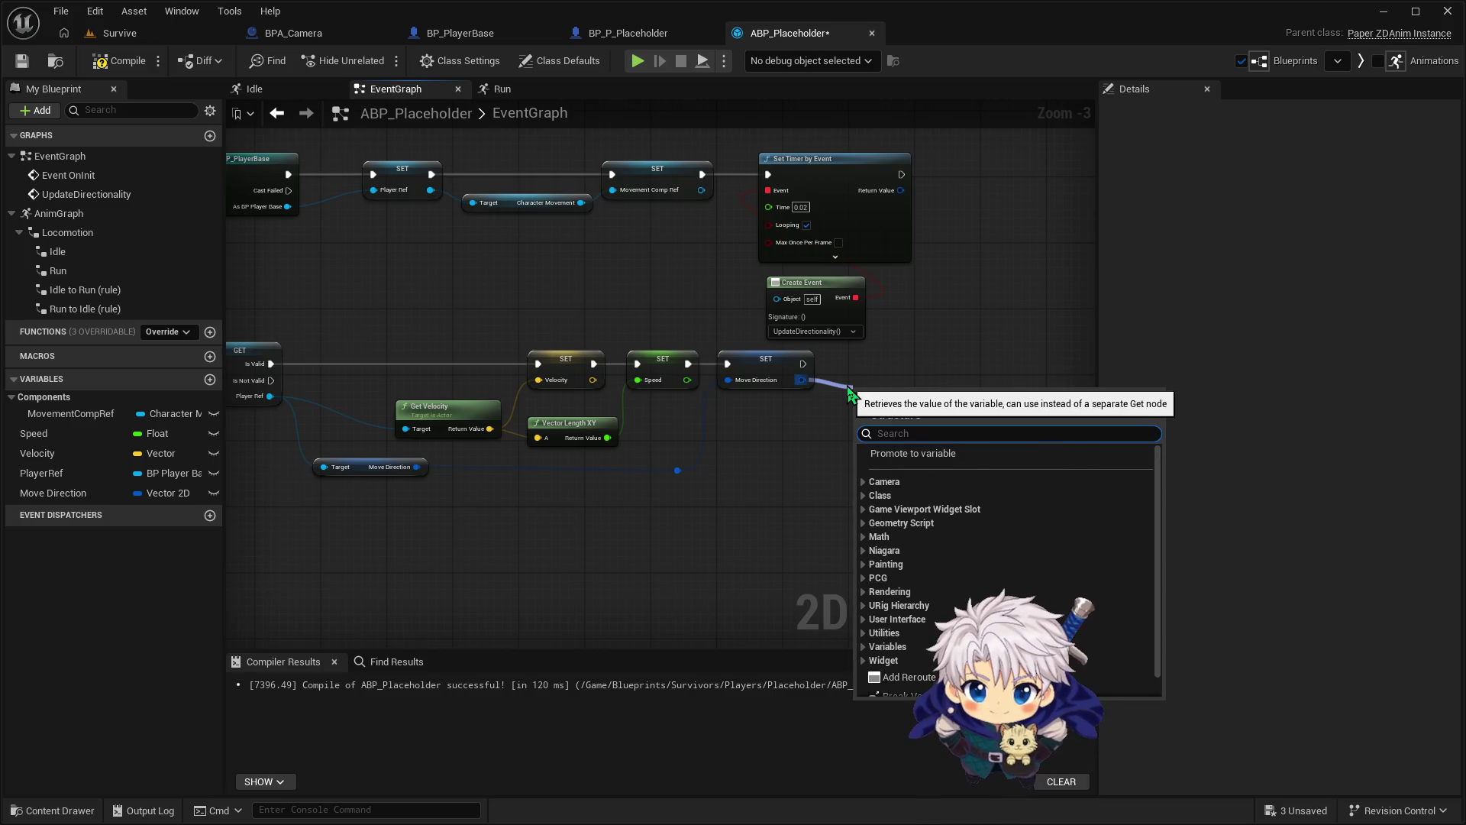
pyautogui.write('-')
pyautogui.press('Return')
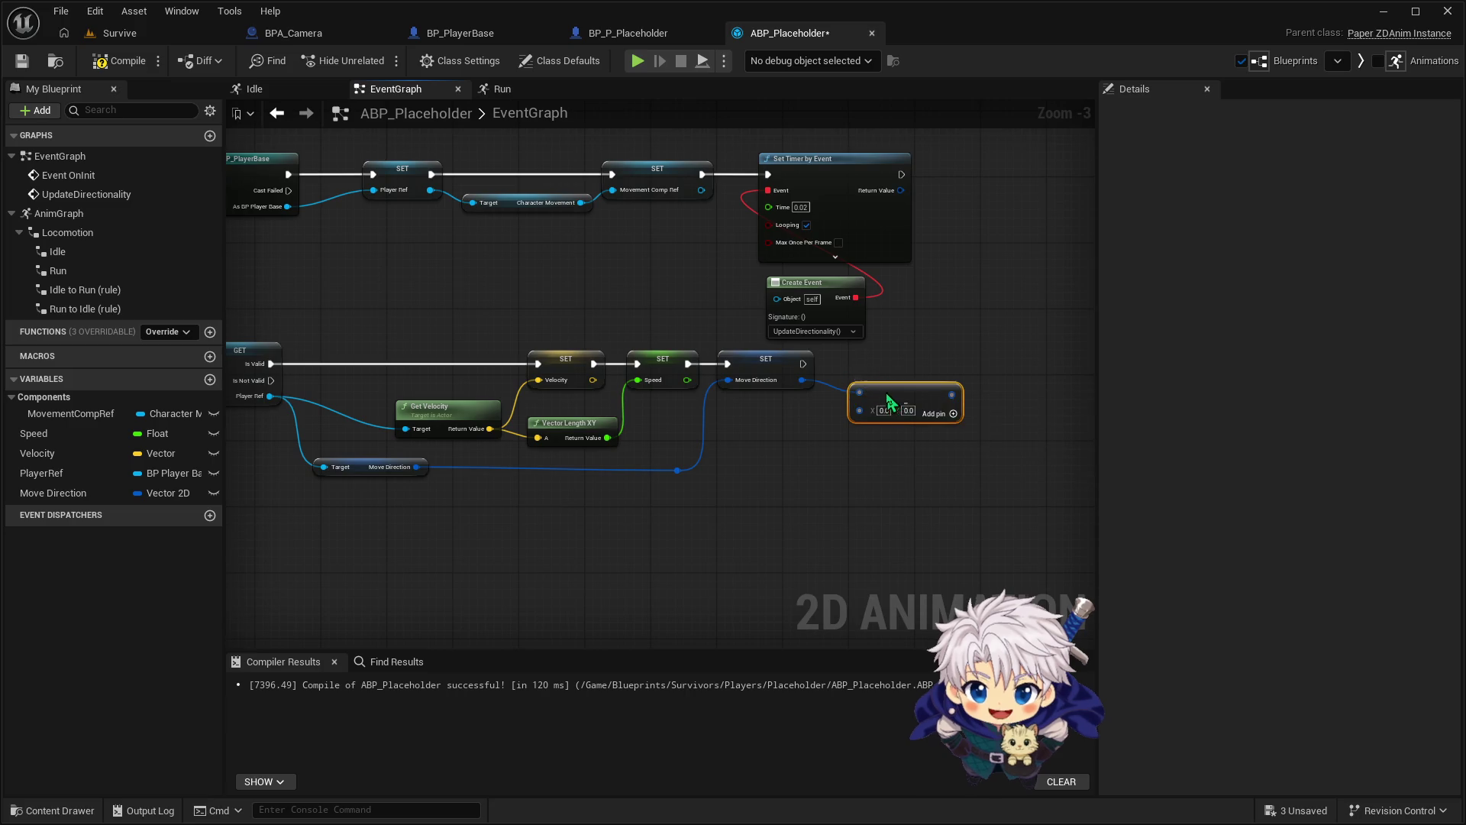
pyautogui.moveTo(879, 390); pyautogui.dragTo(884, 386)
pyautogui.press('Delete')
# Multiply the Move Direction output by X -1.0 and compile ABP_Placeholder
pyautogui.moveTo(802, 381); pyautogui.dragTo(854, 388)
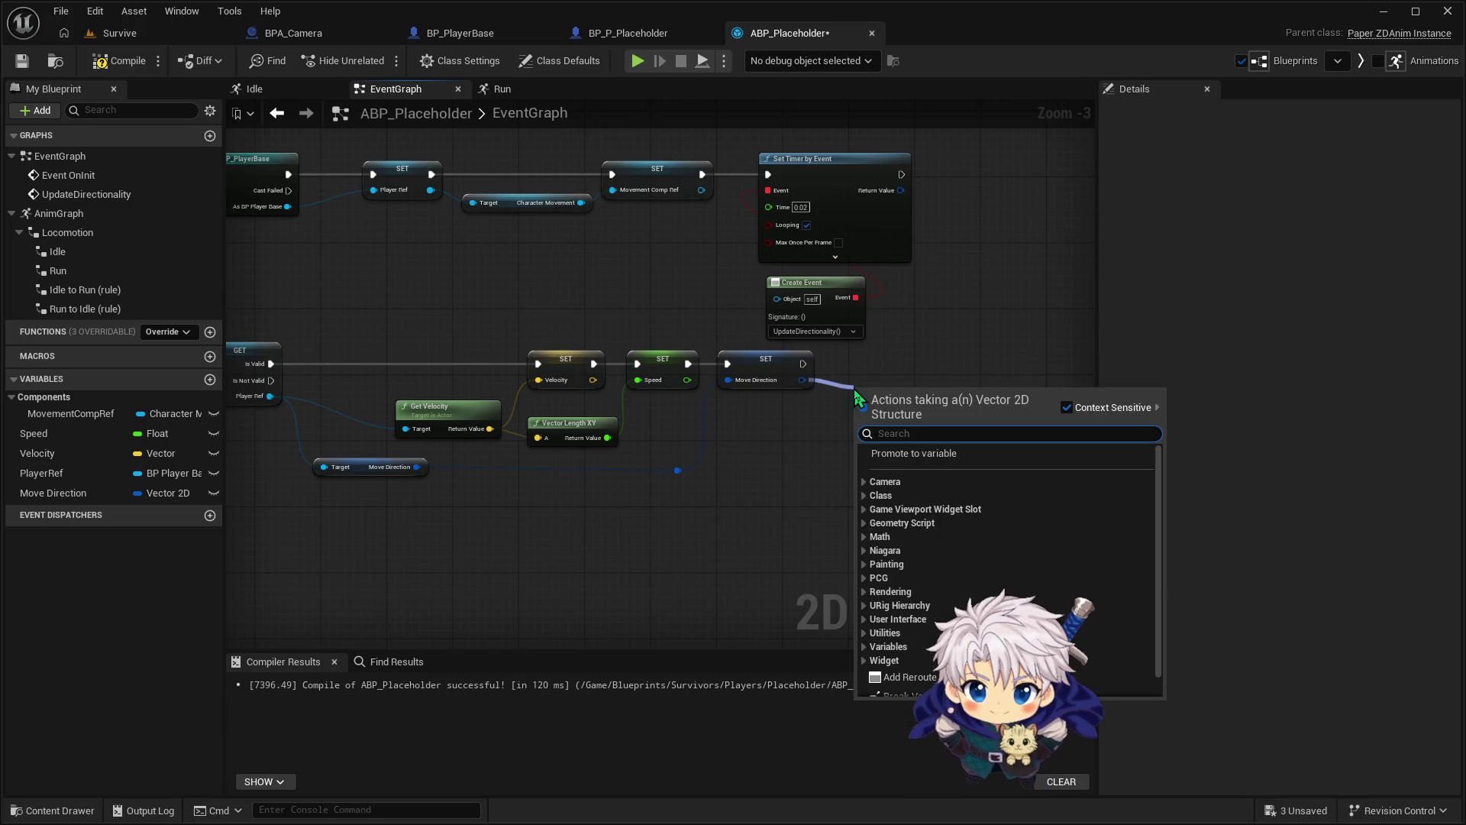
pyautogui.write('*')
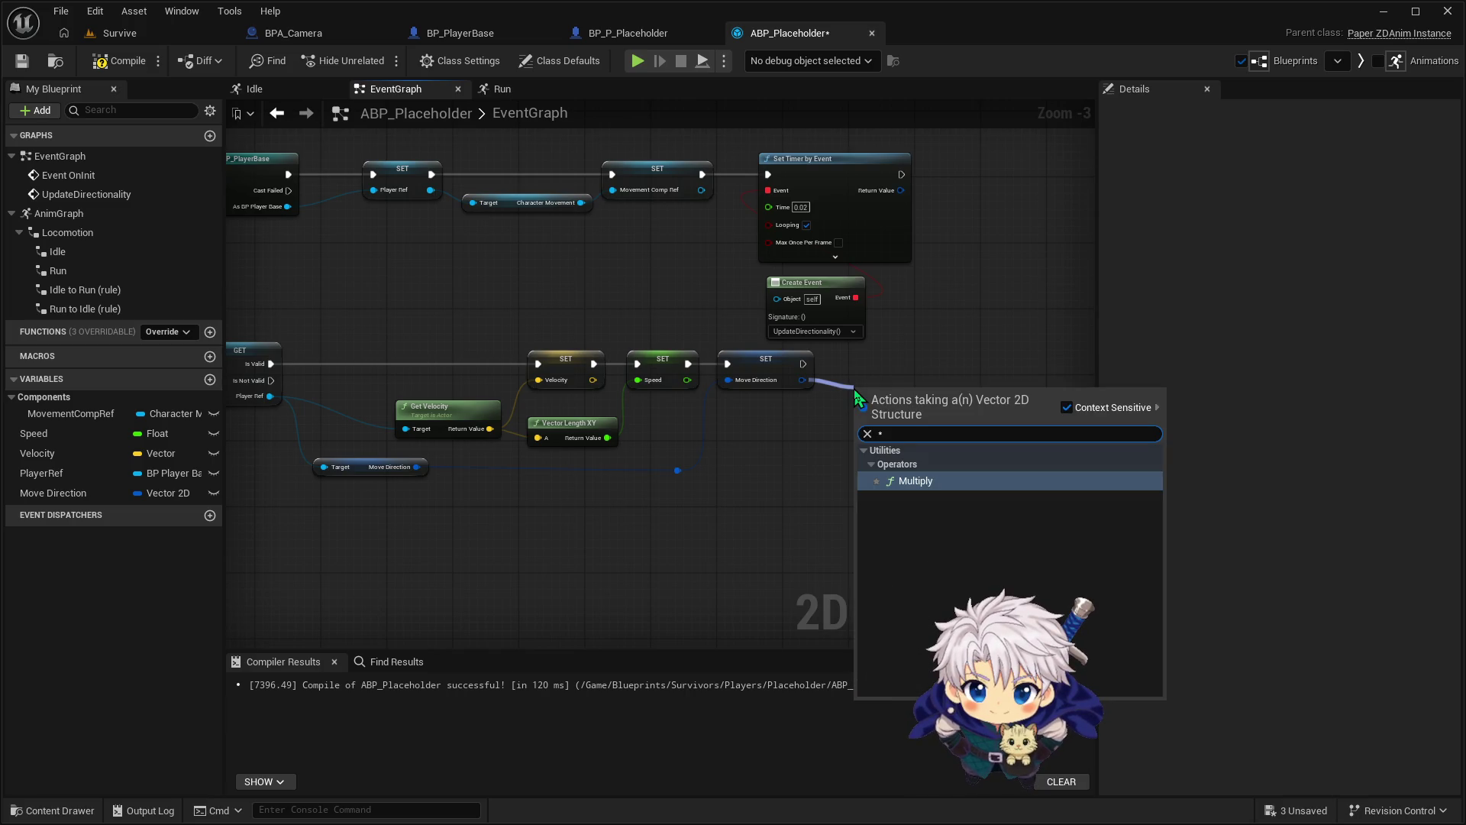
pyautogui.press('Return')
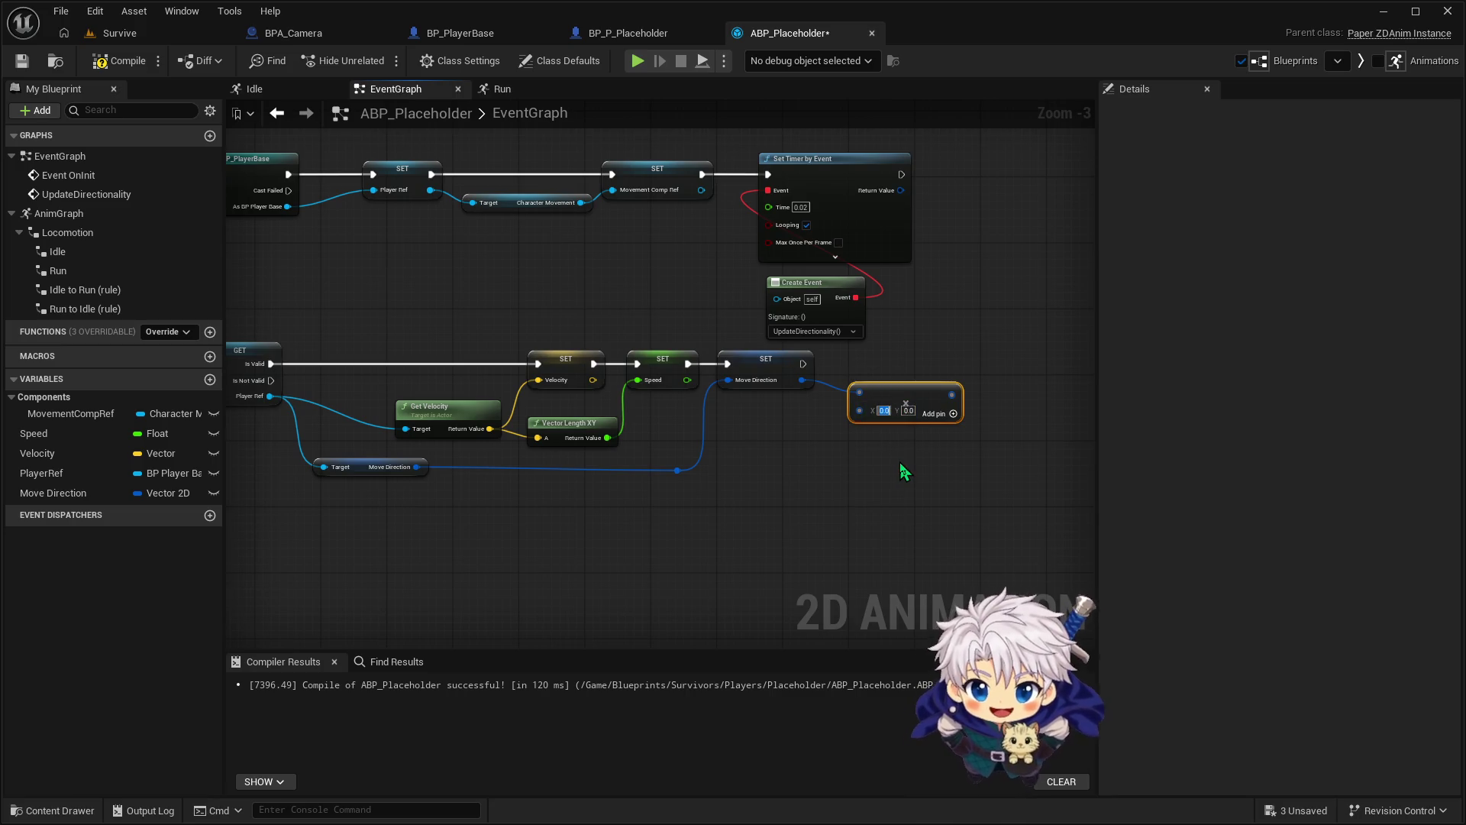
pyautogui.write('-1')
pyautogui.press('Return')
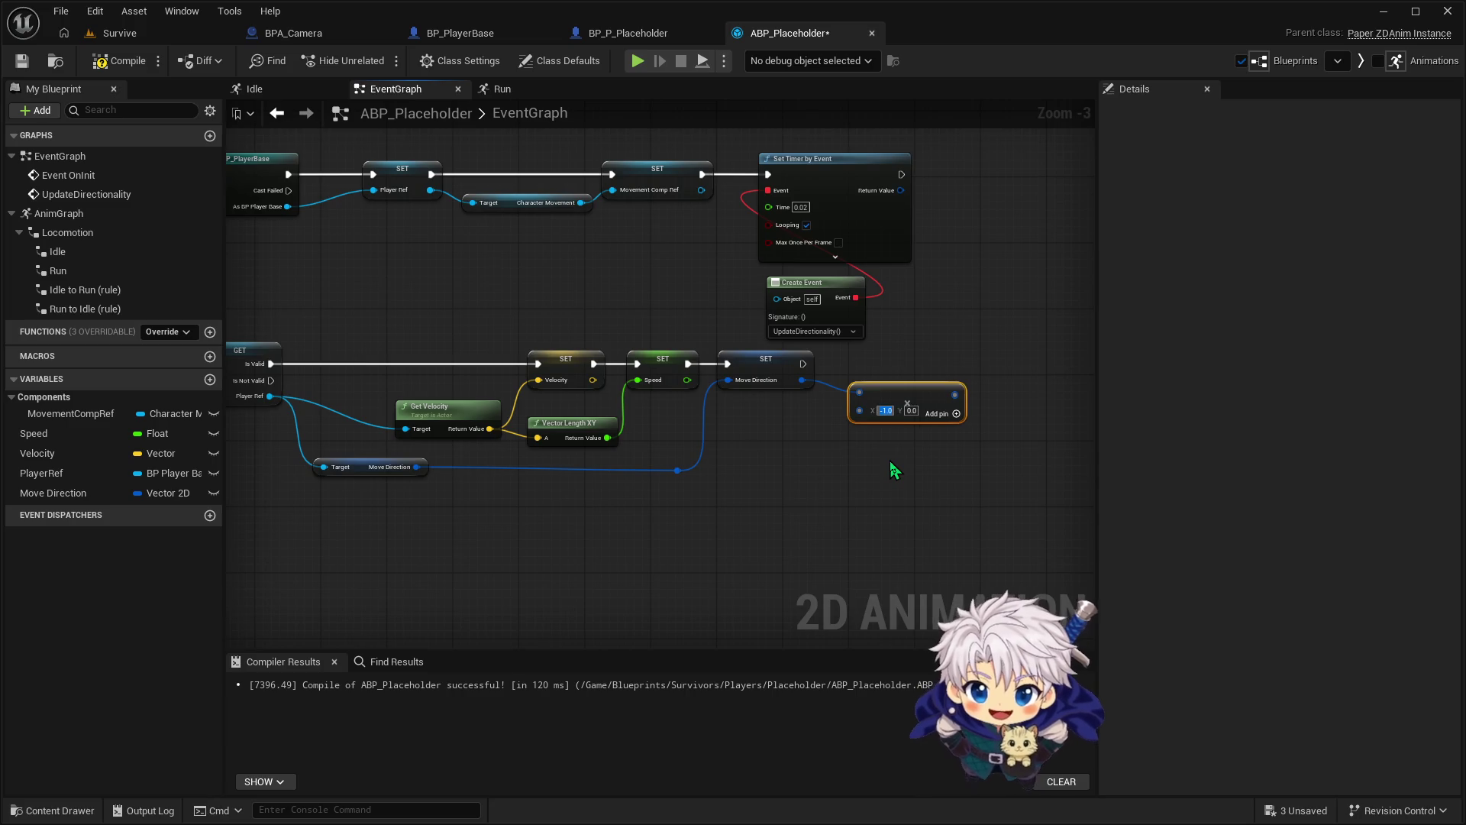
pyautogui.click(128, 58)
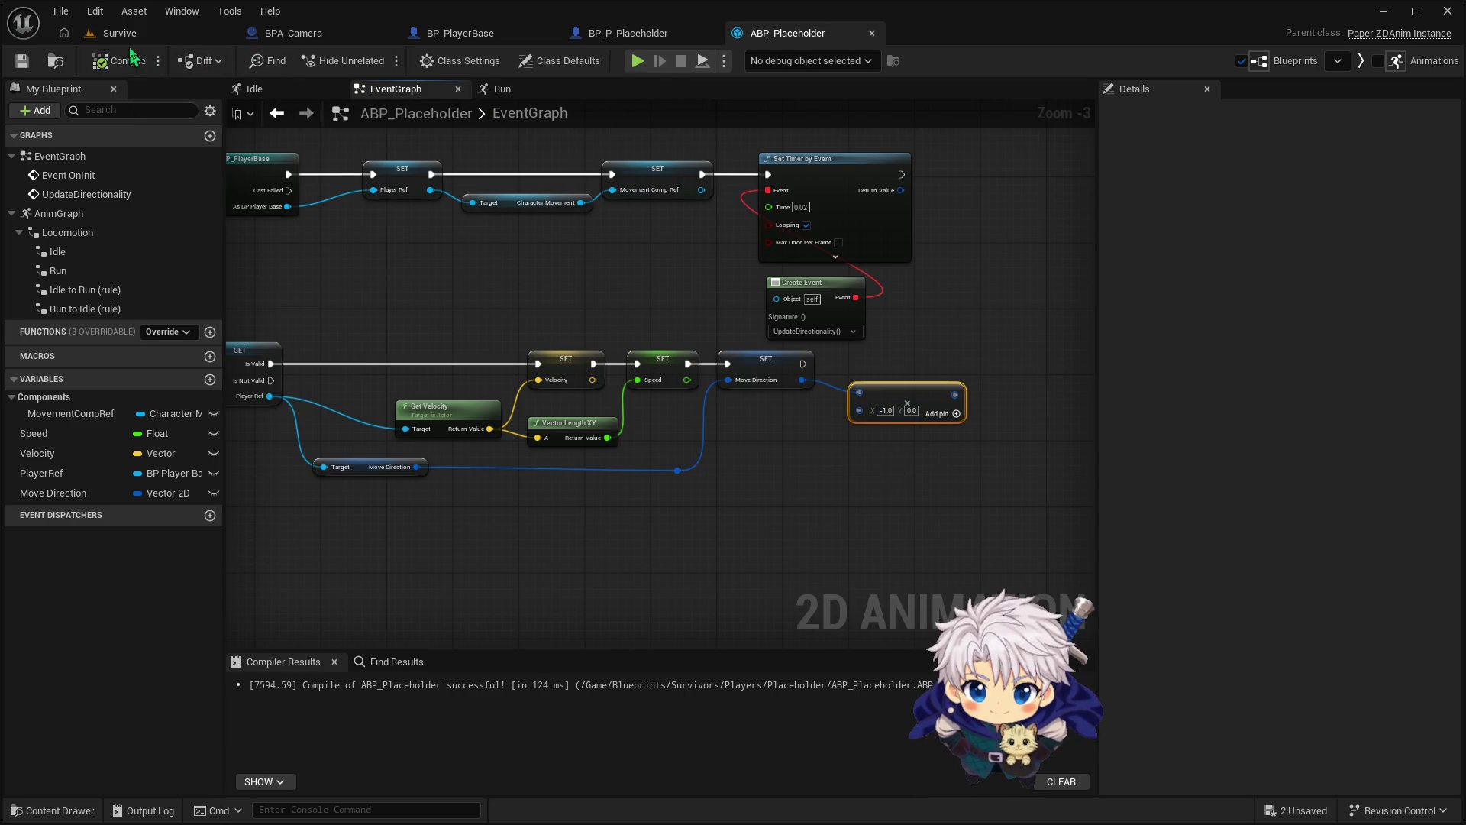
# Play-test the Survive level, then delete the Multiply node in ABP_Placeholder
pyautogui.click(153, 34)
pyautogui.click(380, 61)
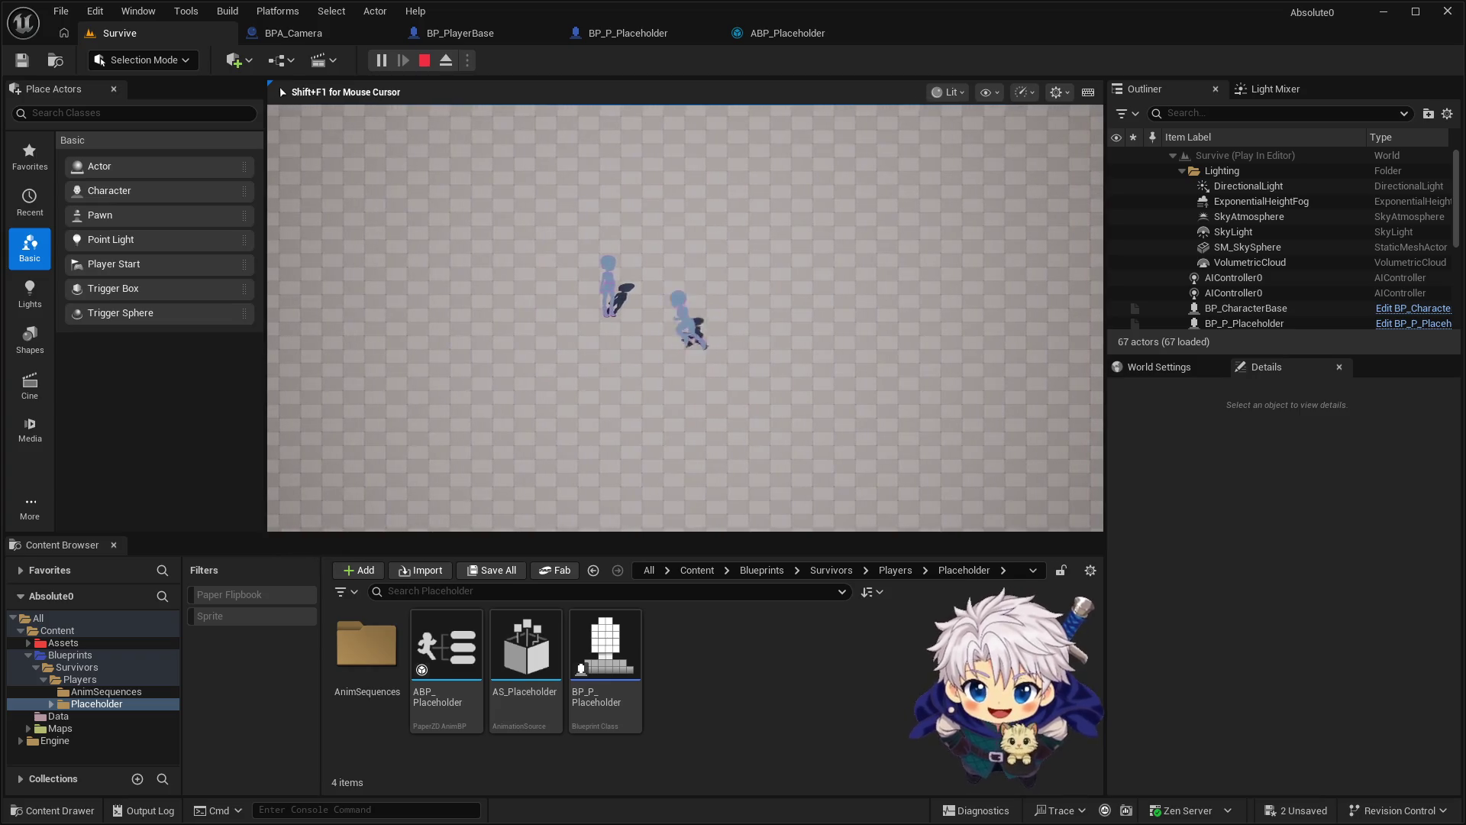
pyautogui.press('Escape')
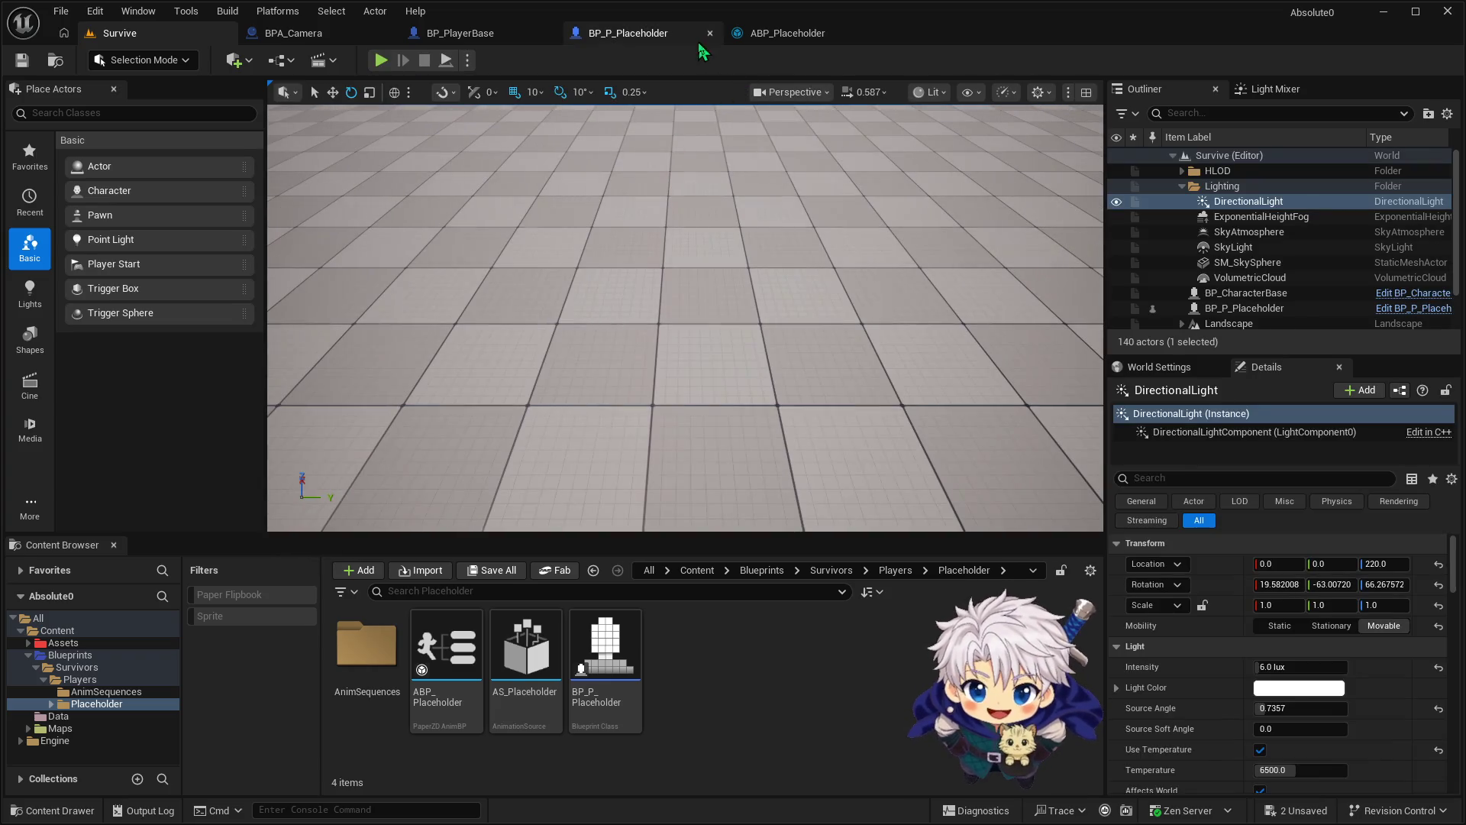
pyautogui.click(778, 35)
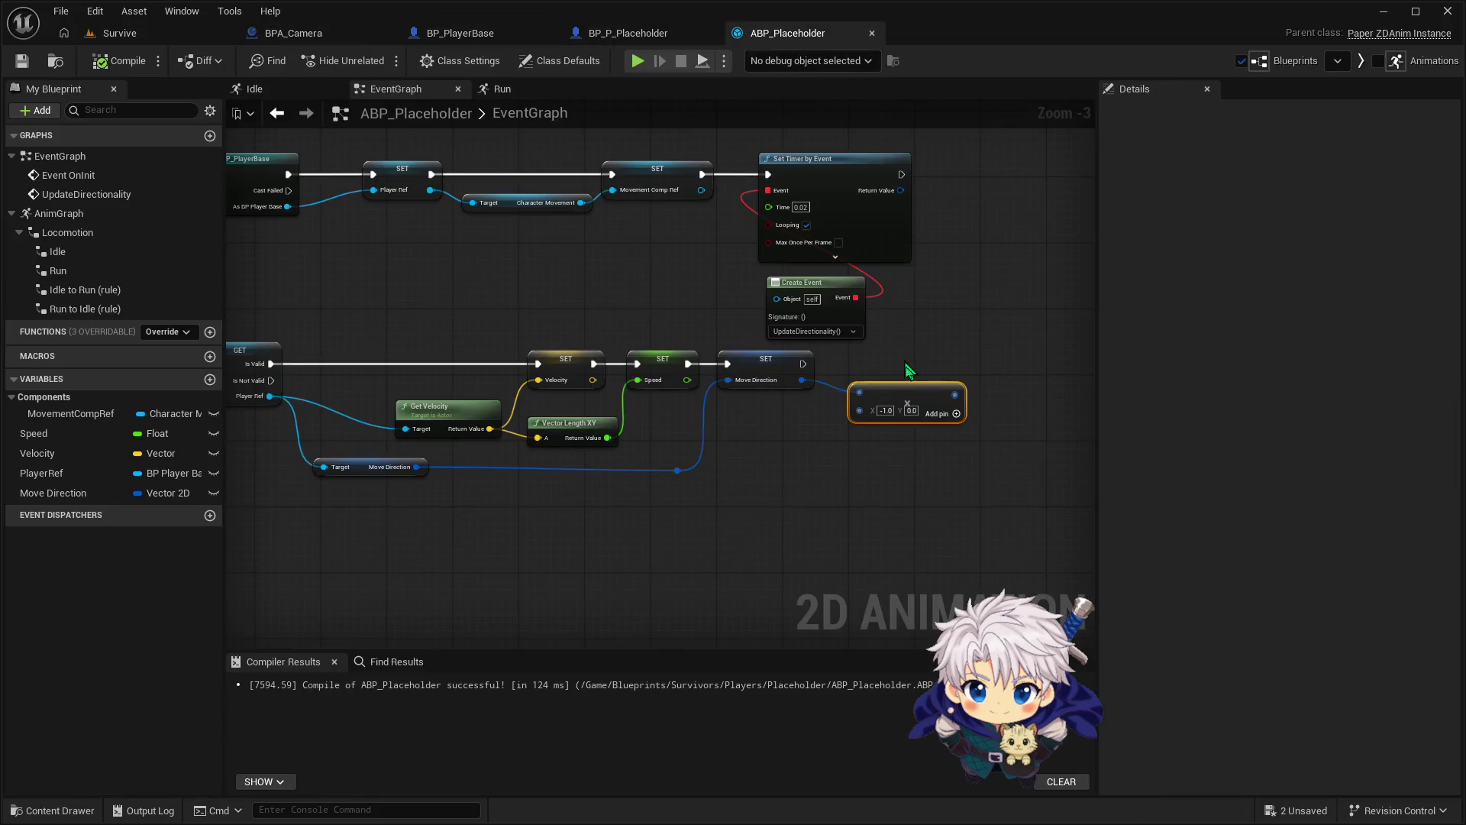
pyautogui.press('Delete')
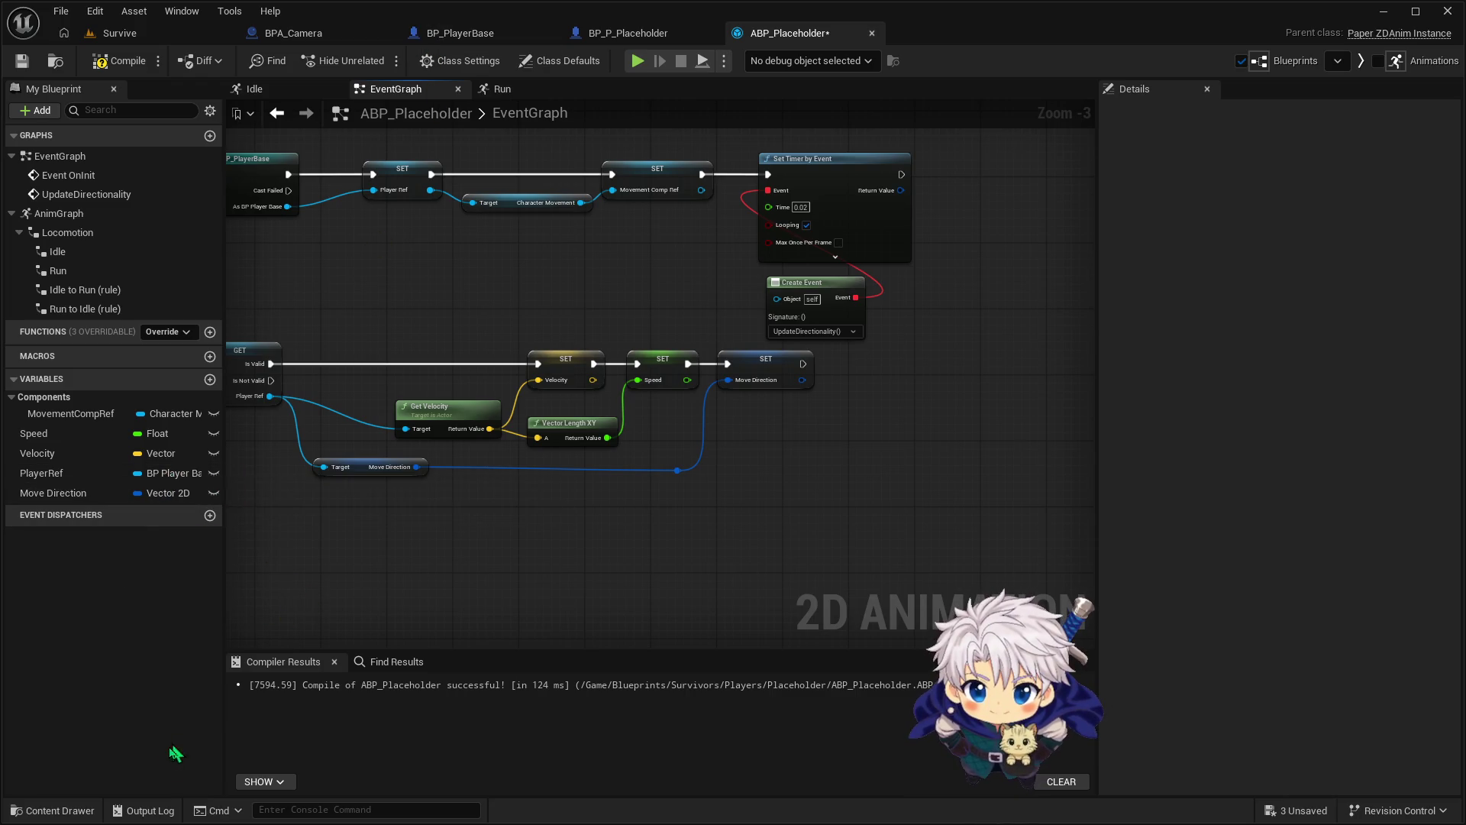
pyautogui.click(76, 811)
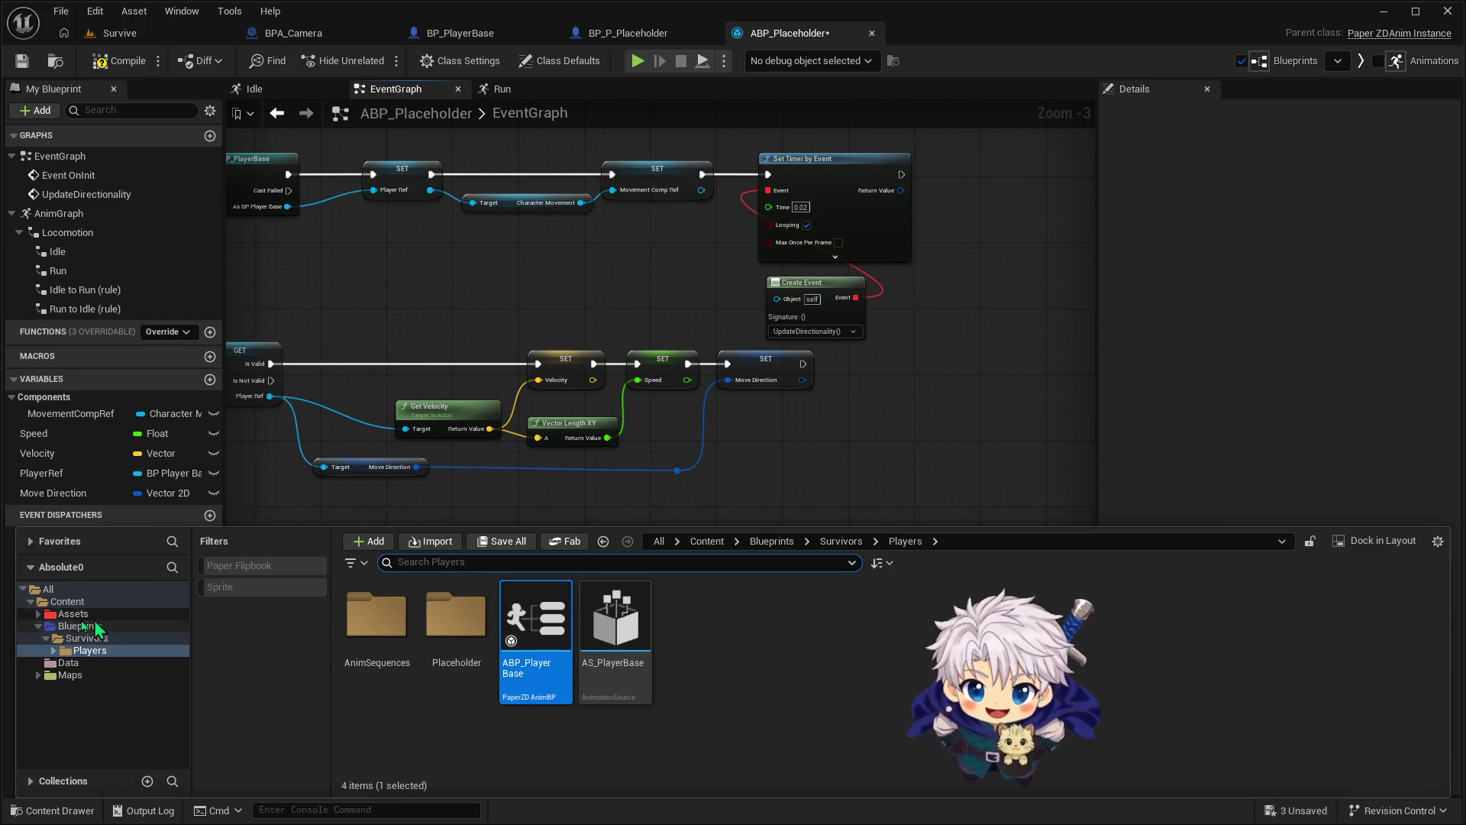
# Check the IA_Move input action in the Data folder, then open IMC_Survivors
pyautogui.click(69, 662)
pyautogui.doubleClick(377, 615)
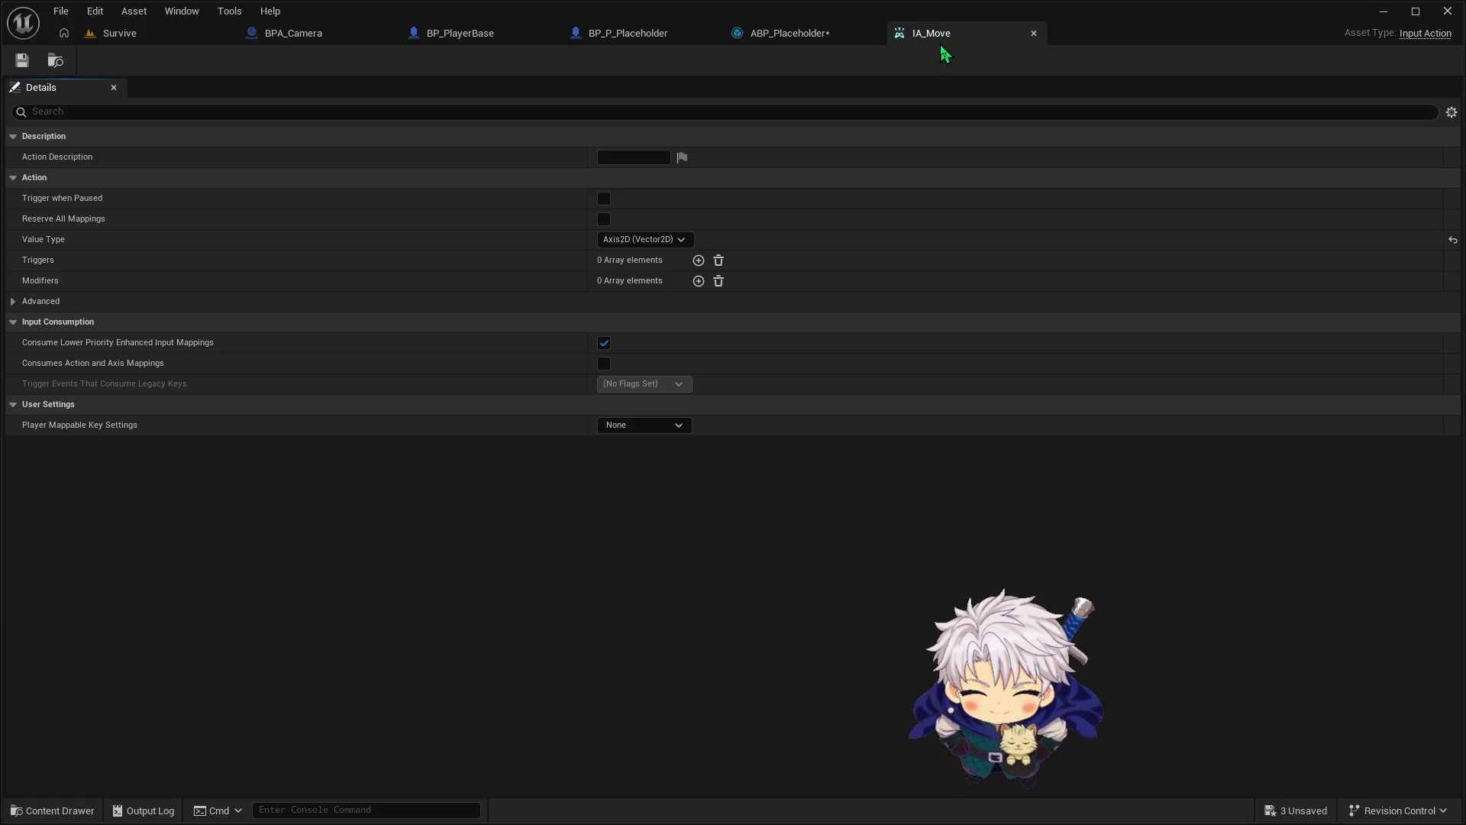
pyautogui.click(1034, 33)
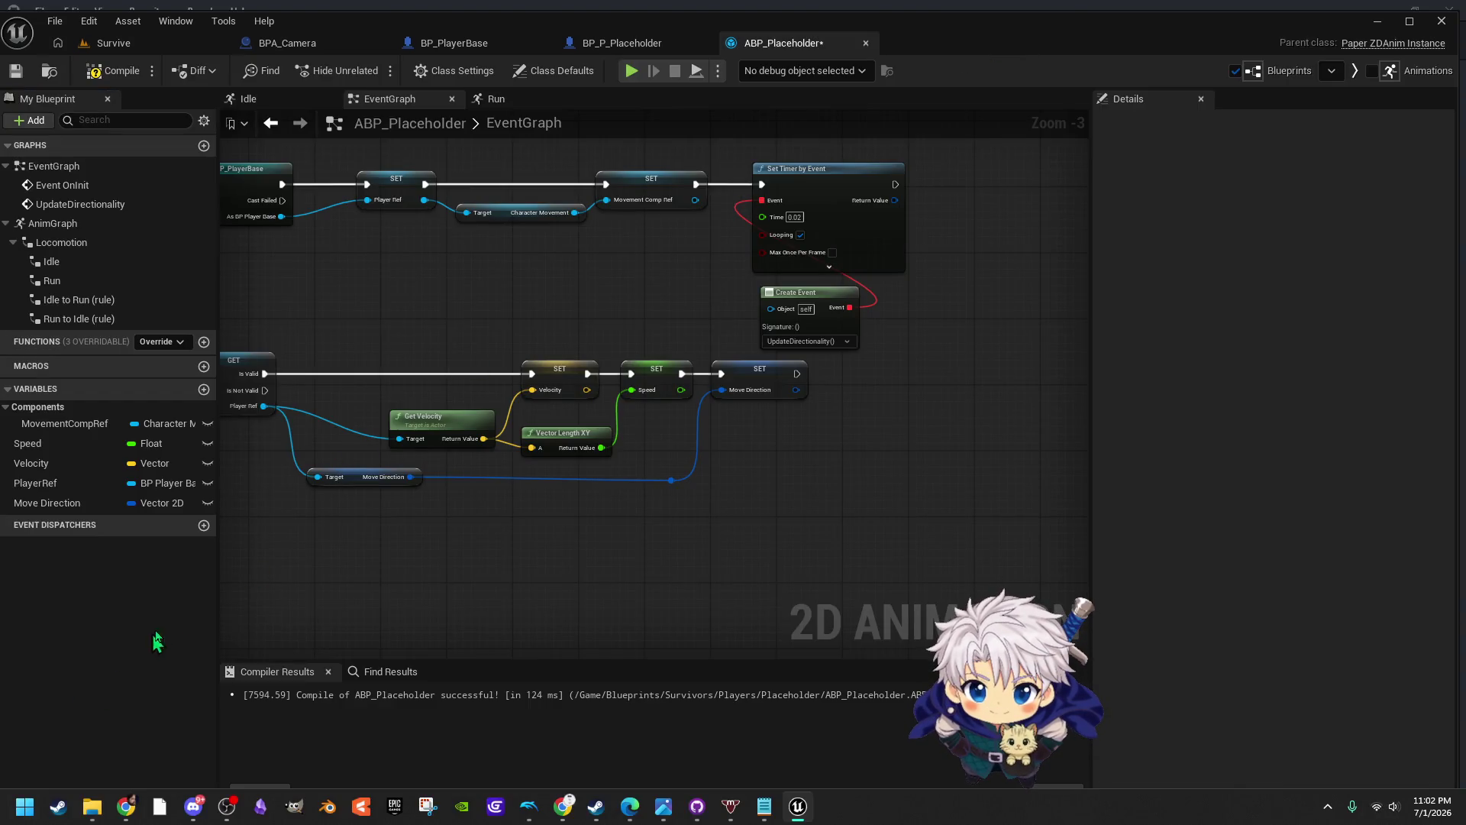
pyautogui.hotkey('ctrl', 'space')
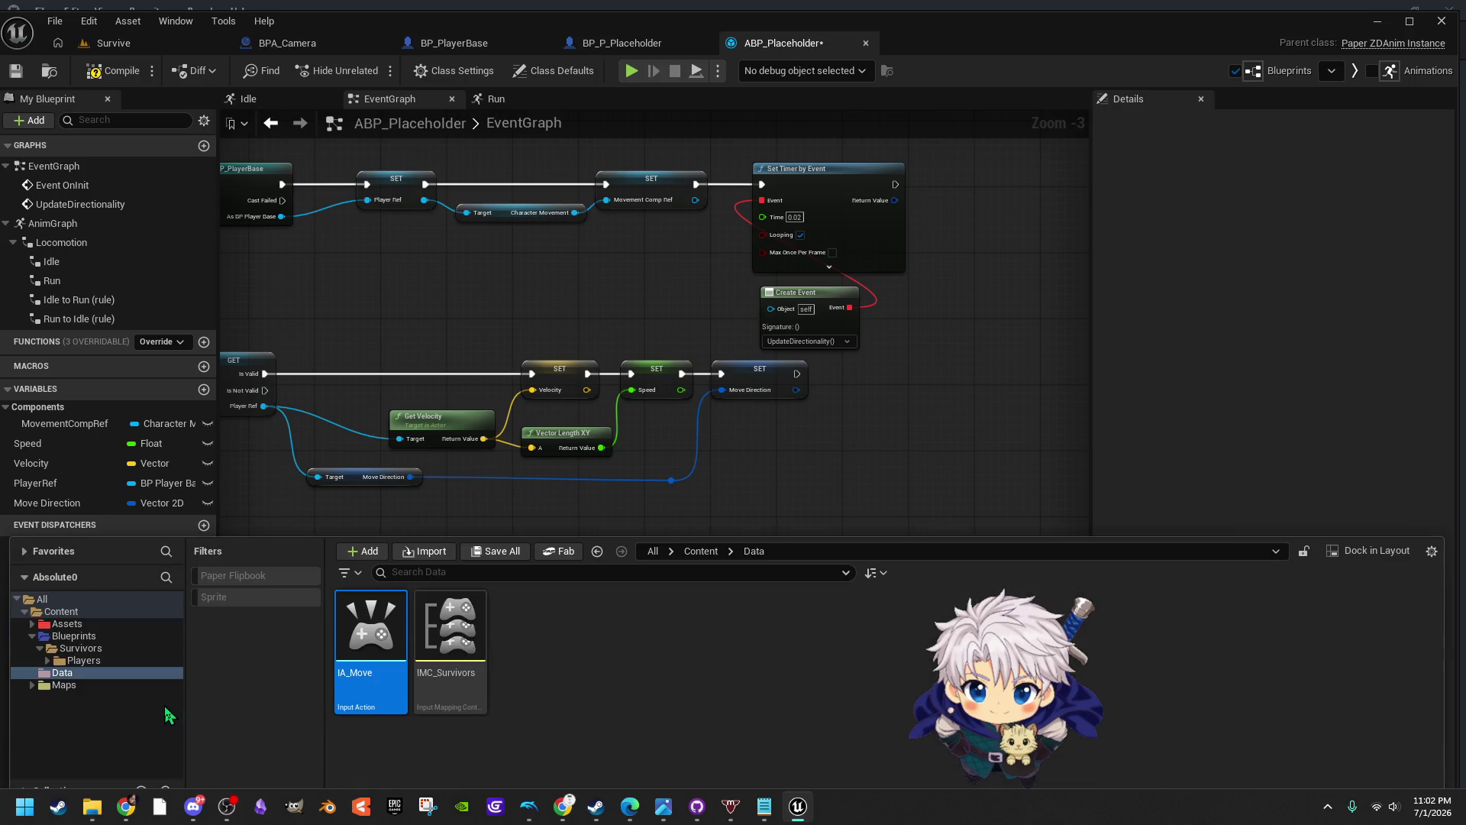
pyautogui.click(435, 620)
pyautogui.doubleClick(434, 621)
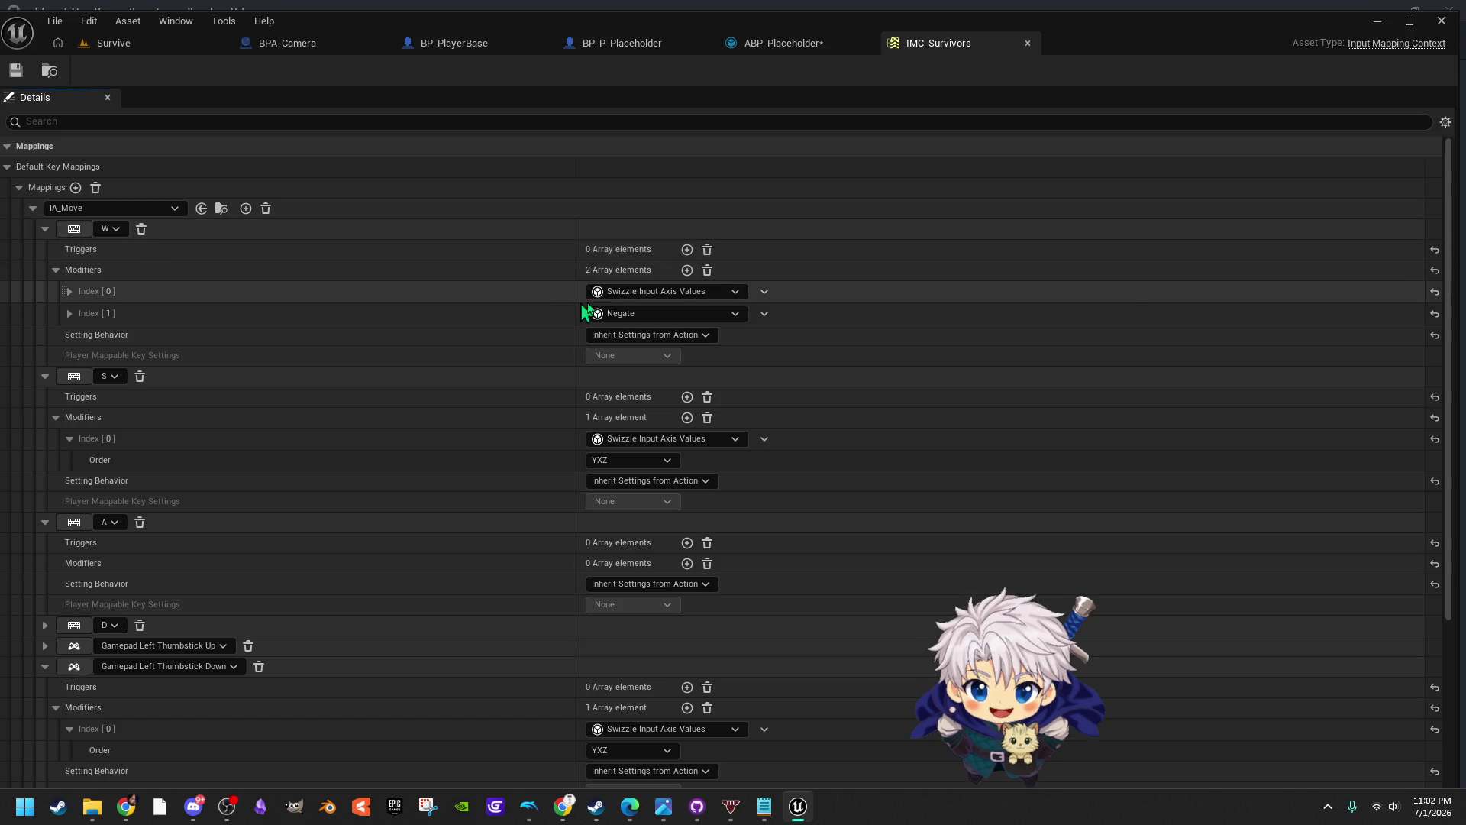
# Review W's Negate modifier and collapse the Gamepad Left Thumbstick Down and Right mappings
pyautogui.click(633, 316)
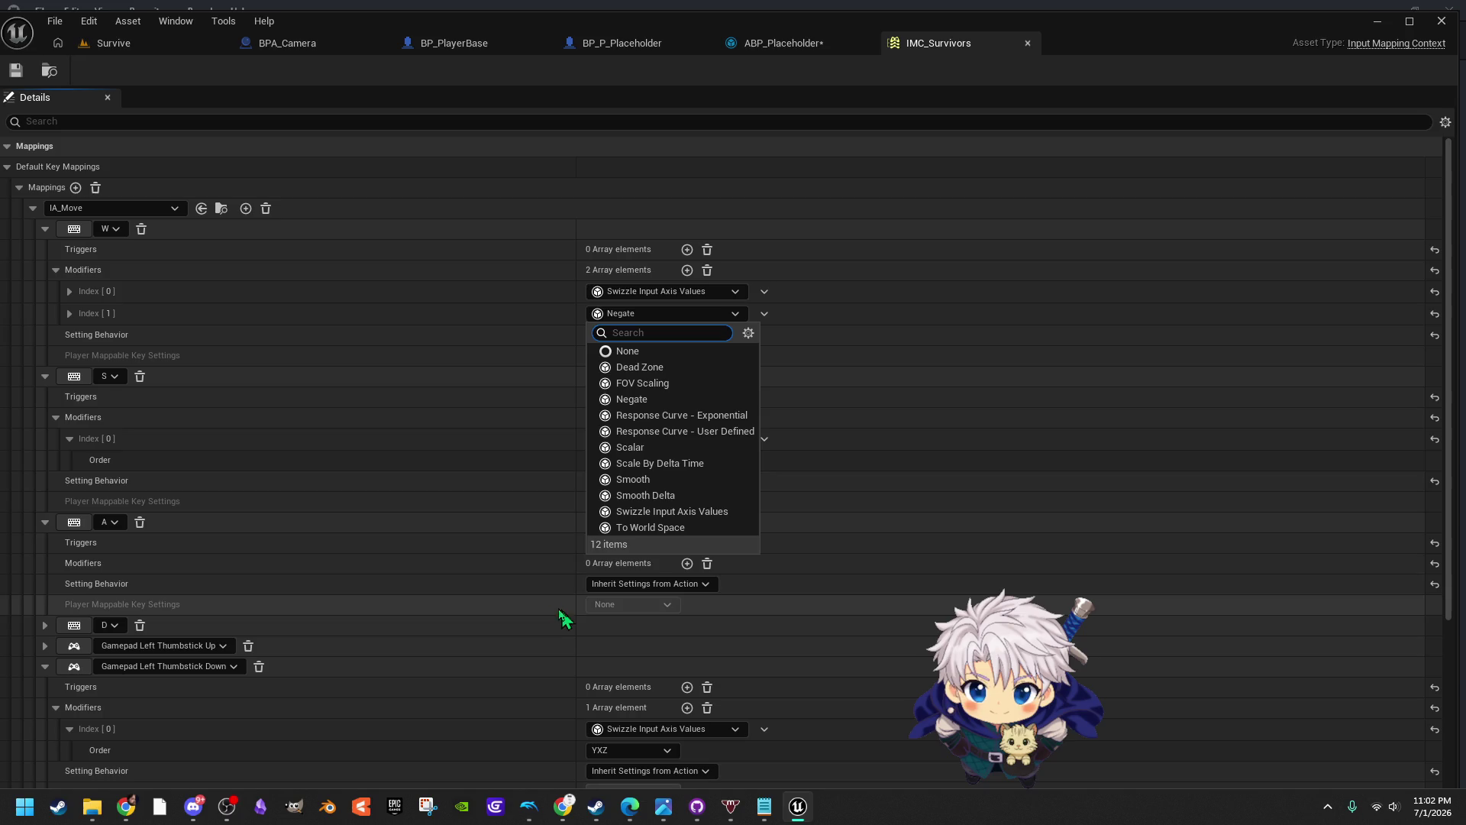
pyautogui.click(618, 314)
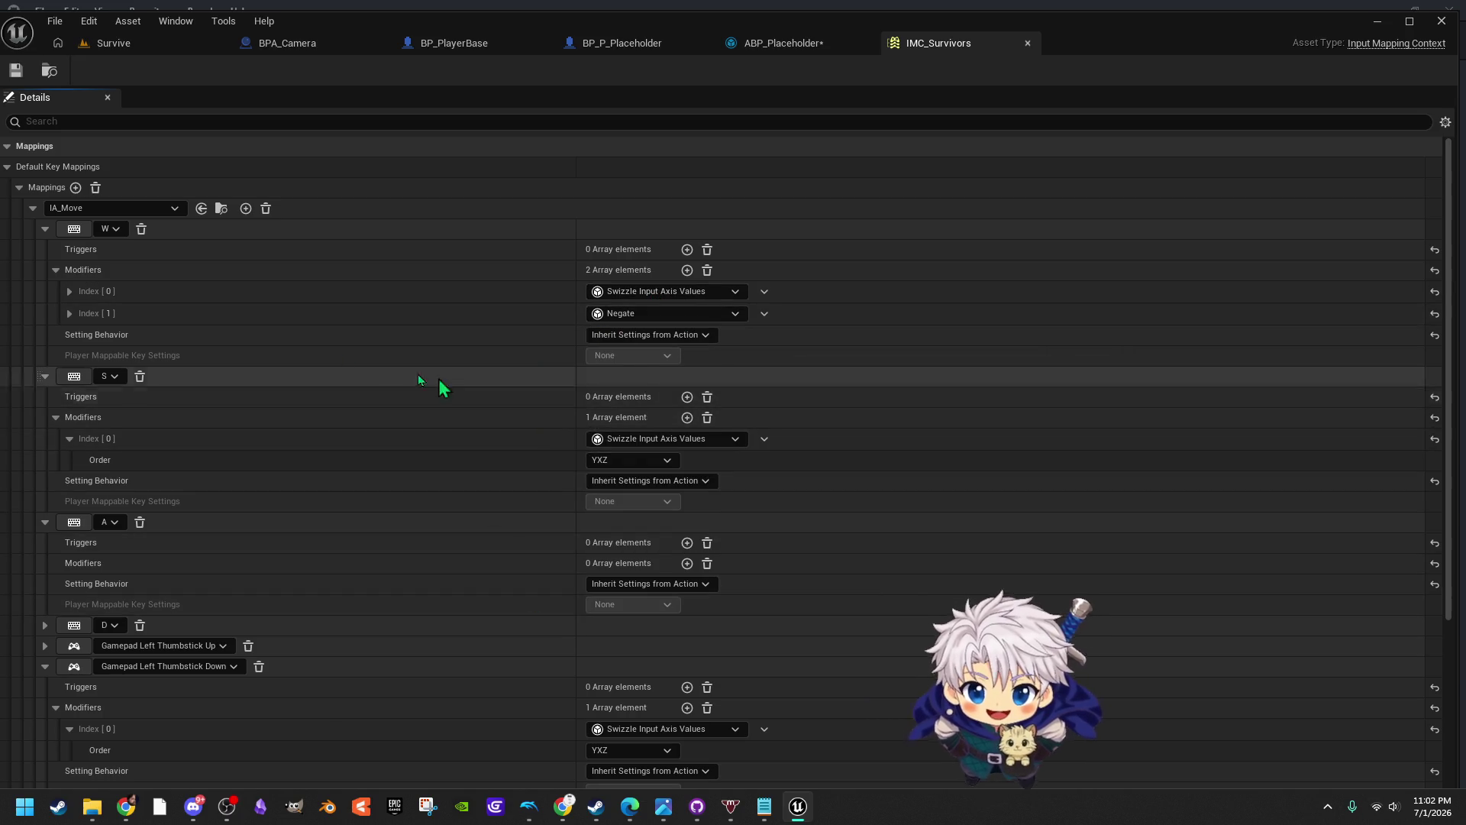
pyautogui.scroll(-1, 455, 392)
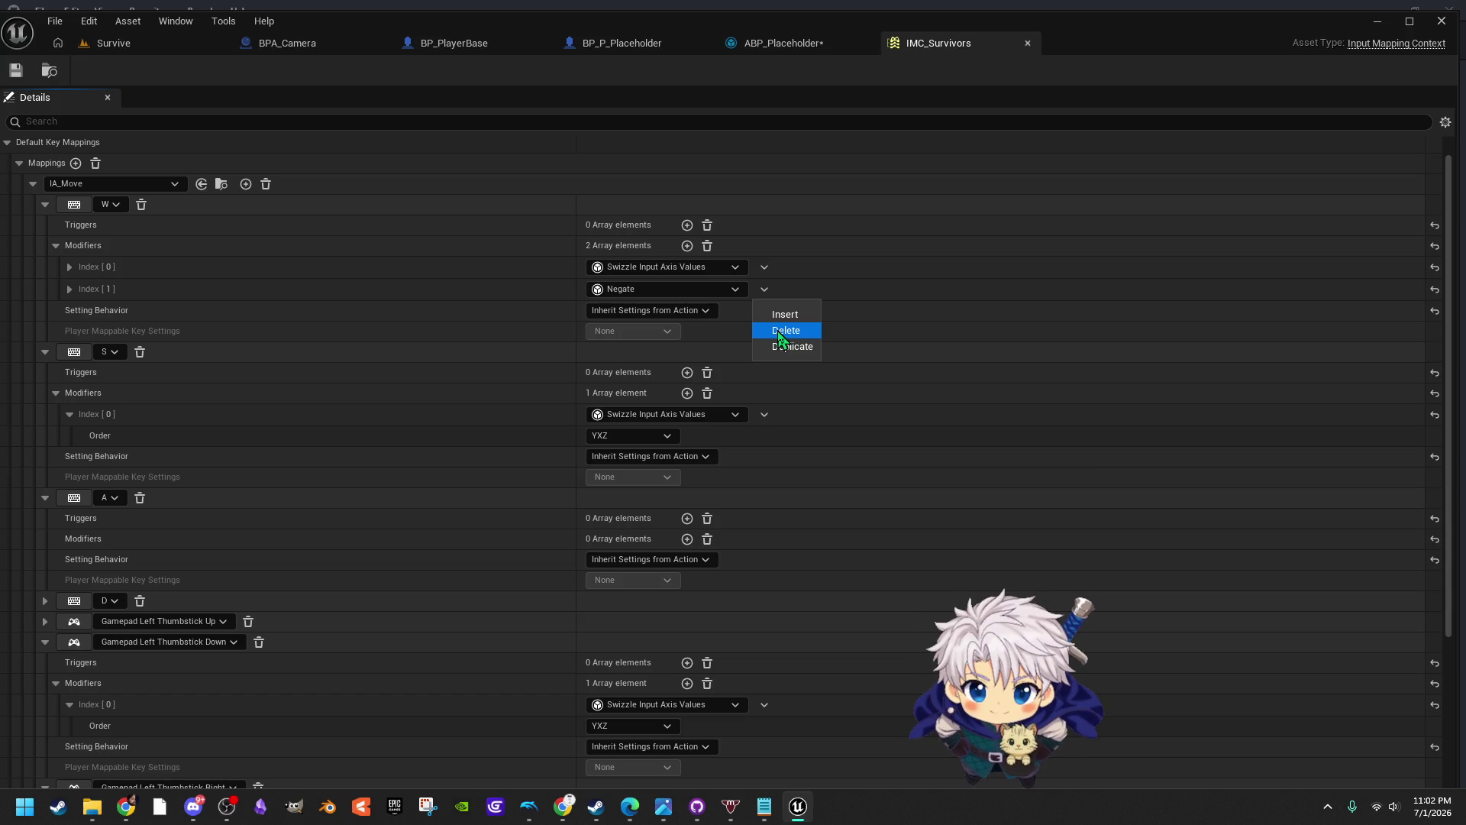
pyautogui.click(429, 246)
pyautogui.scroll(-3, 405, 413)
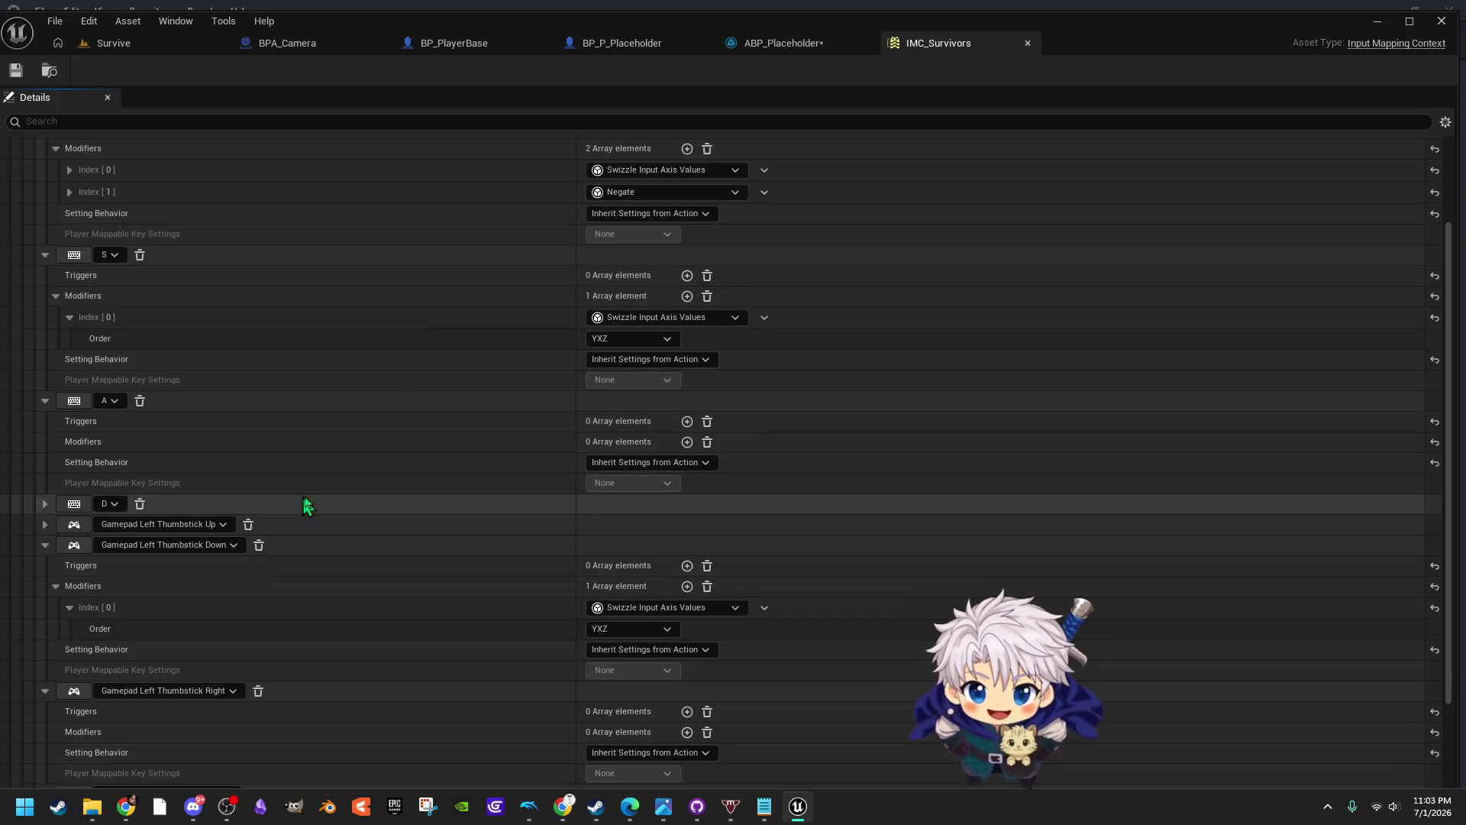
pyautogui.scroll(-1, 305, 504)
pyautogui.click(44, 525)
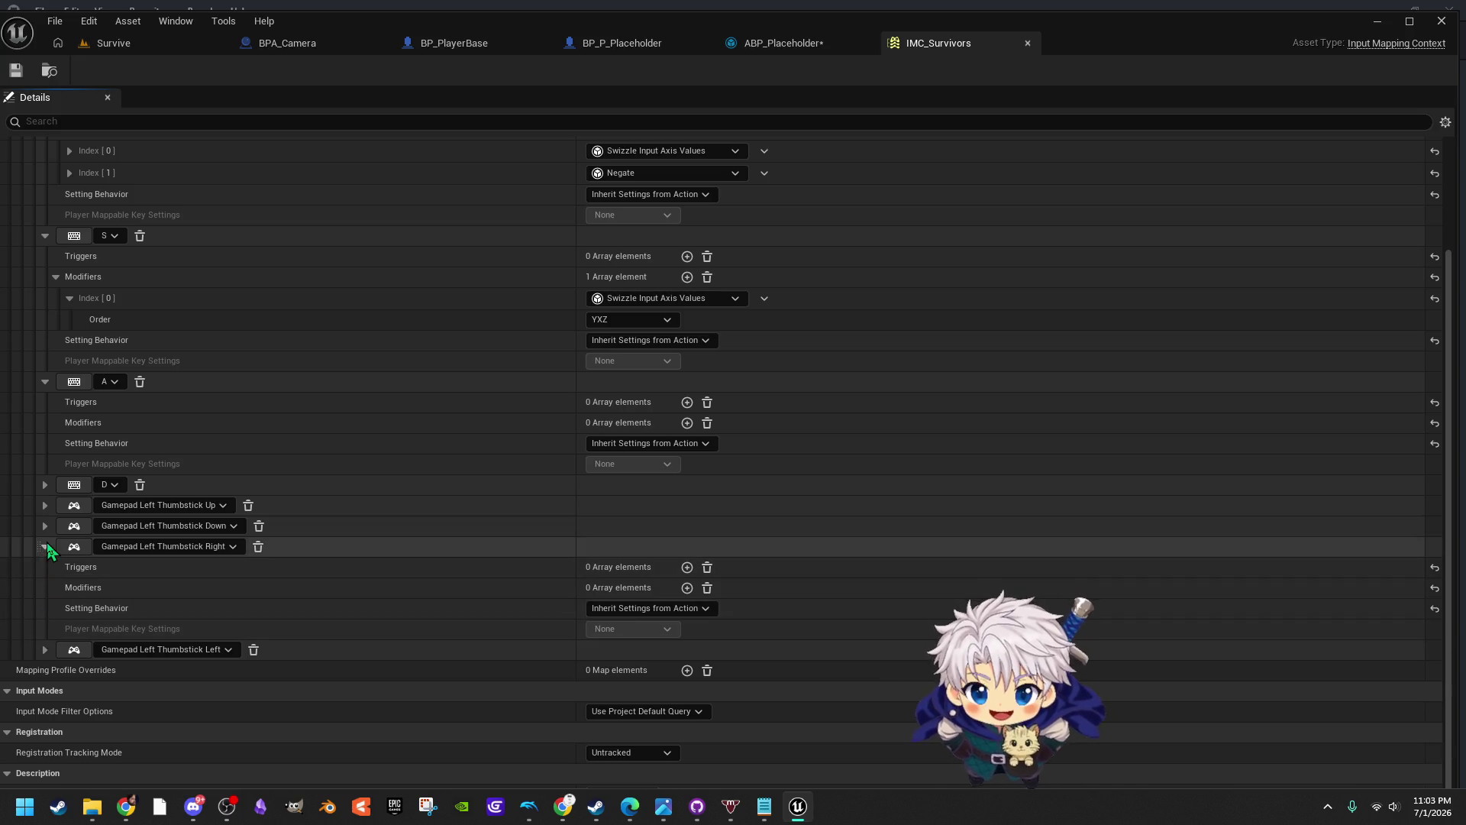
pyautogui.click(44, 547)
# Delete the Negate modifier from the D key mapping
pyautogui.click(44, 567)
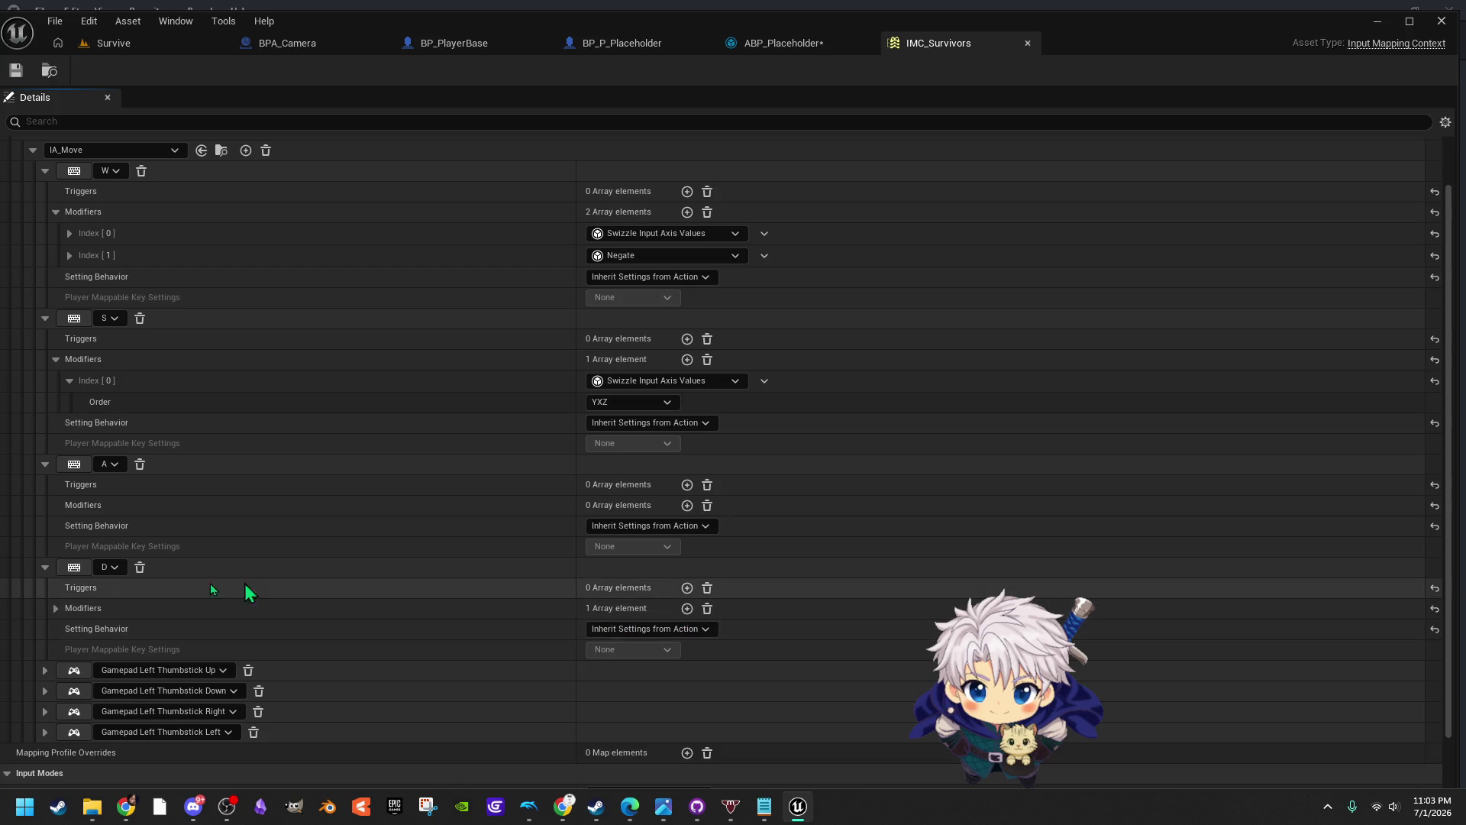
pyautogui.click(55, 608)
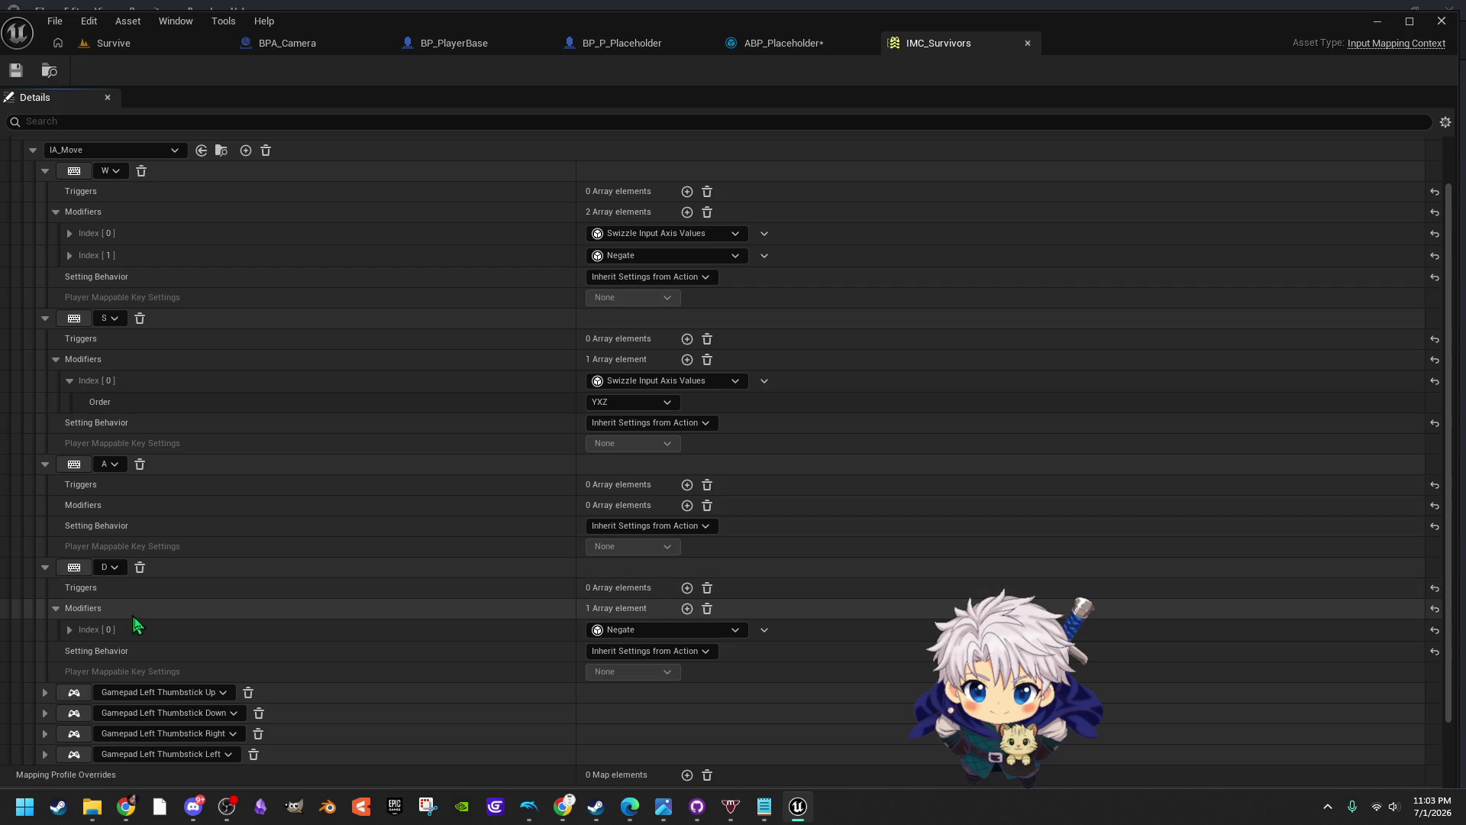
pyautogui.click(658, 631)
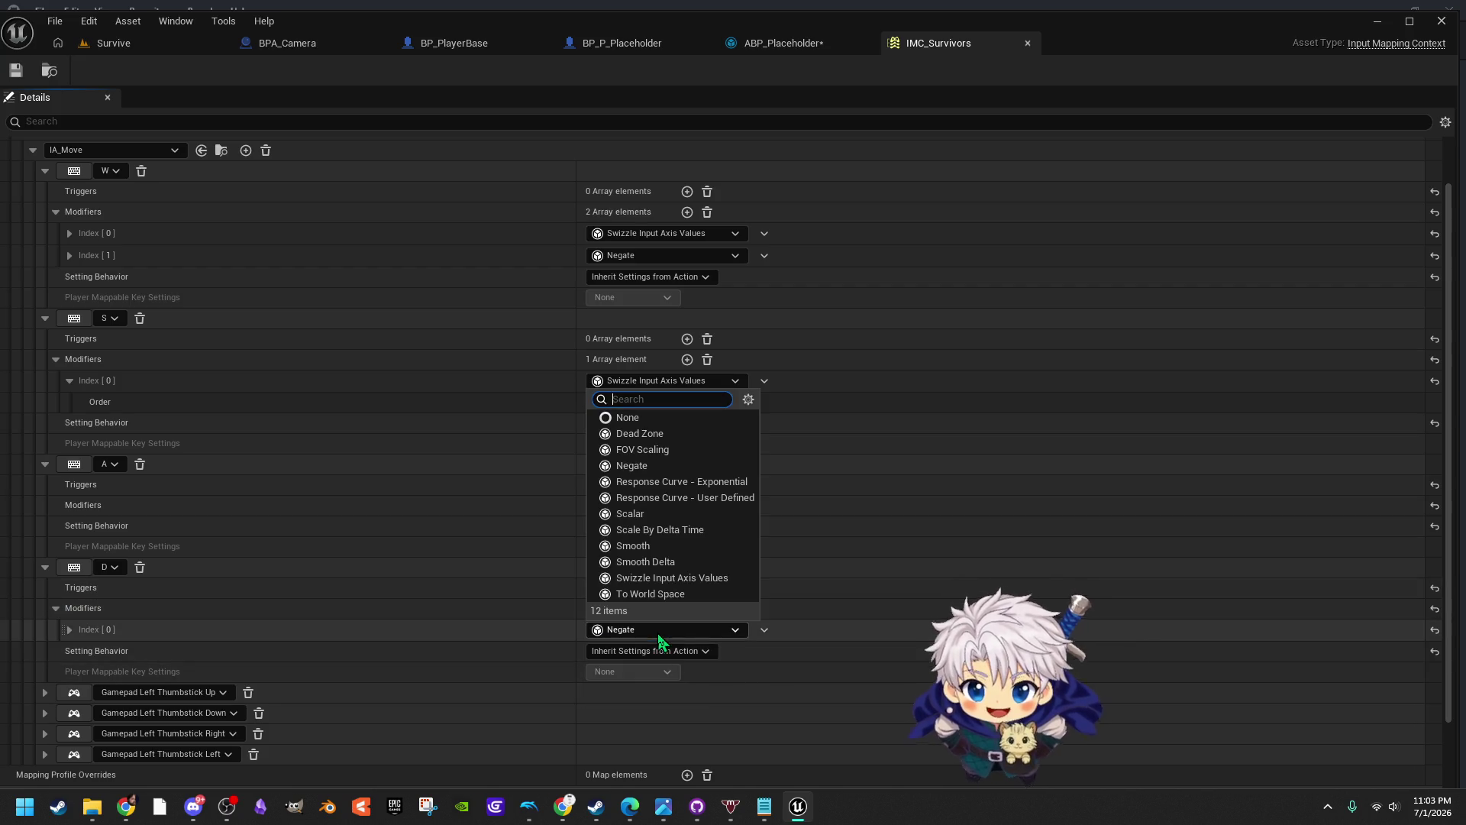
pyautogui.click(795, 626)
pyautogui.click(764, 629)
pyautogui.click(786, 672)
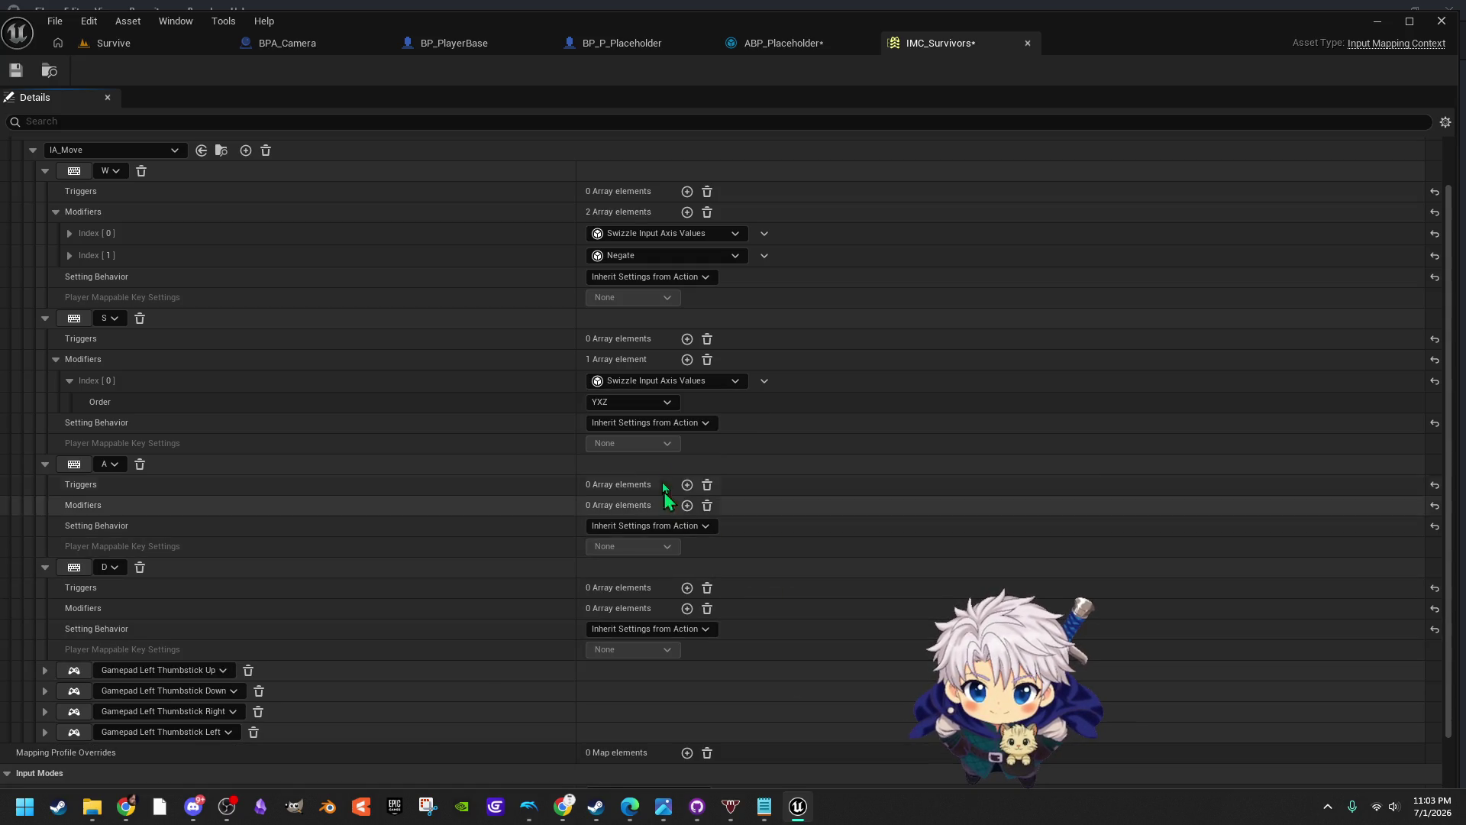
# Add a Negate modifier to the A key, save IMC_Survivors, and return to Survive
pyautogui.click(687, 505)
pyautogui.click(635, 527)
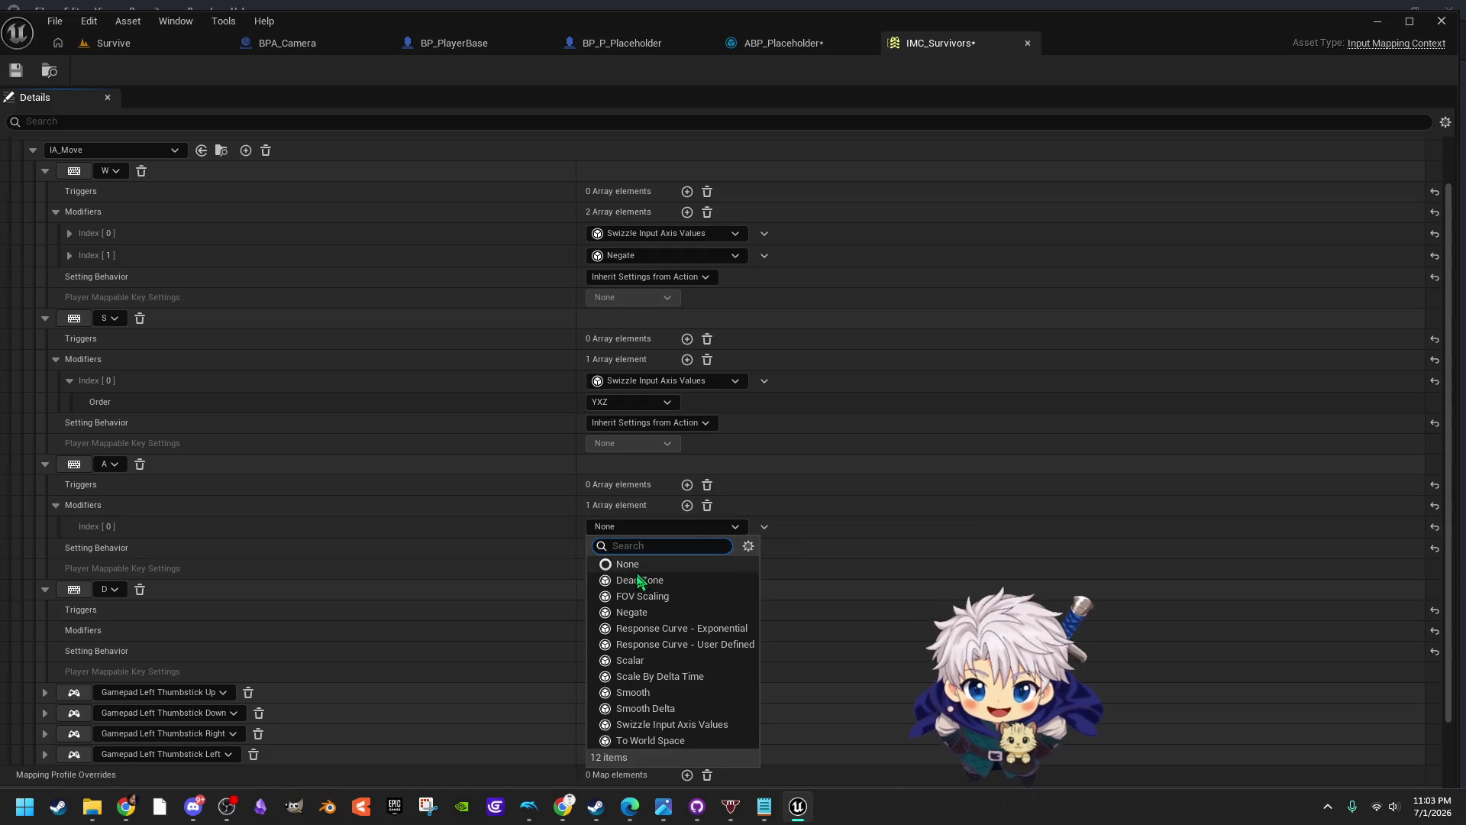
pyautogui.click(662, 611)
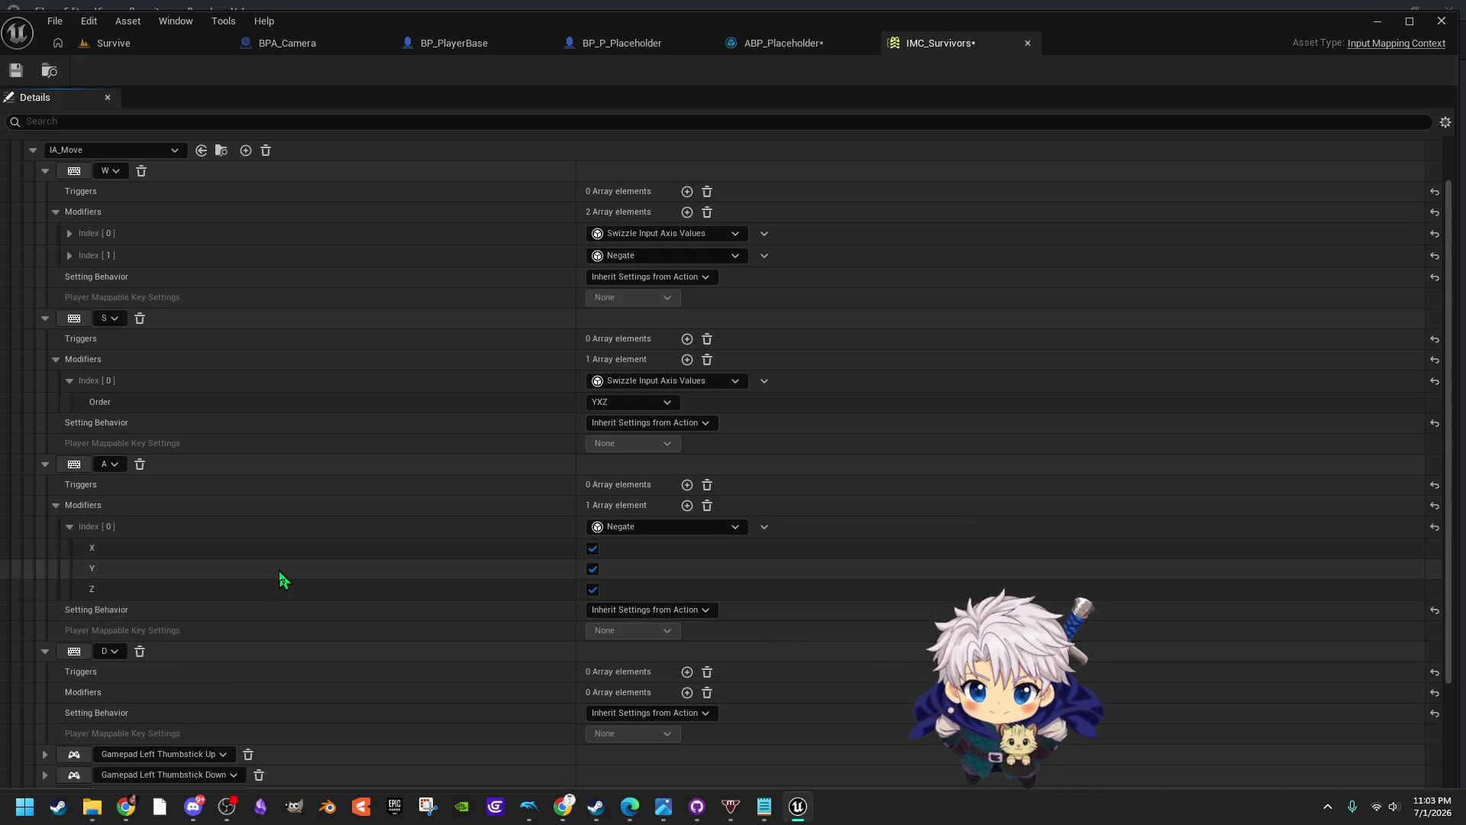
pyautogui.click(24, 73)
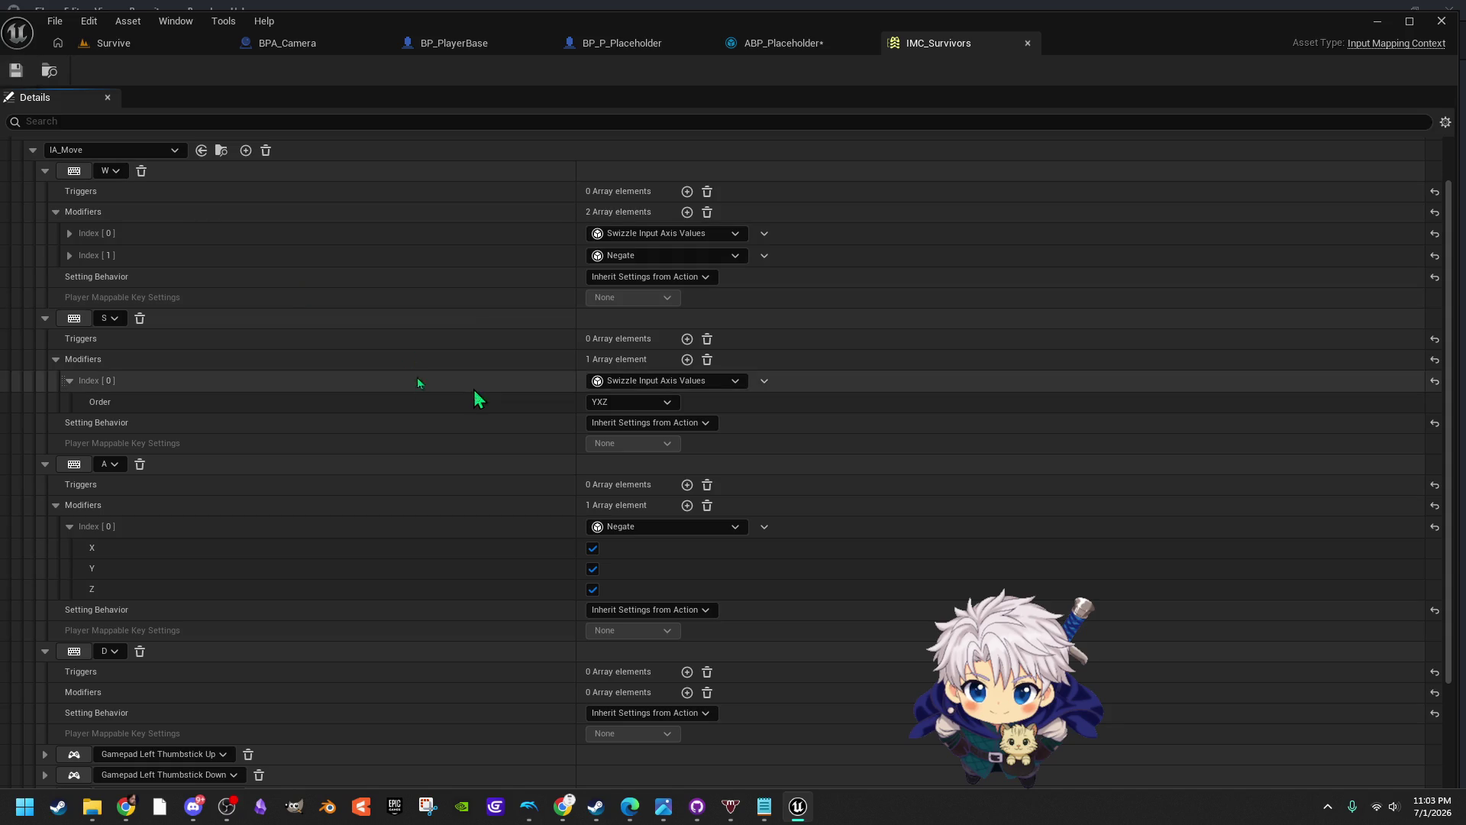
pyautogui.click(180, 50)
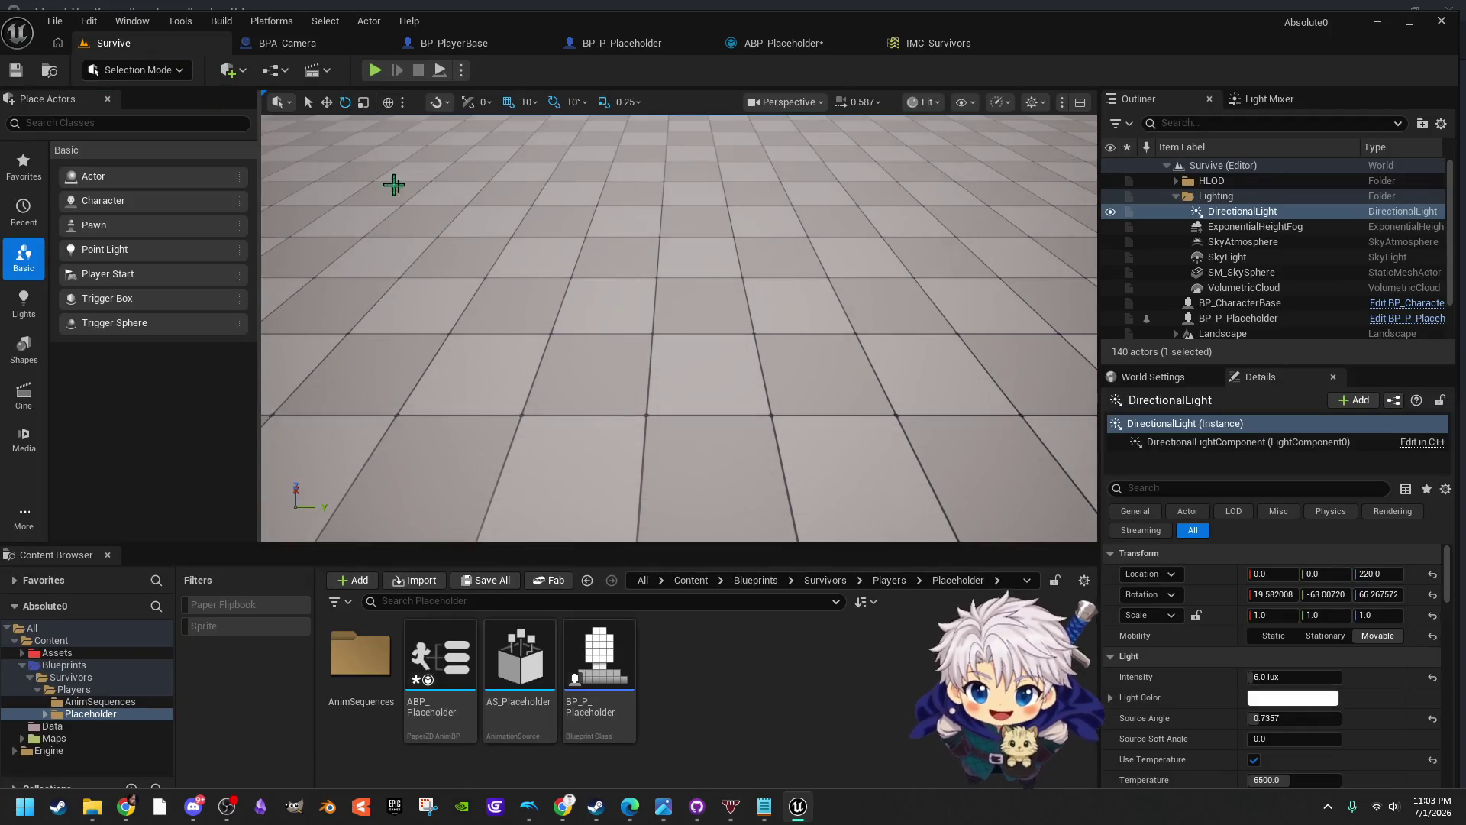
# Run a quick Alt+P play-test of movement, then return to IMC_Survivors
pyautogui.hotkey('alt', 'p')
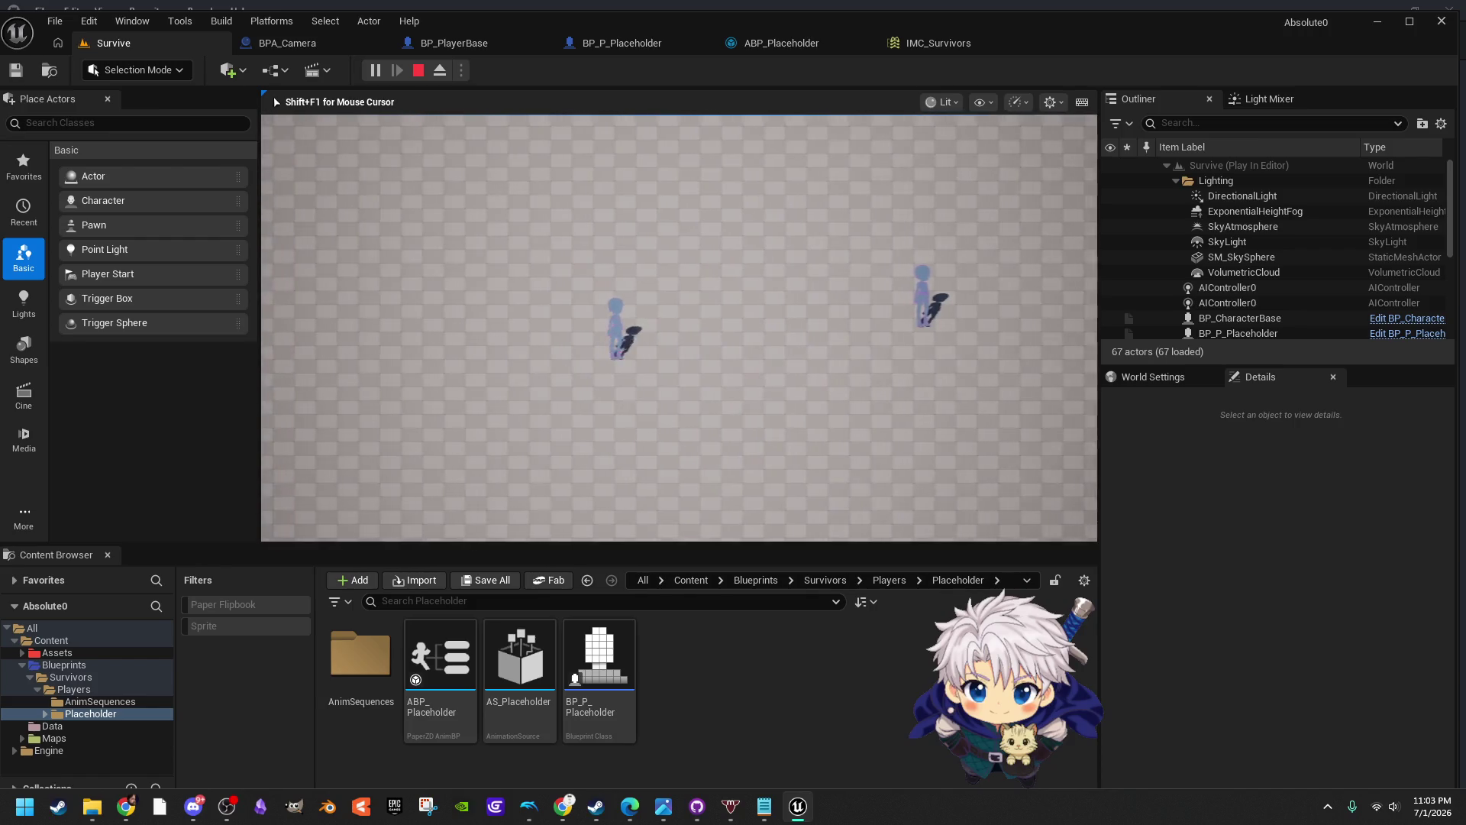
pyautogui.press('Escape')
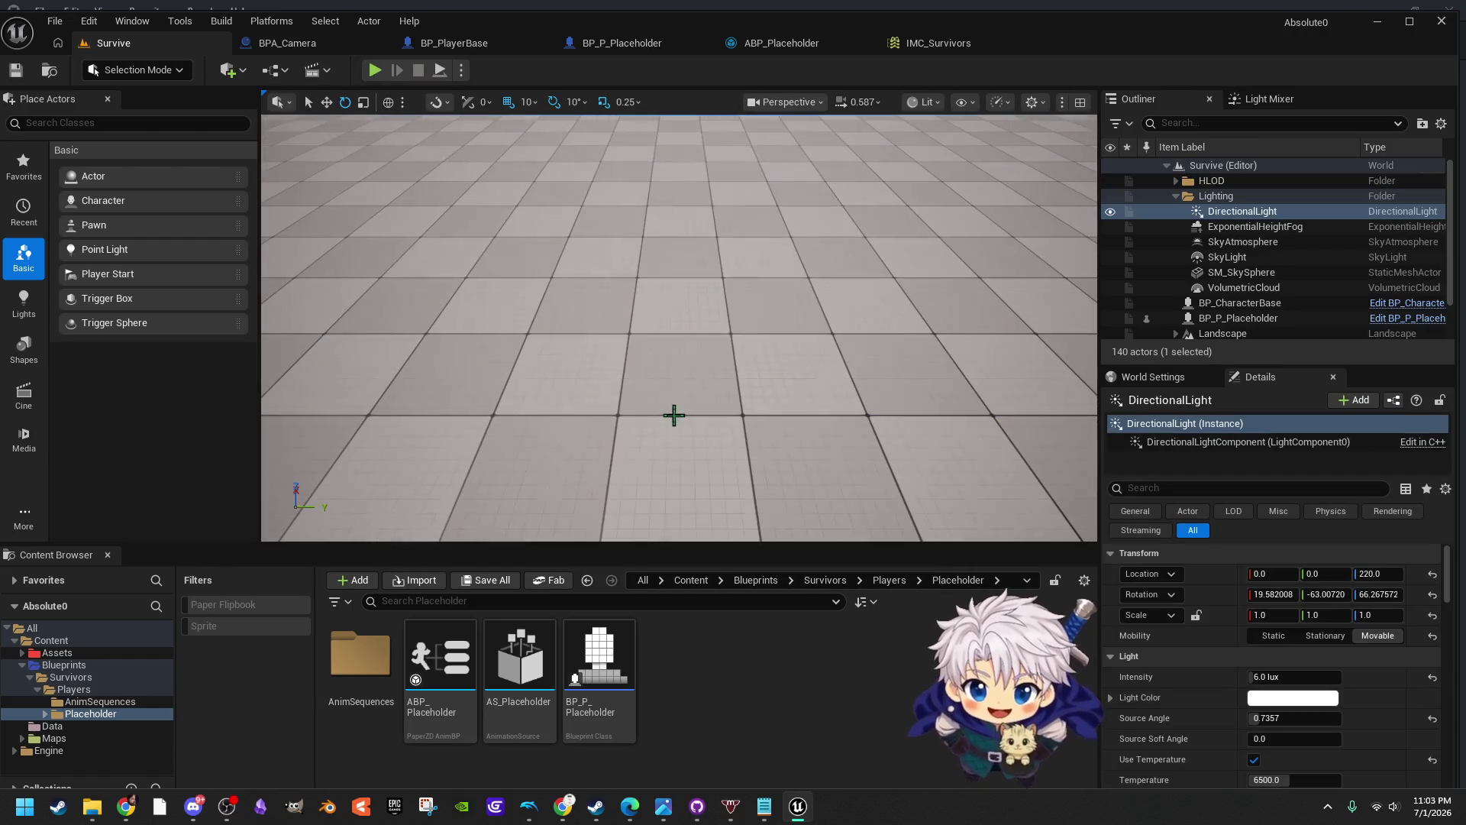
pyautogui.click(939, 43)
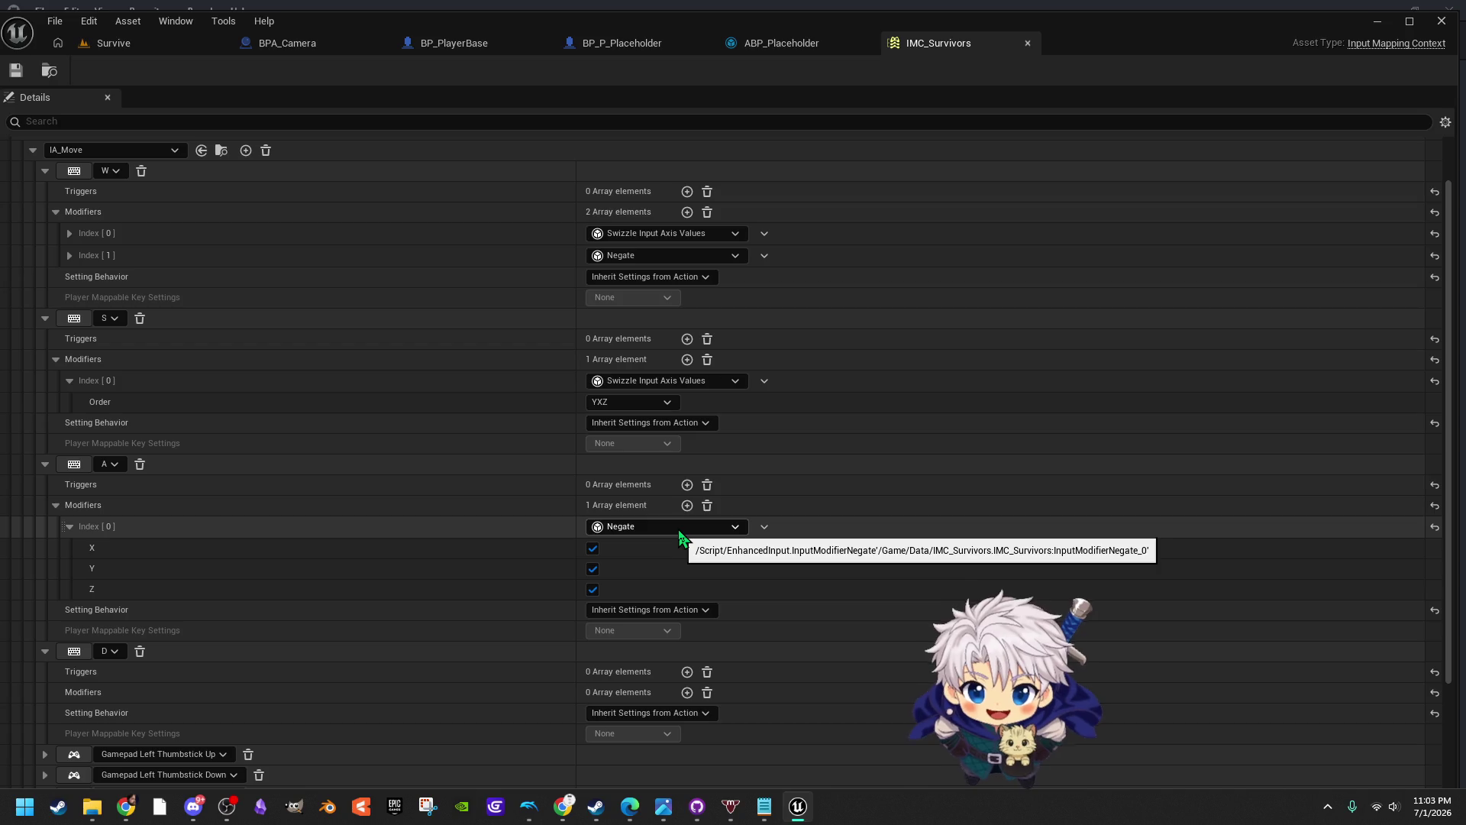
# Remove the Negate modifiers from the A key, including an accidental duplicate
pyautogui.click(765, 527)
pyautogui.click(779, 586)
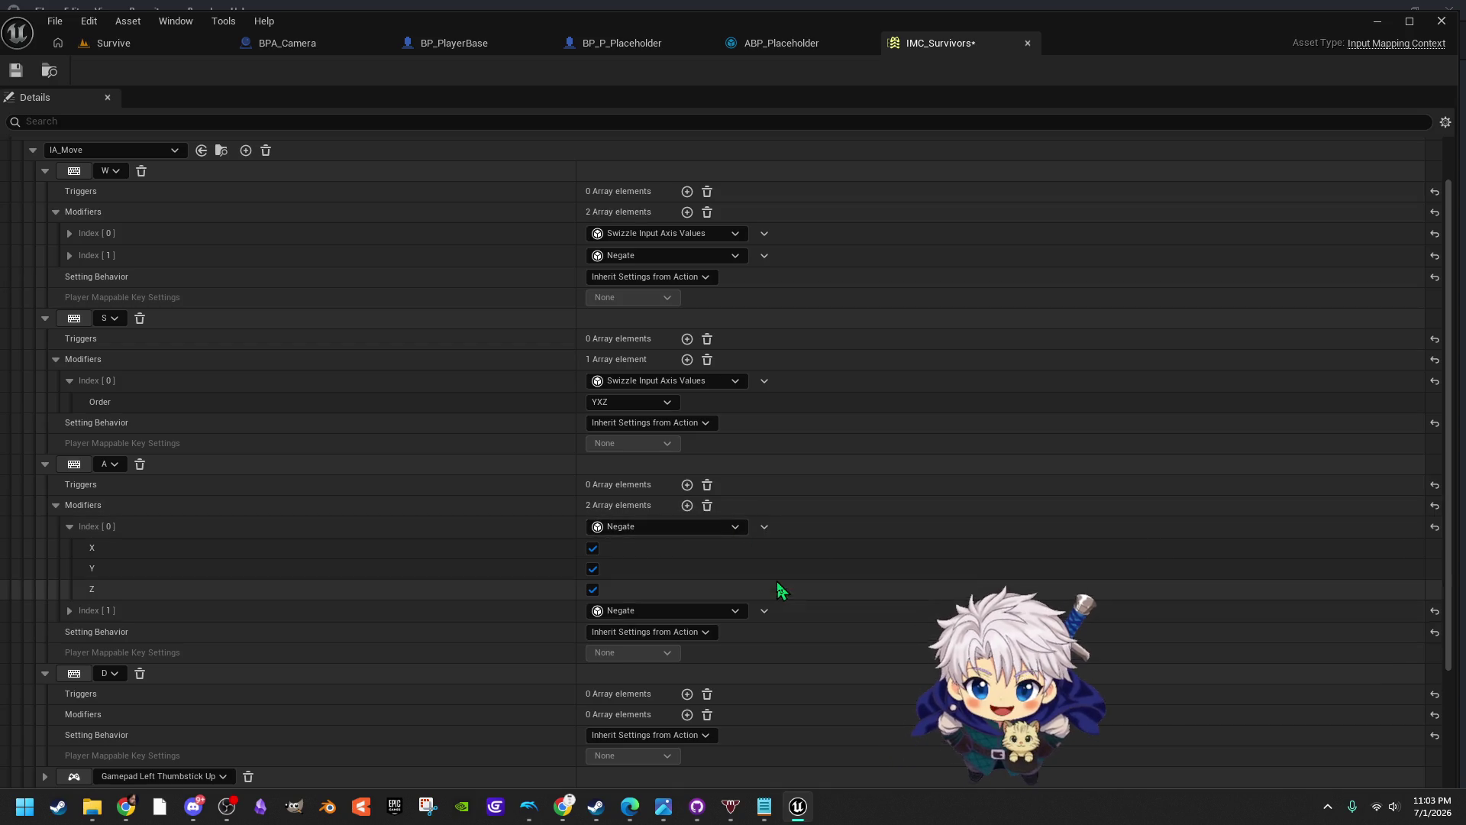
pyautogui.click(765, 610)
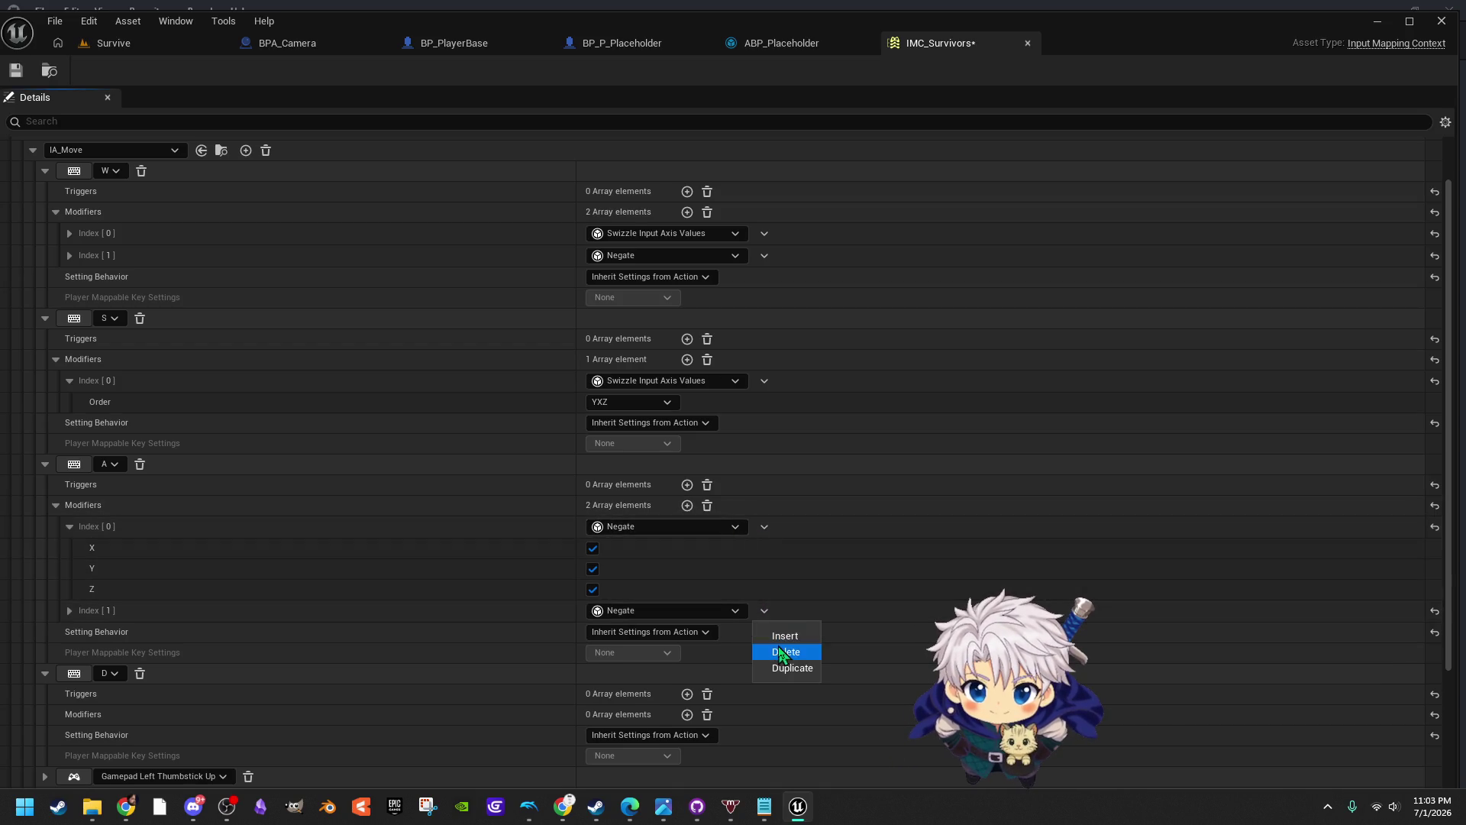
pyautogui.click(779, 652)
pyautogui.click(764, 527)
pyautogui.click(787, 567)
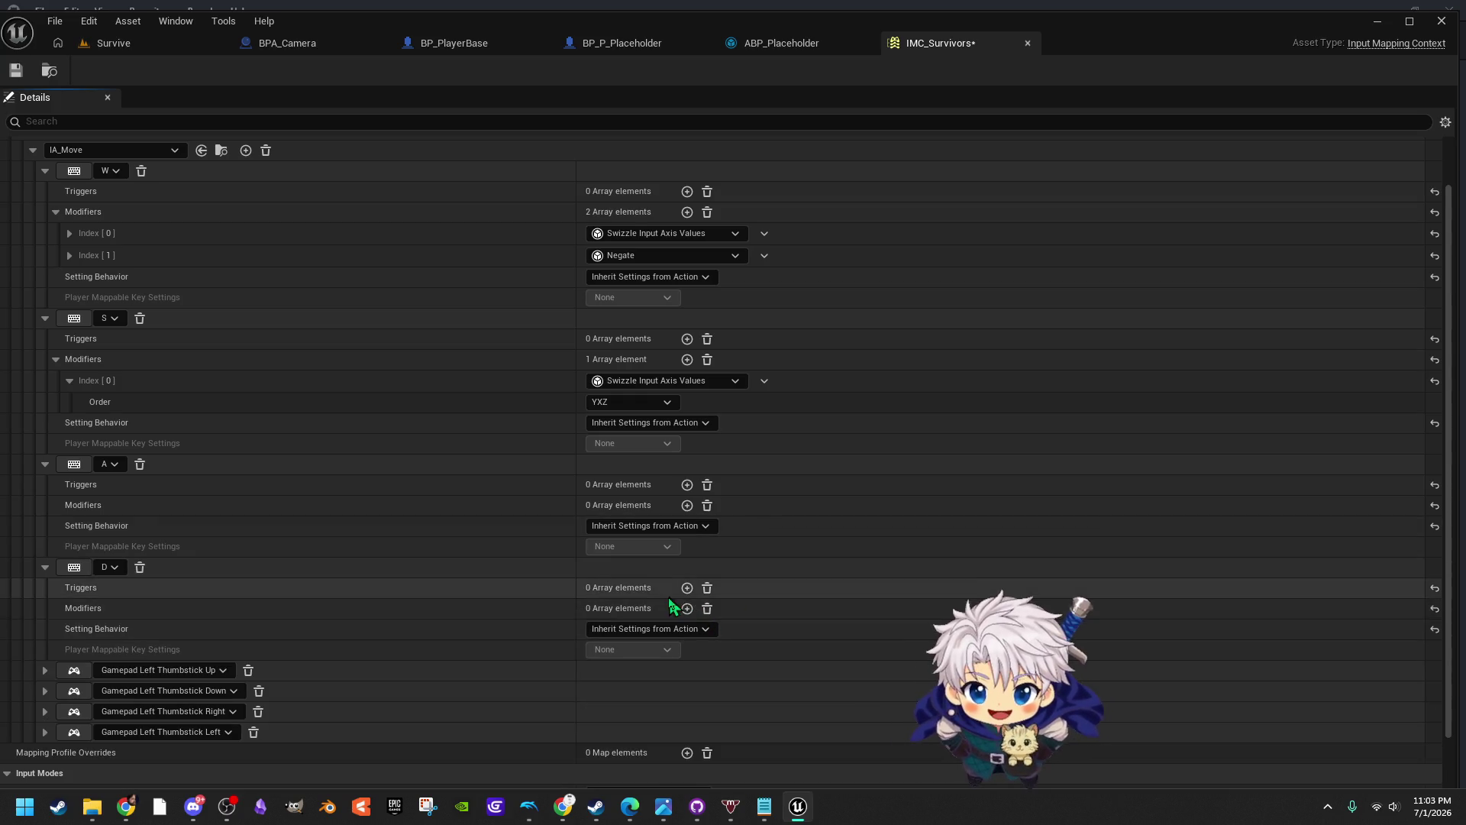
# Add a Negate modifier back onto the D key
pyautogui.click(686, 608)
pyautogui.click(737, 630)
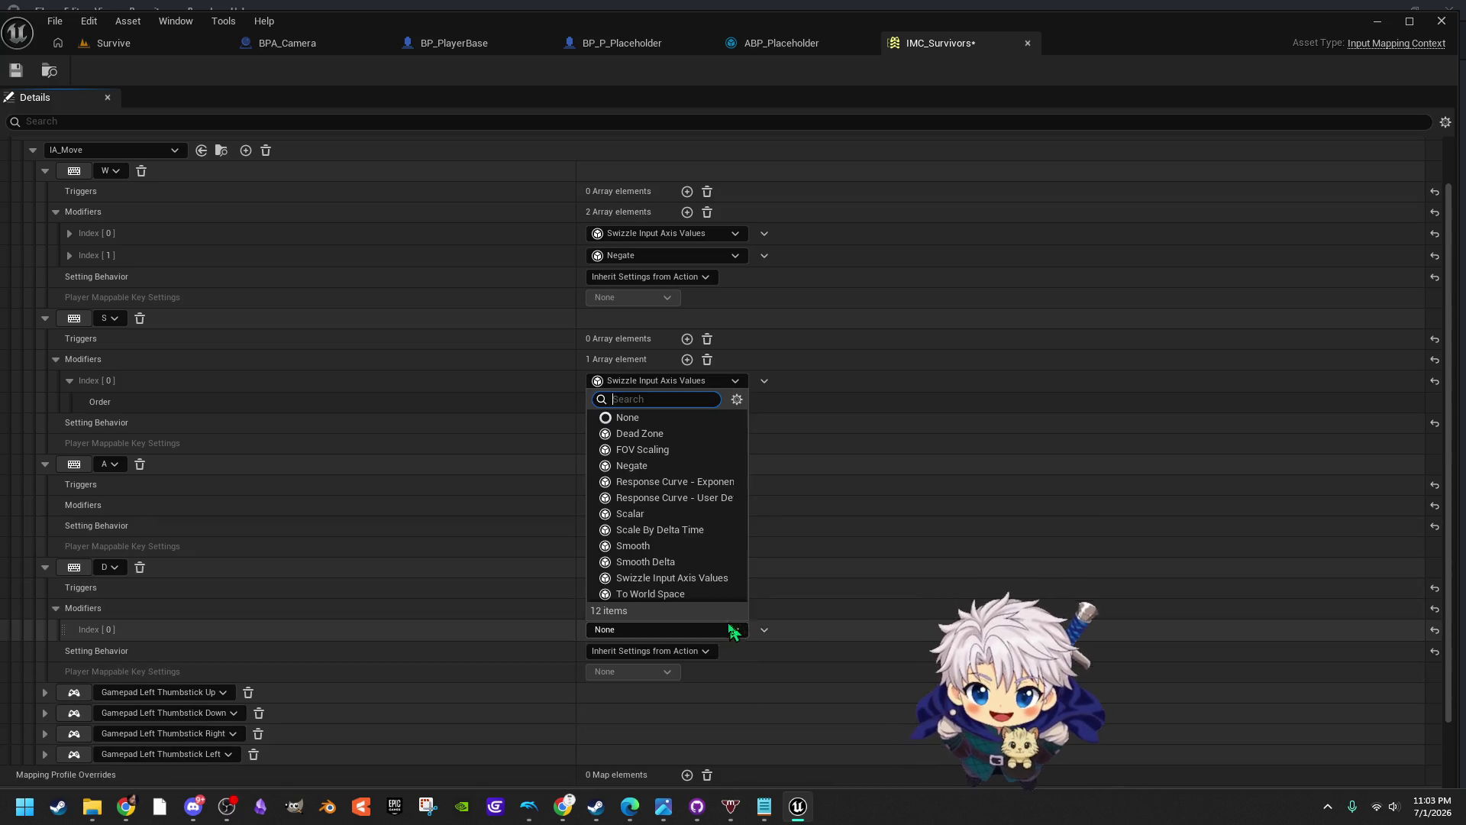
pyautogui.click(655, 467)
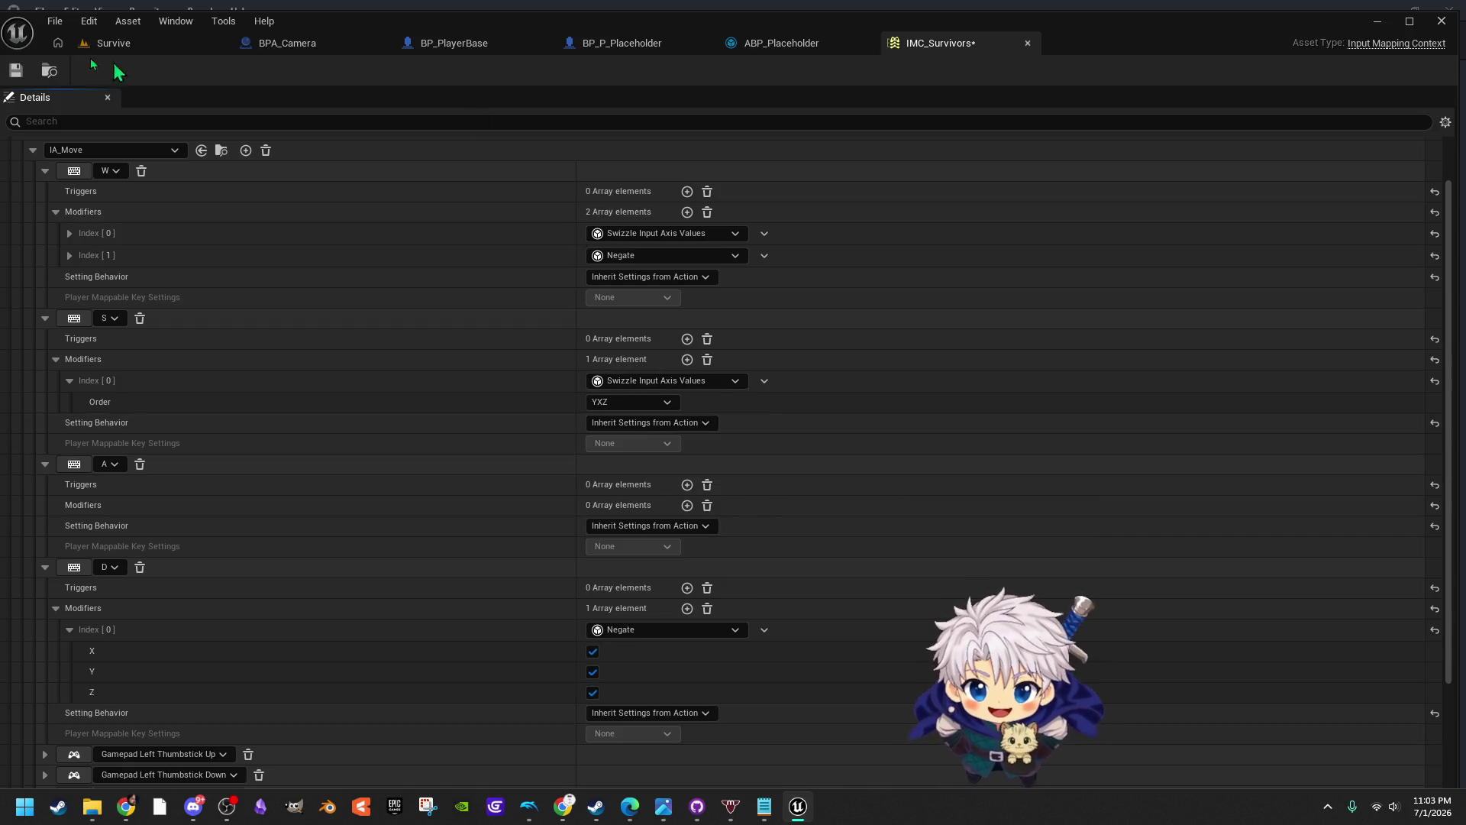
pyautogui.click(767, 43)
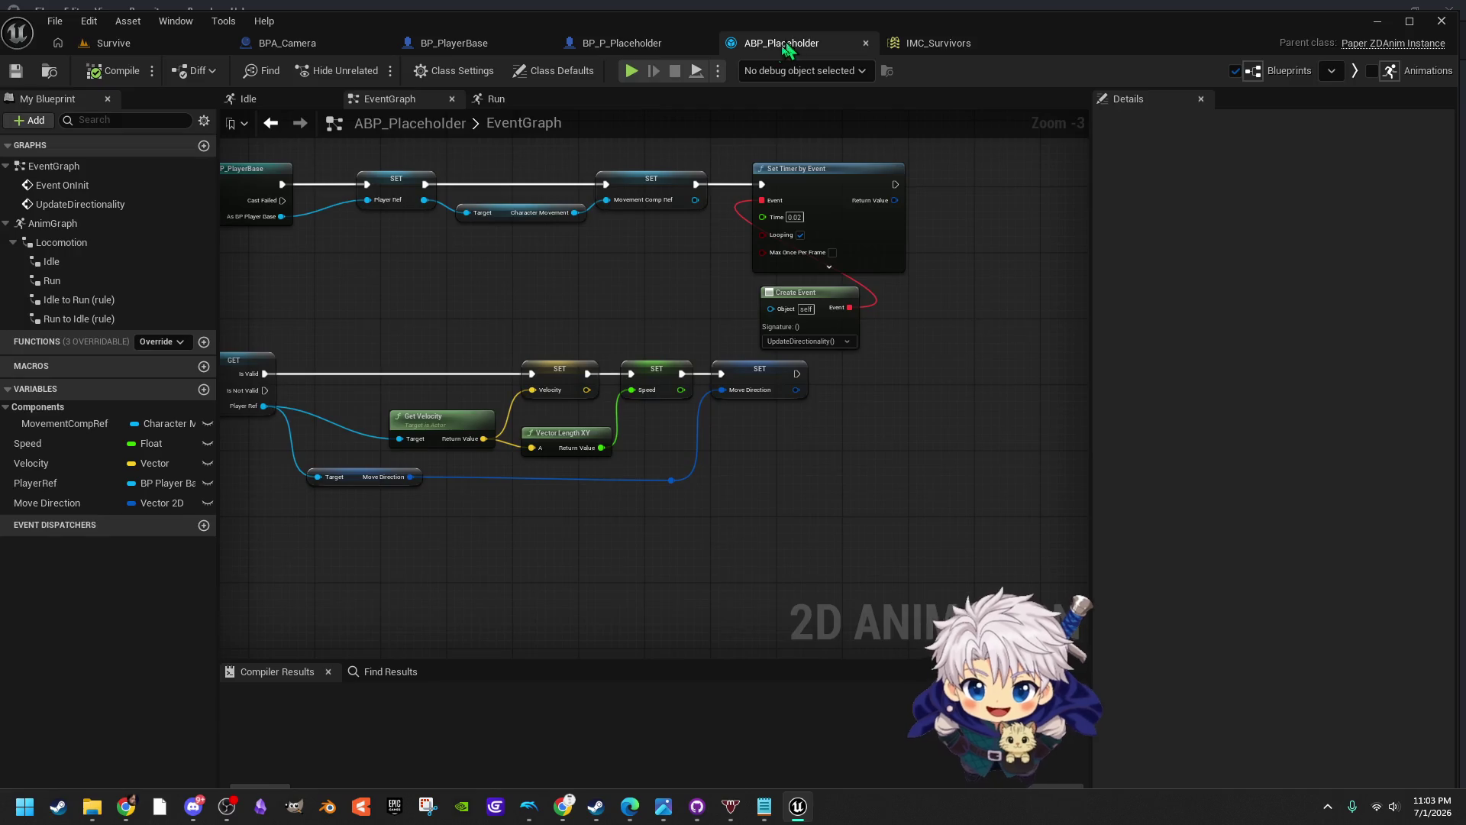
# In BP_PlayerBase, set the Add Movement Input world directions to X 1.0 and Y 1.0
pyautogui.moveTo(669, 328)
pyautogui.mouseDown()
pyautogui.moveTo(723, 272)
pyautogui.moveTo(768, 296)
pyautogui.mouseUp()
pyautogui.click(622, 43)
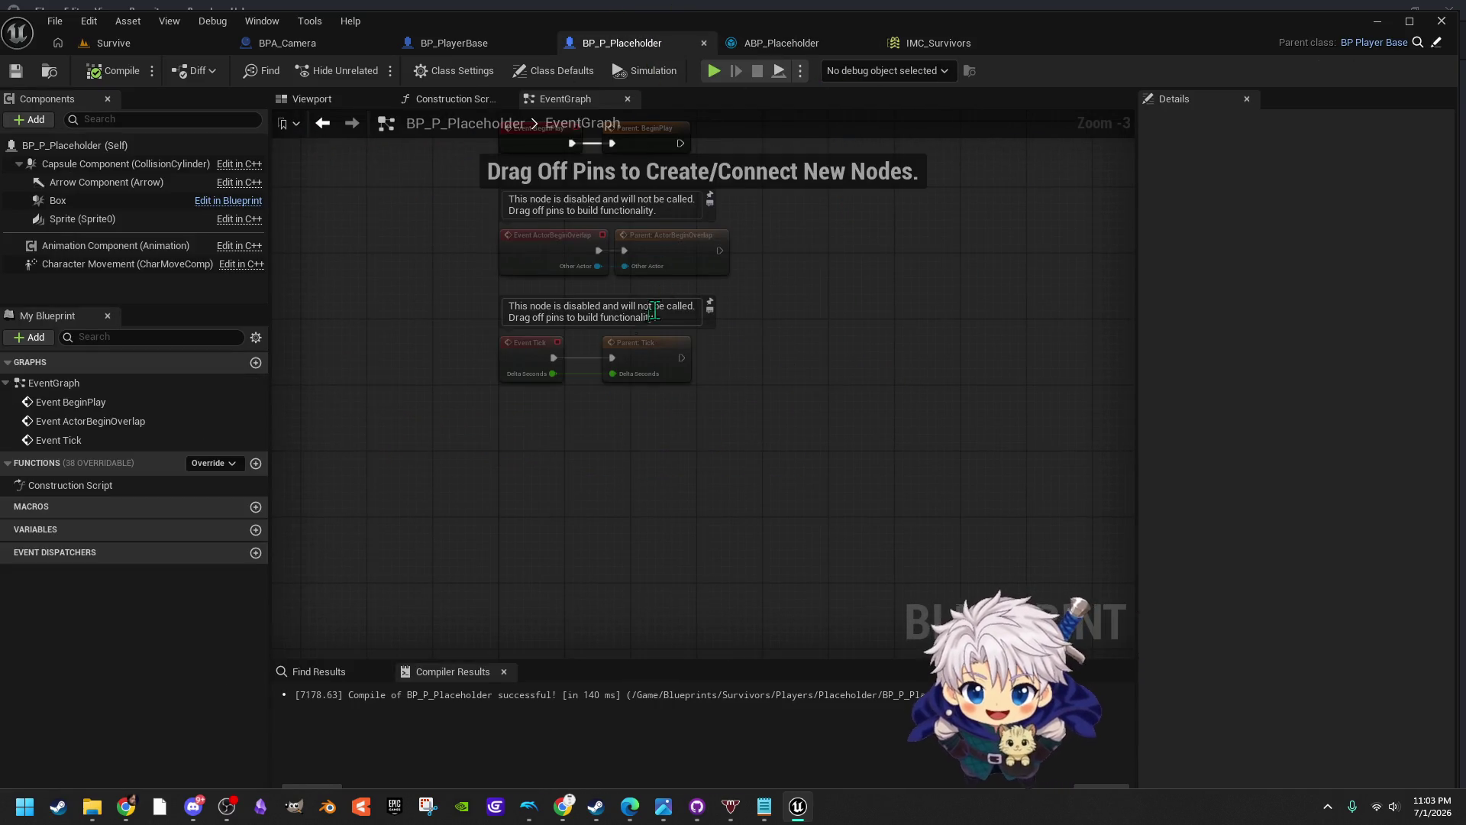
pyautogui.click(458, 42)
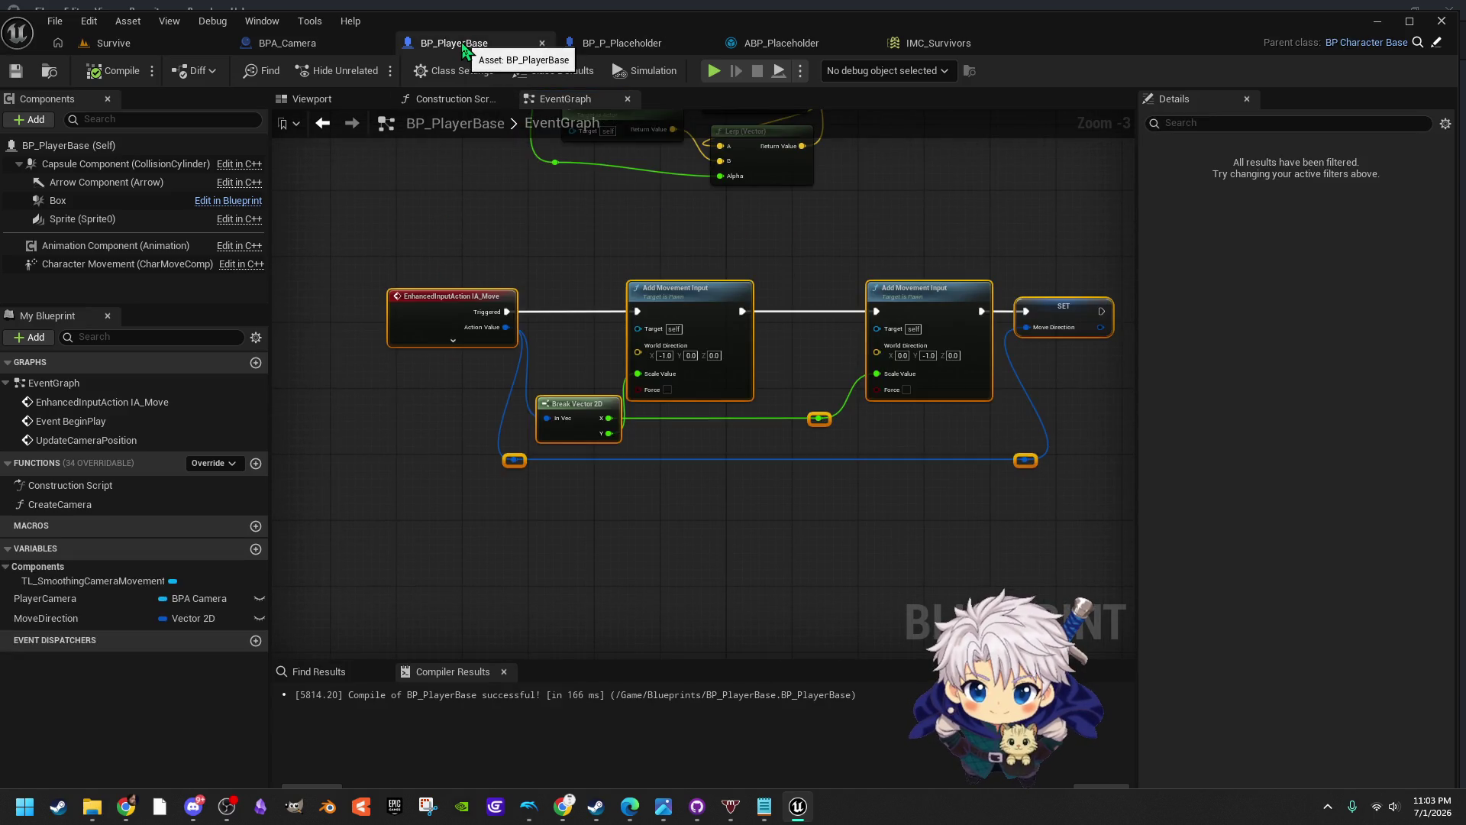
pyautogui.click(945, 425)
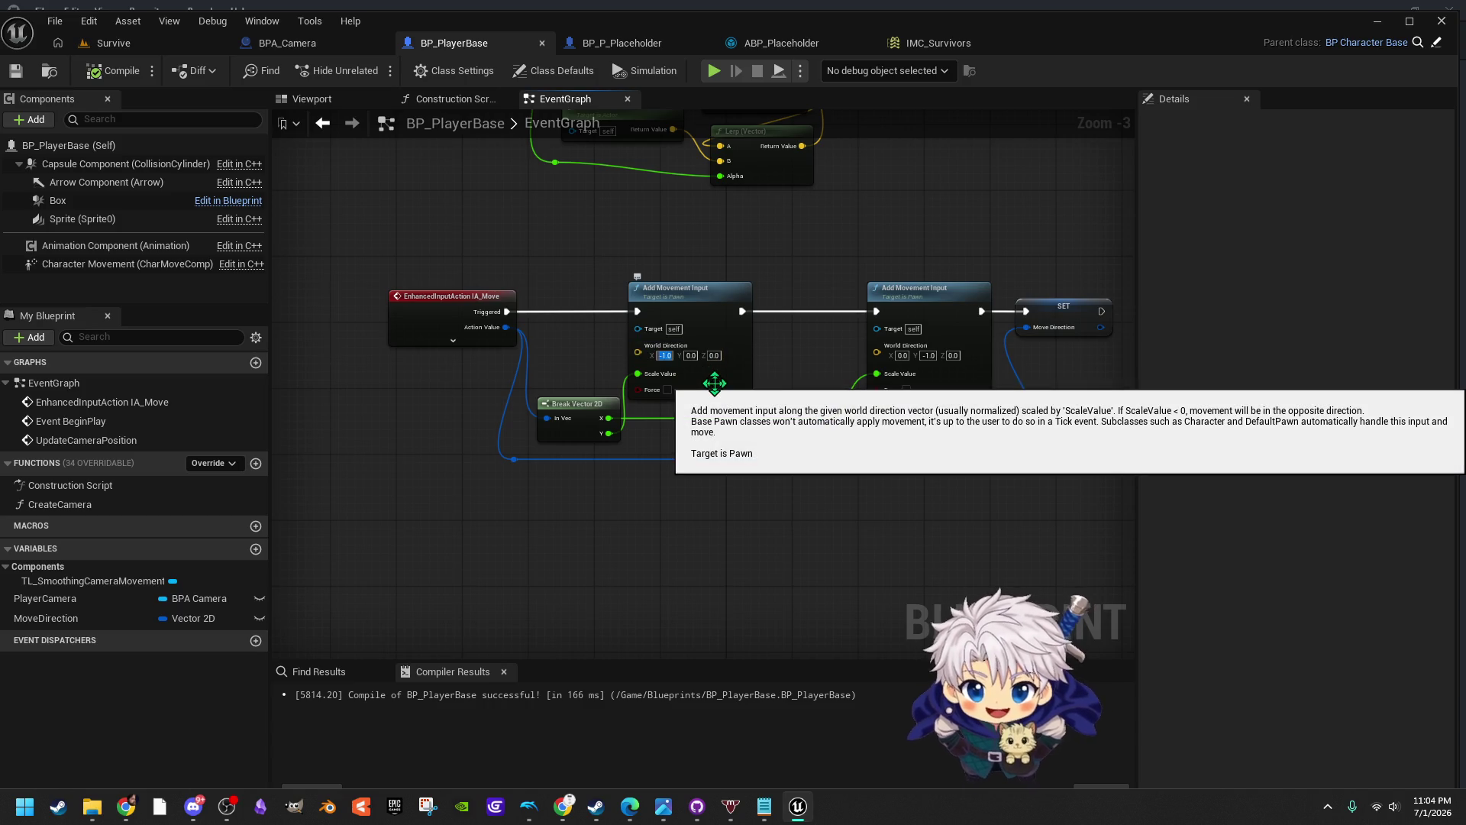
pyautogui.write('1')
pyautogui.press('Return')
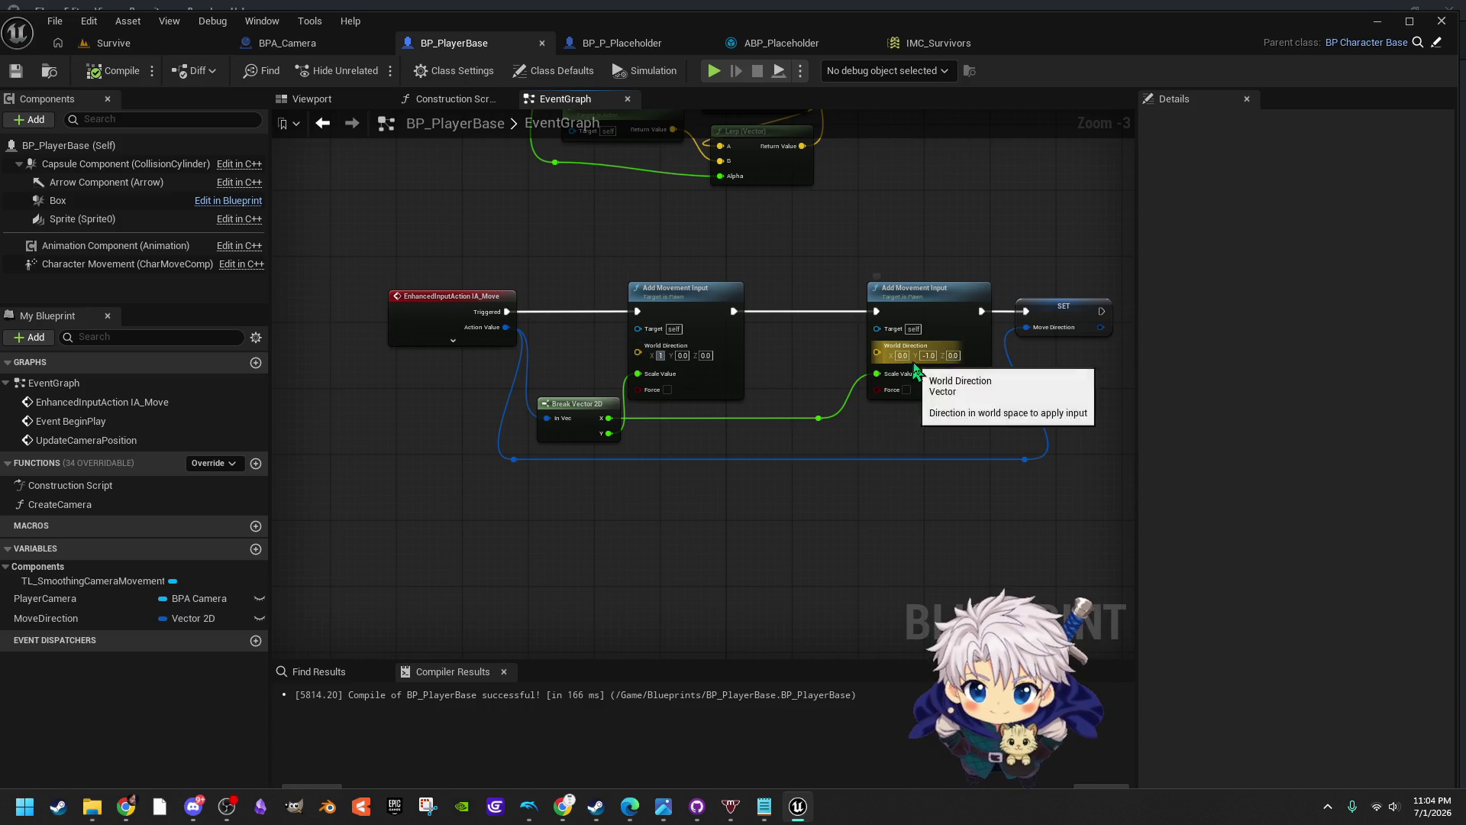
pyautogui.write('1')
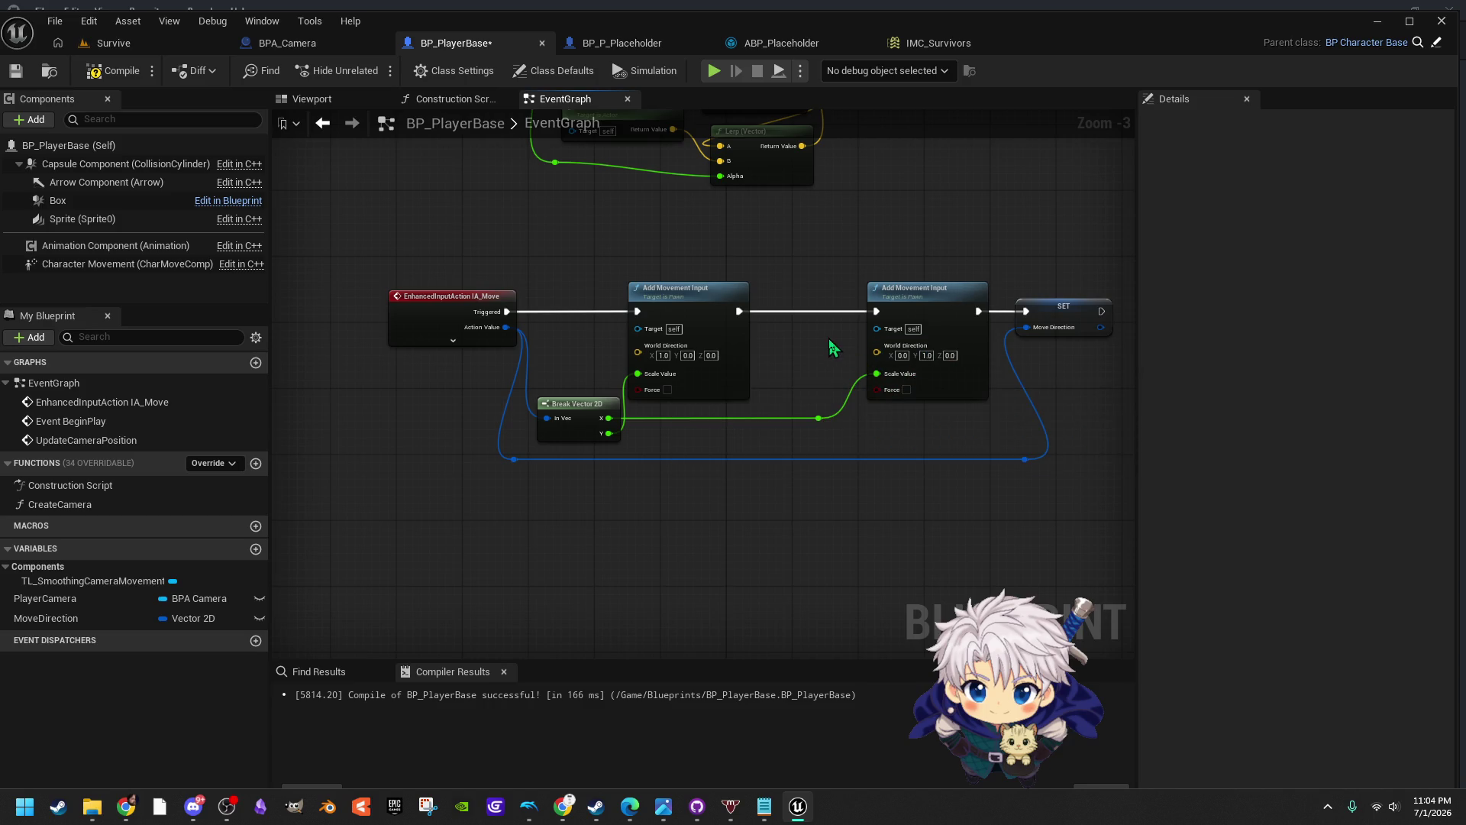
pyautogui.click(167, 46)
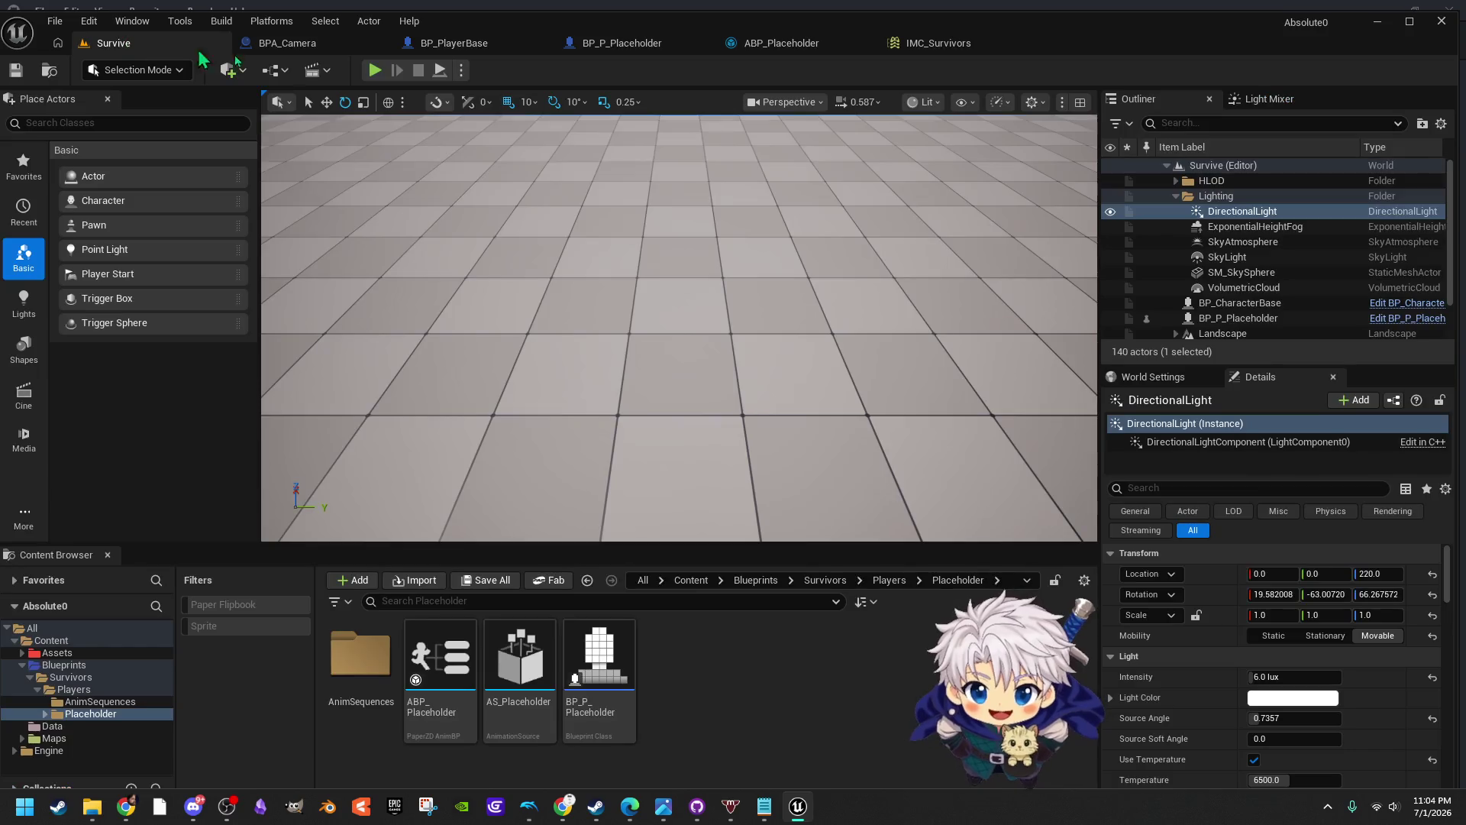
# Run a short Survive play-test, then view IMC_Survivors, where W has Swizzle and Negate modifiers
pyautogui.click(374, 71)
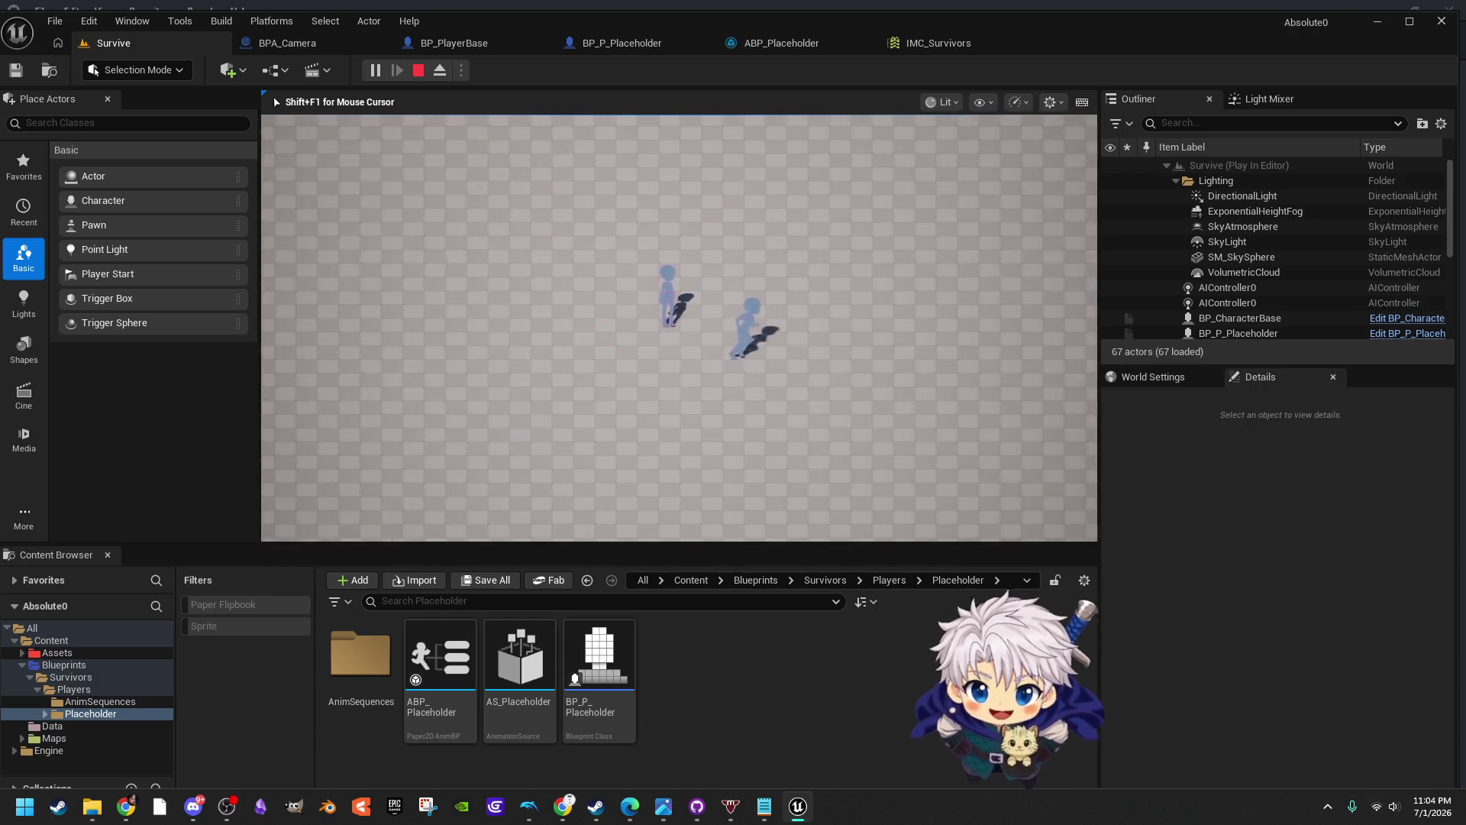
pyautogui.press('Escape')
pyautogui.click(905, 51)
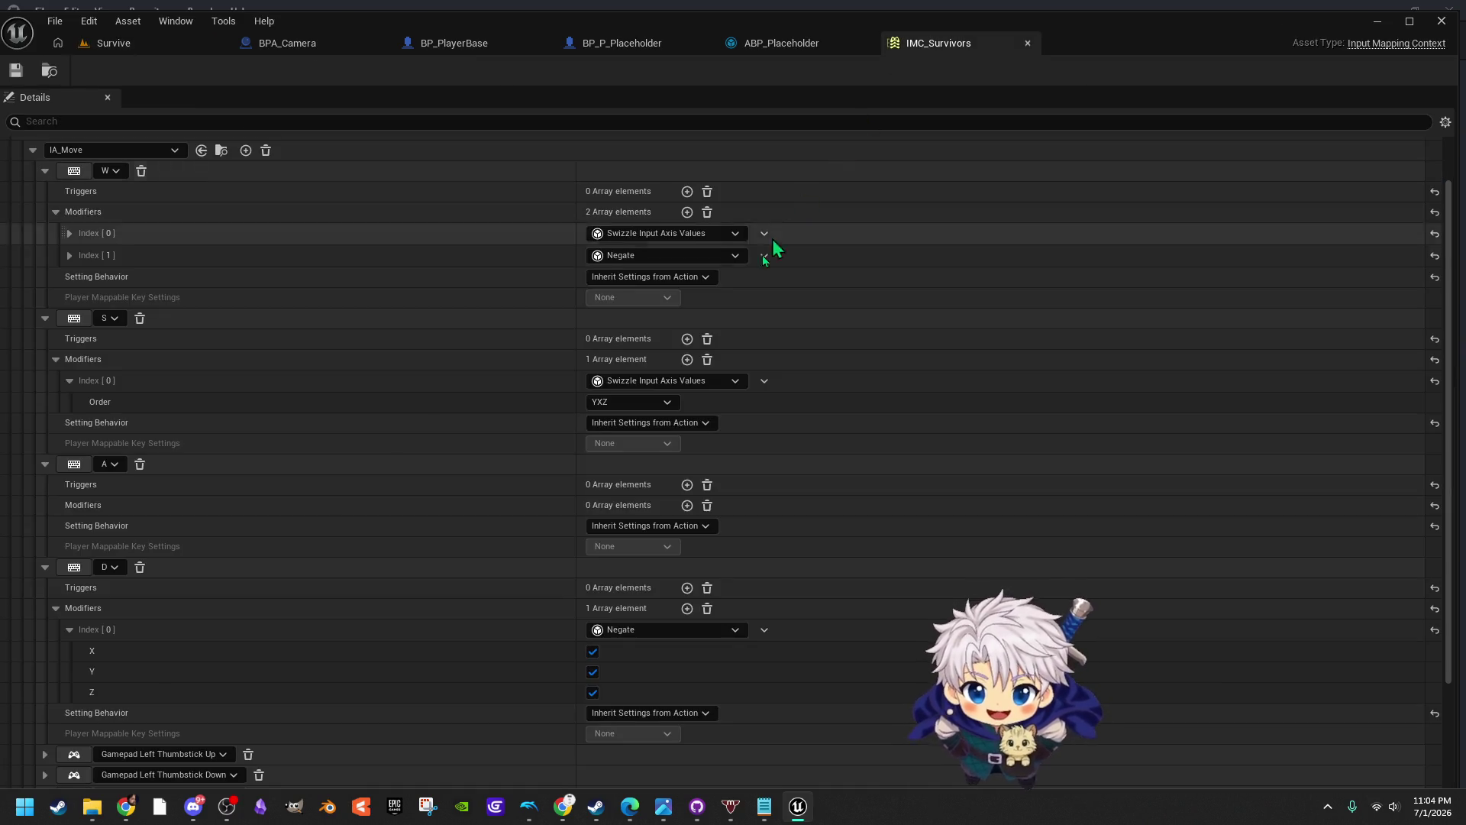
# Delete D's Negate modifier, give A a Negate modifier, save IMC_Survivors, and view BP_PlayerBase's graph
pyautogui.click(764, 631)
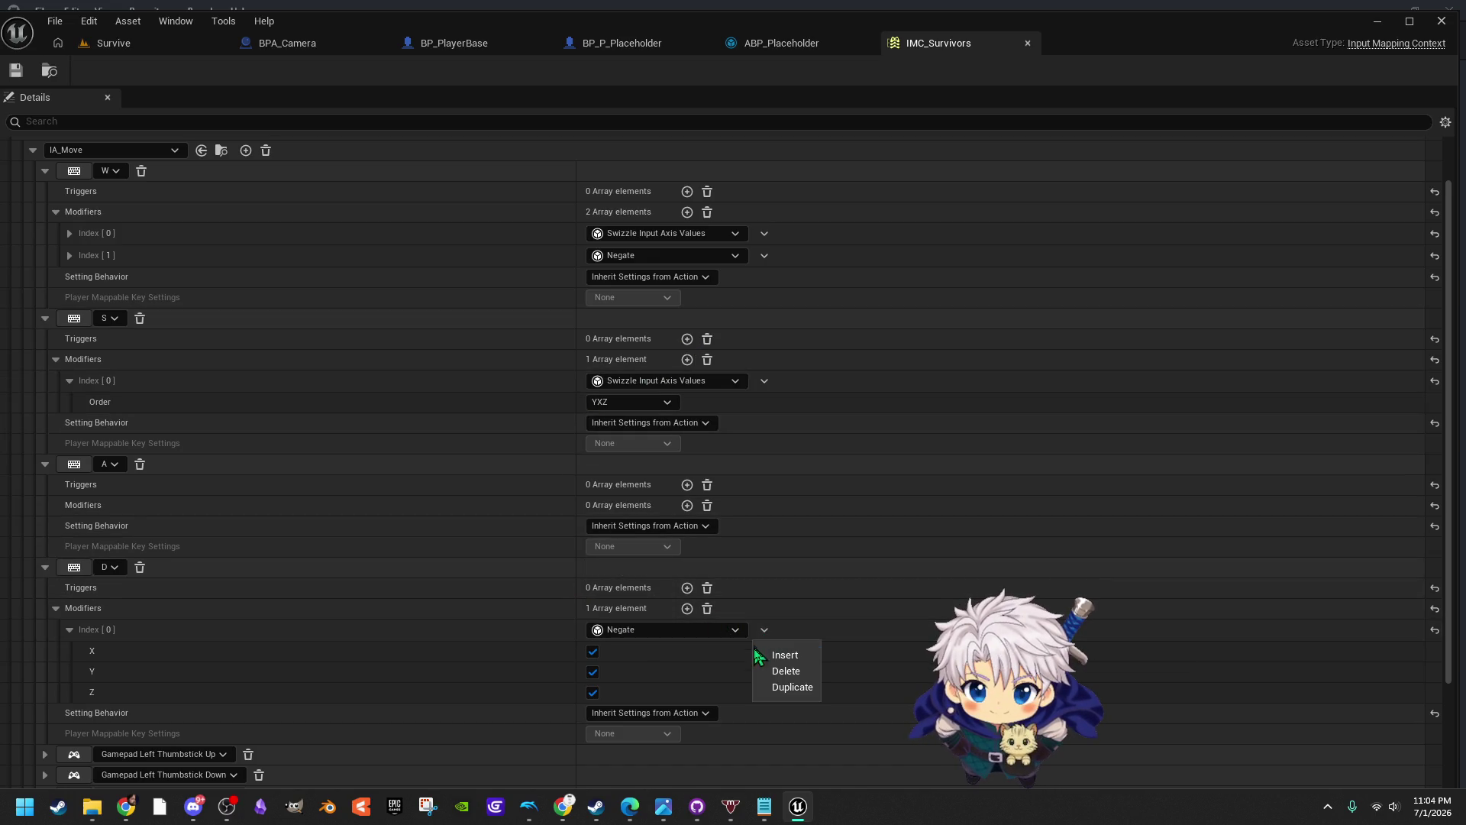
pyautogui.click(786, 671)
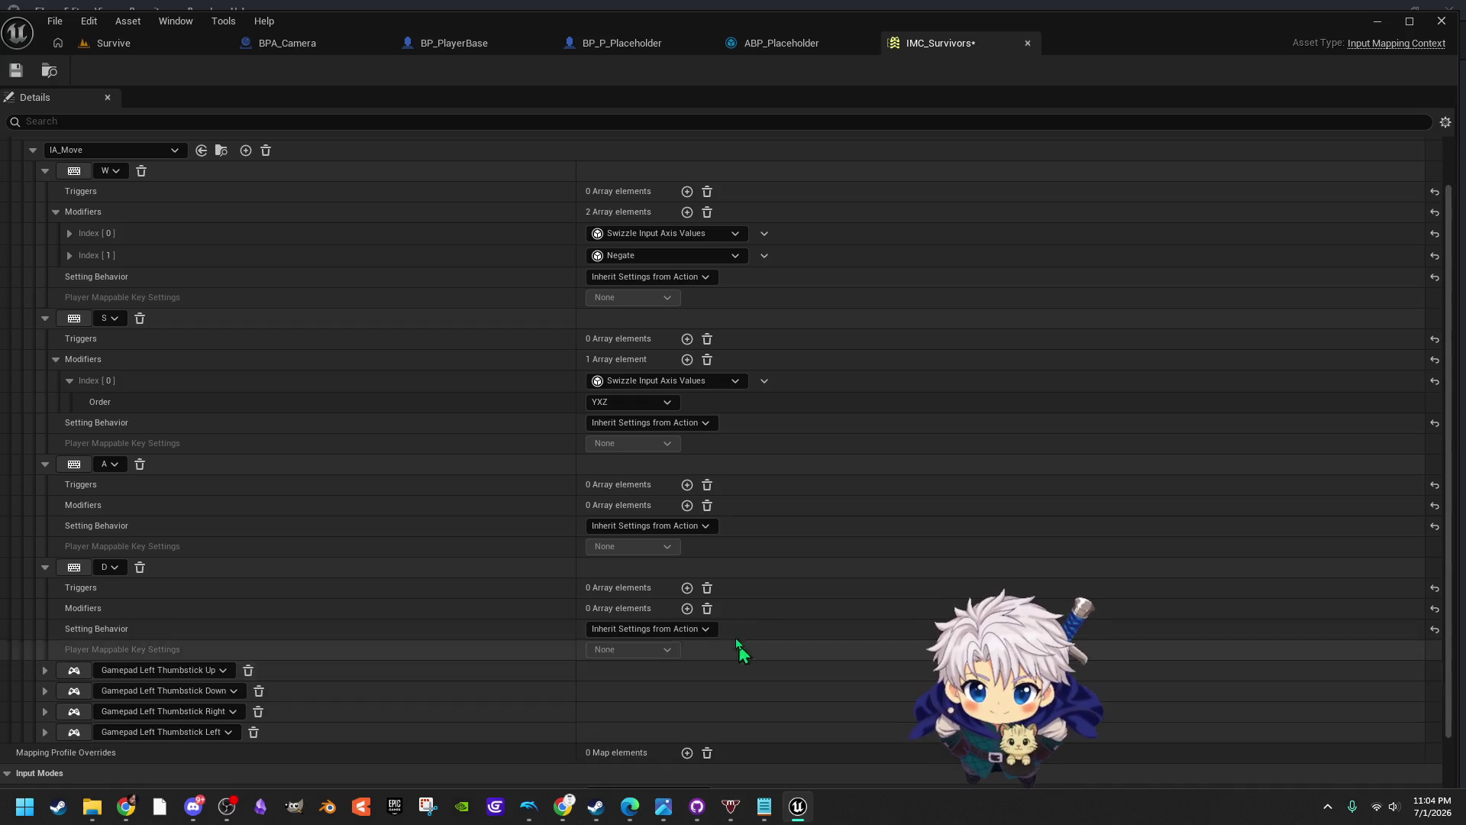
pyautogui.click(687, 506)
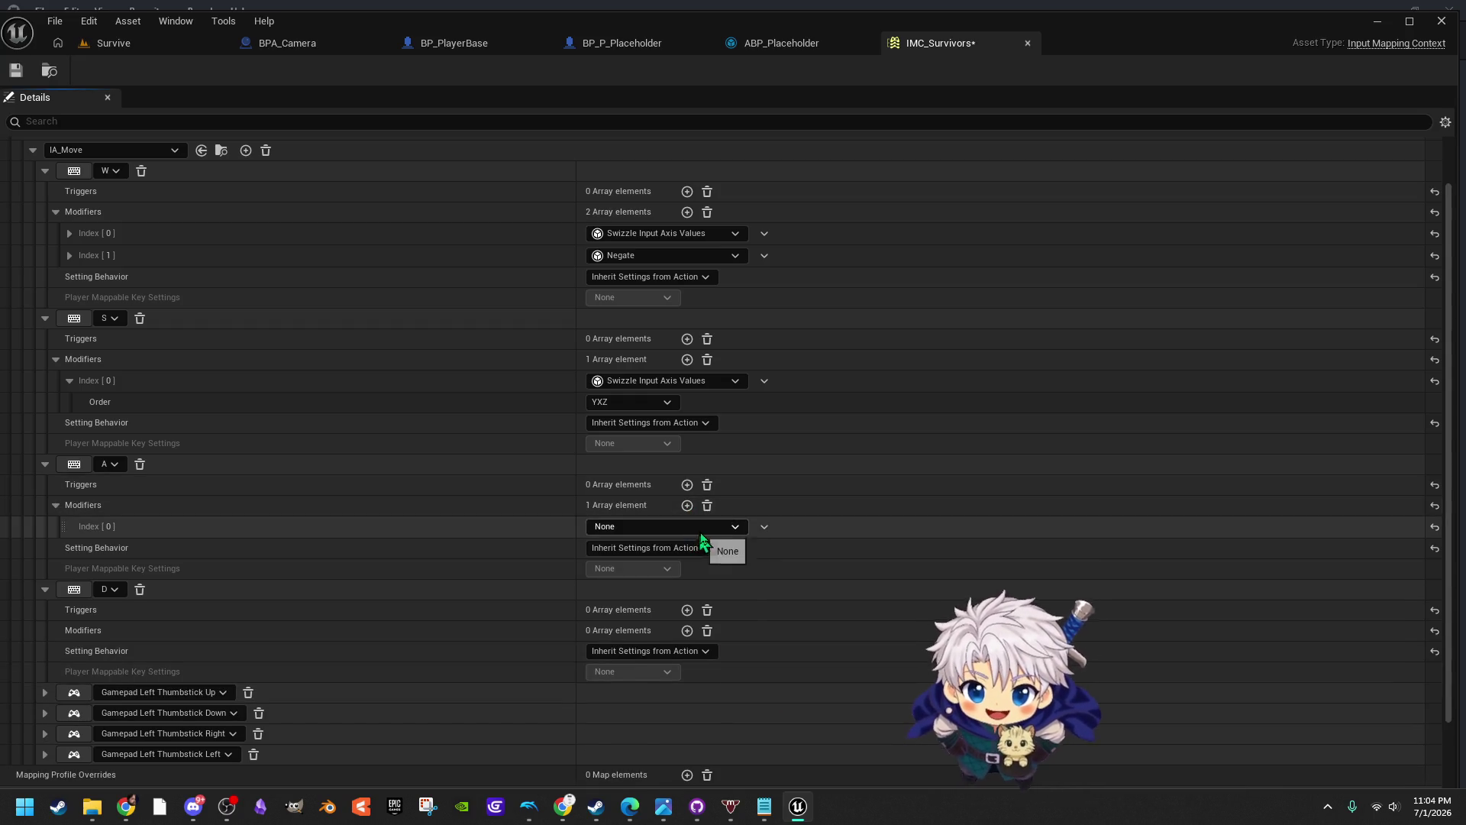
pyautogui.click(678, 529)
pyautogui.click(654, 613)
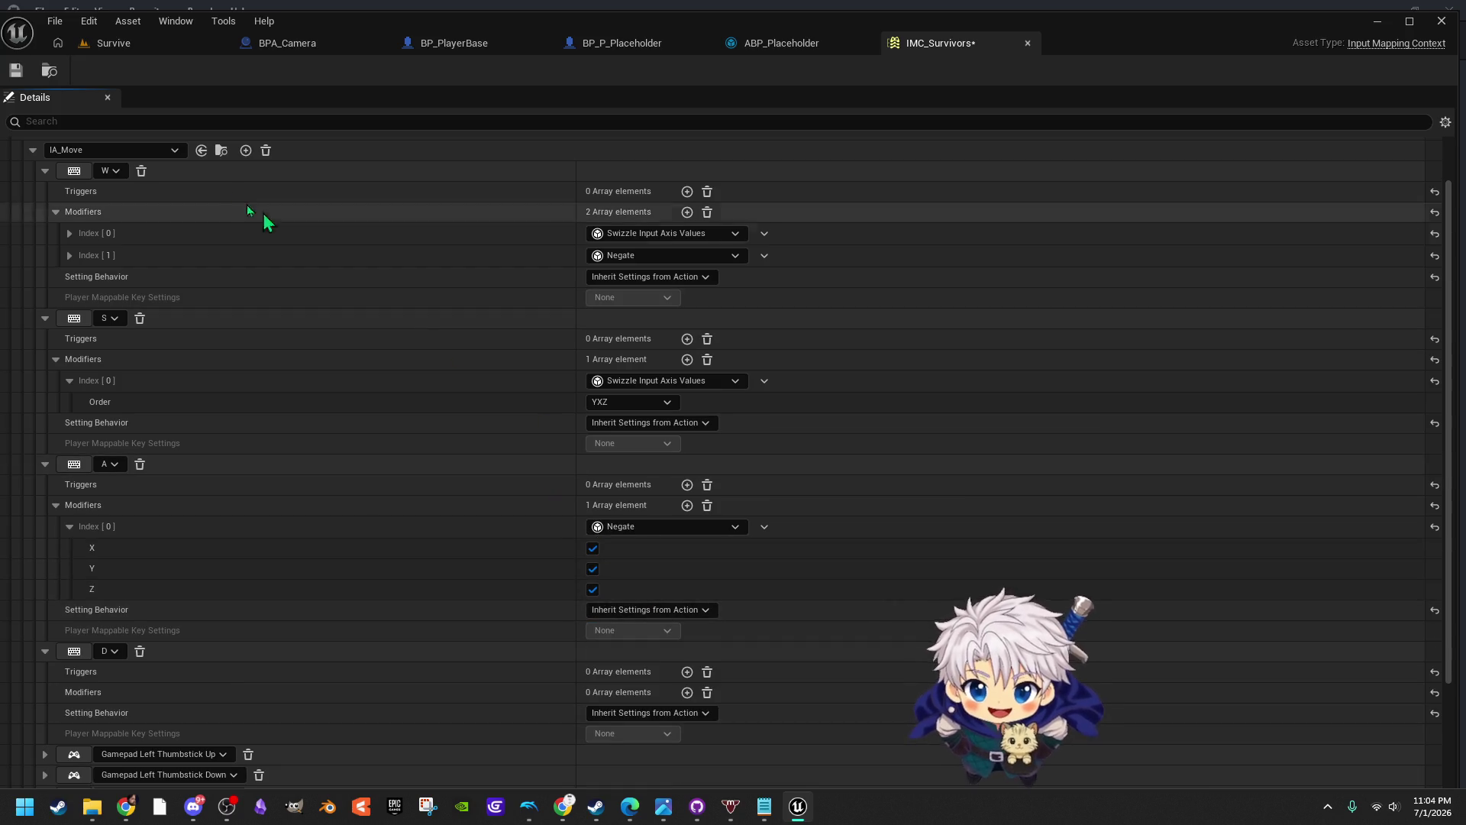
pyautogui.click(16, 71)
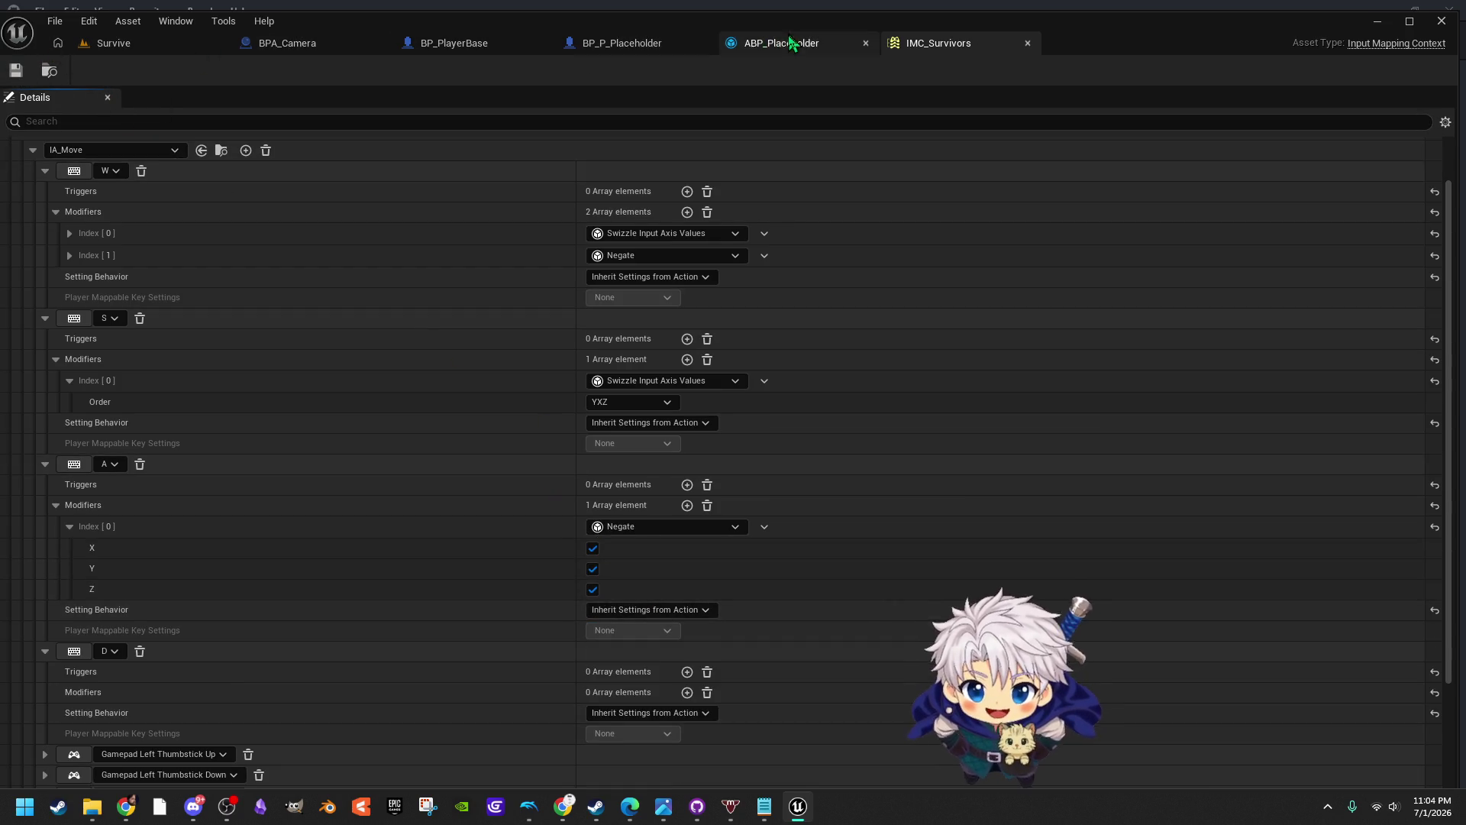
pyautogui.click(616, 48)
pyautogui.click(451, 45)
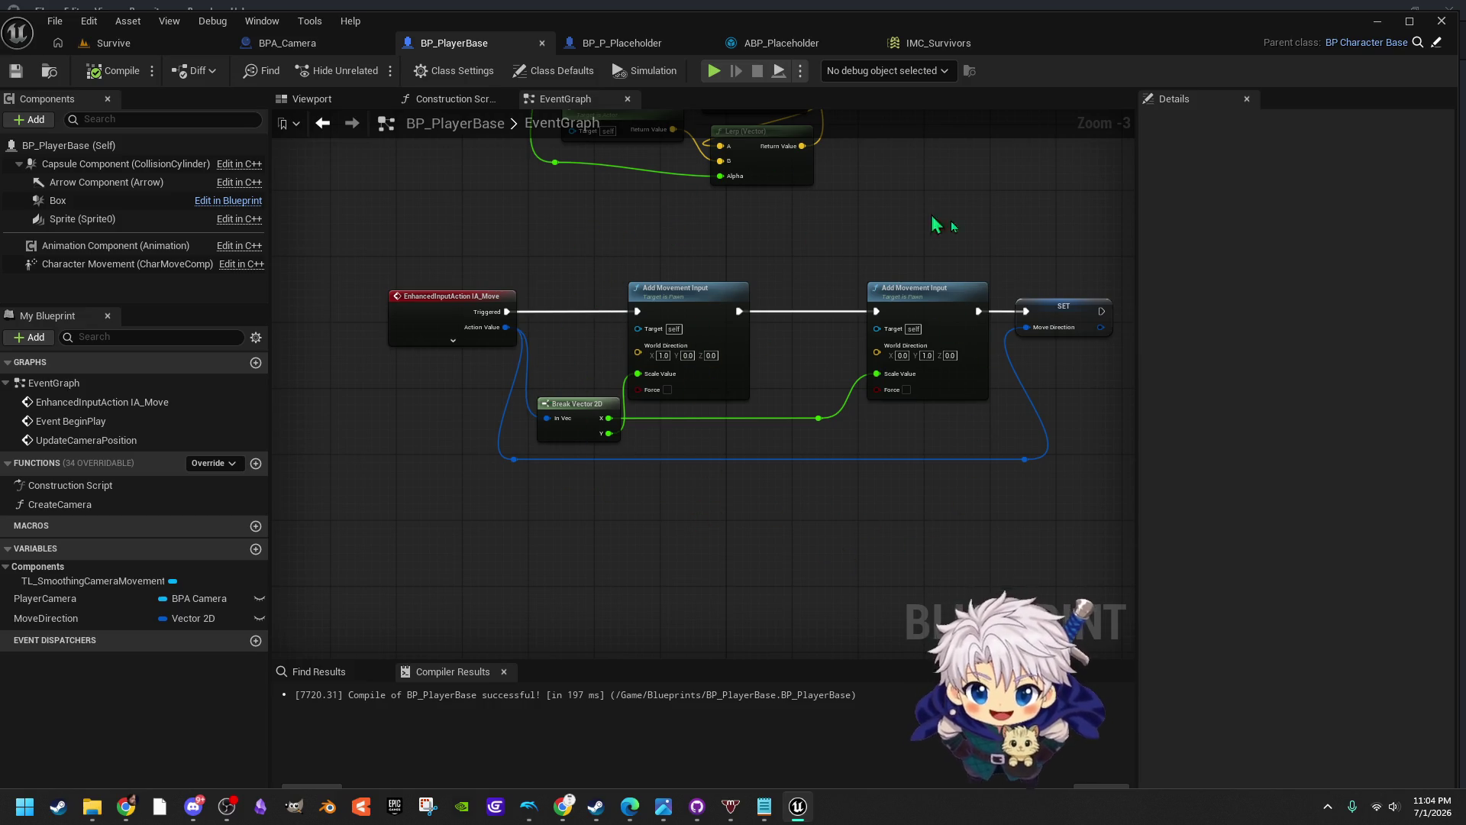
# Back in the Survive level, run another play-test of the placeholder characters and stop it
pyautogui.click(103, 43)
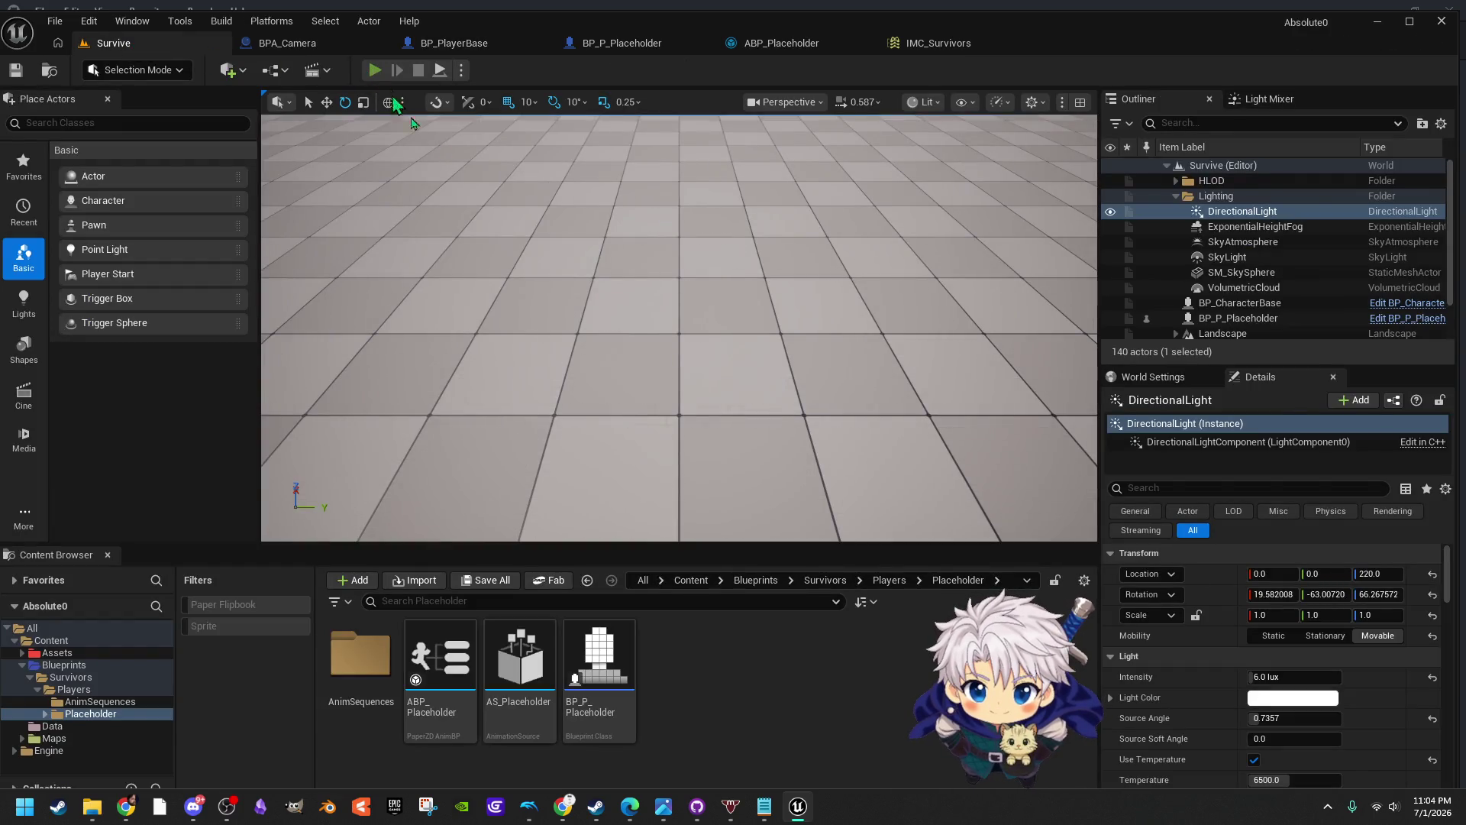
pyautogui.click(375, 73)
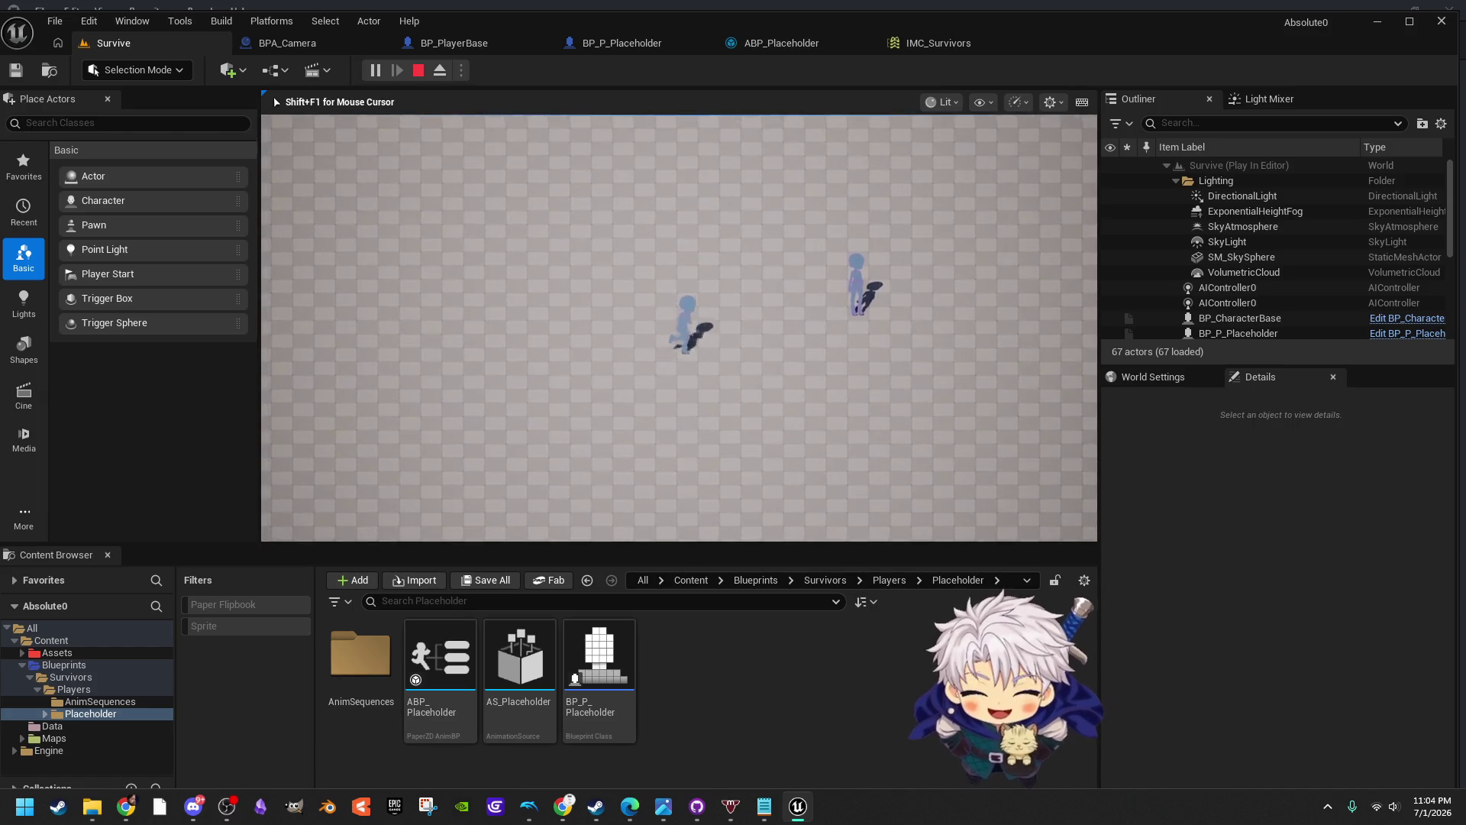
pyautogui.press('Escape')
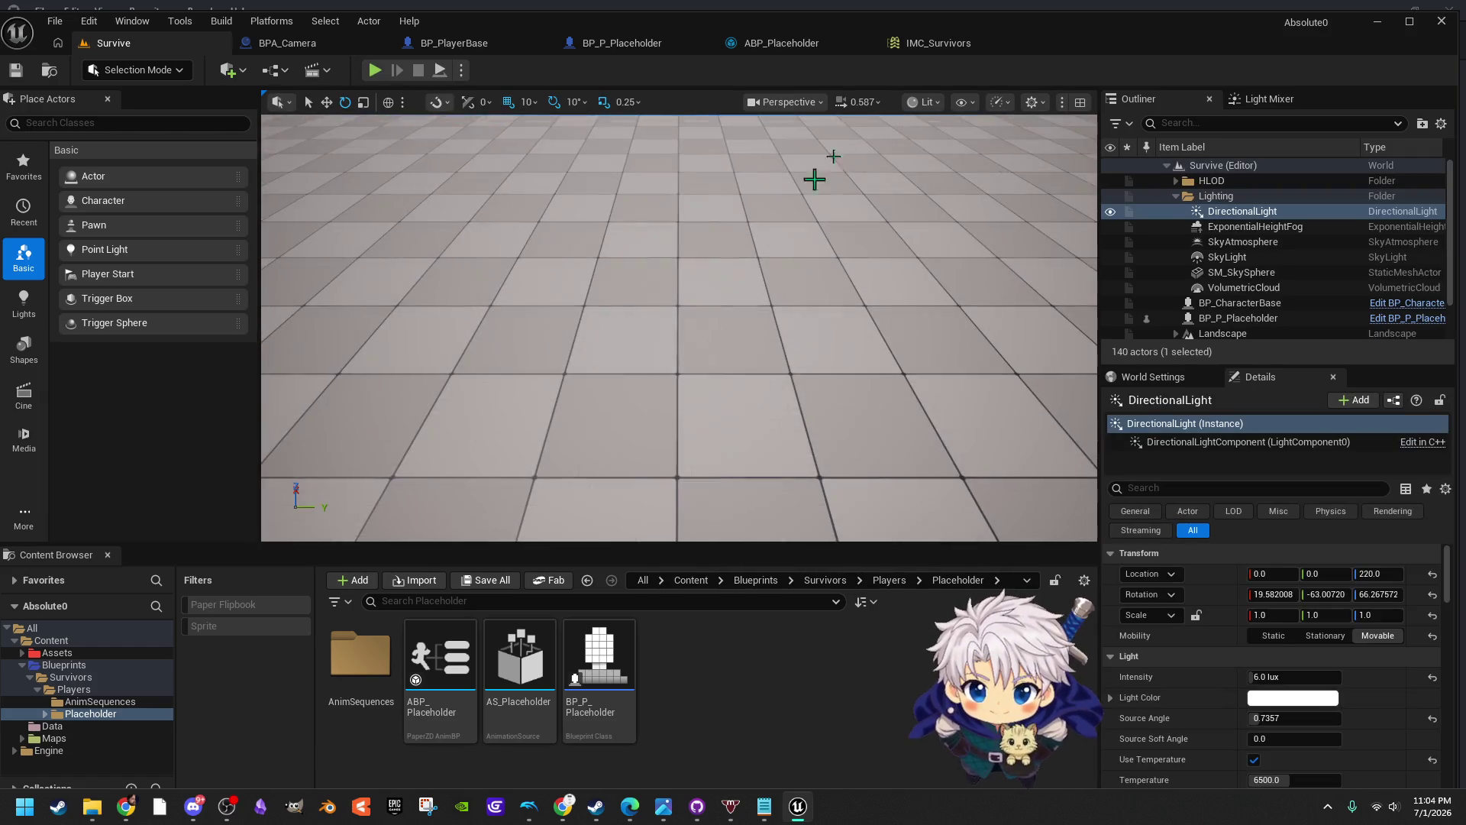
# Remove W's Index [1] Negate, add a Negate modifier to S, and save IMC_Survivors
pyautogui.click(925, 44)
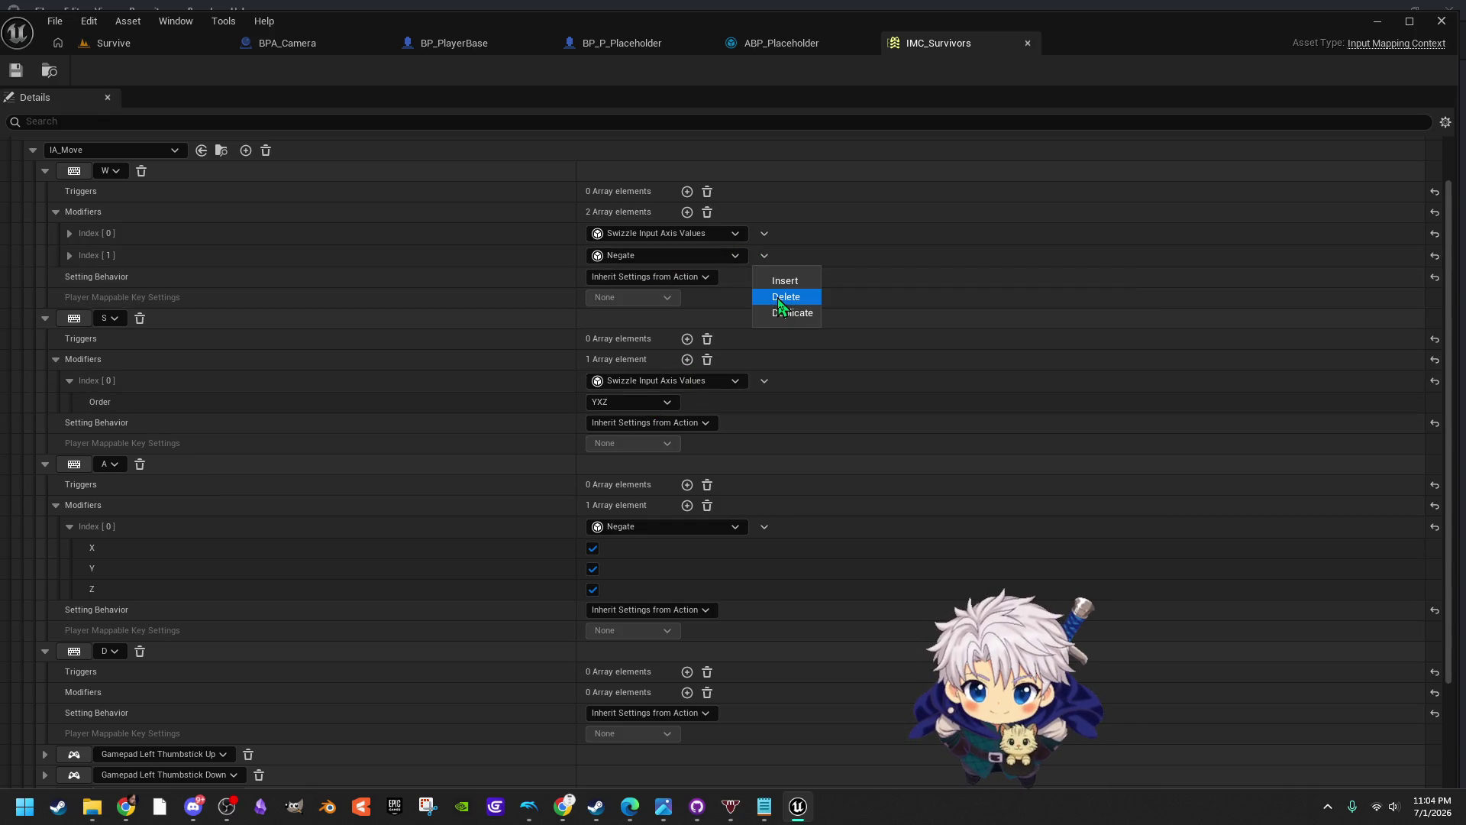
pyautogui.click(785, 297)
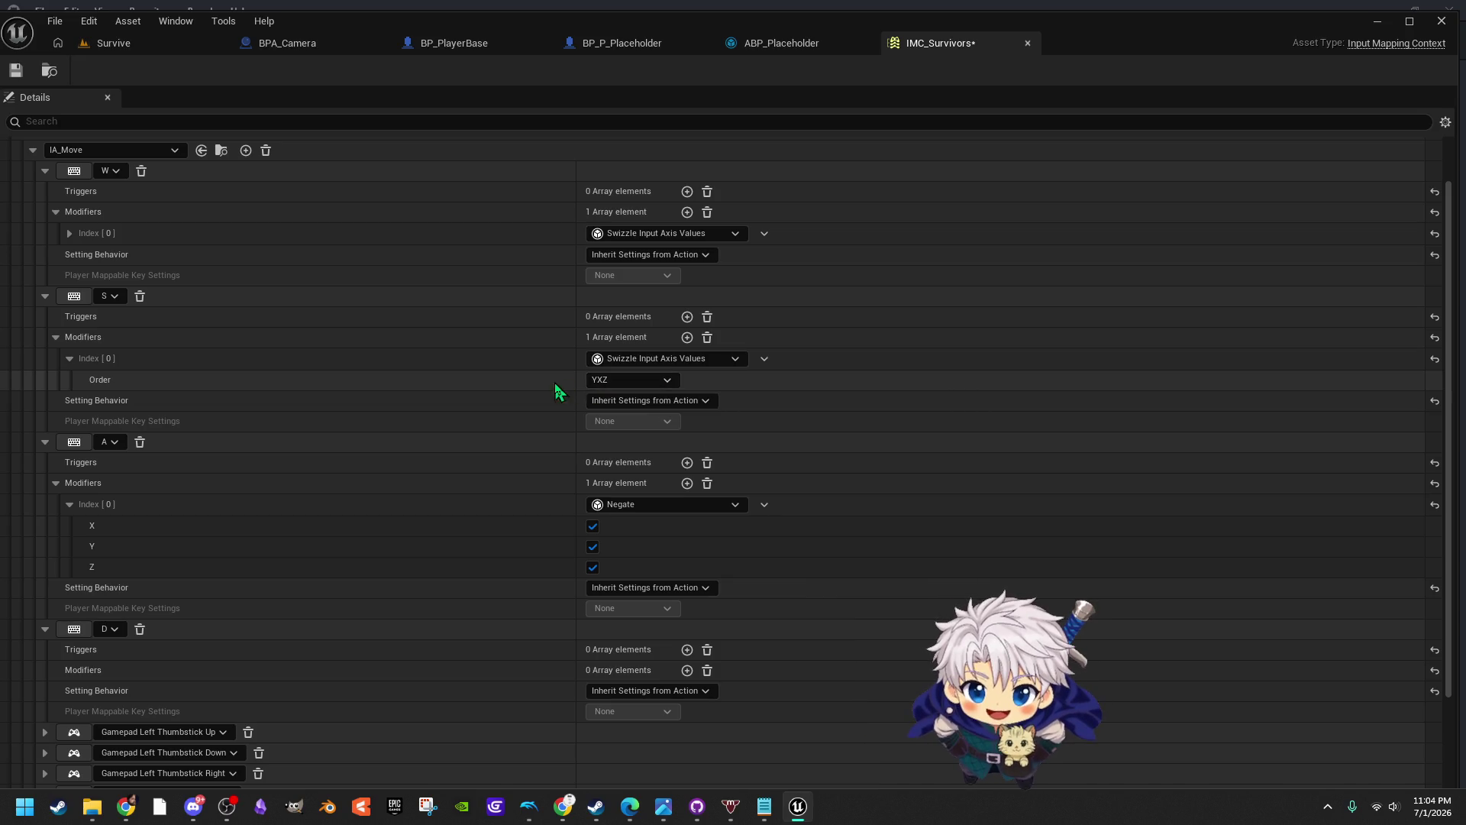
pyautogui.click(687, 337)
pyautogui.click(692, 401)
pyautogui.click(659, 488)
pyautogui.click(16, 70)
pyautogui.click(113, 43)
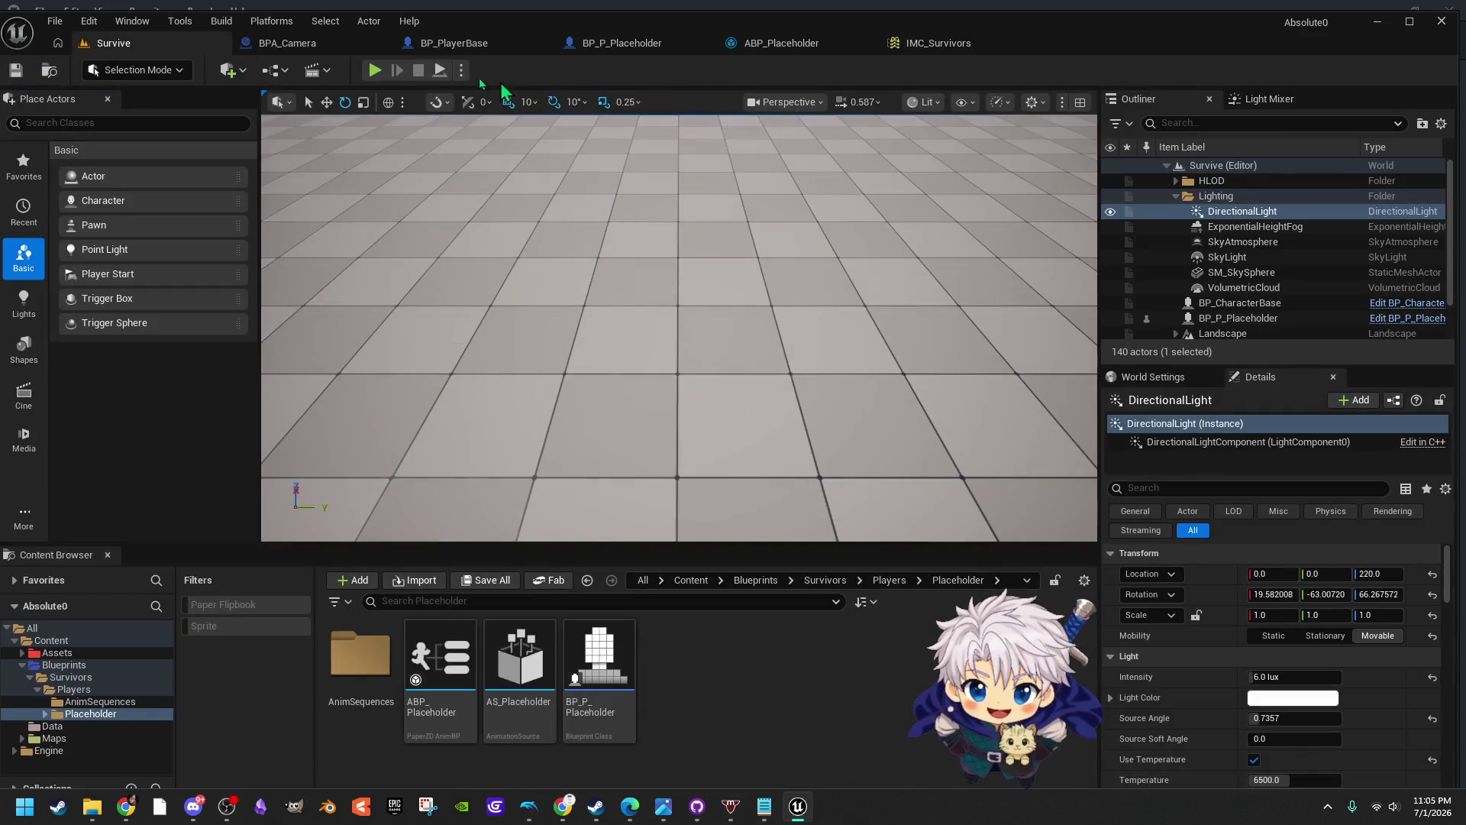
pyautogui.hotkey('alt', 'p')
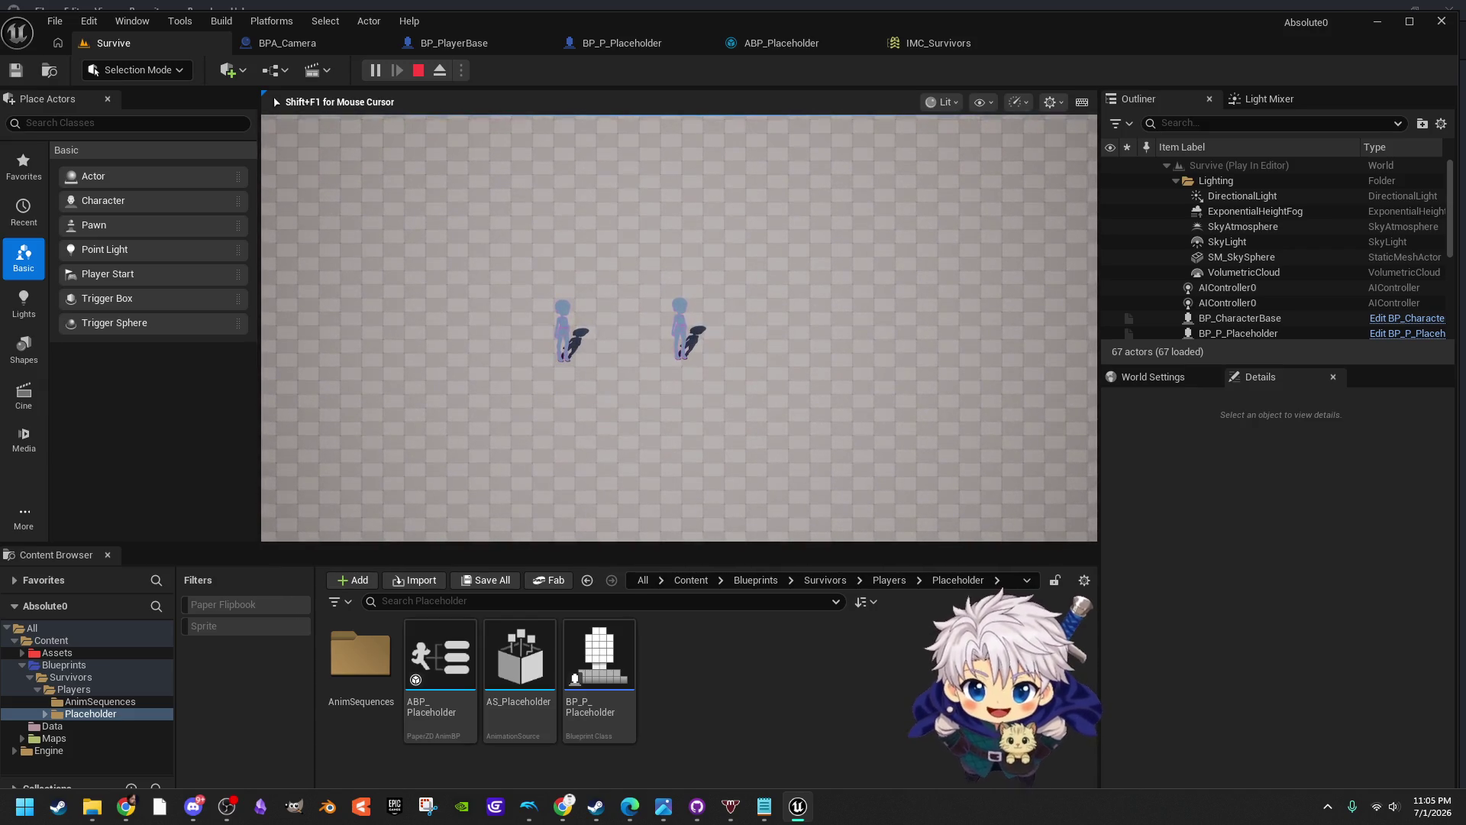
pyautogui.press('Escape')
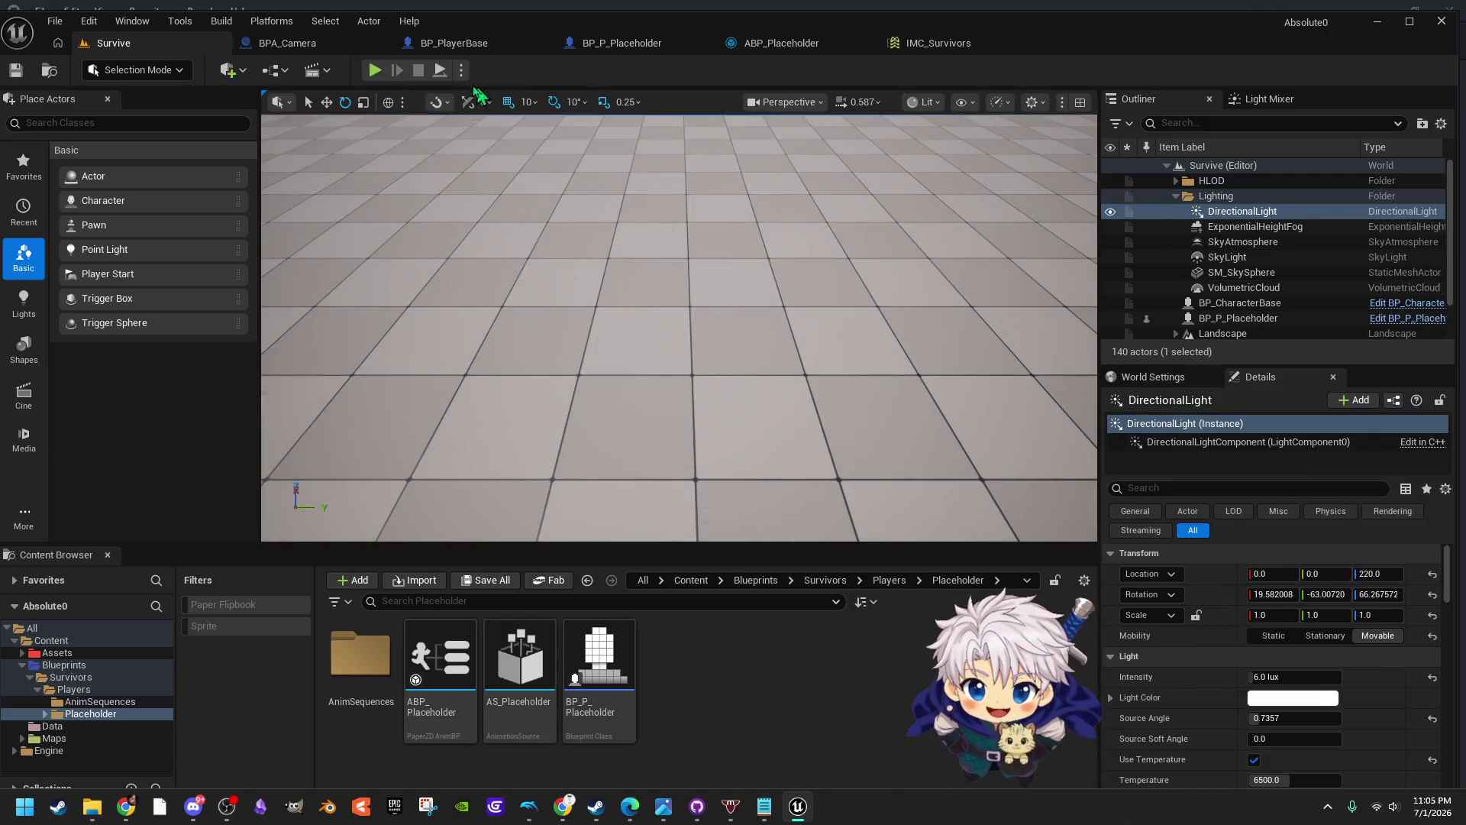
# Set Number of Players to 2, then run and stop a two-player Survive play-test
pyautogui.write('2')
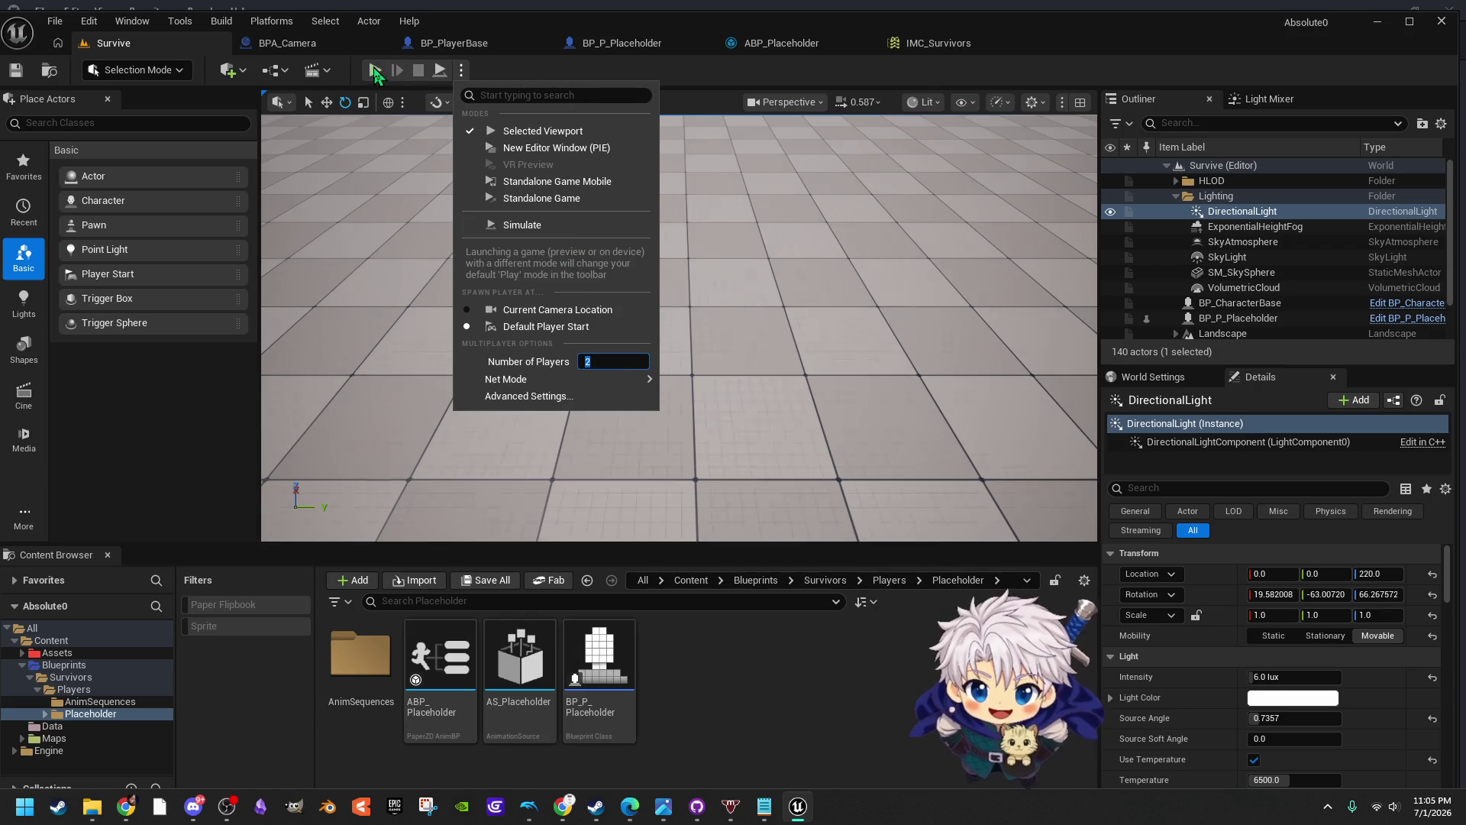
pyautogui.click(374, 70)
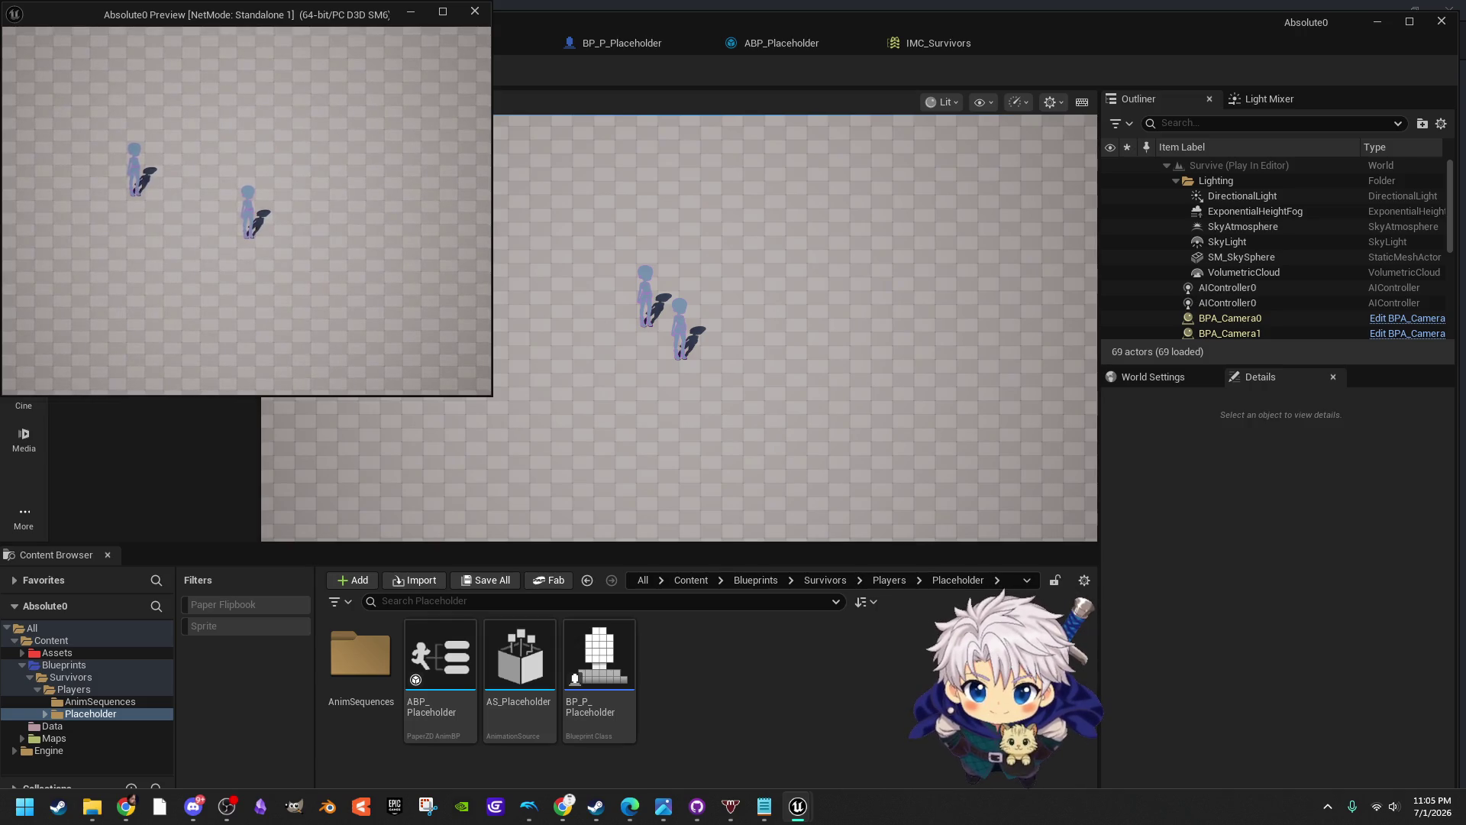
pyautogui.click(689, 330)
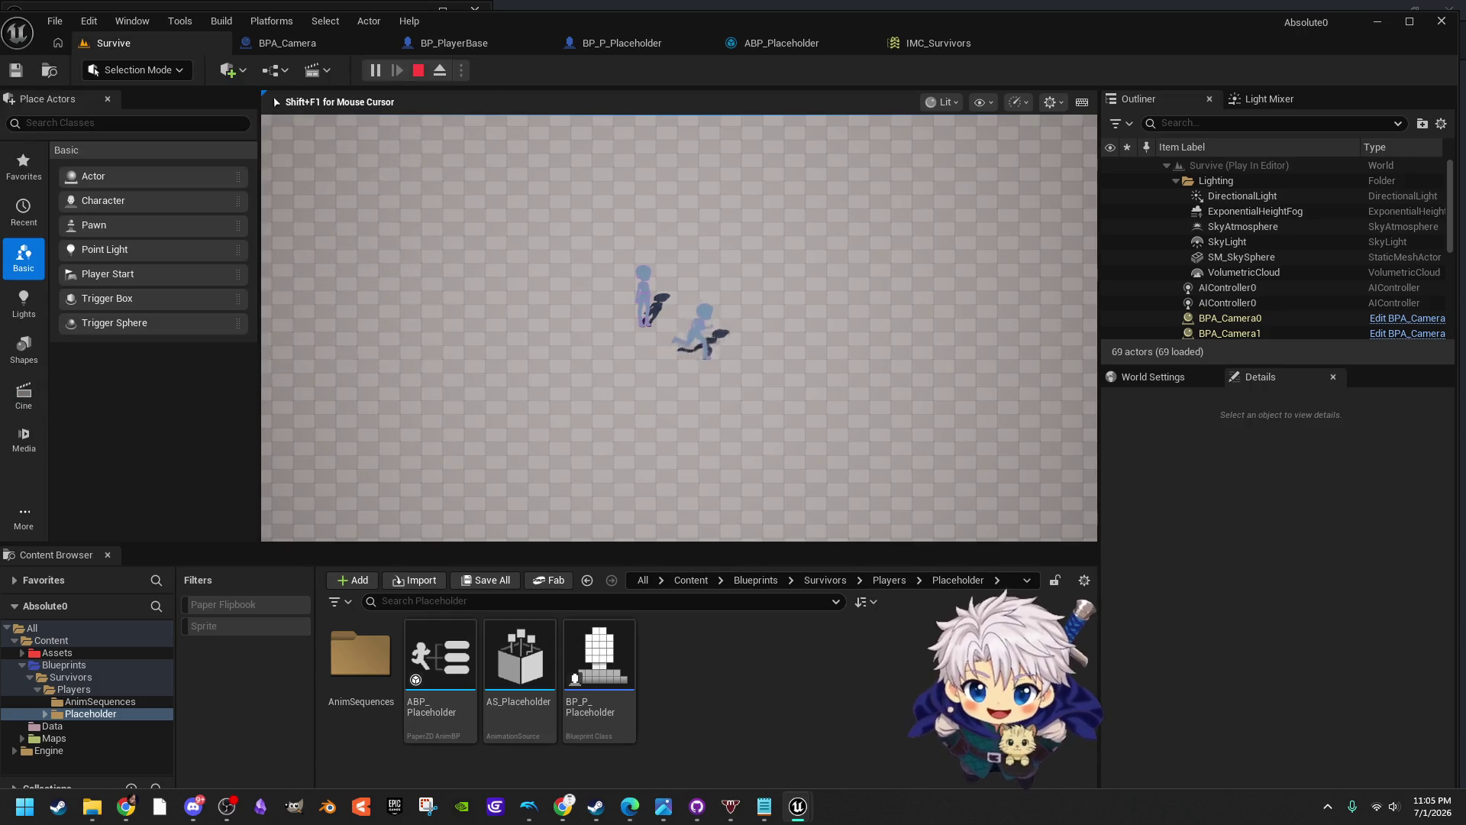
pyautogui.hotkey('shift', 'F1')
pyautogui.press('Escape')
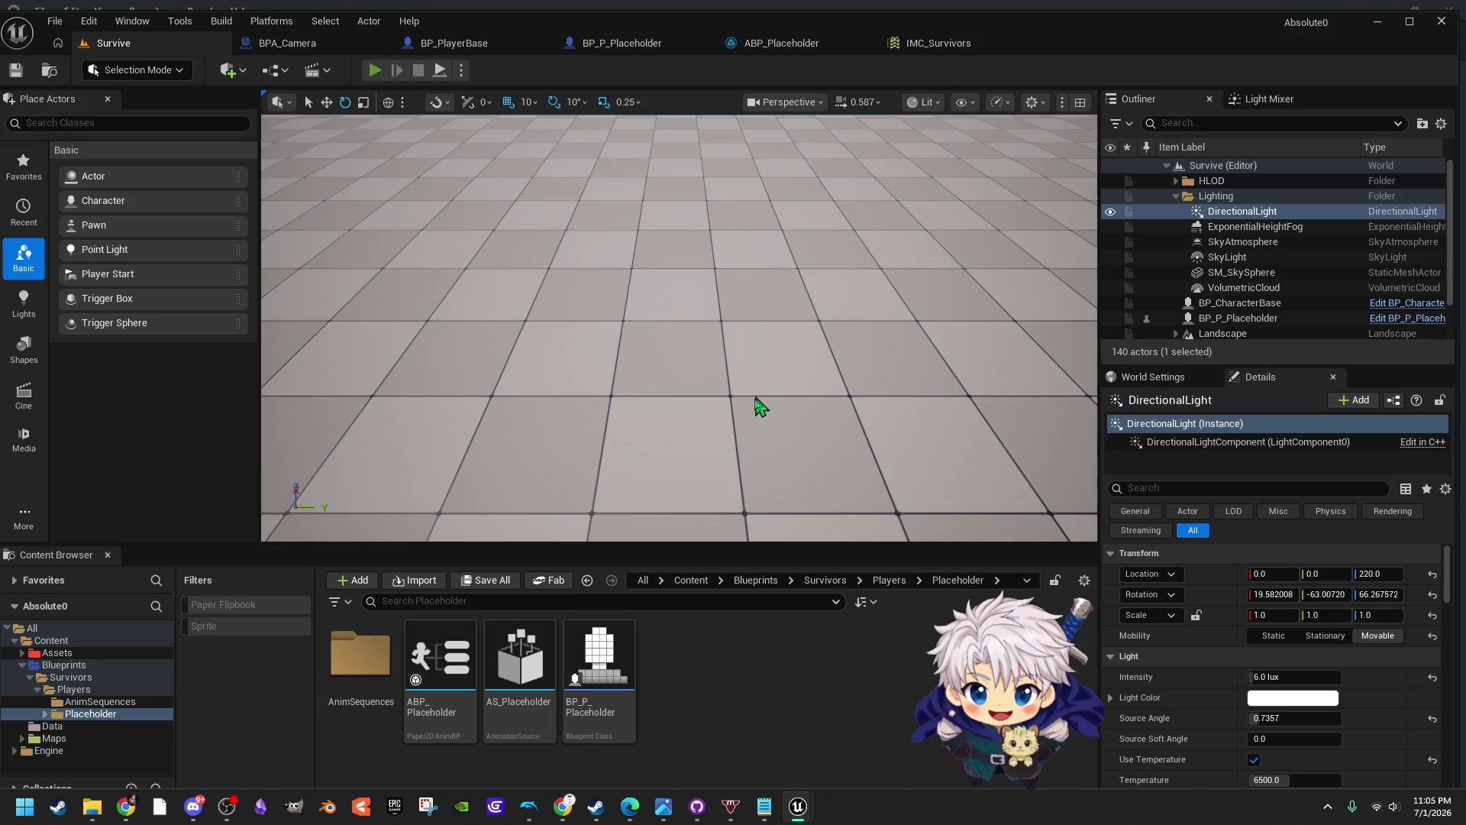
pyautogui.hotkey('alt', 'p')
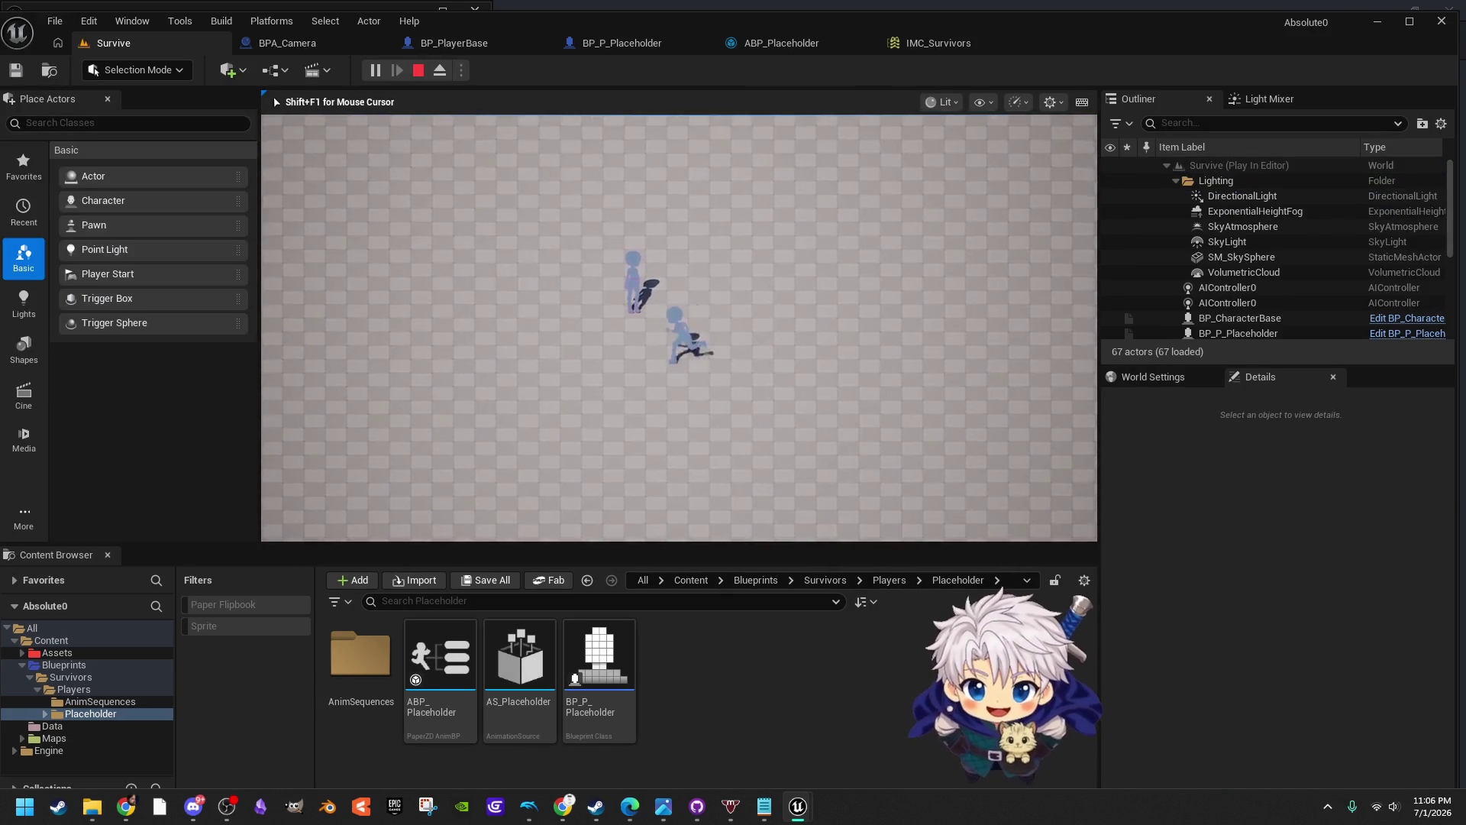
pyautogui.press('Escape')
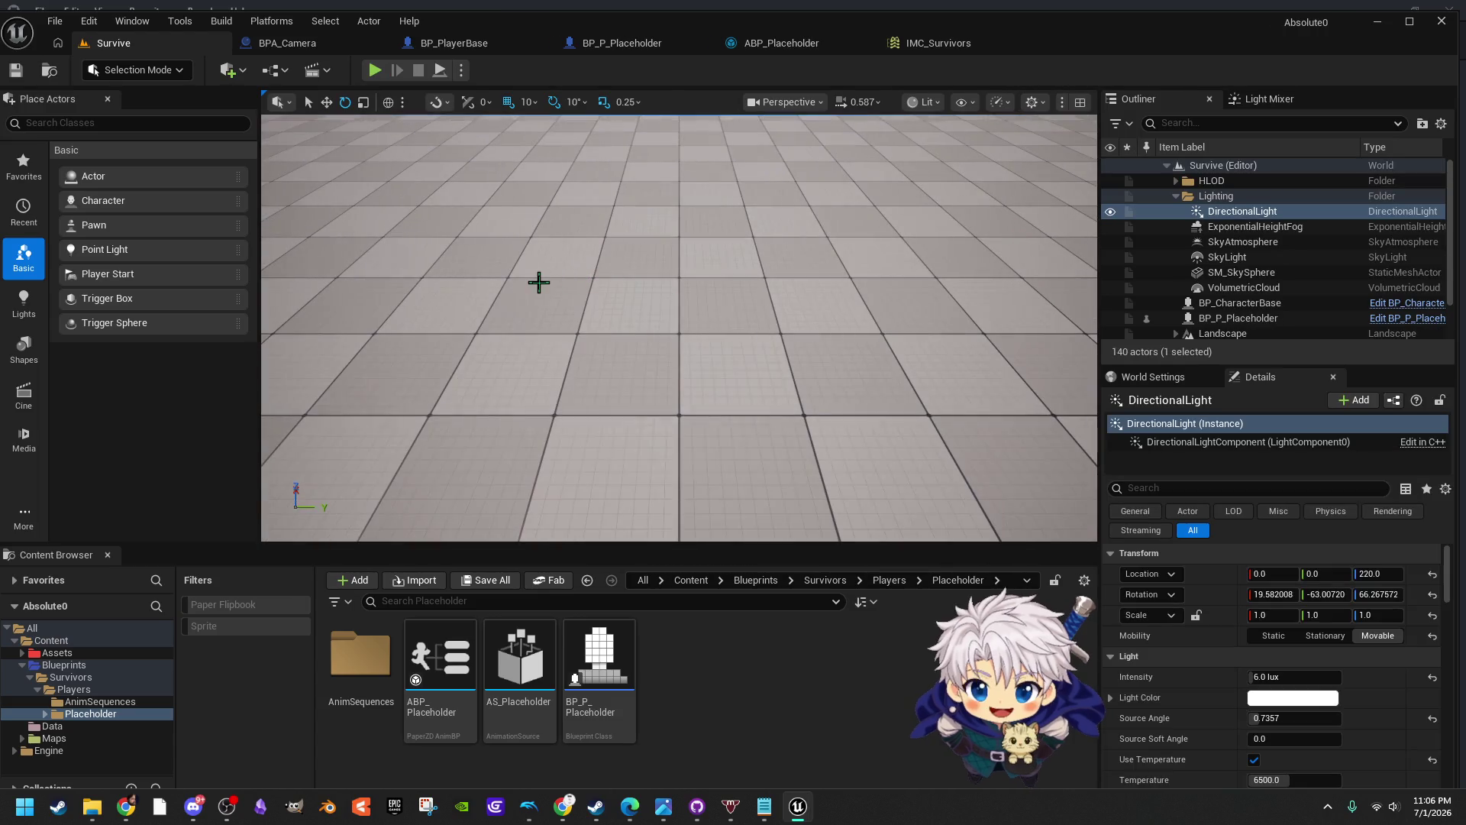